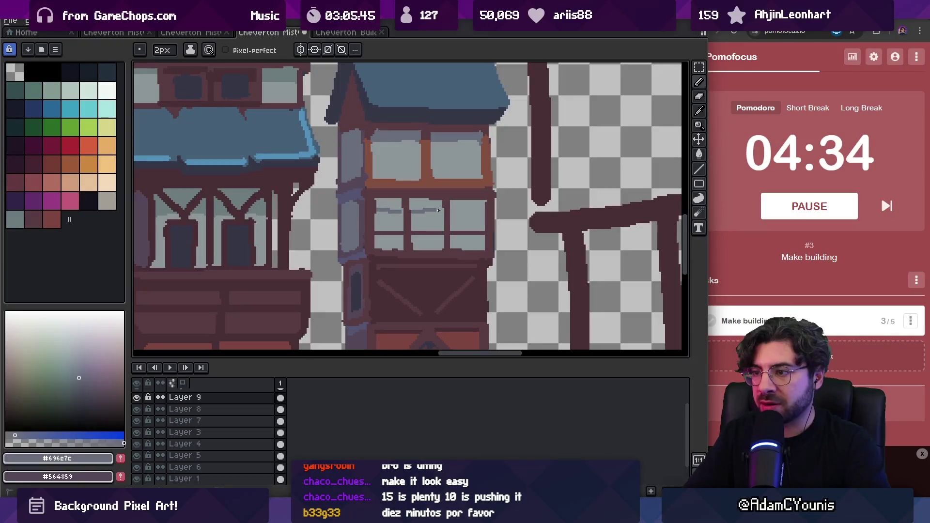
- Try a darker blue-grey bucket fill on the window panes, then undo it
{"action": "key", "text": "g"}
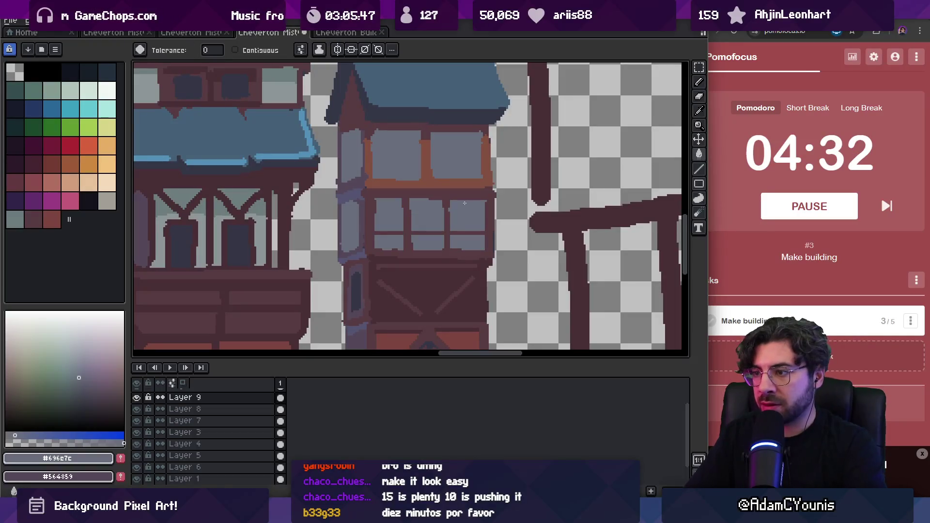
{"action": "left_click", "coordinate": [455, 206]}
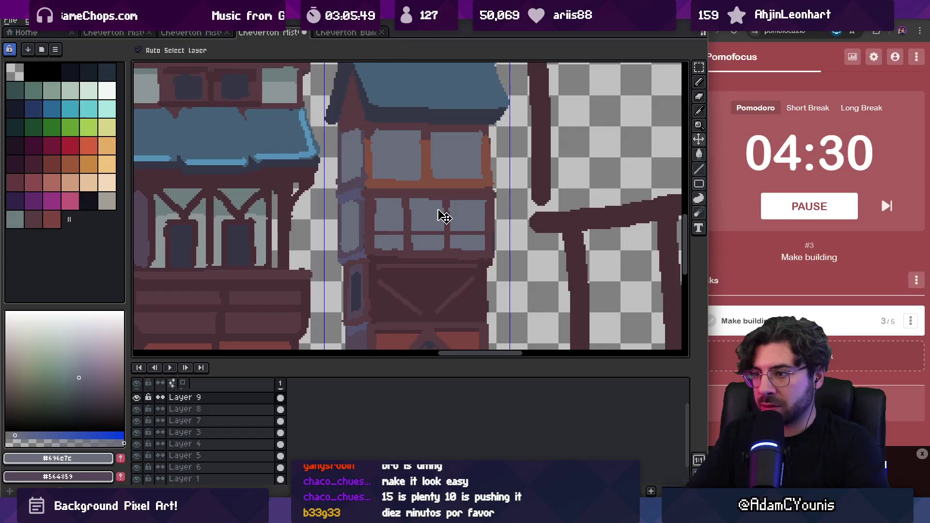
{"action": "key", "text": "ctrl+z"}
{"action": "key", "text": "v"}
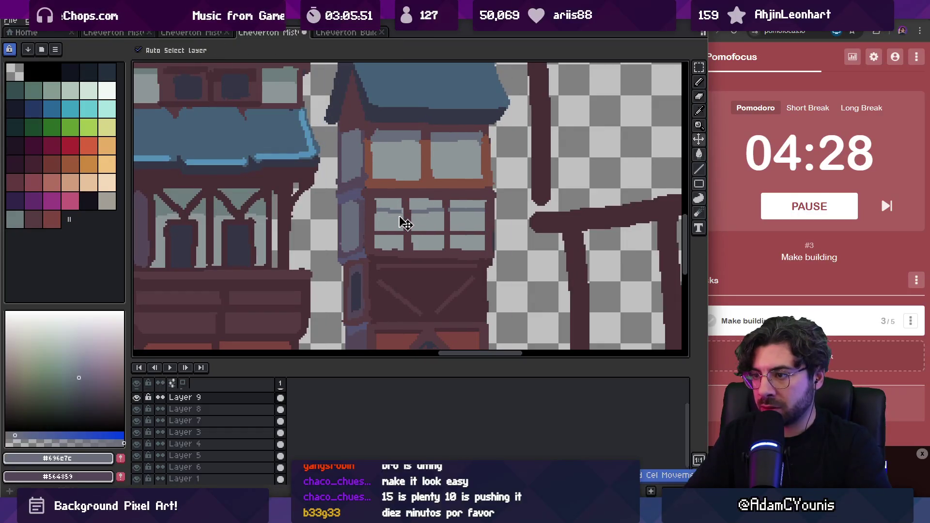
{"action": "key", "text": "b"}
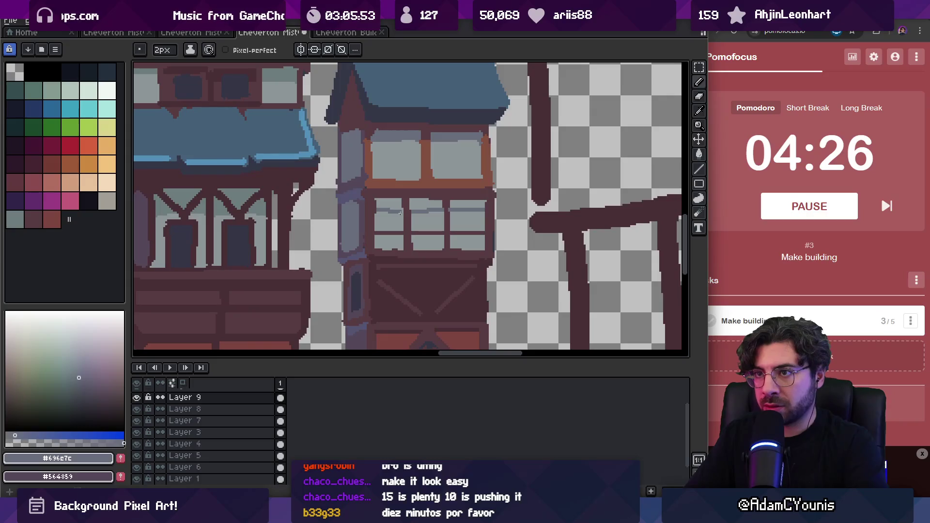
- Bucket-fill the three upper window panes with blue-grey #696e7c
{"action": "scroll", "coordinate": [401, 214], "scroll_direction": "up", "scroll_amount": 2}
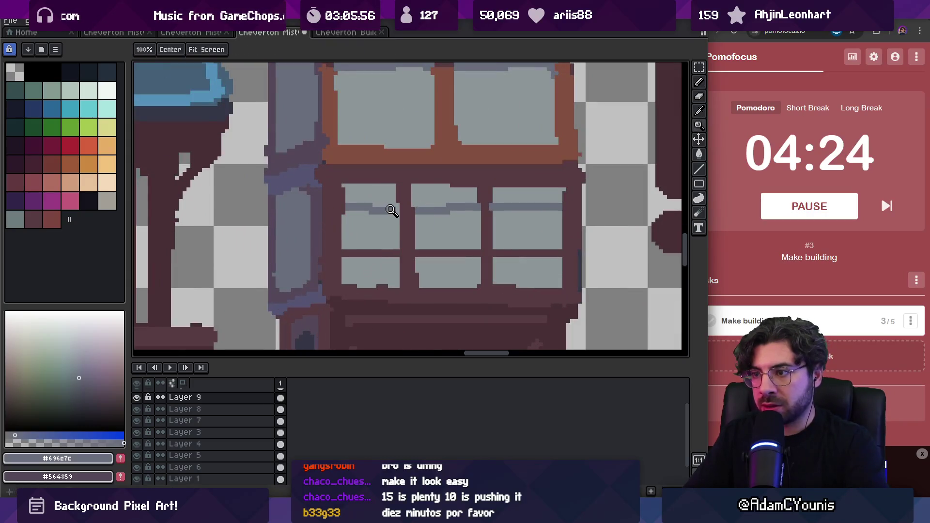
{"action": "key", "text": "g"}
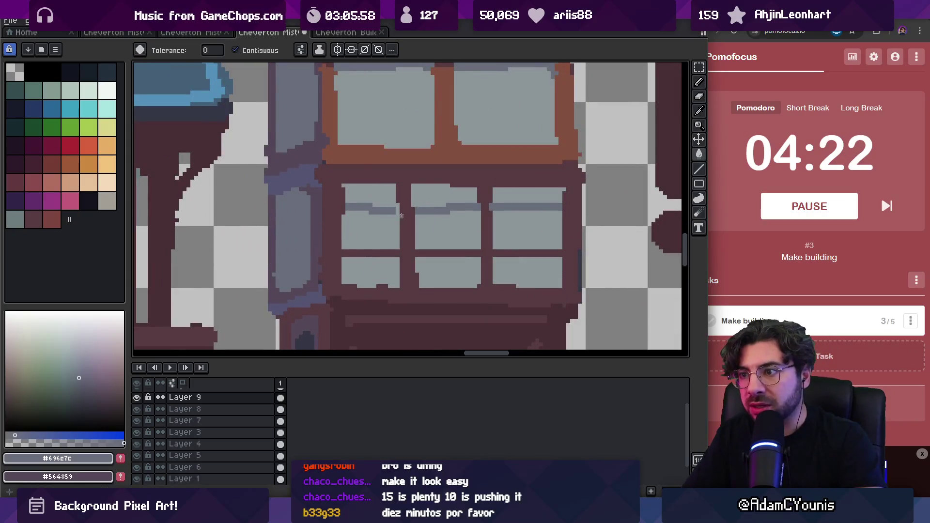
{"action": "left_click", "coordinate": [370, 196]}
{"action": "left_click", "coordinate": [445, 196]}
{"action": "left_click", "coordinate": [527, 195]}
- Sample the light pane grey #8c9699, then pick back the blue-grey #696e7c
{"action": "scroll", "coordinate": [480, 180], "scroll_direction": "down", "scroll_amount": 3}
{"action": "key", "text": "h"}
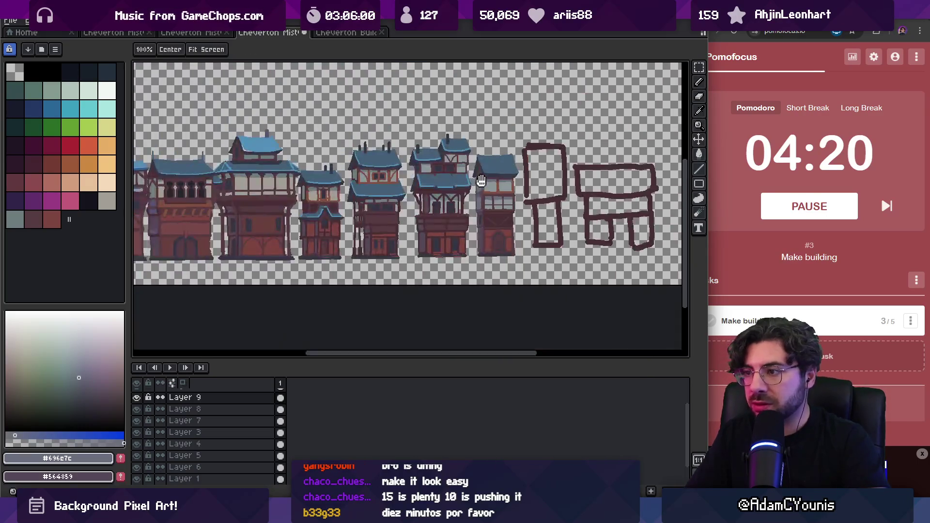
{"action": "scroll", "coordinate": [480, 180], "scroll_direction": "up", "scroll_amount": 5}
{"action": "key", "text": "i"}
{"action": "left_click", "coordinate": [443, 201]}
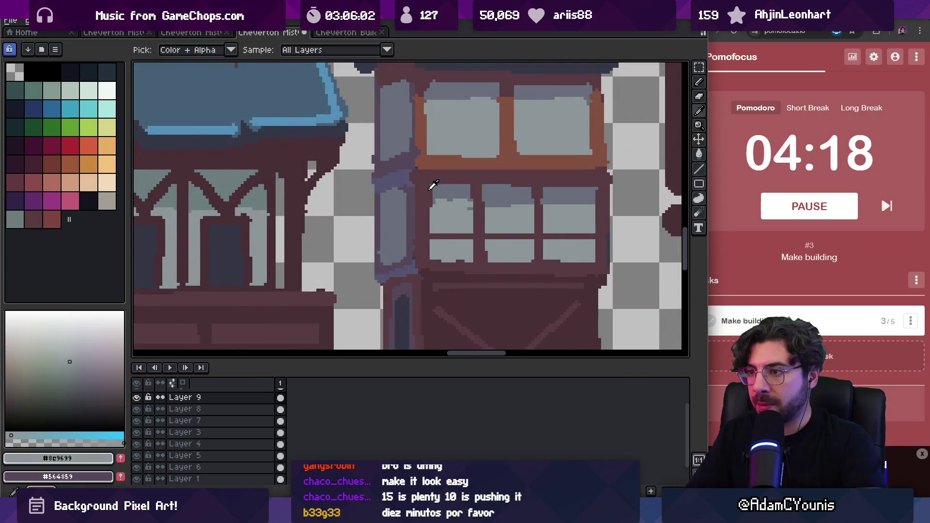
{"action": "left_click", "coordinate": [395, 184]}
{"action": "key", "text": "h"}
{"action": "scroll", "coordinate": [445, 180], "scroll_direction": "down", "scroll_amount": 5}
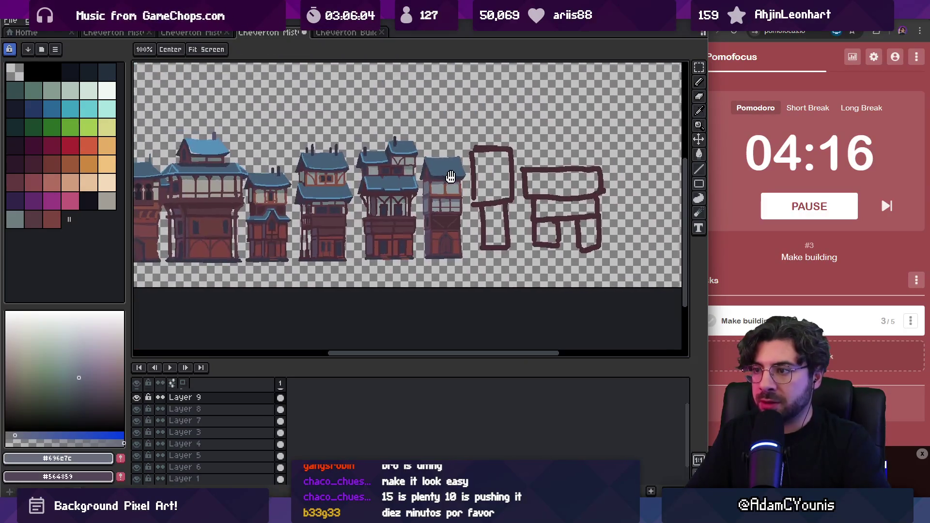
{"action": "scroll", "coordinate": [449, 175], "scroll_direction": "up", "scroll_amount": 5}
- Pick the dark maroon #573b41 and blue-purple #555471 from the tower, then zoom out
{"action": "key", "text": "b"}
{"action": "left_click", "coordinate": [423, 166], "text": "alt"}
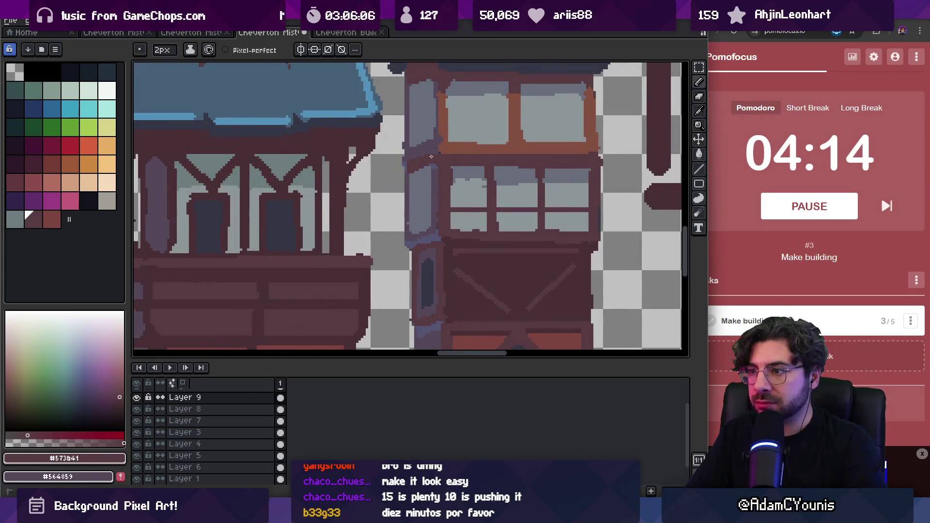
{"action": "left_click", "coordinate": [427, 240], "text": "alt"}
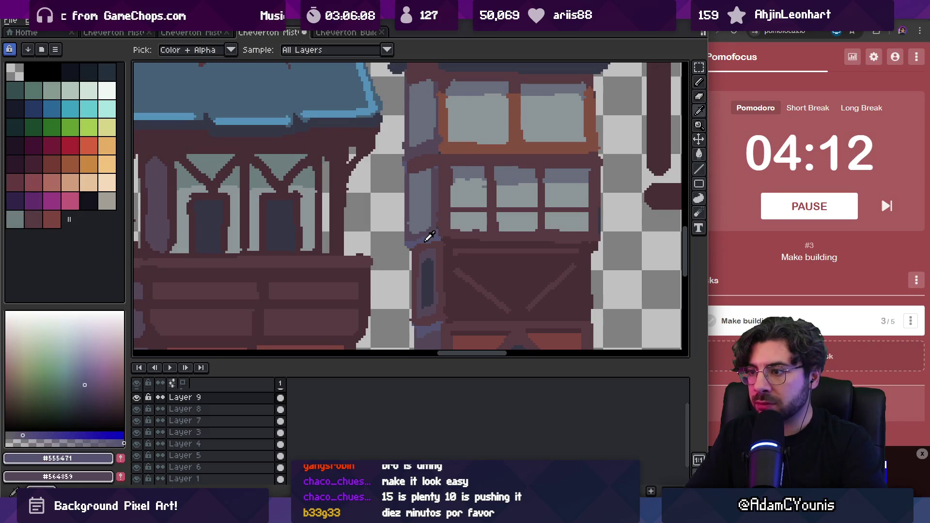
{"action": "key", "text": "z"}
{"action": "scroll", "coordinate": [421, 178], "scroll_direction": "down", "scroll_amount": 5}
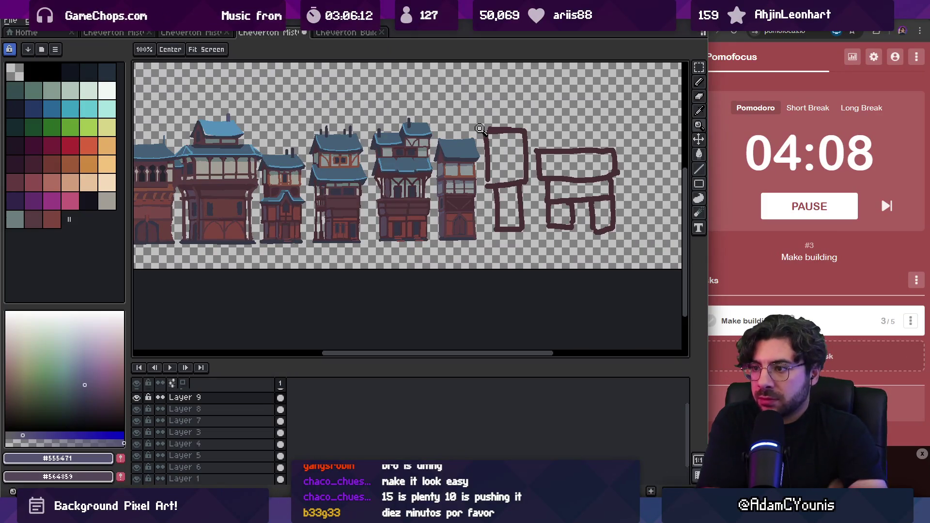
- Bring the tower's lower floors into view and sample its maroons #482c35 and #573b41
{"action": "scroll", "coordinate": [487, 229], "scroll_direction": "up", "scroll_amount": 3}
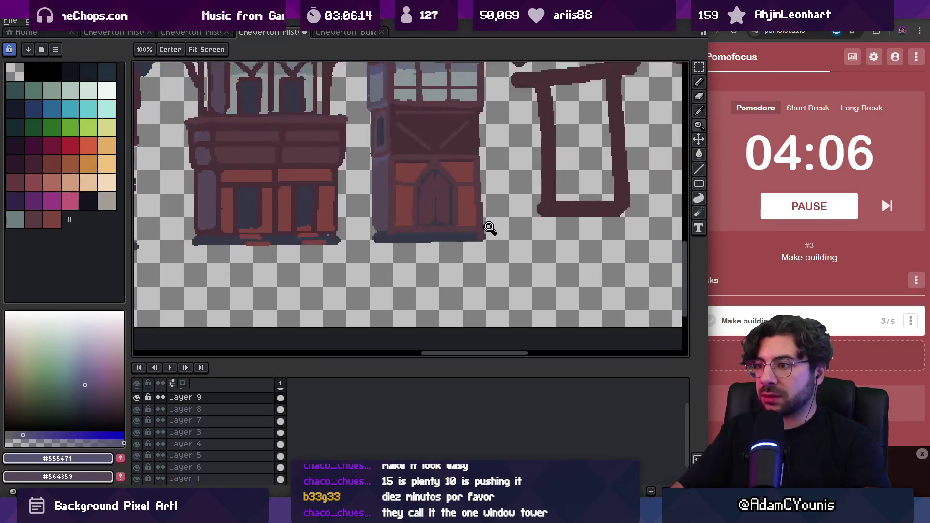
{"action": "scroll", "coordinate": [484, 228], "scroll_direction": "up", "scroll_amount": 2}
{"action": "key", "text": "m"}
{"action": "scroll", "coordinate": [468, 230], "scroll_direction": "up", "scroll_amount": 1}
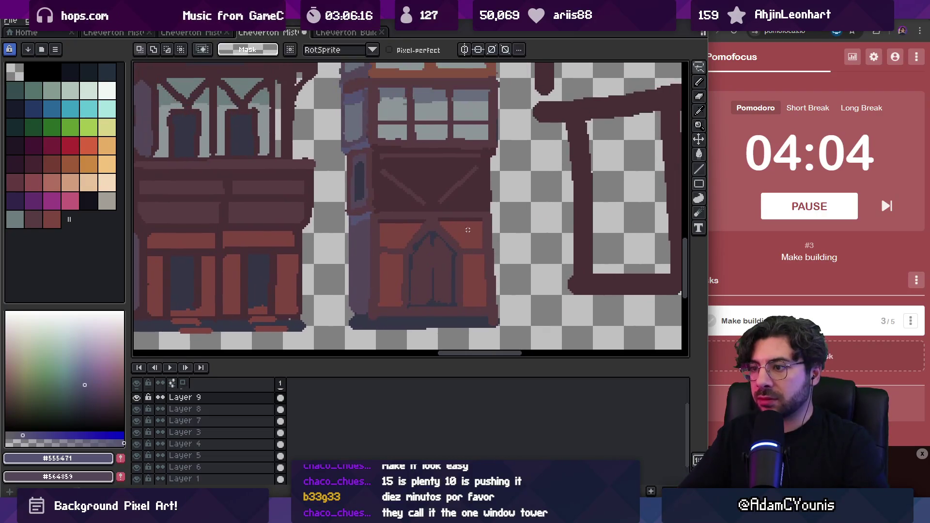
{"action": "left_click_drag", "start_coordinate": [468, 230], "coordinate": [480, 215]}
{"action": "key", "text": "b"}
{"action": "left_click", "coordinate": [498, 176], "text": "alt"}
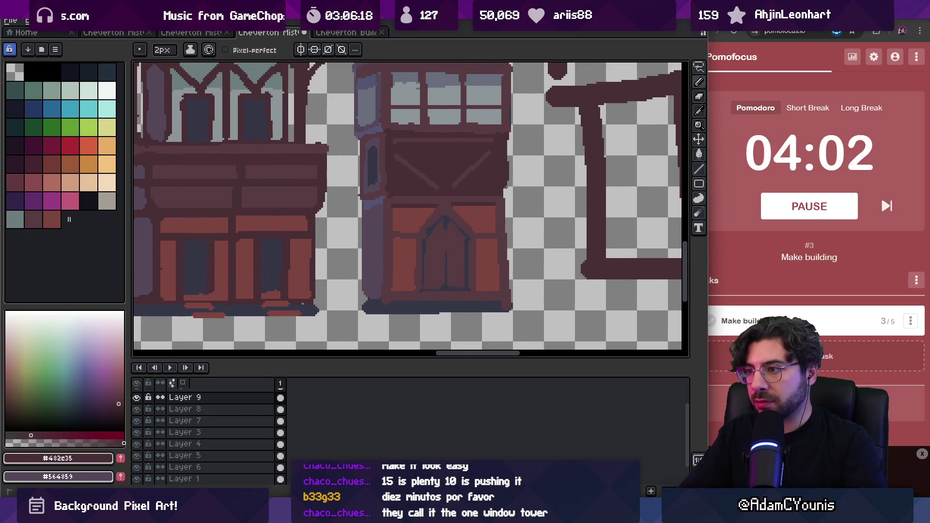
{"action": "scroll", "coordinate": [506, 187], "scroll_direction": "down", "scroll_amount": 3}
{"action": "scroll", "coordinate": [489, 182], "scroll_direction": "up", "scroll_amount": 3}
{"action": "left_click", "coordinate": [479, 221], "text": "alt"}
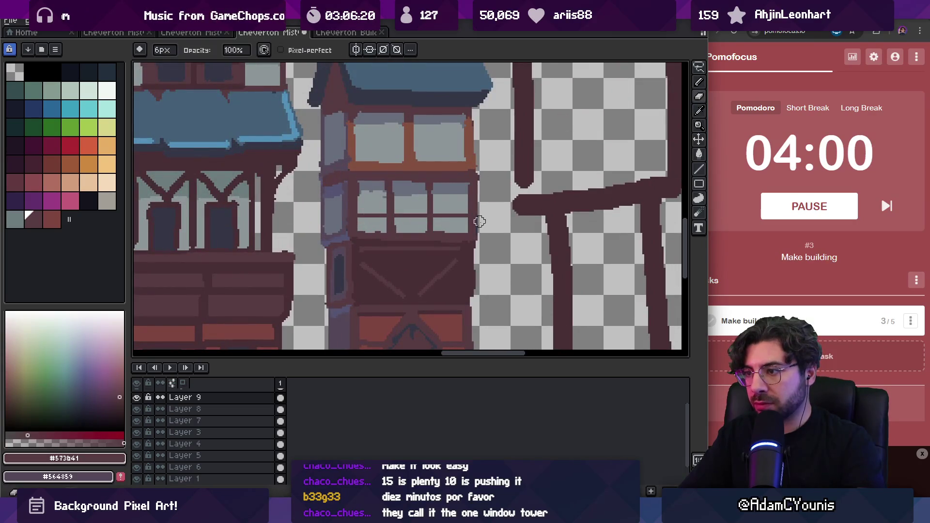
- Darken the upper and lower strips of the tower's left edge in maroon with the 2px pencil
{"action": "key", "text": "b"}
{"action": "left_click", "coordinate": [469, 247], "text": "alt"}
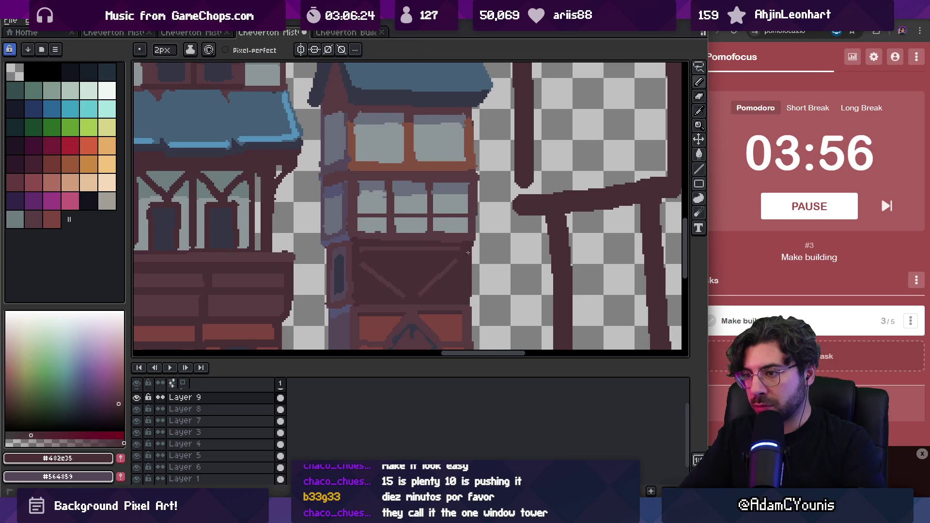
{"action": "key", "text": "z"}
{"action": "scroll", "coordinate": [460, 247], "scroll_direction": "down", "scroll_amount": 3}
{"action": "scroll", "coordinate": [468, 222], "scroll_direction": "up", "scroll_amount": 3}
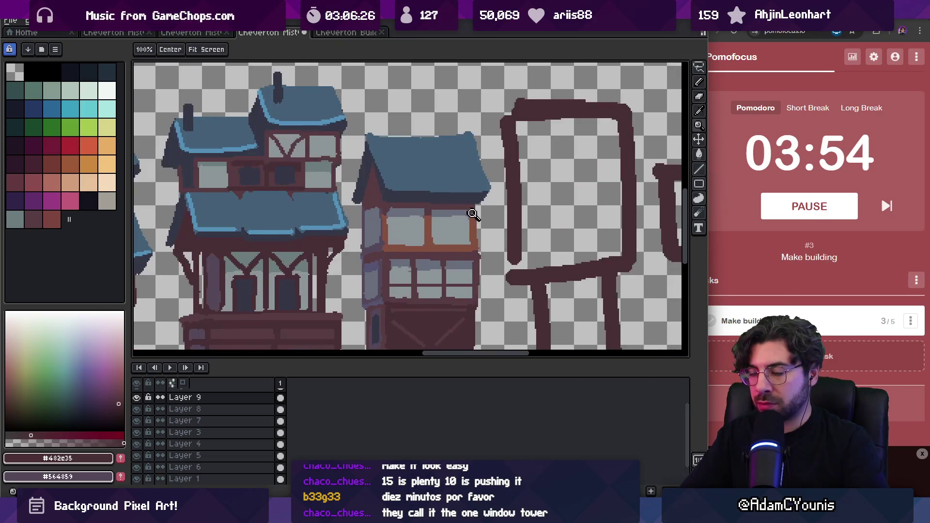
{"action": "scroll", "coordinate": [460, 193], "scroll_direction": "down", "scroll_amount": 3}
{"action": "scroll", "coordinate": [431, 213], "scroll_direction": "up", "scroll_amount": 5}
{"action": "key", "text": "b"}
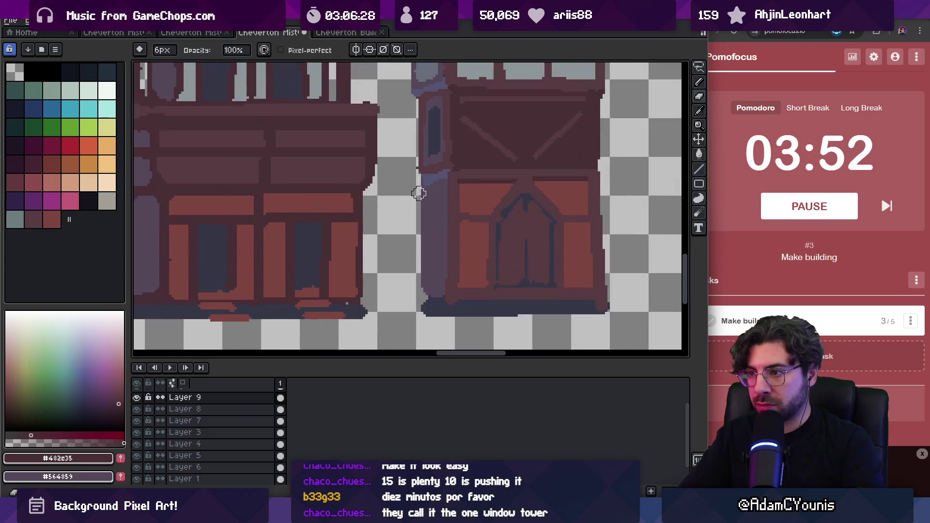
{"action": "left_click", "coordinate": [426, 196], "text": "alt"}
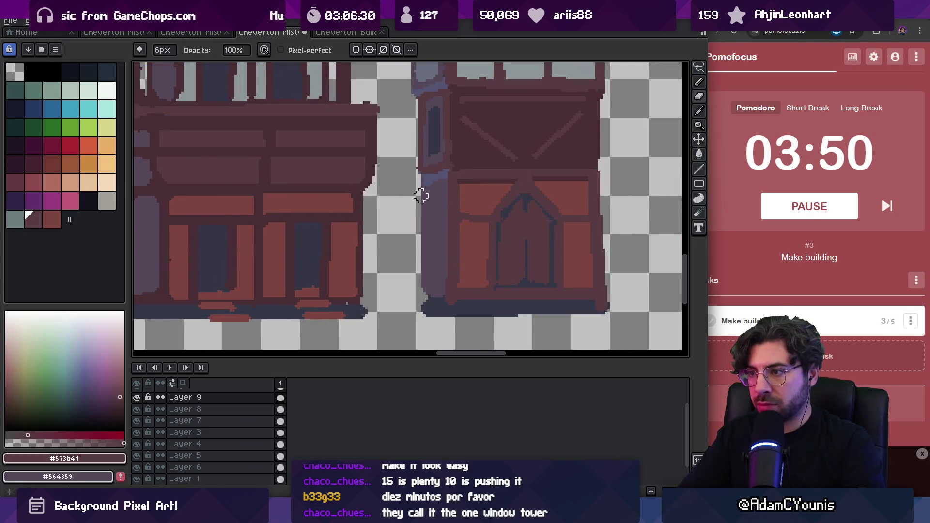
{"action": "key", "text": "e"}
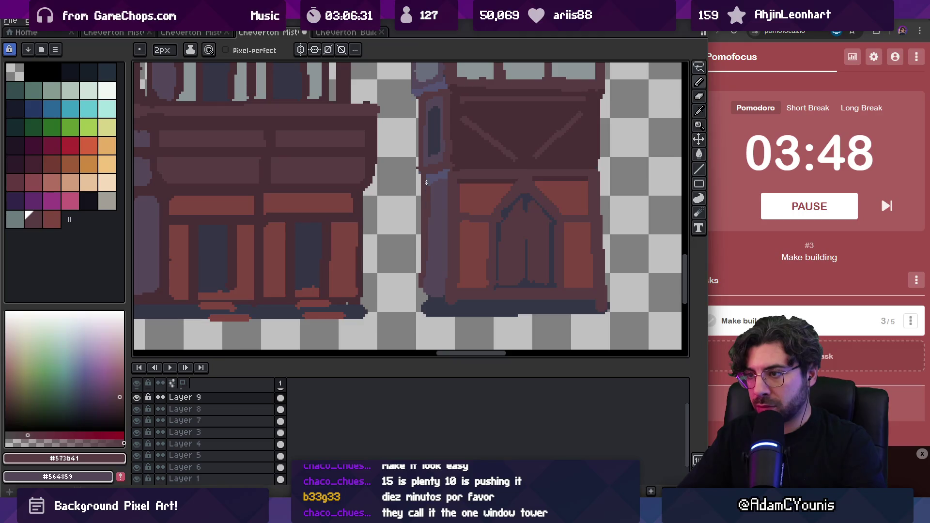
{"action": "left_click_drag", "start_coordinate": [426, 185], "coordinate": [426, 170]}
{"action": "left_click_drag", "start_coordinate": [426, 230], "coordinate": [426, 248]}
- Draw a red #7c4541 sill line along the bottom of the door
{"action": "left_click", "coordinate": [425, 293], "text": "alt"}
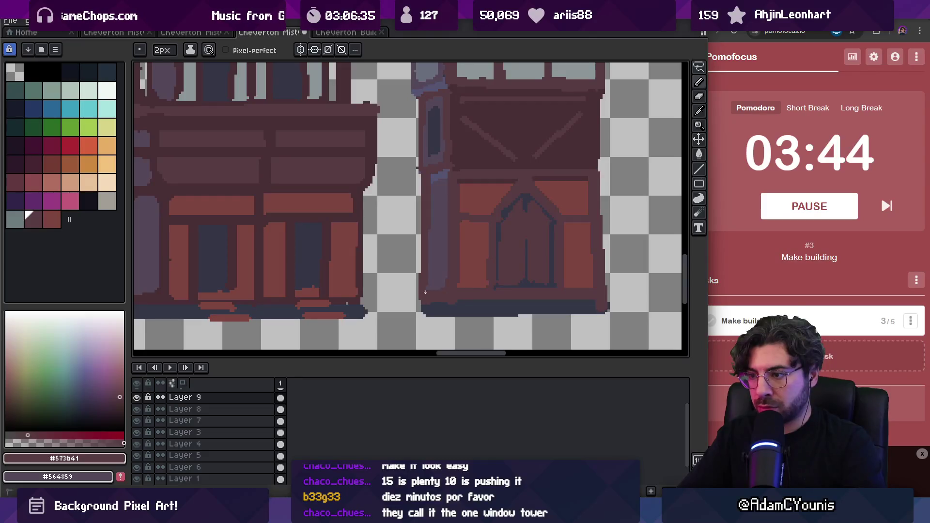
{"action": "left_click", "coordinate": [433, 306], "text": "alt"}
{"action": "key", "text": "z"}
{"action": "scroll", "coordinate": [465, 290], "scroll_direction": "down", "scroll_amount": 2}
{"action": "scroll", "coordinate": [485, 293], "scroll_direction": "up", "scroll_amount": 2}
{"action": "left_click", "coordinate": [467, 257], "text": "alt"}
{"action": "key", "text": "b"}
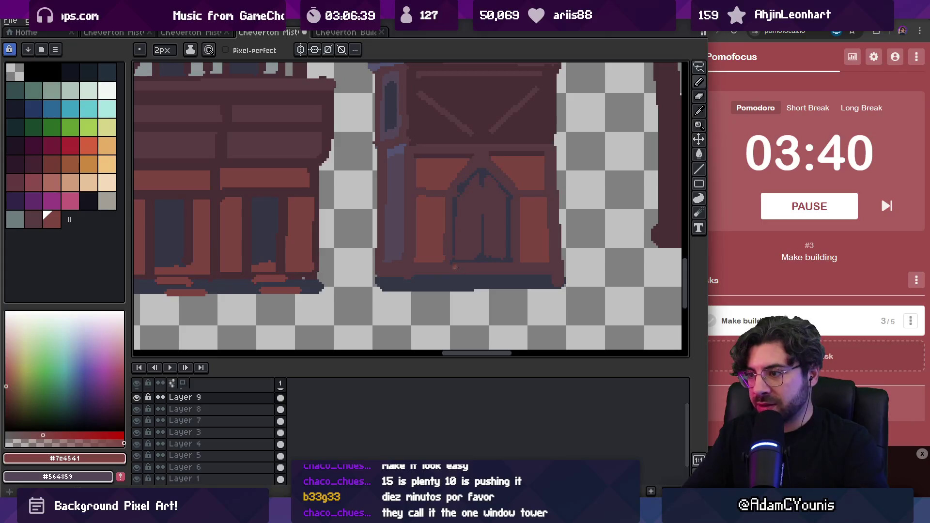
{"action": "left_click_drag", "start_coordinate": [456, 268], "coordinate": [493, 269]}
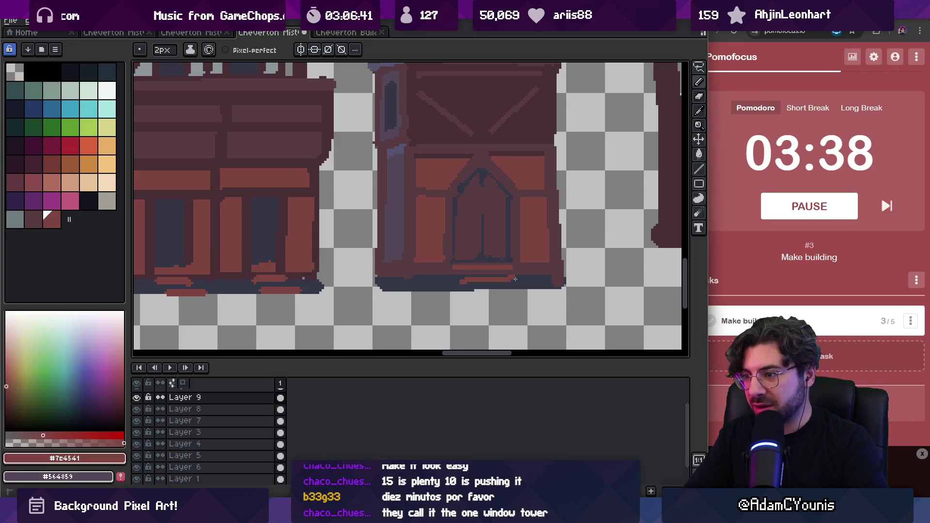
- Extend the red sill line slightly to the right and zoom out to the whole row
{"action": "left_click_drag", "start_coordinate": [512, 279], "coordinate": [520, 278]}
{"action": "left_click", "coordinate": [473, 281], "text": "alt"}
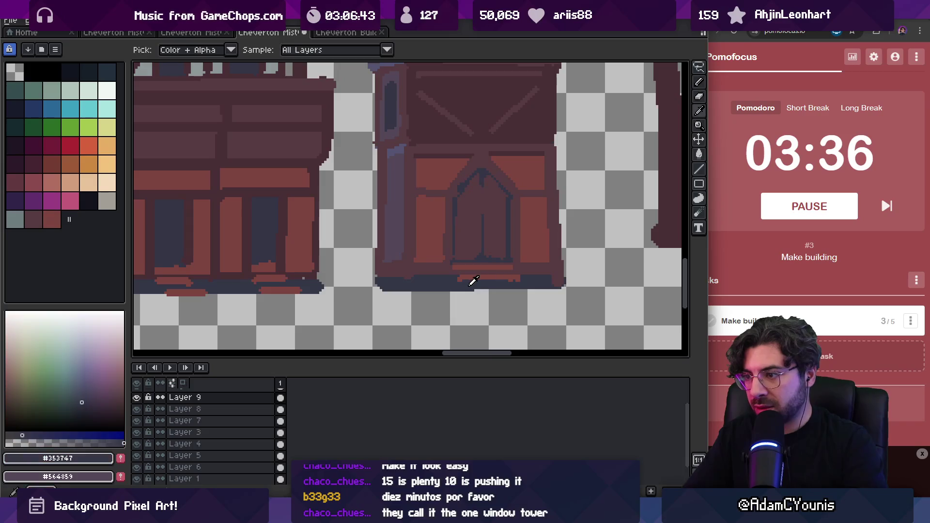
{"action": "key", "text": "z"}
{"action": "scroll", "coordinate": [472, 276], "scroll_direction": "down", "scroll_amount": 3}
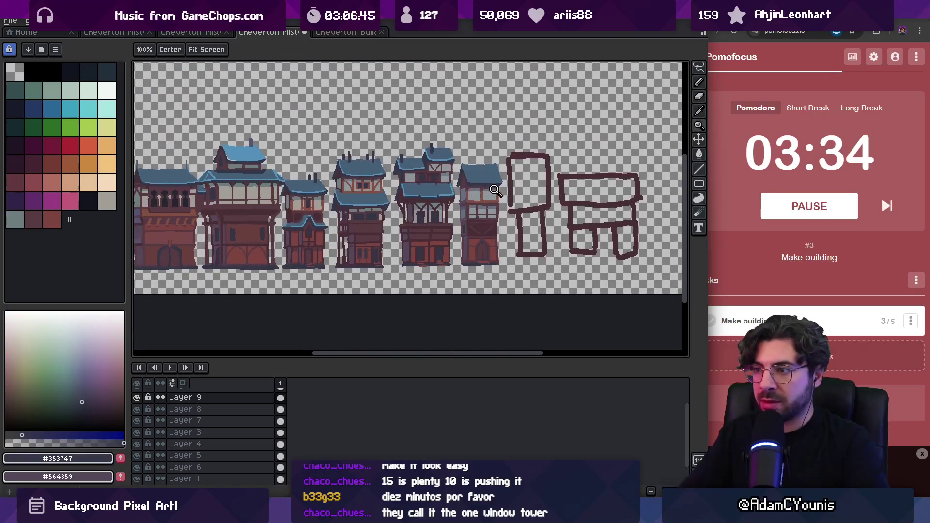
- Pick light blue #5390b9 and redraw the roof-edge highlight line, retrying once after an undo
{"action": "scroll", "coordinate": [495, 190], "scroll_direction": "left", "scroll_amount": 5}
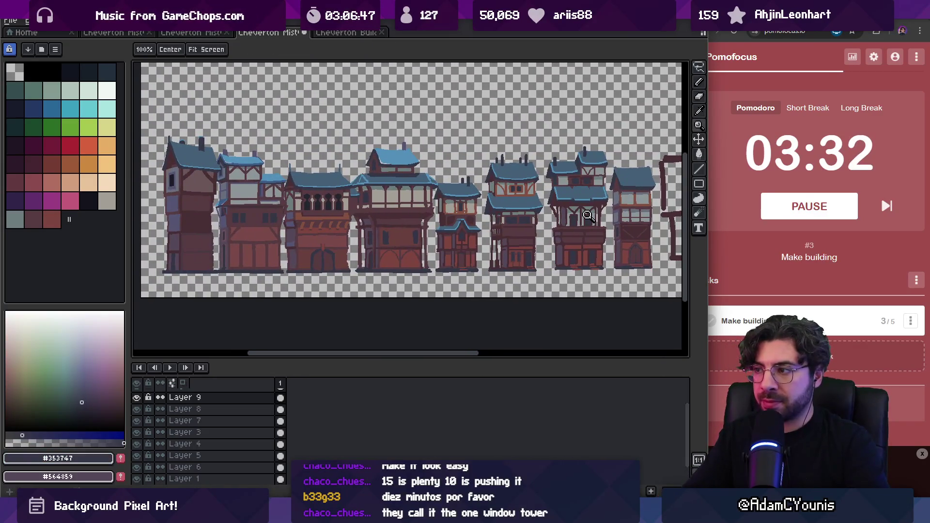
{"action": "scroll", "coordinate": [597, 182], "scroll_direction": "right", "scroll_amount": 5}
{"action": "scroll", "coordinate": [440, 260], "scroll_direction": "up", "scroll_amount": 4}
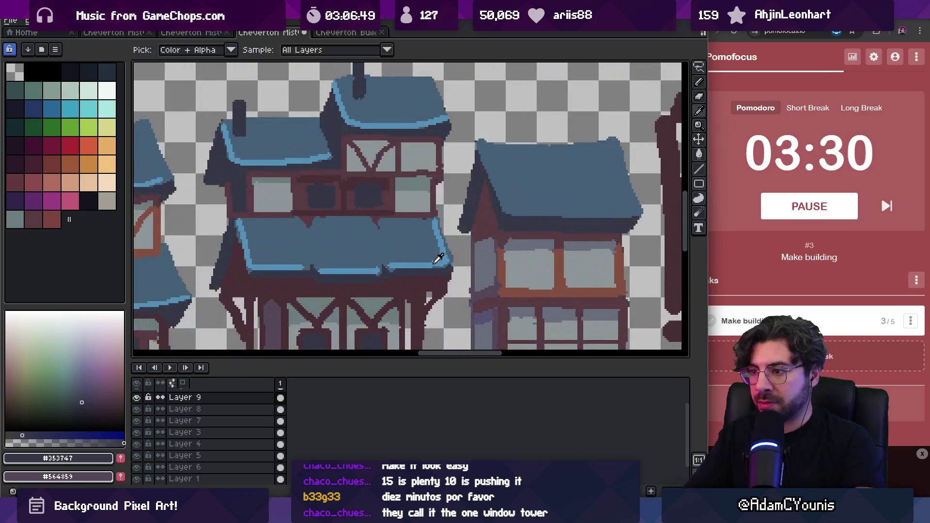
{"action": "left_click_drag", "start_coordinate": [509, 236], "coordinate": [469, 240]}
{"action": "key", "text": "b"}
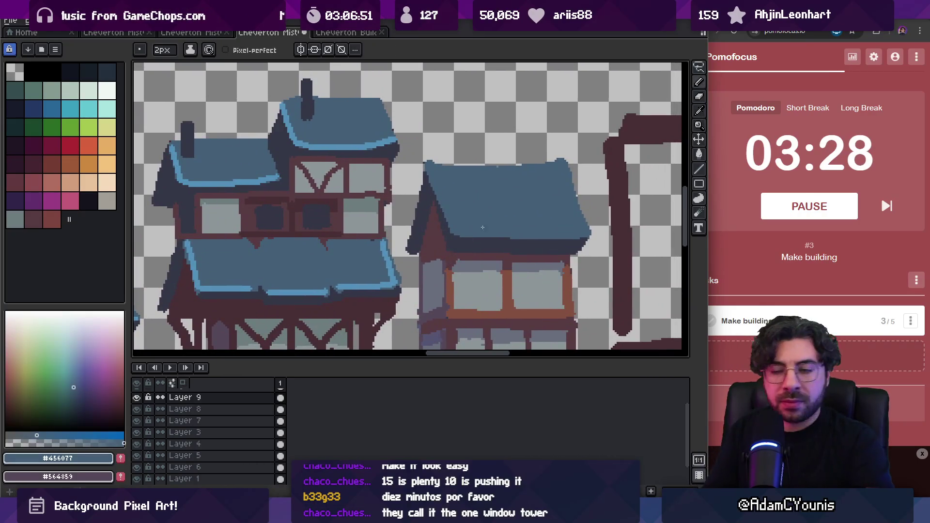
{"action": "scroll", "coordinate": [436, 236], "scroll_direction": "down", "scroll_amount": 2}
{"action": "left_click", "coordinate": [383, 237], "text": "alt"}
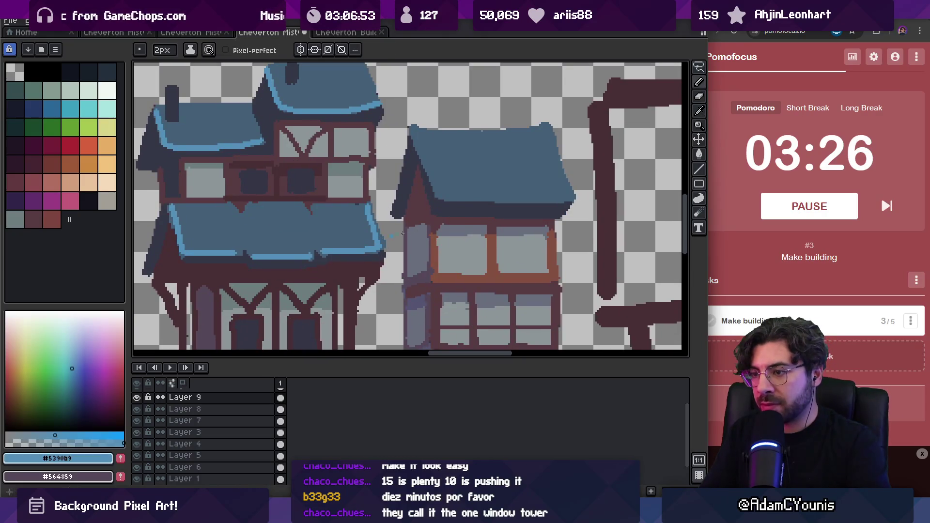
{"action": "left_click_drag", "start_coordinate": [482, 201], "coordinate": [519, 200]}
{"action": "key", "text": "ctrl+z"}
{"action": "left_click_drag", "start_coordinate": [437, 198], "coordinate": [558, 204]}
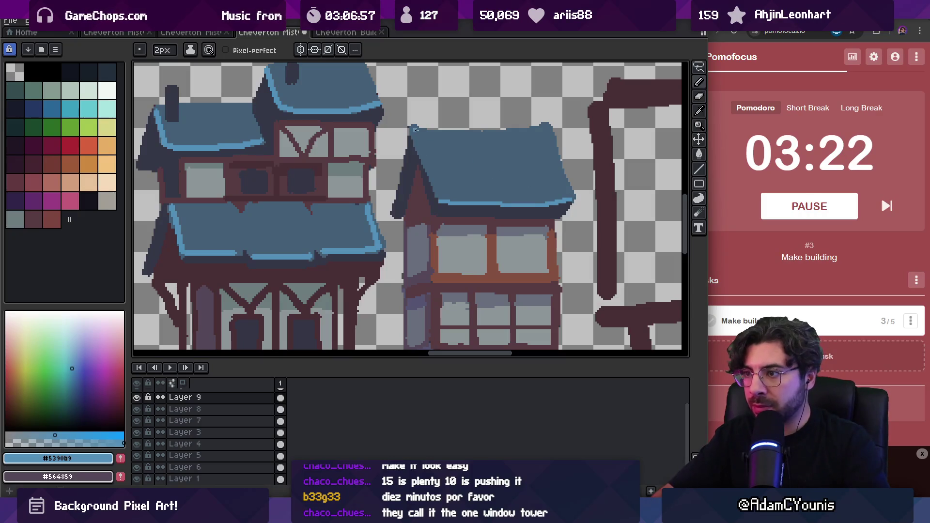
- Zoom out and back in to compare the new roof edge with the neighbouring townhouses
{"action": "key", "text": "z"}
{"action": "scroll", "coordinate": [447, 161], "scroll_direction": "down", "scroll_amount": 5}
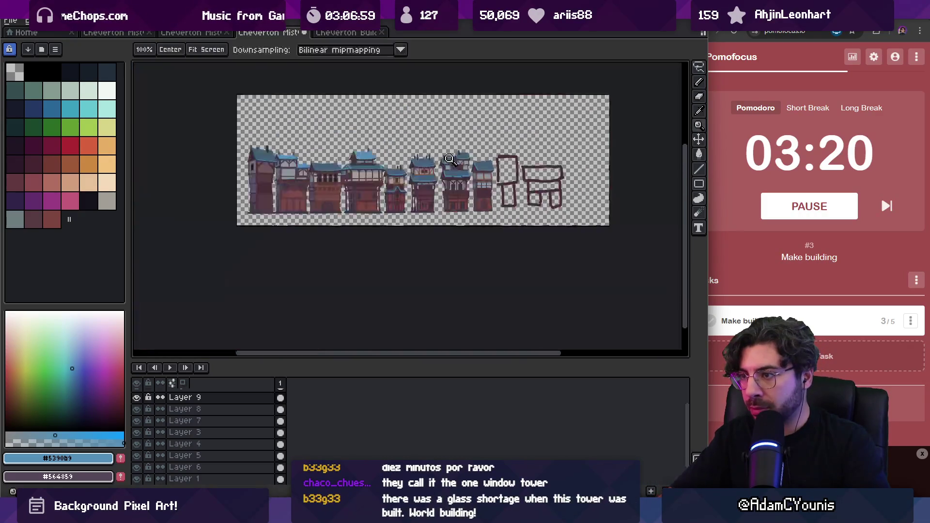
{"action": "scroll", "coordinate": [447, 161], "scroll_direction": "up", "scroll_amount": 3}
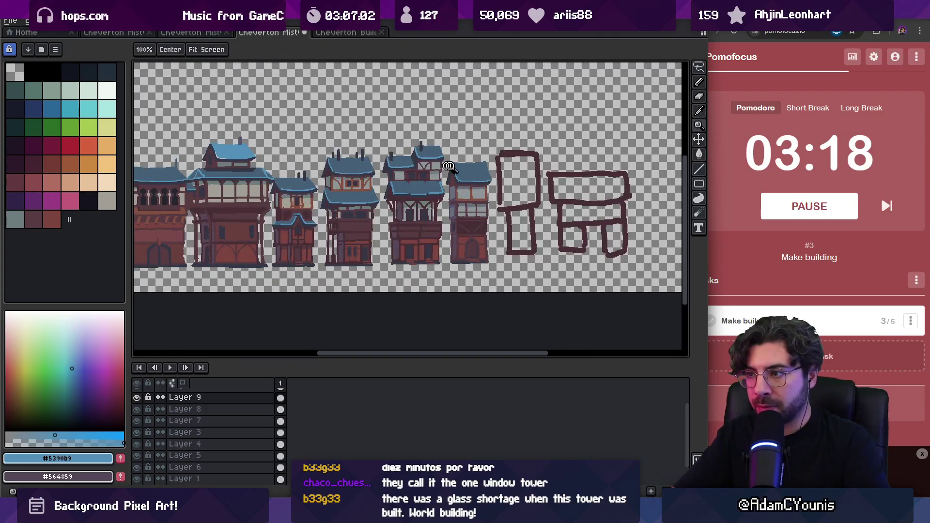
{"action": "scroll", "coordinate": [447, 167], "scroll_direction": "up", "scroll_amount": 1}
{"action": "scroll", "coordinate": [493, 155], "scroll_direction": "down", "scroll_amount": 1}
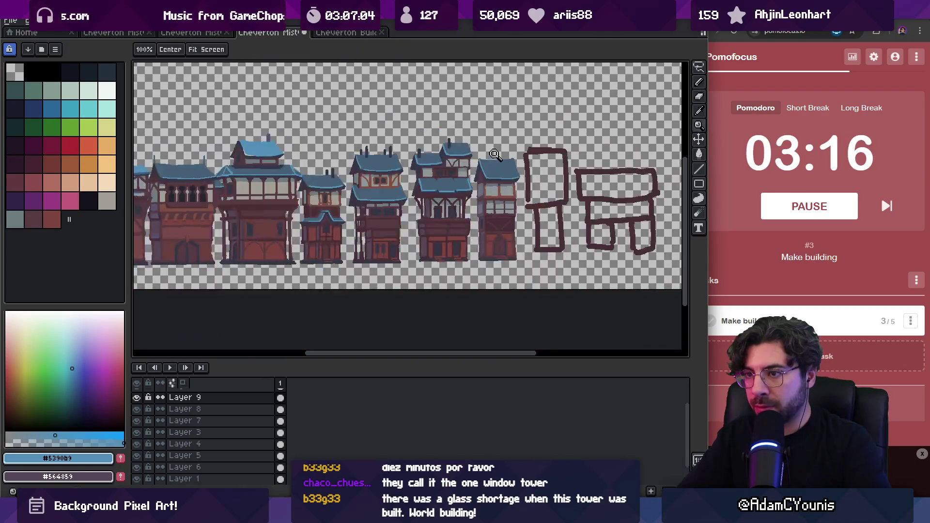
{"action": "scroll", "coordinate": [493, 155], "scroll_direction": "down", "scroll_amount": 2}
{"action": "scroll", "coordinate": [504, 155], "scroll_direction": "up", "scroll_amount": 3}
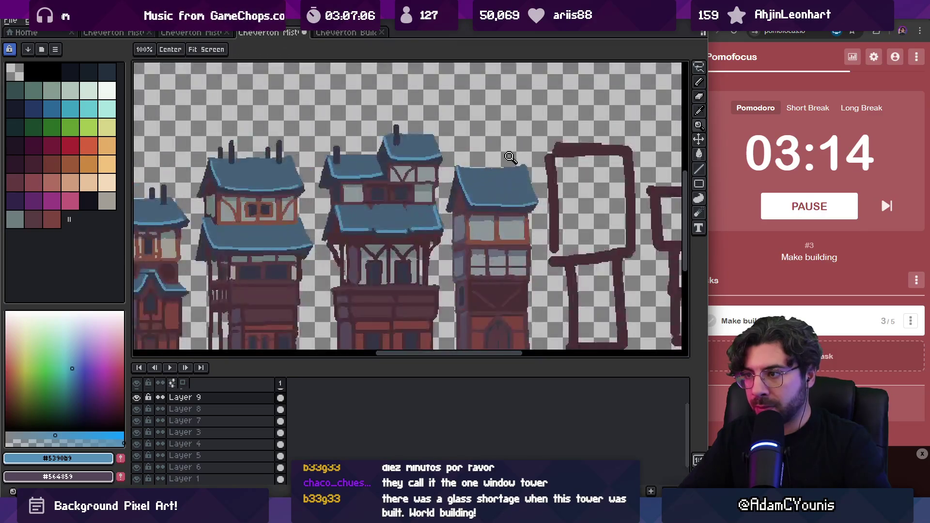
- Outline a rectangular block on the roof and bucket-fill it with light blue
{"action": "key", "text": "b"}
{"action": "left_click_drag", "start_coordinate": [455, 159], "coordinate": [464, 195]}
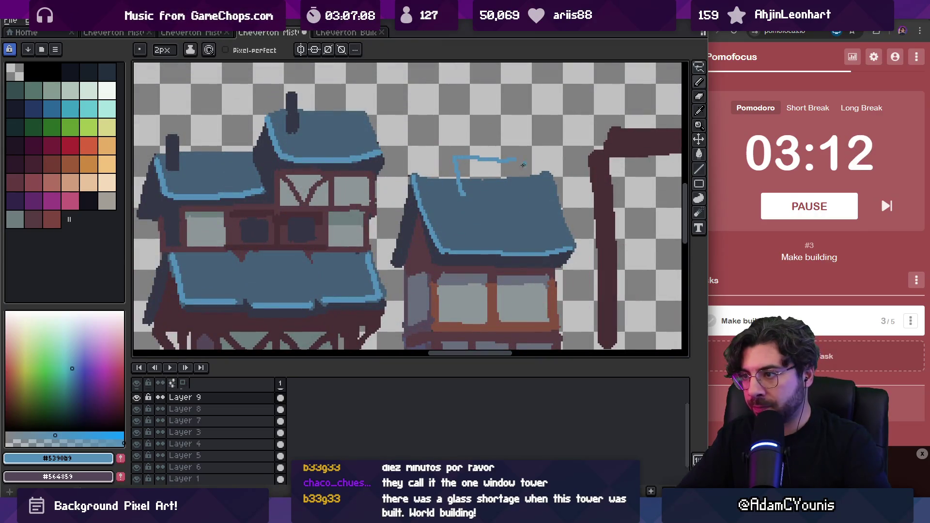
{"action": "left_click_drag", "start_coordinate": [478, 159], "coordinate": [519, 158]}
{"action": "left_click_drag", "start_coordinate": [526, 191], "coordinate": [463, 196]}
{"action": "key", "text": "g"}
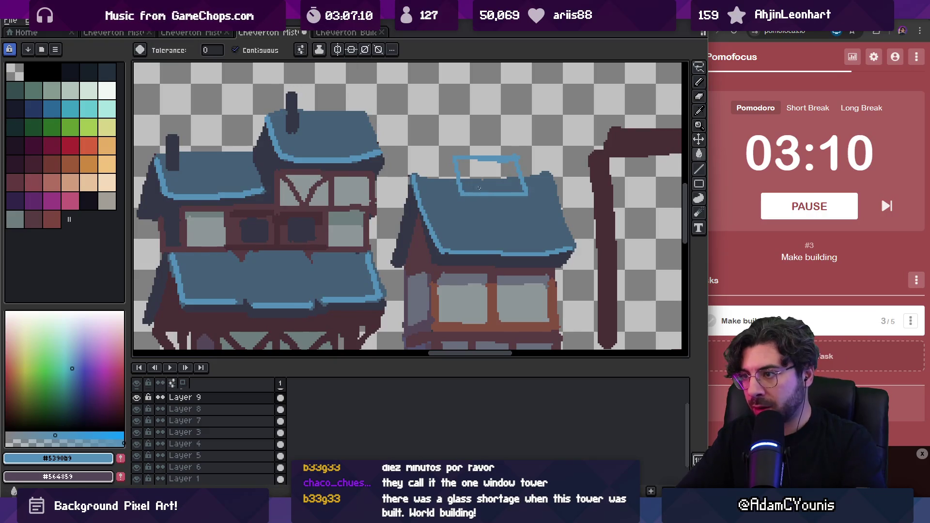
{"action": "left_click", "coordinate": [486, 176]}
- Shade the roof block's left edge with the dark shadow colour and enlarge the brush by one pixel
{"action": "key", "text": "b"}
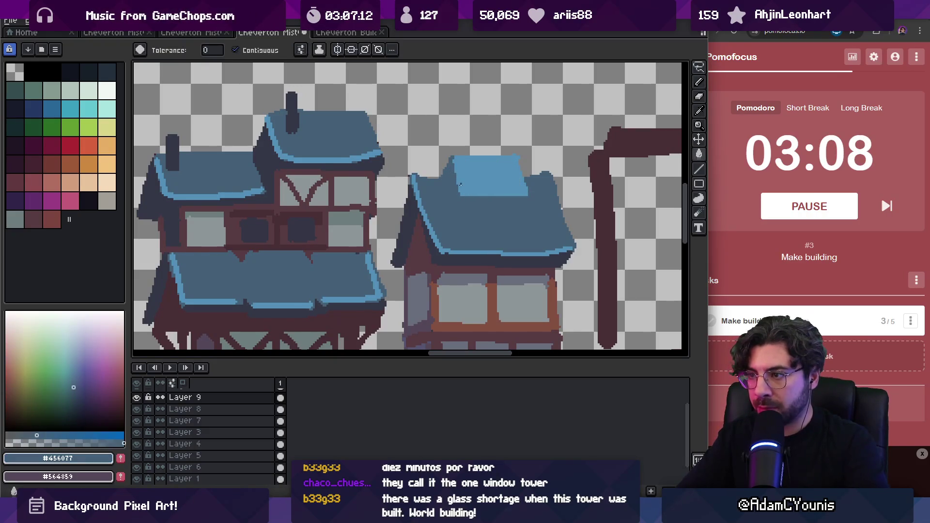
{"action": "left_click", "coordinate": [444, 176], "text": "alt"}
{"action": "left_click_drag", "start_coordinate": [448, 167], "coordinate": [453, 176]}
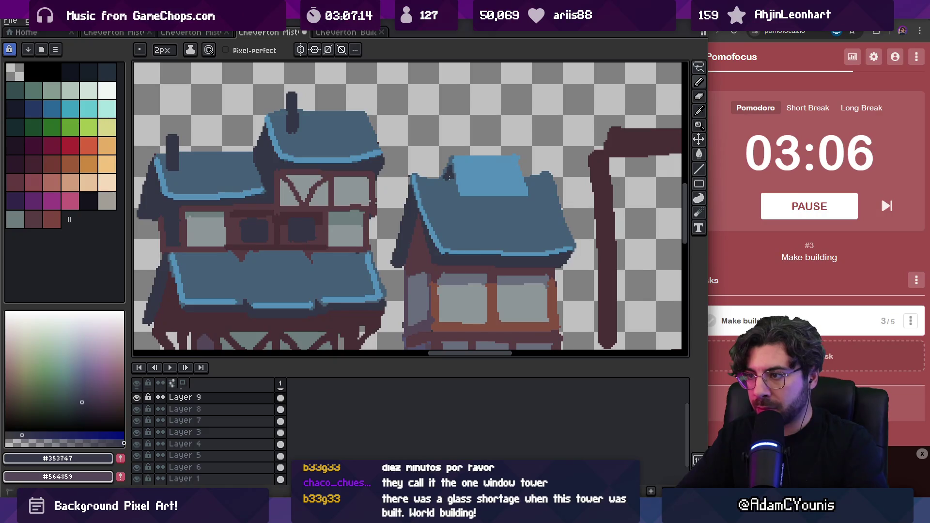
{"action": "left_click", "coordinate": [451, 178], "text": "alt"}
{"action": "key", "text": "plus"}
{"action": "left_click", "coordinate": [446, 175], "text": "alt"}
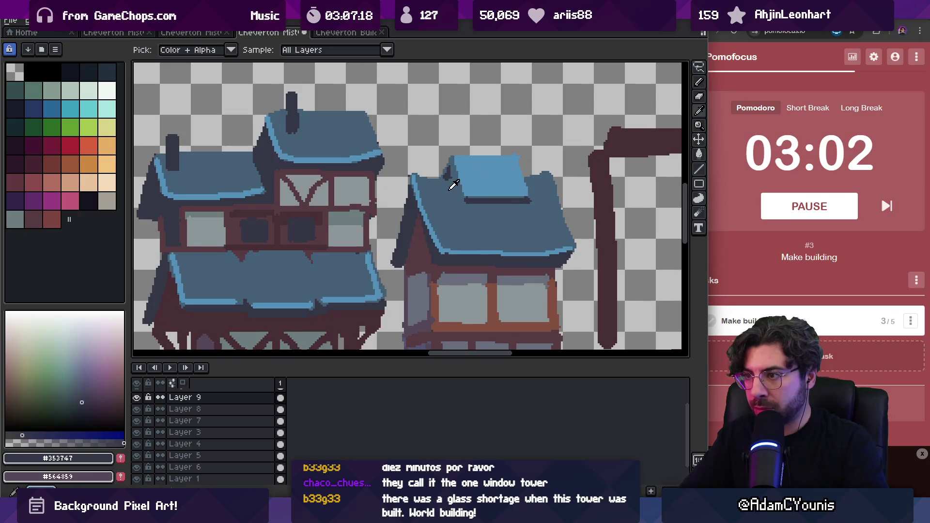
{"action": "key", "text": "z"}
{"action": "scroll", "coordinate": [393, 166], "scroll_direction": "down", "scroll_amount": 5}
{"action": "scroll", "coordinate": [393, 166], "scroll_direction": "up", "scroll_amount": 5}
- Add a light grey highlight along the block edge and paint roof blue along the strip beneath it
{"action": "left_click", "coordinate": [387, 247], "text": "alt"}
{"action": "scroll", "coordinate": [388, 247], "scroll_direction": "down", "scroll_amount": 2}
{"action": "left_click_drag", "start_coordinate": [666, 227], "coordinate": [315, 194]}
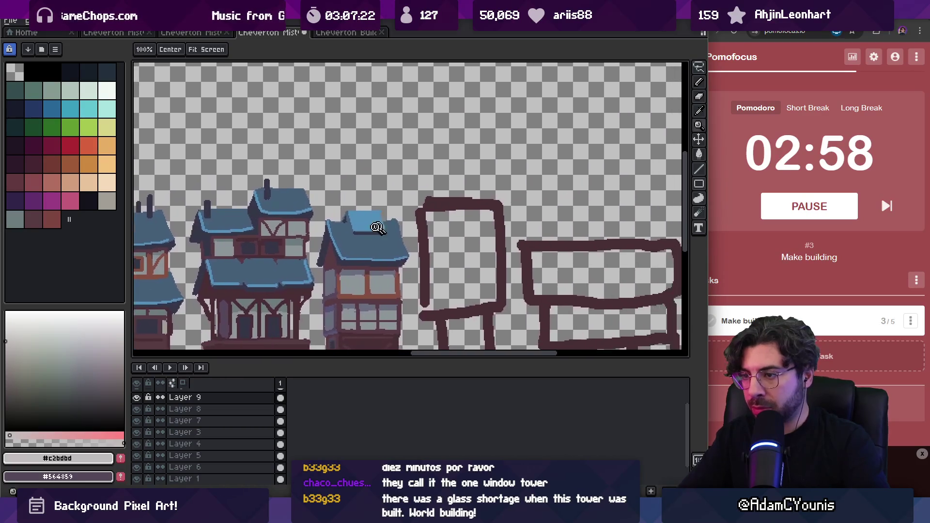
{"action": "scroll", "coordinate": [315, 192], "scroll_direction": "up", "scroll_amount": 3}
{"action": "key", "text": "b"}
{"action": "key", "text": "minus"}
{"action": "key", "text": "minus"}
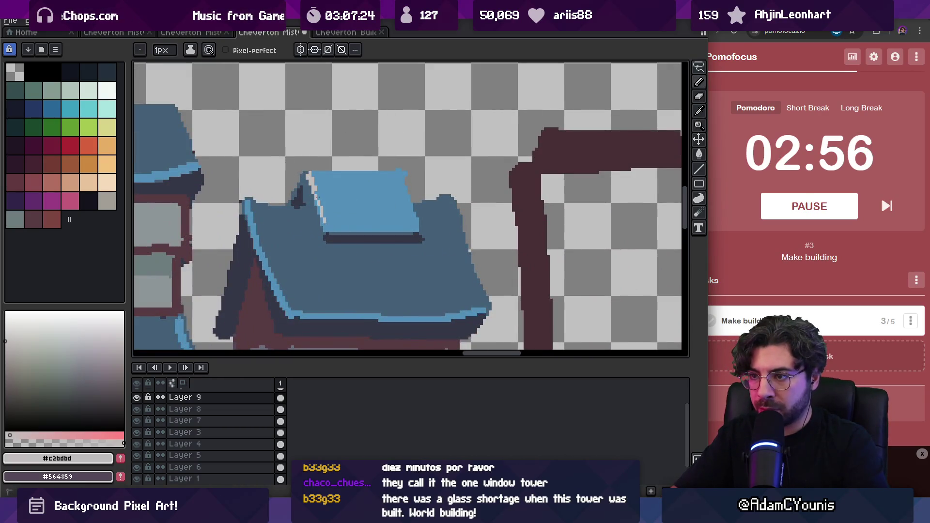
{"action": "left_click_drag", "start_coordinate": [326, 224], "coordinate": [332, 231]}
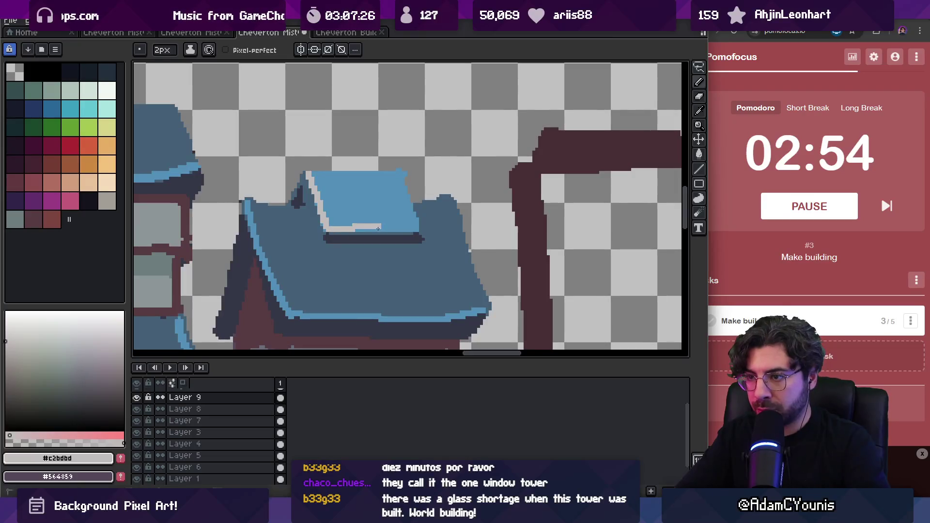
{"action": "left_click", "coordinate": [348, 217], "text": "alt"}
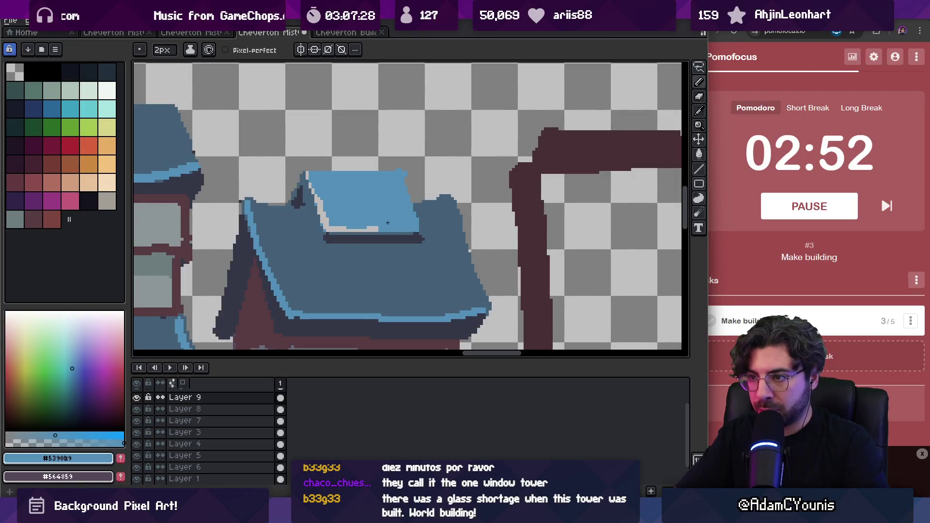
{"action": "left_click", "coordinate": [333, 237], "text": "alt"}
{"action": "left_click_drag", "start_coordinate": [329, 238], "coordinate": [418, 236]}
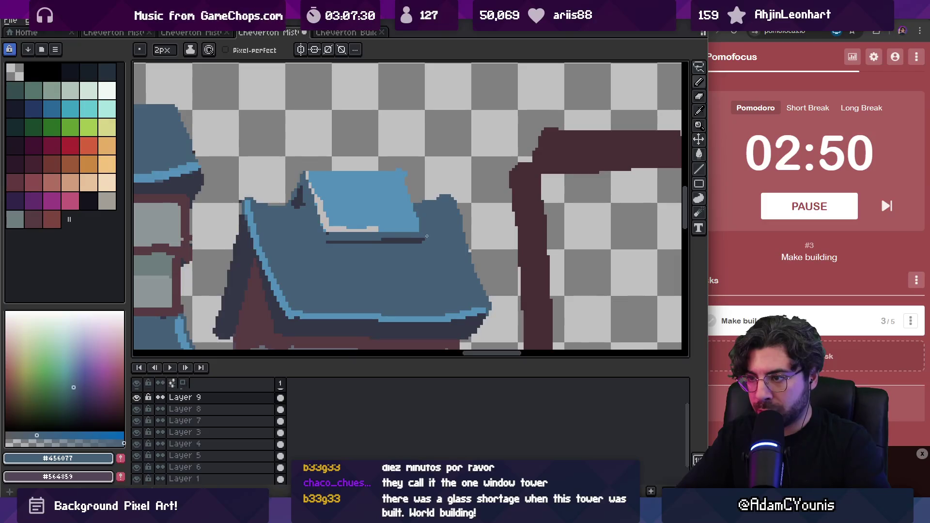
- Paint a dark brown timber edge down the roof block's left side
{"action": "scroll", "coordinate": [427, 238], "scroll_direction": "left", "scroll_amount": 2}
{"action": "left_click", "coordinate": [367, 202], "text": "alt"}
{"action": "left_click_drag", "start_coordinate": [364, 204], "coordinate": [373, 229]}
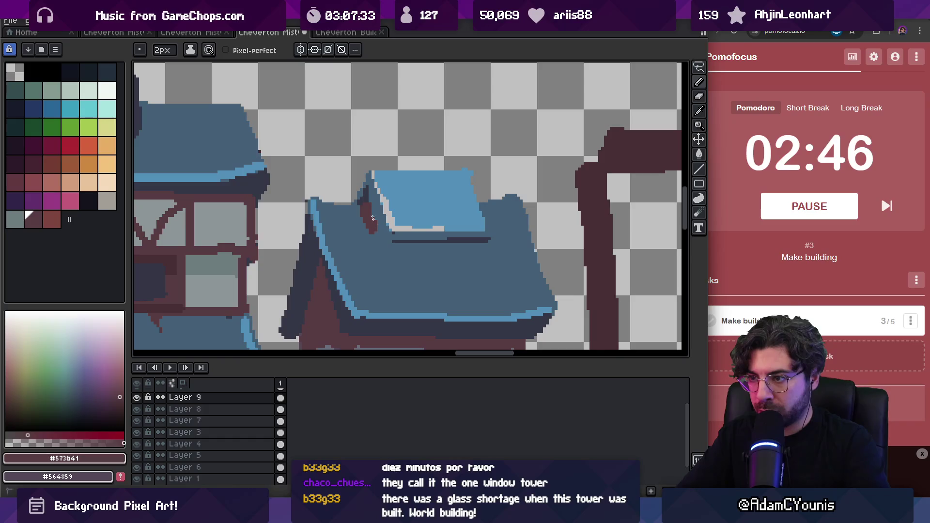
{"action": "left_click", "coordinate": [383, 213], "text": "alt"}
{"action": "key", "text": "z"}
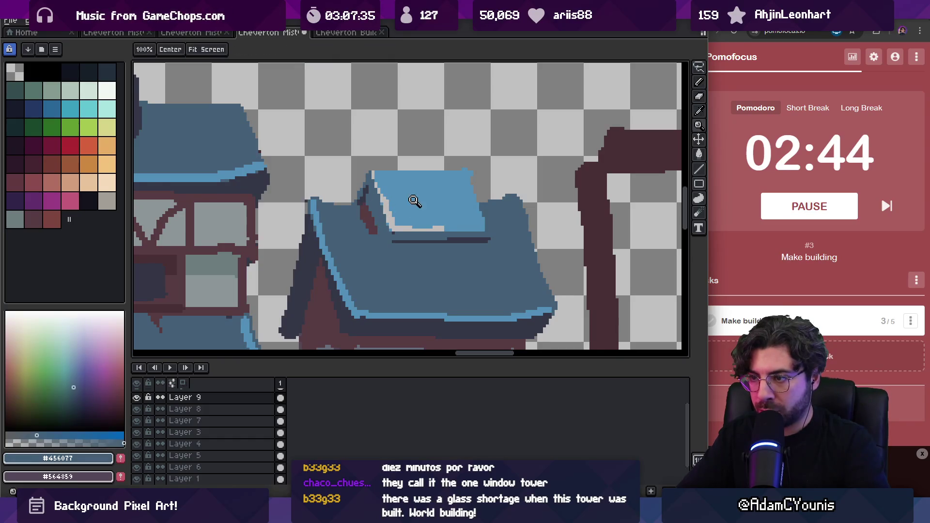
{"action": "scroll", "coordinate": [423, 184], "scroll_direction": "down", "scroll_amount": 4}
{"action": "scroll", "coordinate": [432, 186], "scroll_direction": "up", "scroll_amount": 5}
{"action": "key", "text": "b"}
{"action": "left_click", "coordinate": [395, 175], "text": "alt"}
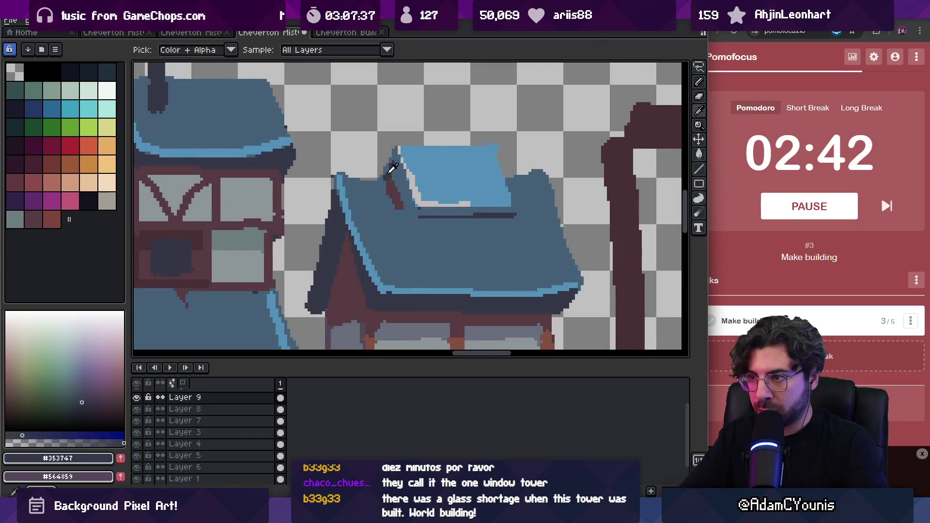
{"action": "left_click", "coordinate": [403, 196], "text": "alt"}
{"action": "left_click_drag", "start_coordinate": [402, 201], "coordinate": [404, 218]}
- Draw light roof-blue pixels along the block's left edge and erase stray pixels
{"action": "left_click", "coordinate": [400, 170], "text": "alt"}
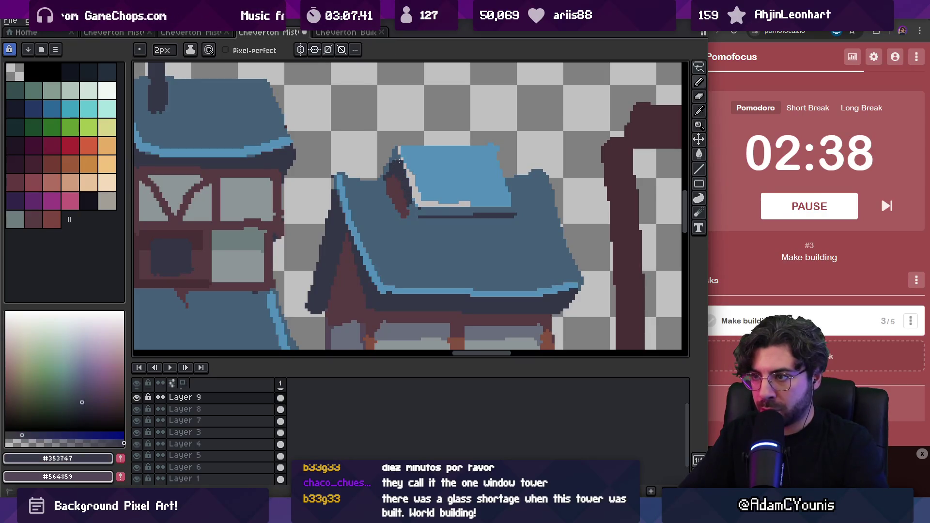
{"action": "left_click", "coordinate": [415, 200], "text": "alt"}
{"action": "left_click_drag", "start_coordinate": [402, 160], "coordinate": [410, 184]}
{"action": "left_click", "coordinate": [416, 164], "text": "alt"}
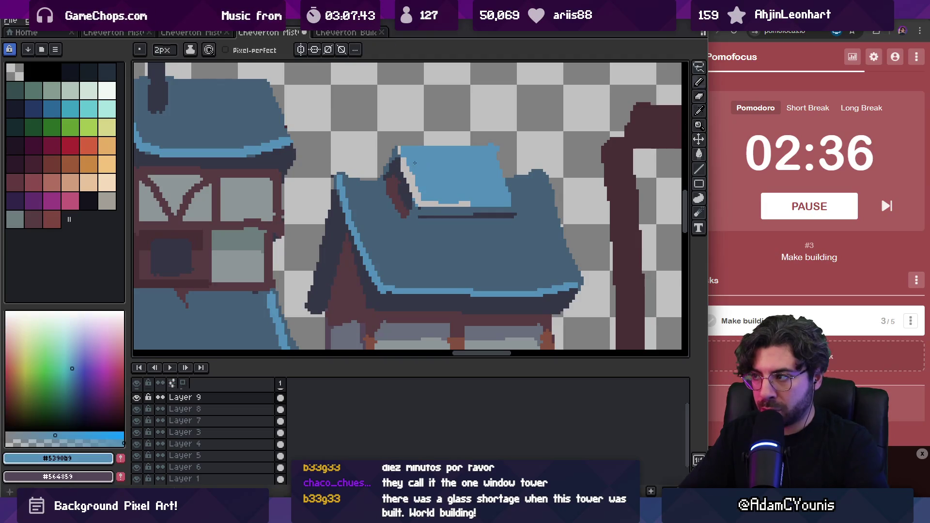
{"action": "left_click", "coordinate": [392, 163], "text": "alt"}
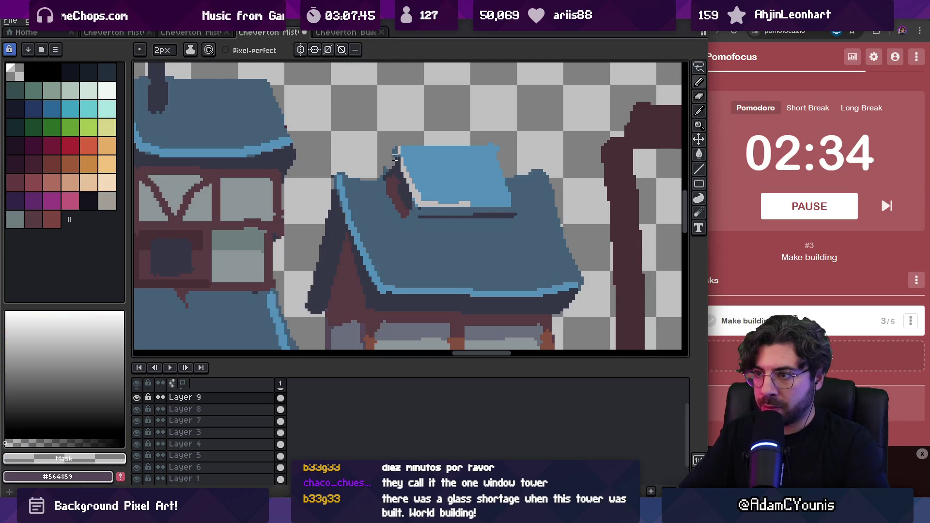
{"action": "left_click", "coordinate": [390, 165], "text": "alt"}
{"action": "key", "text": "e"}
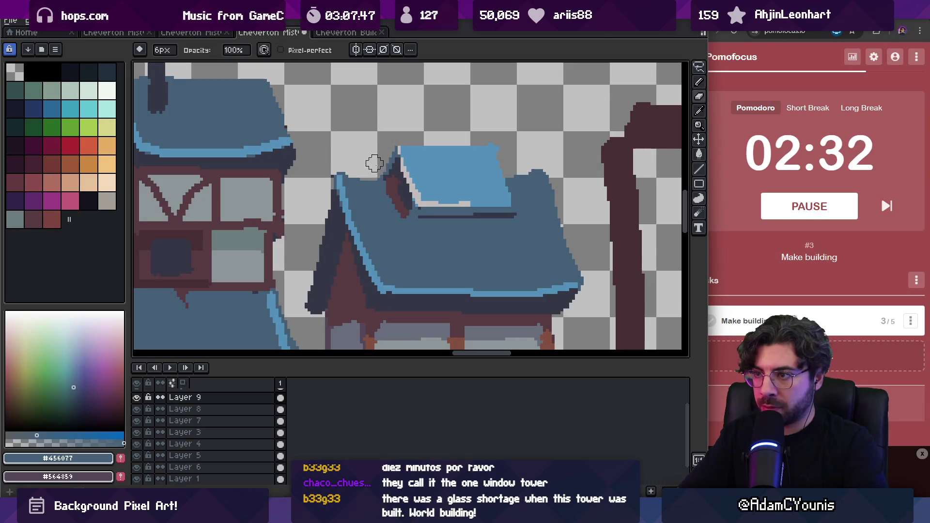
{"action": "left_click", "coordinate": [390, 205], "text": "alt"}
{"action": "key", "text": "b"}
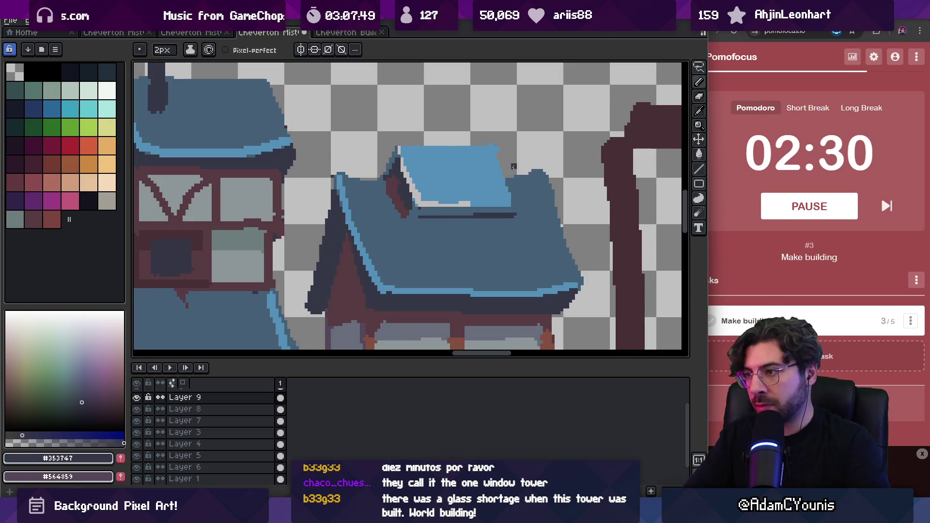
- Draw a dark chimney rising from the roof
{"action": "left_click_drag", "start_coordinate": [518, 146], "coordinate": [518, 173]}
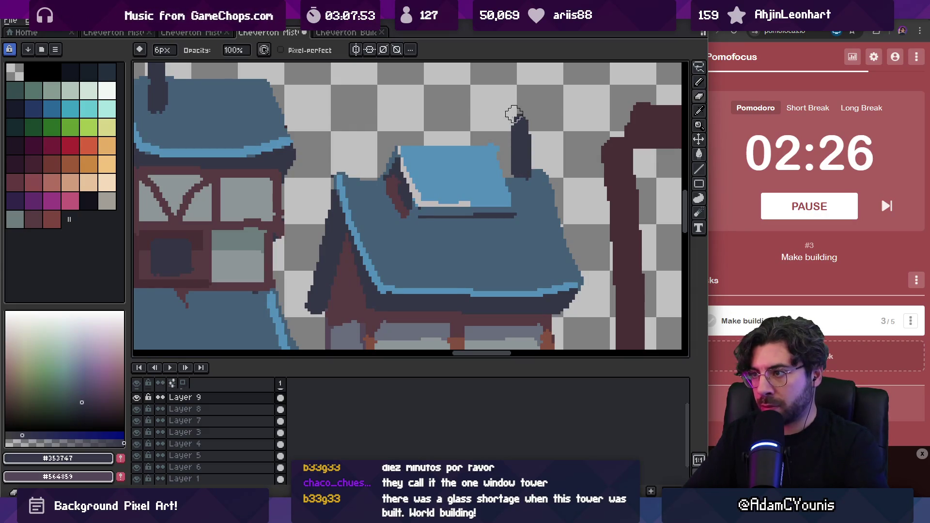
{"action": "scroll", "coordinate": [506, 112], "scroll_direction": "down", "scroll_amount": 3}
{"action": "scroll", "coordinate": [506, 112], "scroll_direction": "down", "scroll_amount": 1}
{"action": "scroll", "coordinate": [506, 118], "scroll_direction": "up", "scroll_amount": 3}
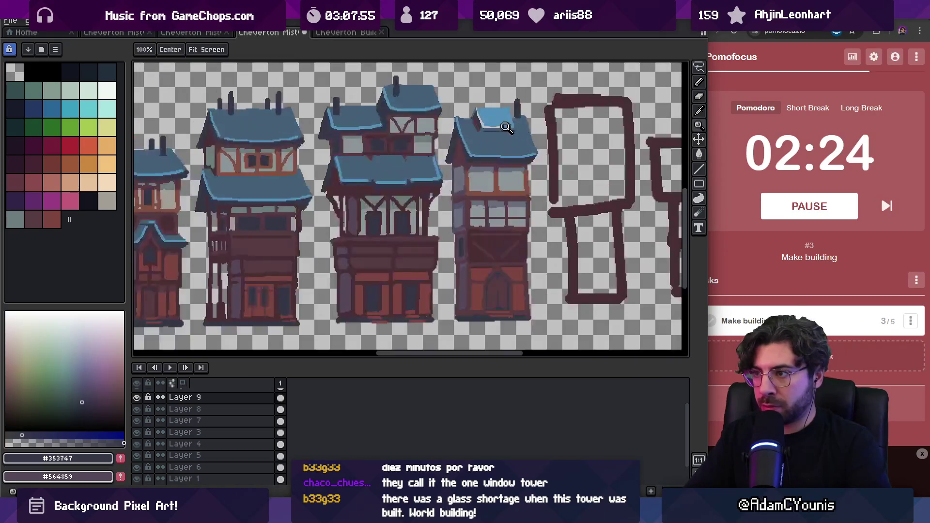
- Add a short light-blue shingle stroke on the tower roof with a 2px brush, replacing a longer one
{"action": "left_click", "coordinate": [488, 164], "text": "alt"}
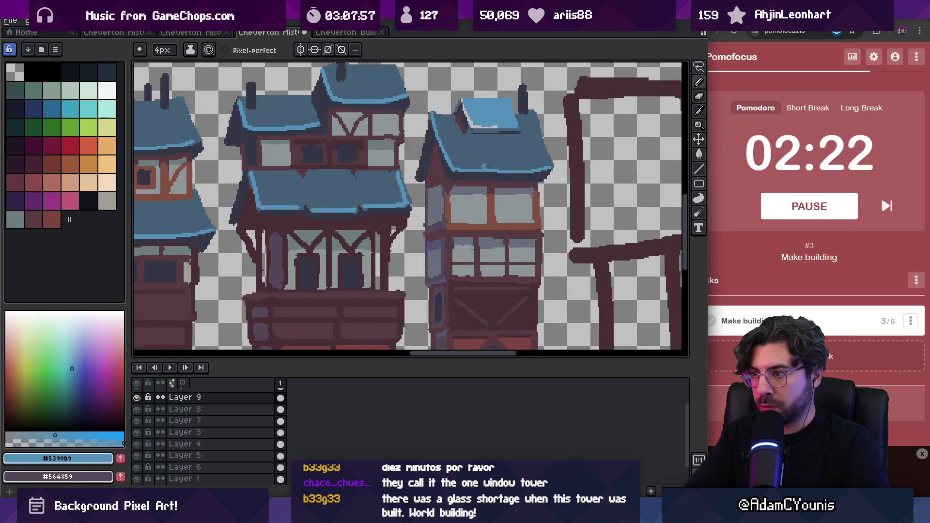
{"action": "key", "text": "minus"}
{"action": "scroll", "coordinate": [501, 157], "scroll_direction": "up", "scroll_amount": 2}
{"action": "key", "text": "minus"}
{"action": "left_click_drag", "start_coordinate": [455, 147], "coordinate": [461, 162]}
{"action": "key", "text": "ctrl+z"}
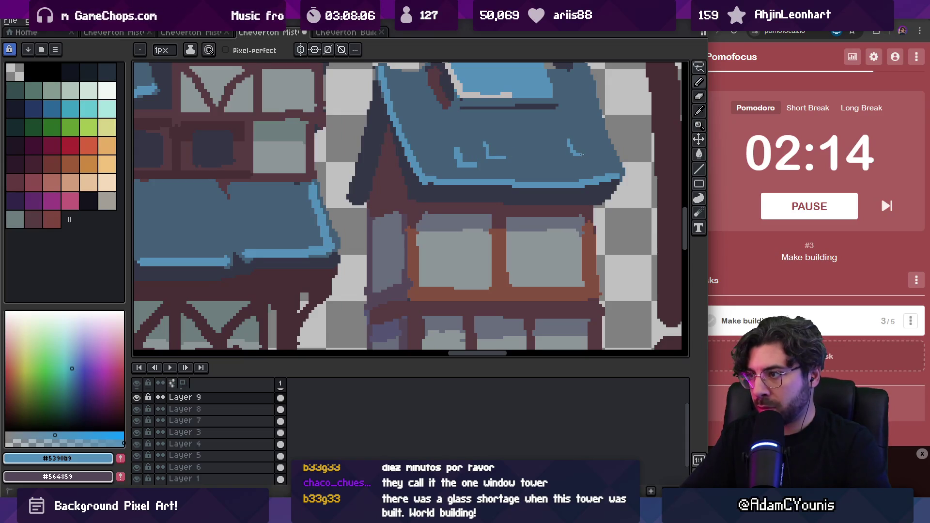
{"action": "left_click_drag", "start_coordinate": [579, 155], "coordinate": [590, 155]}
- Zoom in on the tower's upper windows with the dark window colour and Pencil ready
{"action": "key", "text": "z"}
{"action": "scroll", "coordinate": [555, 181], "scroll_direction": "down", "scroll_amount": 3}
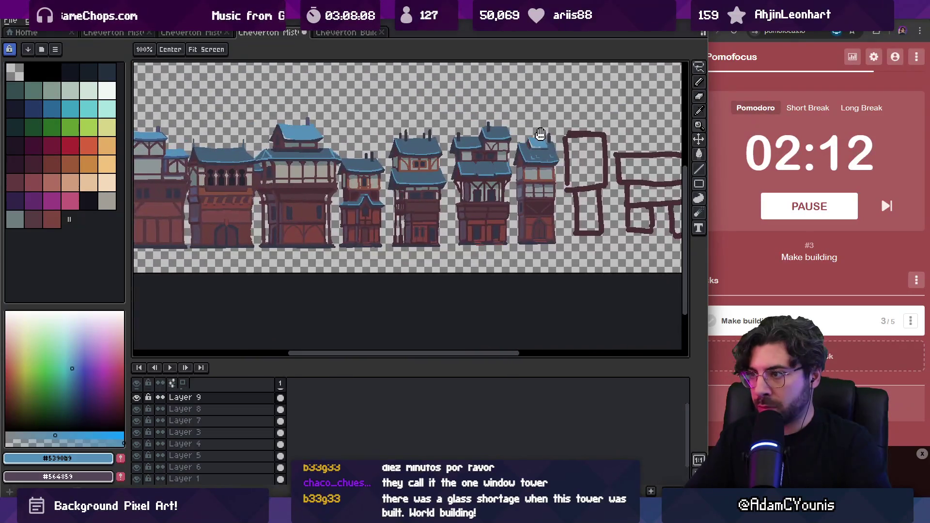
{"action": "scroll", "coordinate": [477, 197], "scroll_direction": "up", "scroll_amount": 3}
{"action": "left_click", "coordinate": [376, 243], "text": "alt"}
{"action": "scroll", "coordinate": [413, 183], "scroll_direction": "up", "scroll_amount": 3}
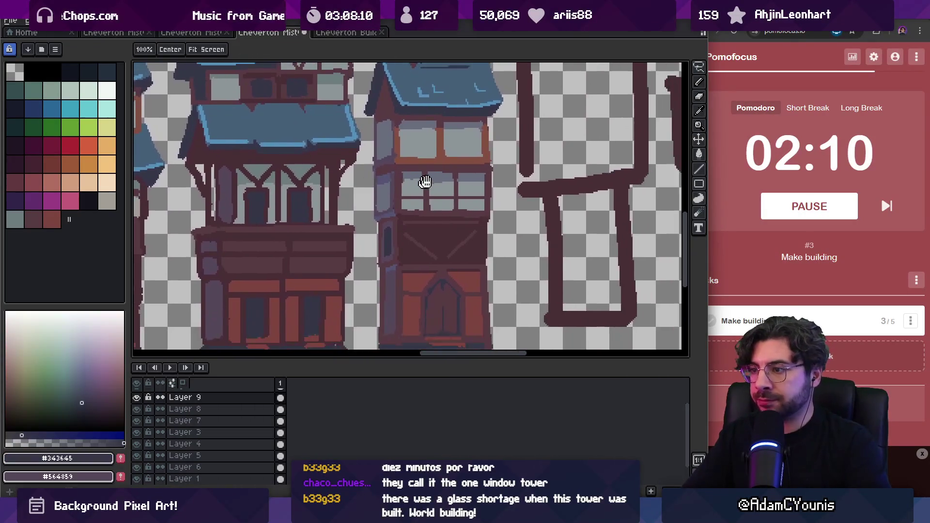
{"action": "key", "text": "b"}
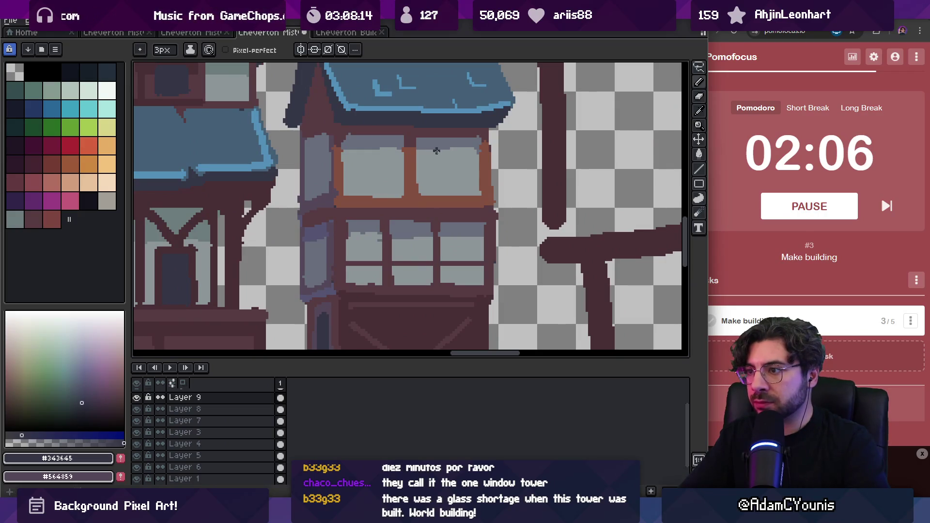
- Outline the upper window's right pane and top edge, then fill the opening dark
{"action": "left_click_drag", "start_coordinate": [436, 152], "coordinate": [437, 193]}
{"action": "left_click_drag", "start_coordinate": [438, 151], "coordinate": [462, 153]}
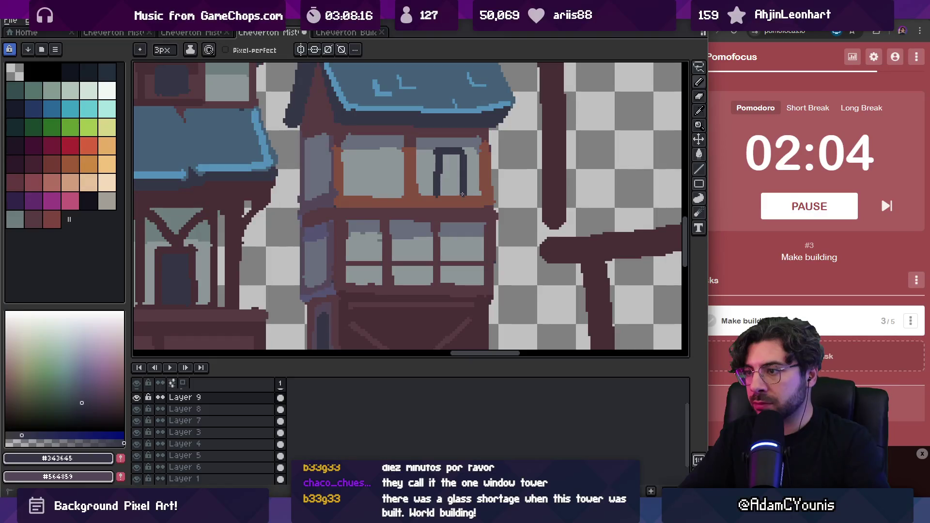
{"action": "key", "text": "g"}
{"action": "left_click", "coordinate": [450, 174]}
{"action": "key", "text": "i"}
{"action": "left_click", "coordinate": [423, 129]}
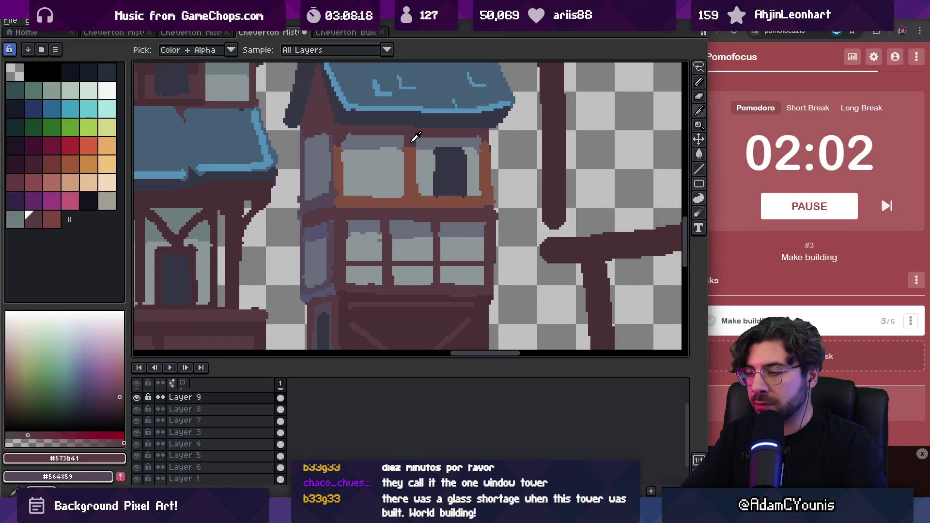
- Add a dark edge along the window's left side and a lighter frame line inside
{"action": "key", "text": "b"}
{"action": "left_click", "coordinate": [426, 152], "text": "alt"}
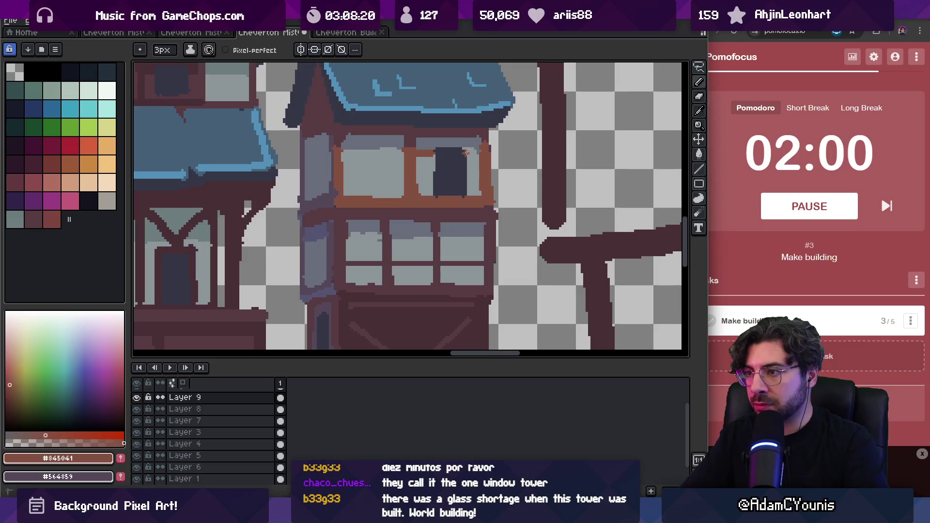
{"action": "left_click", "coordinate": [454, 129], "text": "alt"}
{"action": "mouse_move", "coordinate": [433, 167]}
{"action": "left_mouse_down"}
{"action": "mouse_move", "coordinate": [434, 196]}
{"action": "mouse_move", "coordinate": [465, 193]}
{"action": "left_mouse_up"}
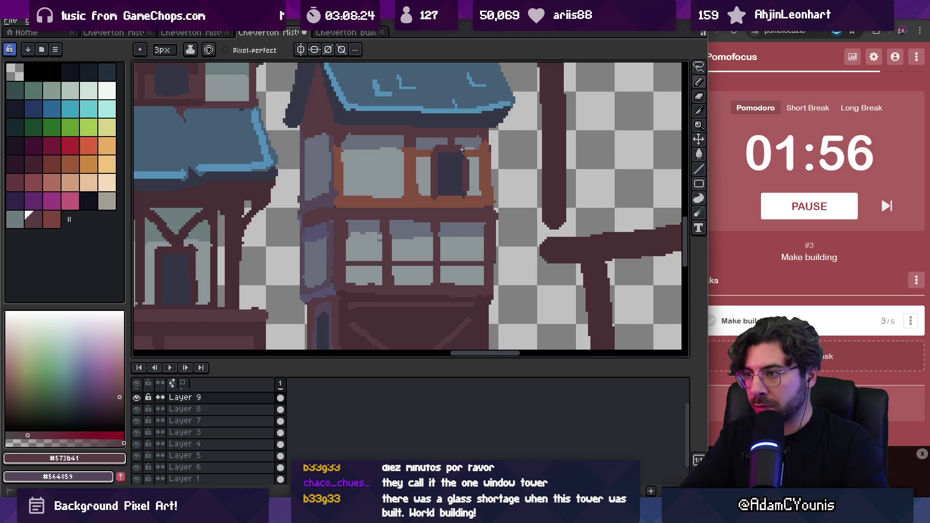
{"action": "left_click", "coordinate": [465, 195], "text": "alt"}
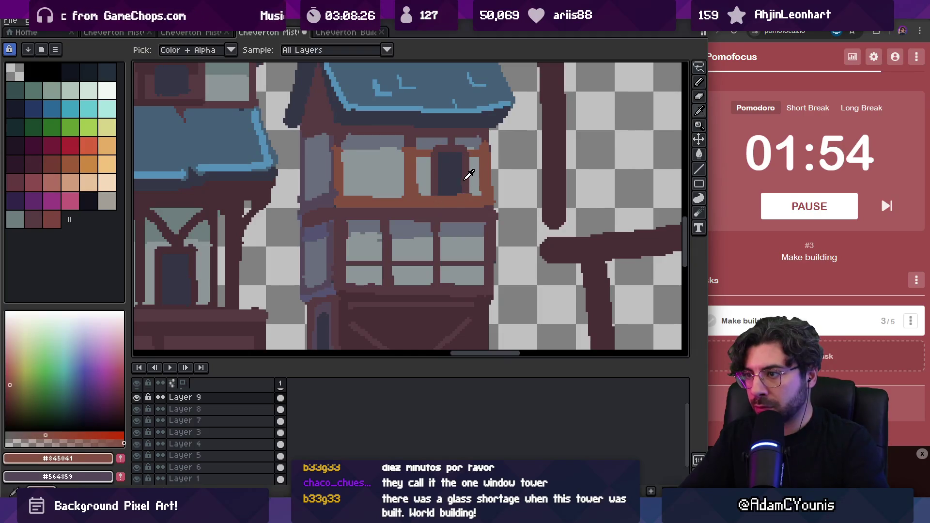
{"action": "left_click", "coordinate": [444, 159], "text": "alt"}
{"action": "left_click_drag", "start_coordinate": [449, 158], "coordinate": [455, 179]}
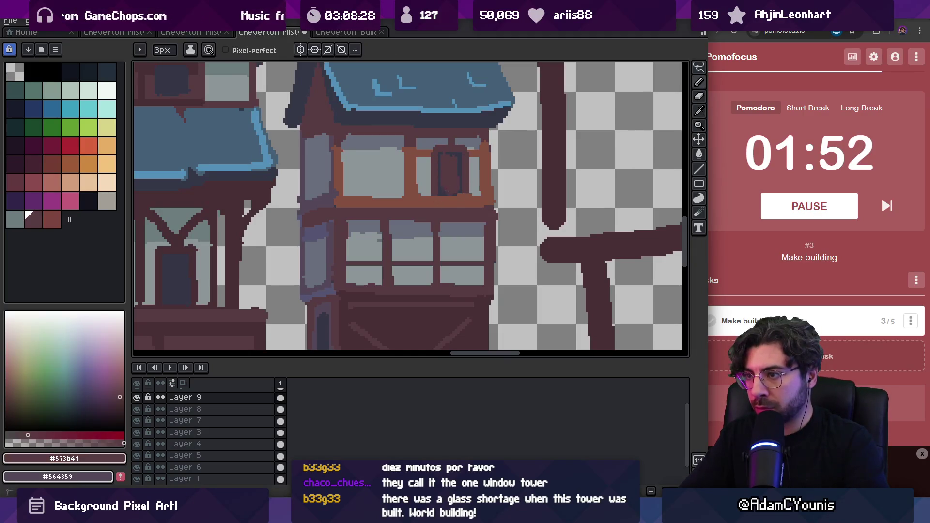
- Draw the orange-brown balcony rail across the upper window, with a diagonal support beneath it
{"action": "key", "text": "z"}
{"action": "scroll", "coordinate": [443, 155], "scroll_direction": "down", "scroll_amount": 5}
{"action": "scroll", "coordinate": [475, 169], "scroll_direction": "up", "scroll_amount": 5}
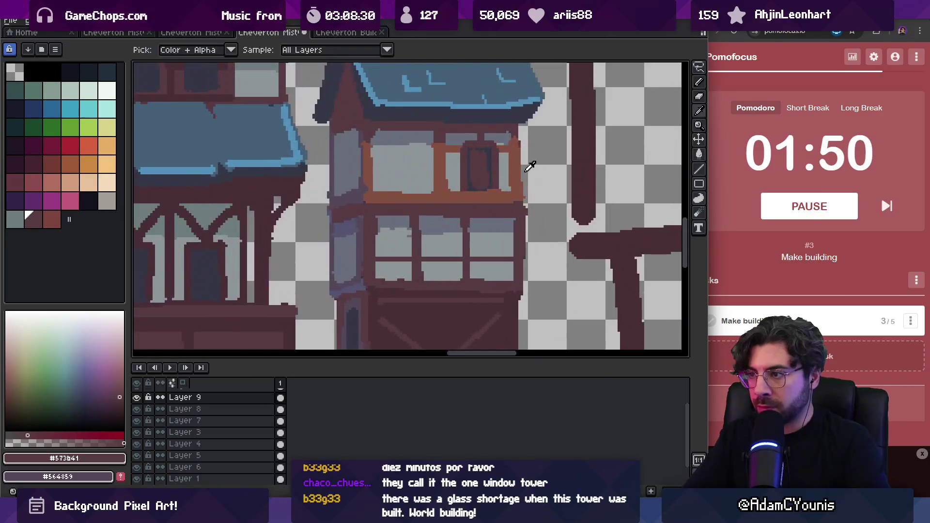
{"action": "key", "text": "b"}
{"action": "left_click", "coordinate": [526, 169], "text": "alt"}
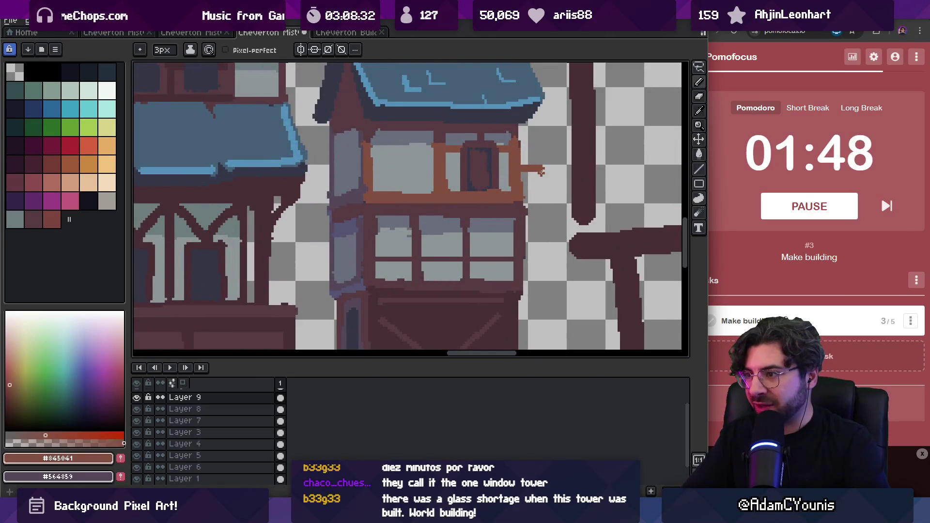
{"action": "left_click_drag", "start_coordinate": [541, 172], "coordinate": [526, 199]}
{"action": "left_click_drag", "start_coordinate": [372, 176], "coordinate": [508, 170]}
{"action": "mouse_move", "coordinate": [357, 175]}
{"action": "left_mouse_down"}
{"action": "mouse_move", "coordinate": [362, 194]}
{"action": "mouse_move", "coordinate": [345, 176]}
{"action": "left_mouse_up"}
{"action": "left_click", "coordinate": [333, 191], "text": "alt"}
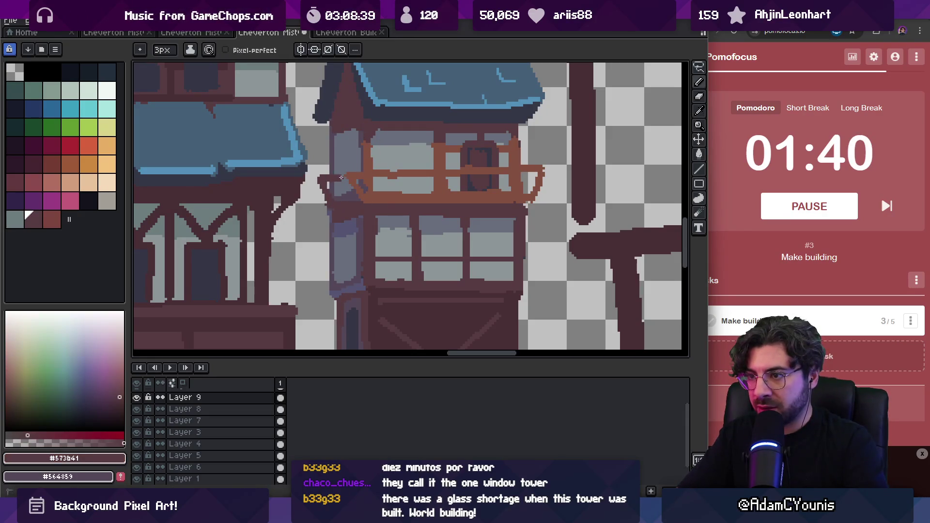
{"action": "left_click", "coordinate": [352, 186], "text": "alt"}
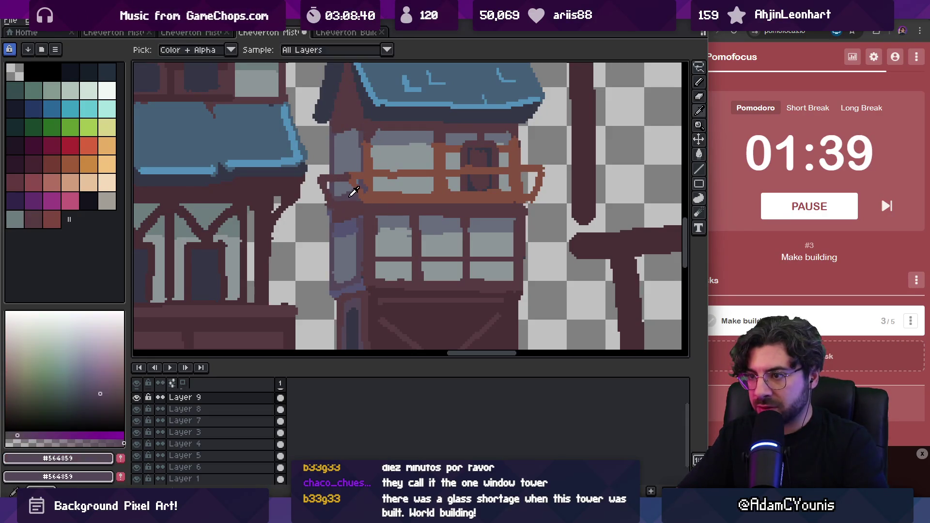
{"action": "left_click", "coordinate": [322, 176], "text": "alt"}
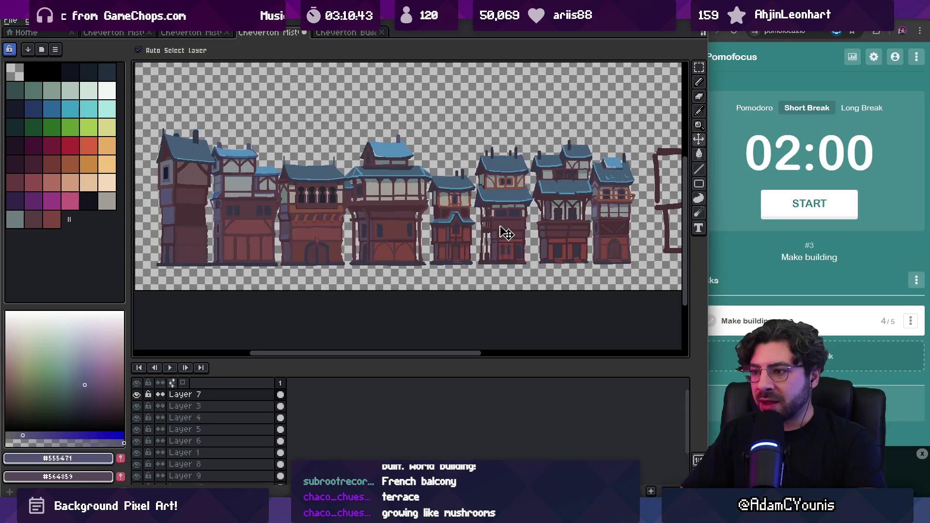
- Drag the rightmost building slightly right and down with Auto Select Layer
{"action": "left_click", "coordinate": [602, 224]}
{"action": "left_click_drag", "start_coordinate": [602, 223], "coordinate": [592, 211]}
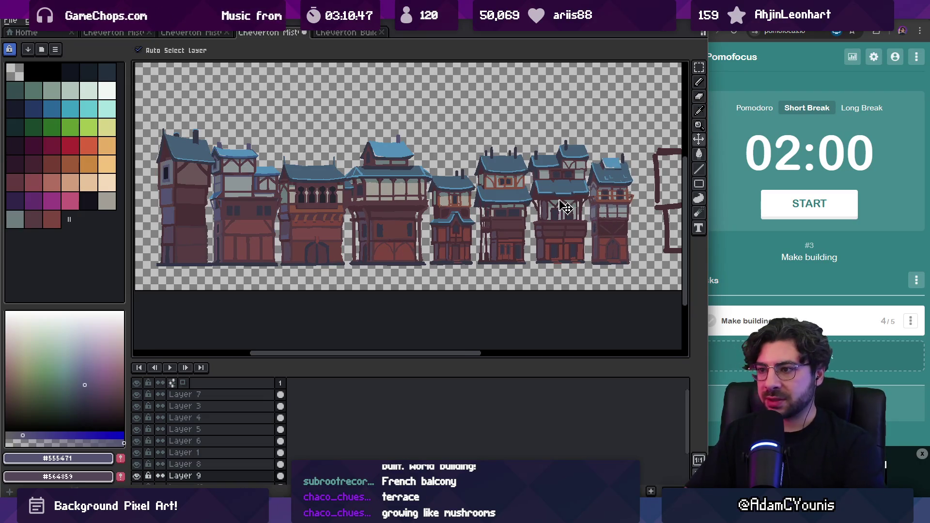
{"action": "key", "text": "p"}
{"action": "left_click_drag", "start_coordinate": [415, 126], "coordinate": [417, 170]}
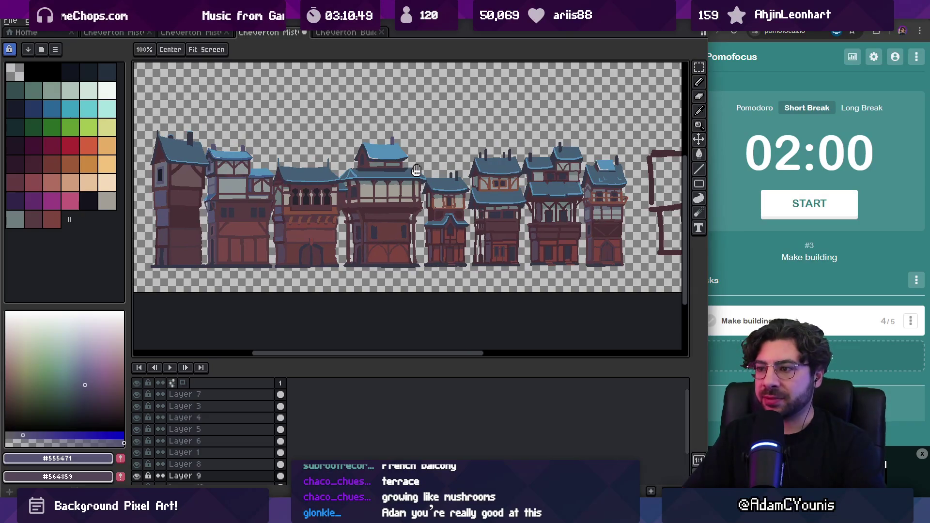
- Sample the roof blue and zoom in close on the rooftops
{"action": "left_click", "coordinate": [249, 165], "text": "alt"}
{"action": "scroll", "coordinate": [504, 199], "scroll_direction": "up", "scroll_amount": 2}
{"action": "key", "text": "g"}
{"action": "key", "text": "z"}
{"action": "scroll", "coordinate": [535, 149], "scroll_direction": "down", "scroll_amount": 3}
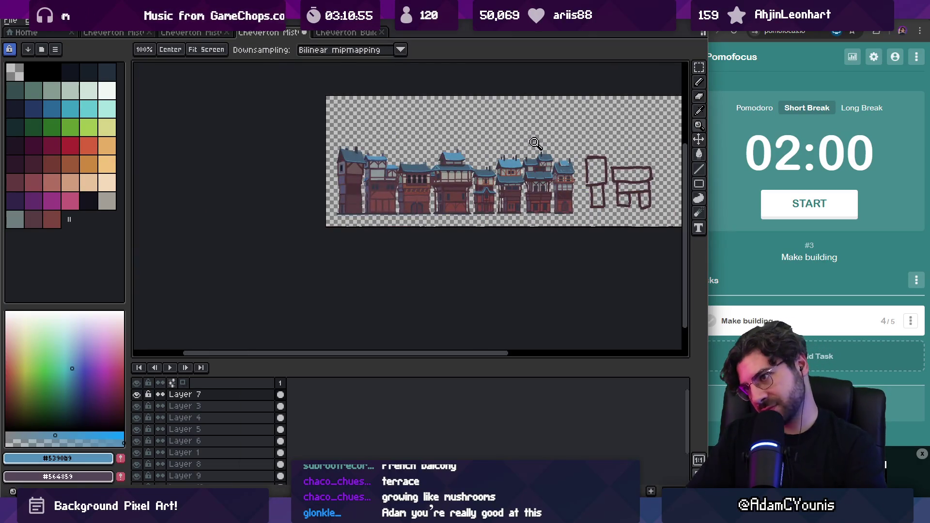
{"action": "scroll", "coordinate": [534, 143], "scroll_direction": "up", "scroll_amount": 5}
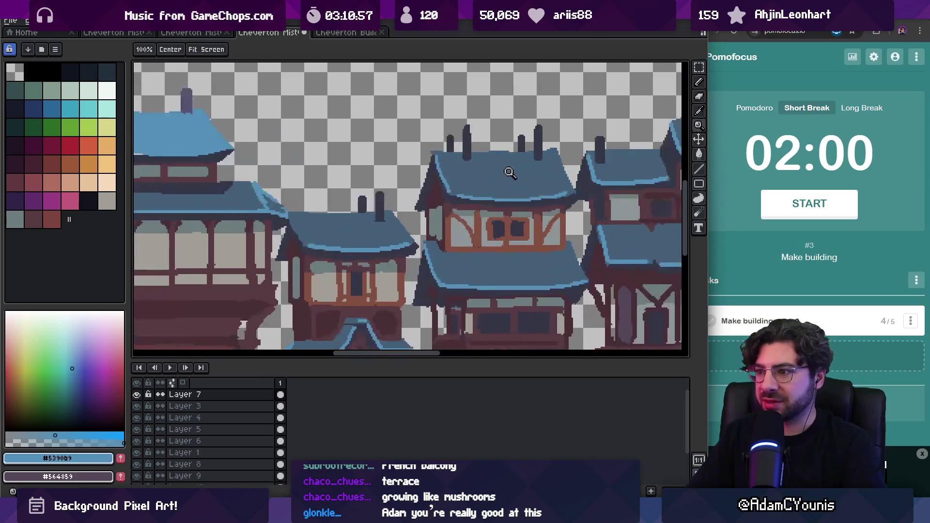
- Store the dark and light roof blues as new palette swatches and pick the light blue
{"action": "left_click", "coordinate": [484, 173], "text": "alt"}
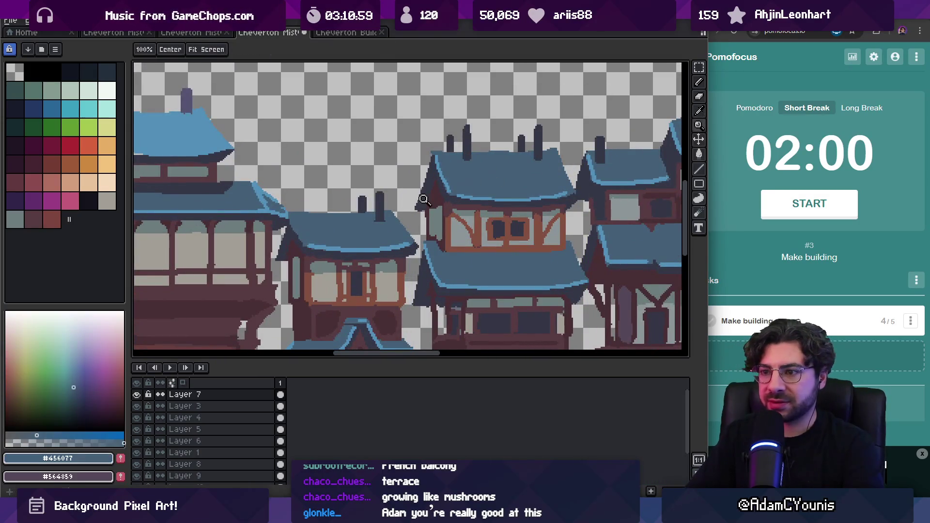
{"action": "left_click", "coordinate": [361, 247], "text": "alt"}
{"action": "left_click", "coordinate": [120, 458]}
{"action": "left_click", "coordinate": [465, 164], "text": "alt"}
{"action": "left_click", "coordinate": [120, 458]}
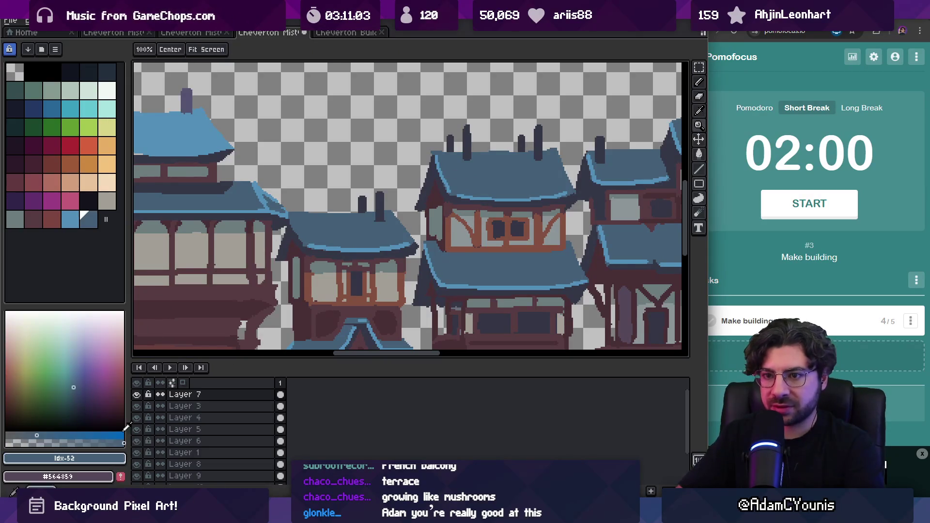
{"action": "left_click", "coordinate": [70, 219]}
- With a 5px pencil, repaint the four-chimney roof in light blue, undoing stray strokes
{"action": "key", "text": "minus"}
{"action": "key", "text": "minus"}
{"action": "key", "text": "minus"}
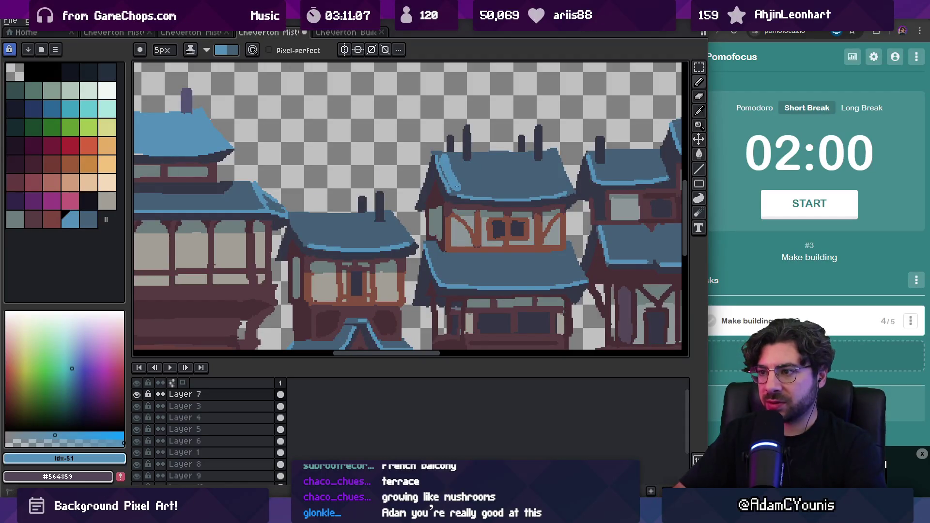
{"action": "mouse_move", "coordinate": [466, 177]}
{"action": "left_mouse_down"}
{"action": "mouse_move", "coordinate": [442, 159]}
{"action": "mouse_move", "coordinate": [509, 163]}
{"action": "left_mouse_up"}
{"action": "key", "text": "ctrl+z"}
{"action": "left_click_drag", "start_coordinate": [445, 156], "coordinate": [455, 179]}
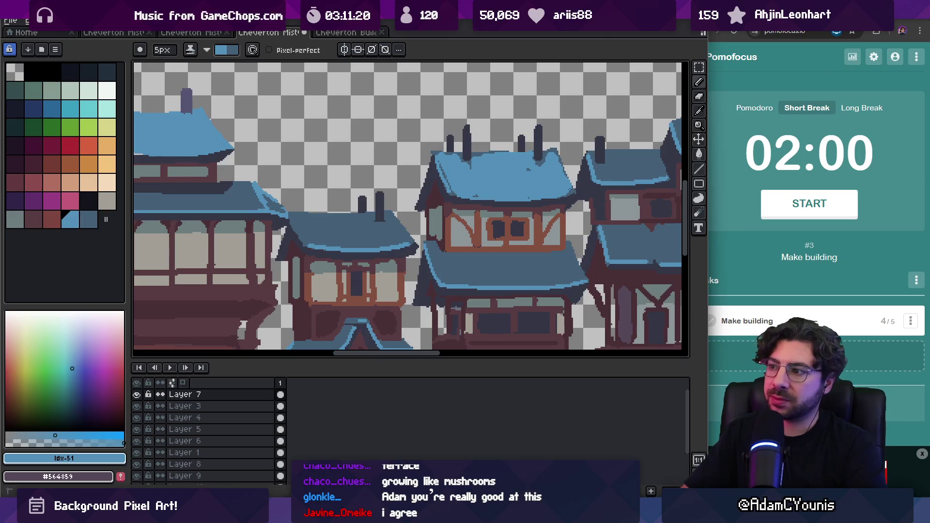
{"action": "key", "text": "x"}
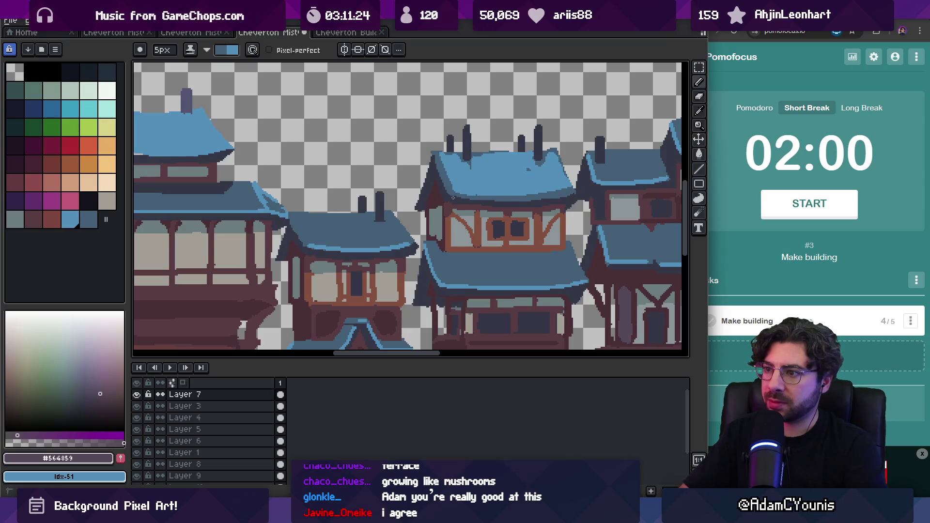
{"action": "key", "text": "x"}
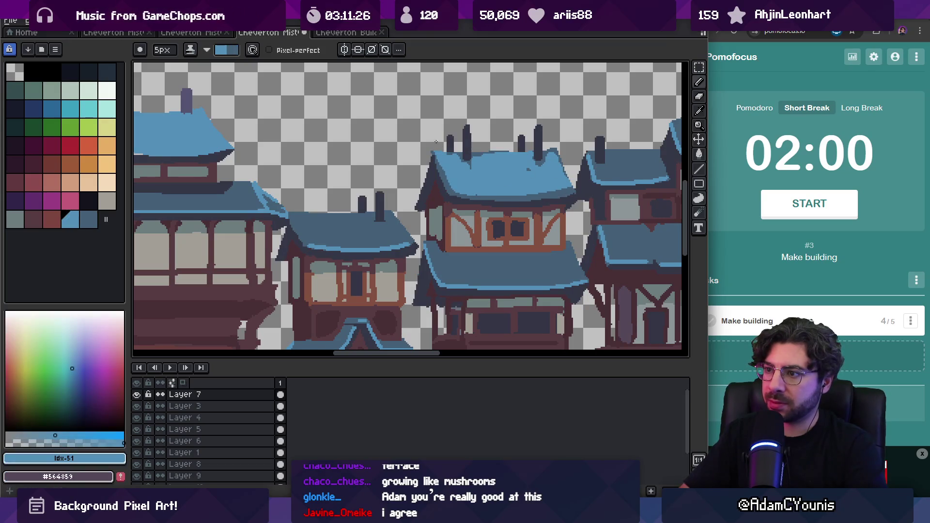
- Add dark marks below the left and right chimneys
{"action": "key", "text": "z"}
{"action": "scroll", "coordinate": [470, 142], "scroll_direction": "down", "scroll_amount": 4}
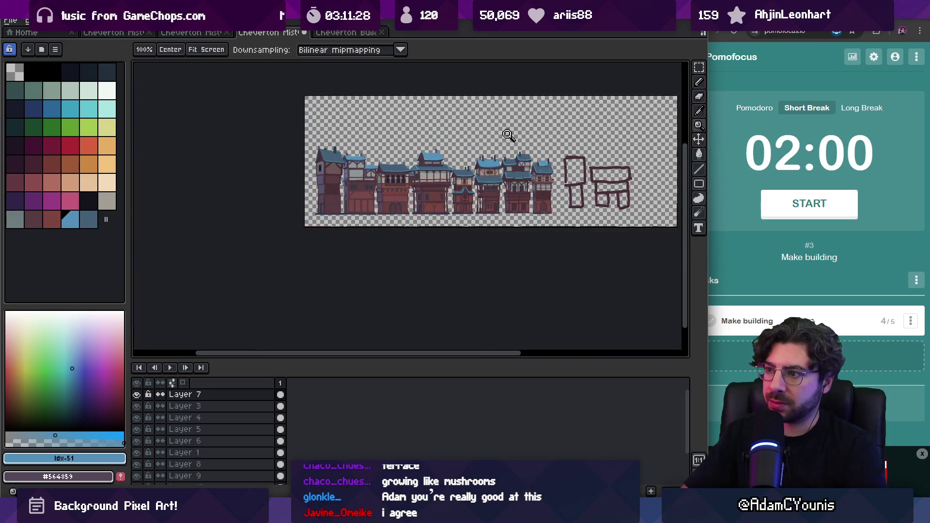
{"action": "scroll", "coordinate": [504, 145], "scroll_direction": "up", "scroll_amount": 4}
{"action": "key", "text": "b"}
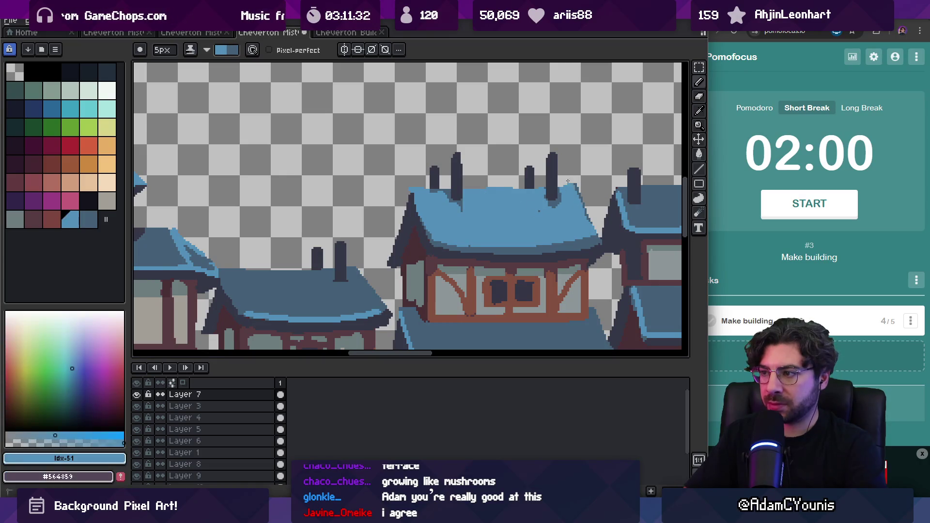
{"action": "left_click_drag", "start_coordinate": [551, 202], "coordinate": [563, 219]}
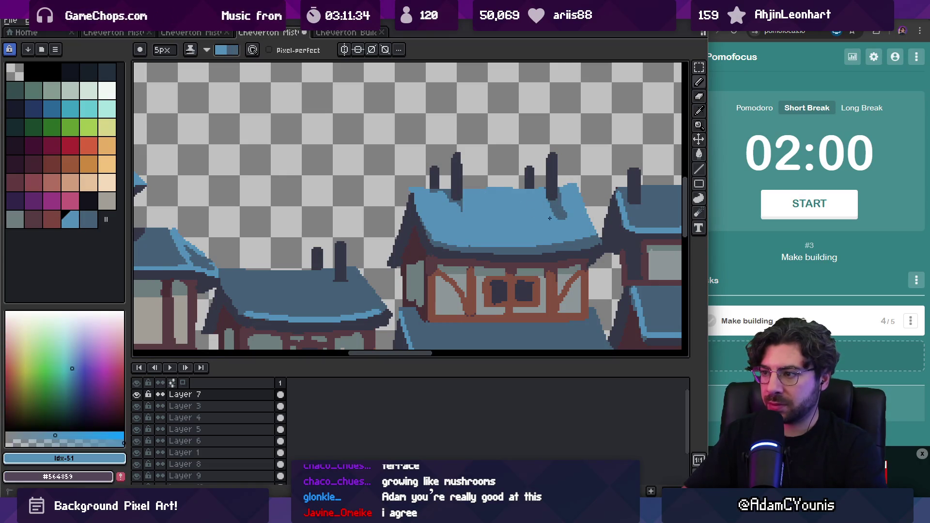
{"action": "left_click_drag", "start_coordinate": [457, 200], "coordinate": [464, 214]}
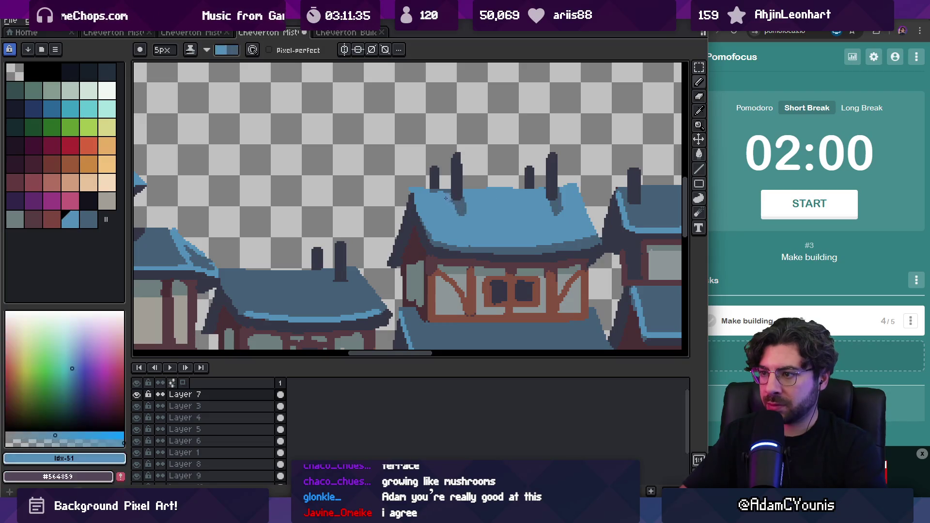
{"action": "key", "text": "z"}
{"action": "scroll", "coordinate": [538, 184], "scroll_direction": "down", "scroll_amount": 5}
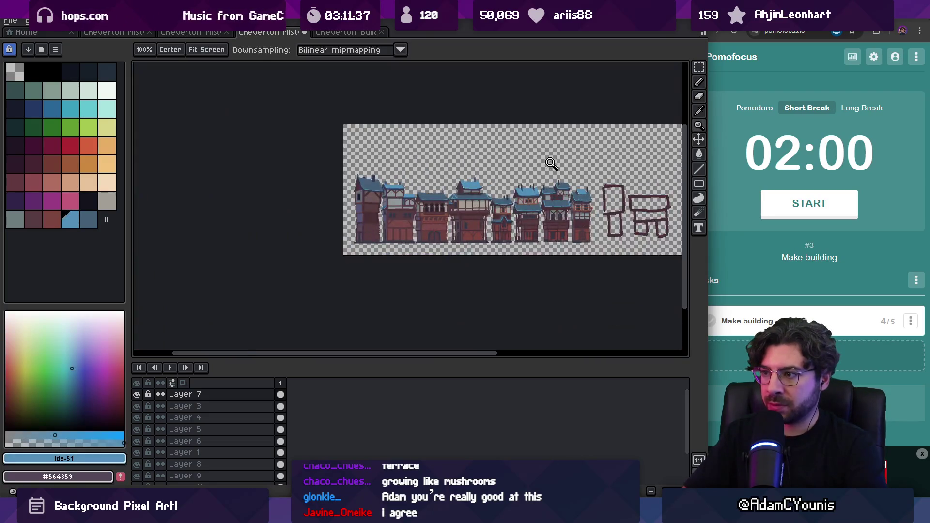
- Survey the eight-house row, then eyedrop the roof blue #5390b9 as the drawing colour
{"action": "scroll", "coordinate": [394, 198], "scroll_direction": "up", "scroll_amount": 4}
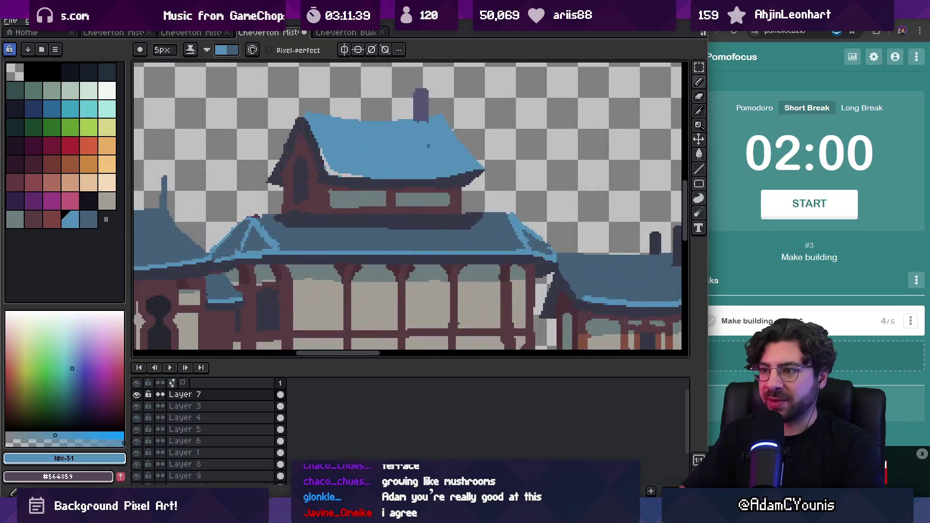
{"action": "key", "text": "x"}
{"action": "left_click", "coordinate": [420, 125], "text": "ctrl"}
{"action": "key", "text": "b"}
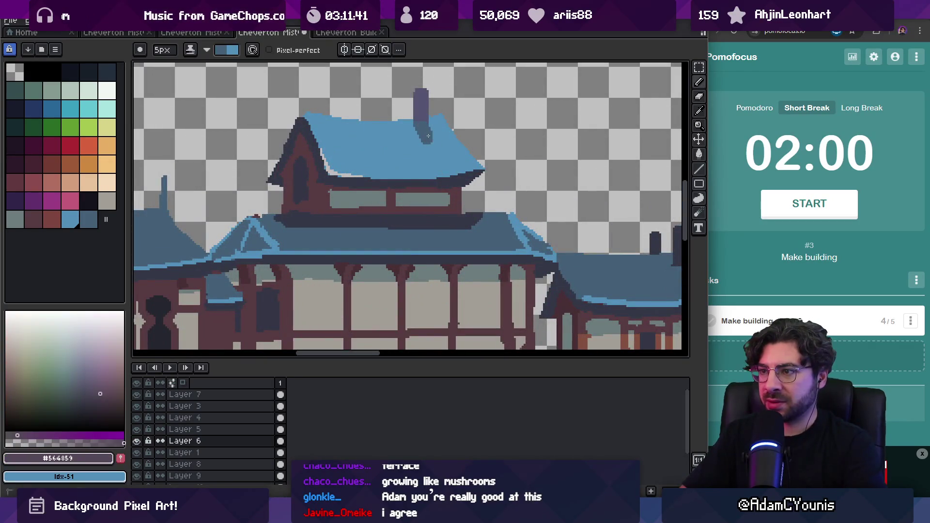
{"action": "key", "text": "z"}
{"action": "scroll", "coordinate": [427, 135], "scroll_direction": "down", "scroll_amount": 5}
{"action": "scroll", "coordinate": [498, 153], "scroll_direction": "up", "scroll_amount": 1}
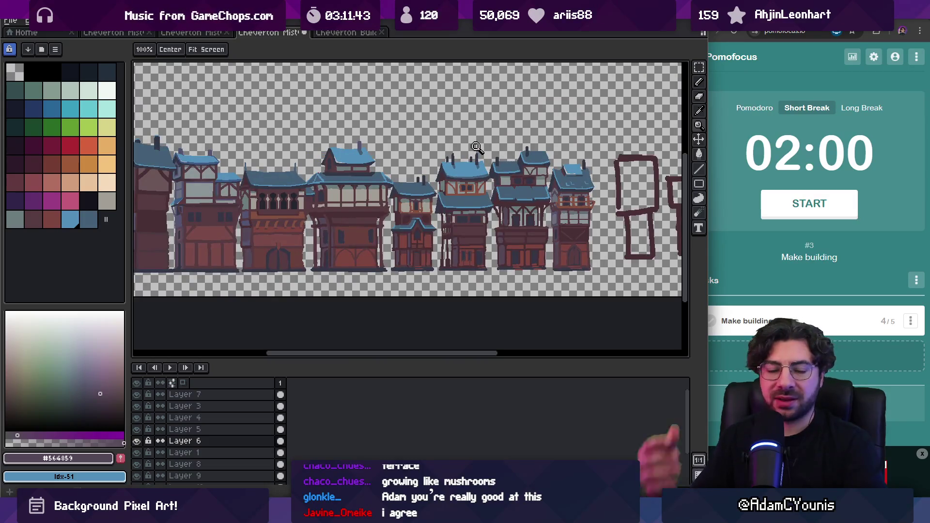
{"action": "left_click_drag", "start_coordinate": [460, 175], "coordinate": [478, 180]}
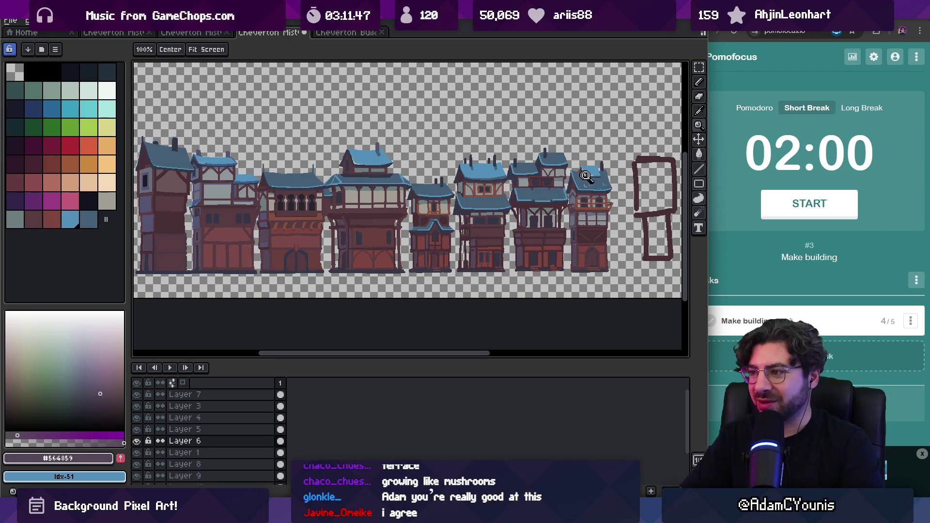
{"action": "scroll", "coordinate": [584, 175], "scroll_direction": "up", "scroll_amount": 3}
{"action": "scroll", "coordinate": [462, 177], "scroll_direction": "down", "scroll_amount": 2}
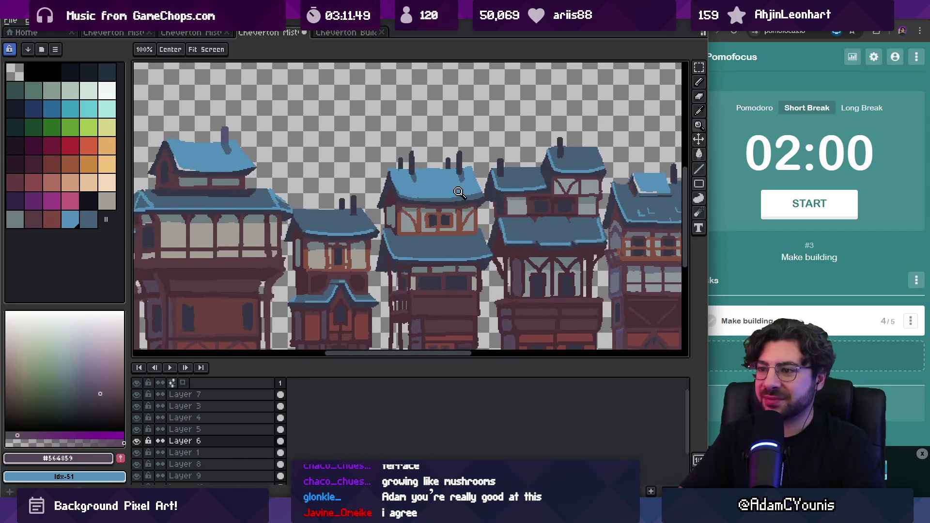
{"action": "left_click", "coordinate": [448, 175], "text": "alt"}
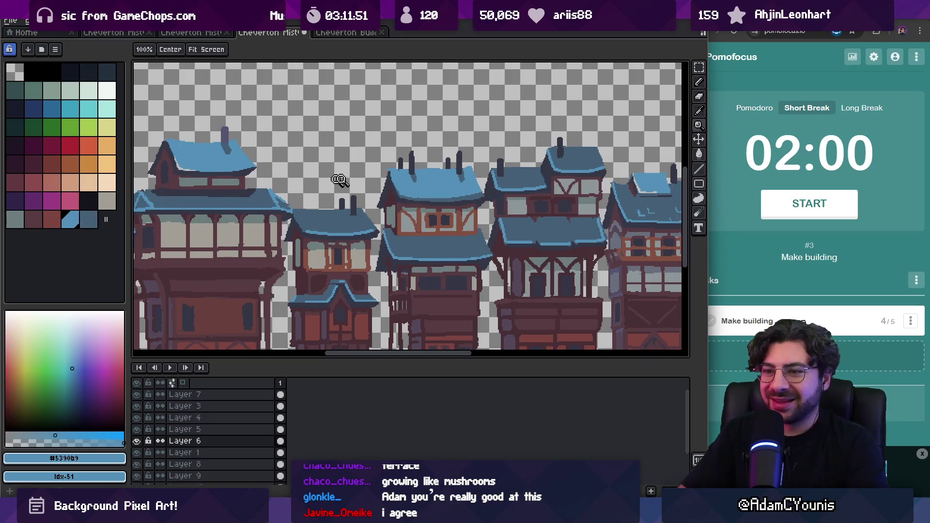
- Repaint the chimney shadow with a lighter mid blue, undoing the bad strokes
{"action": "scroll", "coordinate": [458, 175], "scroll_direction": "up", "scroll_amount": 3}
{"action": "left_click", "coordinate": [456, 211], "text": "alt"}
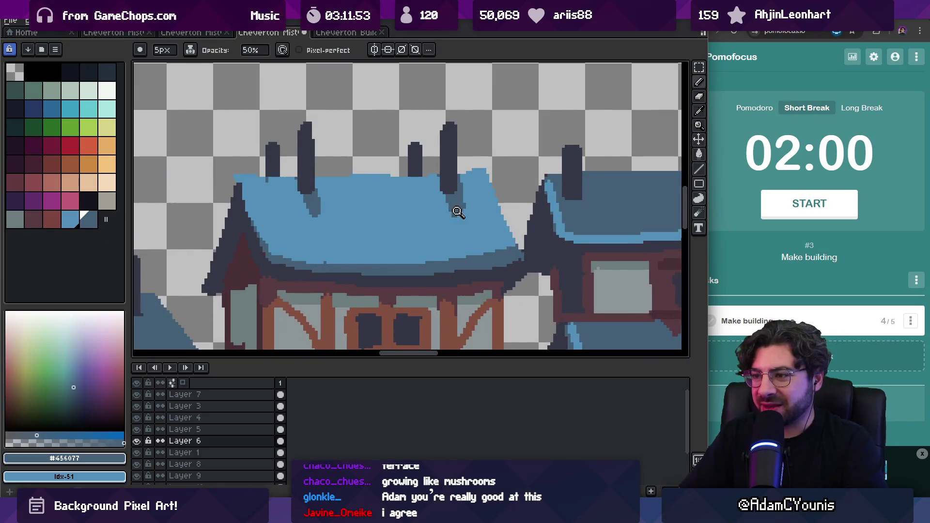
{"action": "scroll", "coordinate": [456, 211], "scroll_direction": "up", "scroll_amount": 3}
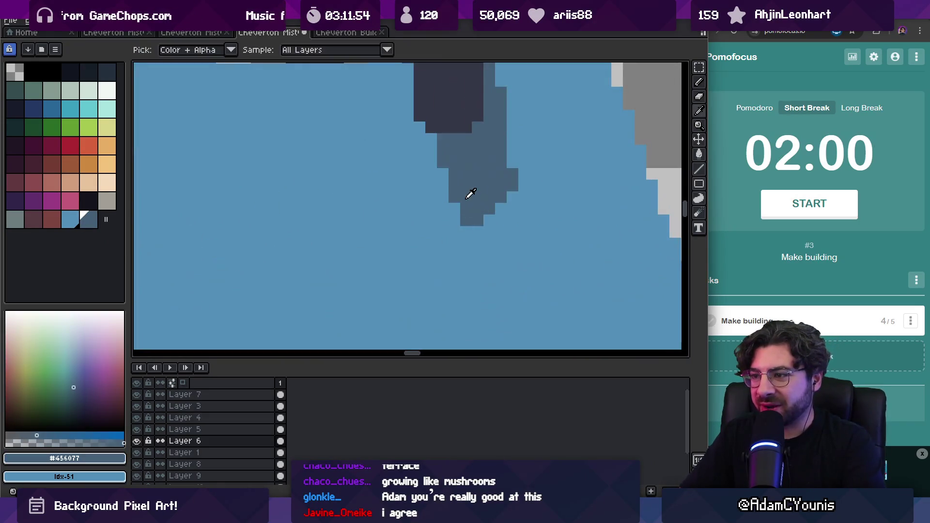
{"action": "left_click", "coordinate": [430, 218], "text": "alt"}
{"action": "left_click_drag", "start_coordinate": [449, 205], "coordinate": [467, 190]}
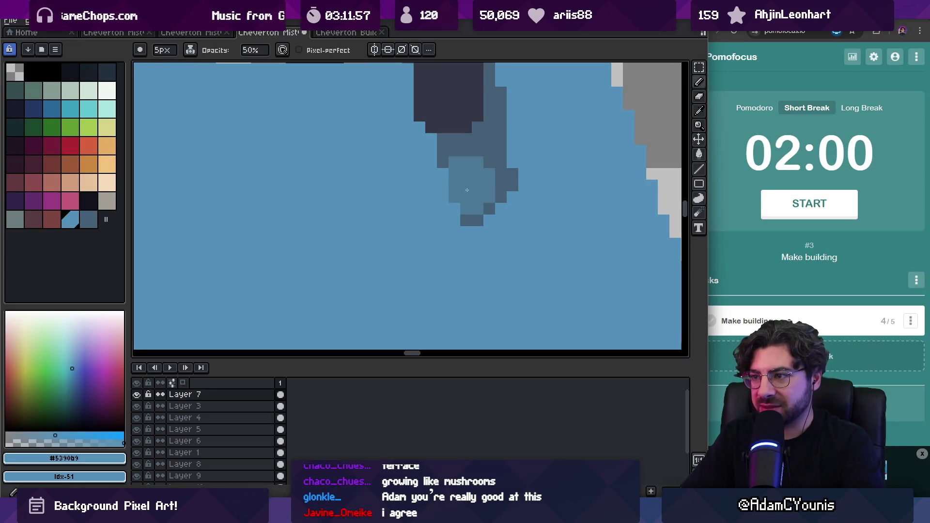
{"action": "key", "text": "ctrl+z"}
{"action": "left_click_drag", "start_coordinate": [480, 131], "coordinate": [499, 115]}
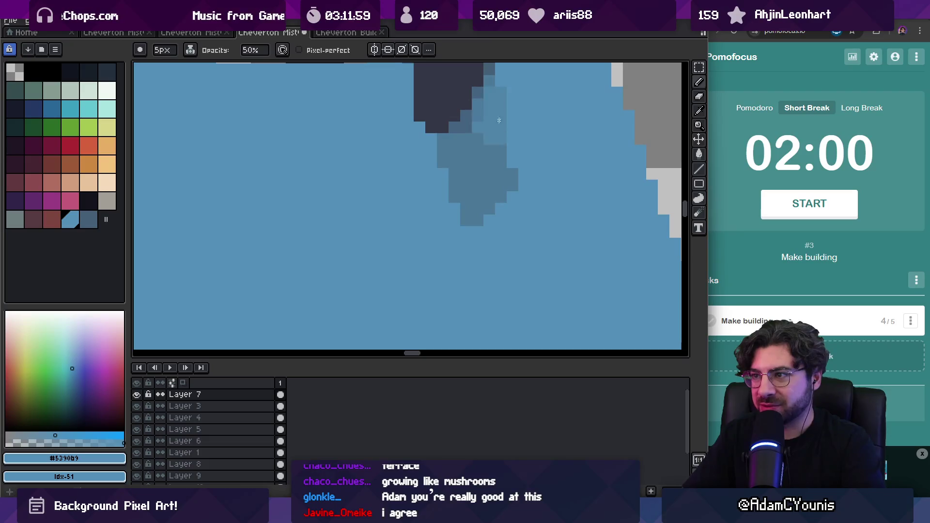
{"action": "left_click", "coordinate": [486, 176], "text": "alt"}
{"action": "mouse_move", "coordinate": [489, 138]}
{"action": "left_mouse_down"}
{"action": "mouse_move", "coordinate": [482, 112]}
{"action": "mouse_move", "coordinate": [512, 127]}
{"action": "mouse_move", "coordinate": [493, 126]}
{"action": "left_mouse_up"}
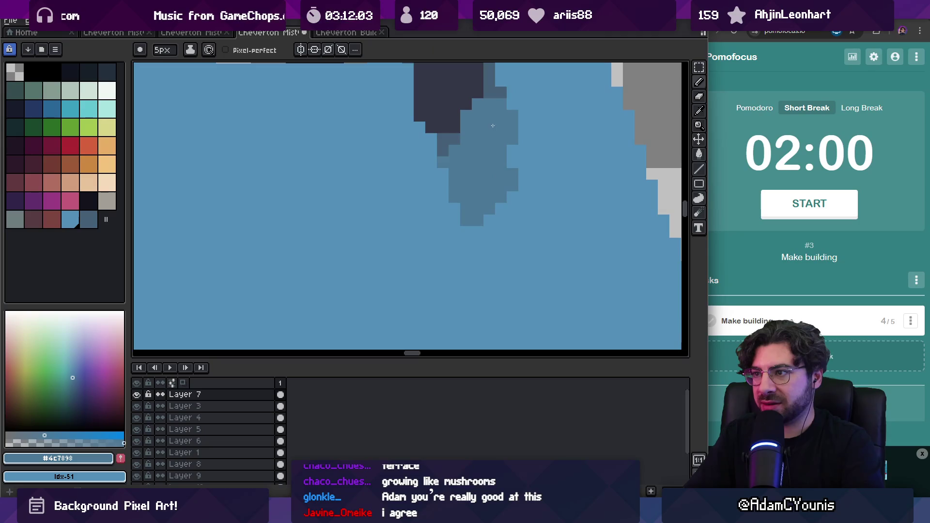
{"action": "key", "text": "ctrl+z"}
- Add the mid blue #4c7898 as a palette swatch placed beside slot 52
{"action": "left_click", "coordinate": [120, 458]}
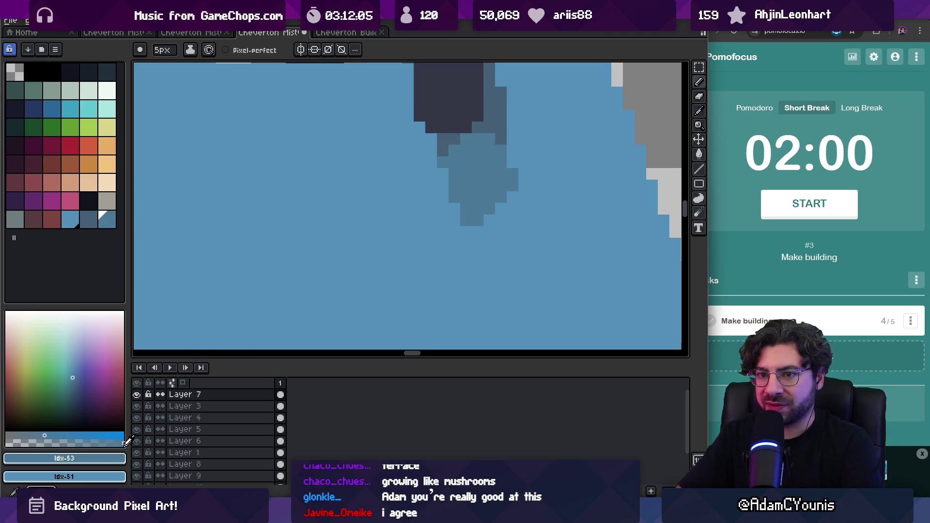
{"action": "mouse_move", "coordinate": [109, 225]}
{"action": "left_mouse_down"}
{"action": "mouse_move", "coordinate": [94, 230]}
{"action": "mouse_move", "coordinate": [97, 221]}
{"action": "left_mouse_up"}
{"action": "left_click", "coordinate": [115, 215], "text": "shift"}
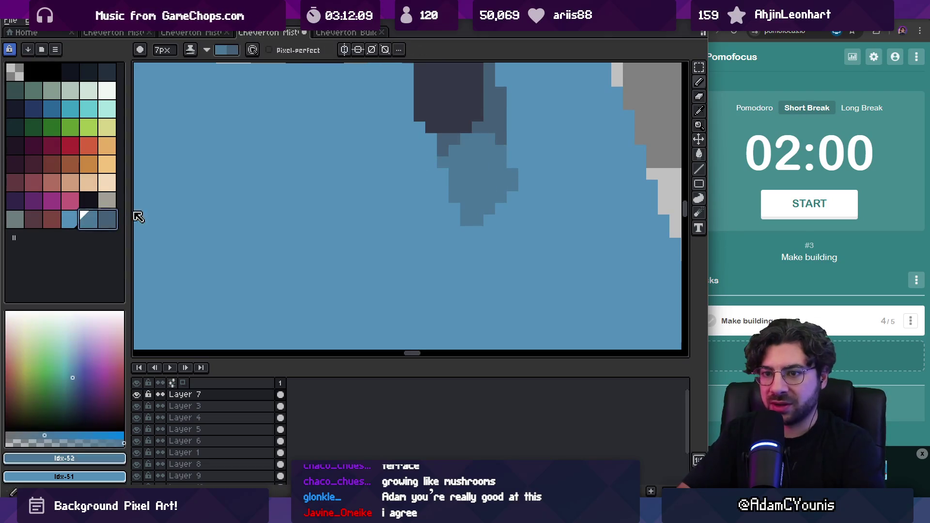
{"action": "scroll", "coordinate": [430, 185], "scroll_direction": "down", "scroll_amount": 4}
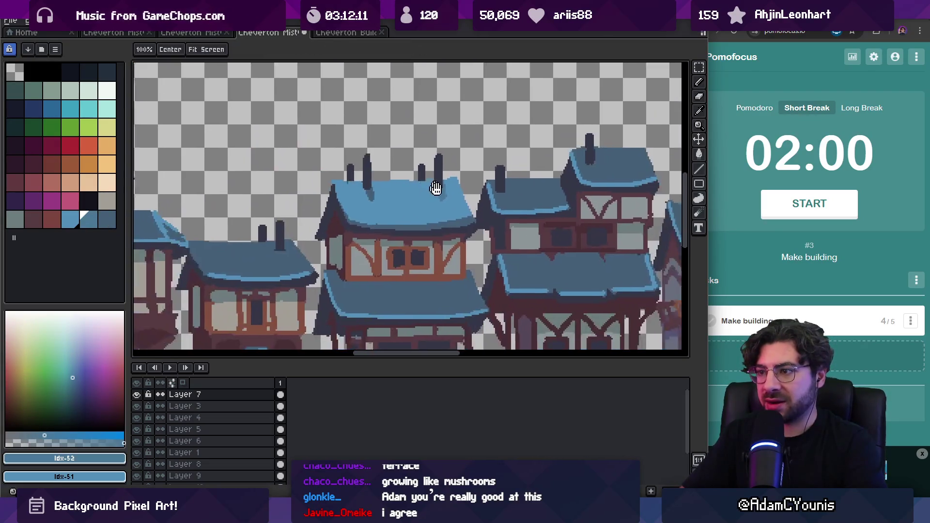
{"action": "left_click_drag", "start_coordinate": [431, 185], "coordinate": [445, 199]}
{"action": "left_click_drag", "start_coordinate": [402, 233], "coordinate": [513, 210]}
{"action": "scroll", "coordinate": [436, 215], "scroll_direction": "down", "scroll_amount": 1}
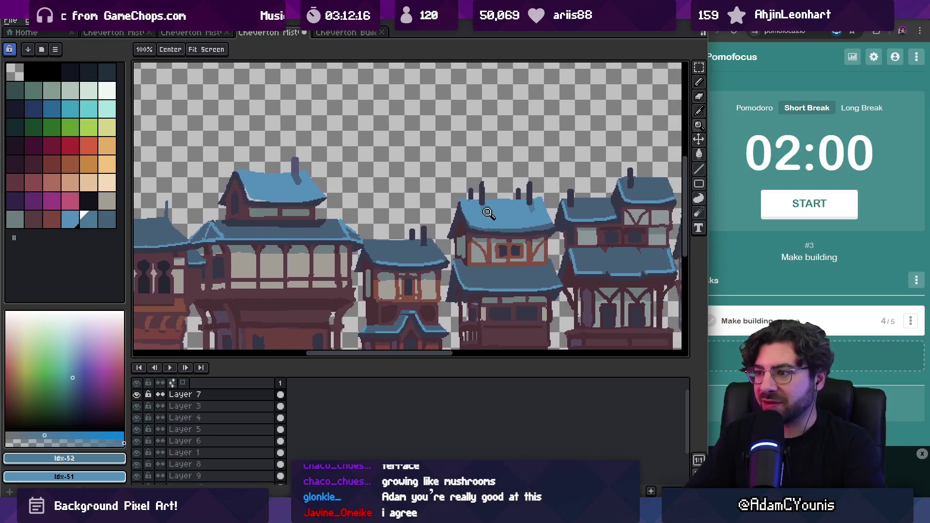
{"action": "scroll", "coordinate": [513, 210], "scroll_direction": "down", "scroll_amount": 3}
{"action": "scroll", "coordinate": [532, 212], "scroll_direction": "up", "scroll_amount": 2}
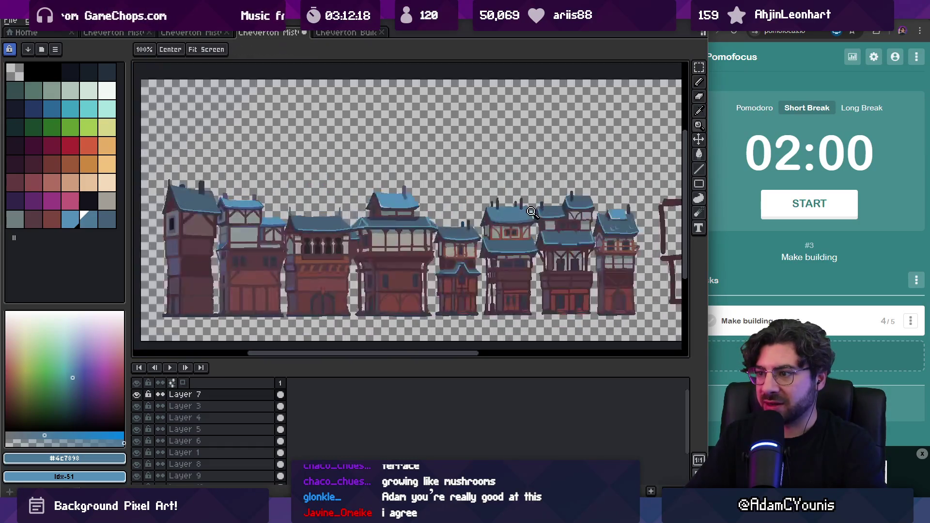
{"action": "left_click", "coordinate": [314, 228]}
{"action": "key", "text": "ctrl+z"}
{"action": "left_click", "coordinate": [333, 227], "text": "ctrl"}
{"action": "left_click_drag", "start_coordinate": [485, 219], "coordinate": [464, 212]}
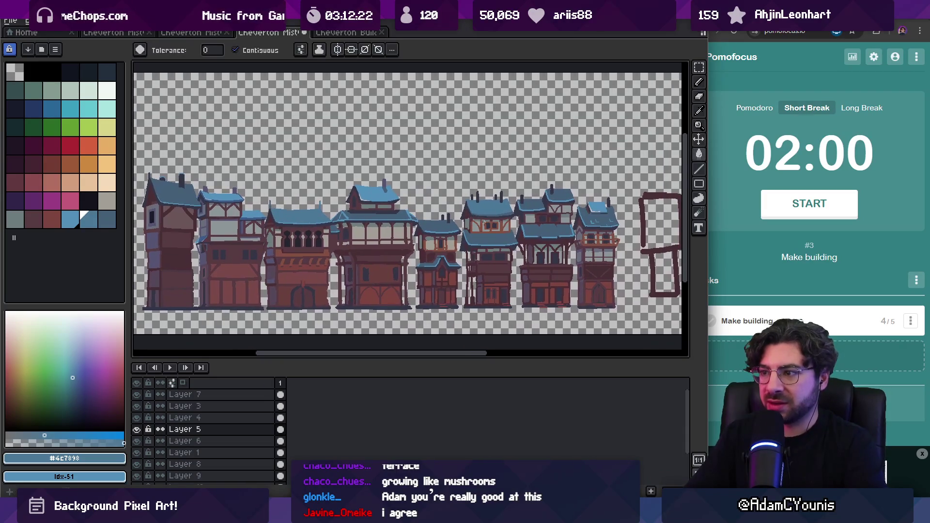
{"action": "scroll", "coordinate": [457, 191], "scroll_direction": "up", "scroll_amount": 4}
{"action": "left_click", "coordinate": [501, 142], "text": "ctrl"}
{"action": "scroll", "coordinate": [501, 142], "scroll_direction": "down", "scroll_amount": 5}
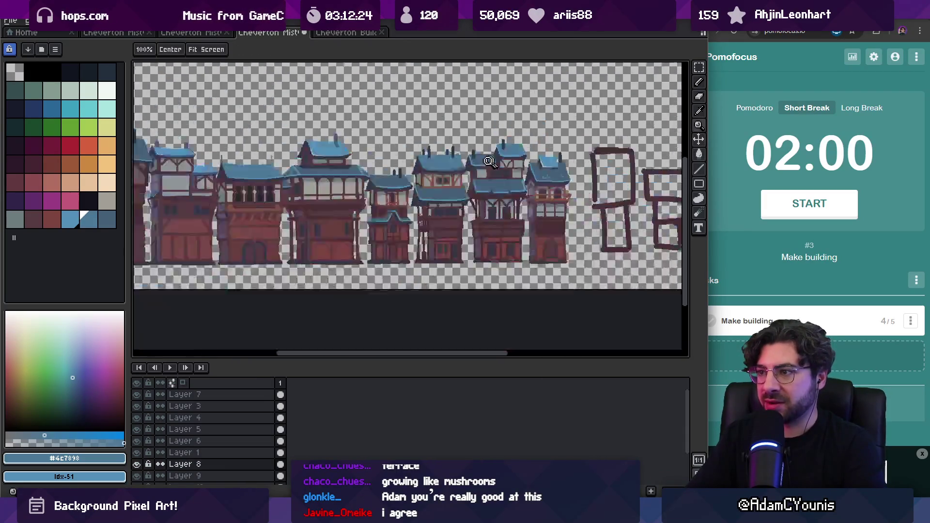
{"action": "scroll", "coordinate": [511, 187], "scroll_direction": "up", "scroll_amount": 3}
{"action": "scroll", "coordinate": [427, 201], "scroll_direction": "up", "scroll_amount": 3}
{"action": "key", "text": "g"}
{"action": "left_click", "coordinate": [428, 201]}
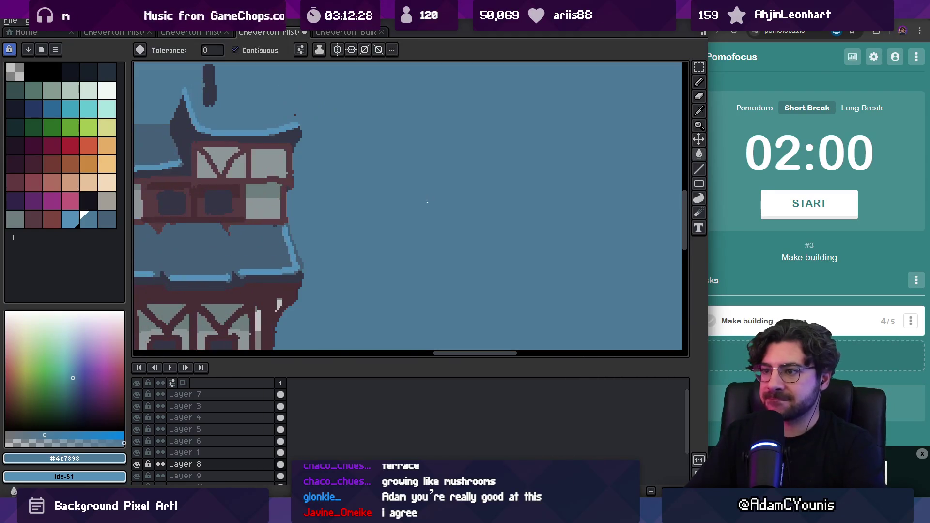
{"action": "key", "text": "ctrl+z"}
{"action": "scroll", "coordinate": [427, 201], "scroll_direction": "down", "scroll_amount": 2}
{"action": "scroll", "coordinate": [434, 174], "scroll_direction": "down", "scroll_amount": 3}
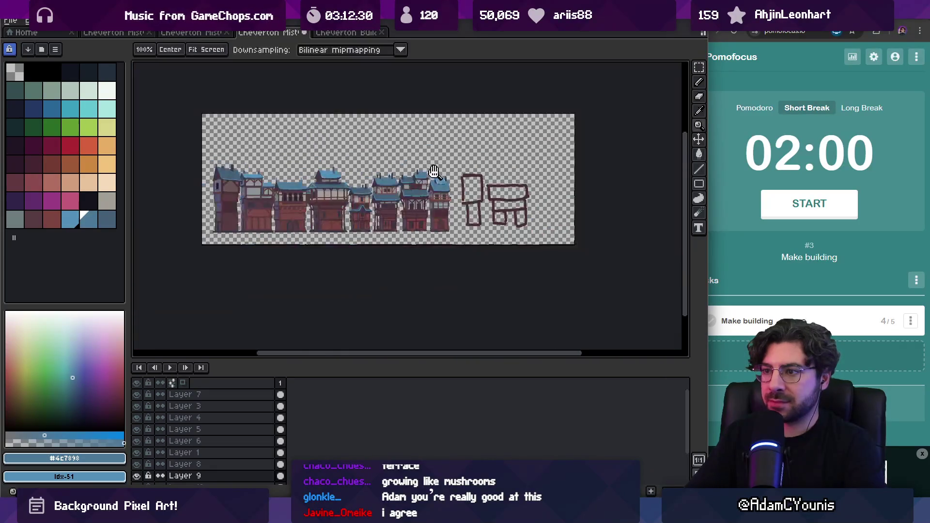
{"action": "scroll", "coordinate": [357, 168], "scroll_direction": "up", "scroll_amount": 5}
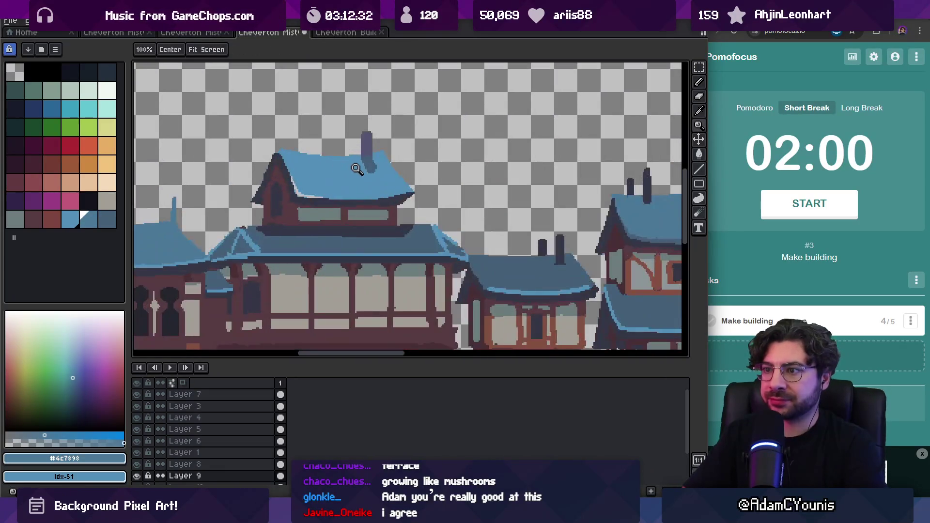
{"action": "scroll", "coordinate": [378, 169], "scroll_direction": "down", "scroll_amount": 4}
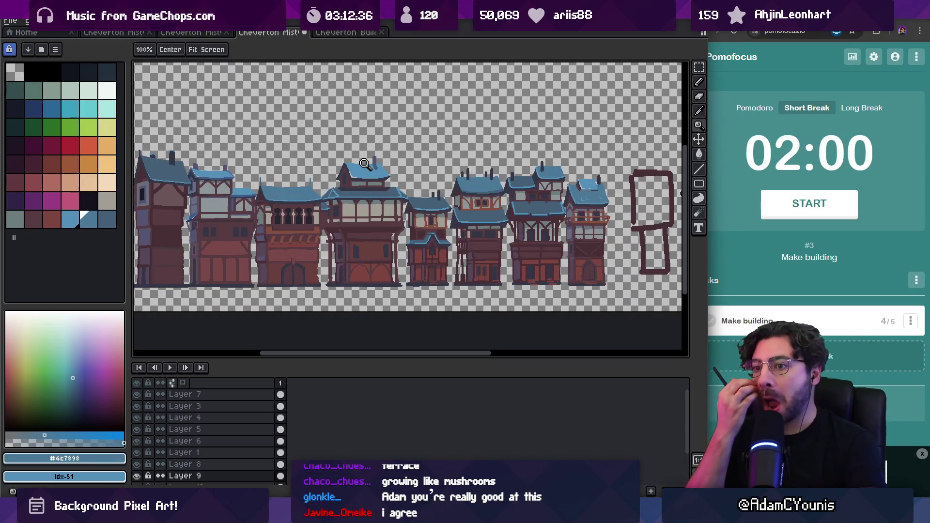
{"action": "scroll", "coordinate": [458, 235], "scroll_direction": "down", "scroll_amount": 2}
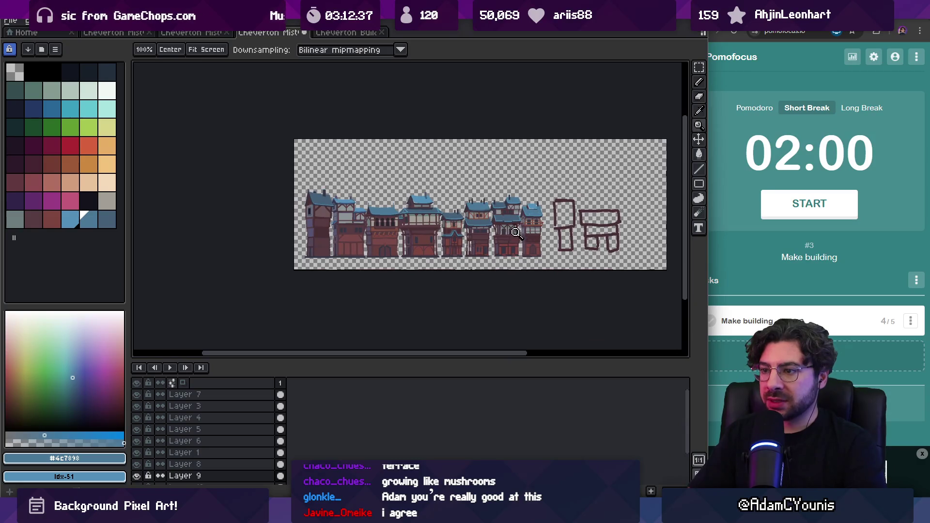
{"action": "scroll", "coordinate": [445, 238], "scroll_direction": "up", "scroll_amount": 3}
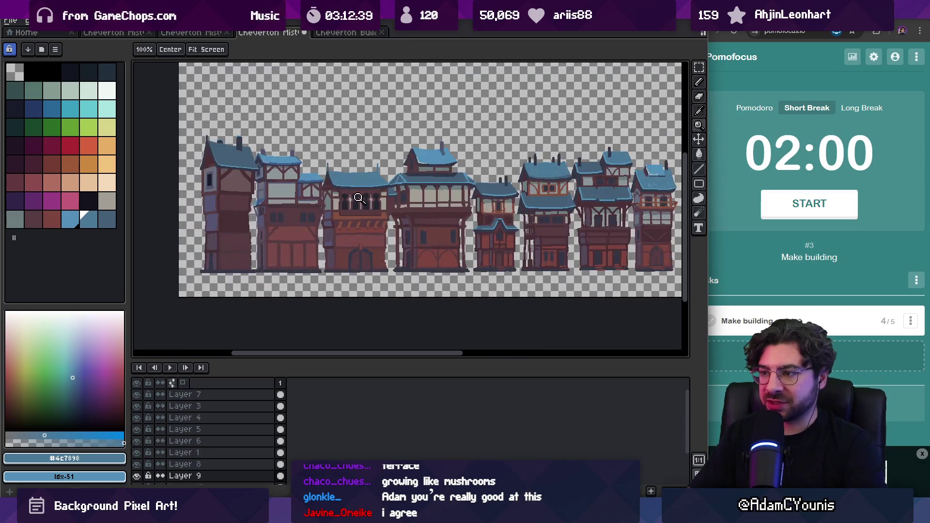
{"action": "key", "text": "m"}
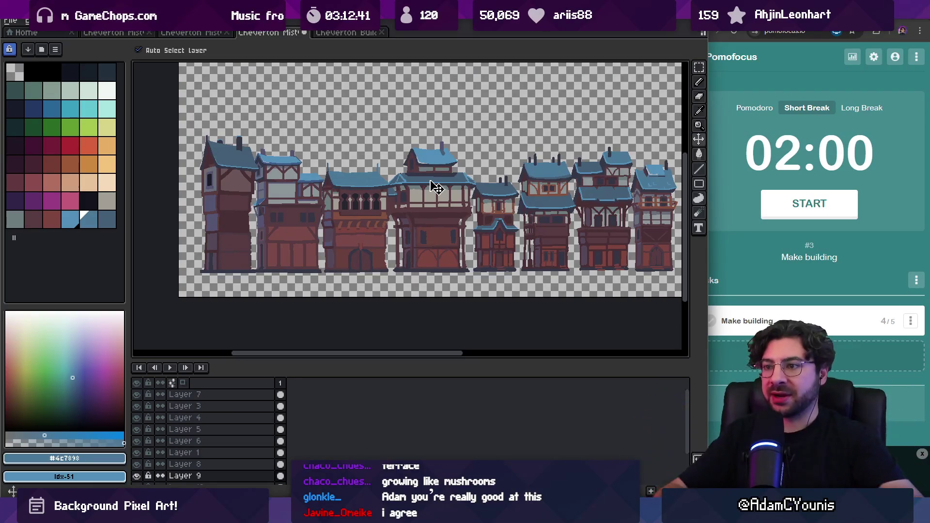
{"action": "left_click_drag", "start_coordinate": [390, 227], "coordinate": [320, 224]}
- Check the buildings' layers and move Layer 4 beneath Layer 1
{"action": "left_click", "coordinate": [315, 220]}
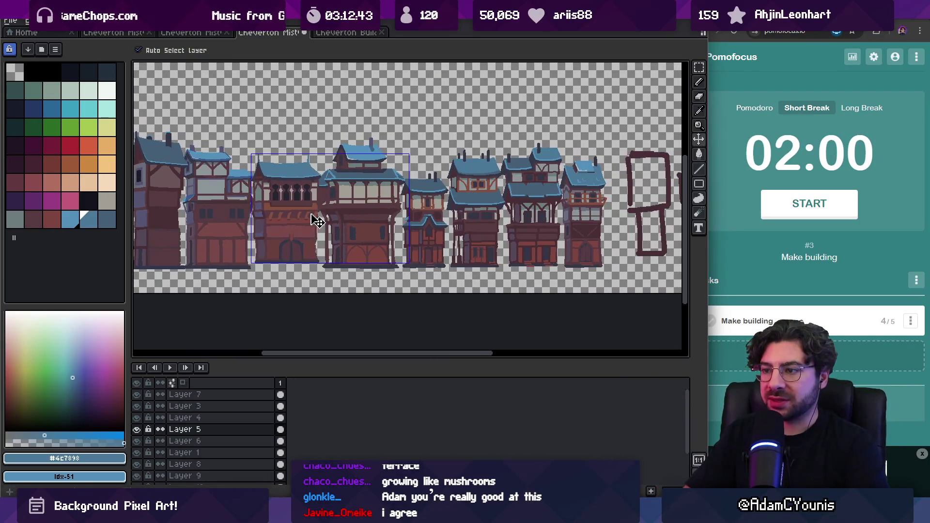
{"action": "left_click", "coordinate": [425, 222], "text": "ctrl"}
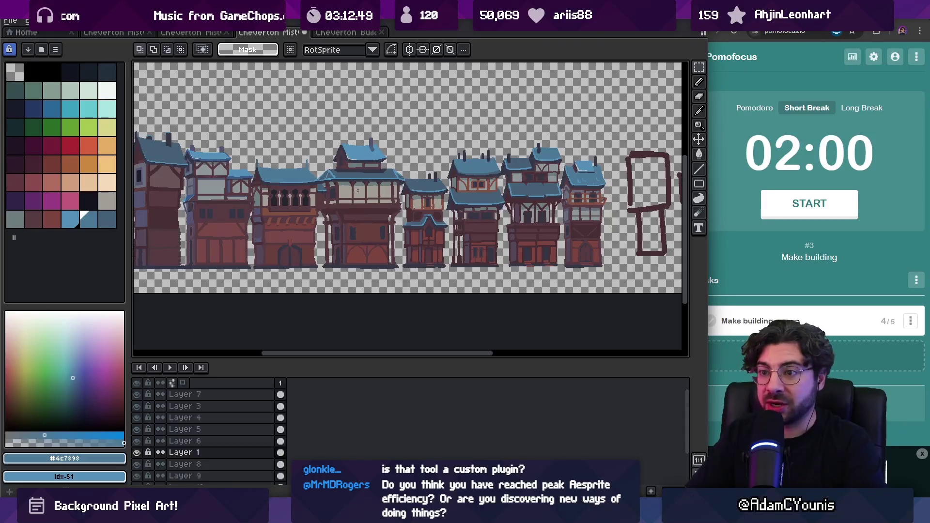
{"action": "left_click", "coordinate": [241, 223], "text": "ctrl"}
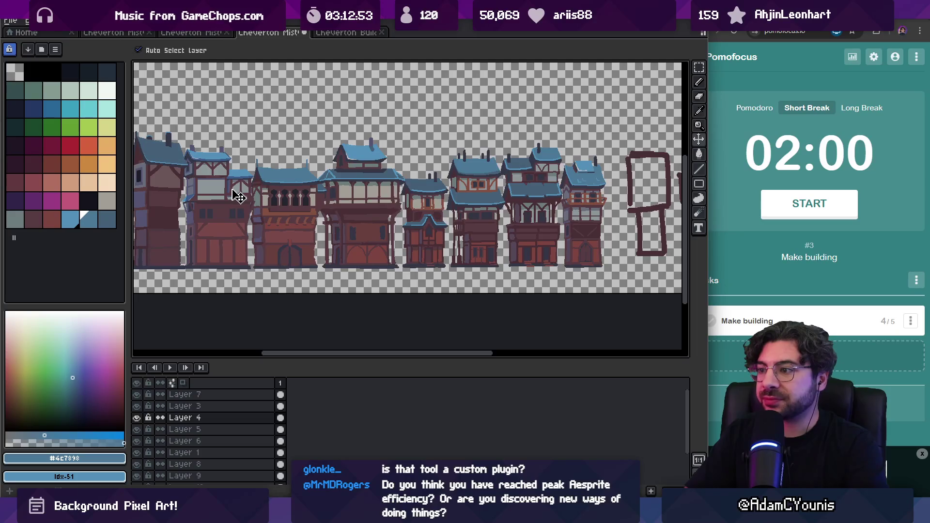
{"action": "key", "text": "q"}
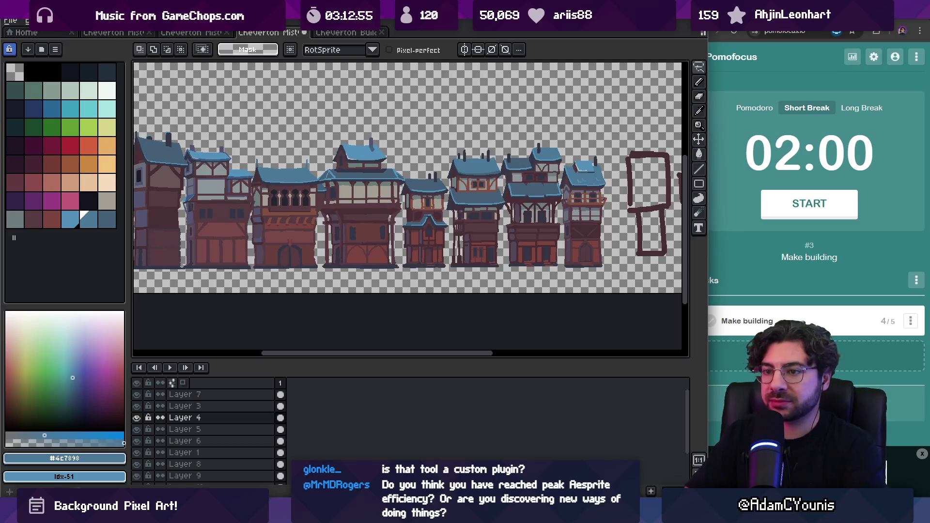
{"action": "left_click", "coordinate": [214, 417]}
{"action": "left_click_drag", "start_coordinate": [214, 481], "coordinate": [220, 456]}
- Move the right-hand building into the gap after the first house, placing Layer 8 between Layers 3 and 5
{"action": "left_click_drag", "start_coordinate": [224, 230], "coordinate": [545, 220]}
{"action": "left_click", "coordinate": [558, 161]}
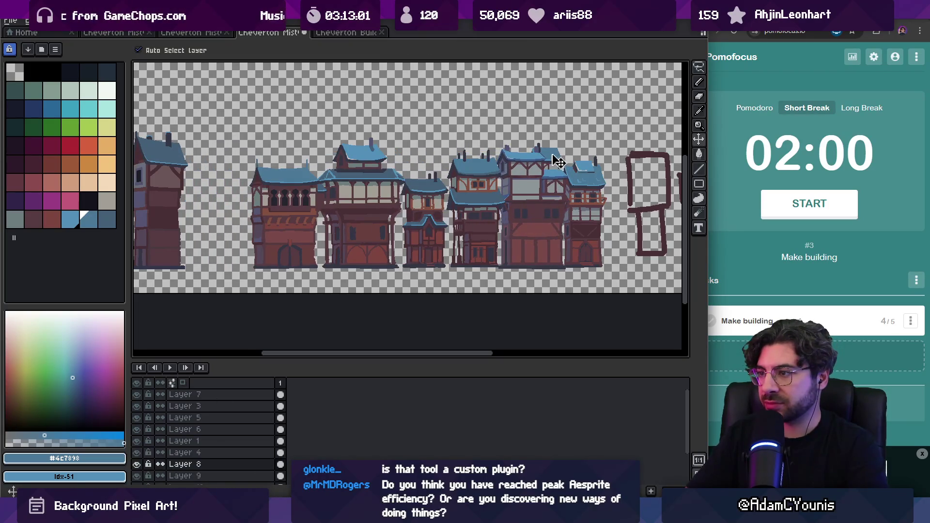
{"action": "left_click_drag", "start_coordinate": [557, 169], "coordinate": [245, 197]}
{"action": "left_click", "coordinate": [211, 465]}
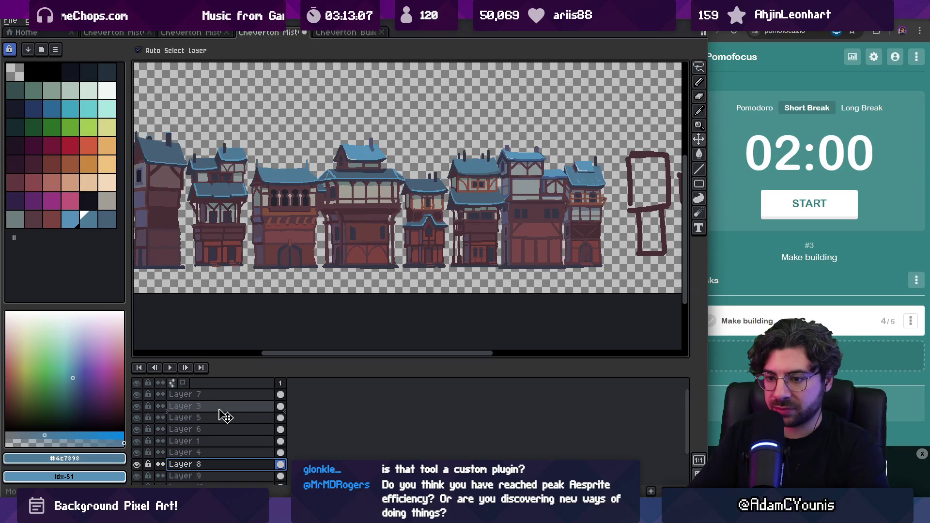
{"action": "left_click_drag", "start_coordinate": [224, 416], "coordinate": [224, 417]}
{"action": "mouse_move", "coordinate": [231, 220]}
{"action": "left_mouse_down"}
{"action": "mouse_move", "coordinate": [245, 225]}
{"action": "mouse_move", "coordinate": [214, 229]}
{"action": "mouse_move", "coordinate": [222, 237]}
{"action": "left_mouse_up"}
- Shift the third, fourth, fifth and next buildings left about 20 px to close gaps
{"action": "left_click_drag", "start_coordinate": [280, 227], "coordinate": [274, 228]}
{"action": "left_click_drag", "start_coordinate": [347, 225], "coordinate": [339, 222]}
{"action": "left_click_drag", "start_coordinate": [421, 221], "coordinate": [412, 219]}
{"action": "left_click_drag", "start_coordinate": [480, 212], "coordinate": [471, 212]}
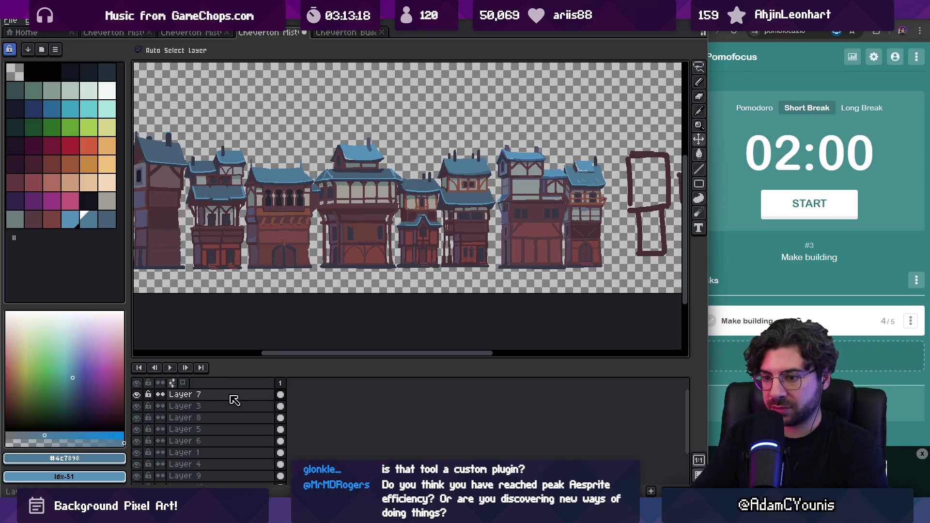
{"action": "scroll", "coordinate": [237, 436], "scroll_direction": "down", "scroll_amount": 3}
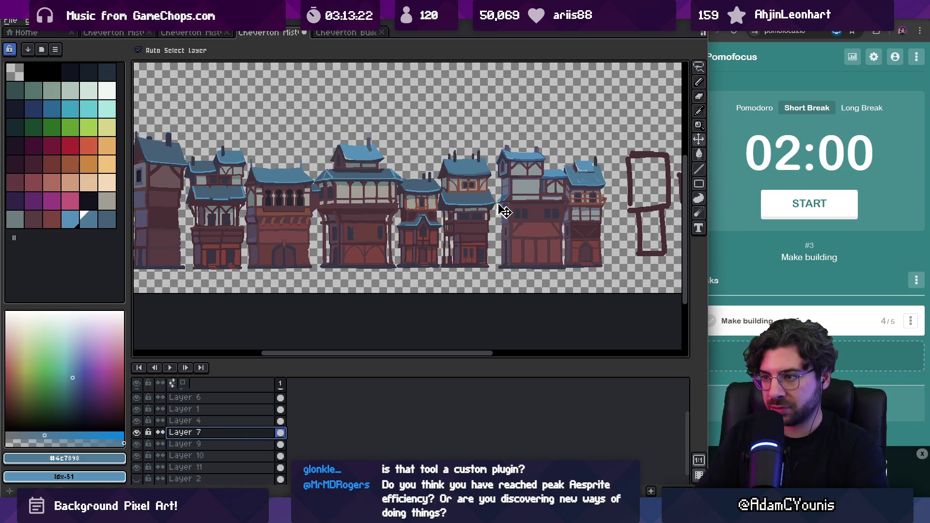
{"action": "left_click_drag", "start_coordinate": [511, 210], "coordinate": [501, 210]}
{"action": "key", "text": "ctrl+z"}
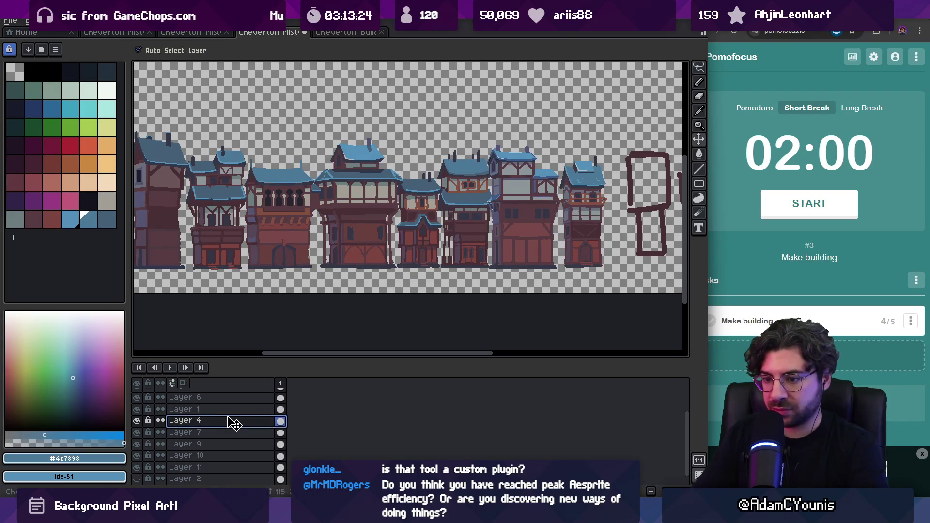
- Reorder Layer 7 above Layer 4 and nudge the middle building to overlap the tall one
{"action": "left_click_drag", "start_coordinate": [234, 439], "coordinate": [277, 394]}
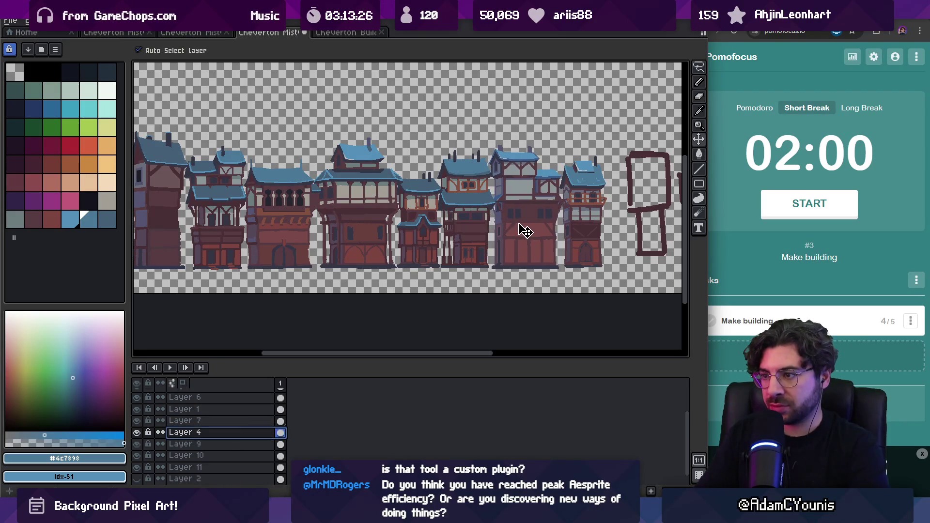
{"action": "left_click_drag", "start_coordinate": [470, 244], "coordinate": [474, 248]}
{"action": "left_click", "coordinate": [583, 231]}
- Eyedrop the wall's muted purple-grey and add it as a new palette swatch
{"action": "key", "text": "z"}
{"action": "left_click", "coordinate": [492, 223]}
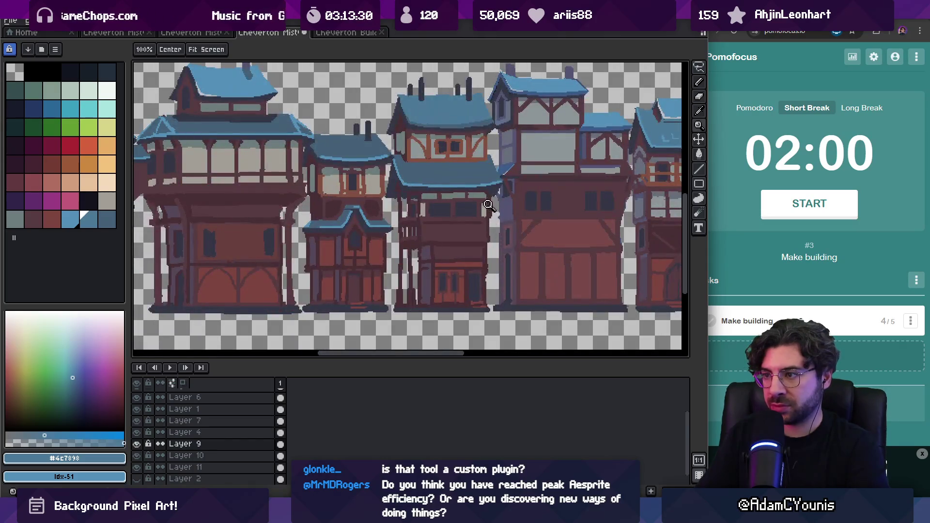
{"action": "left_click", "coordinate": [522, 141], "text": "alt"}
{"action": "key", "text": "v"}
{"action": "left_click", "coordinate": [412, 145]}
{"action": "key", "text": "g"}
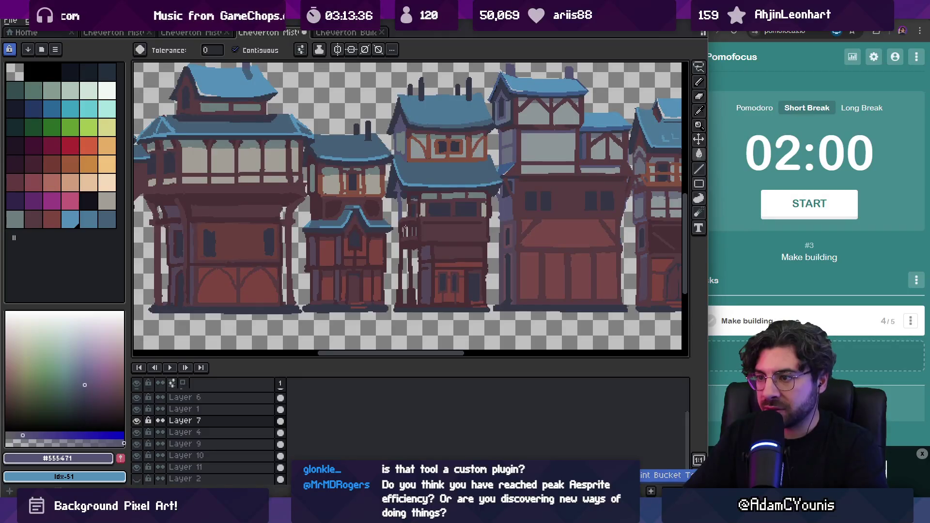
{"action": "left_click", "coordinate": [408, 228], "text": "alt"}
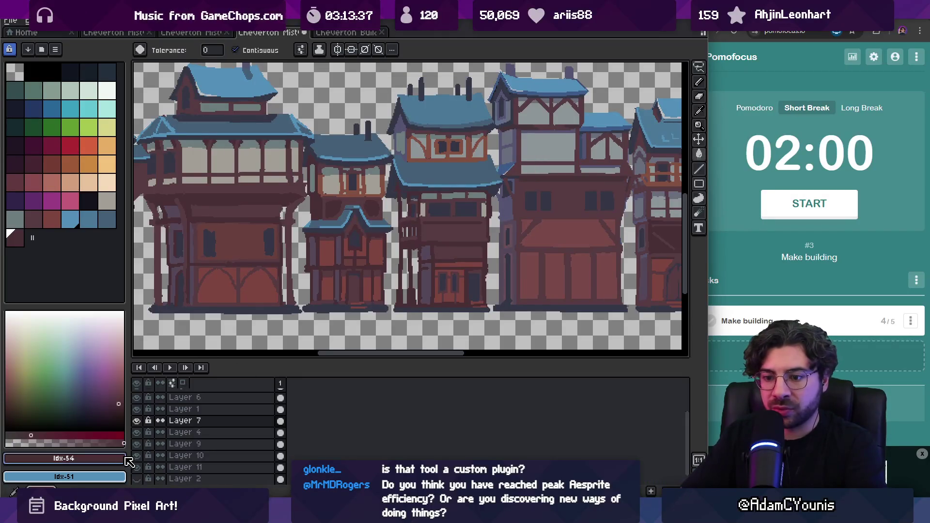
{"action": "key", "text": "alt"}
{"action": "left_click", "coordinate": [520, 142], "text": "alt"}
{"action": "left_click", "coordinate": [32, 237]}
- Switch to the Pencil, swap colours, and frame the whole townhouse row
{"action": "left_click", "coordinate": [14, 237]}
{"action": "key", "text": "b"}
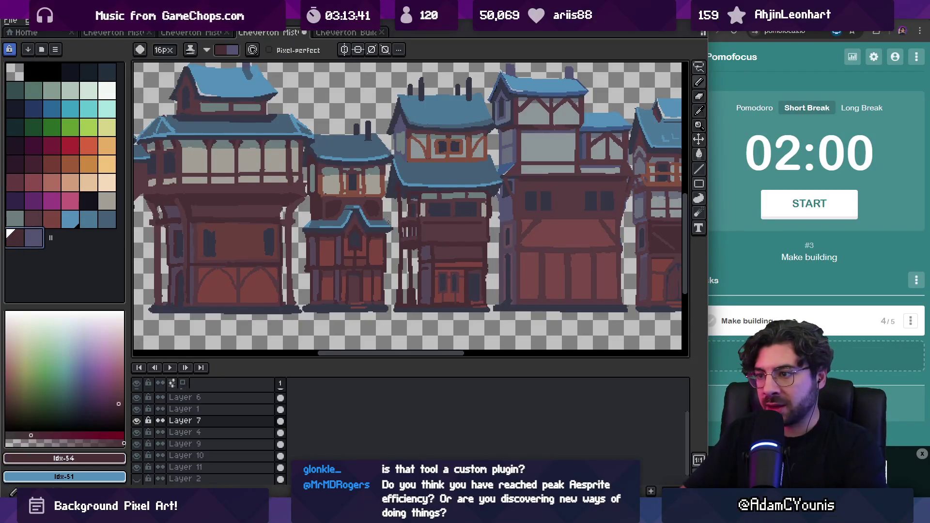
{"action": "key", "text": "x"}
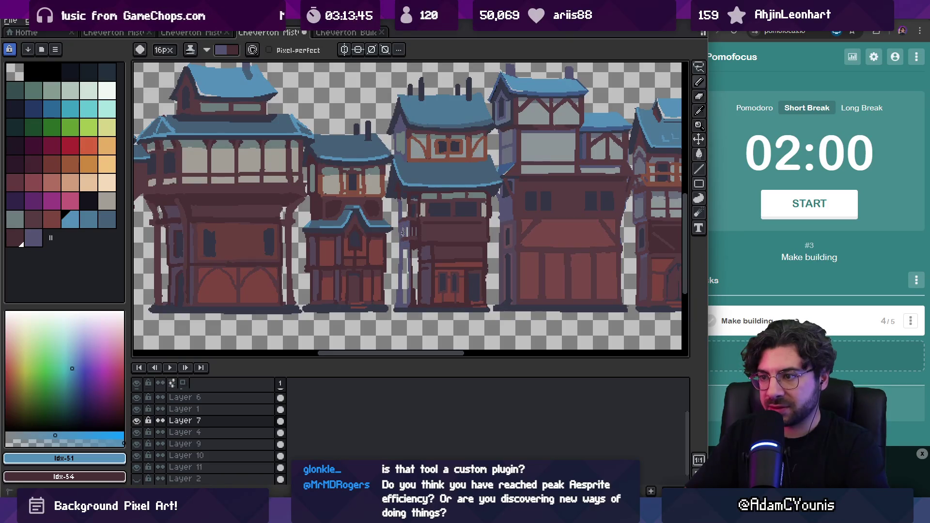
{"action": "key", "text": "z"}
{"action": "scroll", "coordinate": [406, 228], "scroll_direction": "down", "scroll_amount": 3}
{"action": "scroll", "coordinate": [412, 213], "scroll_direction": "up", "scroll_amount": 1}
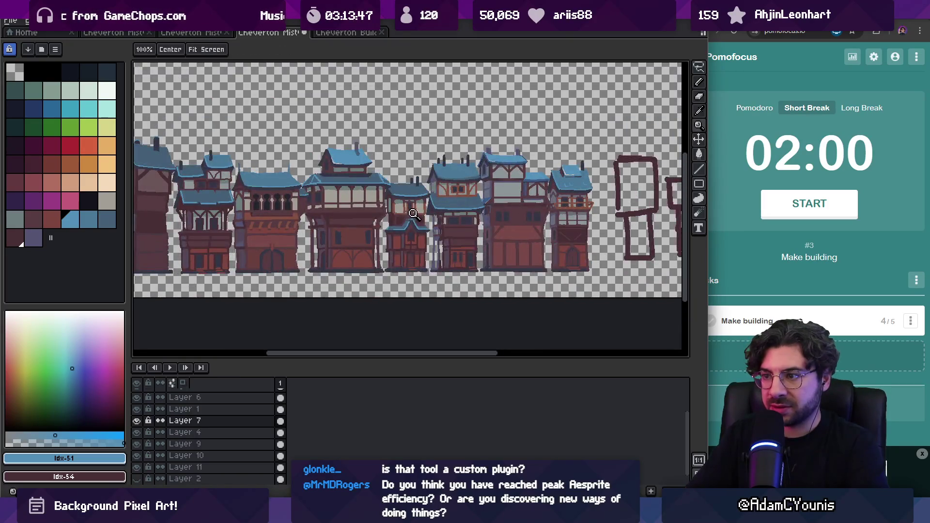
{"action": "left_click_drag", "start_coordinate": [372, 217], "coordinate": [413, 217]}
{"action": "key", "text": "b"}
{"action": "left_click", "coordinate": [425, 208], "text": "ctrl"}
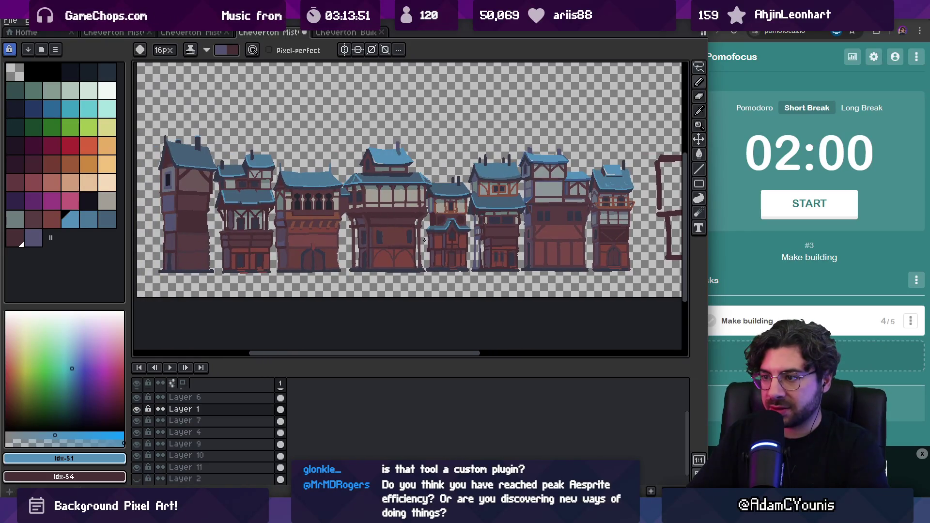
- Zoom in on the left buildings and create a new Layer 8 at the top
{"action": "key", "text": "z"}
{"action": "scroll", "coordinate": [355, 202], "scroll_direction": "up", "scroll_amount": 2}
{"action": "key", "text": "b"}
{"action": "key", "text": "shift+n"}
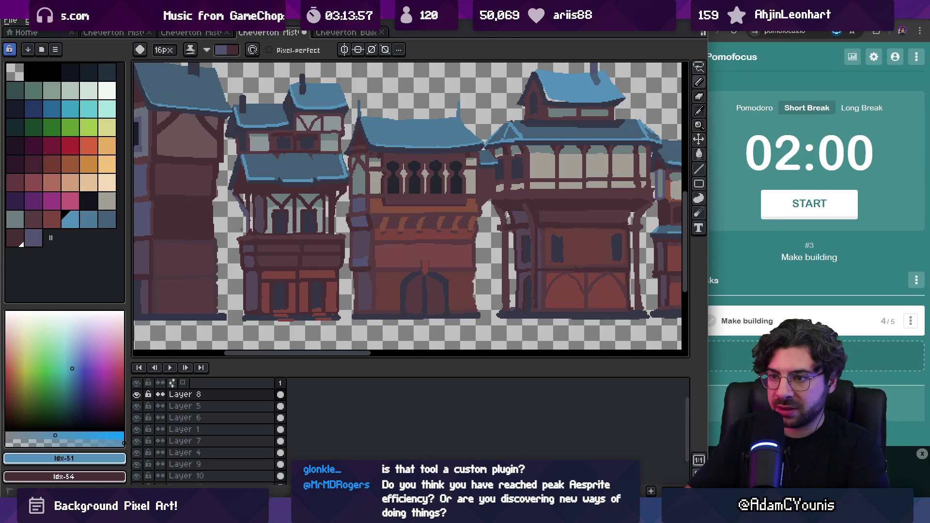
{"action": "scroll", "coordinate": [240, 255], "scroll_direction": "up", "scroll_amount": 2}
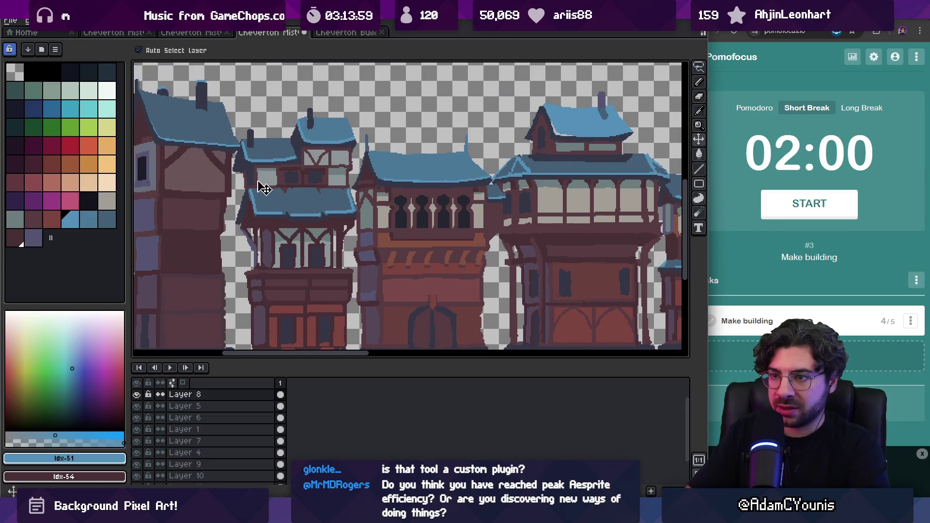
- Make the blue primary and the purple-grey swatch the secondary colour
{"action": "key", "text": "x"}
{"action": "left_click", "coordinate": [222, 193], "text": "alt"}
{"action": "key", "text": "x"}
{"action": "right_click", "coordinate": [33, 238]}
- Pan with the Hand tool to the blank canvas beside the sketched building outlines
{"action": "key", "text": "space"}
{"action": "scroll", "coordinate": [248, 180], "scroll_direction": "down", "scroll_amount": 3}
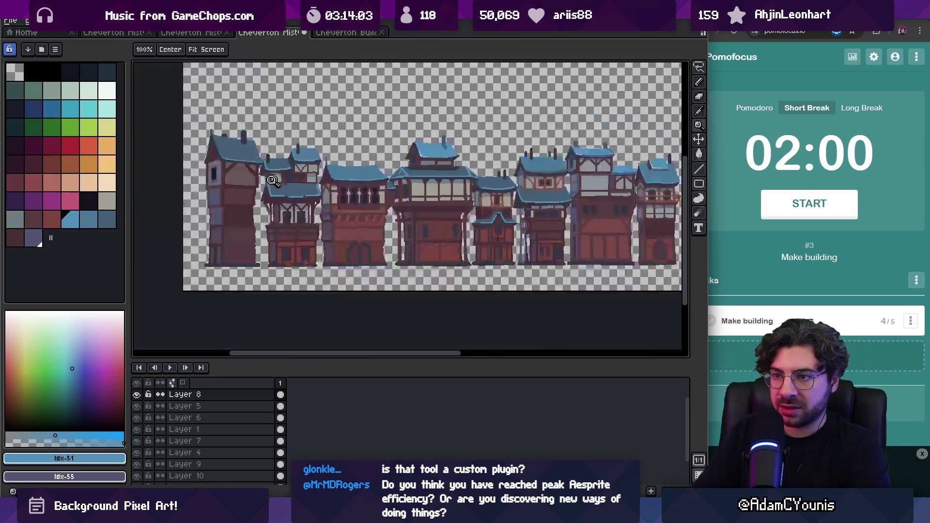
{"action": "scroll", "coordinate": [405, 155], "scroll_direction": "up", "scroll_amount": 1}
{"action": "left_click_drag", "start_coordinate": [405, 155], "coordinate": [191, 143]}
{"action": "left_click", "coordinate": [406, 178]}
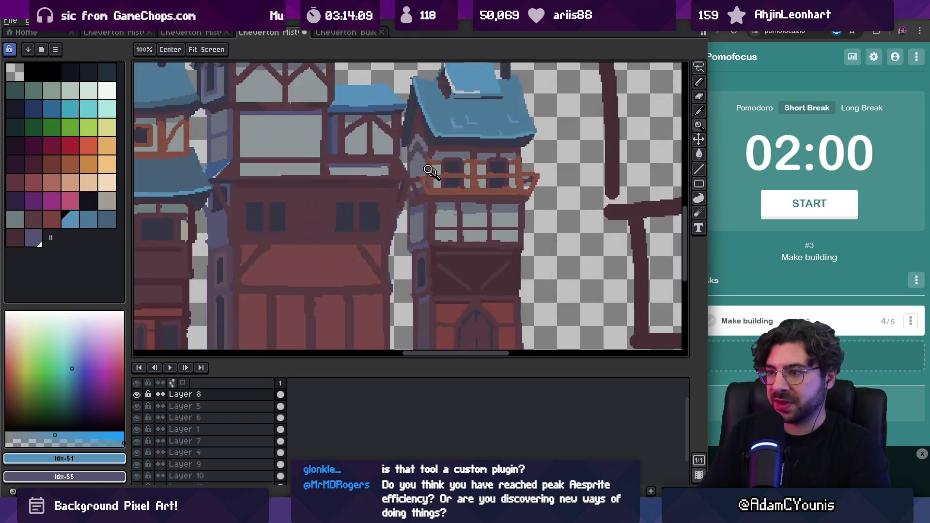
{"action": "scroll", "coordinate": [437, 187], "scroll_direction": "down", "scroll_amount": 2}
{"action": "scroll", "coordinate": [273, 216], "scroll_direction": "up", "scroll_amount": 2}
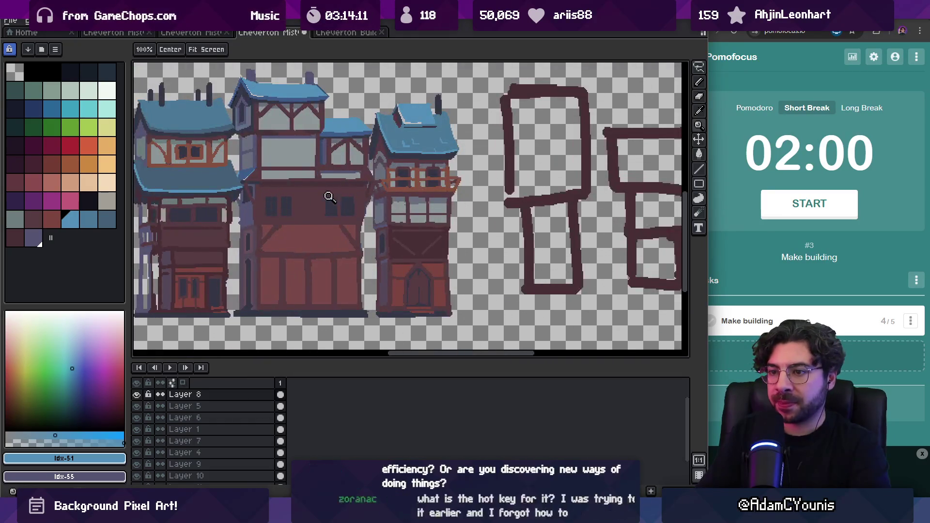
{"action": "left_click_drag", "start_coordinate": [332, 197], "coordinate": [271, 208]}
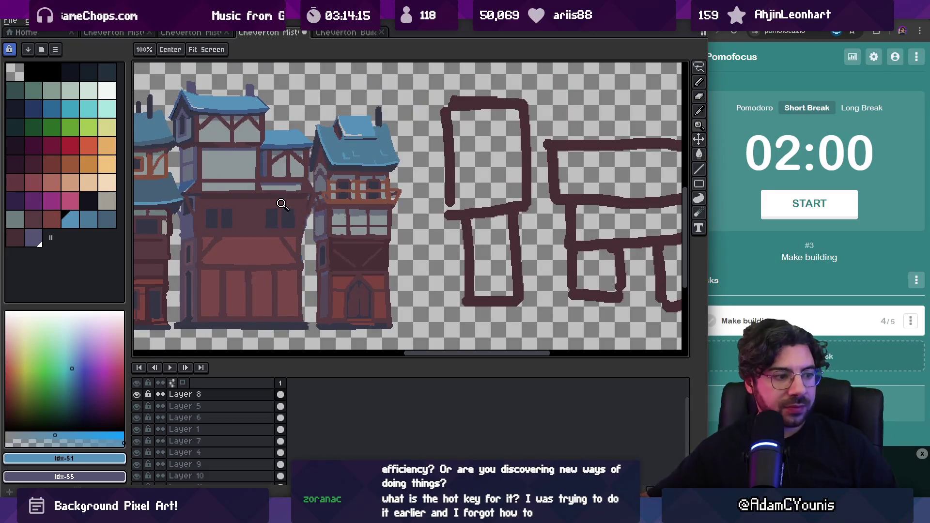
{"action": "left_click_drag", "start_coordinate": [282, 203], "coordinate": [422, 194]}
{"action": "scroll", "coordinate": [422, 194], "scroll_direction": "up", "scroll_amount": 2}
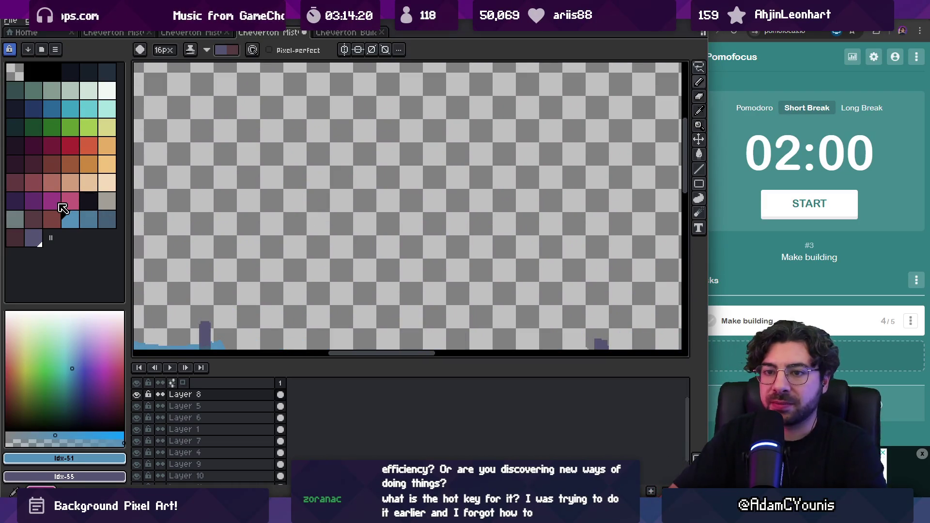
- Paint a red blob and an orange blob side by side on empty canvas, then make the ink translucent
{"action": "left_click", "coordinate": [69, 146]}
{"action": "mouse_move", "coordinate": [249, 148]}
{"action": "left_mouse_down"}
{"action": "mouse_move", "coordinate": [256, 160]}
{"action": "mouse_move", "coordinate": [301, 147]}
{"action": "mouse_move", "coordinate": [287, 153]}
{"action": "left_mouse_up"}
{"action": "right_click", "coordinate": [96, 171]}
{"action": "scroll", "coordinate": [273, 153], "scroll_direction": "up", "scroll_amount": 1}
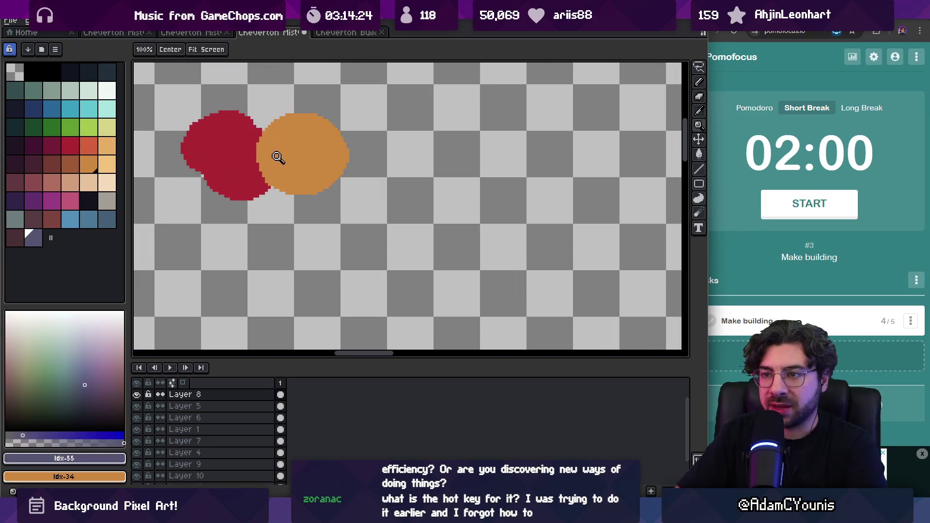
{"action": "key", "text": "ctrl+z"}
{"action": "key", "text": "x"}
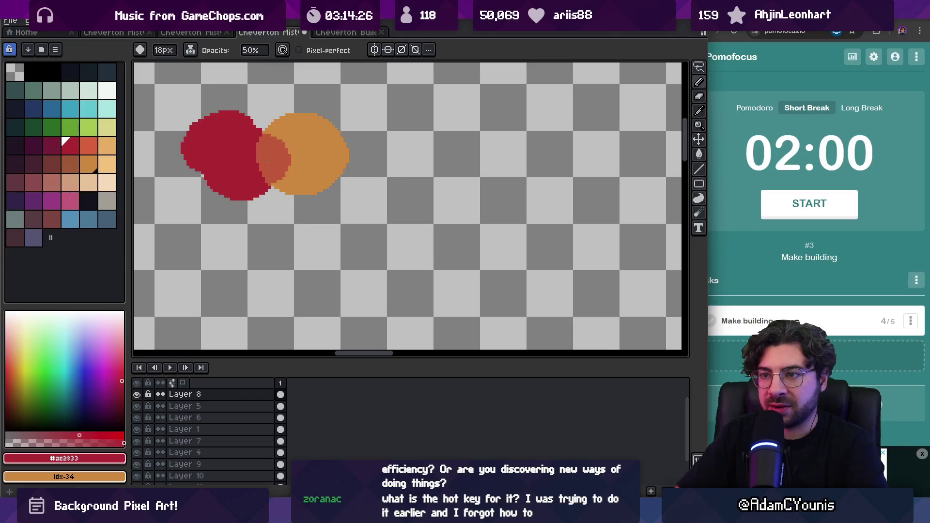
- Zoom in on the test circles, try a red stroke above them, then undo it
{"action": "key", "text": "z"}
{"action": "right_click", "coordinate": [317, 132]}
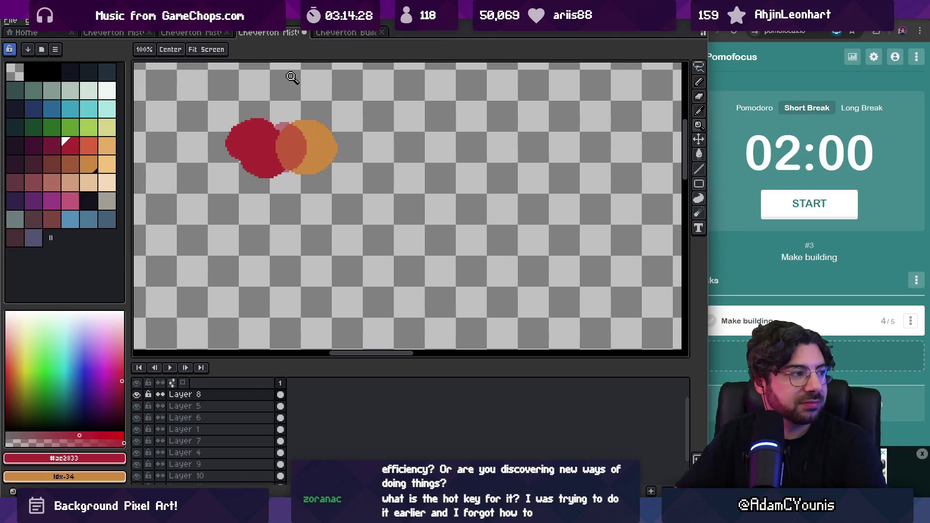
{"action": "left_click", "coordinate": [288, 155]}
{"action": "left_click", "coordinate": [301, 179]}
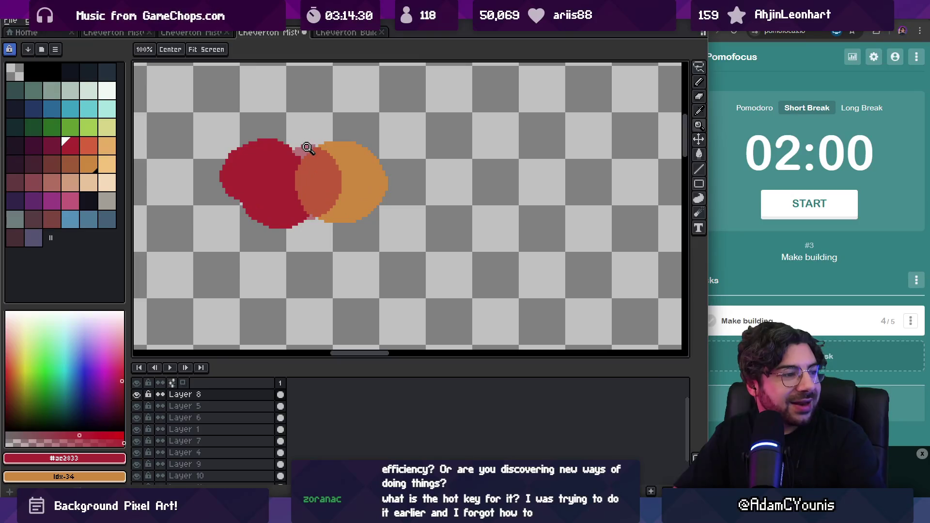
{"action": "key", "text": "b"}
{"action": "mouse_move", "coordinate": [283, 145]}
{"action": "left_mouse_down"}
{"action": "mouse_move", "coordinate": [281, 127]}
{"action": "mouse_move", "coordinate": [295, 132]}
{"action": "left_mouse_up"}
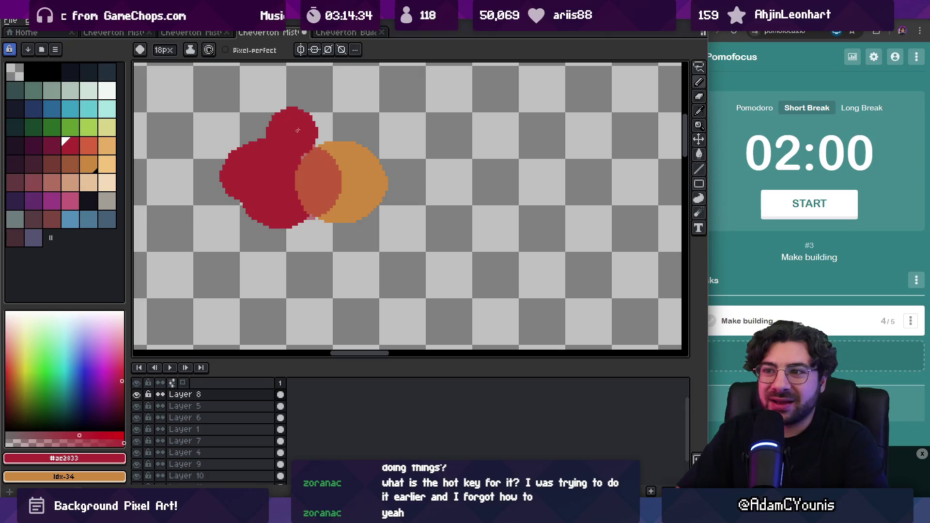
{"action": "key", "text": "ctrl+z"}
- Reduce the brush size to 13px and bring up the ink mode list
{"action": "left_click", "coordinate": [163, 50]}
{"action": "left_click", "coordinate": [155, 57]}
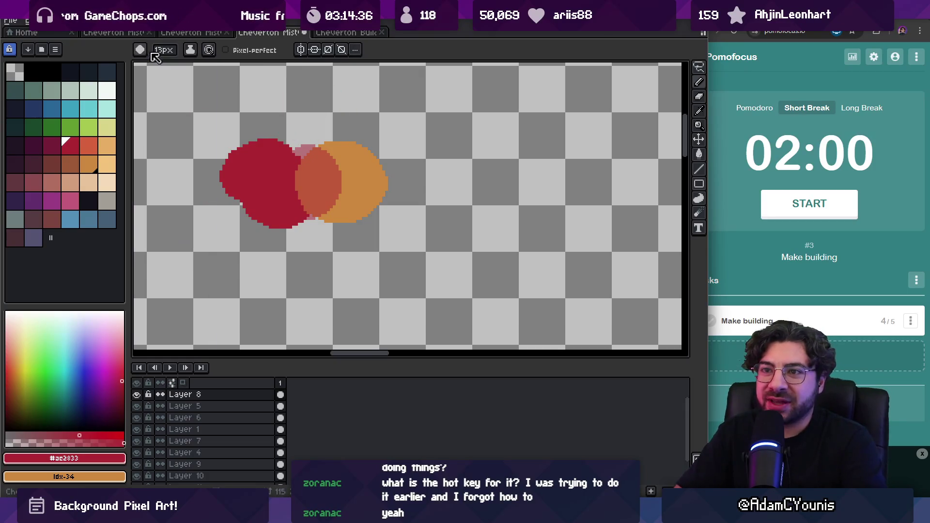
{"action": "left_click", "coordinate": [191, 51]}
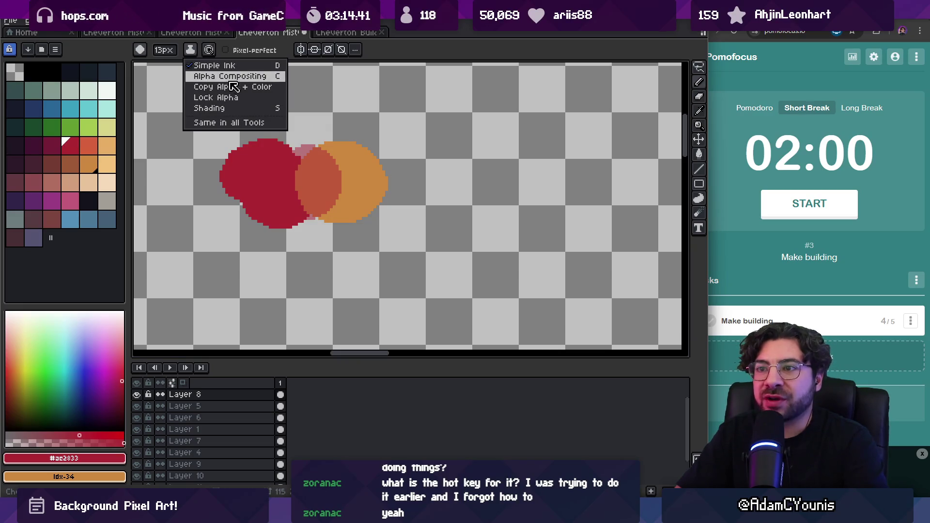
- Switch to Alpha Compositing ink at 50% opacity and dab faint red onto the red circle
{"action": "left_click", "coordinate": [236, 77]}
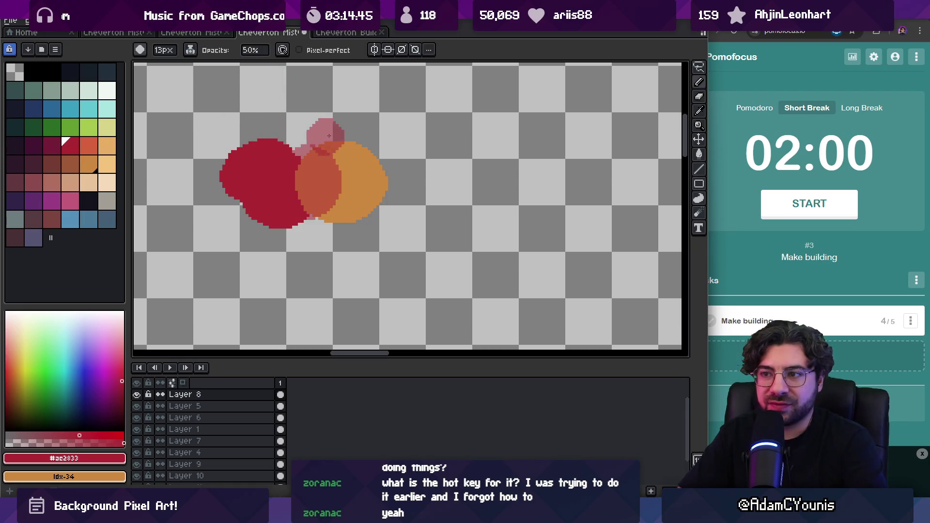
{"action": "key", "text": "ctrl+z"}
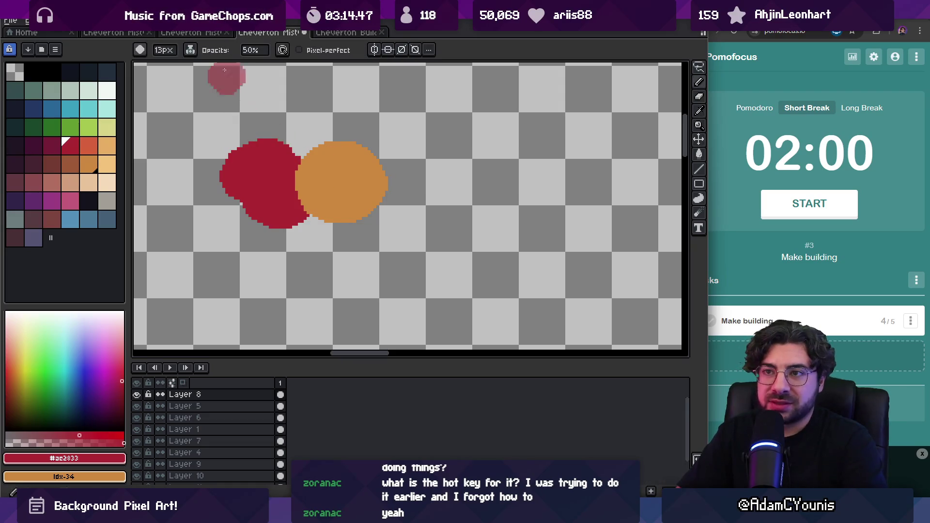
{"action": "left_click", "coordinate": [189, 49]}
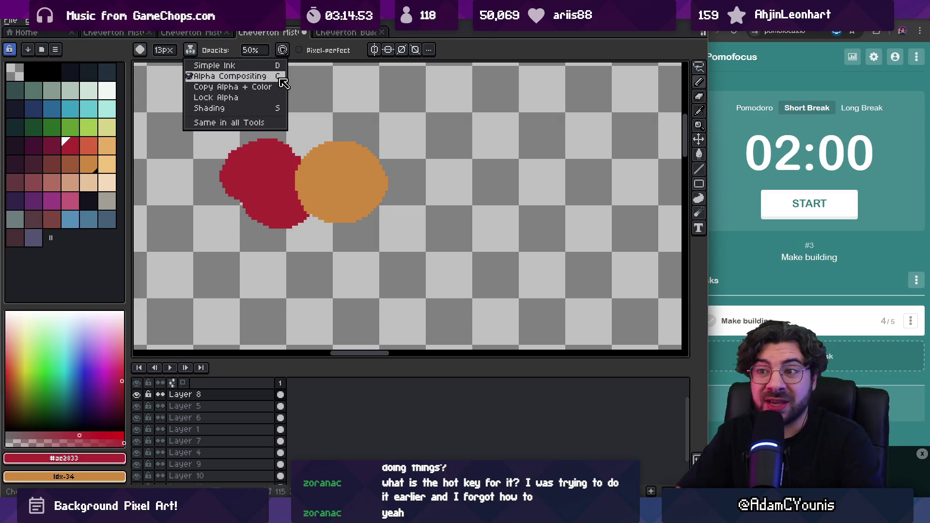
{"action": "left_click", "coordinate": [279, 169]}
{"action": "left_click", "coordinate": [255, 145]}
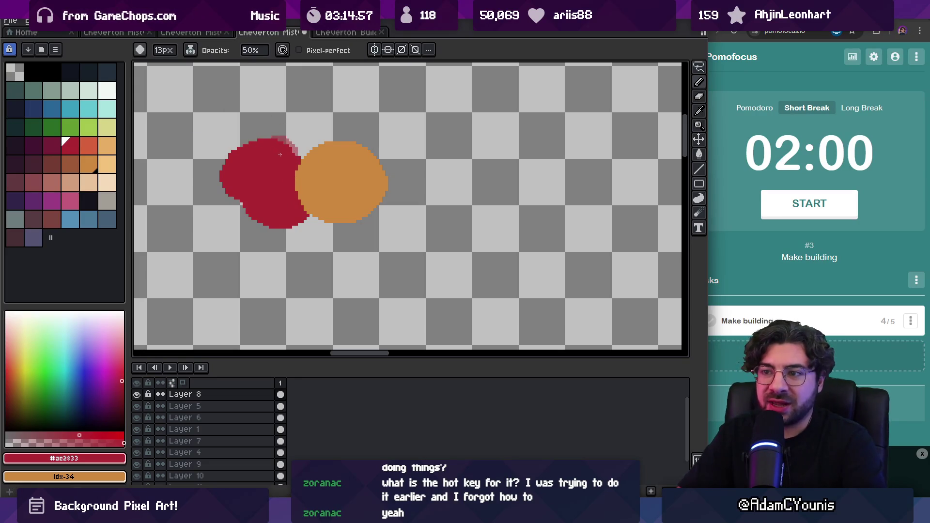
- Sample the orange and try several semi-transparent orange strokes over the red circle, undoing the misses
{"action": "left_click", "coordinate": [328, 161], "text": "alt"}
{"action": "mouse_move", "coordinate": [298, 160]}
{"action": "left_mouse_down"}
{"action": "mouse_move", "coordinate": [286, 194]}
{"action": "mouse_move", "coordinate": [271, 184]}
{"action": "mouse_move", "coordinate": [291, 164]}
{"action": "left_mouse_up"}
{"action": "key", "text": "ctrl+z"}
{"action": "key", "text": "ctrl+z"}
{"action": "left_click", "coordinate": [315, 138]}
{"action": "key", "text": "ctrl+z"}
{"action": "left_click", "coordinate": [301, 129]}
{"action": "key", "text": "ctrl+z"}
{"action": "mouse_move", "coordinate": [295, 220]}
{"action": "left_mouse_down"}
{"action": "mouse_move", "coordinate": [305, 216]}
{"action": "mouse_move", "coordinate": [286, 179]}
{"action": "mouse_move", "coordinate": [277, 184]}
{"action": "left_mouse_up"}
{"action": "key", "text": "ctrl+z"}
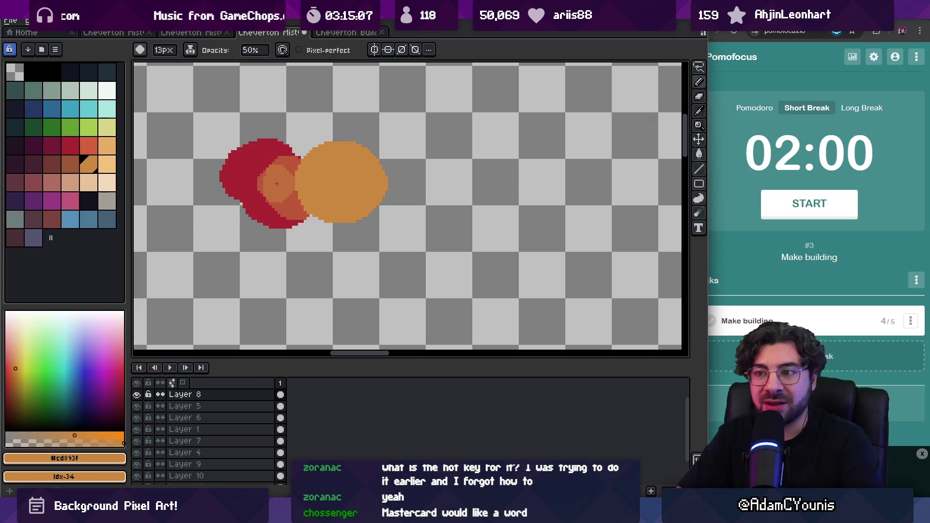
- Eyedrop the blended red-orange colour and paint a patch and stroke with it
{"action": "key", "text": "alt+space"}
{"action": "left_click", "coordinate": [277, 186]}
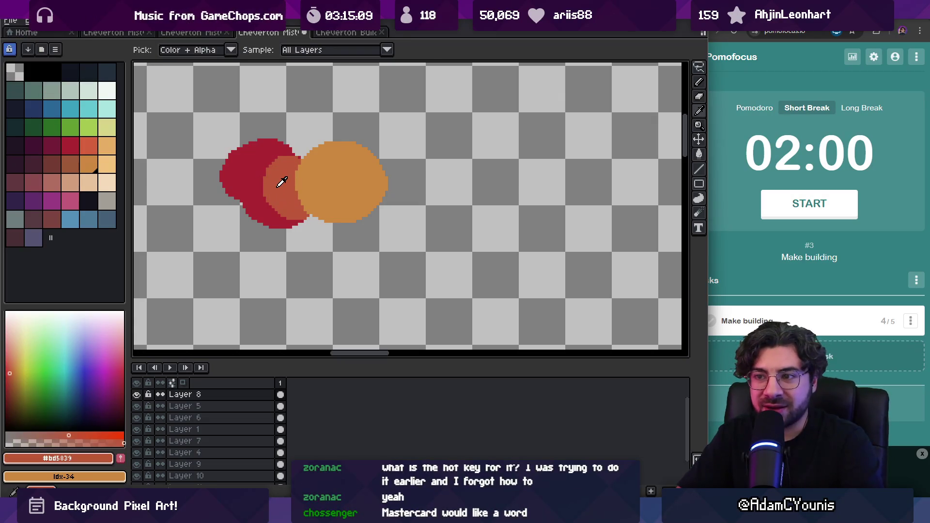
{"action": "left_click", "coordinate": [277, 172]}
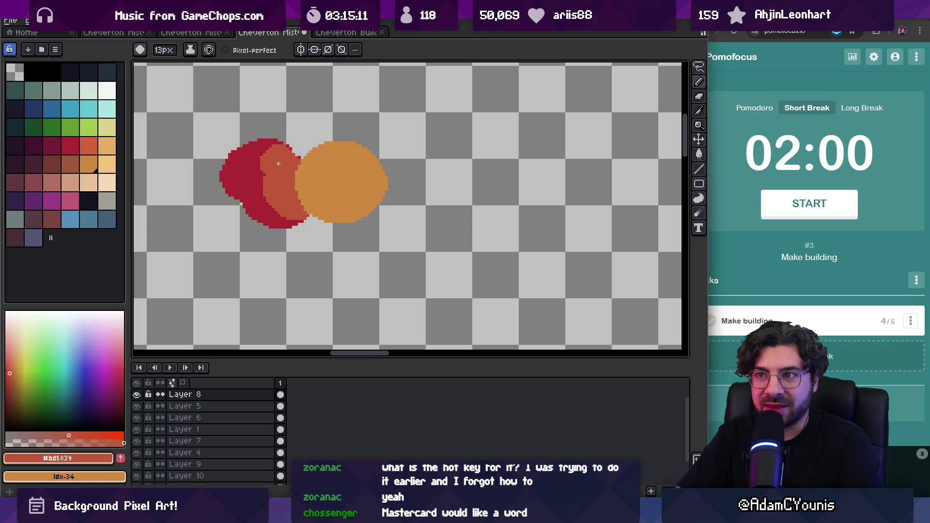
{"action": "left_click_drag", "start_coordinate": [297, 115], "coordinate": [283, 142]}
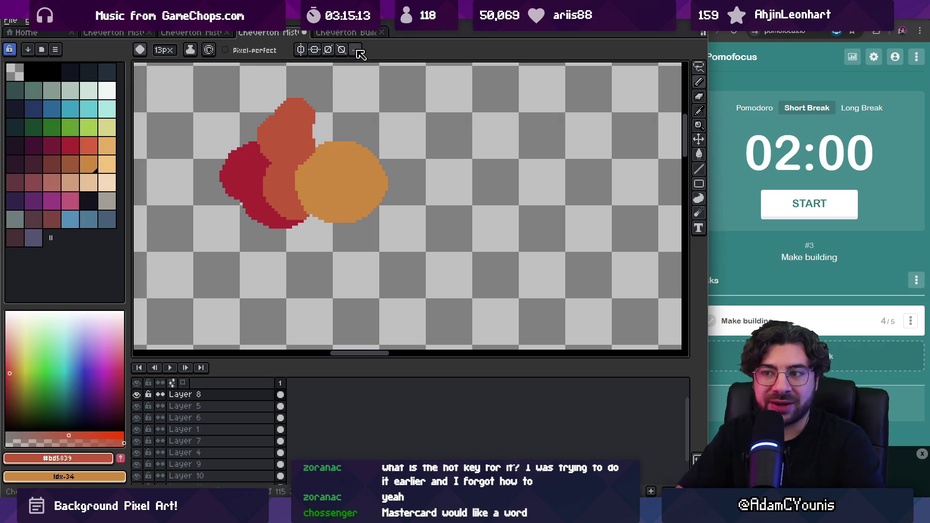
- Erase all the test colour blobs with a 15px eraser
{"action": "key", "text": "b"}
{"action": "key", "text": "e"}
{"action": "mouse_move", "coordinate": [242, 122]}
{"action": "left_mouse_down"}
{"action": "mouse_move", "coordinate": [259, 184]}
{"action": "mouse_move", "coordinate": [377, 225]}
{"action": "mouse_move", "coordinate": [387, 201]}
{"action": "left_mouse_up"}
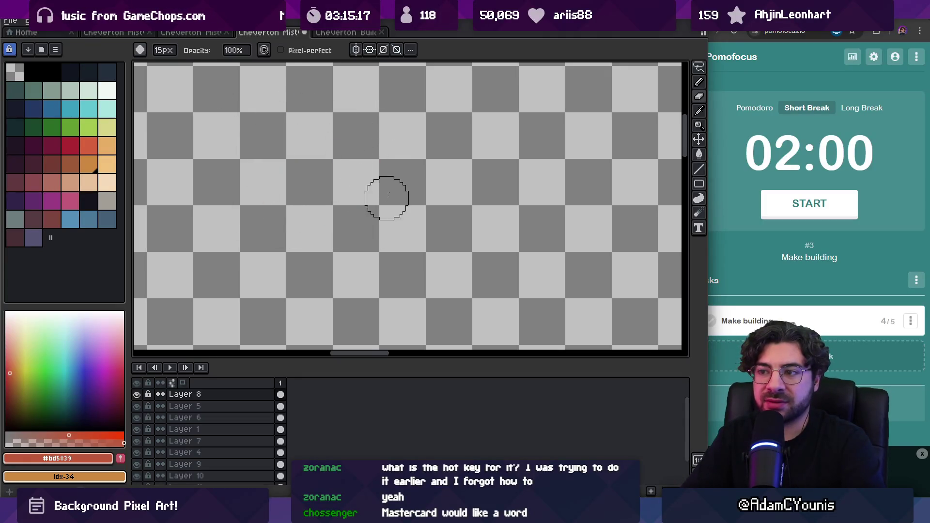
{"action": "key", "text": "z"}
{"action": "scroll", "coordinate": [387, 201], "scroll_direction": "down", "scroll_amount": 5}
{"action": "scroll", "coordinate": [367, 149], "scroll_direction": "up", "scroll_amount": 3}
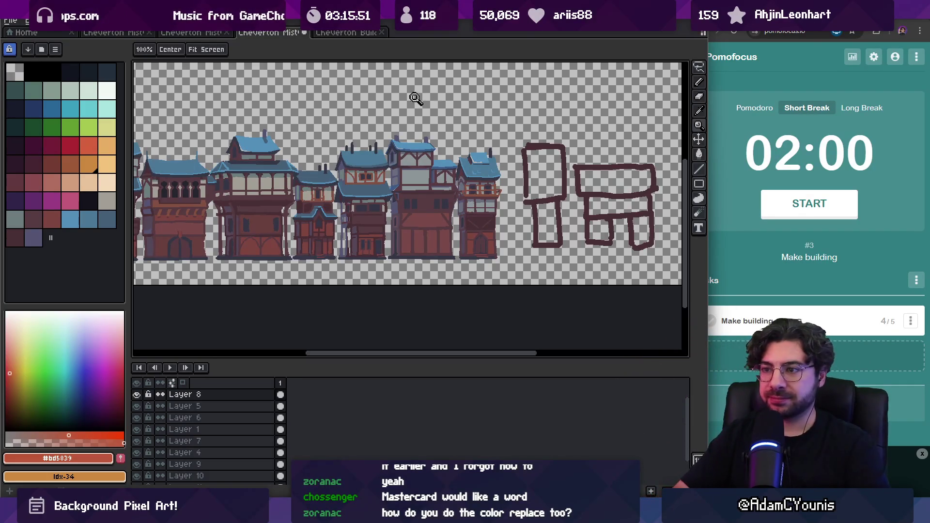
{"action": "scroll", "coordinate": [387, 111], "scroll_direction": "left", "scroll_amount": 3}
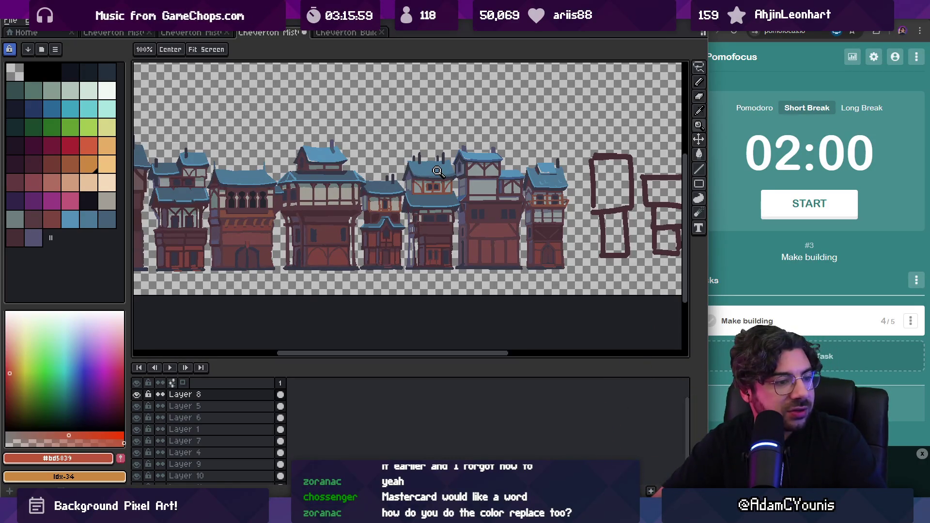
{"action": "scroll", "coordinate": [374, 196], "scroll_direction": "up", "scroll_amount": 3}
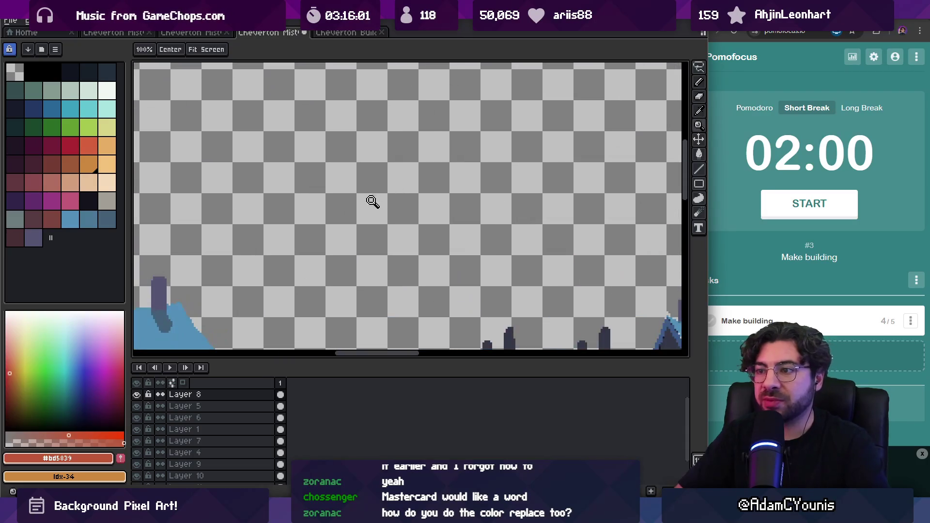
- Choose Shading ink and select the maroon-to-orange palette ramp 31–34
{"action": "key", "text": "b"}
{"action": "left_click", "coordinate": [189, 49]}
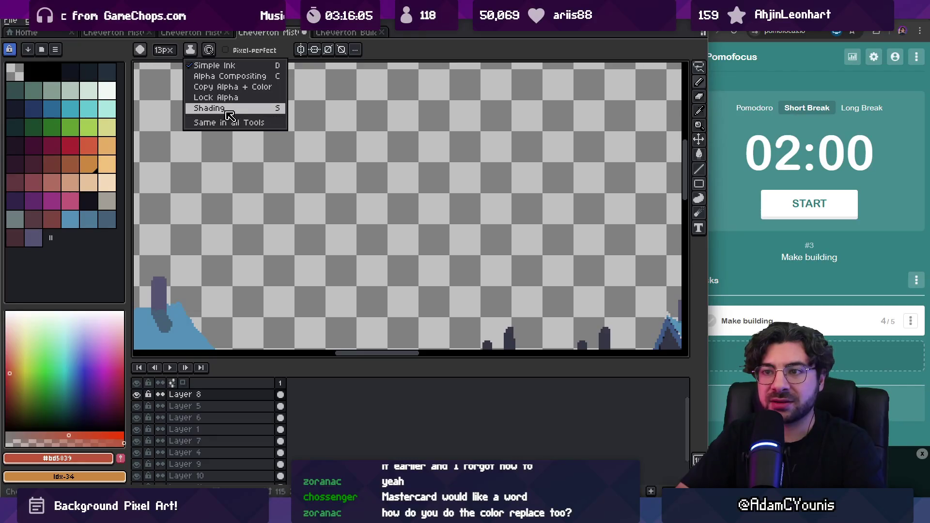
{"action": "left_click", "coordinate": [87, 186]}
{"action": "left_click", "coordinate": [190, 50]}
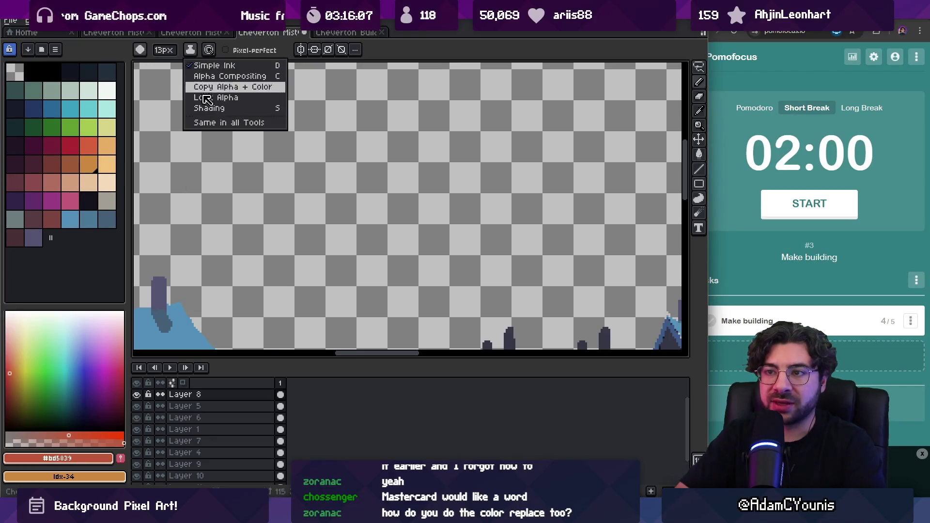
{"action": "left_click", "coordinate": [89, 166]}
{"action": "left_click_drag", "start_coordinate": [83, 162], "coordinate": [39, 167]}
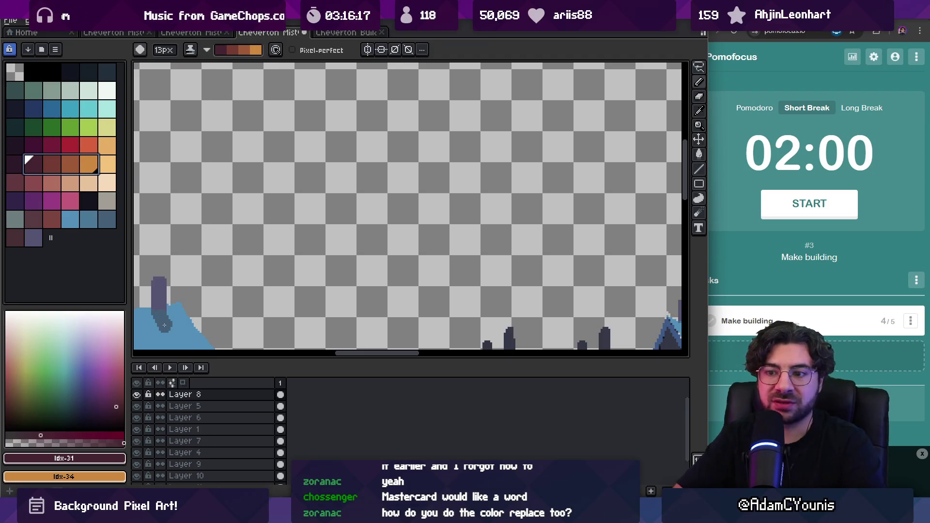
{"action": "key", "text": "ctrl+Tab"}
{"action": "key", "text": "ctrl+shift+Tab"}
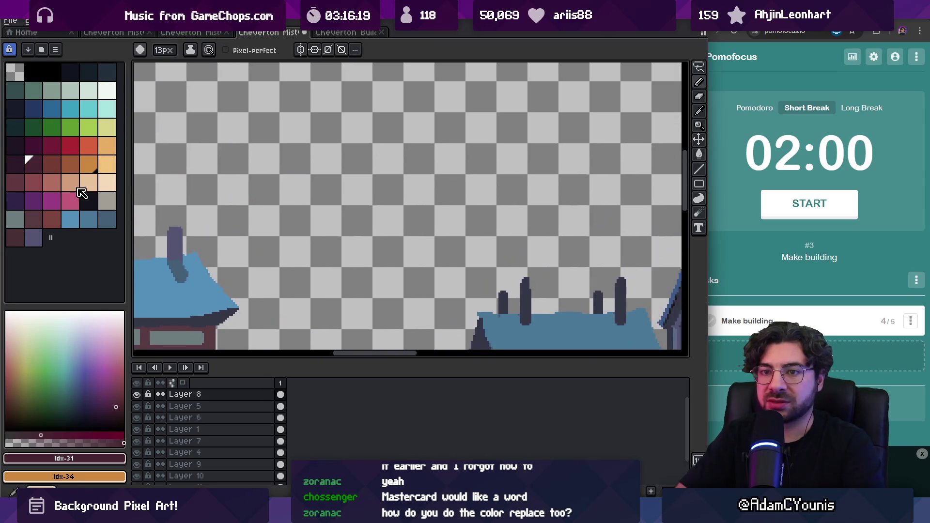
- Paint a large dark-maroon blob, shade orange bands and a highlight across it, then undo it
{"action": "mouse_move", "coordinate": [297, 139]}
{"action": "left_mouse_down"}
{"action": "mouse_move", "coordinate": [332, 208]}
{"action": "mouse_move", "coordinate": [383, 220]}
{"action": "left_mouse_up"}
{"action": "left_click", "coordinate": [65, 165]}
{"action": "key", "text": "x"}
{"action": "right_click", "coordinate": [310, 146], "text": "alt"}
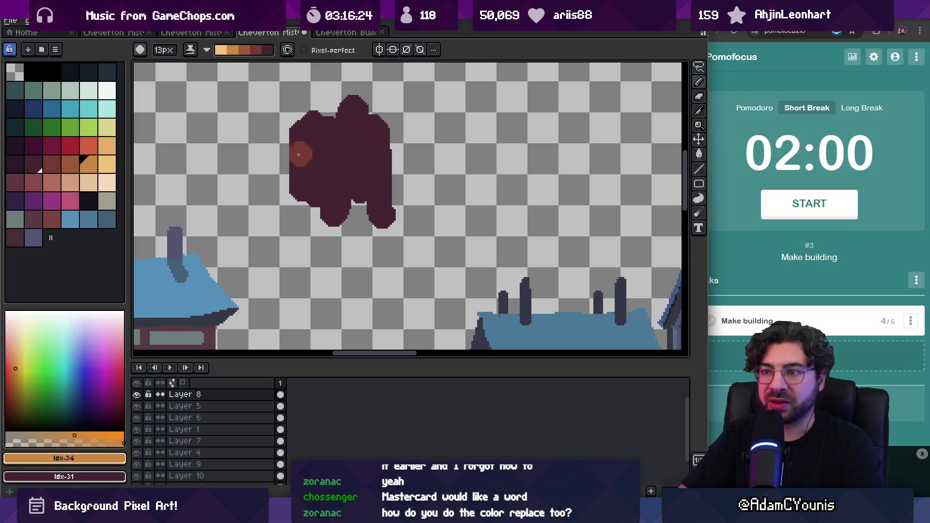
{"action": "mouse_move", "coordinate": [290, 156]}
{"action": "left_mouse_down"}
{"action": "mouse_move", "coordinate": [390, 156]}
{"action": "mouse_move", "coordinate": [339, 169]}
{"action": "mouse_move", "coordinate": [389, 167]}
{"action": "left_mouse_up"}
{"action": "left_click_drag", "start_coordinate": [289, 174], "coordinate": [387, 166]}
{"action": "key", "text": "ctrl+z"}
{"action": "key", "text": "ctrl+z"}
{"action": "key", "text": "ctrl+z"}
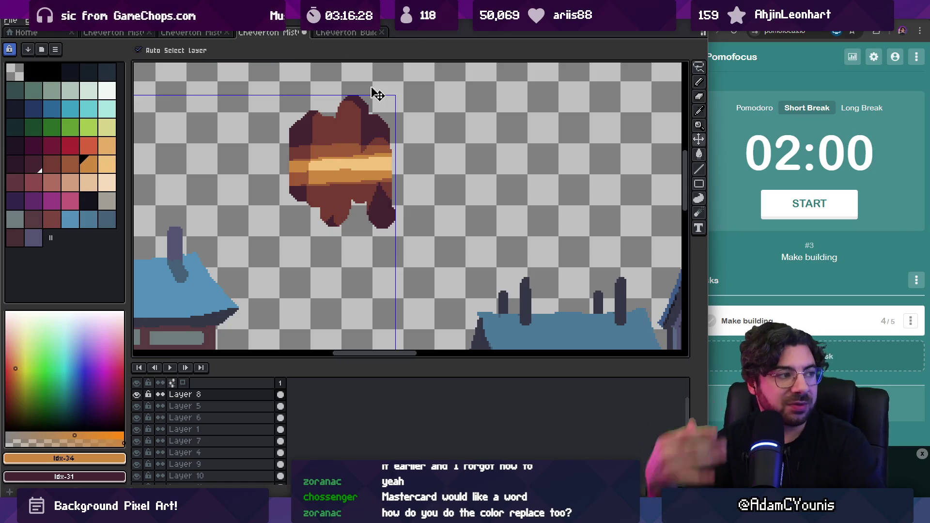
{"action": "key", "text": "z"}
{"action": "scroll", "coordinate": [335, 140], "scroll_direction": "down", "scroll_amount": 3}
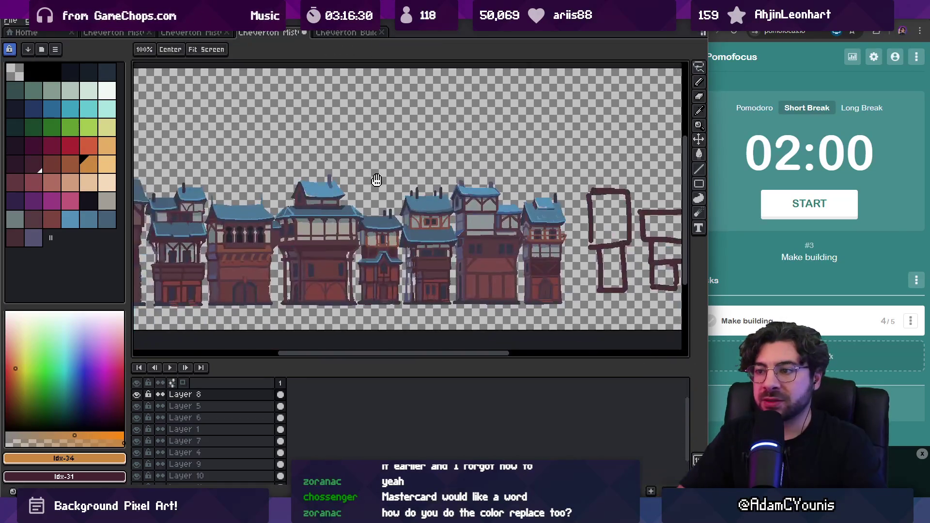
- Pan over the townhouse row and sketches, then start a 10:00 Pomodoro session in Pomofocus
{"action": "scroll", "coordinate": [365, 136], "scroll_direction": "up", "scroll_amount": 3}
{"action": "scroll", "coordinate": [368, 150], "scroll_direction": "down", "scroll_amount": 4}
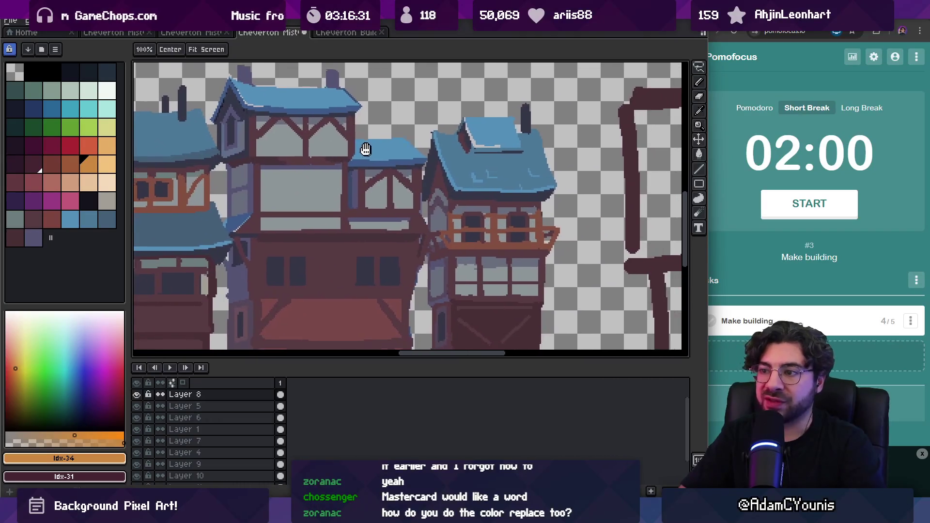
{"action": "left_click_drag", "start_coordinate": [372, 166], "coordinate": [322, 173]}
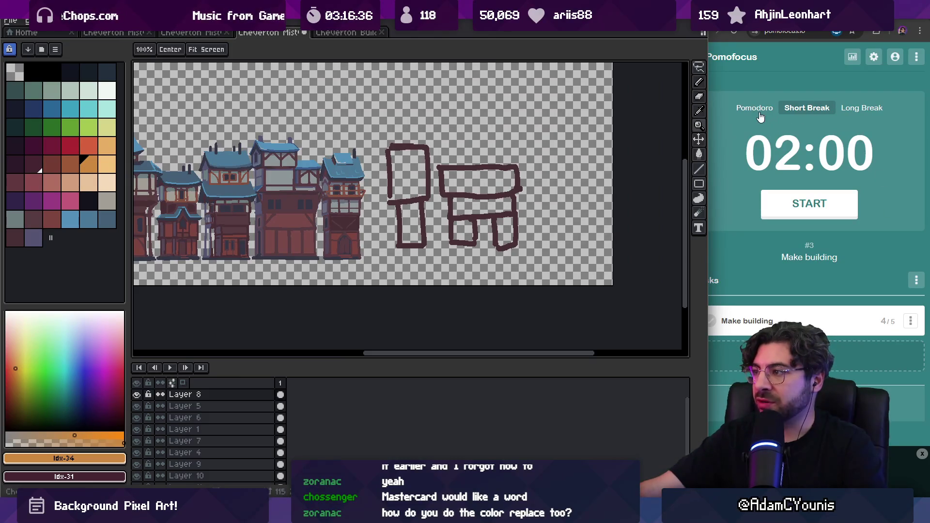
{"action": "left_click", "coordinate": [759, 112]}
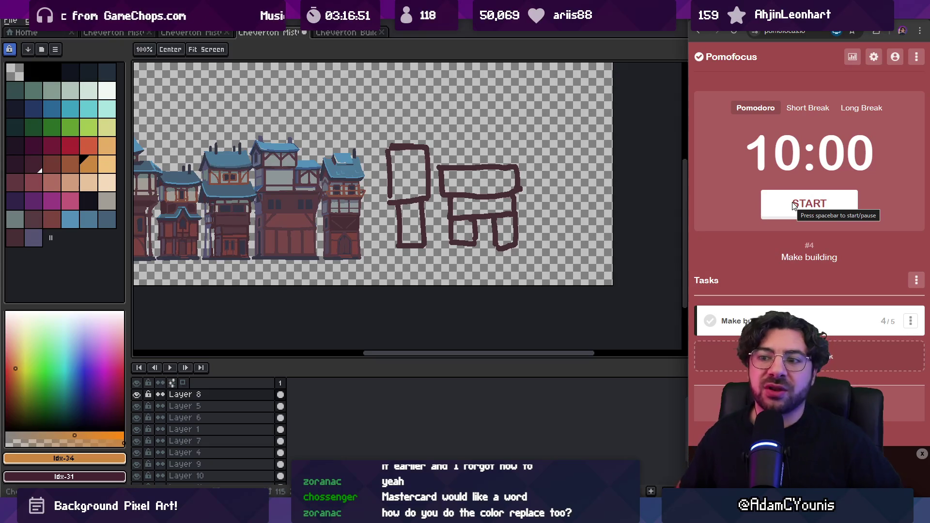
{"action": "left_click", "coordinate": [793, 205]}
- Zoom in on a townhouse and eyedrop its dark purple-brown, selecting Layer 7
{"action": "left_click", "coordinate": [357, 189]}
{"action": "scroll", "coordinate": [357, 189], "scroll_direction": "up", "scroll_amount": 5}
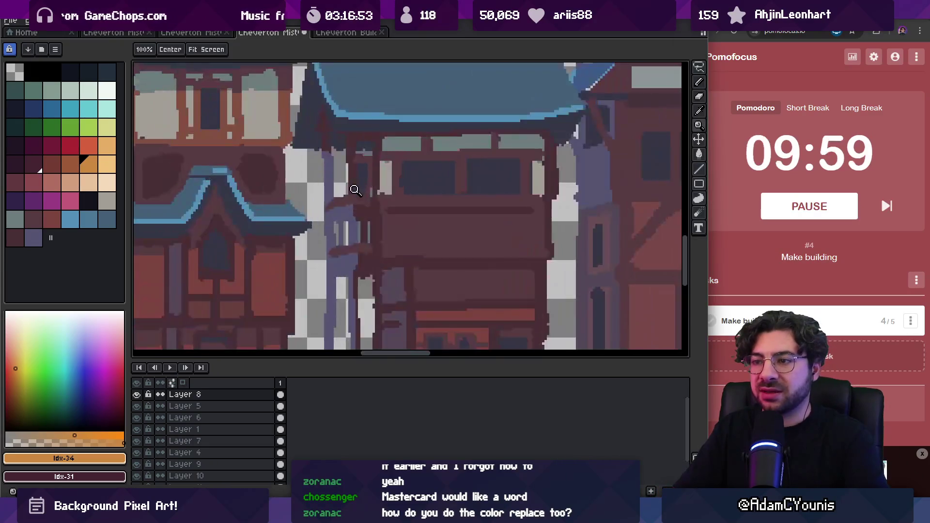
{"action": "key", "text": "i"}
{"action": "left_click", "coordinate": [354, 198]}
{"action": "left_click", "coordinate": [351, 202], "text": "ctrl"}
{"action": "left_click", "coordinate": [343, 204]}
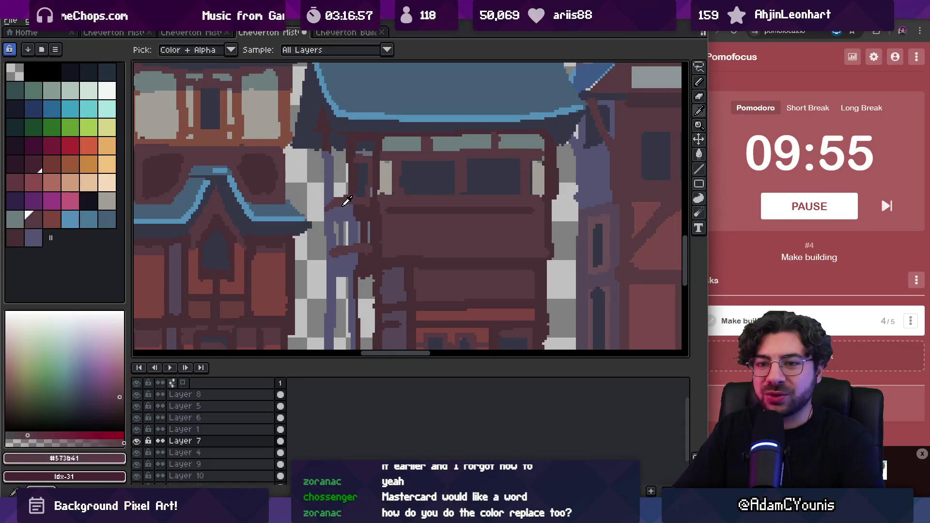
- Paint purple-grey pixels on the building and recolour nearby pixels darker with replace ink
{"action": "key", "text": "b"}
{"action": "left_click", "coordinate": [33, 237]}
{"action": "left_click", "coordinate": [349, 219]}
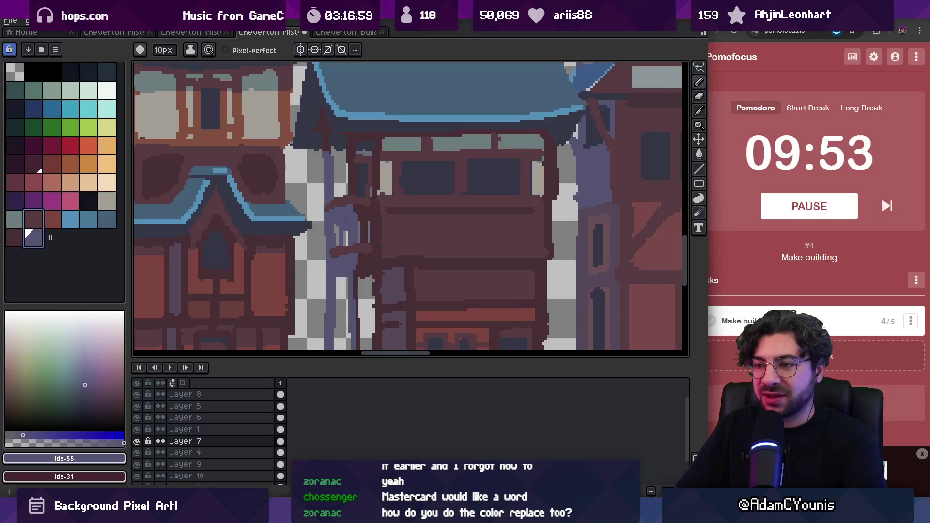
{"action": "key", "text": "shift+b"}
{"action": "left_click_drag", "start_coordinate": [345, 220], "coordinate": [337, 223]}
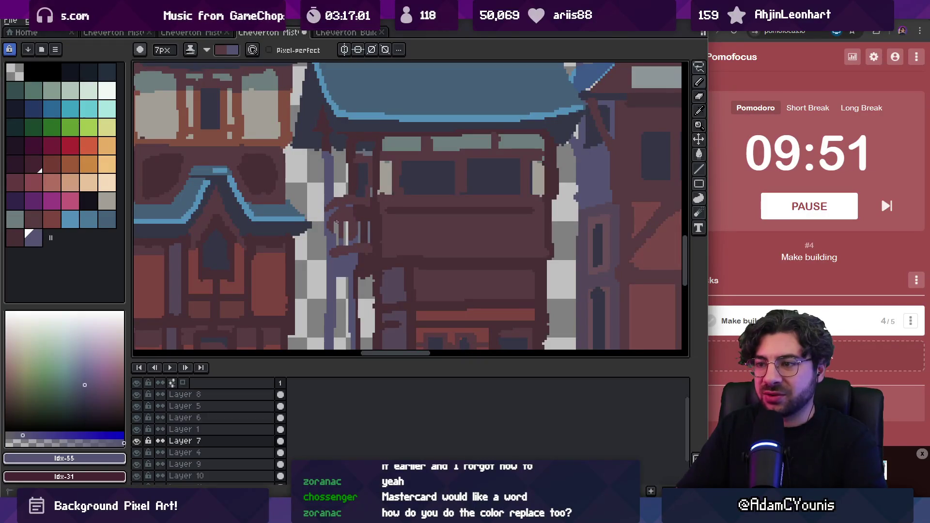
{"action": "scroll", "coordinate": [336, 227], "scroll_direction": "down", "scroll_amount": 3}
- Toggle between the foreground and background colours and shrink the brush to 3px
{"action": "key", "text": "x"}
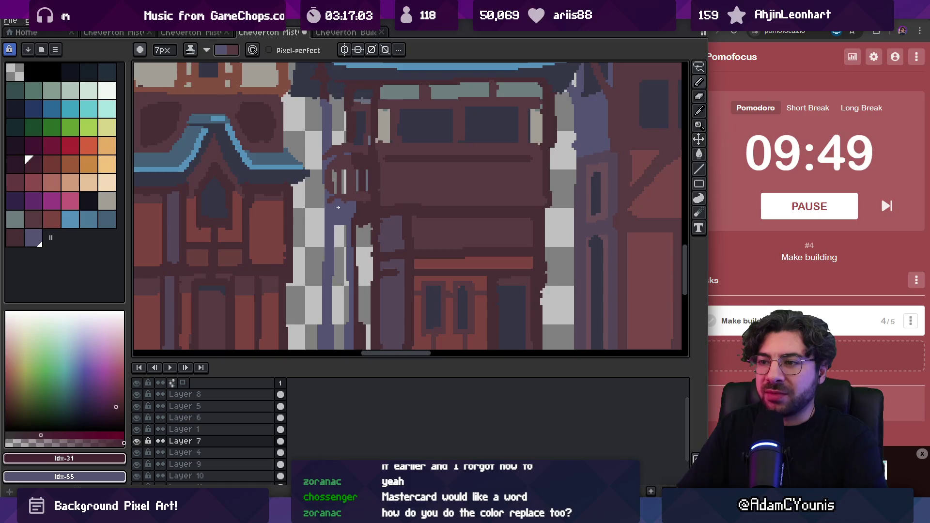
{"action": "key", "text": "x"}
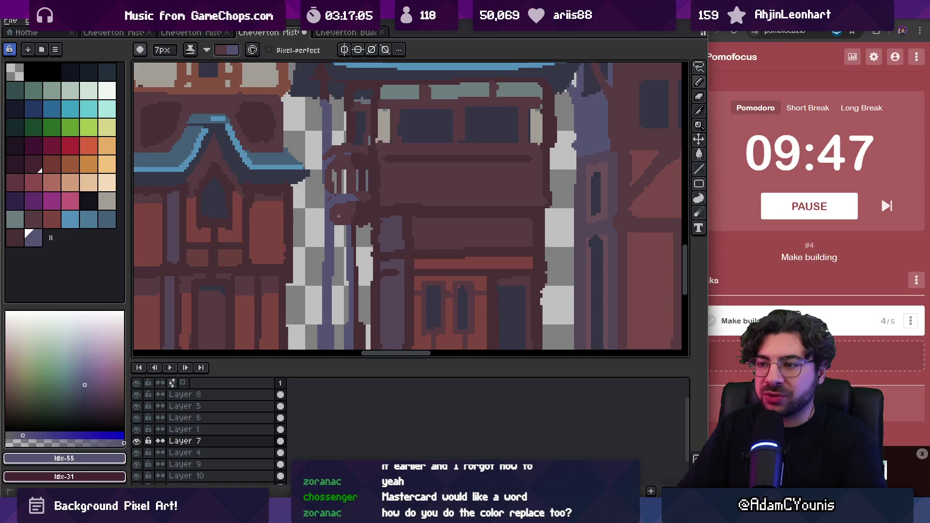
{"action": "key", "text": "x"}
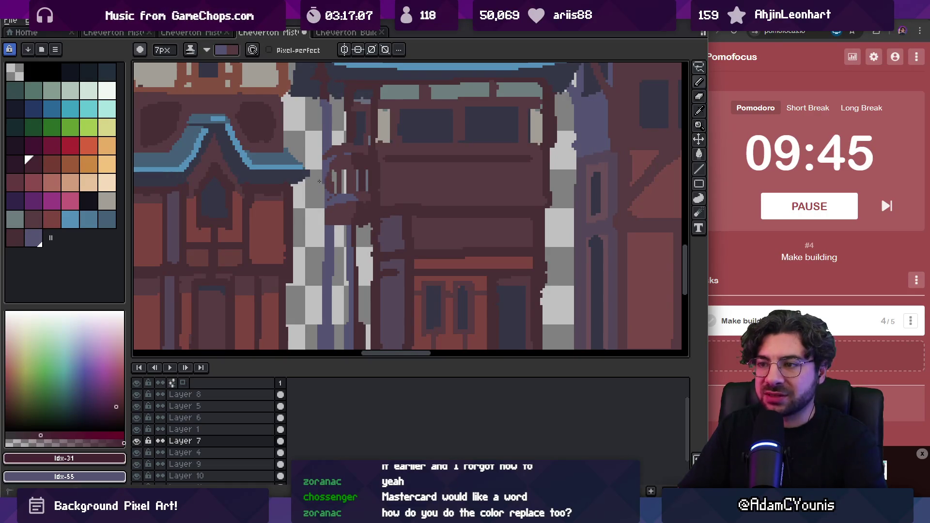
{"action": "scroll", "coordinate": [319, 186], "scroll_direction": "down", "scroll_amount": 3}
{"action": "scroll", "coordinate": [339, 167], "scroll_direction": "up", "scroll_amount": 3}
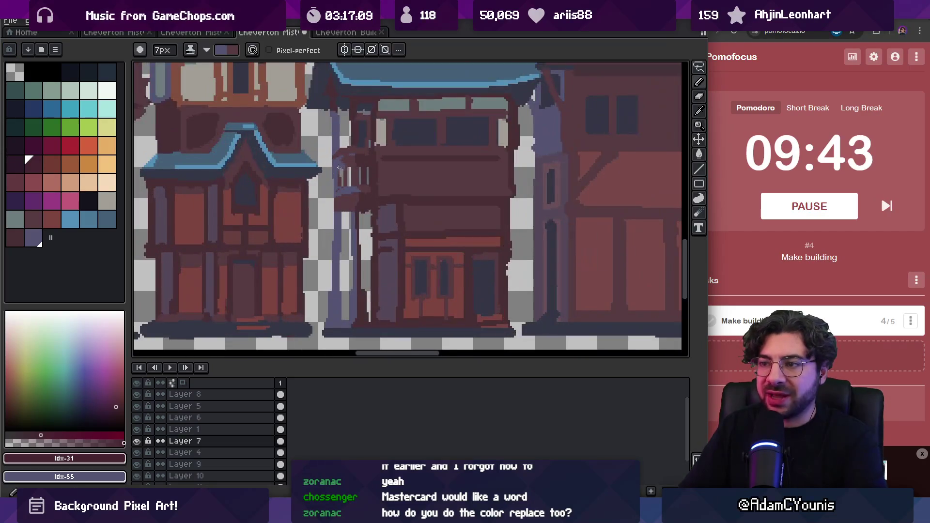
{"action": "key", "text": "x"}
{"action": "key", "text": "minus"}
{"action": "key", "text": "minus"}
{"action": "key", "text": "minus"}
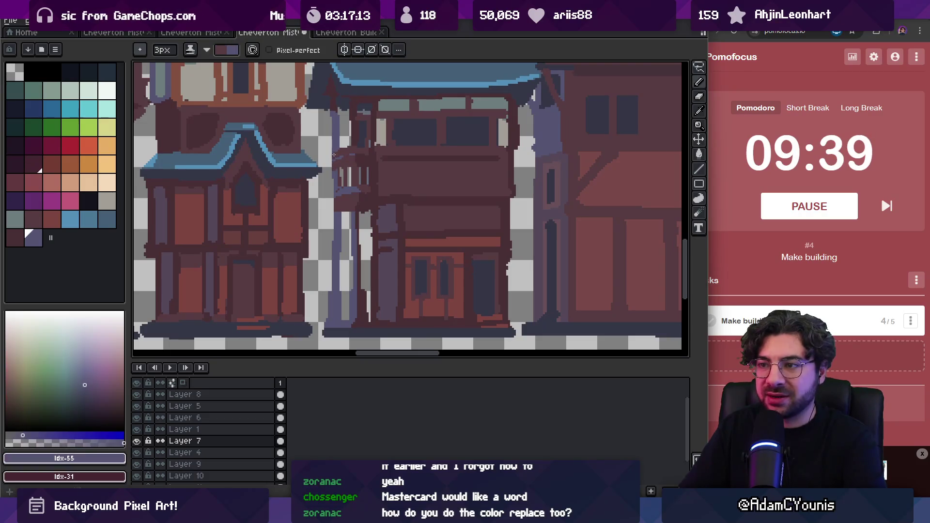
{"action": "key", "text": "x"}
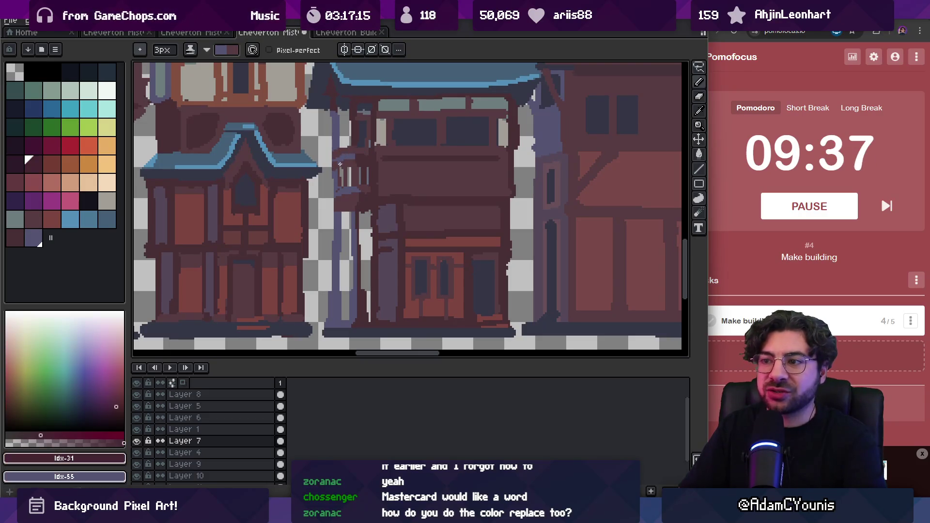
{"action": "key", "text": "x"}
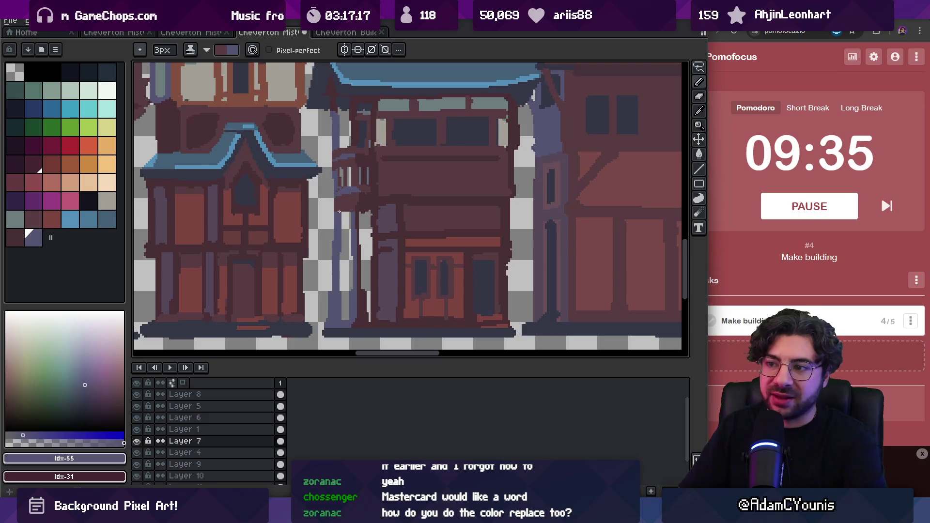
{"action": "key", "text": "x"}
- Return to the Pencil and sample the dark maroon #482c35 from the artwork
{"action": "key", "text": "z"}
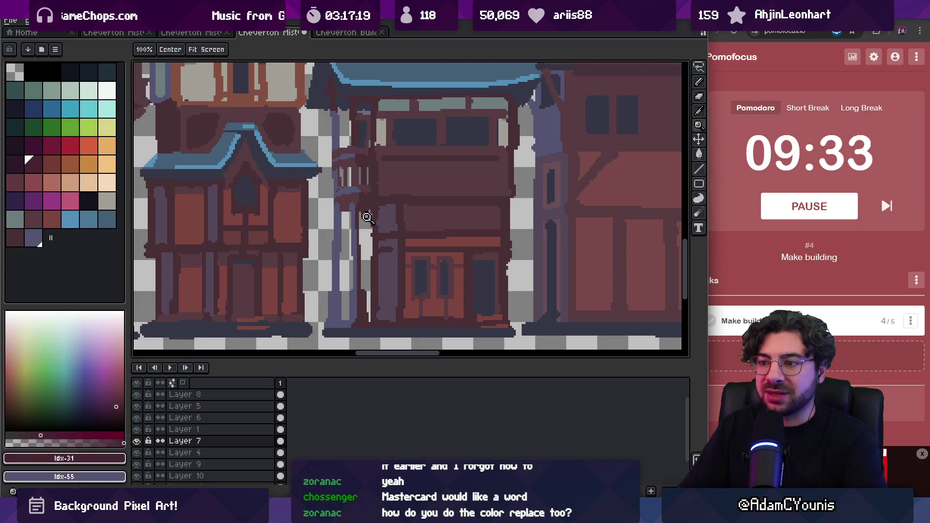
{"action": "scroll", "coordinate": [359, 216], "scroll_direction": "down", "scroll_amount": 3}
{"action": "scroll", "coordinate": [411, 247], "scroll_direction": "up", "scroll_amount": 3}
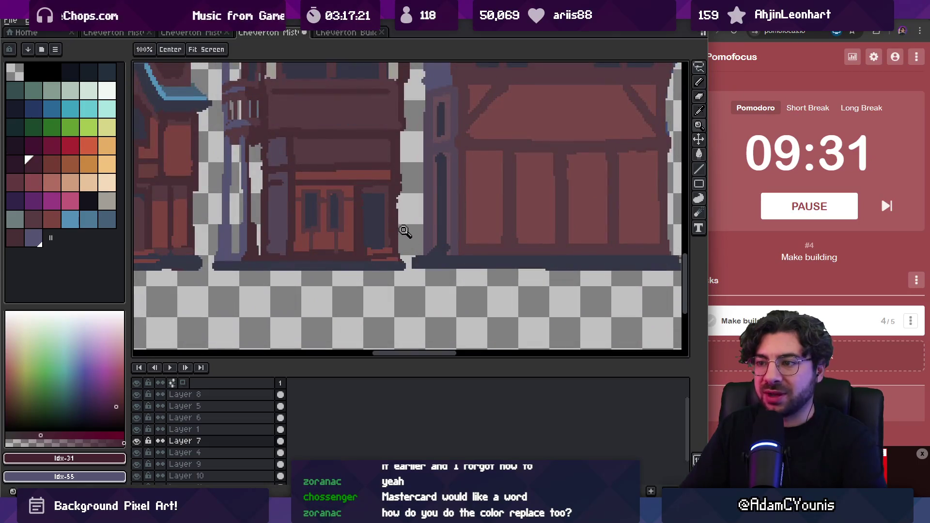
{"action": "key", "text": "b"}
{"action": "left_click", "coordinate": [279, 179], "text": "alt"}
{"action": "scroll", "coordinate": [291, 183], "scroll_direction": "down", "scroll_amount": 3}
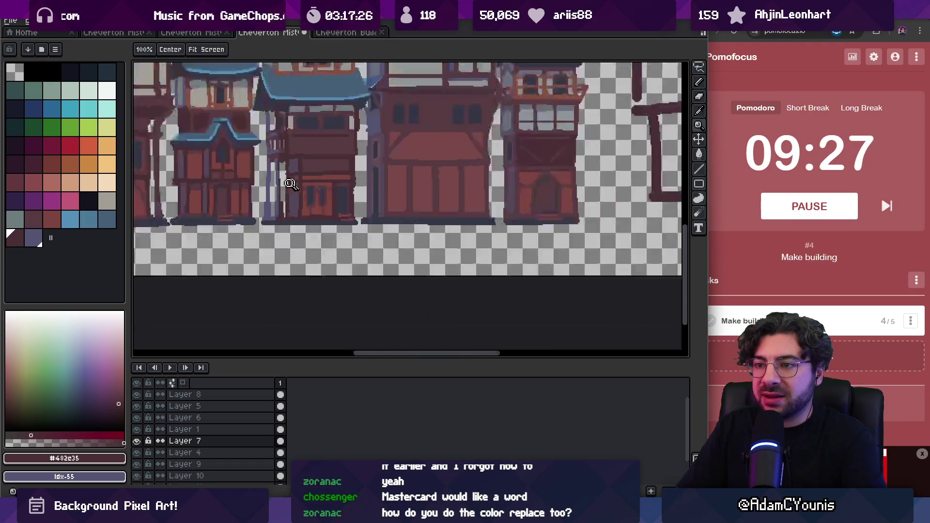
- Pan to bring the townhouse row and the new building sketches into view, pausing the Pomodoro timer
{"action": "left_click_drag", "start_coordinate": [352, 155], "coordinate": [360, 187]}
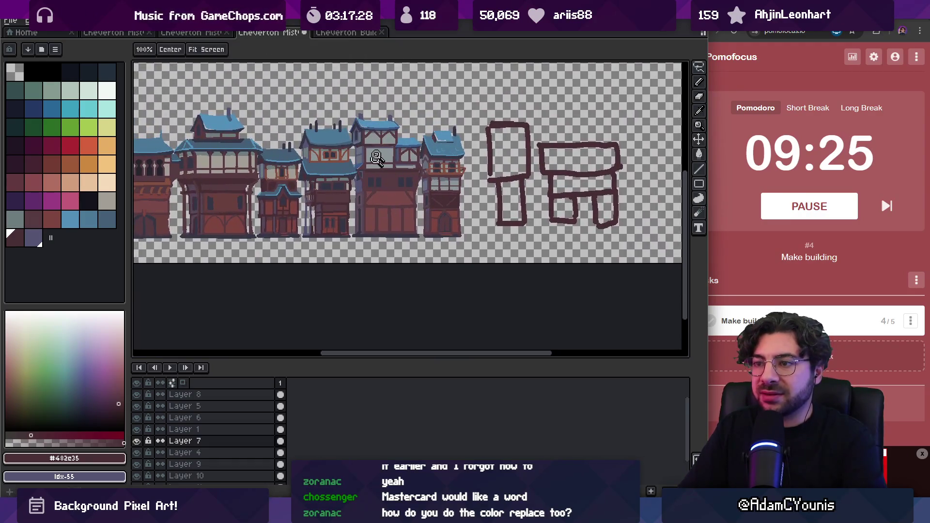
{"action": "left_click_drag", "start_coordinate": [465, 158], "coordinate": [408, 181]}
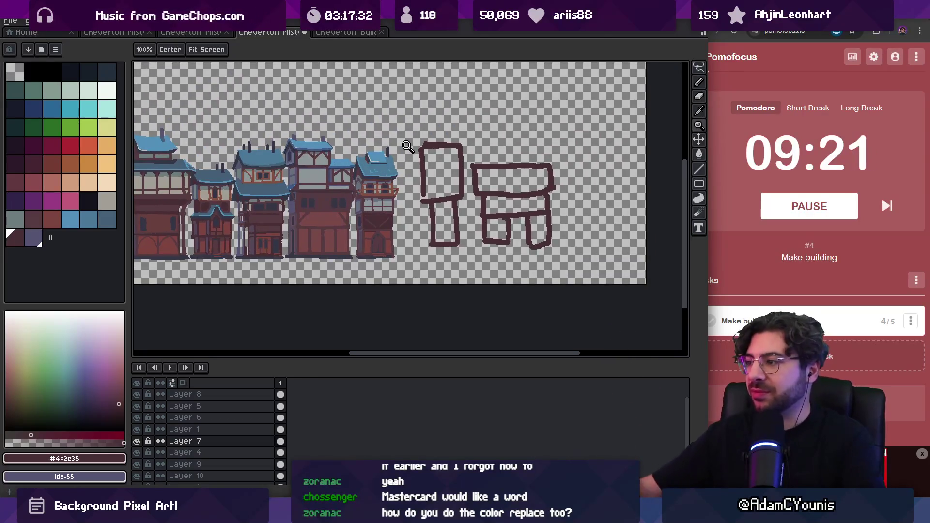
{"action": "left_click", "coordinate": [788, 212]}
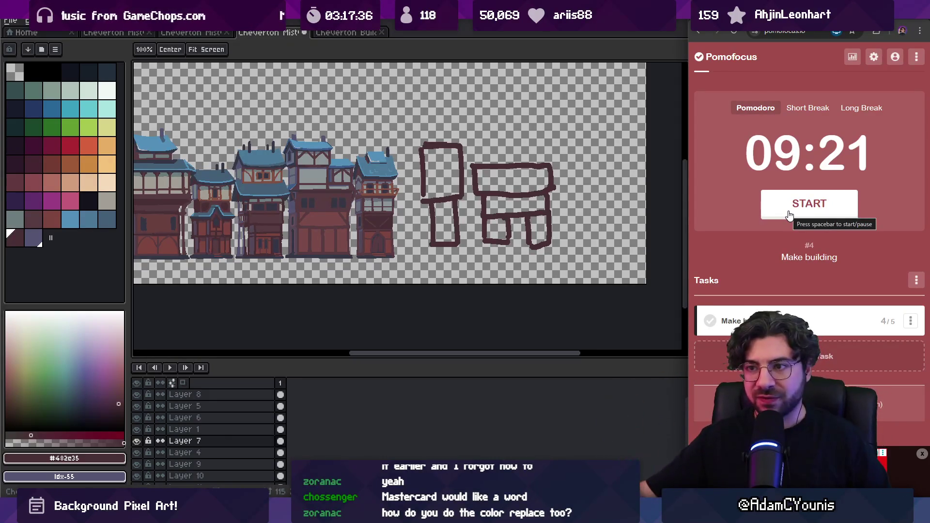
{"action": "scroll", "coordinate": [571, 190], "scroll_direction": "down", "scroll_amount": 1}
{"action": "scroll", "coordinate": [318, 189], "scroll_direction": "up", "scroll_amount": 2}
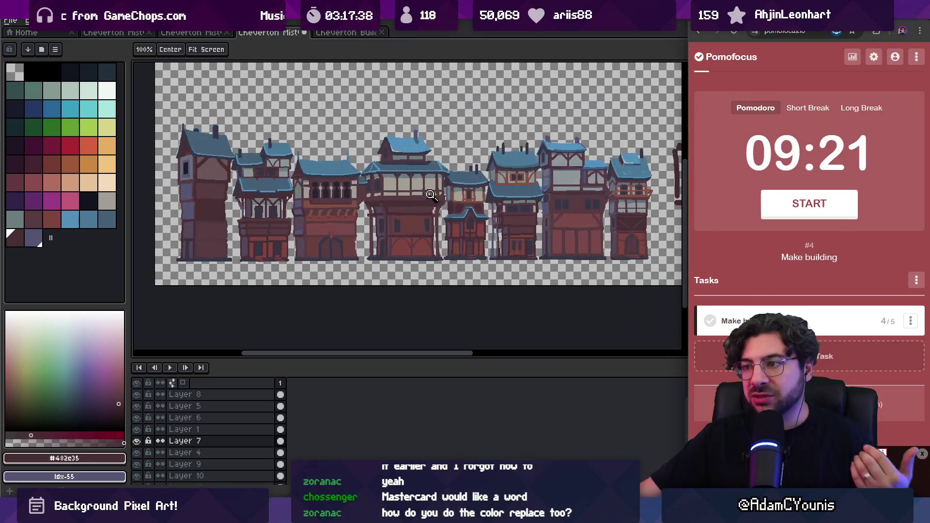
{"action": "left_click_drag", "start_coordinate": [495, 209], "coordinate": [329, 230]}
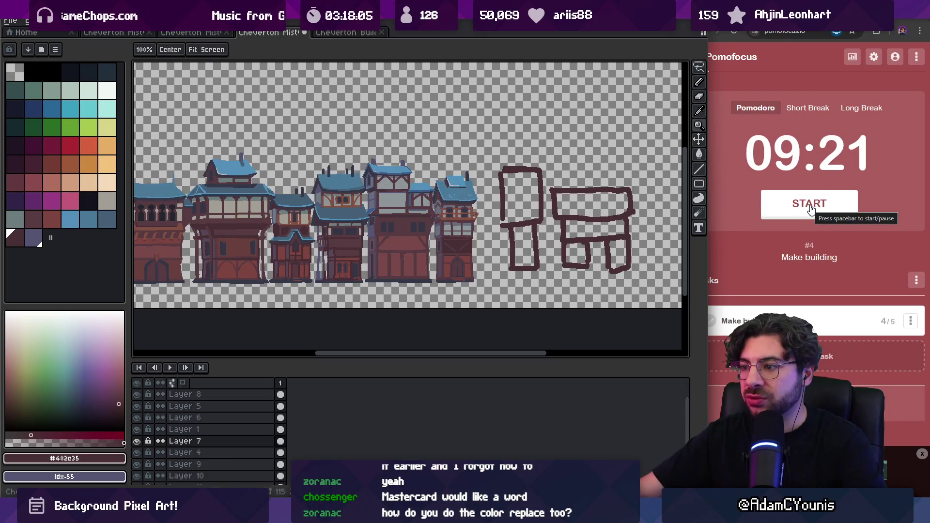
{"action": "scroll", "coordinate": [600, 238], "scroll_direction": "down", "scroll_amount": 2}
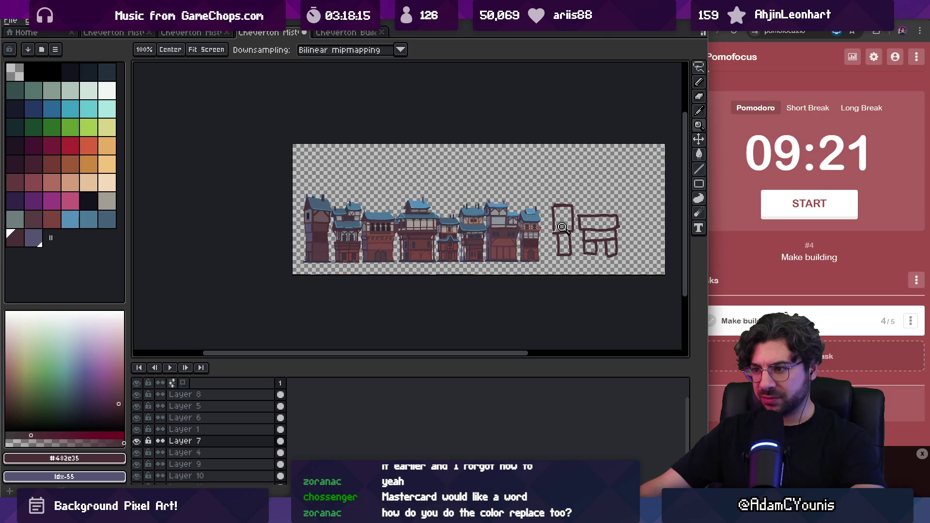
{"action": "scroll", "coordinate": [562, 228], "scroll_direction": "up", "scroll_amount": 5}
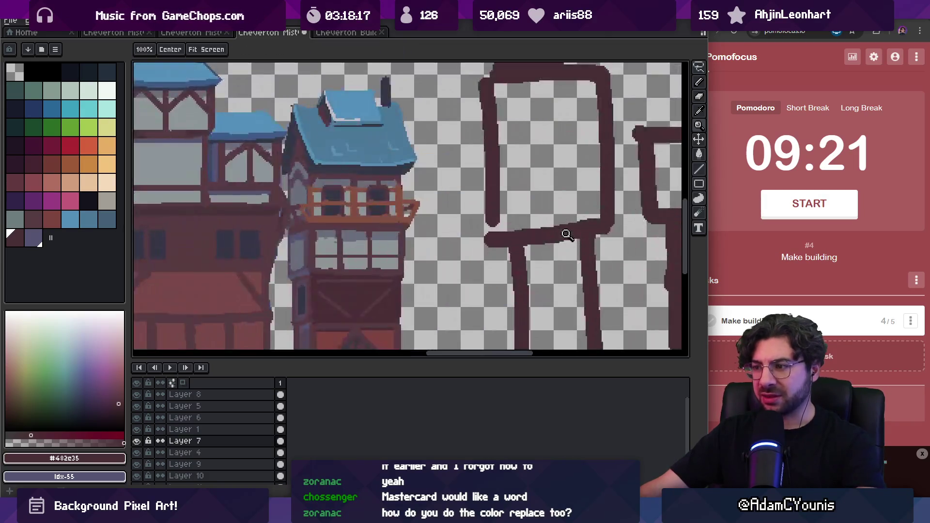
- With the Move tool, pick the sketch layer (Layer 10) and drag the sketches left toward the townhouses
{"action": "key", "text": "v"}
{"action": "scroll", "coordinate": [532, 228], "scroll_direction": "down", "scroll_amount": 4}
{"action": "left_click", "coordinate": [532, 229]}
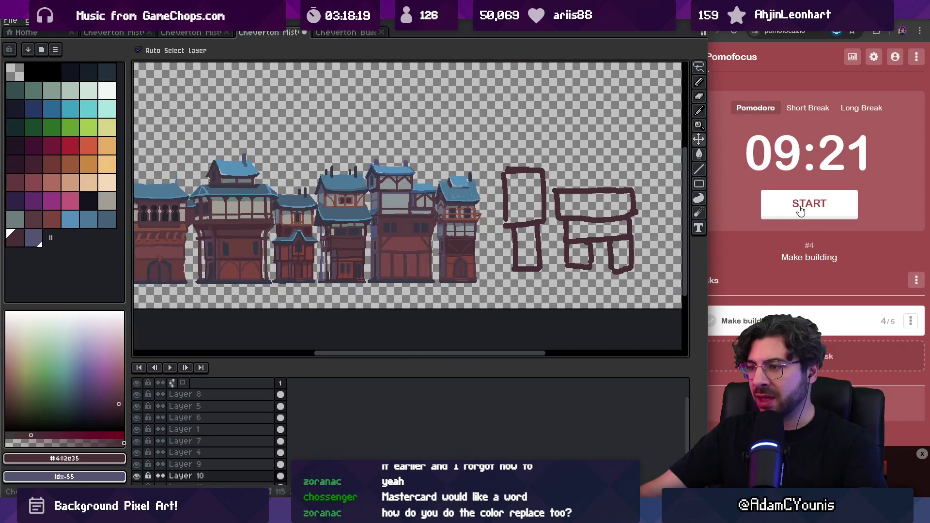
{"action": "left_click", "coordinate": [800, 210]}
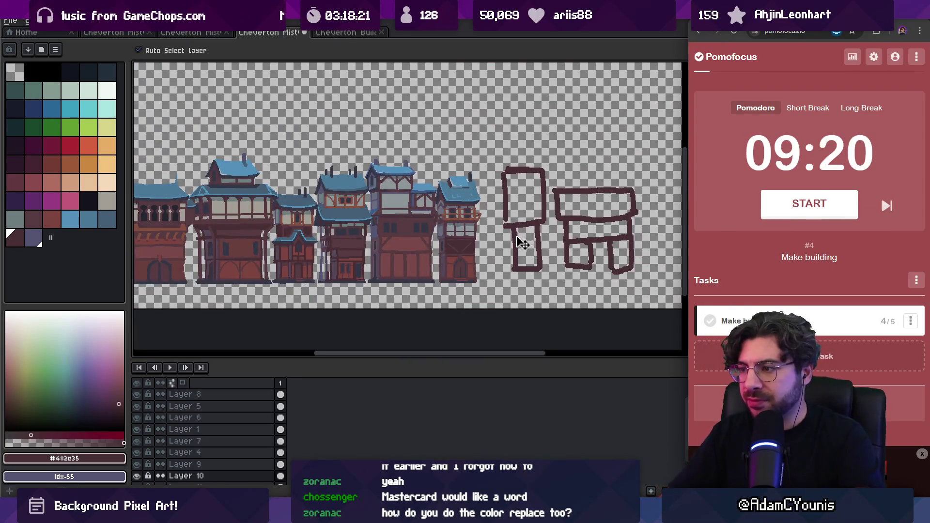
{"action": "key", "text": "z"}
{"action": "left_click", "coordinate": [522, 244]}
{"action": "left_click_drag", "start_coordinate": [490, 216], "coordinate": [469, 246]}
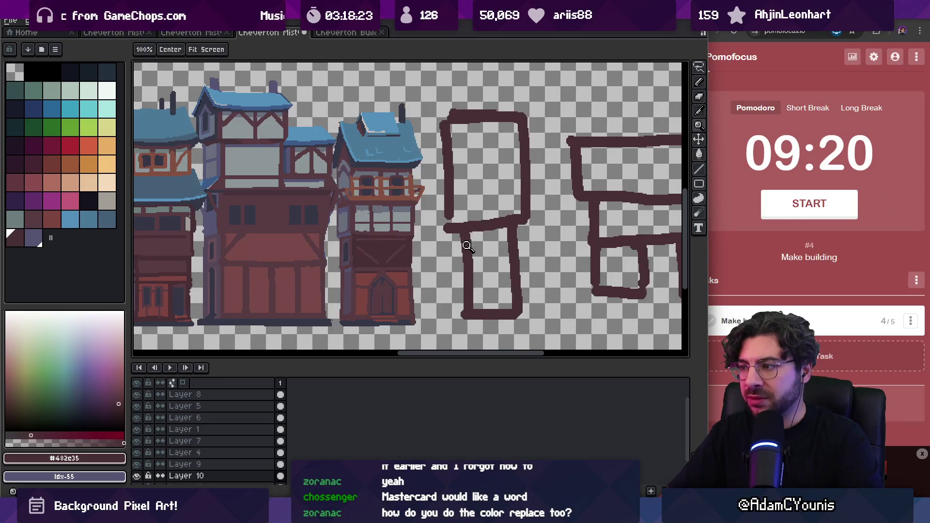
{"action": "left_click", "coordinate": [469, 246]}
- Restart the Pomodoro timer and return to the Pencil in Aseprite
{"action": "left_click", "coordinate": [792, 213]}
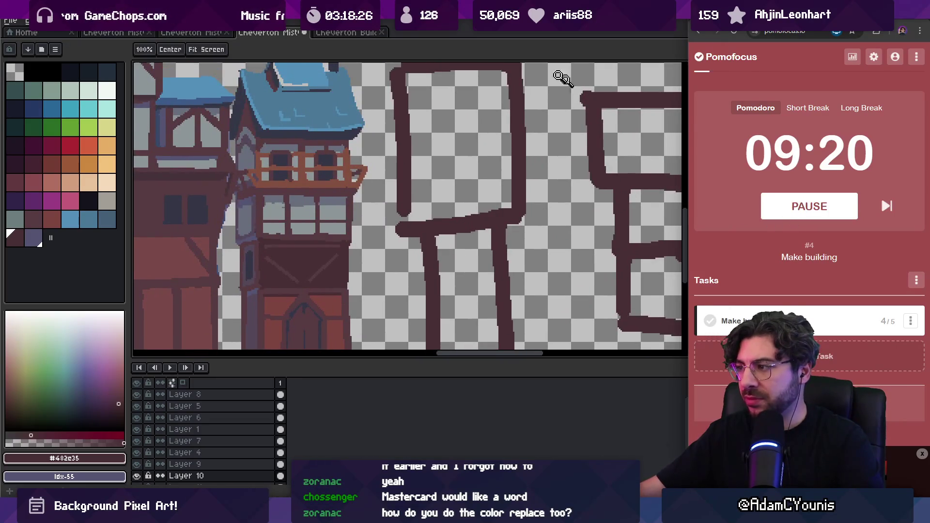
{"action": "left_click", "coordinate": [591, 97]}
{"action": "scroll", "coordinate": [509, 237], "scroll_direction": "down", "scroll_amount": 3}
{"action": "key", "text": "i"}
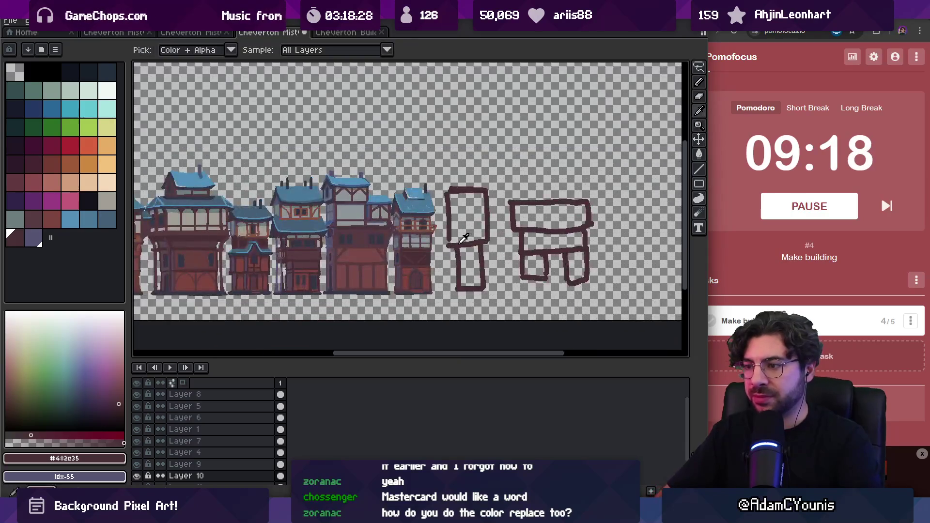
{"action": "key", "text": "b"}
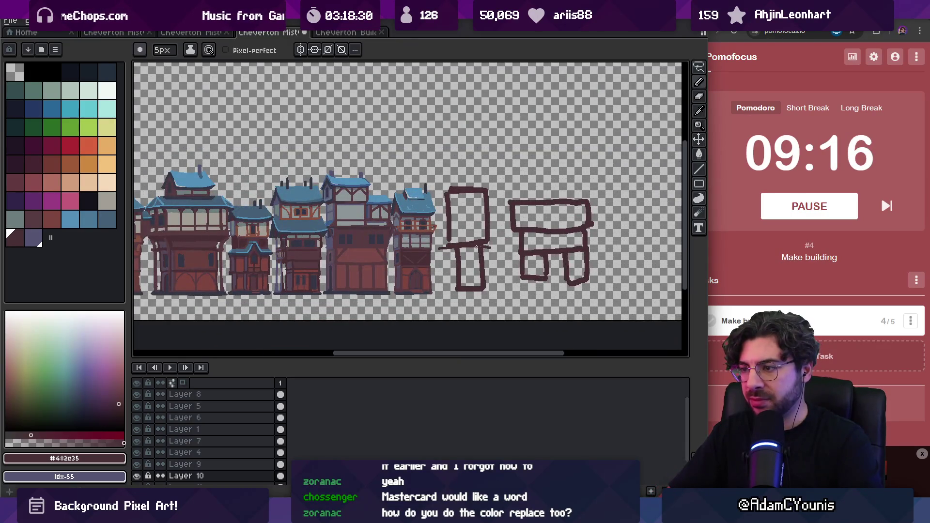
- Redraw the lower sketch box's left and right sides and erase the upper box's top
{"action": "left_click_drag", "start_coordinate": [493, 257], "coordinate": [484, 289]}
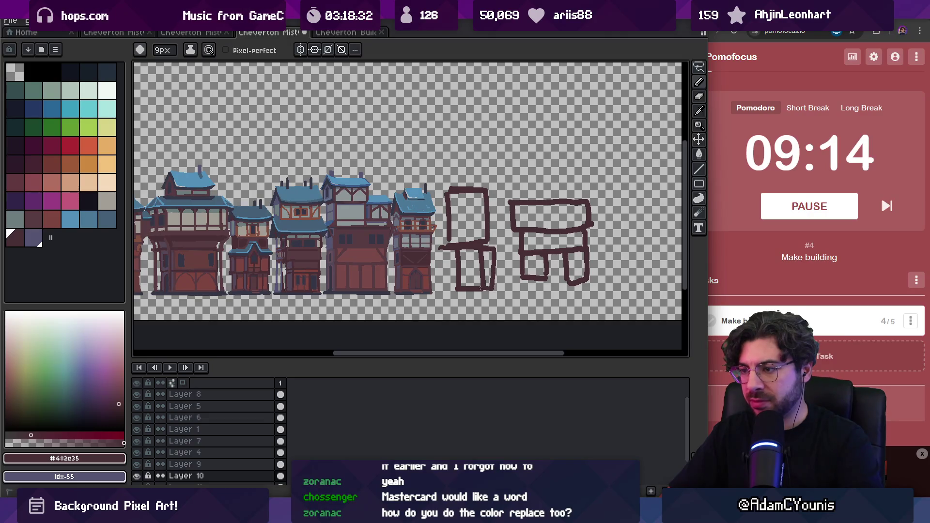
{"action": "left_click_drag", "start_coordinate": [442, 253], "coordinate": [442, 287]}
{"action": "key", "text": "e"}
{"action": "mouse_move", "coordinate": [448, 218]}
{"action": "left_mouse_down"}
{"action": "mouse_move", "coordinate": [452, 189]}
{"action": "mouse_move", "coordinate": [486, 193]}
{"action": "mouse_move", "coordinate": [463, 211]}
{"action": "left_mouse_up"}
{"action": "key", "text": "b"}
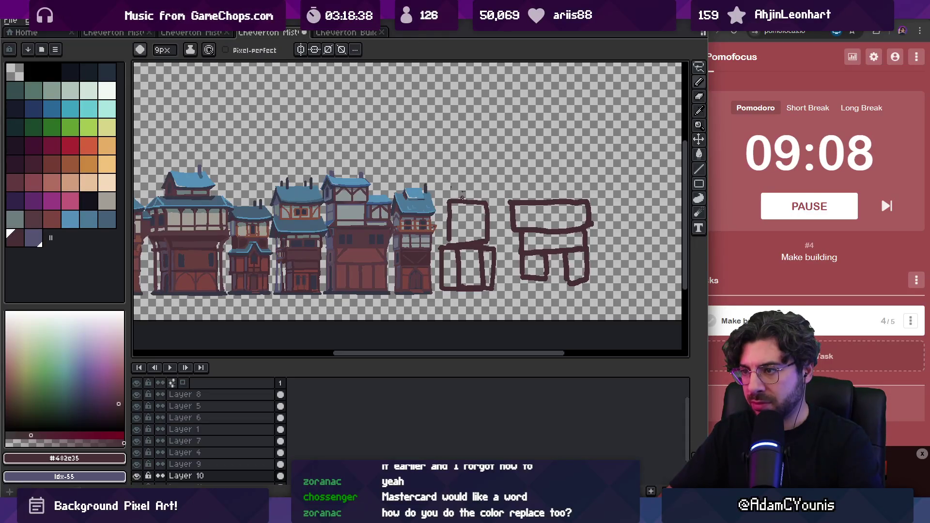
- Join the sketch boxes with a stroke and flood-fill the lower, upper and top boxes solid
{"action": "key", "text": "z"}
{"action": "scroll", "coordinate": [485, 179], "scroll_direction": "down", "scroll_amount": 1}
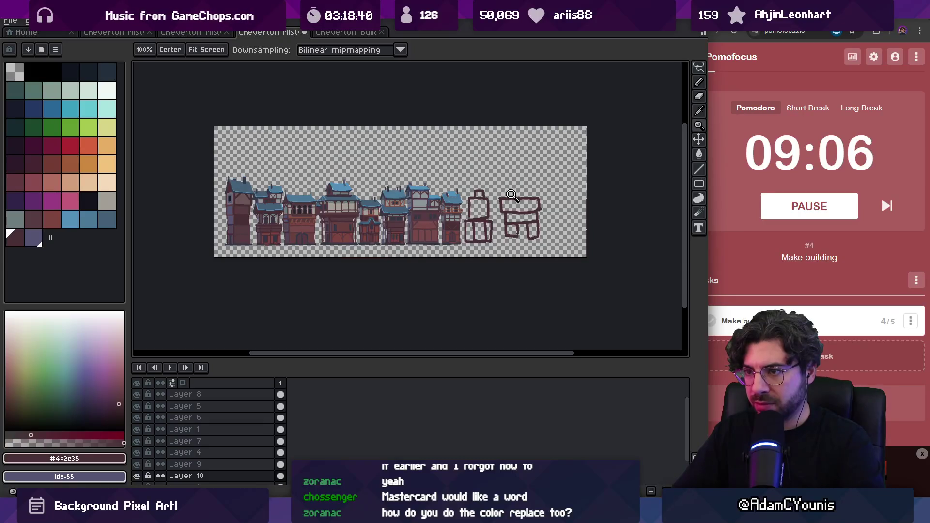
{"action": "left_click", "coordinate": [485, 227]}
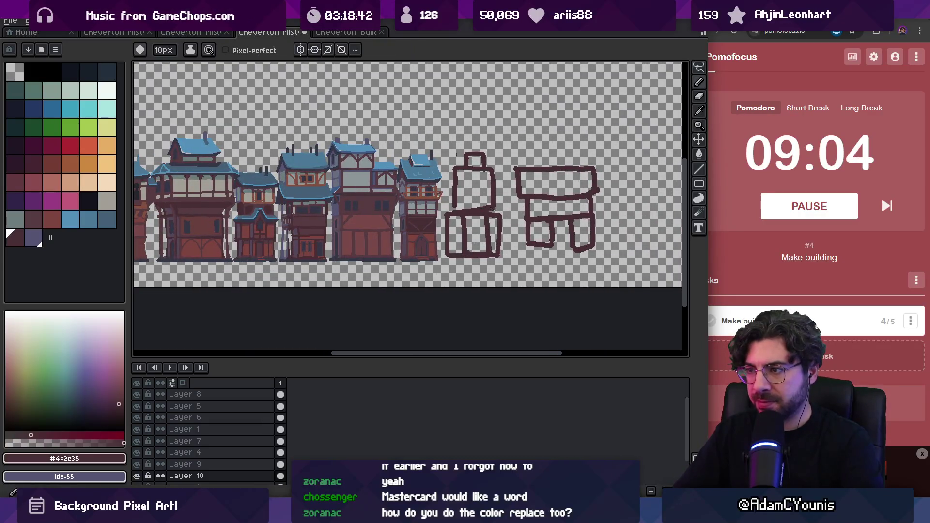
{"action": "left_click_drag", "start_coordinate": [451, 209], "coordinate": [501, 253]}
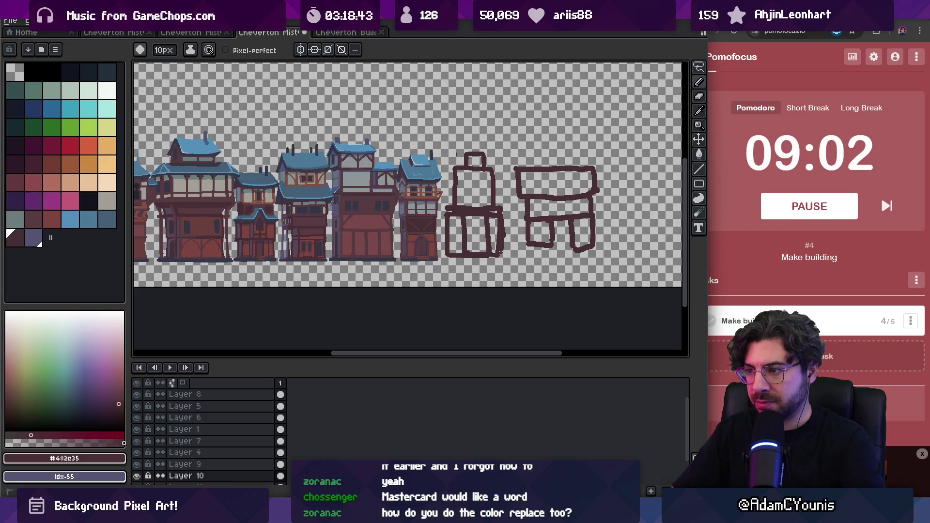
{"action": "key", "text": "g"}
{"action": "left_click", "coordinate": [477, 234]}
{"action": "left_click", "coordinate": [474, 188]}
{"action": "left_click", "coordinate": [475, 161]}
- Shrink the brush to 12px and fill the gap in the silhouette's left edge
{"action": "key", "text": "i"}
{"action": "key", "text": "b"}
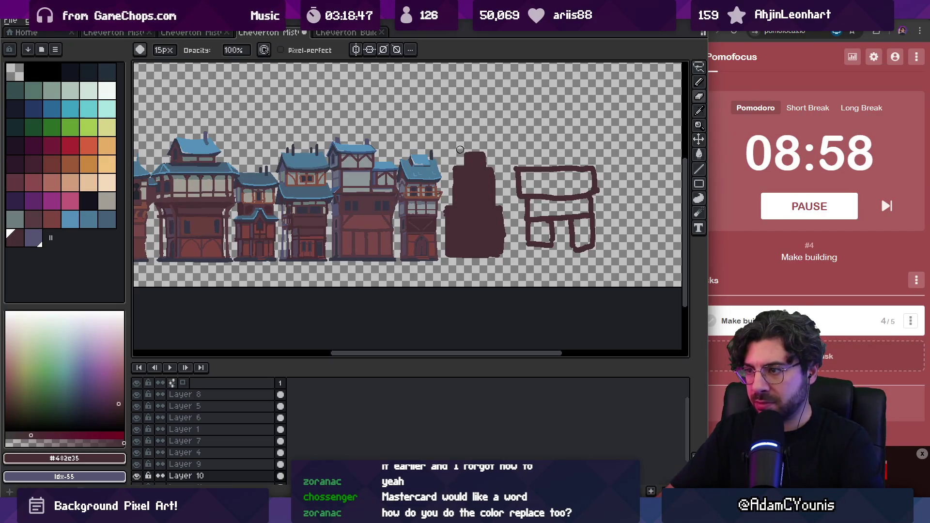
{"action": "key", "text": "e"}
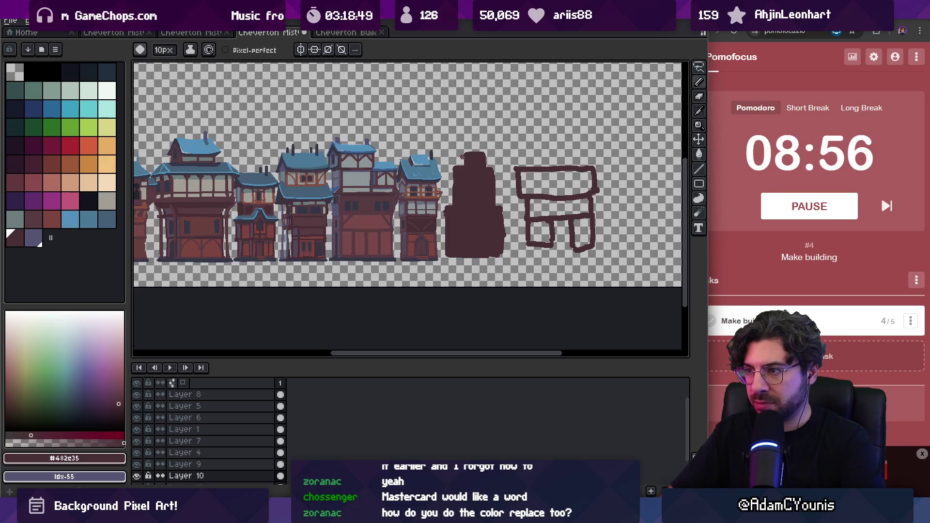
{"action": "key", "text": "b"}
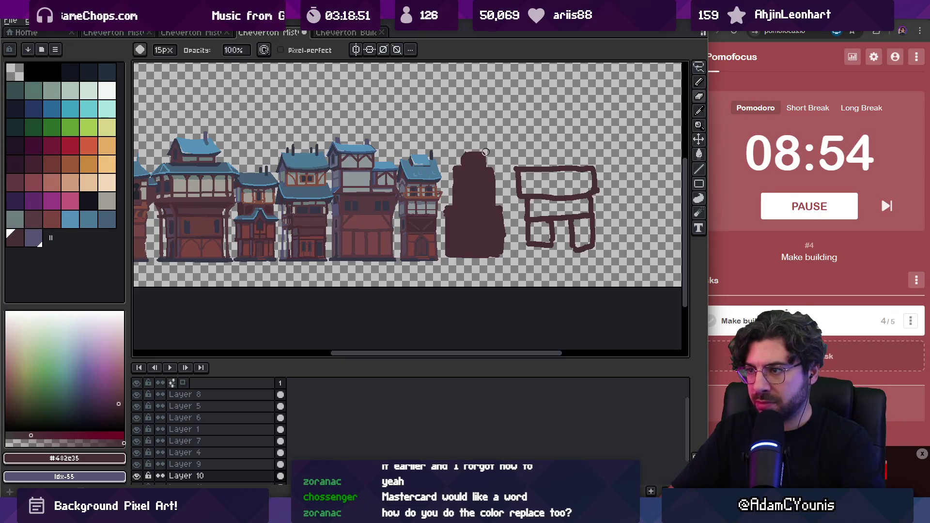
{"action": "key", "text": "e"}
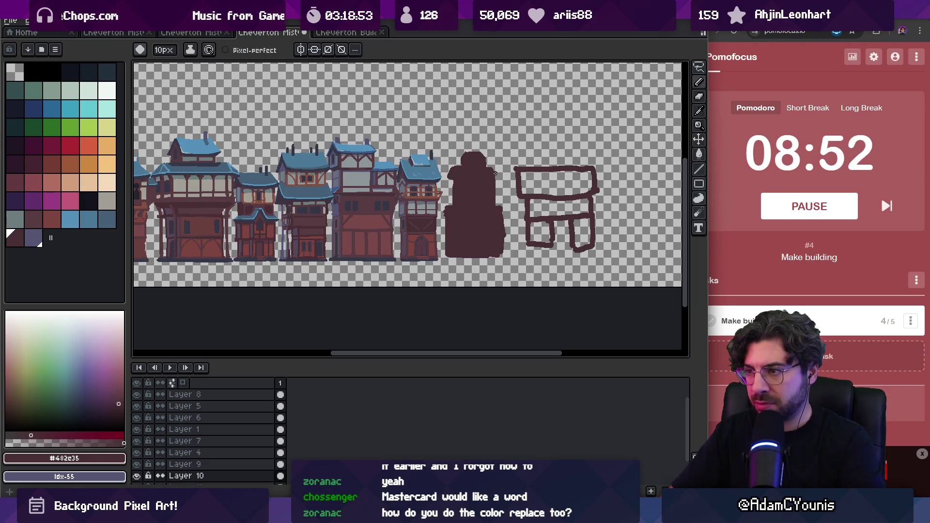
{"action": "key", "text": "b"}
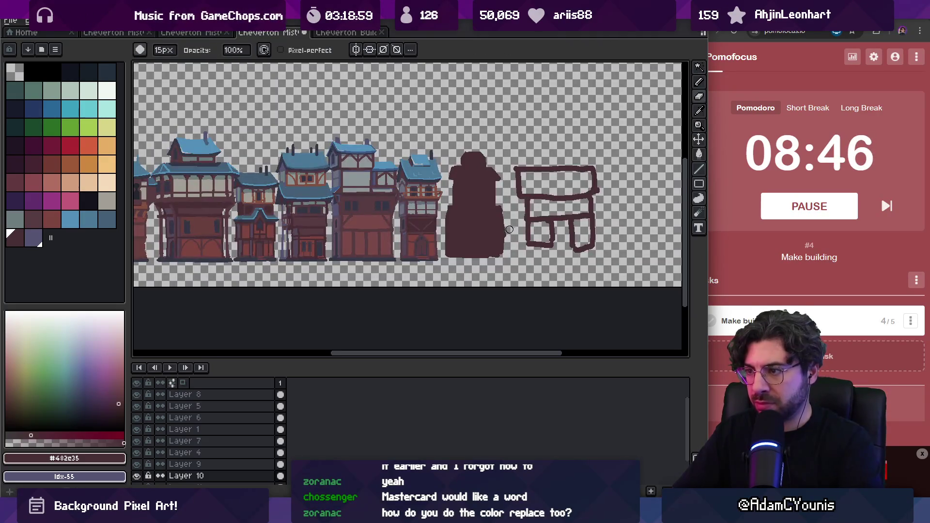
{"action": "key", "text": "e"}
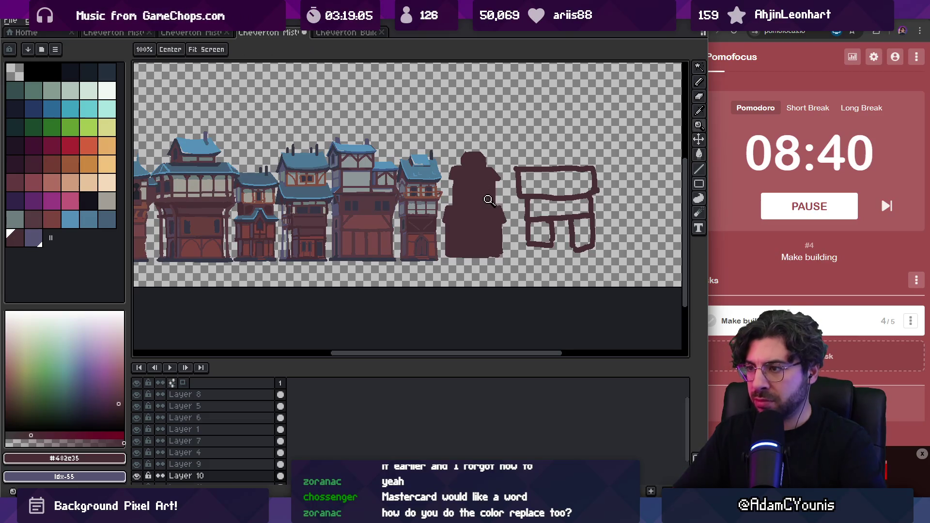
{"action": "scroll", "coordinate": [479, 216], "scroll_direction": "up", "scroll_amount": 3}
{"action": "key", "text": "minus"}
{"action": "key", "text": "minus"}
{"action": "key", "text": "minus"}
{"action": "key", "text": "b"}
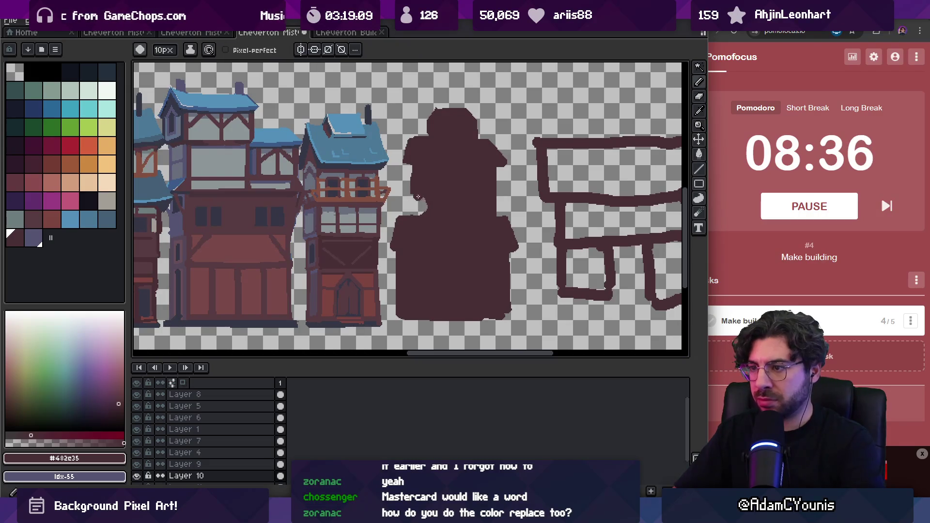
{"action": "left_click_drag", "start_coordinate": [424, 197], "coordinate": [423, 212]}
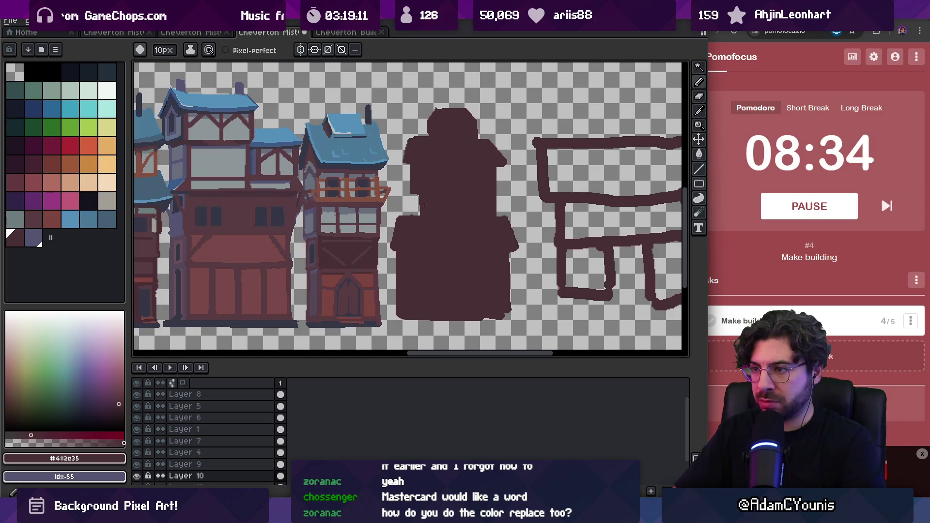
- Trim dark pixels off the silhouette's upper-right edge with a 5px eraser
{"action": "key", "text": "z"}
{"action": "scroll", "coordinate": [429, 213], "scroll_direction": "down", "scroll_amount": 4}
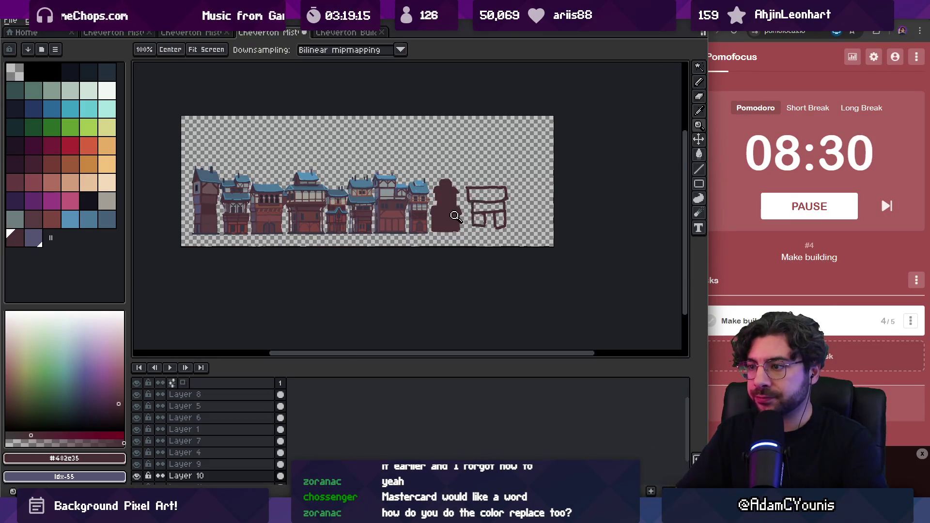
{"action": "scroll", "coordinate": [461, 215], "scroll_direction": "up", "scroll_amount": 4}
{"action": "key", "text": "b"}
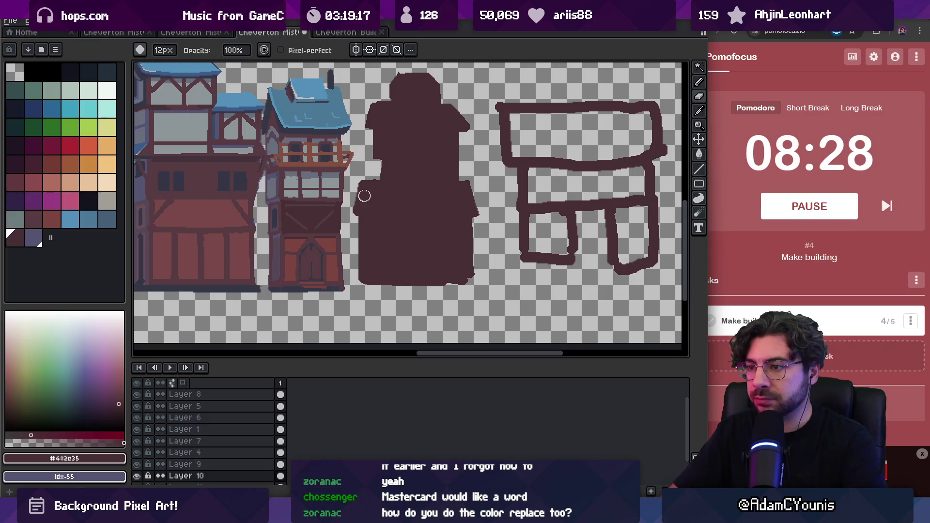
{"action": "key", "text": "e"}
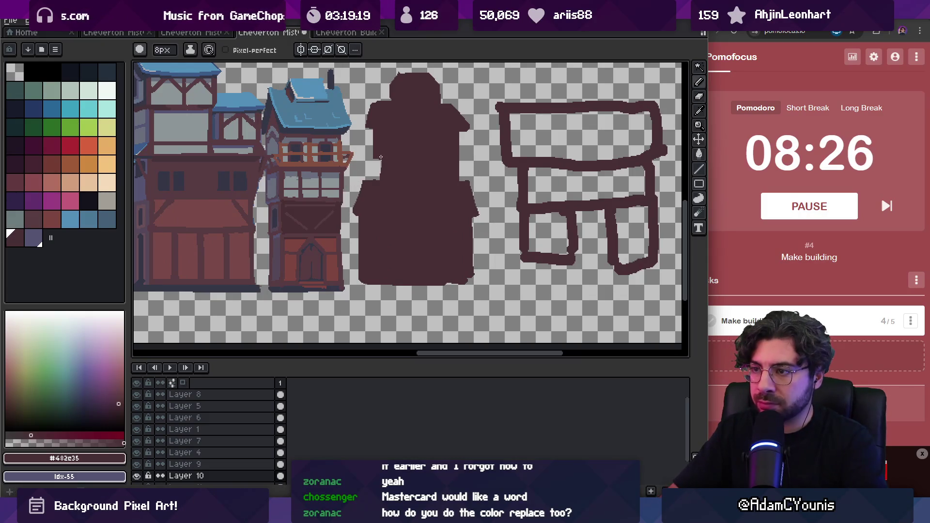
{"action": "key", "text": "minus"}
{"action": "key", "text": "minus"}
{"action": "key", "text": "minus"}
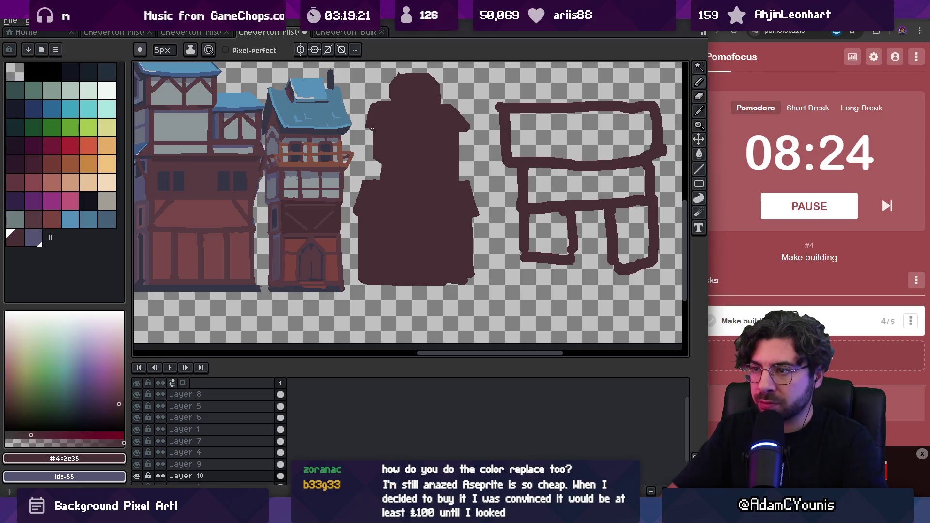
{"action": "mouse_move", "coordinate": [466, 113]}
{"action": "left_mouse_down"}
{"action": "mouse_move", "coordinate": [468, 125]}
{"action": "mouse_move", "coordinate": [441, 108]}
{"action": "left_mouse_up"}
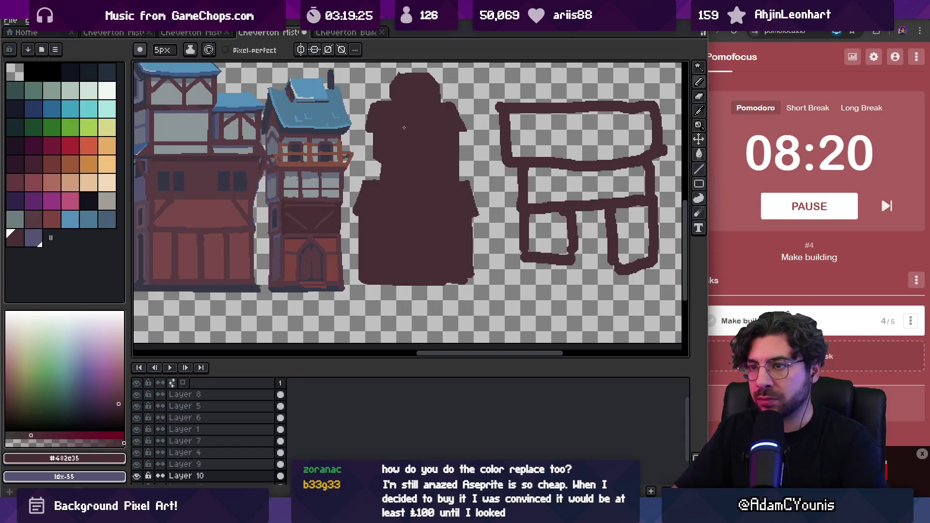
- Sample the grey-blue wall colour from the finished house and add it to the palette
{"action": "left_click", "coordinate": [289, 131], "text": "alt"}
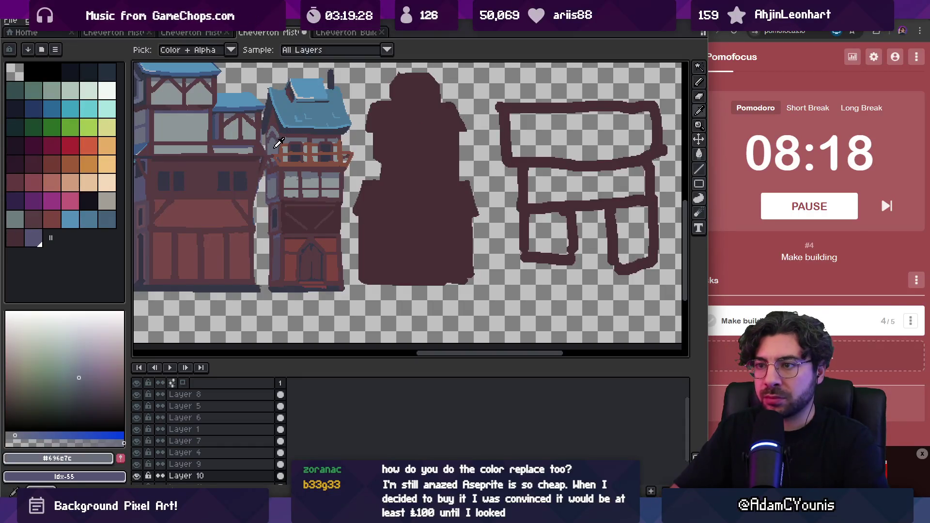
{"action": "left_click", "coordinate": [415, 133], "text": "alt"}
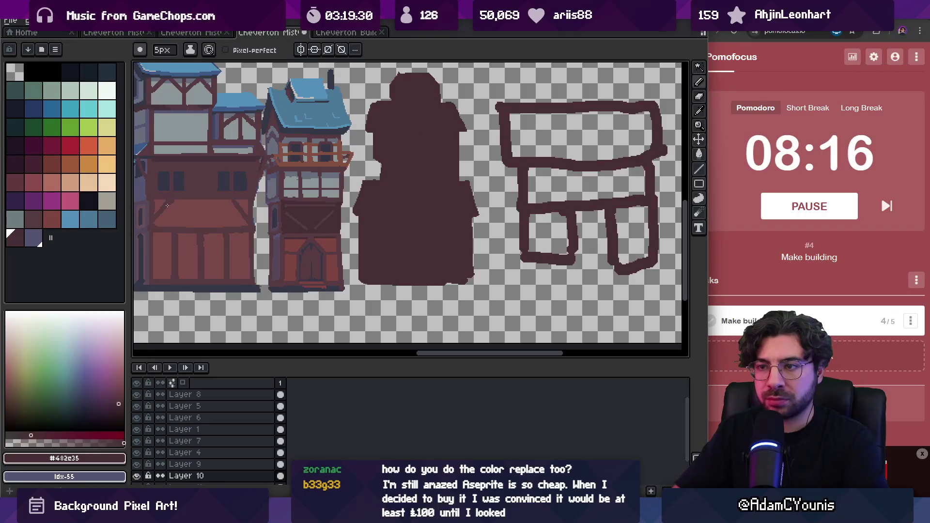
{"action": "left_click", "coordinate": [276, 139], "text": "alt"}
{"action": "left_click", "coordinate": [51, 238]}
{"action": "left_click", "coordinate": [15, 238]}
{"action": "key", "text": "plus"}
{"action": "key", "text": "plus"}
{"action": "key", "text": "b"}
{"action": "key", "text": "x"}
- Paint grey-blue strokes down the building's left edge and over the upper-left bump
{"action": "mouse_move", "coordinate": [373, 103]}
{"action": "left_mouse_down"}
{"action": "mouse_move", "coordinate": [375, 160]}
{"action": "mouse_move", "coordinate": [384, 109]}
{"action": "mouse_move", "coordinate": [374, 98]}
{"action": "left_mouse_up"}
{"action": "key", "text": "x"}
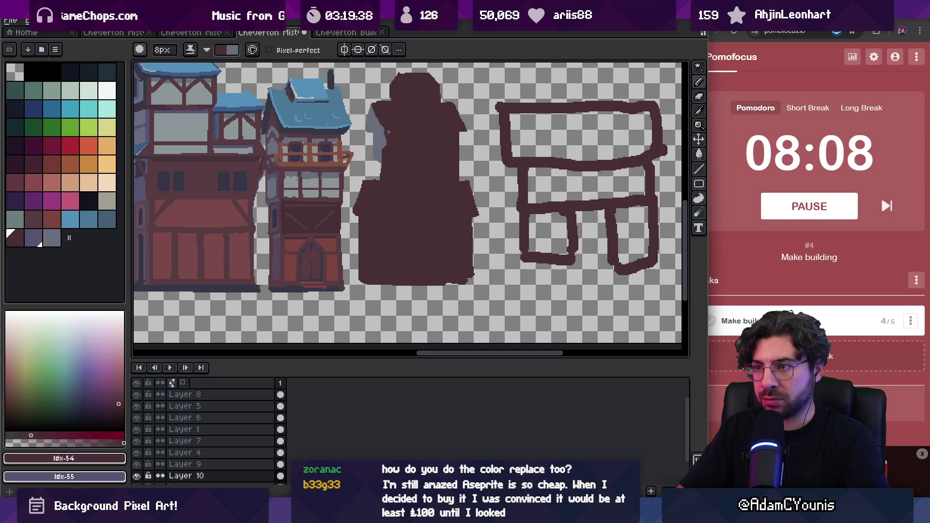
{"action": "key", "text": "x"}
{"action": "mouse_move", "coordinate": [381, 156]}
{"action": "left_mouse_down"}
{"action": "mouse_move", "coordinate": [381, 132]}
{"action": "mouse_move", "coordinate": [377, 162]}
{"action": "left_mouse_up"}
{"action": "key", "text": "x"}
{"action": "key", "text": "x"}
{"action": "key", "text": "x"}
{"action": "key", "text": "x"}
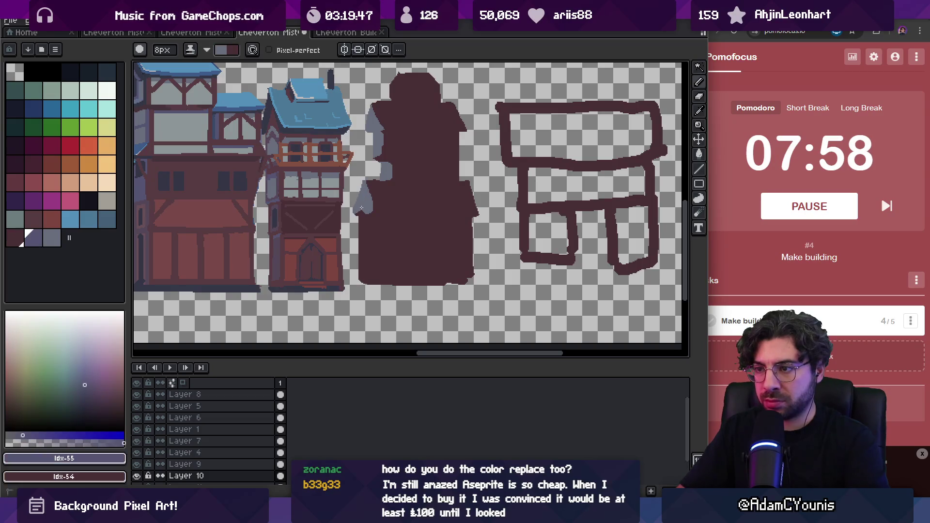
{"action": "key", "text": "x"}
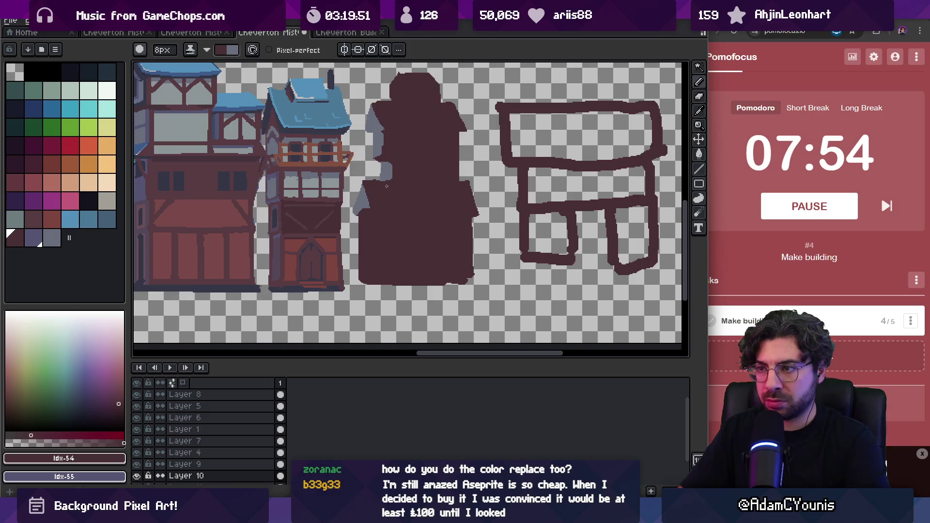
{"action": "key", "text": "x"}
- Paint light strokes along the lower-left edge and horizontal floor bands across the upper section
{"action": "mouse_move", "coordinate": [362, 221]}
{"action": "left_mouse_down"}
{"action": "mouse_move", "coordinate": [364, 266]}
{"action": "mouse_move", "coordinate": [368, 237]}
{"action": "left_mouse_up"}
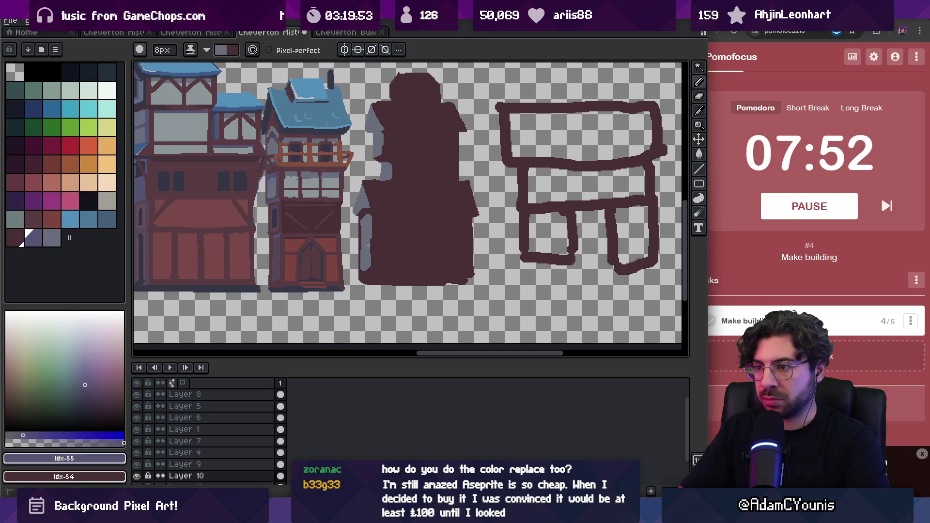
{"action": "key", "text": "x"}
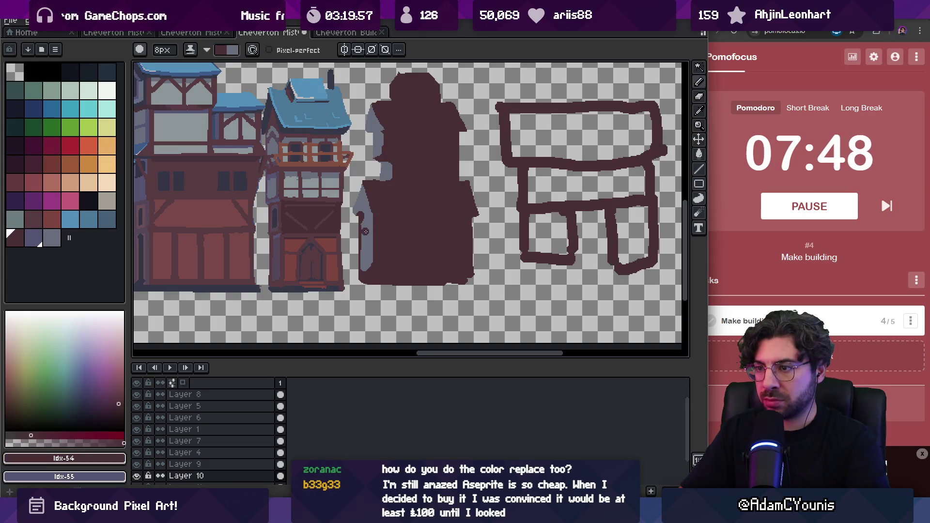
{"action": "key", "text": "x"}
{"action": "mouse_move", "coordinate": [362, 231]}
{"action": "left_mouse_down"}
{"action": "mouse_move", "coordinate": [368, 279]}
{"action": "mouse_move", "coordinate": [373, 264]}
{"action": "left_mouse_up"}
{"action": "mouse_move", "coordinate": [397, 166]}
{"action": "left_mouse_down"}
{"action": "mouse_move", "coordinate": [449, 166]}
{"action": "mouse_move", "coordinate": [402, 173]}
{"action": "mouse_move", "coordinate": [438, 177]}
{"action": "left_mouse_up"}
{"action": "mouse_move", "coordinate": [391, 135]}
{"action": "left_mouse_down"}
{"action": "mouse_move", "coordinate": [443, 152]}
{"action": "mouse_move", "coordinate": [421, 137]}
{"action": "mouse_move", "coordinate": [397, 145]}
{"action": "mouse_move", "coordinate": [426, 144]}
{"action": "left_mouse_up"}
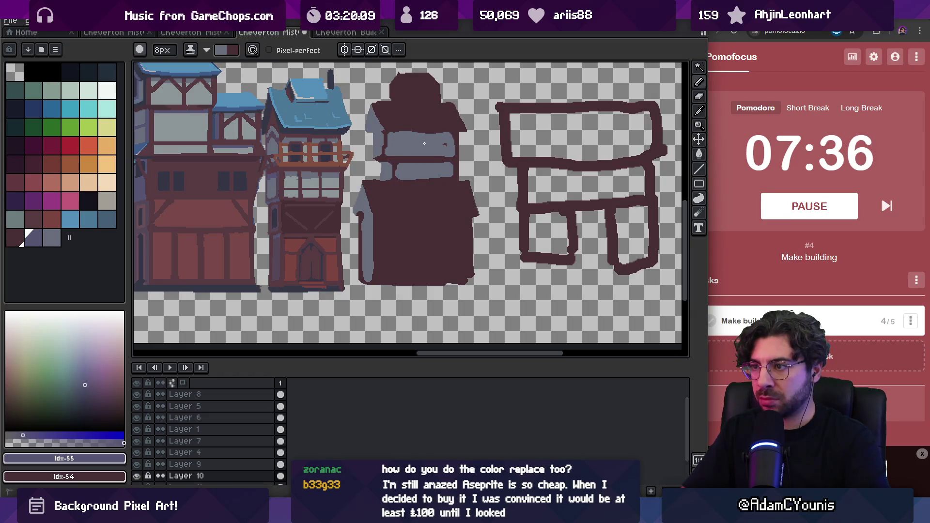
{"action": "left_click", "coordinate": [458, 141], "text": "alt"}
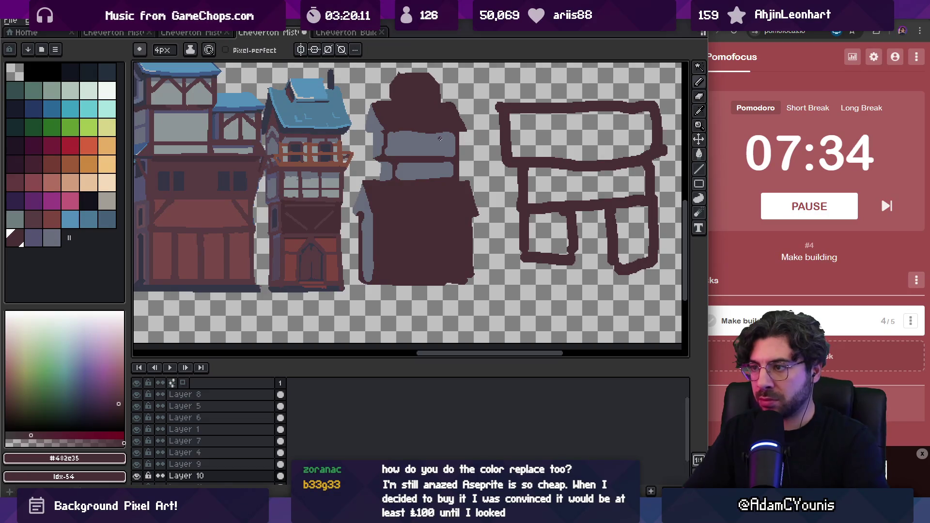
- Sample dark slate #353747 and flood-fill the building's maroon body with it
{"action": "key", "text": "i"}
{"action": "scroll", "coordinate": [393, 159], "scroll_direction": "up", "scroll_amount": 2}
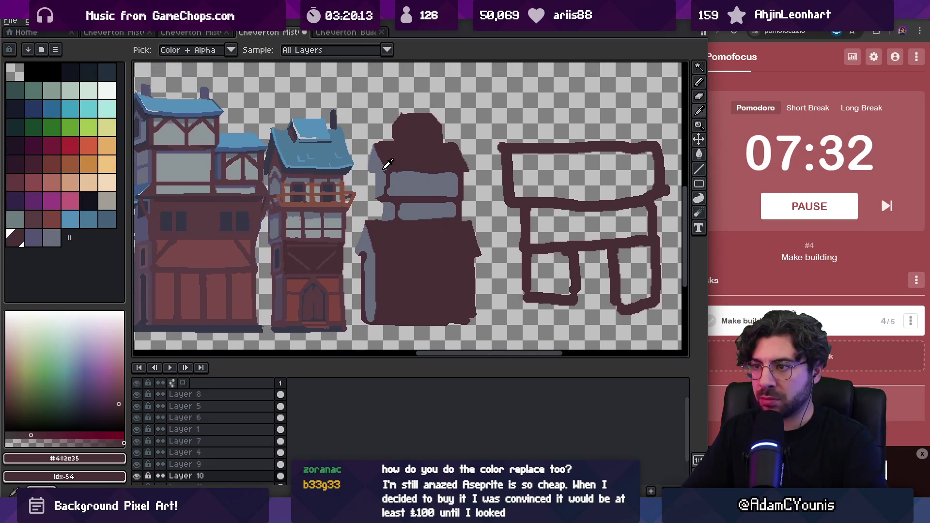
{"action": "left_click", "coordinate": [284, 162]}
{"action": "key", "text": "g"}
{"action": "left_click", "coordinate": [393, 164]}
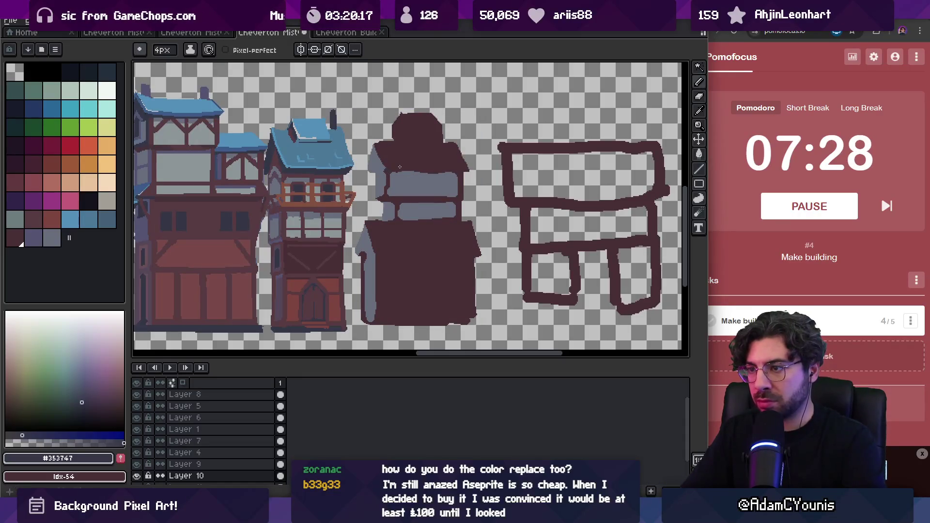
{"action": "key", "text": "b"}
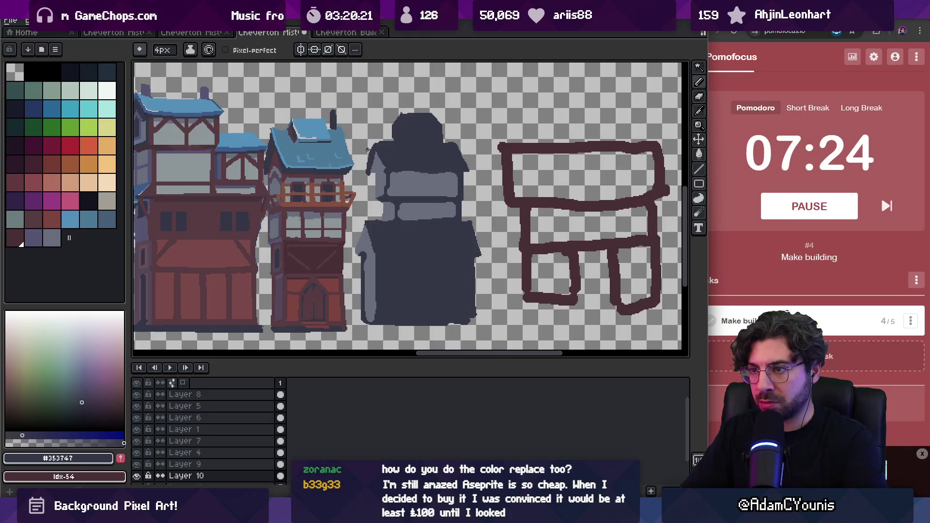
- Outline the roof's lower edge in blue #4c7898 and fill the roof blue
{"action": "left_click", "coordinate": [334, 145], "text": "alt"}
{"action": "mouse_move", "coordinate": [376, 141]}
{"action": "left_mouse_down"}
{"action": "mouse_move", "coordinate": [390, 167]}
{"action": "mouse_move", "coordinate": [468, 166]}
{"action": "left_mouse_up"}
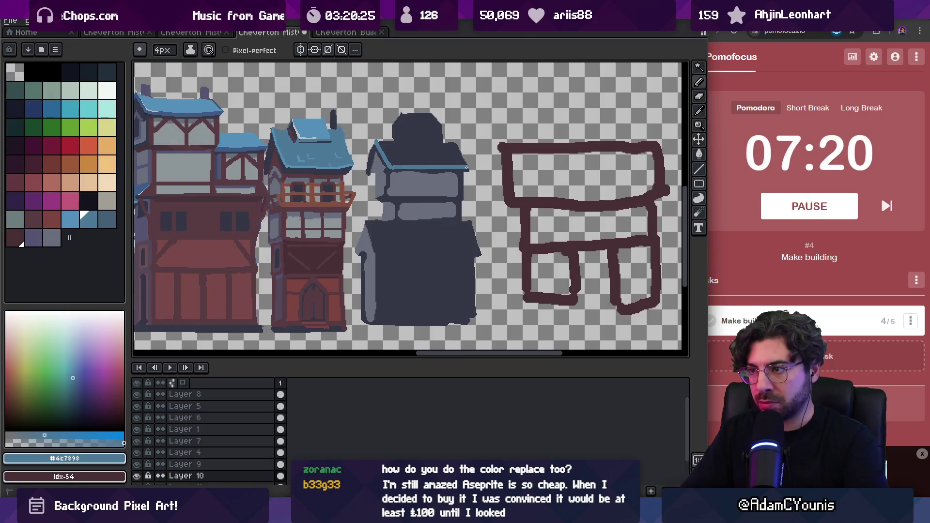
{"action": "key", "text": "g"}
{"action": "left_click", "coordinate": [430, 154]}
{"action": "key", "text": "b"}
- Draw a dark slate stroke along the building's left edge
{"action": "left_click", "coordinate": [368, 166], "text": "alt"}
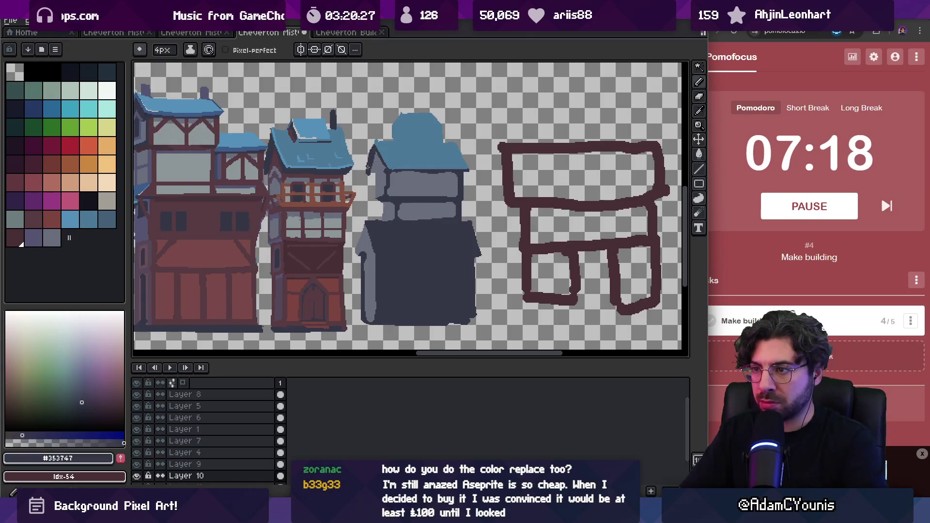
{"action": "scroll", "coordinate": [369, 173], "scroll_direction": "up", "scroll_amount": 2}
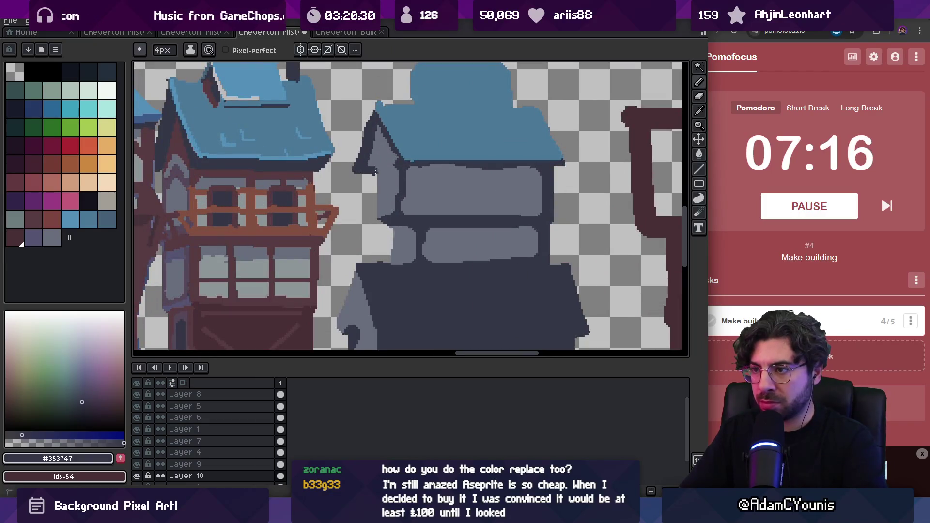
{"action": "left_click_drag", "start_coordinate": [388, 213], "coordinate": [387, 118]}
{"action": "left_click_drag", "start_coordinate": [347, 227], "coordinate": [370, 172]}
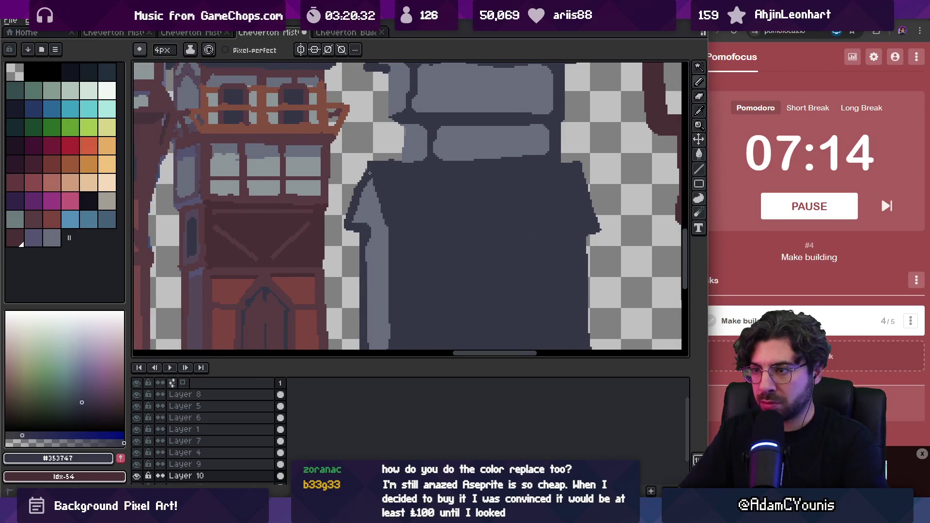
{"action": "scroll", "coordinate": [375, 213], "scroll_direction": "down", "scroll_amount": 2}
- Add a straight roof-blue highlight along the roof's lower edge
{"action": "left_click", "coordinate": [374, 219], "text": "alt"}
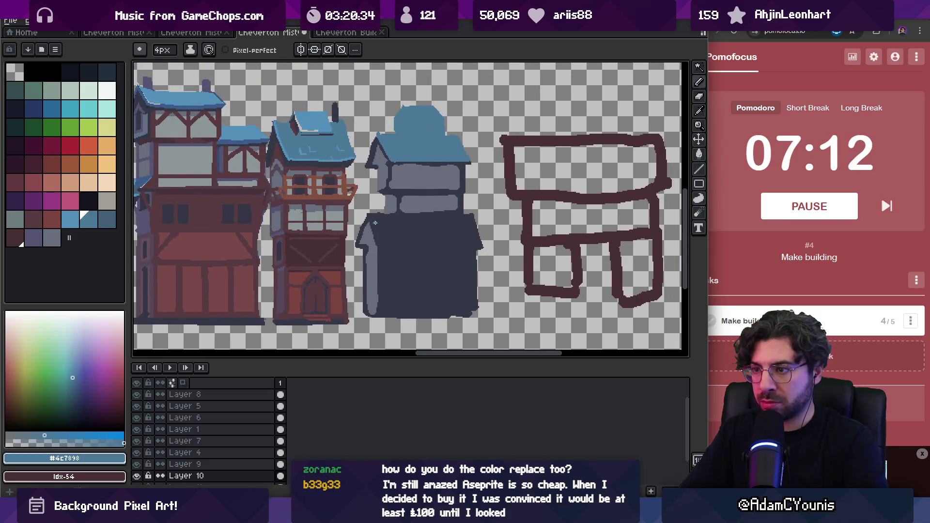
{"action": "mouse_move", "coordinate": [372, 218]}
{"action": "left_mouse_down"}
{"action": "mouse_move", "coordinate": [582, 204]}
{"action": "mouse_move", "coordinate": [444, 210]}
{"action": "left_mouse_up"}
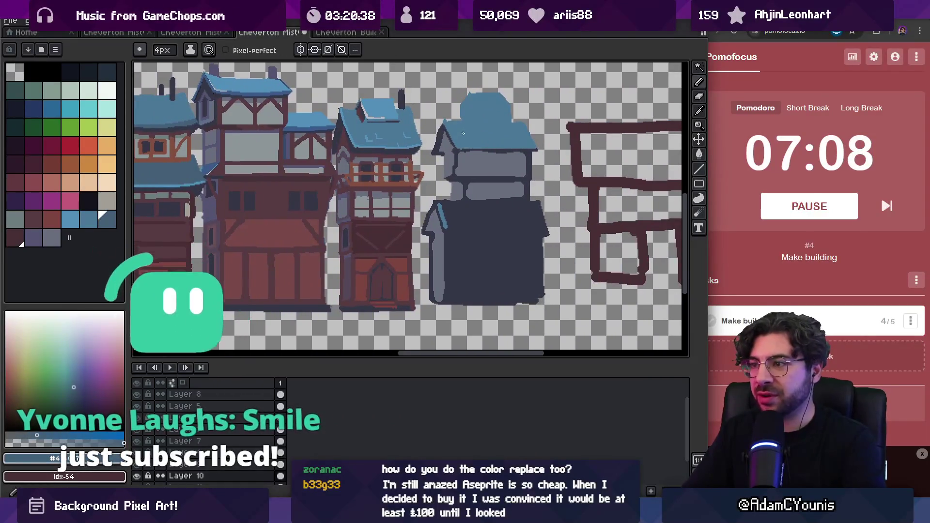
{"action": "key", "text": "alt"}
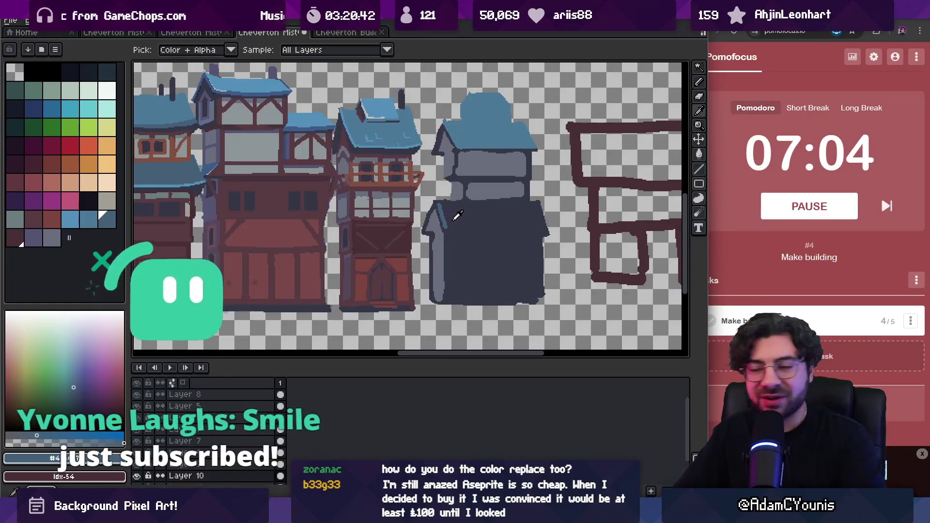
{"action": "left_click", "coordinate": [546, 231], "text": "shift"}
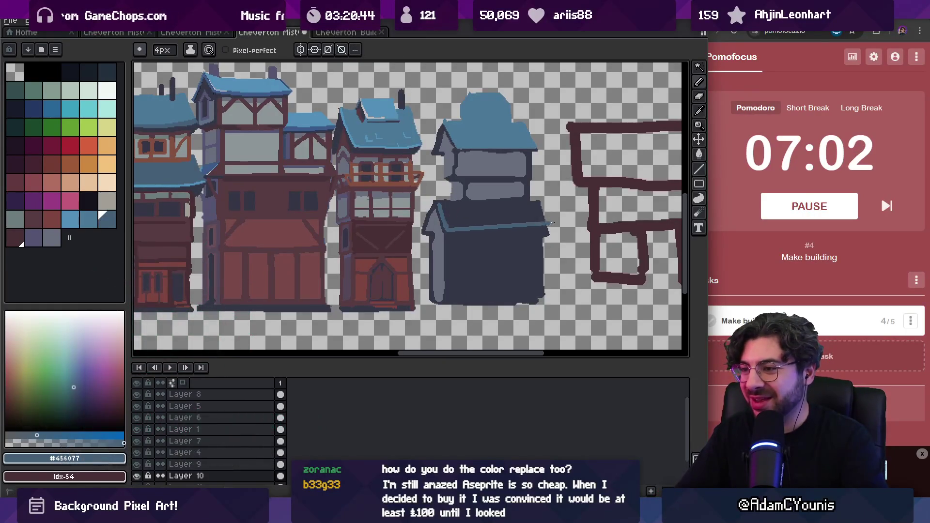
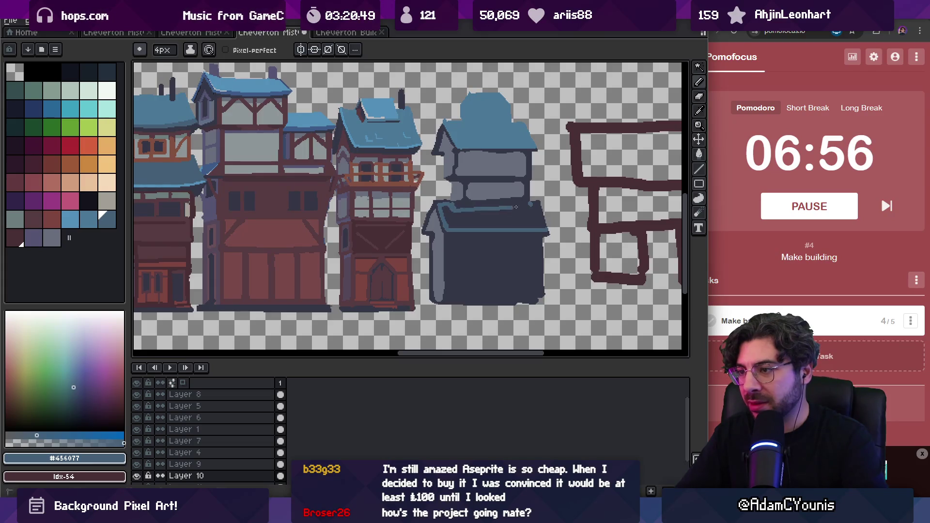
- Sample the dark, grey and purple-grey colours and dot a dark pixel on the wall edge
{"action": "key", "text": "z"}
{"action": "scroll", "coordinate": [529, 220], "scroll_direction": "down", "scroll_amount": 3}
{"action": "scroll", "coordinate": [484, 204], "scroll_direction": "up", "scroll_amount": 4}
{"action": "key", "text": "b"}
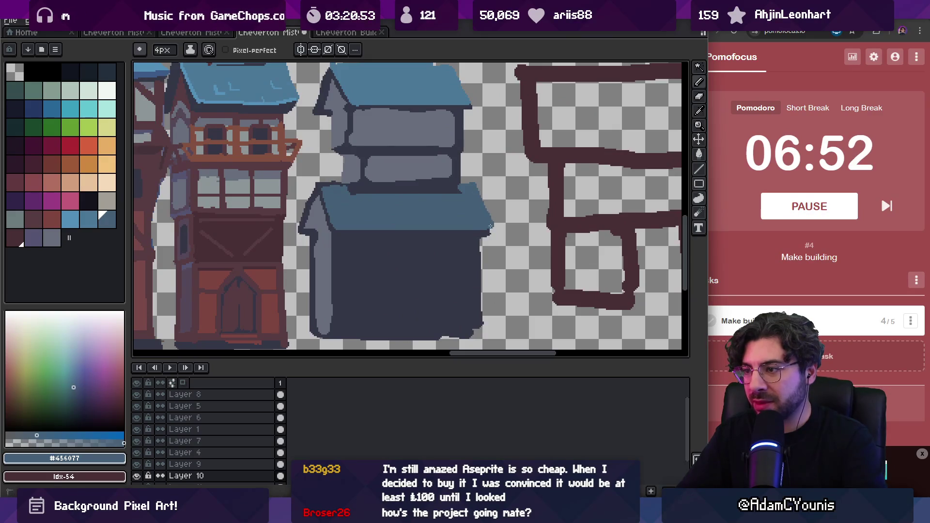
{"action": "left_click", "coordinate": [489, 232], "text": "alt"}
{"action": "left_click", "coordinate": [320, 228], "text": "alt"}
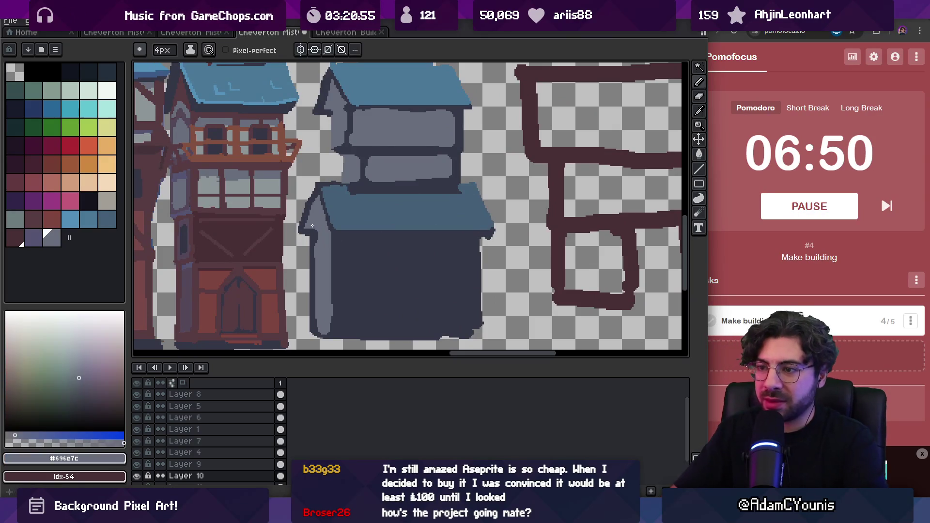
{"action": "mouse_move", "coordinate": [318, 218]}
{"action": "left_mouse_down"}
{"action": "mouse_move", "coordinate": [438, 243]}
{"action": "mouse_move", "coordinate": [418, 193]}
{"action": "left_mouse_up"}
{"action": "left_click", "coordinate": [296, 199], "text": "alt"}
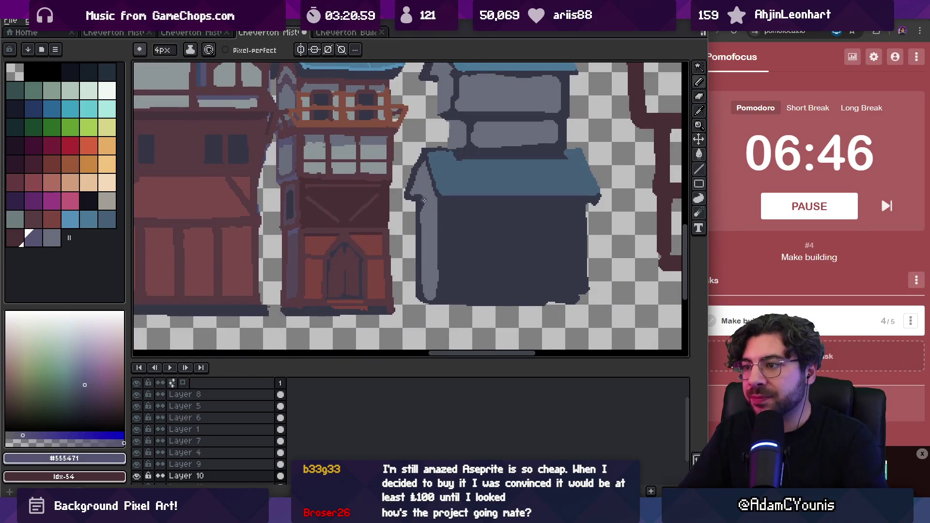
{"action": "left_click", "coordinate": [417, 197]}
- Fill the house's left wall strip with a lighter shade using the paint bucket
{"action": "key", "text": "g"}
{"action": "key", "text": "b"}
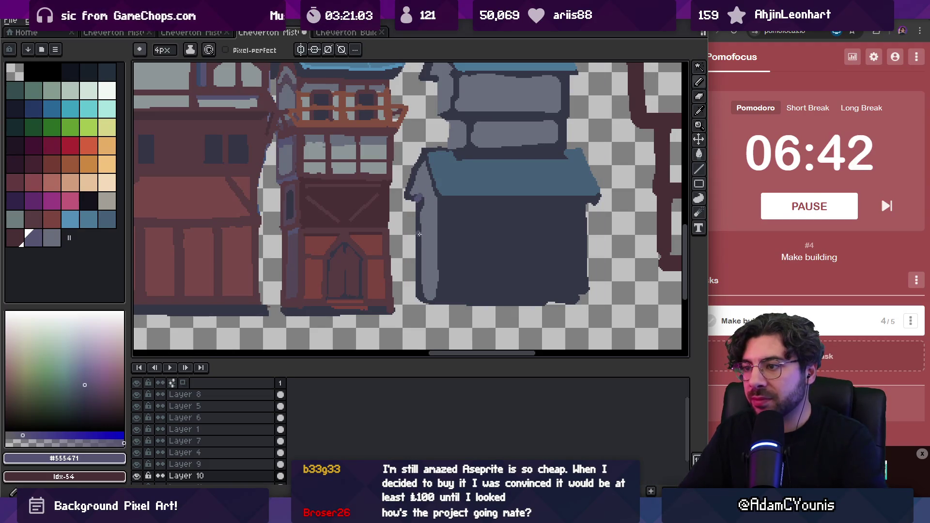
{"action": "key", "text": "g"}
{"action": "left_click", "coordinate": [418, 280]}
- Darken the house's left wall edge and draw a dark outline line down it
{"action": "key", "text": "z"}
{"action": "scroll", "coordinate": [429, 212], "scroll_direction": "down", "scroll_amount": 3}
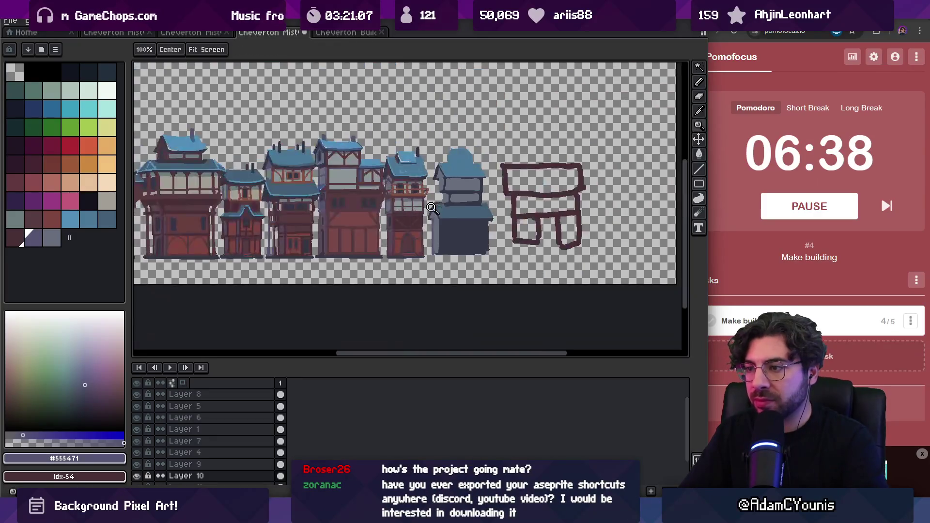
{"action": "scroll", "coordinate": [433, 226], "scroll_direction": "up", "scroll_amount": 4}
{"action": "key", "text": "b"}
{"action": "left_click_drag", "start_coordinate": [456, 225], "coordinate": [443, 225]}
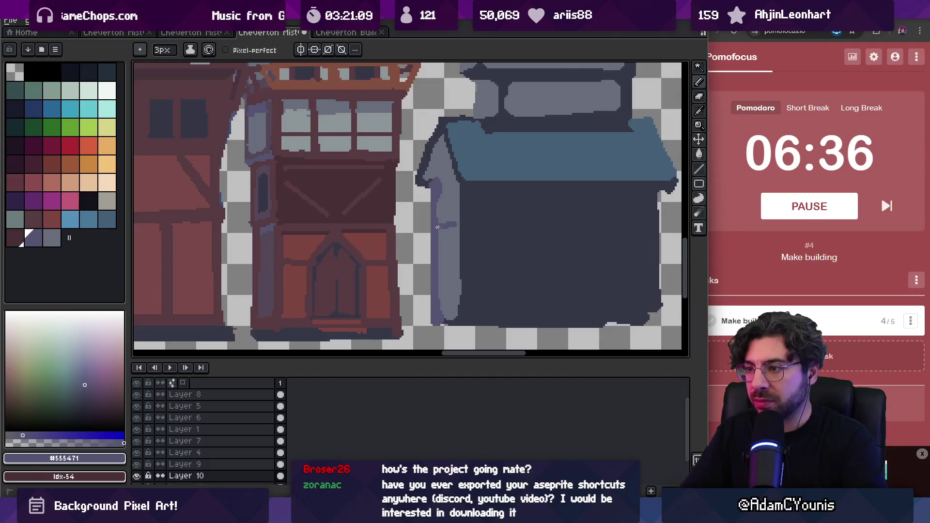
{"action": "key", "text": "z"}
{"action": "scroll", "coordinate": [449, 224], "scroll_direction": "down", "scroll_amount": 1}
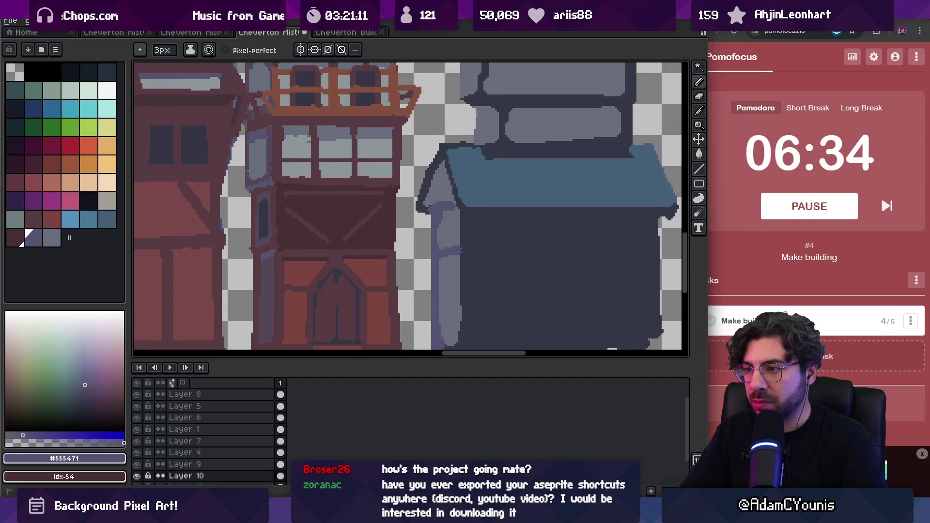
{"action": "scroll", "coordinate": [426, 232], "scroll_direction": "down", "scroll_amount": 3}
{"action": "scroll", "coordinate": [425, 237], "scroll_direction": "up", "scroll_amount": 4}
{"action": "key", "text": "b"}
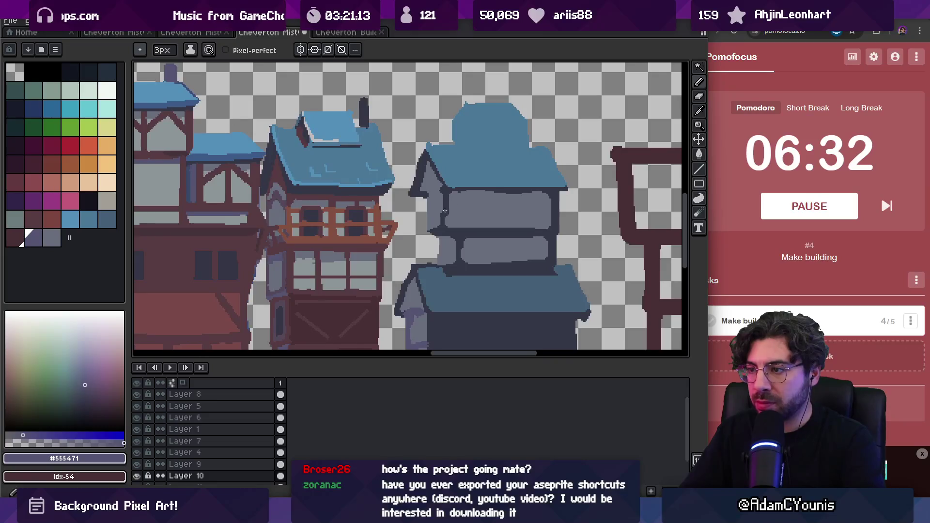
{"action": "left_click_drag", "start_coordinate": [428, 198], "coordinate": [440, 260]}
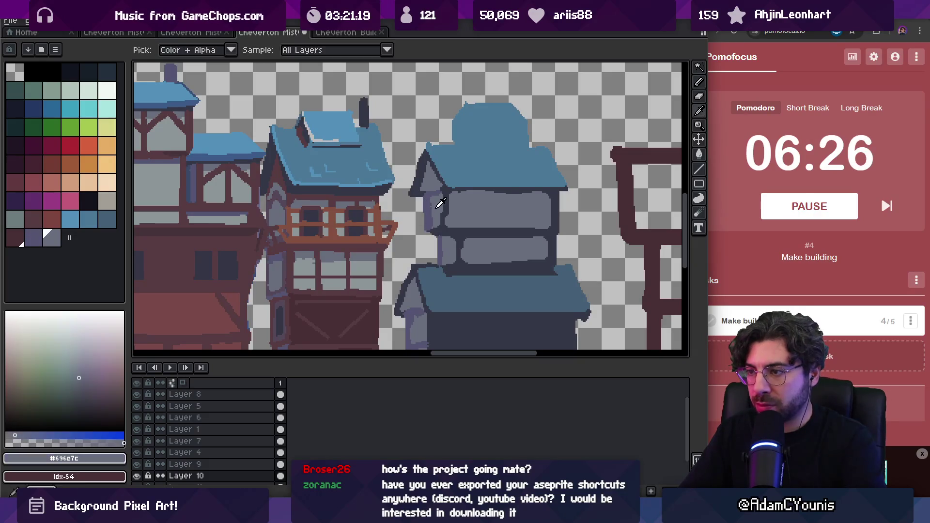
{"action": "left_click", "coordinate": [439, 193], "text": "alt"}
{"action": "left_click_drag", "start_coordinate": [444, 212], "coordinate": [446, 223]}
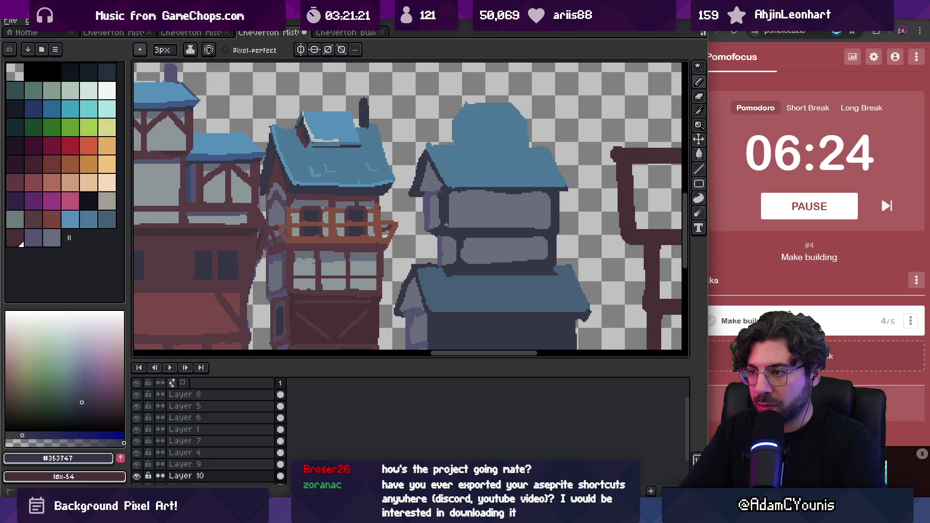
- Eyedrop the roof blue and draw a straight line along the roof
{"action": "scroll", "coordinate": [440, 225], "scroll_direction": "down", "scroll_amount": 3}
{"action": "scroll", "coordinate": [433, 194], "scroll_direction": "up", "scroll_amount": 3}
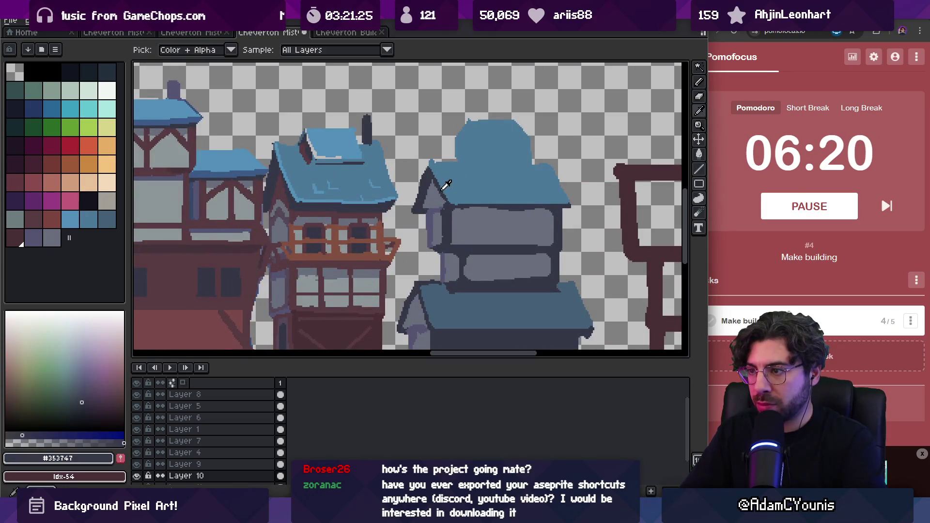
{"action": "key", "text": "alt"}
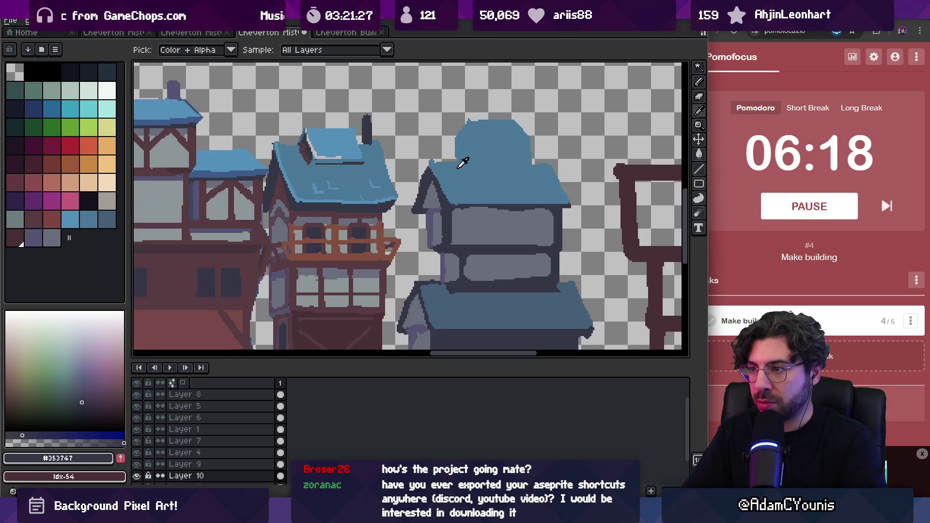
{"action": "left_click", "coordinate": [246, 175]}
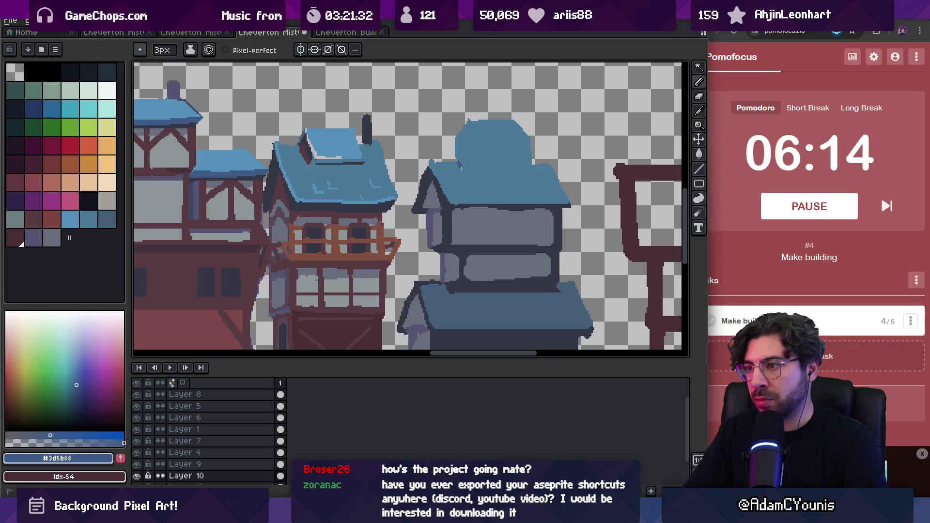
{"action": "left_click", "coordinate": [525, 172], "text": "shift"}
- Pick the reddish-brown from a neighbouring building and enlarge the pencil to 4px
{"action": "key", "text": "z"}
{"action": "scroll", "coordinate": [543, 153], "scroll_direction": "down", "scroll_amount": 4}
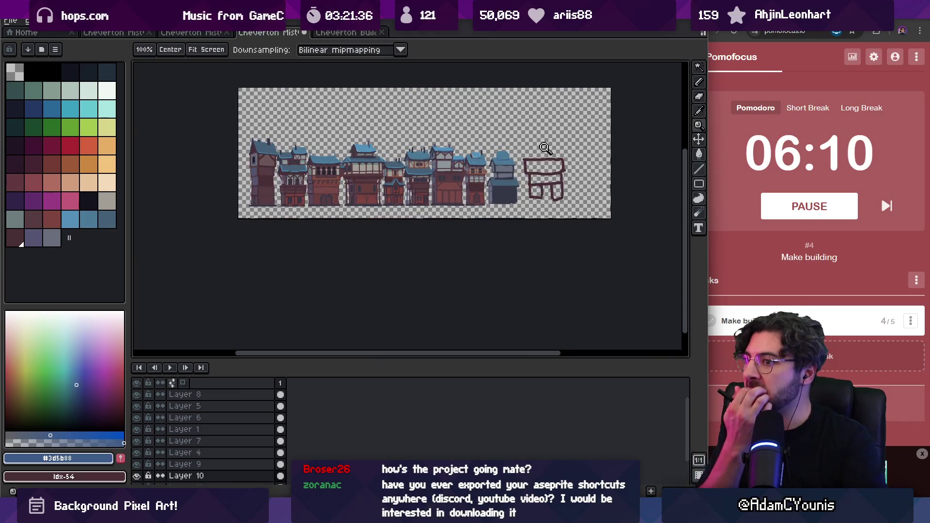
{"action": "left_click_drag", "start_coordinate": [497, 156], "coordinate": [466, 160]}
{"action": "key", "text": "i"}
{"action": "left_click", "coordinate": [425, 192]}
{"action": "key", "text": "b"}
{"action": "scroll", "coordinate": [482, 199], "scroll_direction": "up", "scroll_amount": 4}
{"action": "key", "text": "plus"}
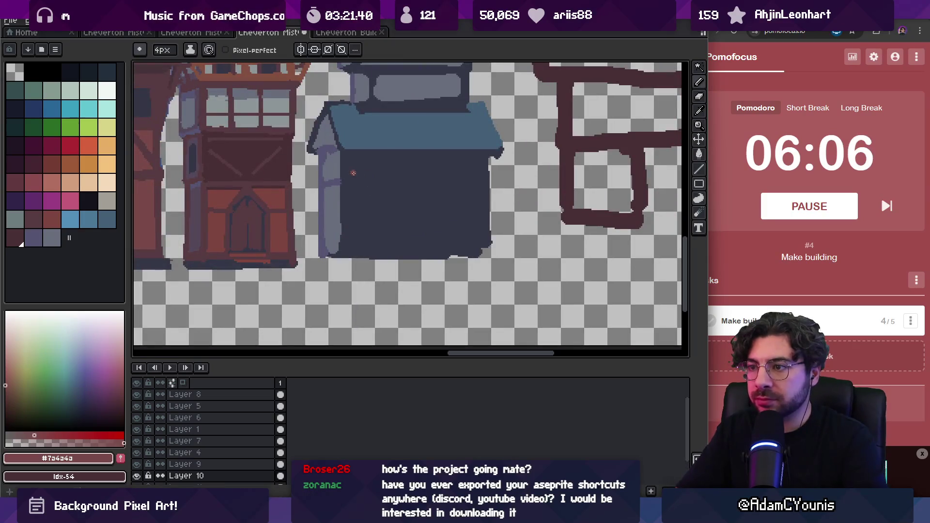
- Outline the wall in red and fill its interior red
{"action": "left_click_drag", "start_coordinate": [350, 159], "coordinate": [351, 196]}
{"action": "mouse_move", "coordinate": [352, 250]}
{"action": "left_mouse_down"}
{"action": "mouse_move", "coordinate": [480, 247]}
{"action": "mouse_move", "coordinate": [480, 229]}
{"action": "left_mouse_up"}
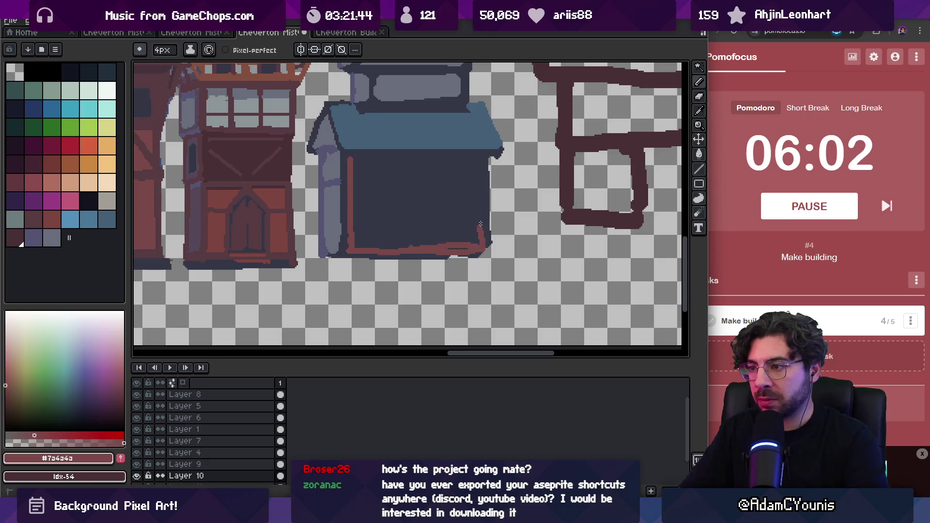
{"action": "left_click_drag", "start_coordinate": [351, 159], "coordinate": [477, 159]}
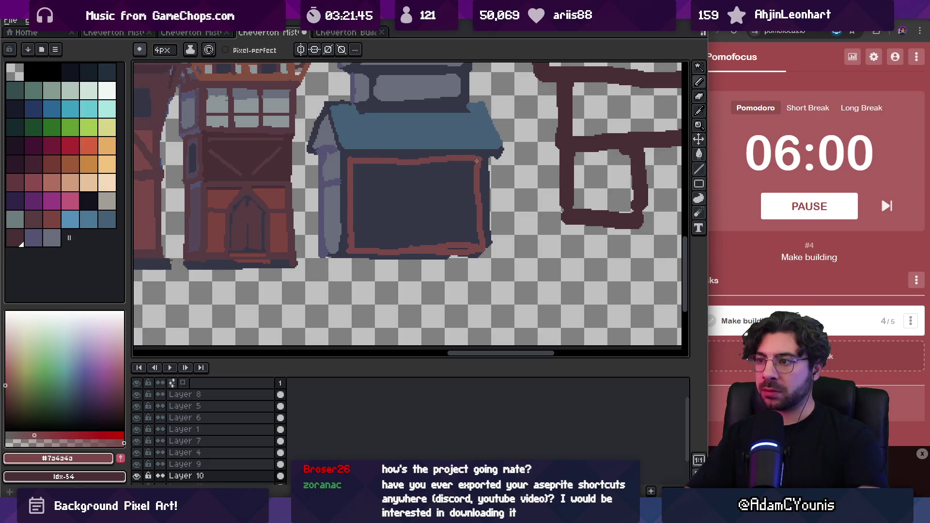
{"action": "key", "text": "g"}
{"action": "left_click", "coordinate": [428, 207]}
{"action": "key", "text": "b"}
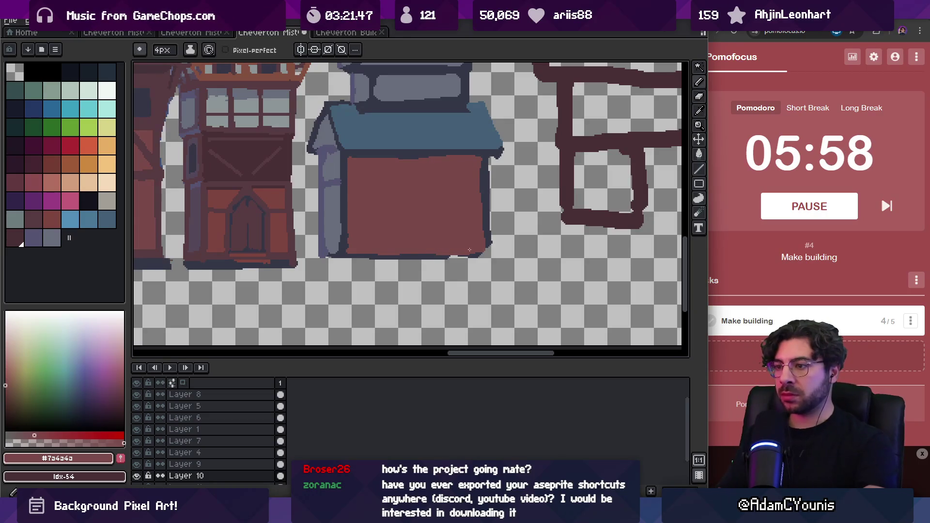
- Fill the left pillar with the dark purple from the door outline
{"action": "key", "text": "i"}
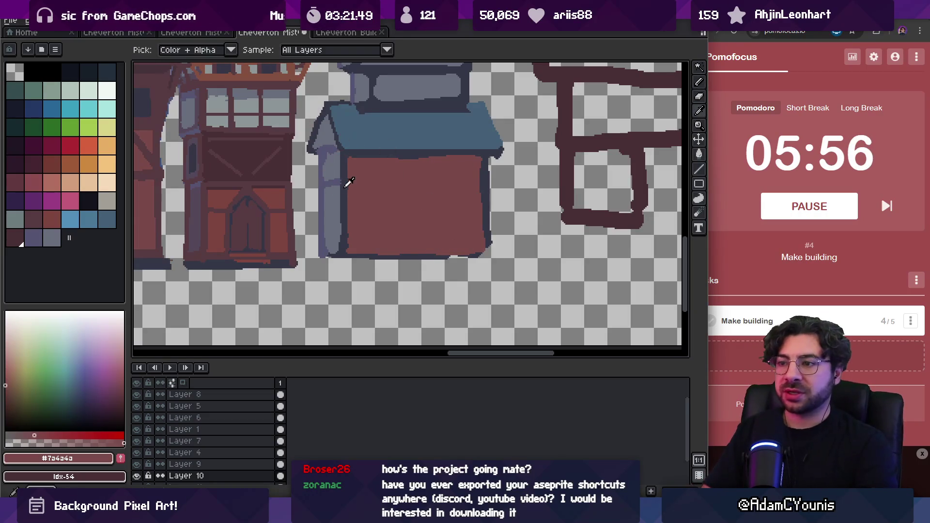
{"action": "key", "text": "g"}
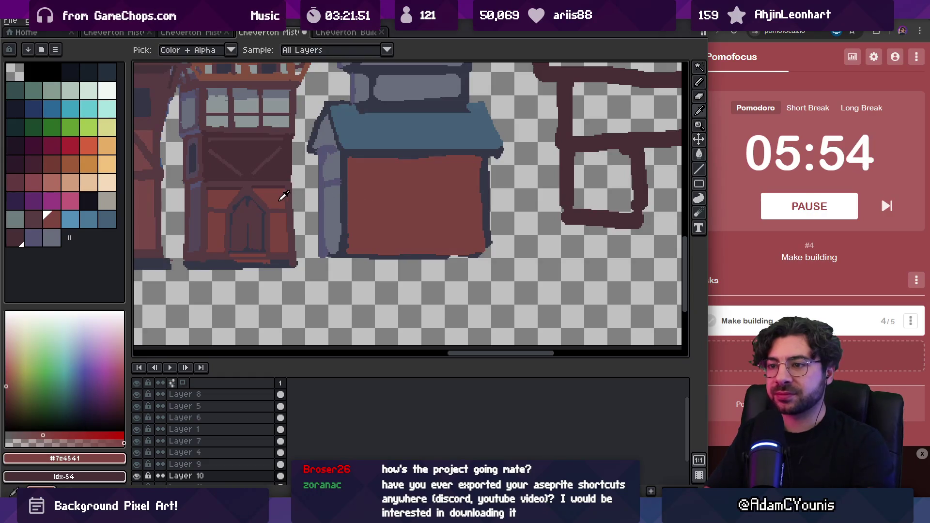
{"action": "left_click", "coordinate": [255, 199], "text": "alt"}
{"action": "left_click", "coordinate": [330, 198]}
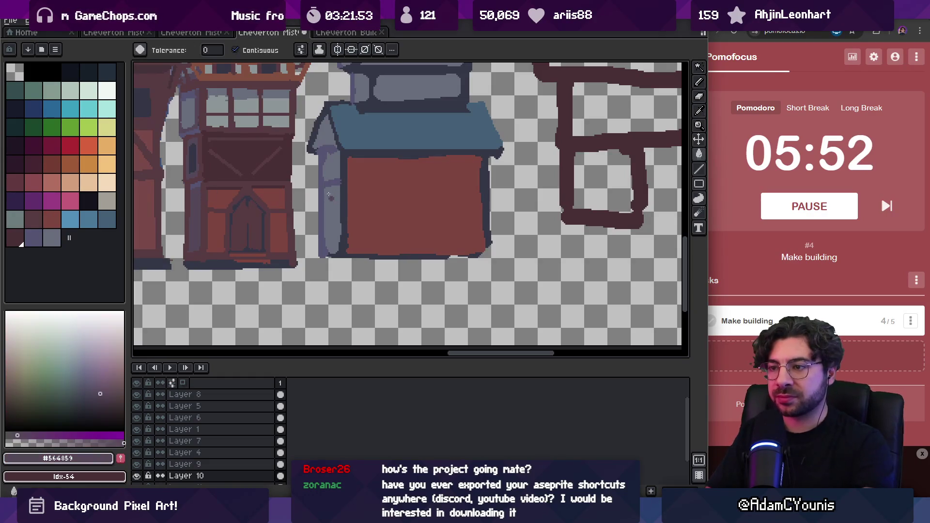
{"action": "left_click", "coordinate": [334, 189]}
- Repaint the right wall edge and the strip beside the wall in dark red
{"action": "key", "text": "i"}
{"action": "left_click", "coordinate": [209, 188]}
{"action": "key", "text": "b"}
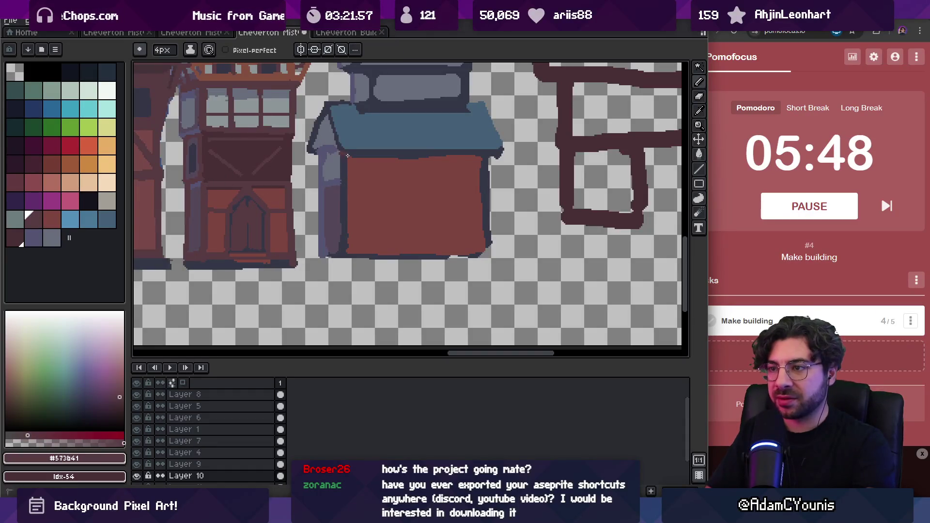
{"action": "left_click_drag", "start_coordinate": [479, 164], "coordinate": [483, 244]}
{"action": "key", "text": "g"}
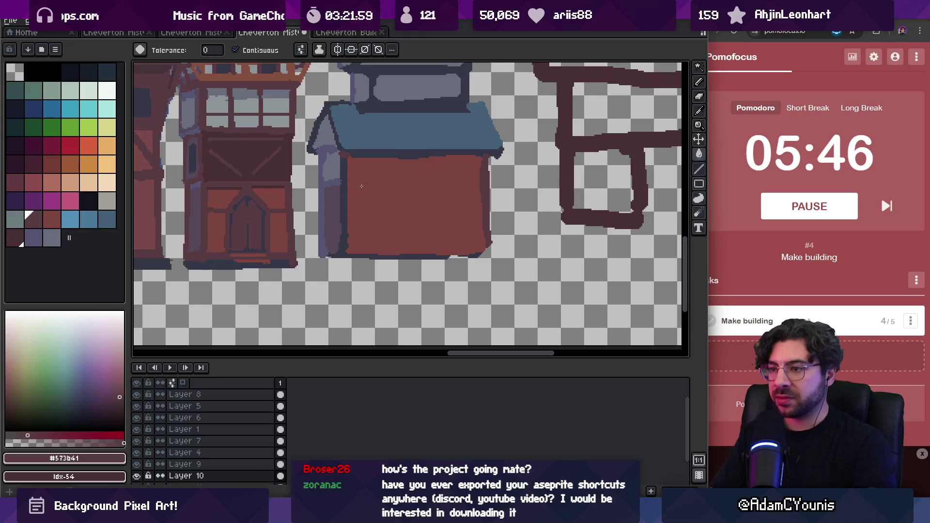
{"action": "left_click", "coordinate": [345, 194]}
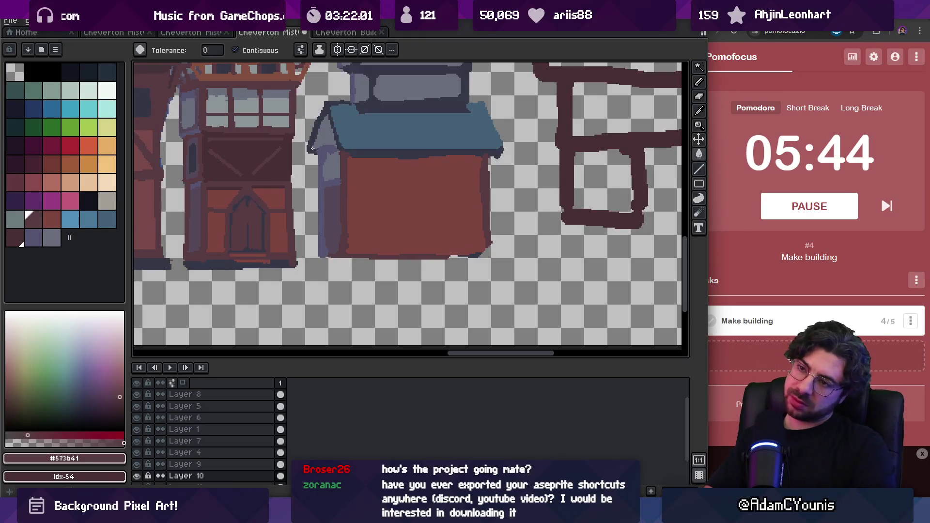
{"action": "left_click", "coordinate": [332, 170], "text": "alt"}
- Zoom in on the gable and darken its left edge with #353747
{"action": "key", "text": "z"}
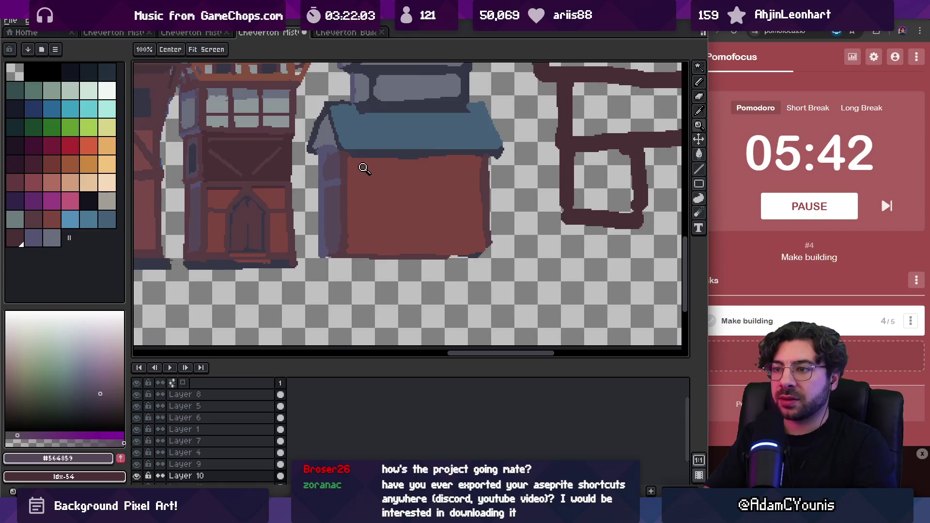
{"action": "left_click", "coordinate": [347, 163]}
{"action": "left_click", "coordinate": [348, 163]}
{"action": "key", "text": "i"}
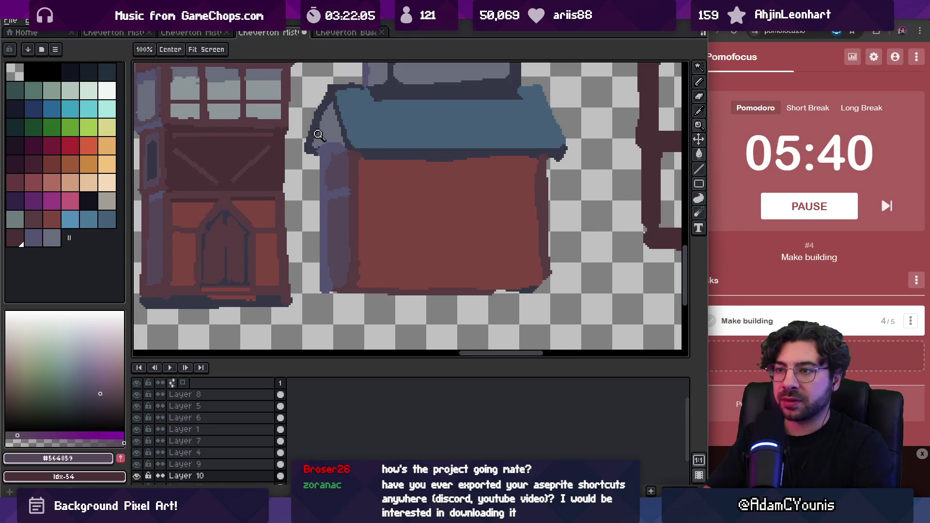
{"action": "left_click_drag", "start_coordinate": [332, 132], "coordinate": [342, 145]}
{"action": "key", "text": "b"}
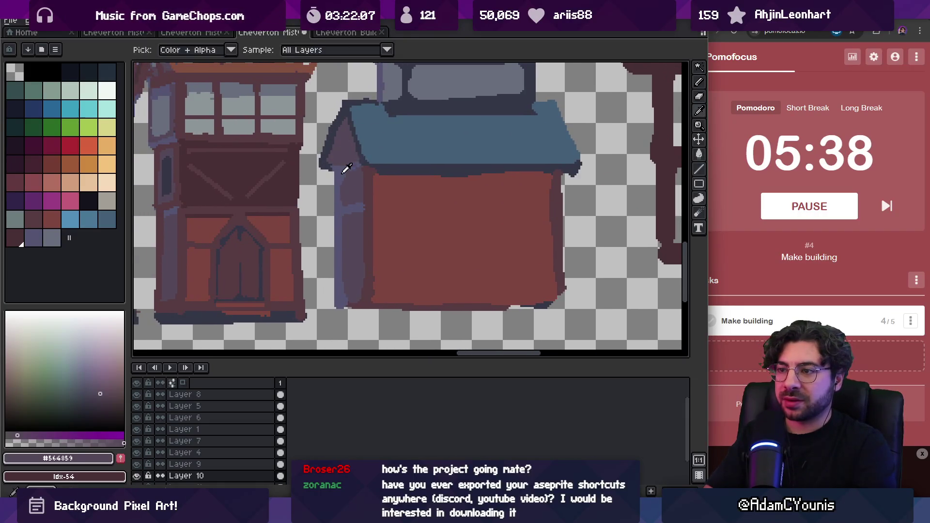
{"action": "left_click", "coordinate": [349, 167], "text": "alt"}
{"action": "left_click", "coordinate": [342, 173]}
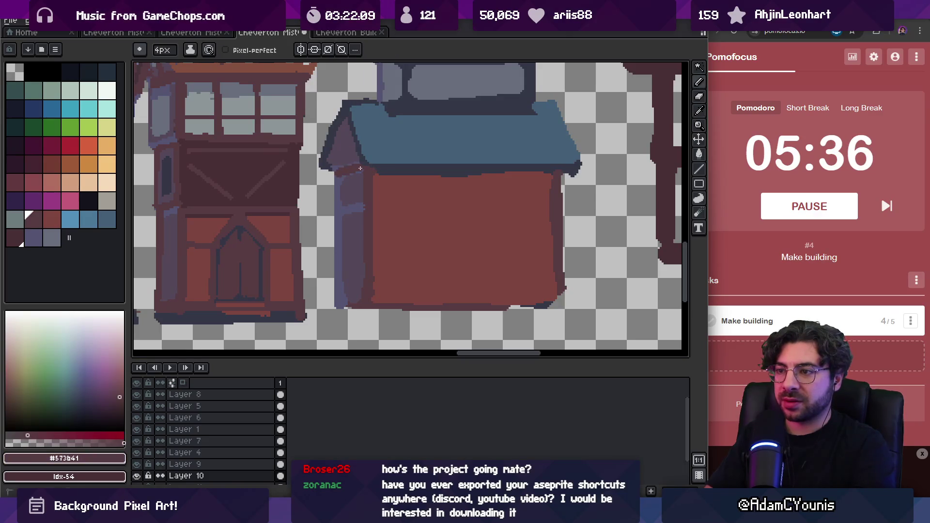
{"action": "left_click", "coordinate": [328, 138], "text": "alt"}
{"action": "left_click_drag", "start_coordinate": [328, 137], "coordinate": [330, 158]}
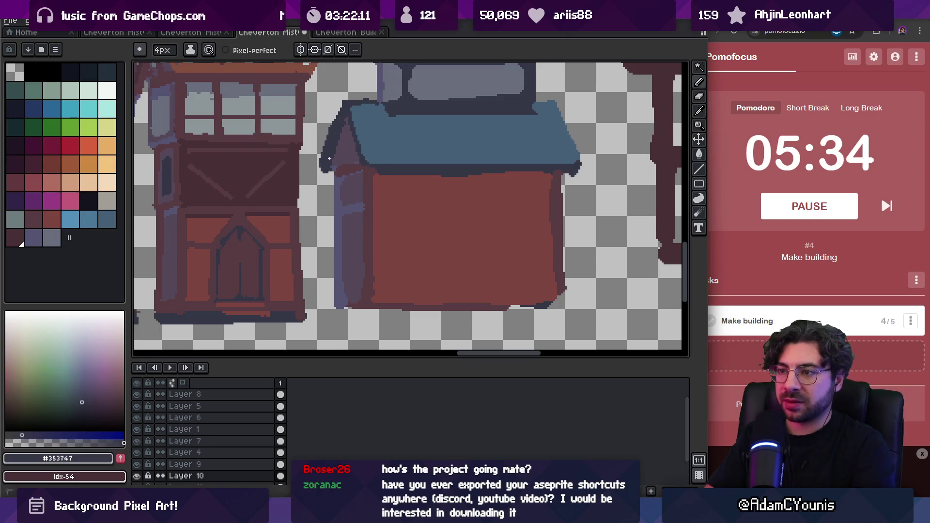
{"action": "key", "text": "e"}
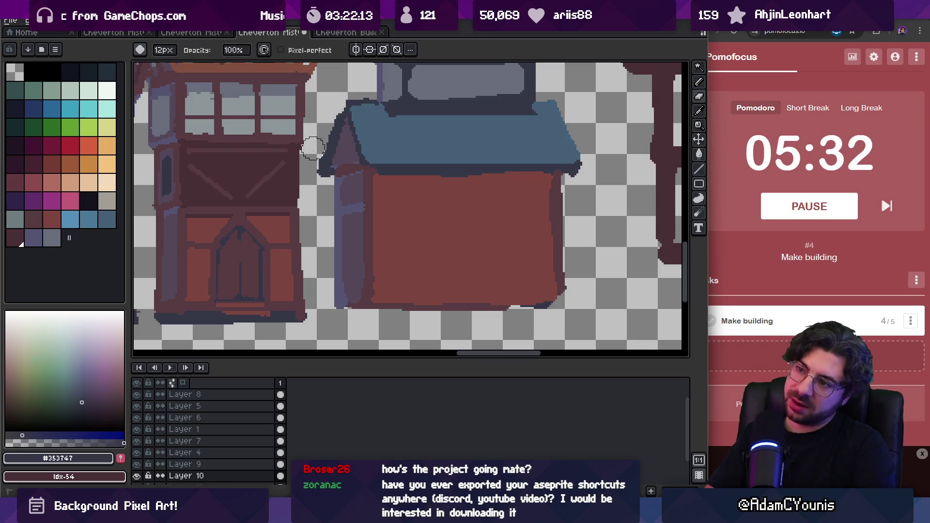
{"action": "key", "text": "b"}
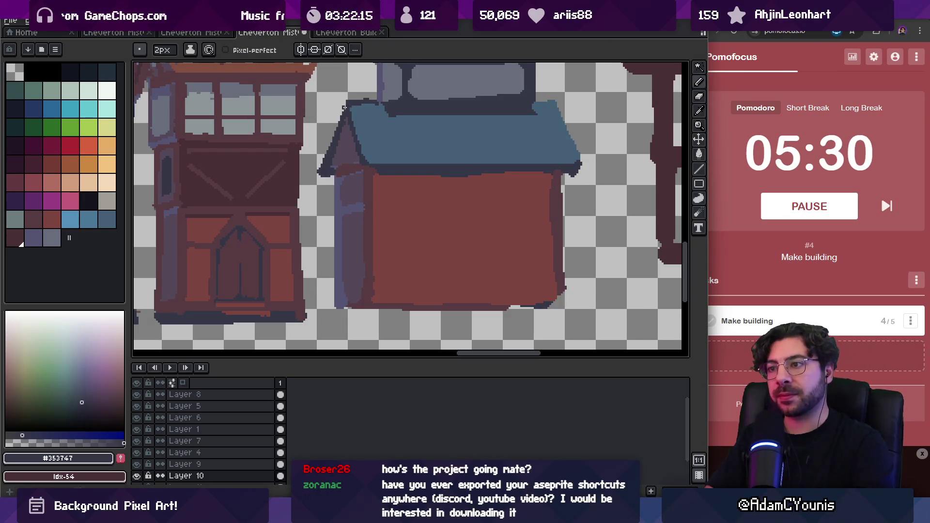
- Draw a straight dark #482c35 beam across the wall just below the roof
{"action": "key", "text": "i"}
{"action": "scroll", "coordinate": [344, 128], "scroll_direction": "down", "scroll_amount": 4}
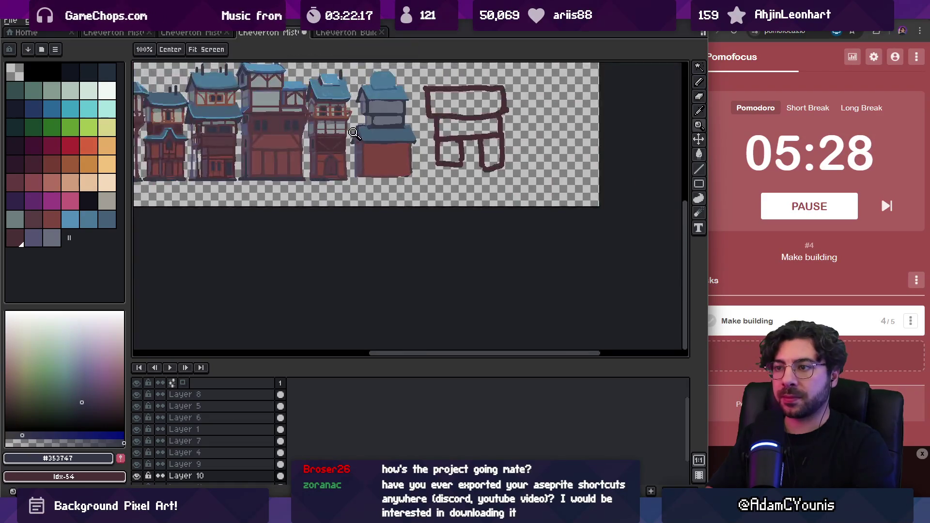
{"action": "scroll", "coordinate": [358, 141], "scroll_direction": "up", "scroll_amount": 4}
{"action": "key", "text": "b"}
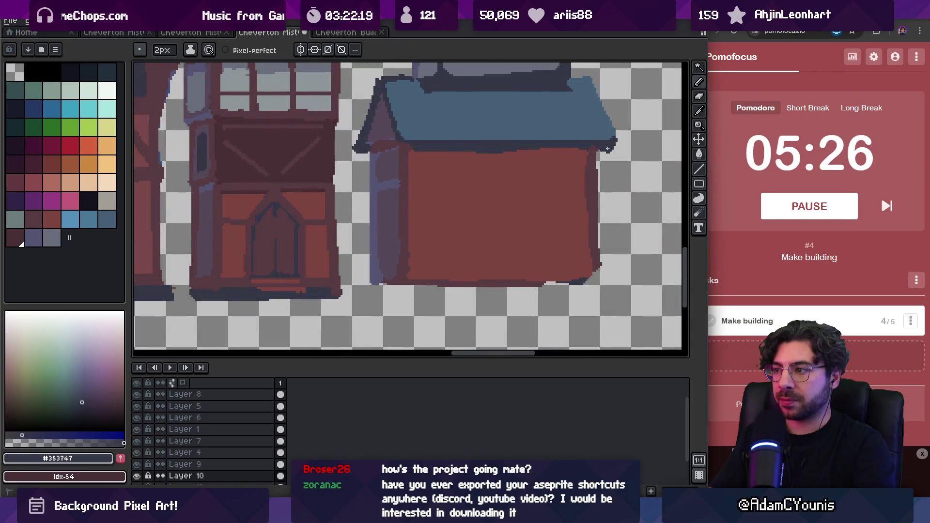
{"action": "key", "text": "z"}
{"action": "scroll", "coordinate": [592, 145], "scroll_direction": "down", "scroll_amount": 4}
{"action": "scroll", "coordinate": [434, 186], "scroll_direction": "up", "scroll_amount": 3}
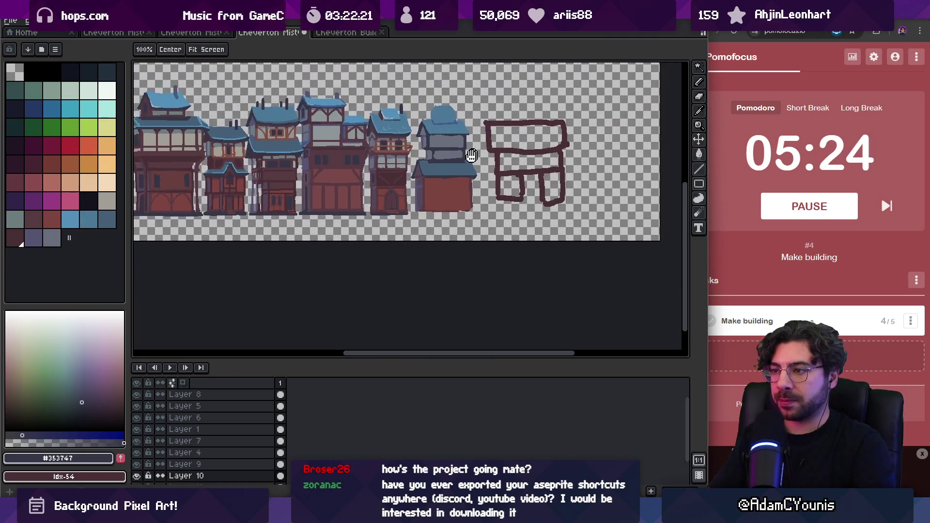
{"action": "key", "text": "b"}
{"action": "left_click", "coordinate": [369, 193], "text": "alt"}
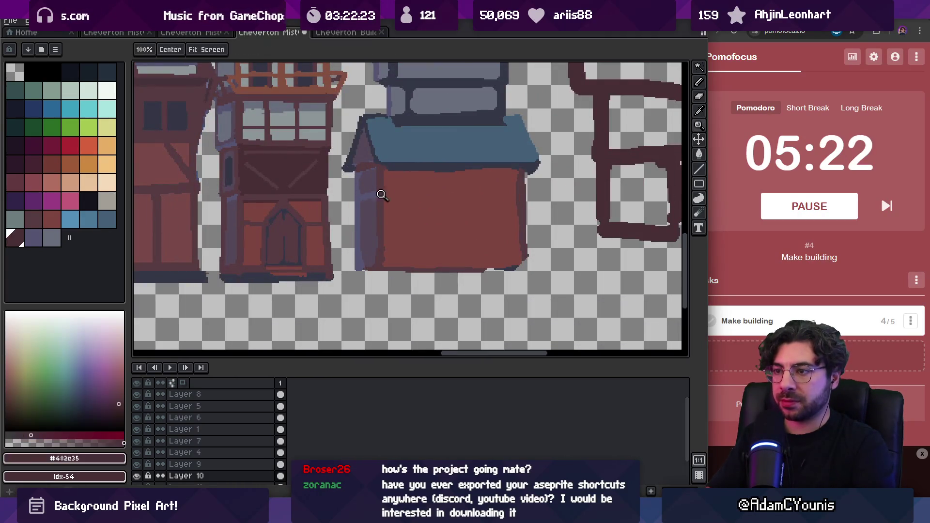
{"action": "left_click_drag", "start_coordinate": [380, 194], "coordinate": [395, 193]}
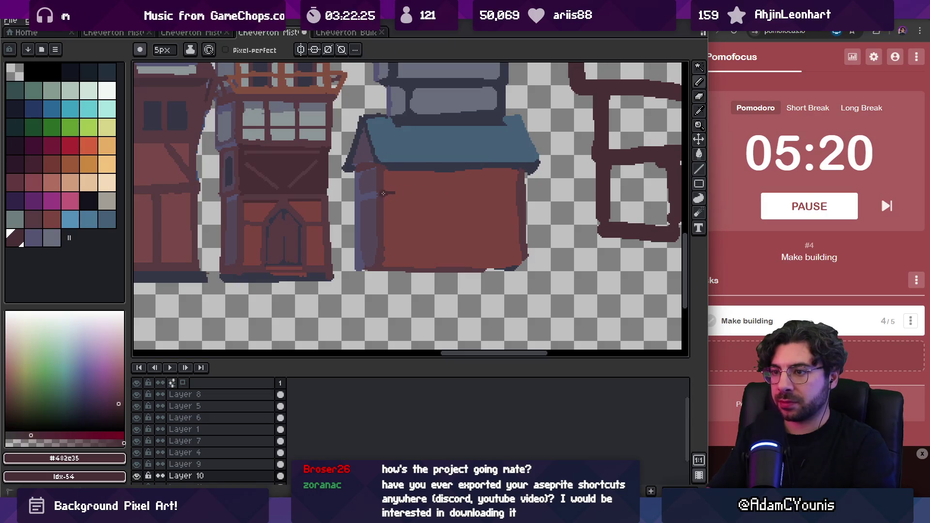
{"action": "key", "text": "minus"}
{"action": "left_click", "coordinate": [516, 193], "text": "shift"}
- Sample the wall red-brown and dark outline colours, then undo a stray door stroke
{"action": "left_click", "coordinate": [301, 210], "text": "alt"}
{"action": "left_click", "coordinate": [240, 168], "text": "alt"}
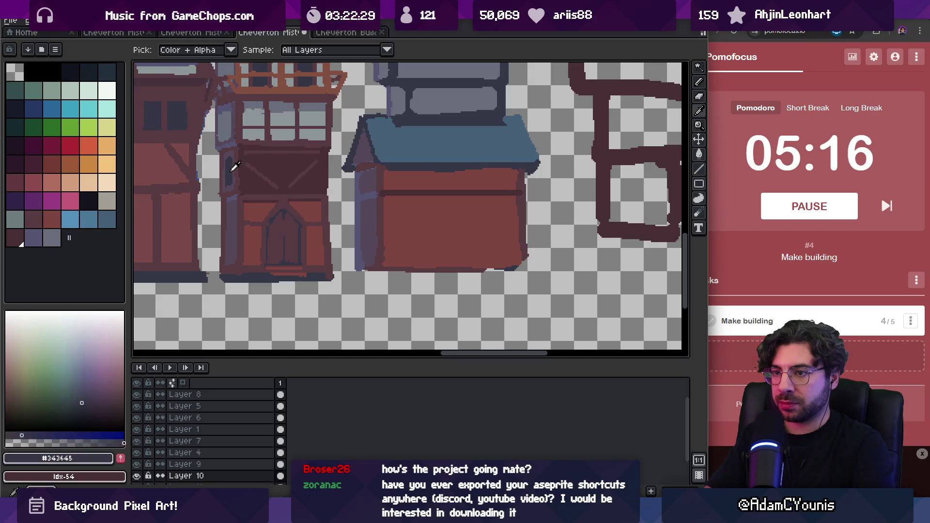
{"action": "key", "text": "ctrl+z"}
- Paint a dark rectangular door on the lower wall
{"action": "mouse_move", "coordinate": [405, 208]}
{"action": "left_mouse_down"}
{"action": "mouse_move", "coordinate": [405, 264]}
{"action": "mouse_move", "coordinate": [412, 247]}
{"action": "left_mouse_up"}
{"action": "left_click_drag", "start_coordinate": [425, 206], "coordinate": [425, 266]}
{"action": "left_click_drag", "start_coordinate": [431, 209], "coordinate": [431, 266]}
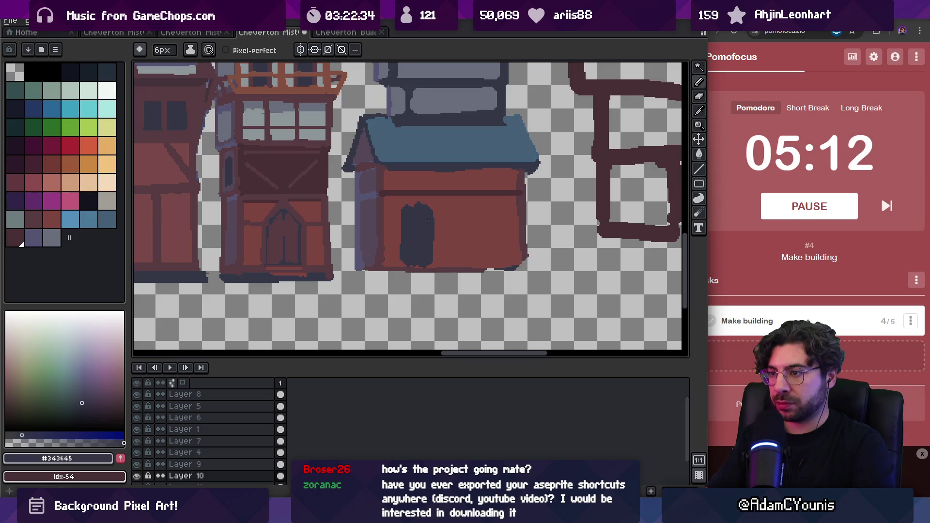
{"action": "left_click", "coordinate": [436, 187], "text": "alt"}
{"action": "mouse_move", "coordinate": [416, 203]}
{"action": "left_mouse_down"}
{"action": "mouse_move", "coordinate": [431, 204]}
{"action": "mouse_move", "coordinate": [412, 215]}
{"action": "left_mouse_up"}
- Tidy the door's left edge with a 4px brush and darken its right edge
{"action": "left_click", "coordinate": [520, 196], "text": "alt"}
{"action": "left_click", "coordinate": [517, 200], "text": "alt"}
{"action": "left_click_drag", "start_coordinate": [401, 252], "coordinate": [417, 222]}
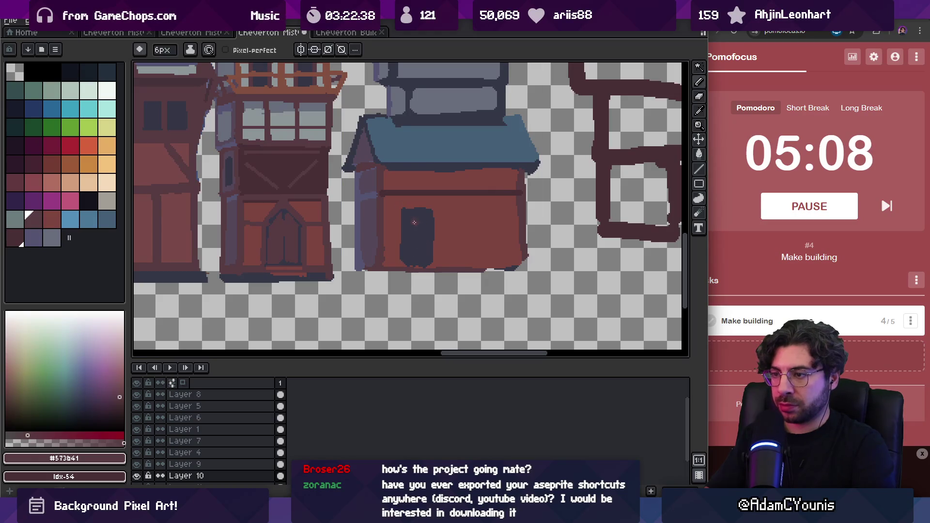
{"action": "key", "text": "minus"}
{"action": "left_click_drag", "start_coordinate": [403, 267], "coordinate": [403, 213]}
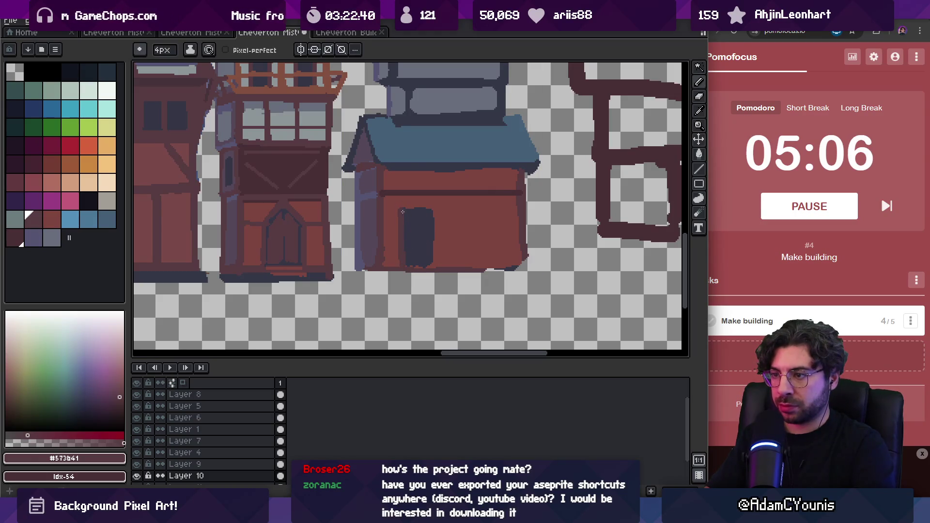
{"action": "left_click_drag", "start_coordinate": [436, 249], "coordinate": [436, 222]}
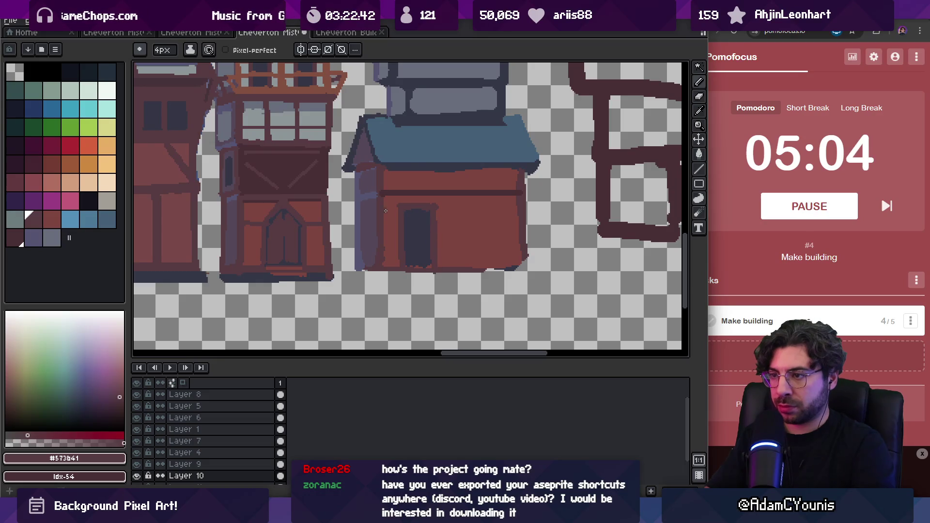
- Try filling the wall band with the darker beam colour, then undo it
{"action": "key", "text": "i"}
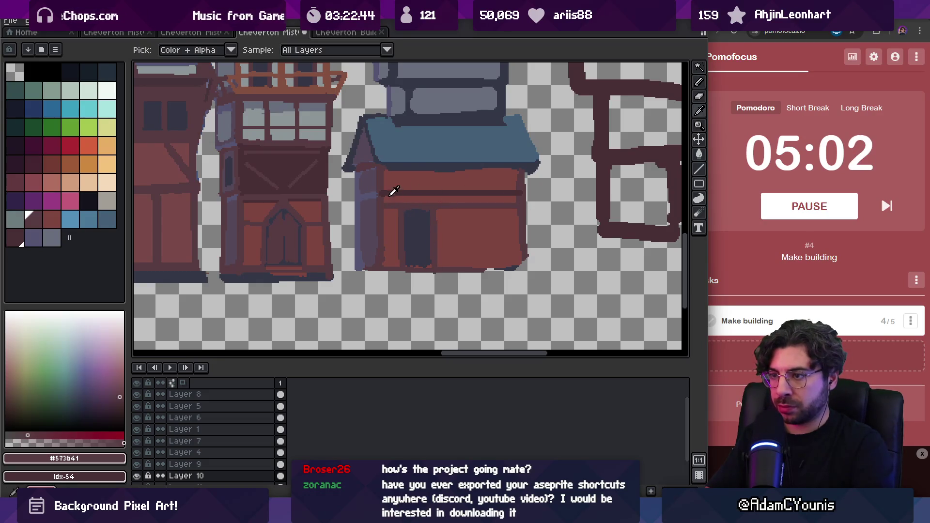
{"action": "left_click", "coordinate": [376, 189]}
{"action": "key", "text": "g"}
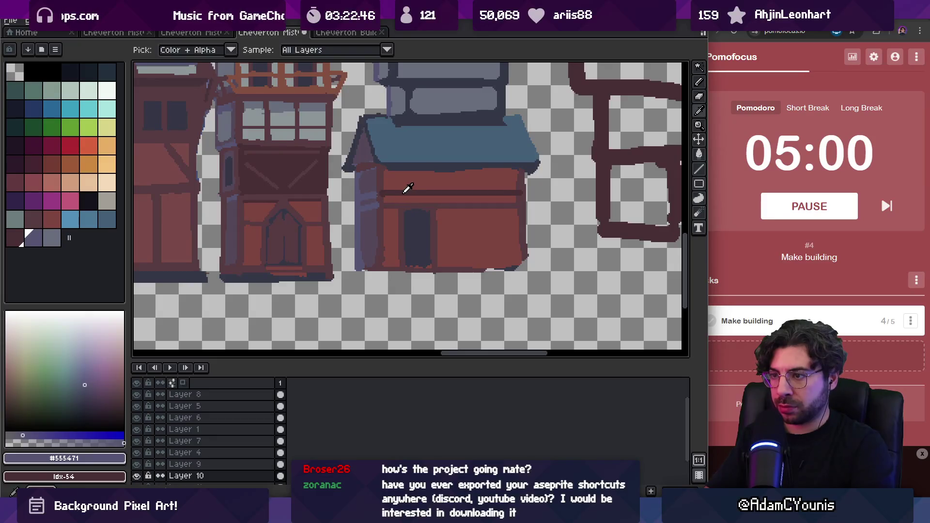
{"action": "left_click", "coordinate": [400, 182], "text": "alt"}
{"action": "left_click", "coordinate": [400, 181]}
{"action": "key", "text": "ctrl+z"}
{"action": "left_click", "coordinate": [400, 181], "text": "alt"}
- Repaint a short vertical strip on the upper storey in grey plaster
{"action": "key", "text": "z"}
{"action": "scroll", "coordinate": [480, 161], "scroll_direction": "down", "scroll_amount": 5}
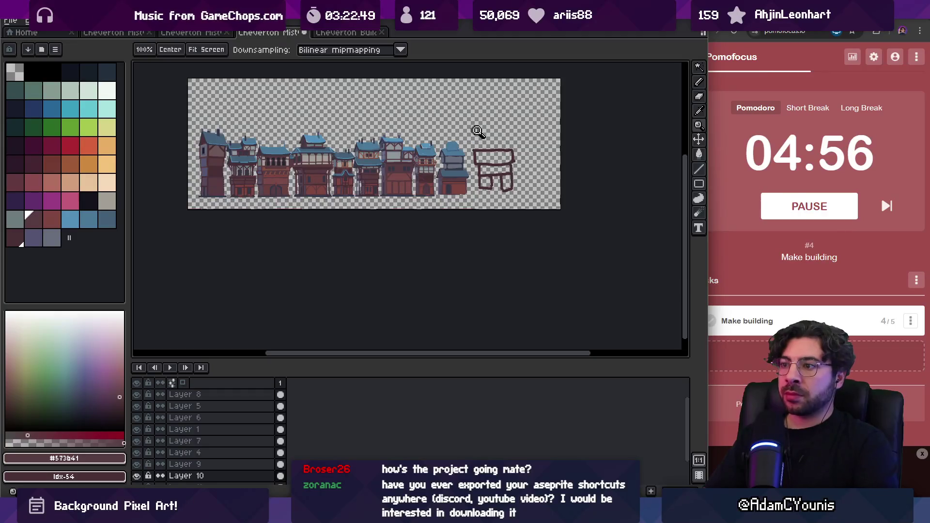
{"action": "scroll", "coordinate": [441, 163], "scroll_direction": "up", "scroll_amount": 5}
{"action": "key", "text": "b"}
{"action": "left_click", "coordinate": [472, 170], "text": "alt"}
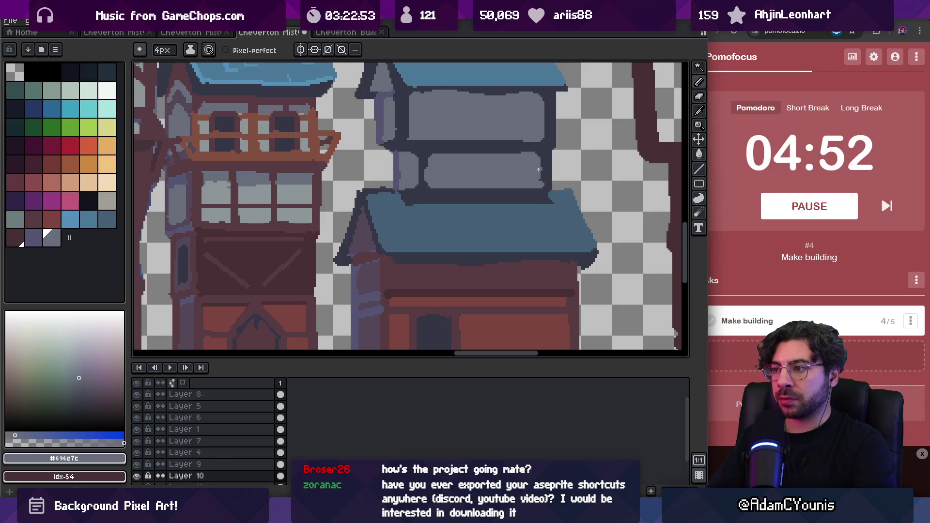
{"action": "left_click_drag", "start_coordinate": [423, 154], "coordinate": [423, 182]}
{"action": "left_click", "coordinate": [426, 194], "text": "alt"}
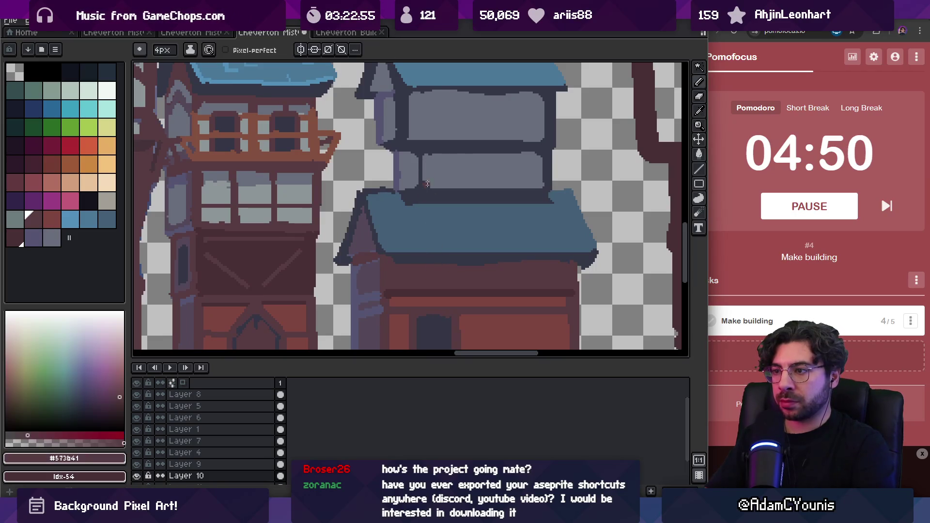
- Draw dark lines along the window's lower edge and the roof's lower edge
{"action": "left_click", "coordinate": [419, 187]}
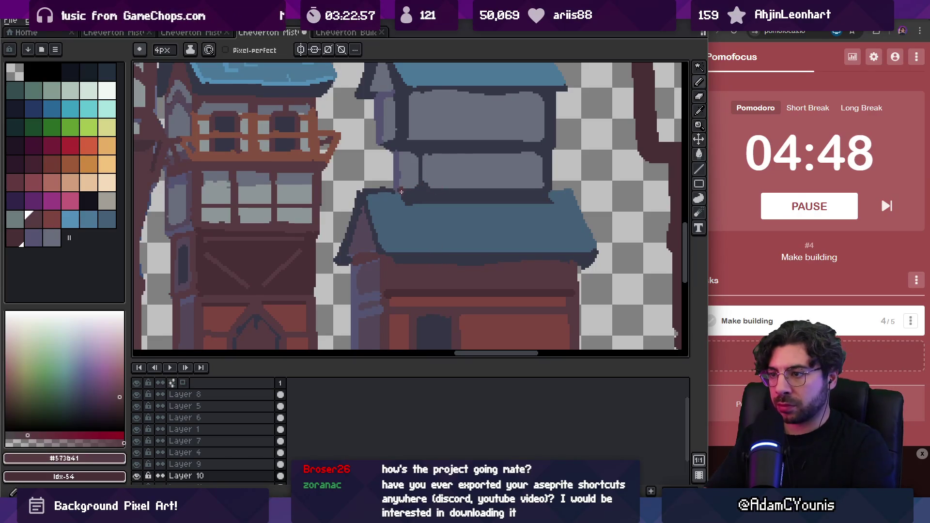
{"action": "left_click", "coordinate": [548, 190], "text": "shift"}
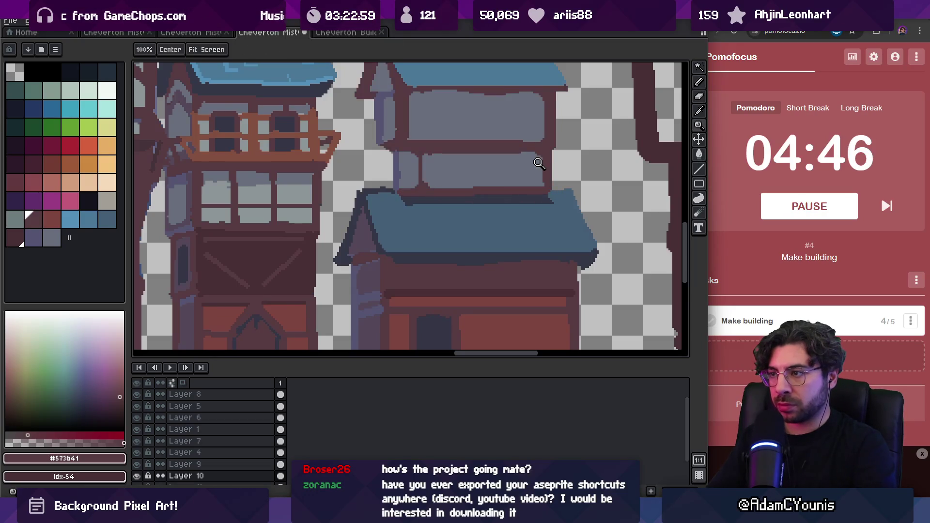
{"action": "scroll", "coordinate": [509, 179], "scroll_direction": "down", "scroll_amount": 3}
{"action": "scroll", "coordinate": [446, 201], "scroll_direction": "up", "scroll_amount": 3}
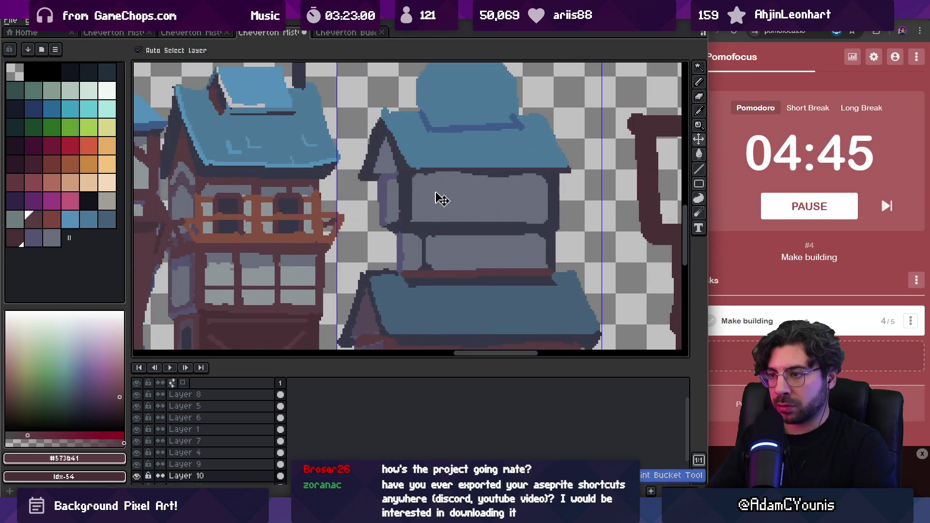
{"action": "left_click", "coordinate": [409, 178]}
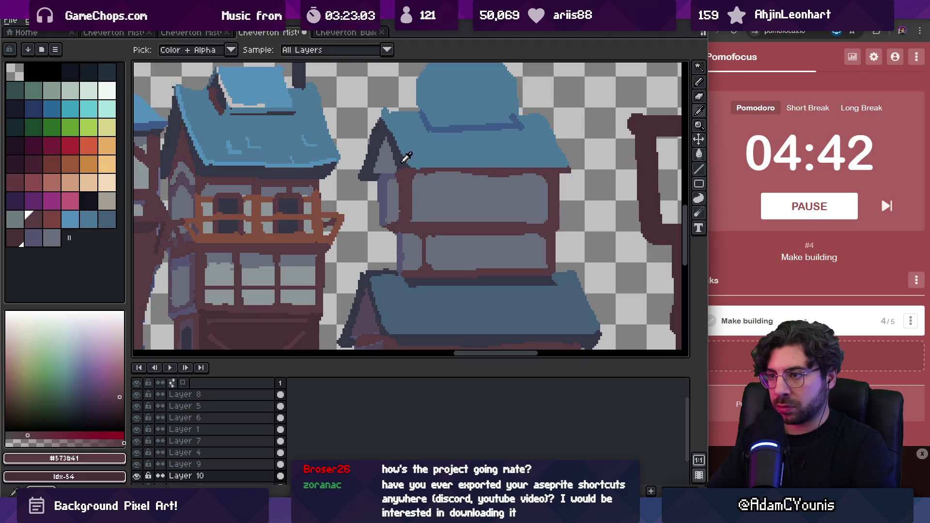
{"action": "left_click", "coordinate": [403, 172], "text": "alt"}
{"action": "key", "text": "alt"}
{"action": "left_click_drag", "start_coordinate": [531, 168], "coordinate": [561, 169]}
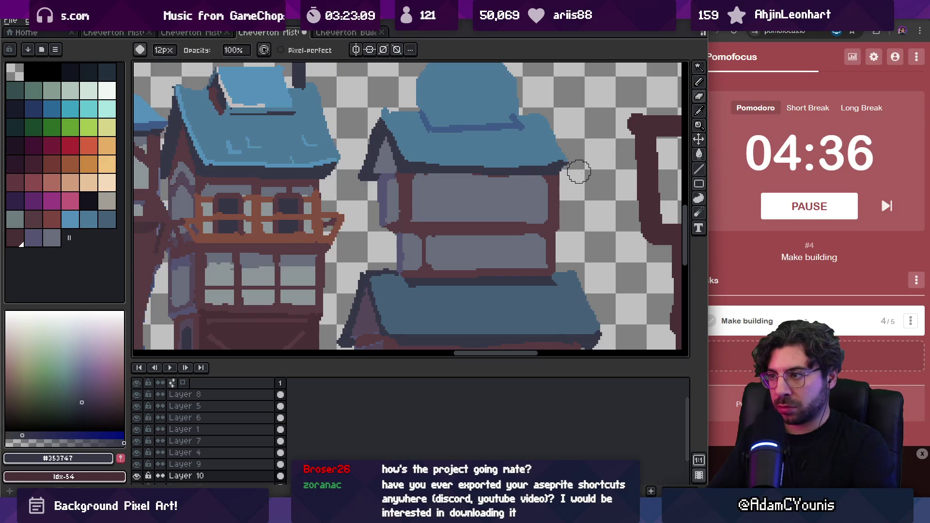
{"action": "scroll", "coordinate": [547, 166], "scroll_direction": "down", "scroll_amount": 5}
{"action": "scroll", "coordinate": [547, 166], "scroll_direction": "up", "scroll_amount": 5}
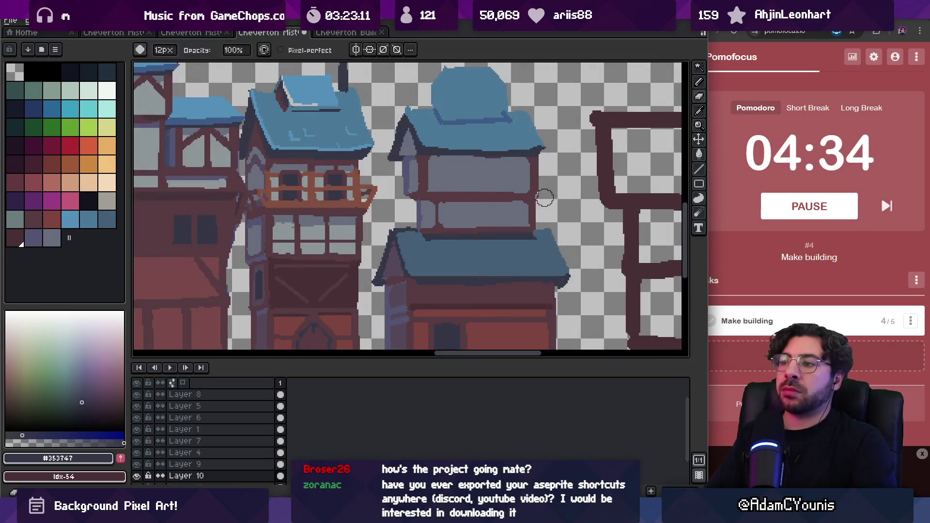
- Fill the upper wall panel with light grey-blue plaster and darken the lower panel
{"action": "left_click", "coordinate": [325, 175], "text": "alt"}
{"action": "left_click", "coordinate": [528, 172], "text": "shift"}
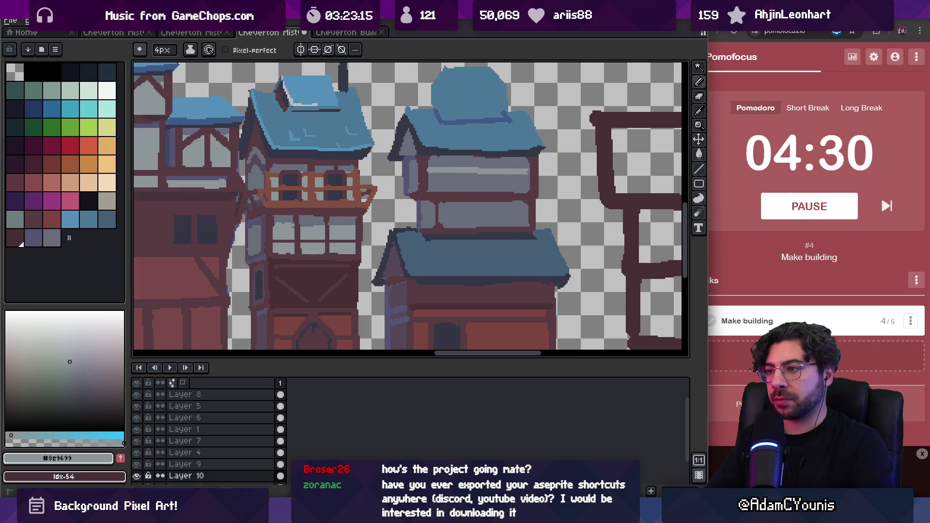
{"action": "key", "text": "g"}
{"action": "left_click", "coordinate": [513, 181]}
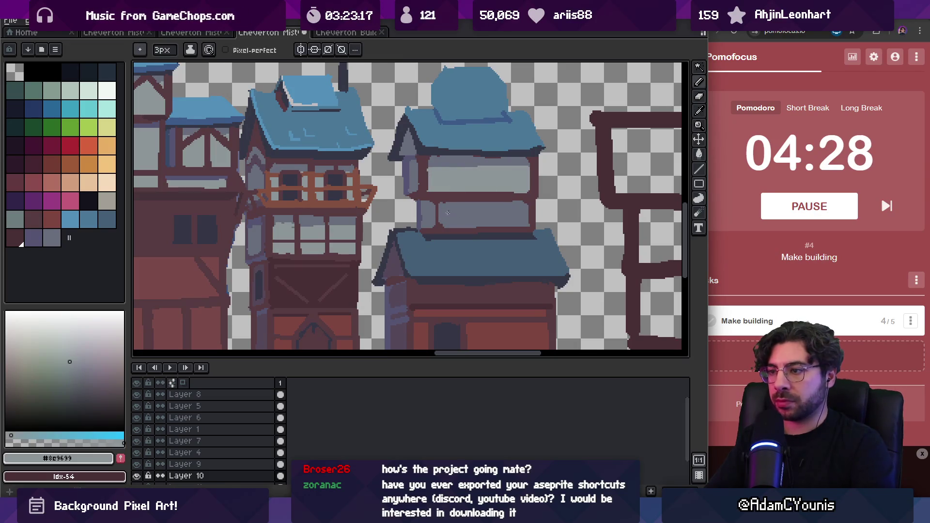
{"action": "left_click", "coordinate": [440, 196], "text": "alt"}
{"action": "left_click", "coordinate": [444, 204]}
- Paint the lower window band pale grey with the 3px pencil
{"action": "key", "text": "z"}
{"action": "scroll", "coordinate": [451, 201], "scroll_direction": "down", "scroll_amount": 5}
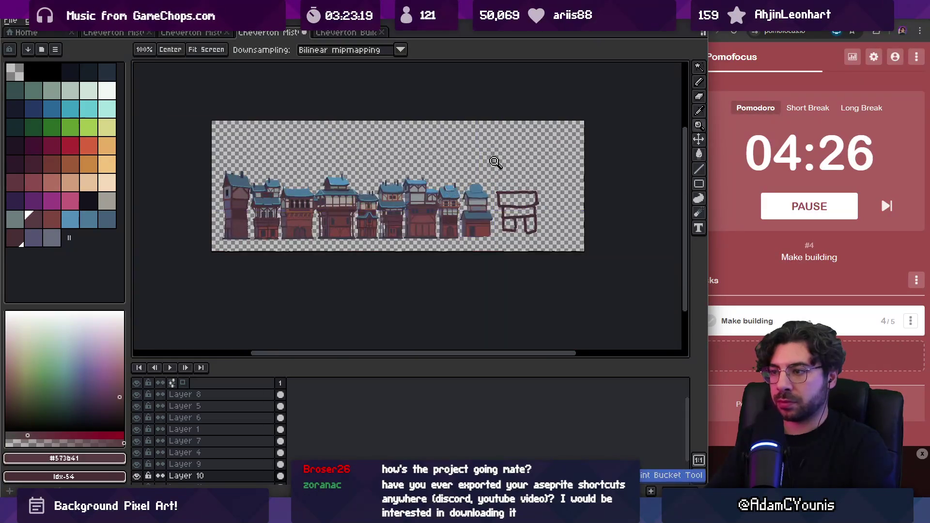
{"action": "scroll", "coordinate": [492, 206], "scroll_direction": "up", "scroll_amount": 5}
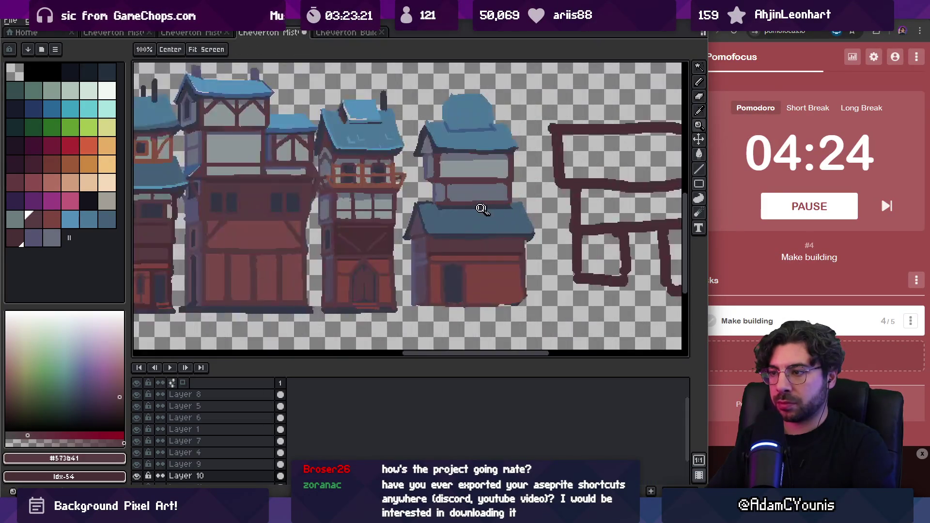
{"action": "key", "text": "b"}
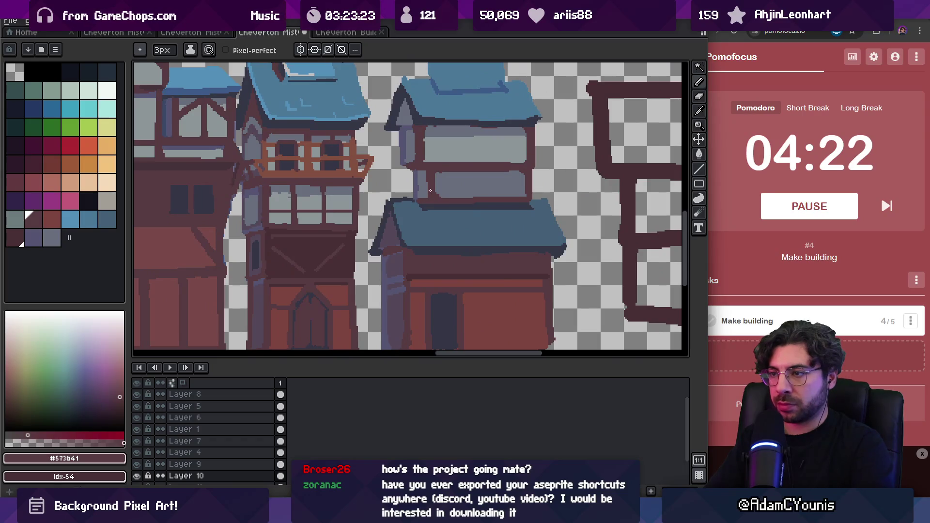
{"action": "left_click", "coordinate": [453, 181], "text": "alt"}
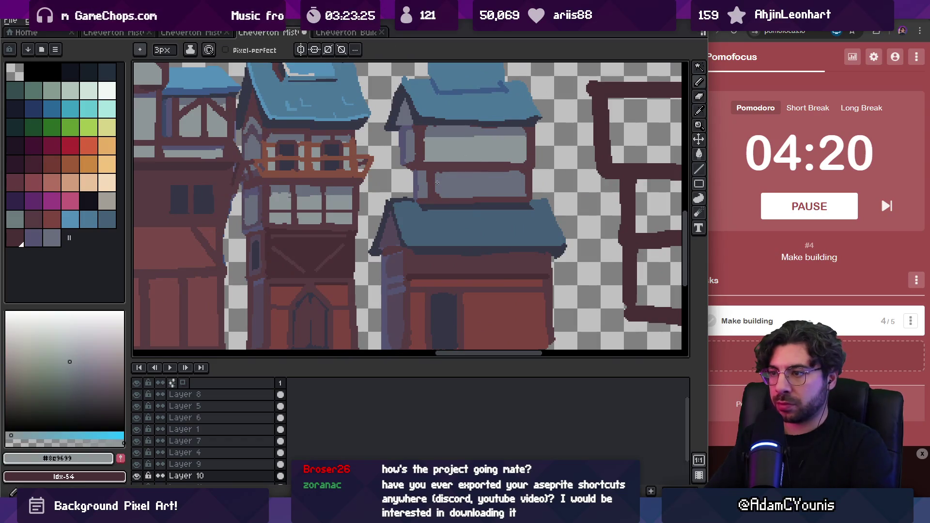
{"action": "left_click_drag", "start_coordinate": [523, 183], "coordinate": [435, 190]}
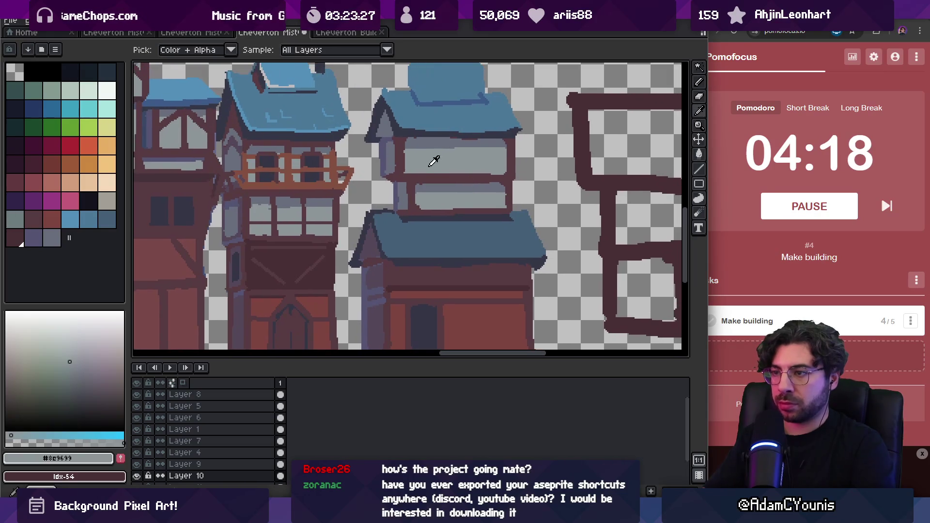
- Draw left and right curved dark-brown timber braces across the upper window with a thinner pencil
{"action": "left_click", "coordinate": [451, 160], "text": "alt"}
{"action": "key", "text": "minus"}
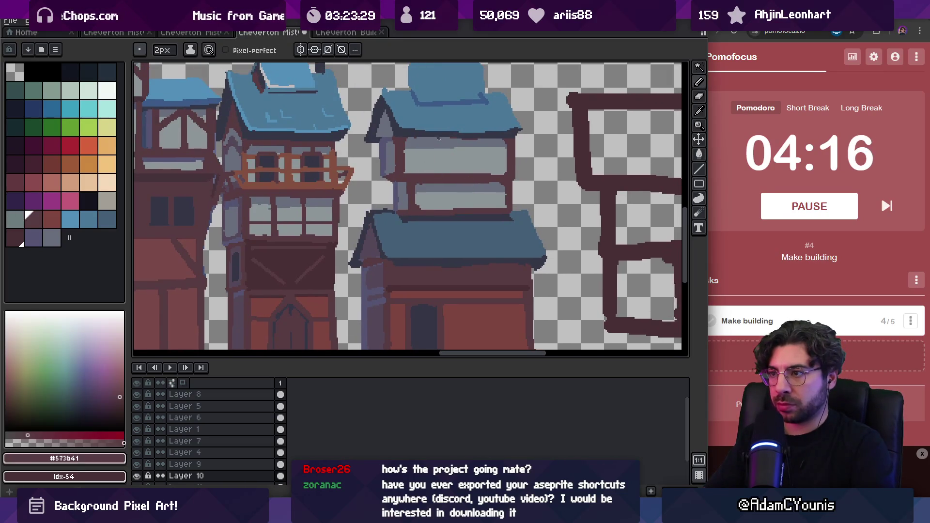
{"action": "key", "text": "ctrl+z"}
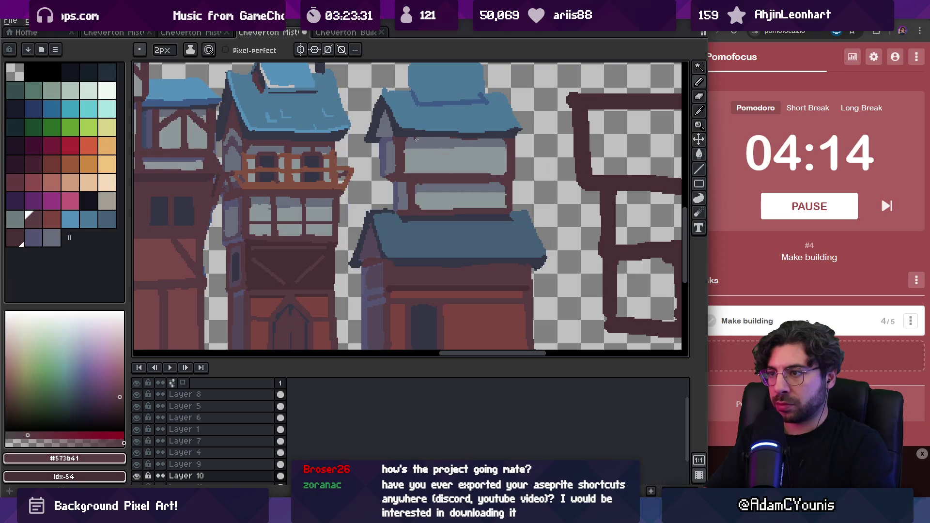
{"action": "mouse_move", "coordinate": [417, 139]}
{"action": "left_mouse_down"}
{"action": "mouse_move", "coordinate": [442, 174]}
{"action": "mouse_move", "coordinate": [491, 143]}
{"action": "left_mouse_up"}
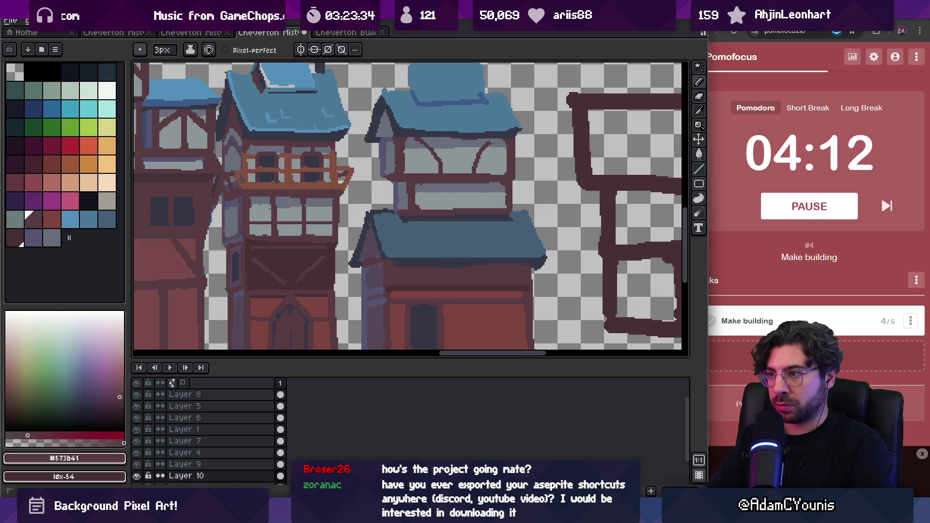
{"action": "key", "text": "ctrl+z"}
{"action": "key", "text": "ctrl+z"}
{"action": "left_click_drag", "start_coordinate": [411, 137], "coordinate": [438, 171]}
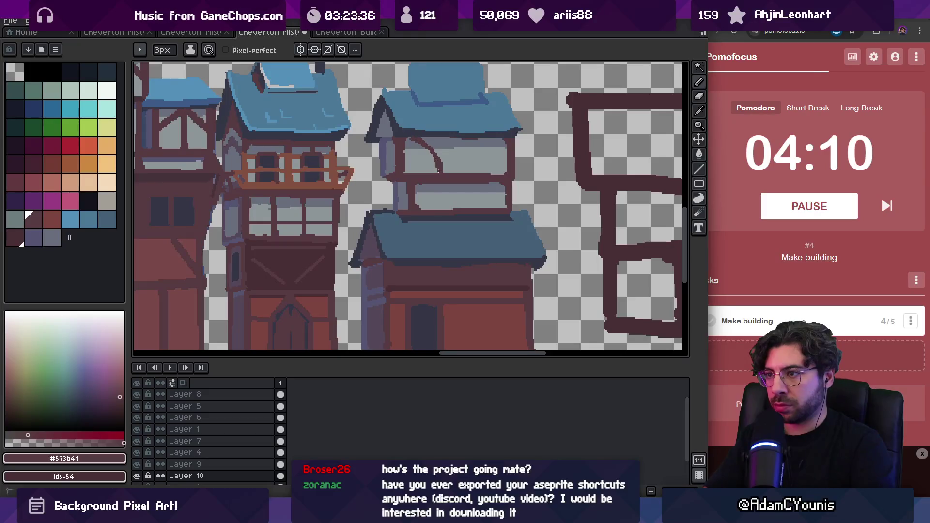
{"action": "key", "text": "ctrl+z"}
{"action": "mouse_move", "coordinate": [412, 138]}
{"action": "left_mouse_down"}
{"action": "mouse_move", "coordinate": [432, 159]}
{"action": "mouse_move", "coordinate": [492, 144]}
{"action": "left_mouse_up"}
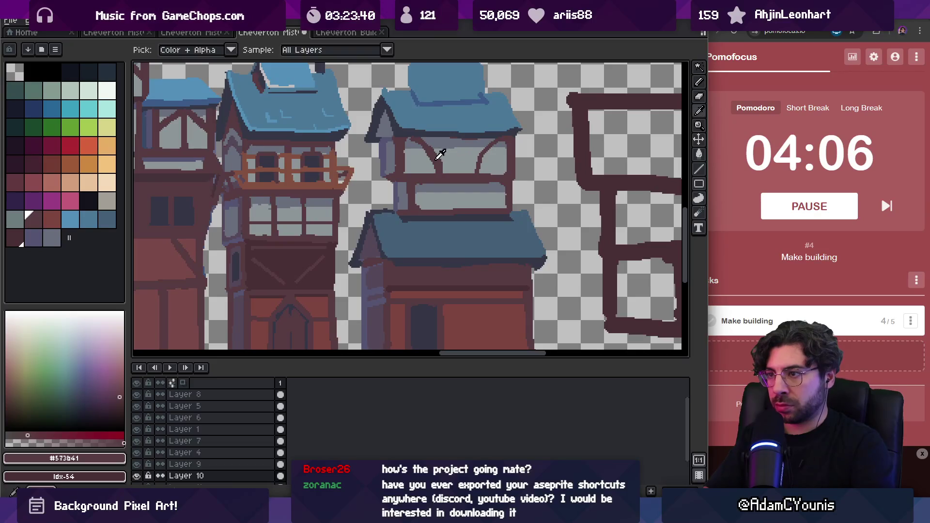
{"action": "left_click_drag", "start_coordinate": [465, 140], "coordinate": [477, 160]}
- Reframe the view over the building and sample the dark brown timber and pale grey plaster colours
{"action": "key", "text": "z"}
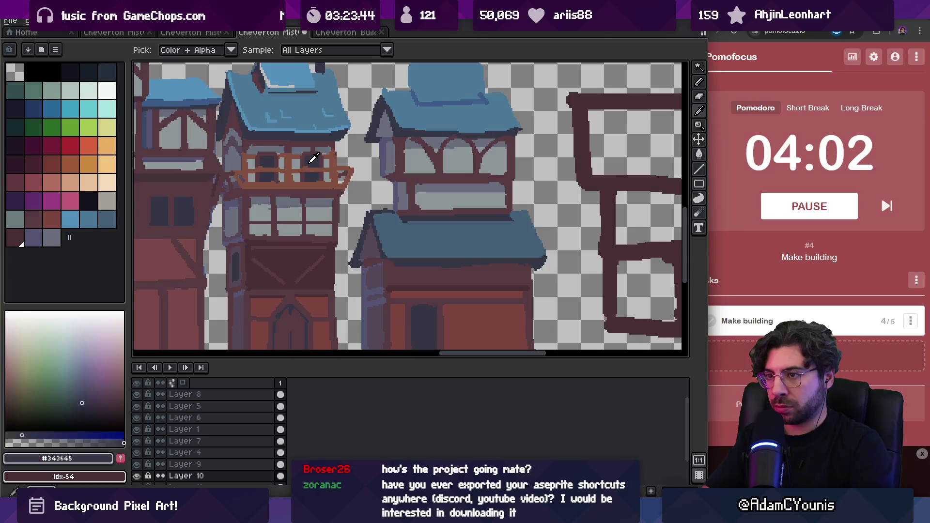
{"action": "scroll", "coordinate": [456, 131], "scroll_direction": "down", "scroll_amount": 4}
{"action": "scroll", "coordinate": [455, 132], "scroll_direction": "up", "scroll_amount": 4}
{"action": "key", "text": "b"}
{"action": "left_click", "coordinate": [461, 100], "text": "alt"}
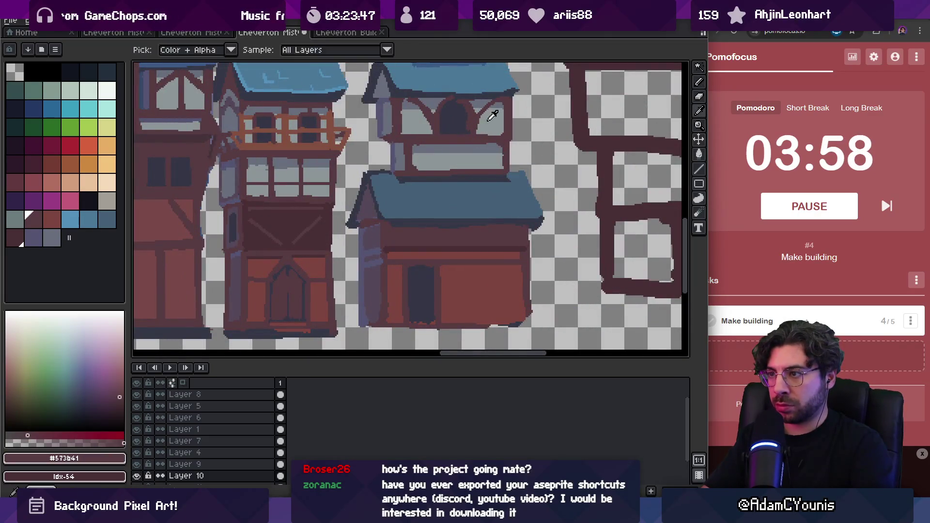
{"action": "left_click", "coordinate": [477, 118], "text": "alt"}
{"action": "left_click_drag", "start_coordinate": [475, 115], "coordinate": [470, 158]}
- Draw a brown divider down the dark arched window and paint part of it over in the dark window colour
{"action": "left_click", "coordinate": [470, 159], "text": "alt"}
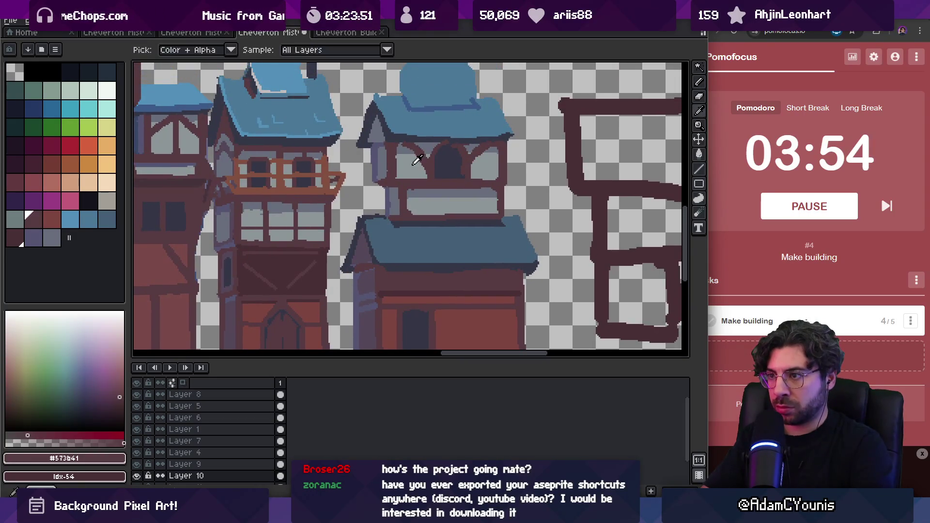
{"action": "left_click", "coordinate": [416, 160], "text": "alt"}
{"action": "left_click", "coordinate": [461, 175], "text": "alt"}
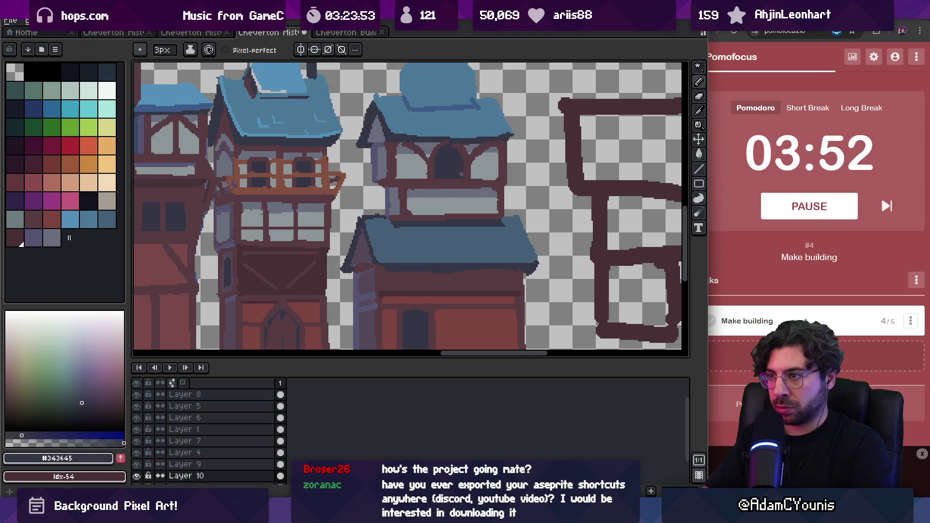
{"action": "left_click", "coordinate": [444, 145], "text": "alt"}
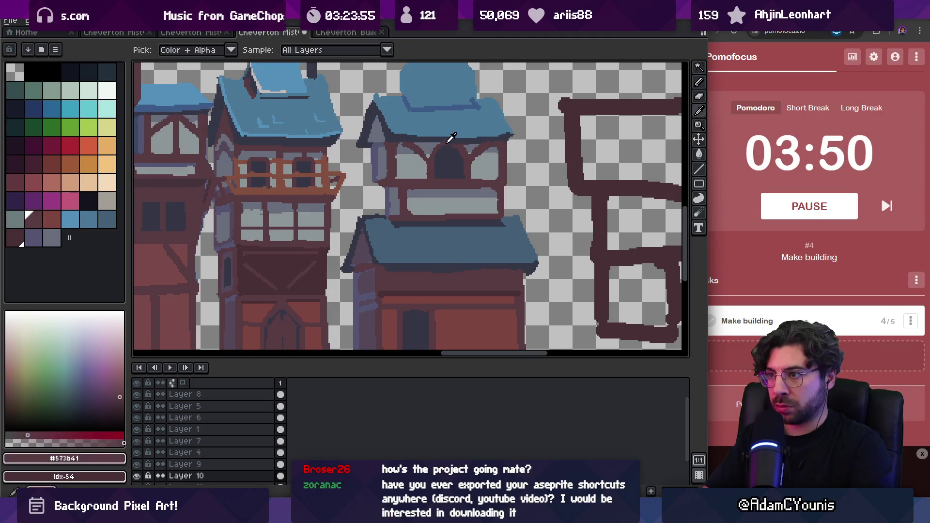
{"action": "left_click_drag", "start_coordinate": [440, 154], "coordinate": [441, 174]}
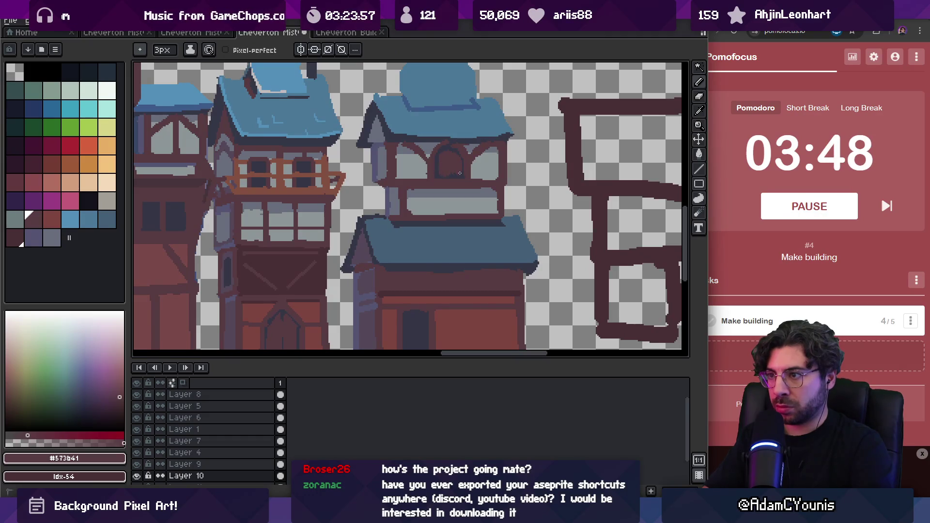
{"action": "left_click", "coordinate": [450, 172], "text": "alt"}
{"action": "left_click_drag", "start_coordinate": [450, 155], "coordinate": [450, 176]}
{"action": "key", "text": "z"}
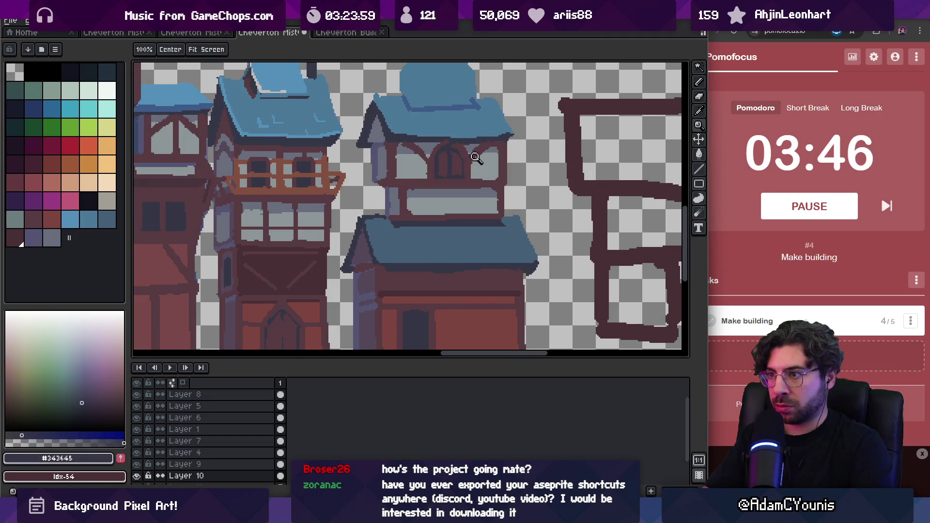
{"action": "key", "text": "1"}
{"action": "scroll", "coordinate": [493, 118], "scroll_direction": "up", "scroll_amount": 1}
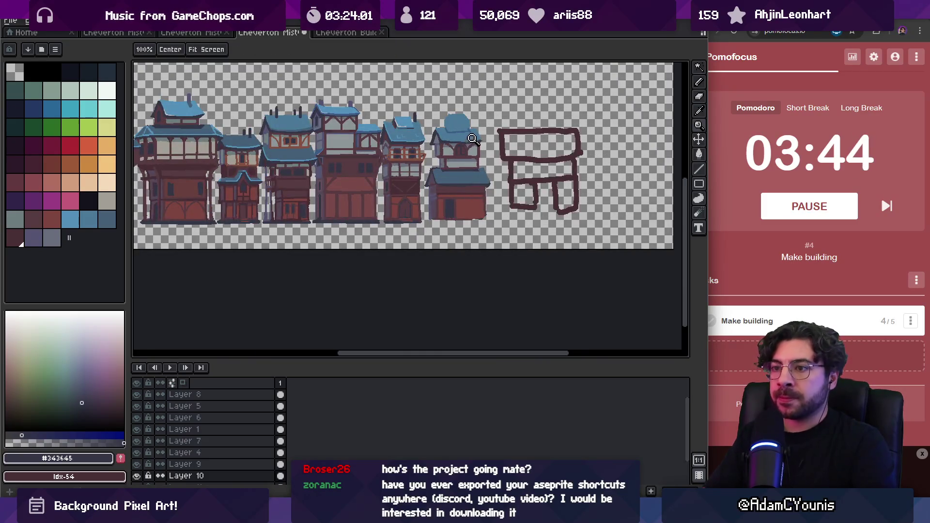
{"action": "scroll", "coordinate": [512, 146], "scroll_direction": "up", "scroll_amount": 1}
{"action": "left_click", "coordinate": [352, 147], "text": "alt"}
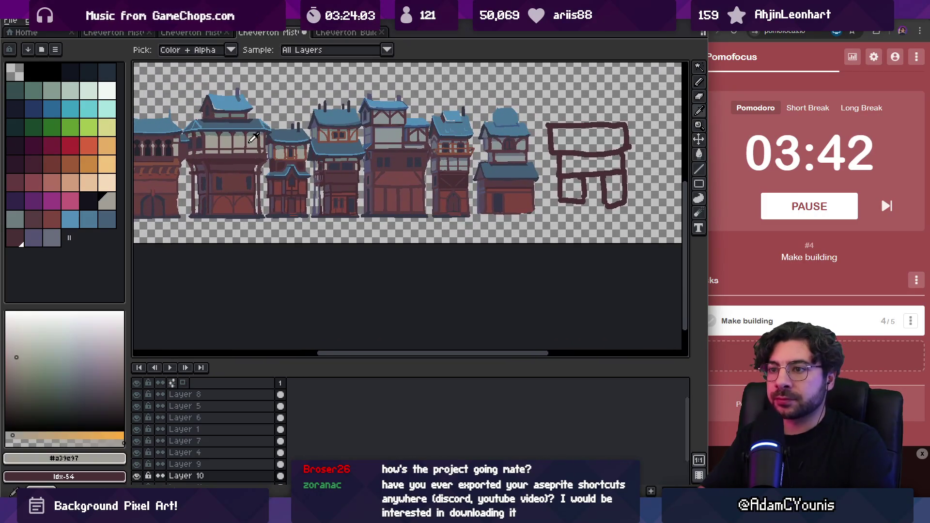
{"action": "scroll", "coordinate": [484, 155], "scroll_direction": "down", "scroll_amount": 1}
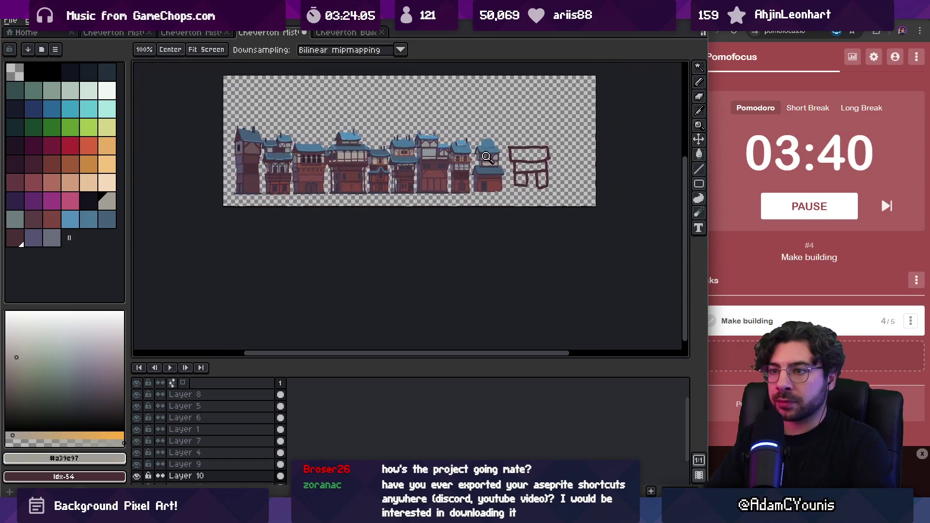
{"action": "scroll", "coordinate": [515, 156], "scroll_direction": "up", "scroll_amount": 3}
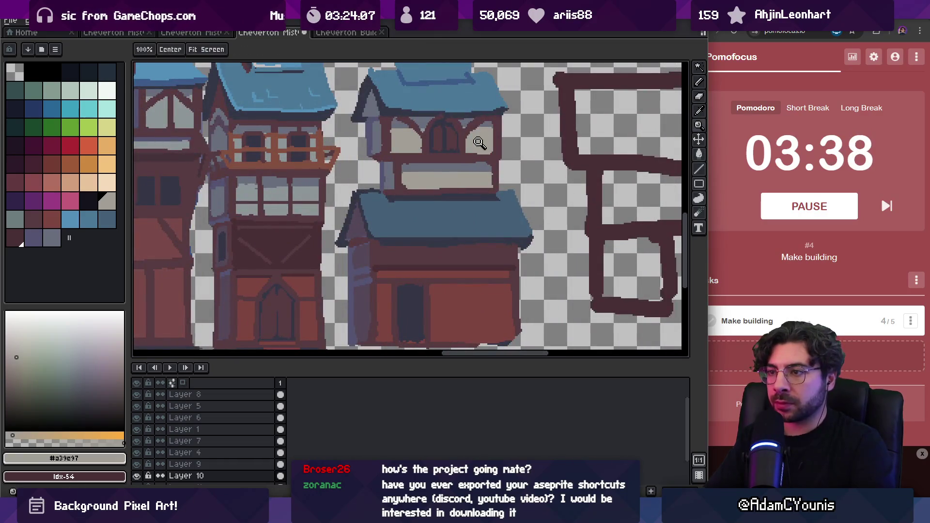
{"action": "scroll", "coordinate": [436, 139], "scroll_direction": "down", "scroll_amount": 3}
{"action": "left_click", "coordinate": [461, 144], "text": "alt"}
{"action": "key", "text": "g"}
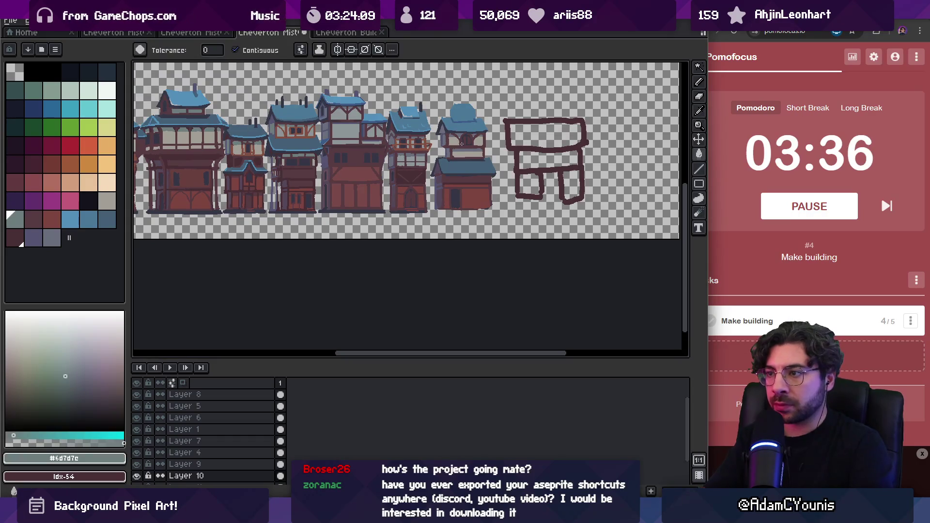
{"action": "scroll", "coordinate": [450, 136], "scroll_direction": "up", "scroll_amount": 3}
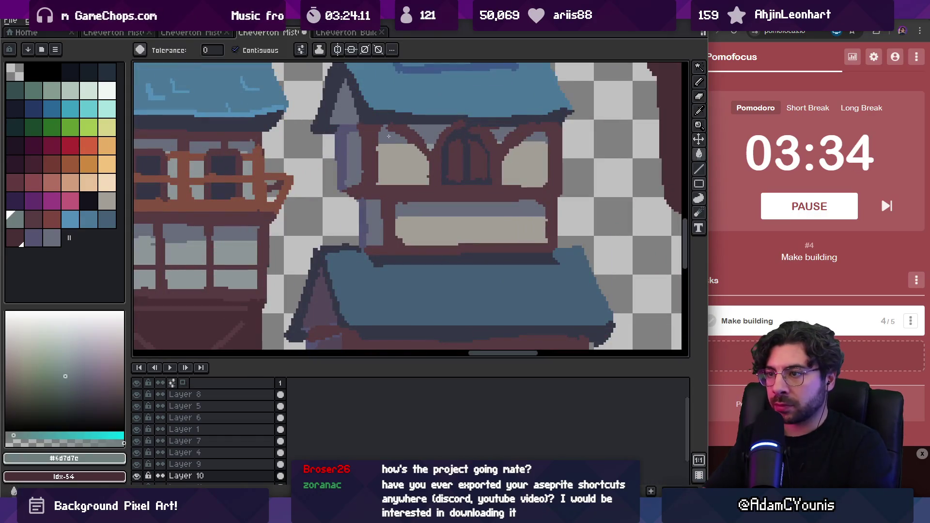
{"action": "left_click", "coordinate": [485, 136]}
{"action": "key", "text": "b"}
{"action": "key", "text": "ctrl+z"}
{"action": "left_click", "coordinate": [529, 151], "text": "alt"}
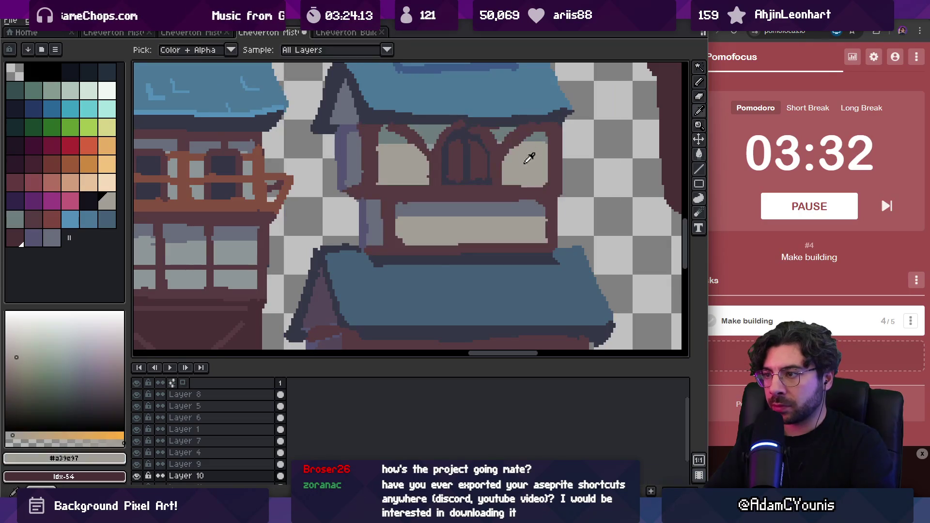
{"action": "left_click", "coordinate": [499, 140], "text": "alt"}
{"action": "key", "text": "z"}
{"action": "scroll", "coordinate": [506, 139], "scroll_direction": "down", "scroll_amount": 4}
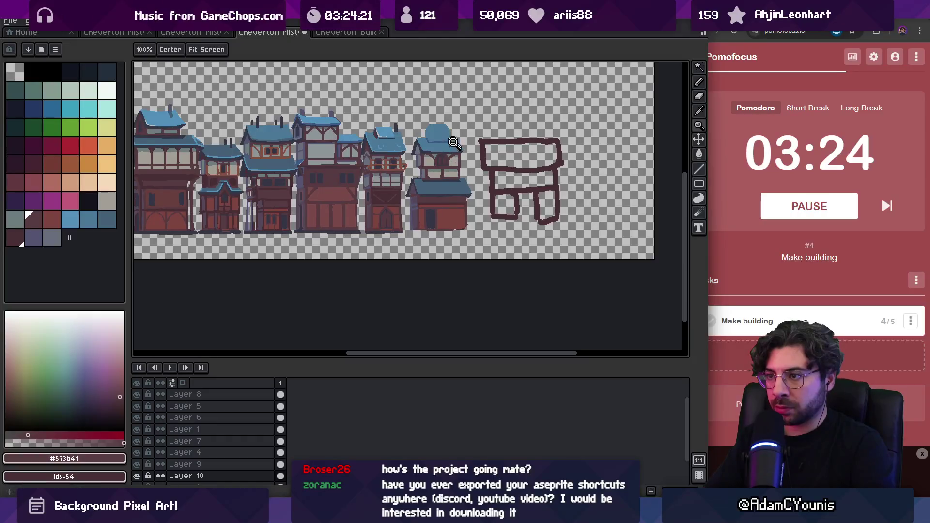
{"action": "scroll", "coordinate": [513, 137], "scroll_direction": "up", "scroll_amount": 5}
{"action": "left_click", "coordinate": [413, 170], "text": "alt"}
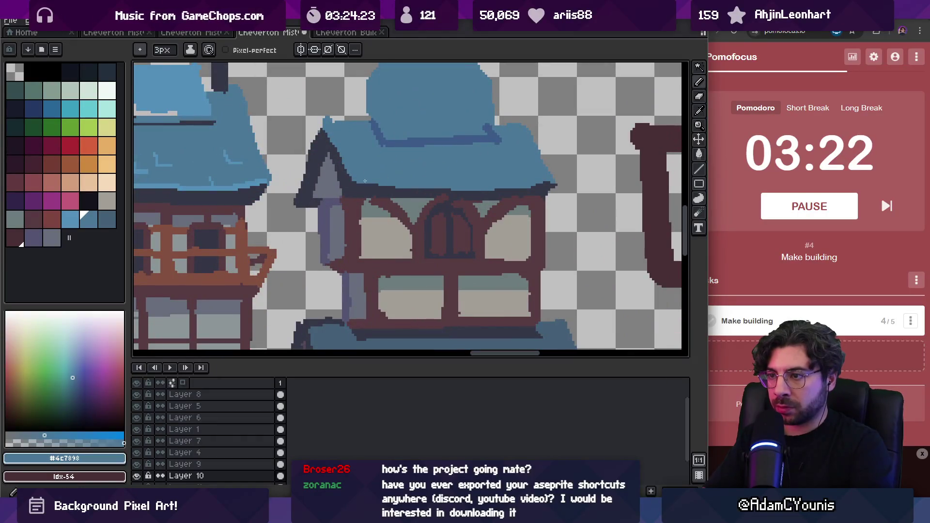
{"action": "scroll", "coordinate": [429, 175], "scroll_direction": "down", "scroll_amount": 4}
{"action": "scroll", "coordinate": [412, 184], "scroll_direction": "up", "scroll_amount": 5}
{"action": "key", "text": "b"}
{"action": "left_click", "coordinate": [388, 200], "text": "alt"}
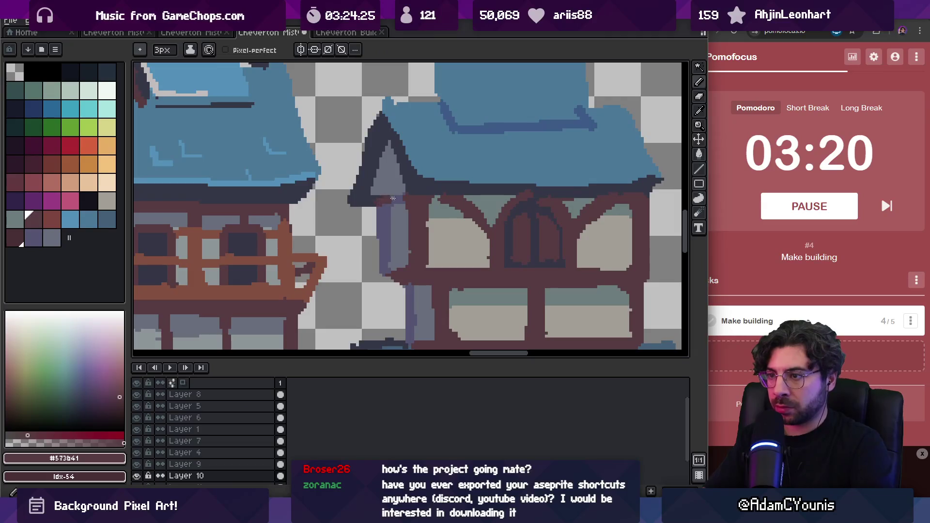
{"action": "key", "text": "z"}
{"action": "scroll", "coordinate": [426, 164], "scroll_direction": "down", "scroll_amount": 4}
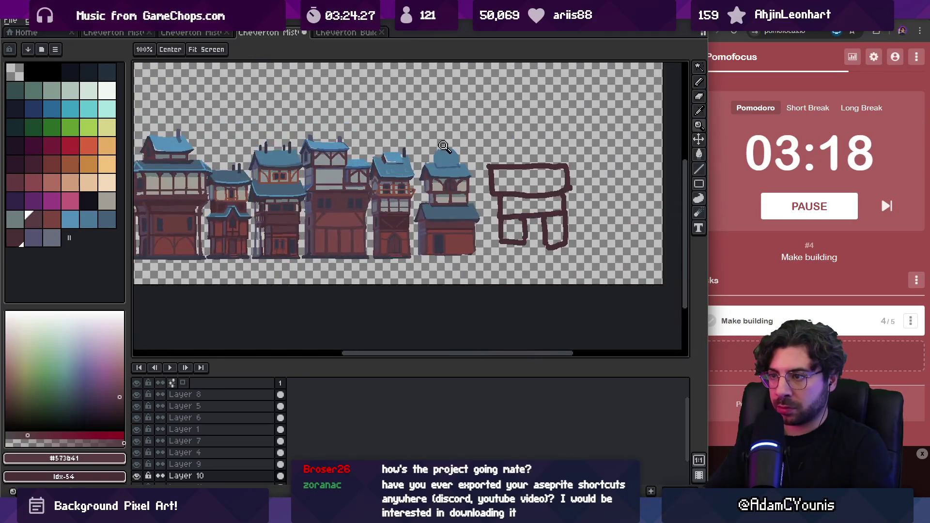
{"action": "scroll", "coordinate": [448, 167], "scroll_direction": "up", "scroll_amount": 5}
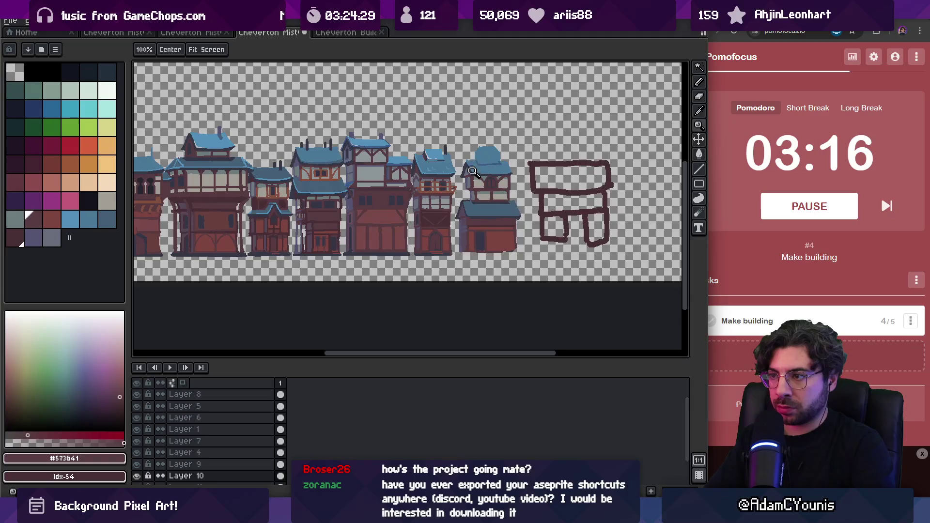
{"action": "key", "text": "e"}
{"action": "key", "text": "z"}
{"action": "scroll", "coordinate": [441, 148], "scroll_direction": "down", "scroll_amount": 5}
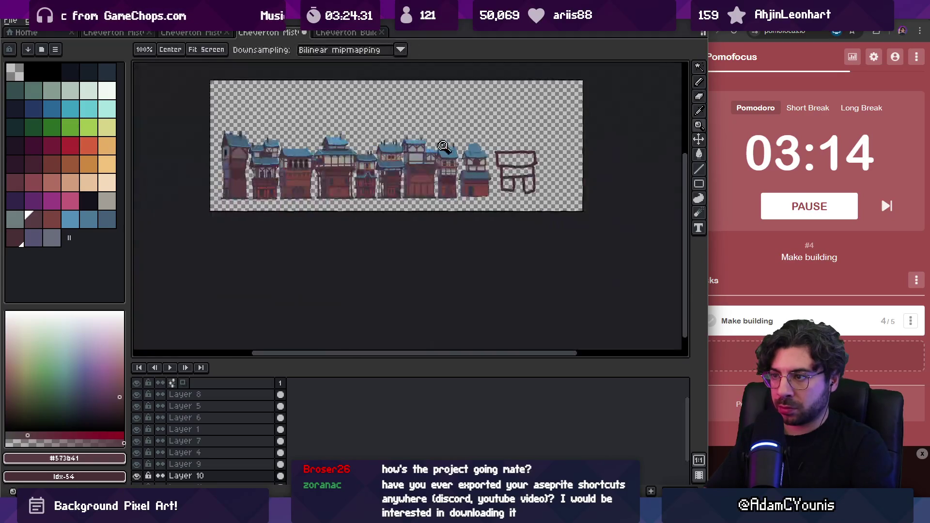
{"action": "scroll", "coordinate": [492, 141], "scroll_direction": "up", "scroll_amount": 5}
{"action": "key", "text": "e"}
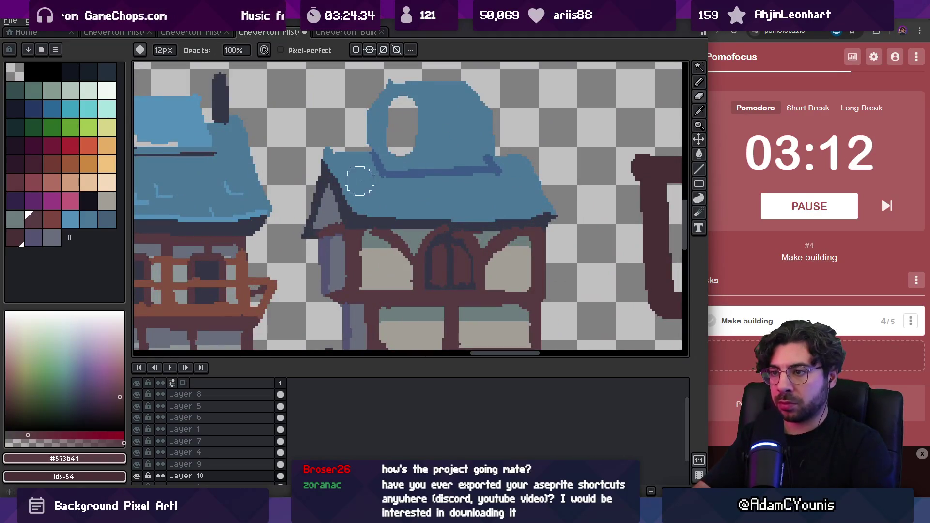
- Draw dark blue-grey shadow lines under the roof's dome, down its left edge and across the upper roof
{"action": "left_click", "coordinate": [329, 175], "text": "alt"}
{"action": "key", "text": "b"}
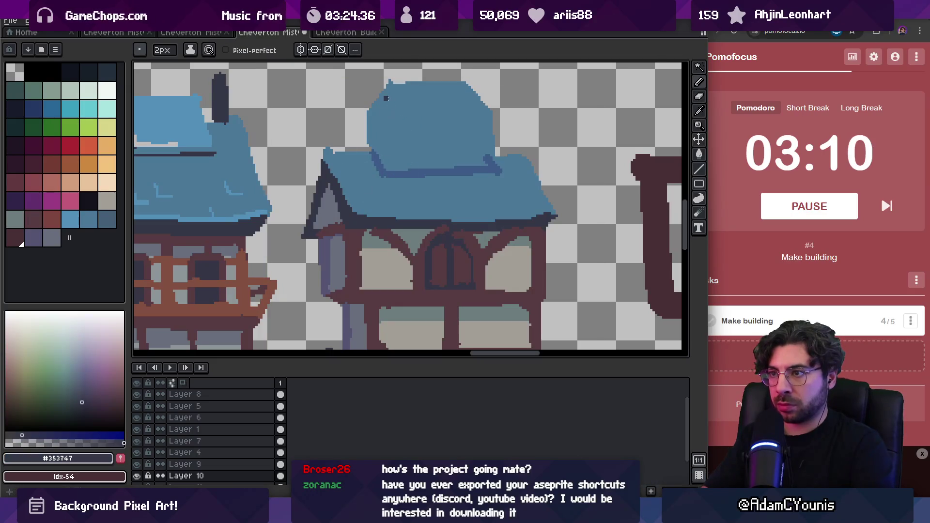
{"action": "left_click_drag", "start_coordinate": [393, 113], "coordinate": [402, 127]}
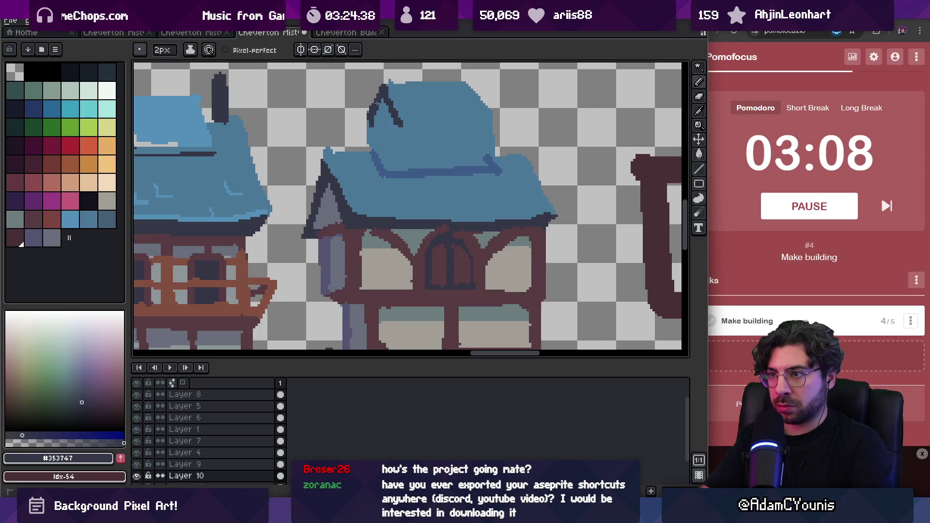
{"action": "left_click_drag", "start_coordinate": [367, 126], "coordinate": [369, 136]}
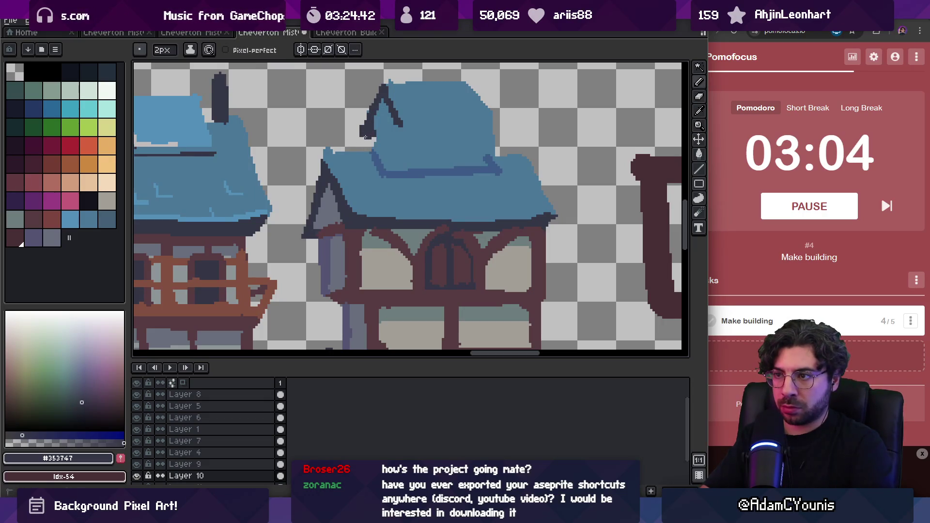
{"action": "key", "text": "i"}
{"action": "key", "text": "b"}
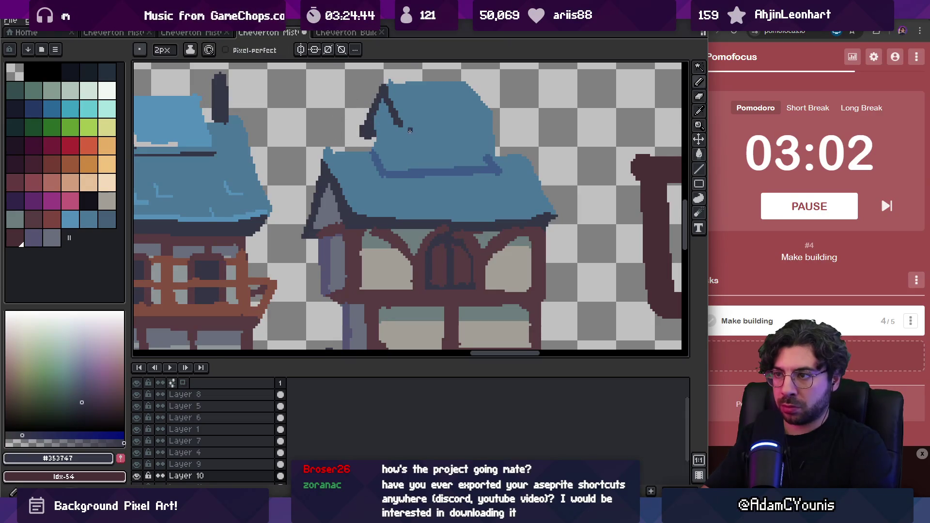
{"action": "left_click_drag", "start_coordinate": [403, 127], "coordinate": [480, 125]}
- Recolour the upper roof's outline in darker blue #3d5b88
{"action": "left_click", "coordinate": [477, 106], "text": "alt"}
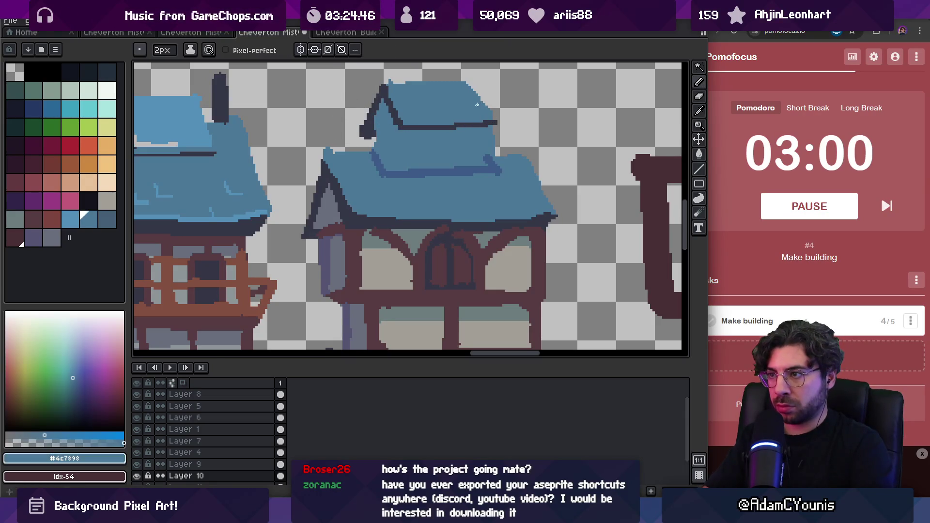
{"action": "key", "text": "e"}
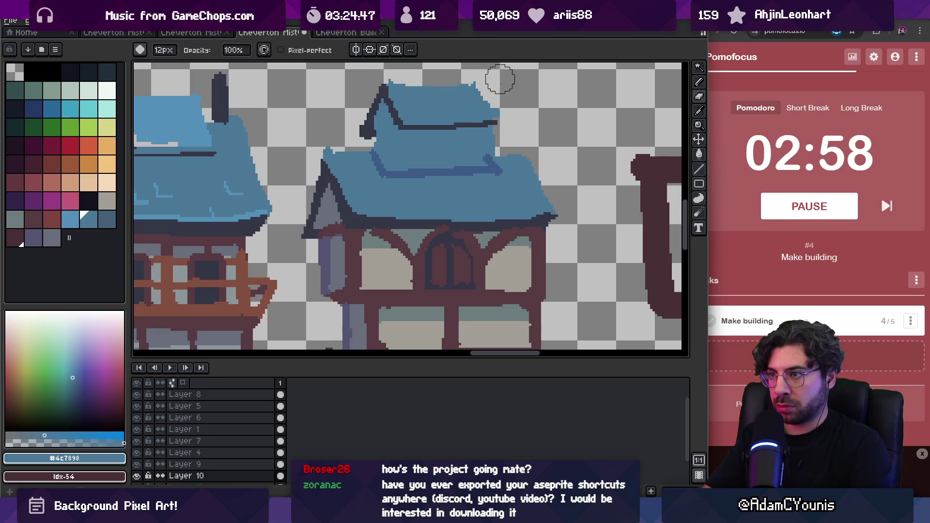
{"action": "key", "text": "b"}
{"action": "left_click", "coordinate": [498, 157], "text": "alt"}
{"action": "left_click_drag", "start_coordinate": [411, 128], "coordinate": [368, 130]}
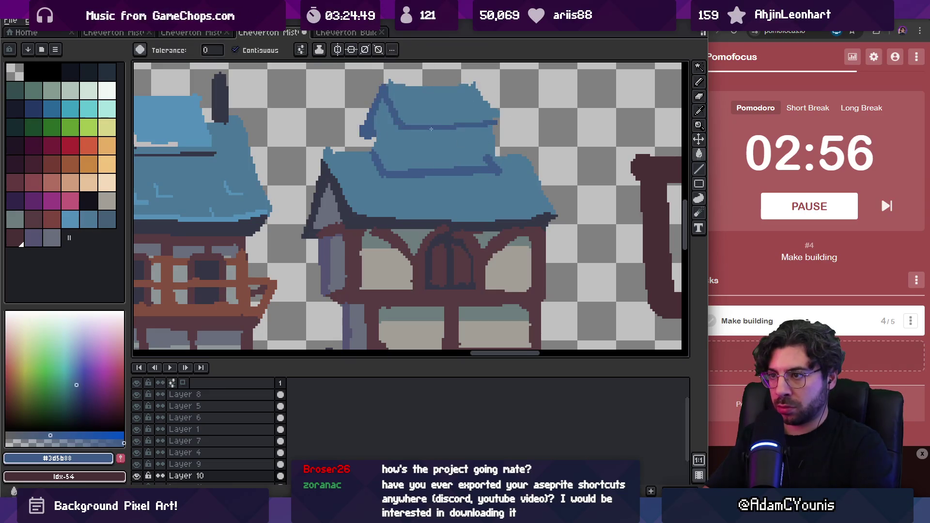
- Fill the dormer's gable with grey-green #6d7d7c and its wall with pale beige #a39c97
{"action": "left_click", "coordinate": [412, 233], "text": "alt"}
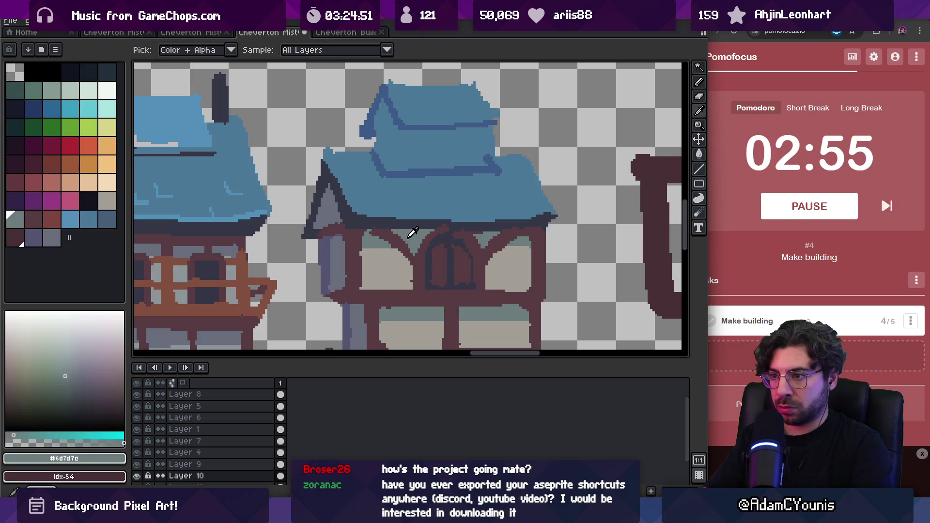
{"action": "key", "text": "g"}
{"action": "left_click", "coordinate": [386, 140]}
{"action": "left_click", "coordinate": [387, 264], "text": "alt"}
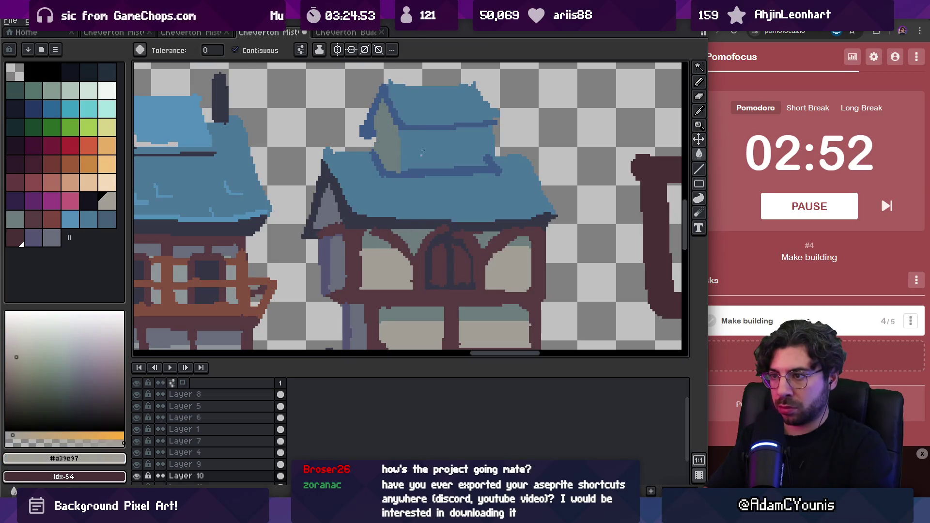
{"action": "left_click", "coordinate": [419, 199]}
{"action": "key", "text": "ctrl+z"}
{"action": "key", "text": "b"}
{"action": "key", "text": "g"}
{"action": "left_click", "coordinate": [482, 147]}
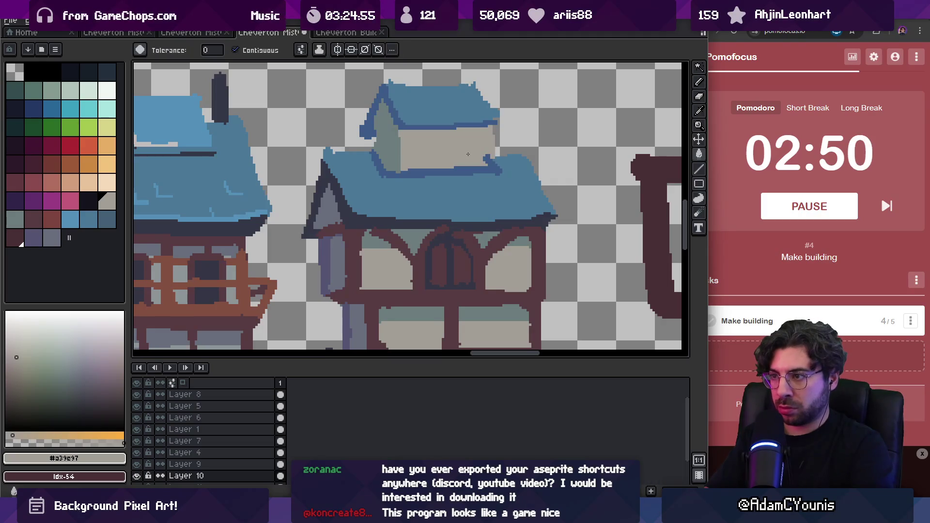
- Frame the dormer wall with reddish-brown #845041 timber posts and top and bottom beams
{"action": "left_click", "coordinate": [438, 231], "text": "alt"}
{"action": "key", "text": "b"}
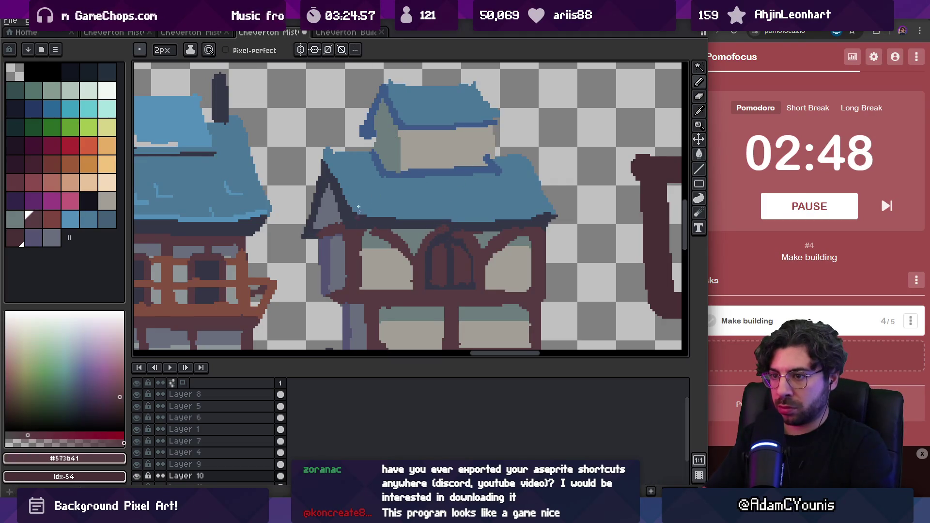
{"action": "left_click", "coordinate": [248, 246], "text": "alt"}
{"action": "left_click_drag", "start_coordinate": [397, 132], "coordinate": [398, 170]}
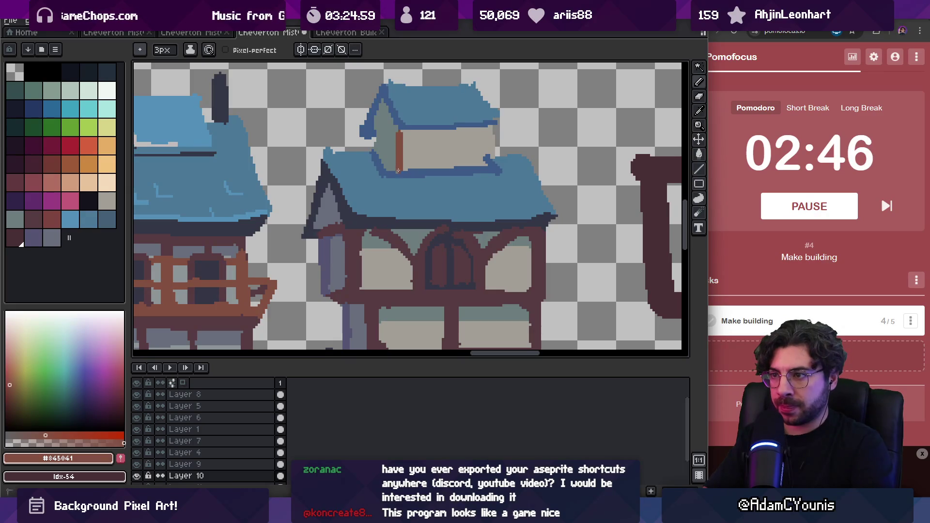
{"action": "left_click_drag", "start_coordinate": [488, 125], "coordinate": [488, 158]}
{"action": "left_click_drag", "start_coordinate": [401, 165], "coordinate": [488, 164]}
{"action": "left_click_drag", "start_coordinate": [402, 132], "coordinate": [487, 132]}
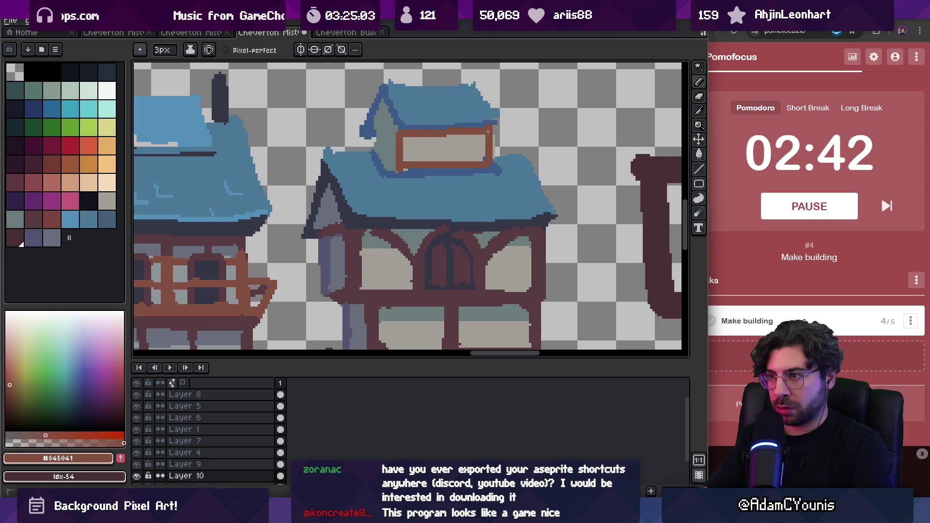
- Shade the dormer's left gable in purple-grey #555471
{"action": "left_click", "coordinate": [487, 129], "text": "alt"}
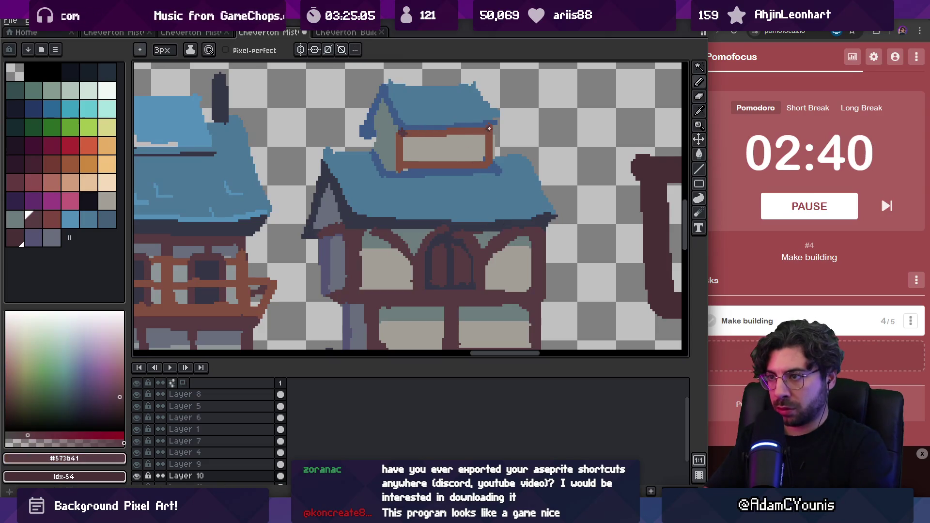
{"action": "key", "text": "i"}
{"action": "scroll", "coordinate": [484, 130], "scroll_direction": "down", "scroll_amount": 5}
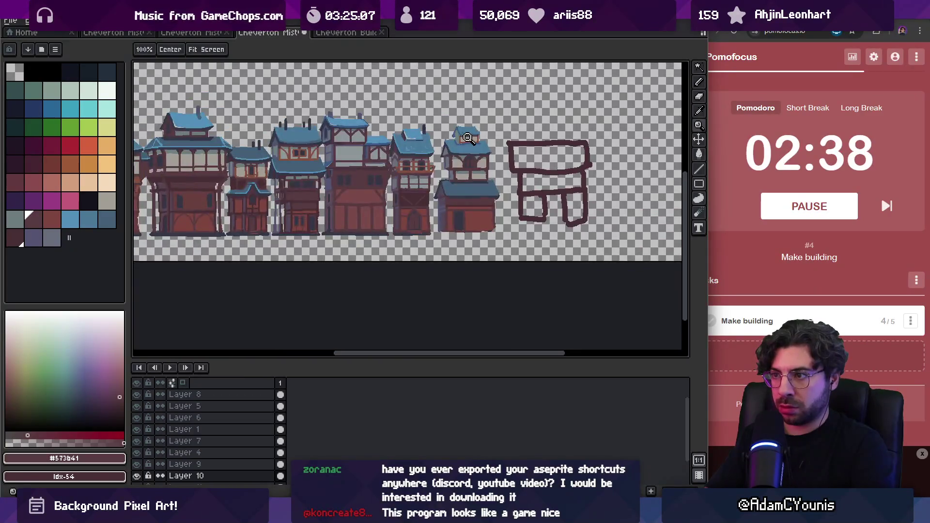
{"action": "scroll", "coordinate": [454, 142], "scroll_direction": "up", "scroll_amount": 6}
{"action": "left_click", "coordinate": [353, 248], "text": "alt"}
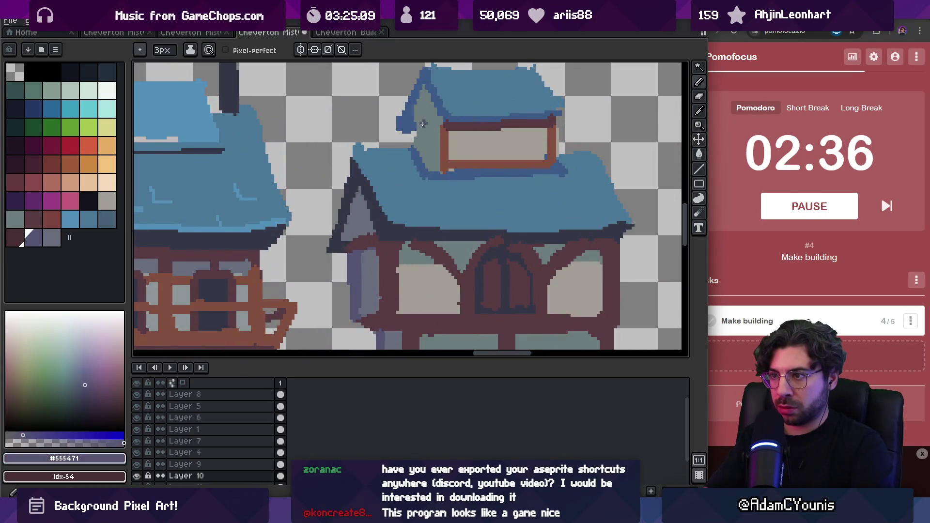
{"action": "mouse_move", "coordinate": [416, 118]}
{"action": "left_mouse_down"}
{"action": "mouse_move", "coordinate": [426, 109]}
{"action": "mouse_move", "coordinate": [439, 165]}
{"action": "left_mouse_up"}
- Shrink the pencil to 1 pixel and sample grey-green #6d7d7c and purple-grey #555471 from the dormer
{"action": "left_click", "coordinate": [420, 128], "text": "alt"}
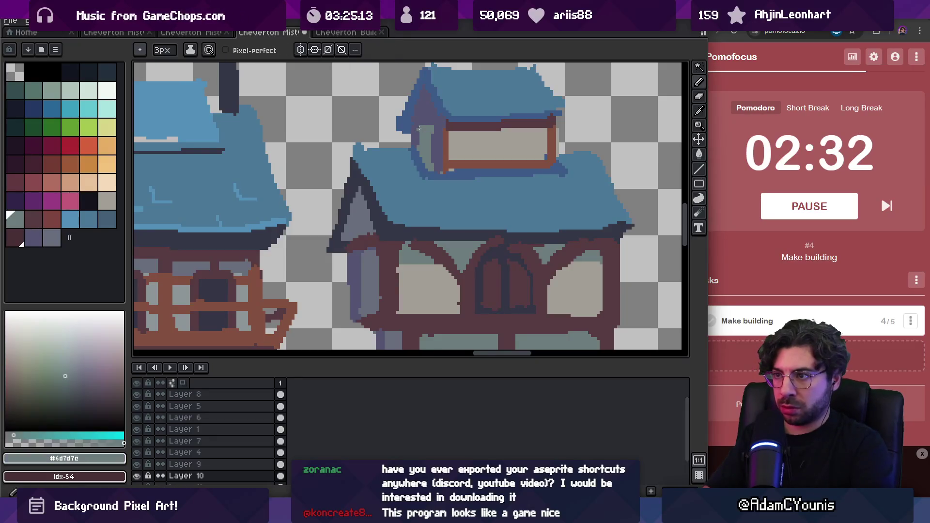
{"action": "left_click", "coordinate": [415, 134], "text": "alt"}
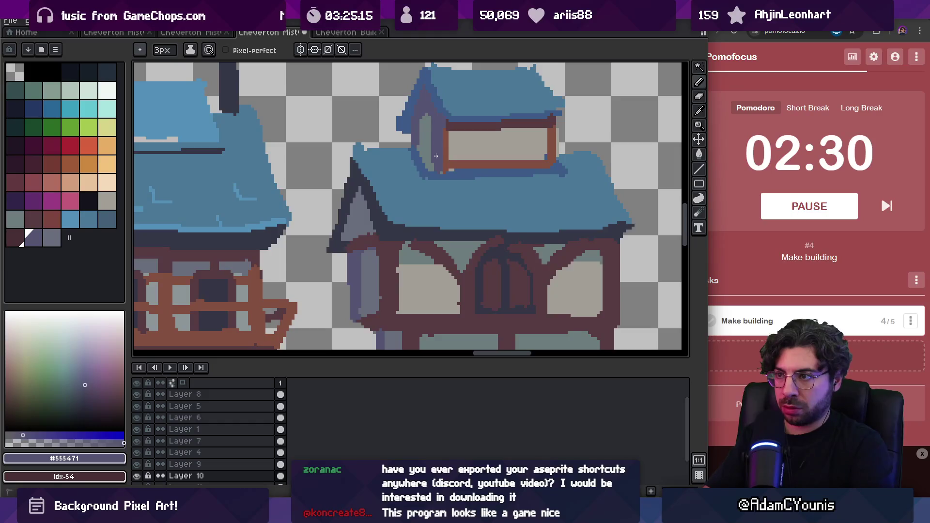
{"action": "left_click", "coordinate": [425, 130], "text": "alt"}
{"action": "key", "text": "minus"}
{"action": "key", "text": "minus"}
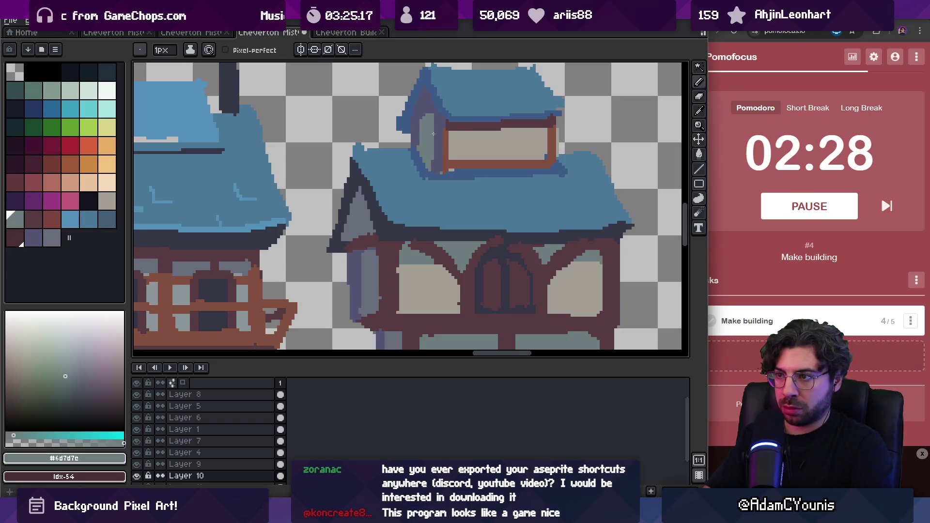
{"action": "scroll", "coordinate": [432, 157], "scroll_direction": "down", "scroll_amount": 5}
{"action": "scroll", "coordinate": [436, 146], "scroll_direction": "up", "scroll_amount": 5}
{"action": "left_click", "coordinate": [438, 143], "text": "alt"}
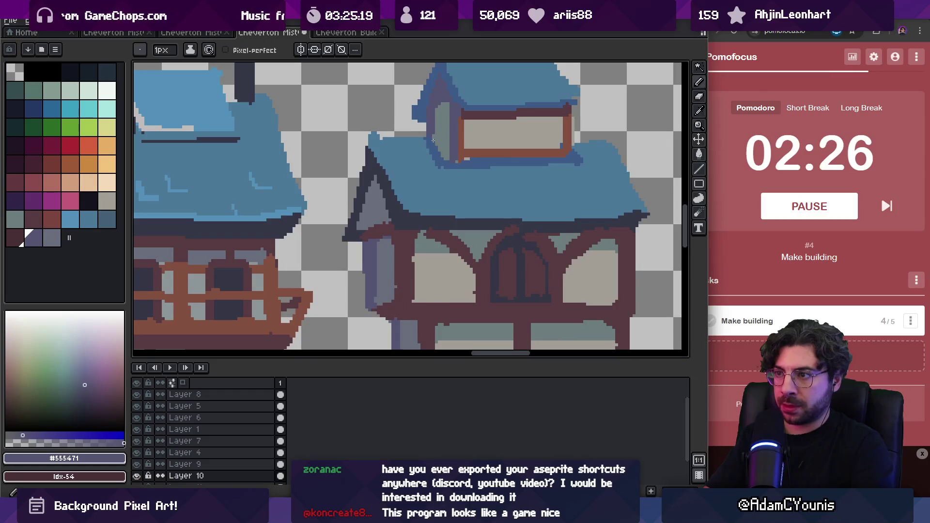
{"action": "scroll", "coordinate": [447, 153], "scroll_direction": "down", "scroll_amount": 5}
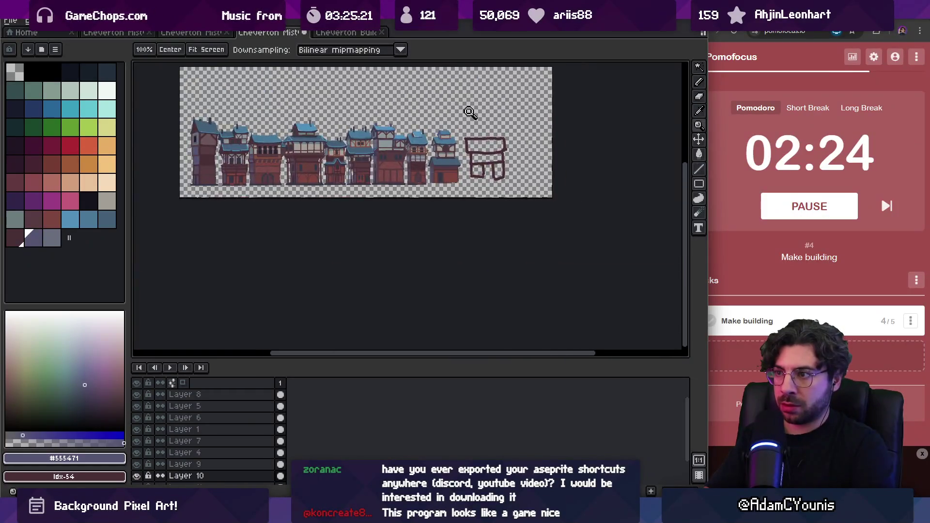
- Draw dark #353747 chimneys above the dormer roof and widen the left chimney's top
{"action": "scroll", "coordinate": [456, 133], "scroll_direction": "up", "scroll_amount": 5}
{"action": "scroll", "coordinate": [451, 145], "scroll_direction": "up", "scroll_amount": 2}
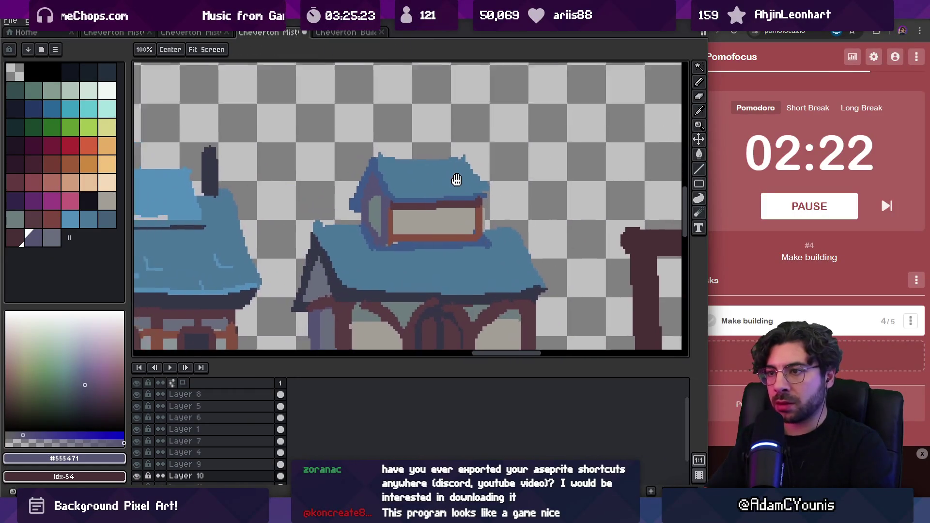
{"action": "left_click", "coordinate": [220, 178], "text": "alt"}
{"action": "key", "text": "b"}
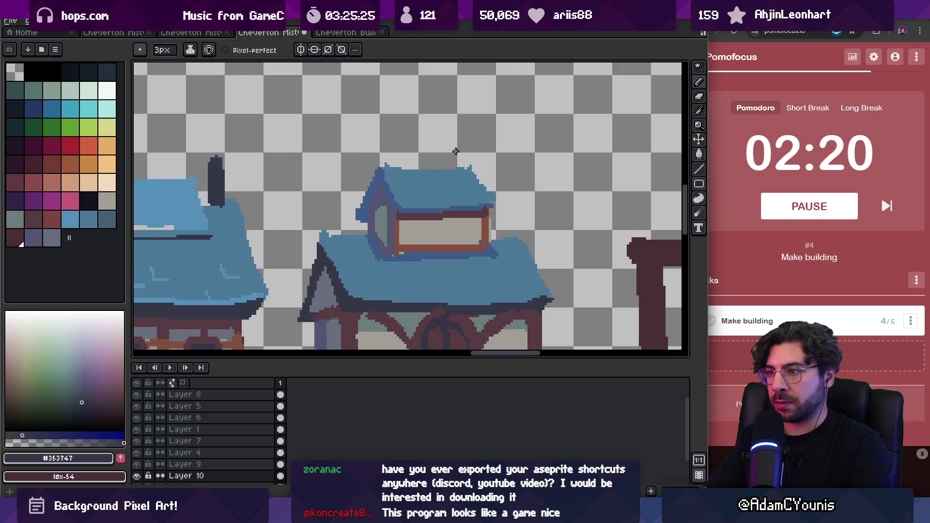
{"action": "mouse_move", "coordinate": [458, 186]}
{"action": "left_mouse_down"}
{"action": "mouse_move", "coordinate": [460, 145]}
{"action": "mouse_move", "coordinate": [398, 176]}
{"action": "left_mouse_up"}
{"action": "left_click", "coordinate": [399, 183], "text": "alt"}
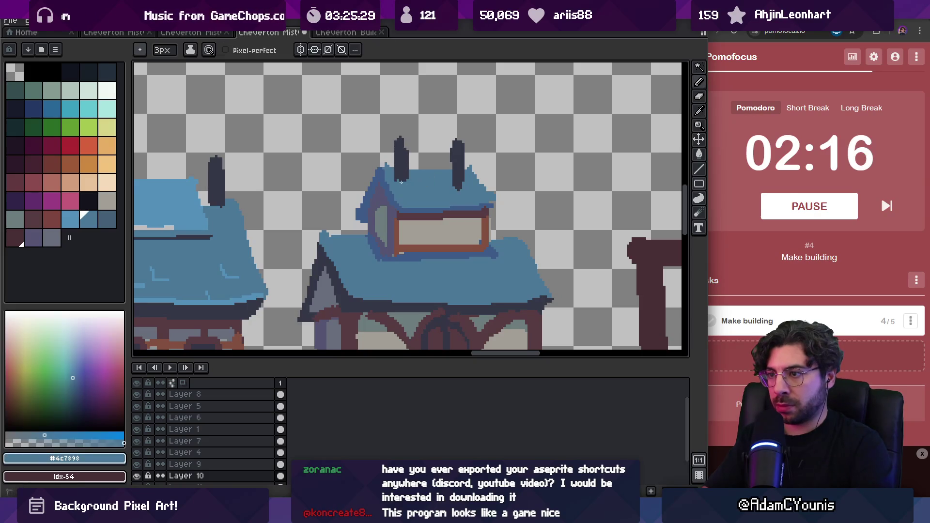
{"action": "left_click", "coordinate": [459, 140], "text": "alt"}
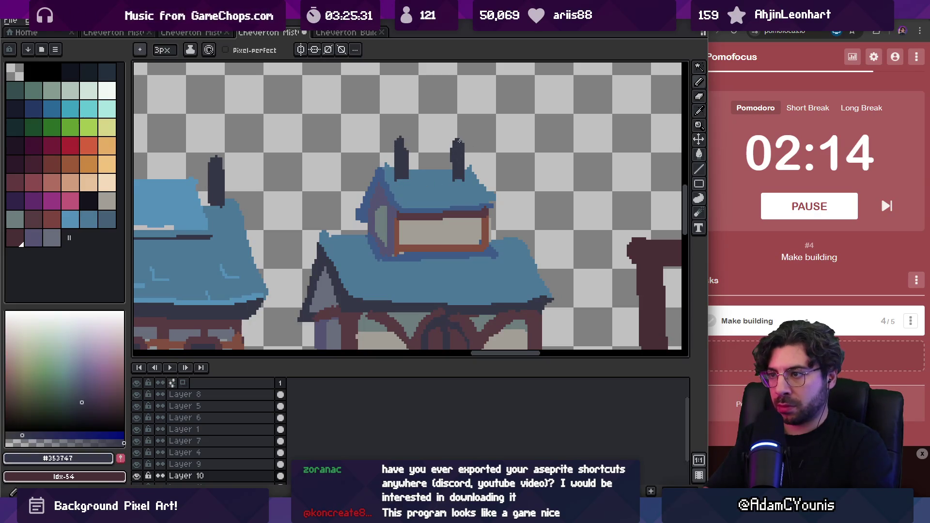
{"action": "left_click_drag", "start_coordinate": [400, 145], "coordinate": [407, 138]}
- Sample the light roof blue #5390b9 and light grey #c2bdbd, and view the whole building strip
{"action": "key", "text": "i"}
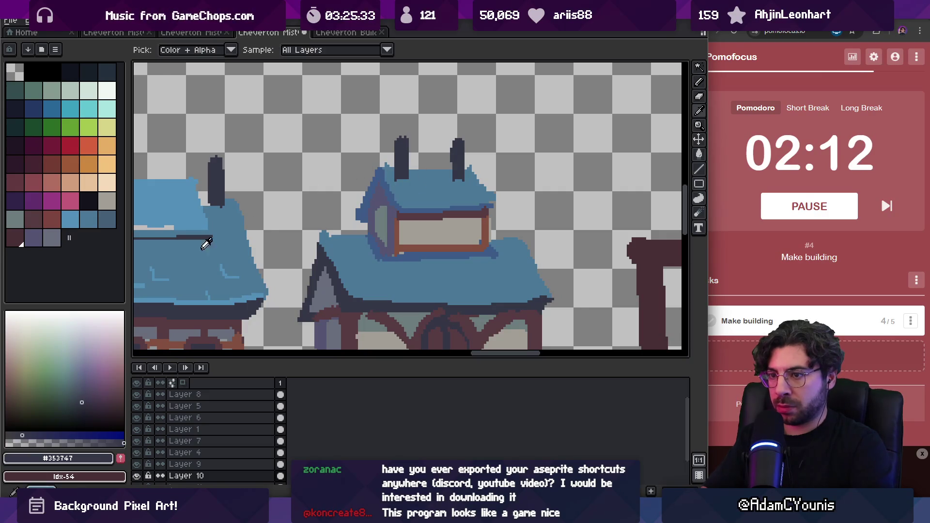
{"action": "left_click", "coordinate": [217, 296]}
{"action": "scroll", "coordinate": [415, 218], "scroll_direction": "down", "scroll_amount": 2}
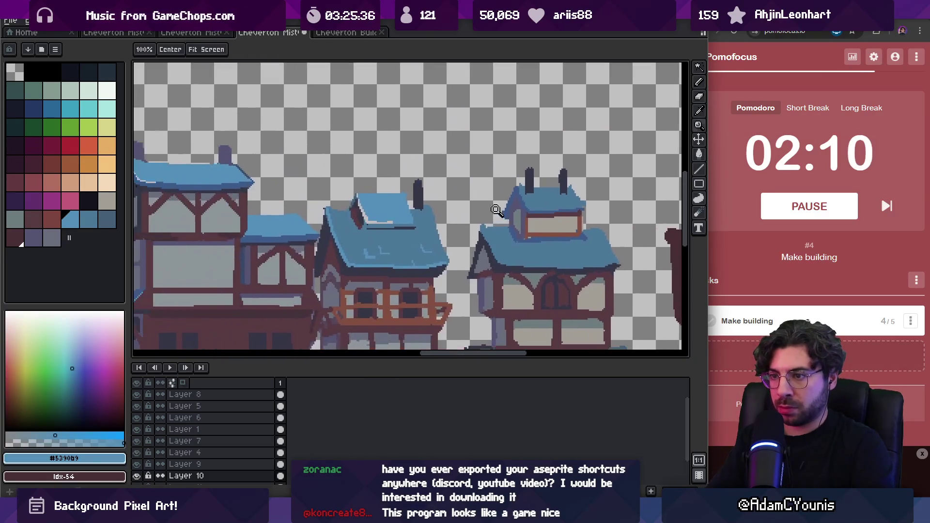
{"action": "left_click", "coordinate": [364, 213]}
{"action": "key", "text": "b"}
{"action": "scroll", "coordinate": [533, 199], "scroll_direction": "up", "scroll_amount": 2}
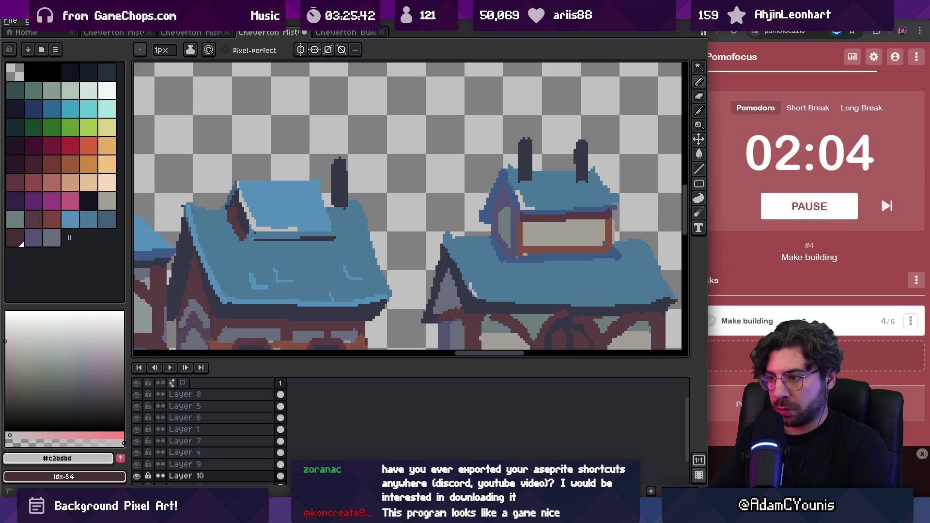
{"action": "key", "text": "z"}
{"action": "scroll", "coordinate": [504, 270], "scroll_direction": "down", "scroll_amount": 4}
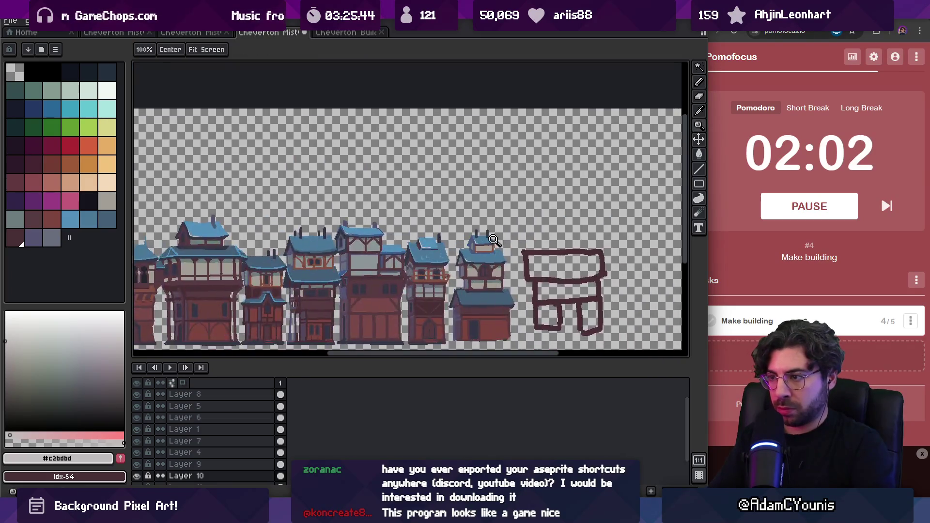
- Add a lighter blue highlight along the lower roof's eave
{"action": "scroll", "coordinate": [481, 232], "scroll_direction": "up", "scroll_amount": 5}
{"action": "left_click", "coordinate": [487, 247], "text": "alt"}
{"action": "key", "text": "b"}
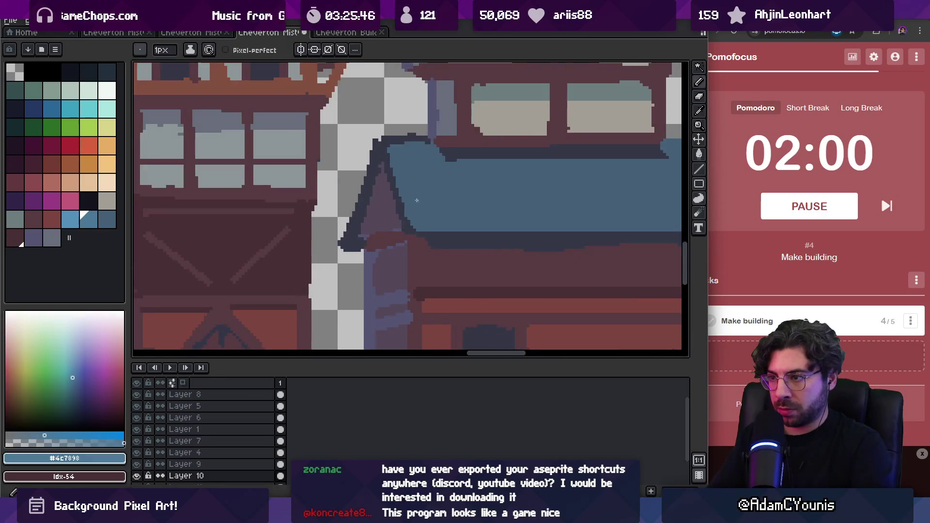
{"action": "left_click_drag", "start_coordinate": [408, 197], "coordinate": [420, 226]}
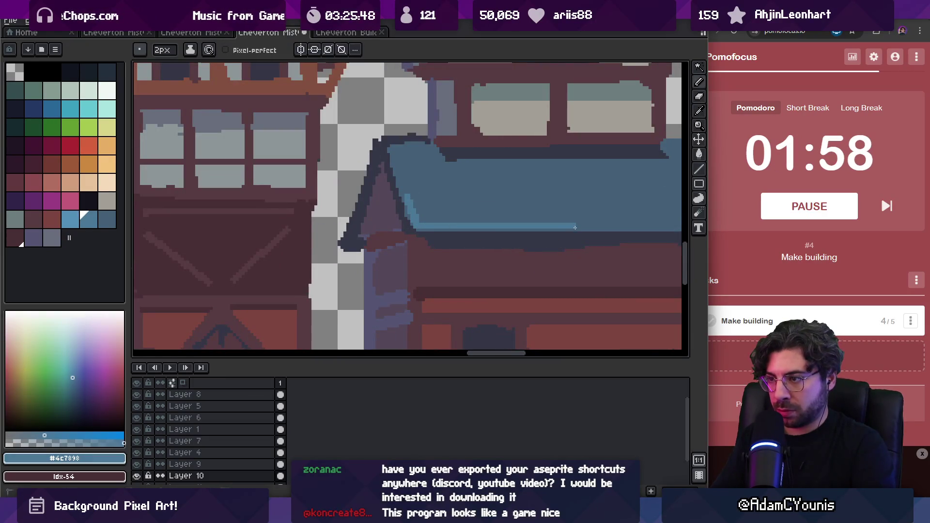
{"action": "key", "text": "z"}
{"action": "scroll", "coordinate": [397, 112], "scroll_direction": "down", "scroll_amount": 4}
{"action": "scroll", "coordinate": [397, 111], "scroll_direction": "up", "scroll_amount": 2}
{"action": "scroll", "coordinate": [397, 112], "scroll_direction": "up", "scroll_amount": 3}
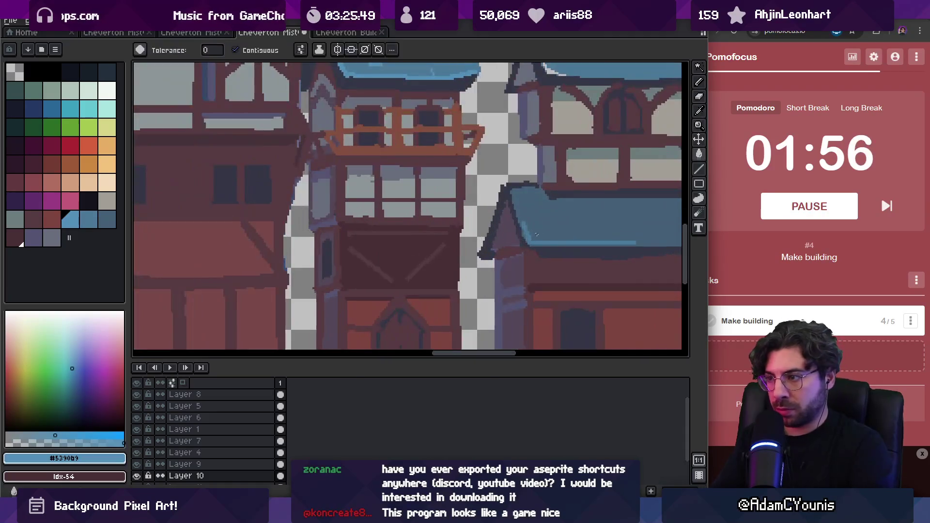
{"action": "scroll", "coordinate": [416, 215], "scroll_direction": "down", "scroll_amount": 3}
{"action": "scroll", "coordinate": [443, 238], "scroll_direction": "up", "scroll_amount": 4}
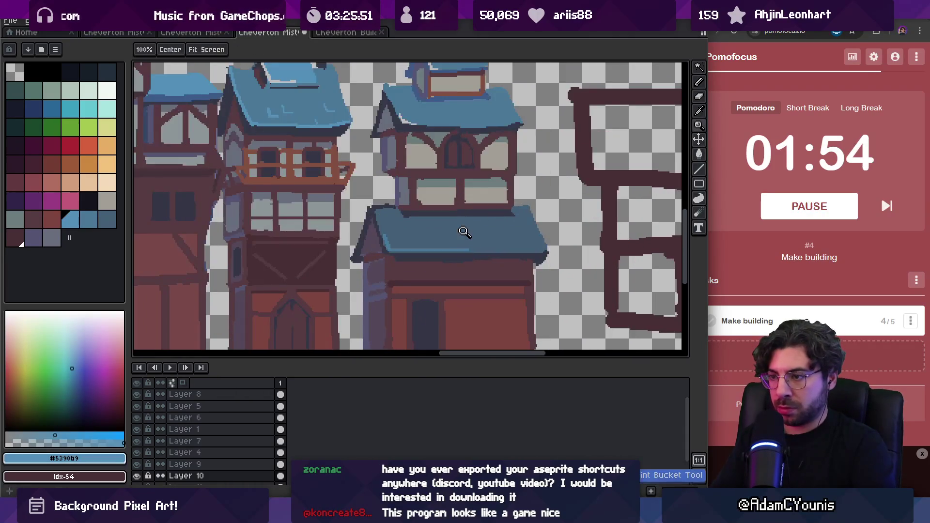
- Draw a dark #353747 spike from the roof's left corner and a #456077 spike from the right
{"action": "key", "text": "b"}
{"action": "left_click", "coordinate": [343, 188], "text": "alt"}
{"action": "left_click_drag", "start_coordinate": [342, 188], "coordinate": [342, 168]}
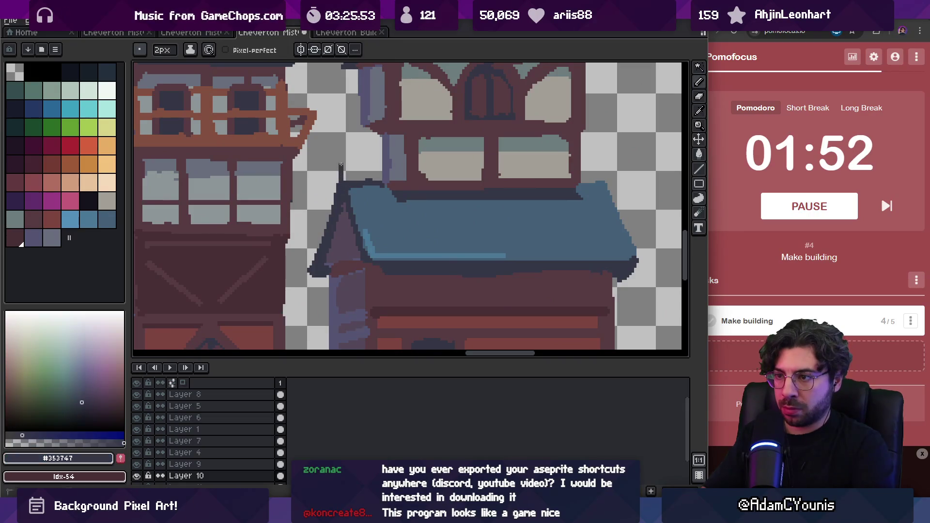
{"action": "left_click", "coordinate": [598, 184], "text": "alt"}
{"action": "left_click_drag", "start_coordinate": [597, 185], "coordinate": [603, 165]}
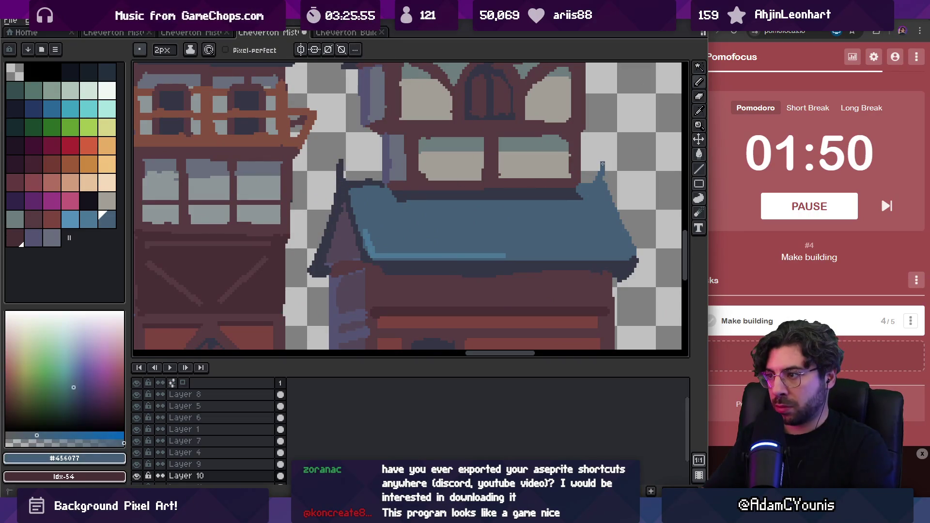
{"action": "key", "text": "z"}
{"action": "scroll", "coordinate": [508, 160], "scroll_direction": "down", "scroll_amount": 5}
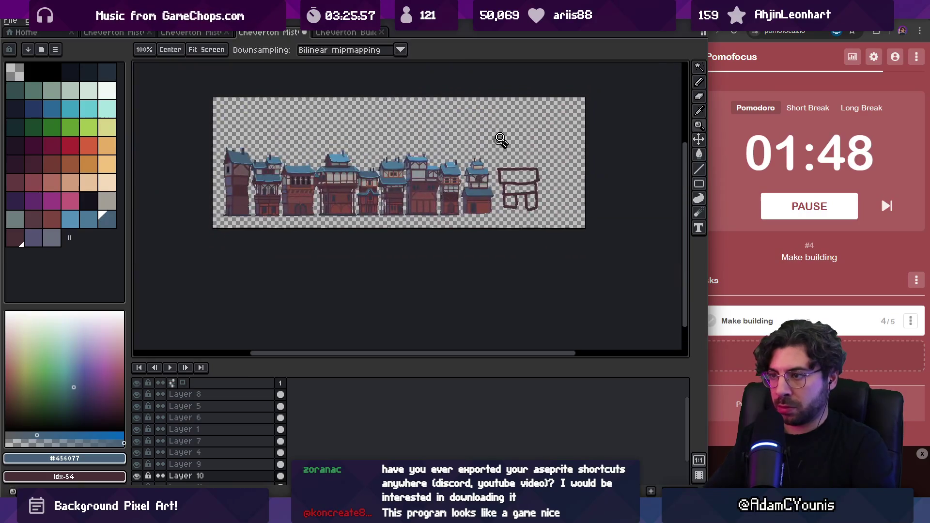
- Sample the dark door colour and paint a 4px dark spot on the wall
{"action": "scroll", "coordinate": [508, 160], "scroll_direction": "up", "scroll_amount": 5}
{"action": "key", "text": "b"}
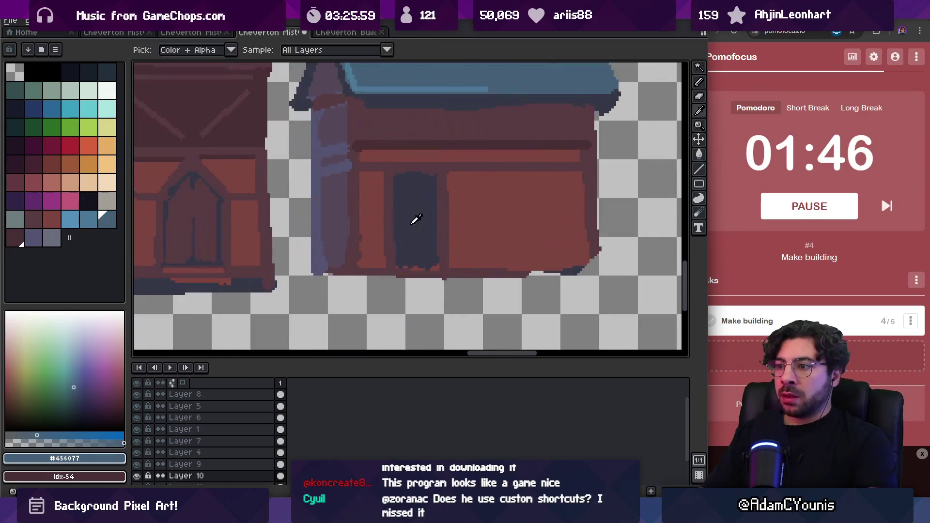
{"action": "left_click", "coordinate": [415, 218], "text": "alt"}
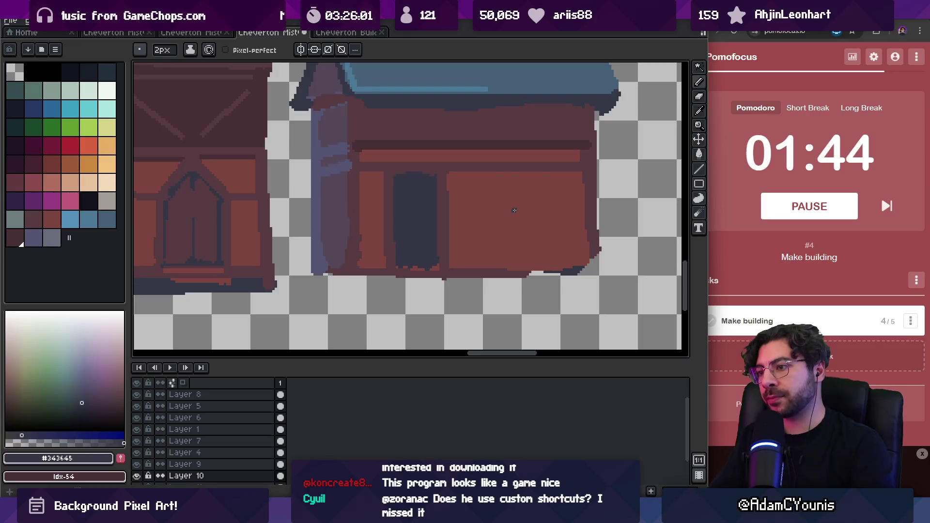
{"action": "key", "text": "bracketright"}
{"action": "key", "text": "bracketright"}
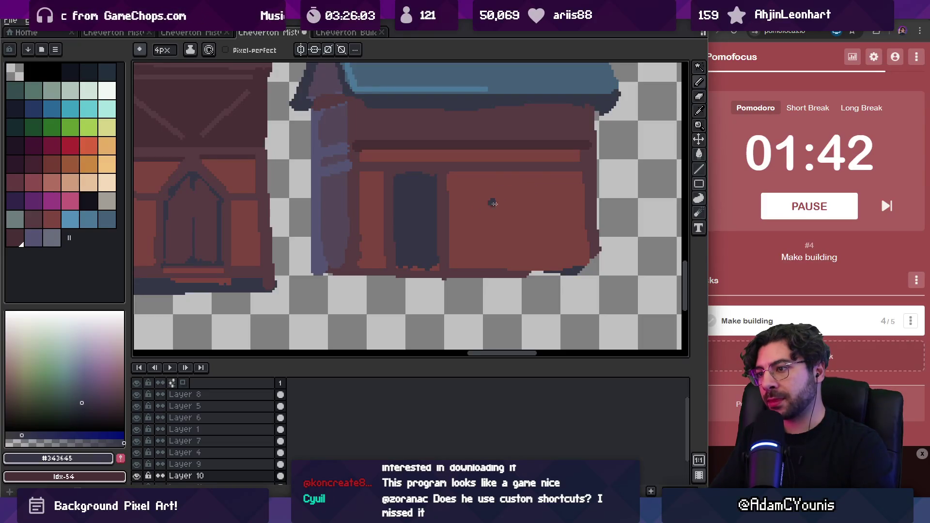
{"action": "left_click_drag", "start_coordinate": [485, 204], "coordinate": [551, 201]}
{"action": "key", "text": "z"}
{"action": "right_click", "coordinate": [550, 198]}
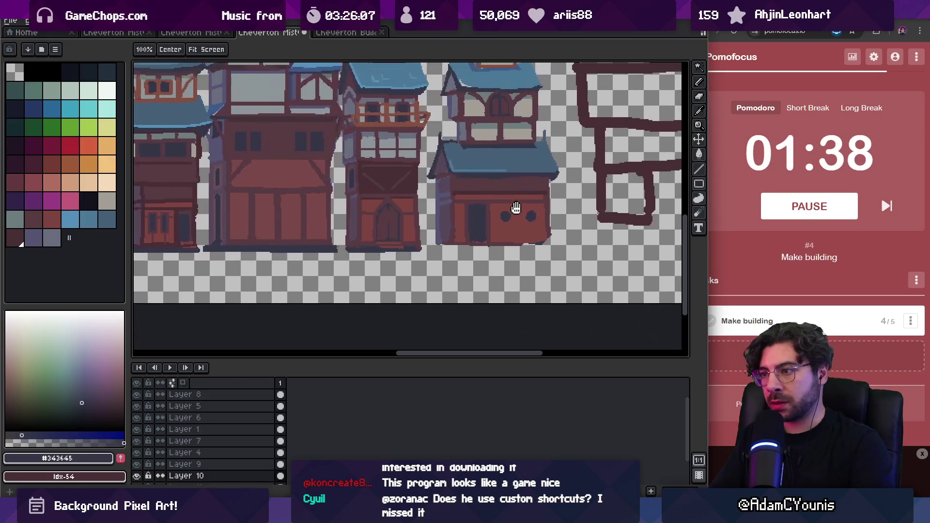
{"action": "right_click", "coordinate": [532, 182]}
- Sample the wall's dark red #573b41 and try a 3px vertical timber, then undo it
{"action": "key", "text": "m"}
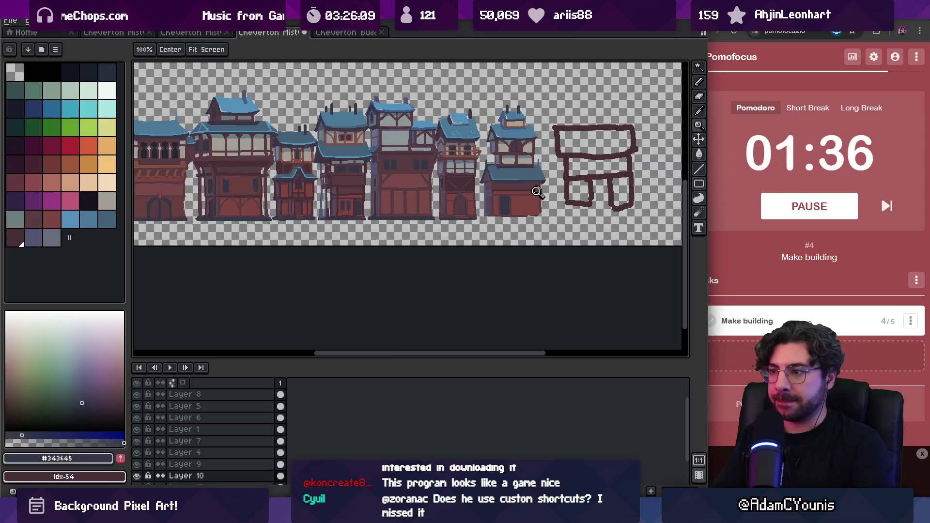
{"action": "scroll", "coordinate": [533, 198], "scroll_direction": "up", "scroll_amount": 5}
{"action": "key", "text": "o"}
{"action": "left_click", "coordinate": [473, 202]}
{"action": "key", "text": "b"}
{"action": "key", "text": "minus"}
{"action": "key", "text": "minus"}
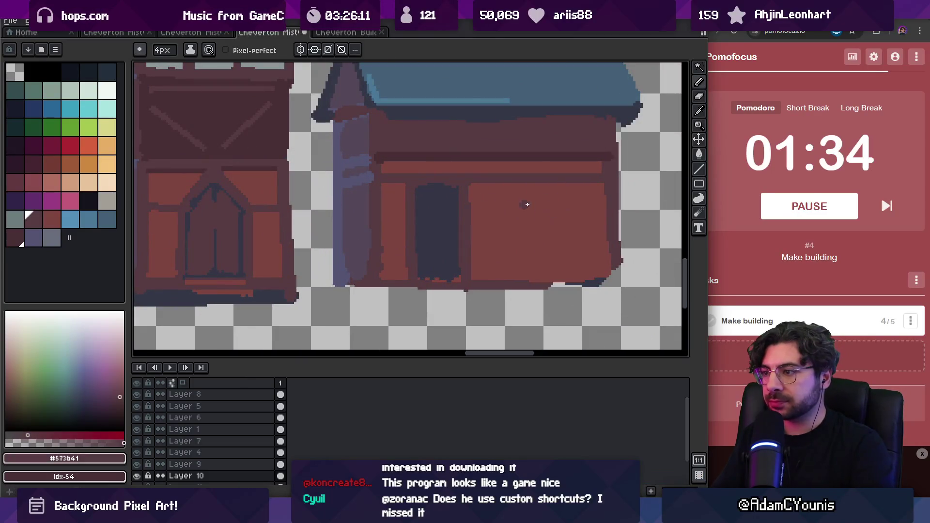
{"action": "scroll", "coordinate": [546, 207], "scroll_direction": "down", "scroll_amount": 4}
{"action": "scroll", "coordinate": [540, 213], "scroll_direction": "up", "scroll_amount": 5}
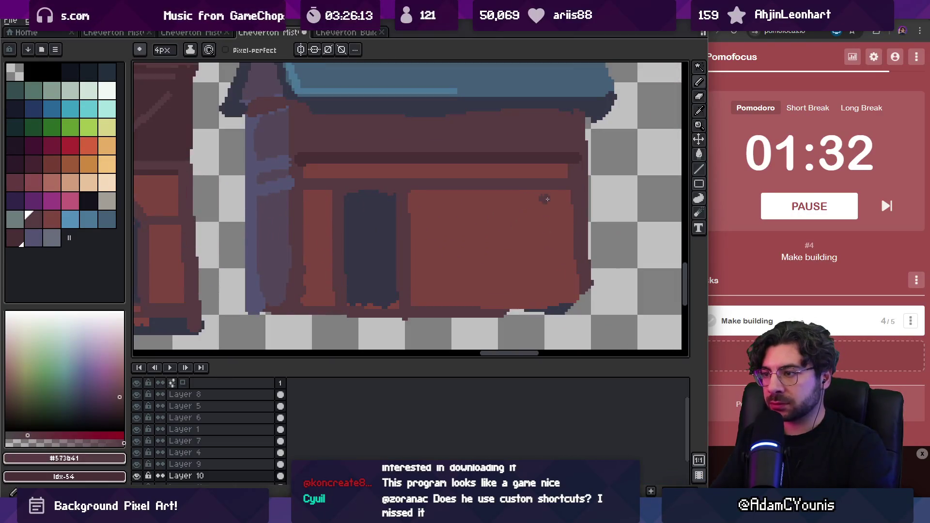
{"action": "key", "text": "ctrl+z"}
{"action": "key", "text": "plus"}
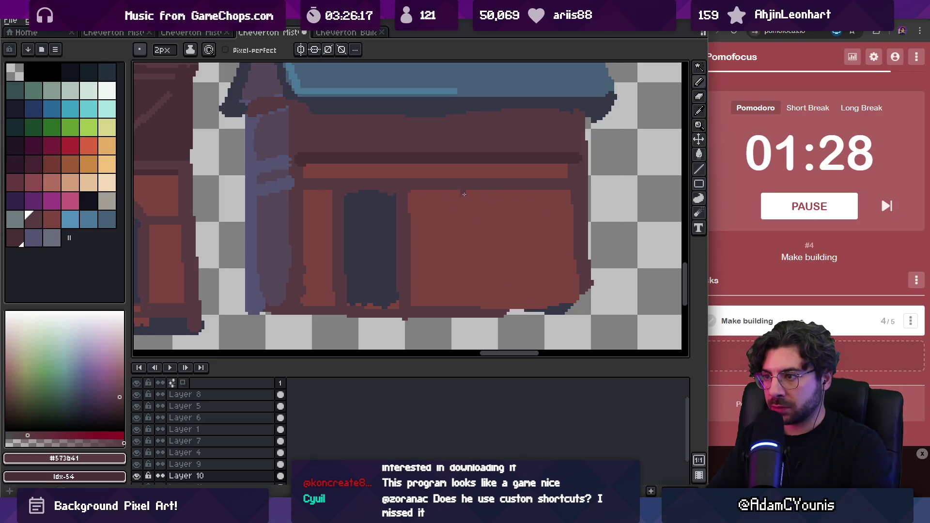
{"action": "key", "text": "plus"}
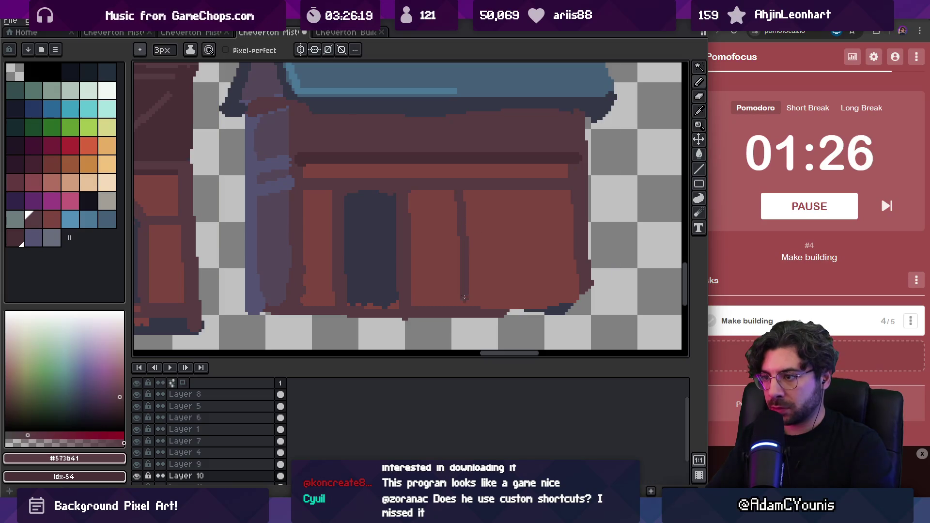
{"action": "left_click_drag", "start_coordinate": [522, 193], "coordinate": [516, 299]}
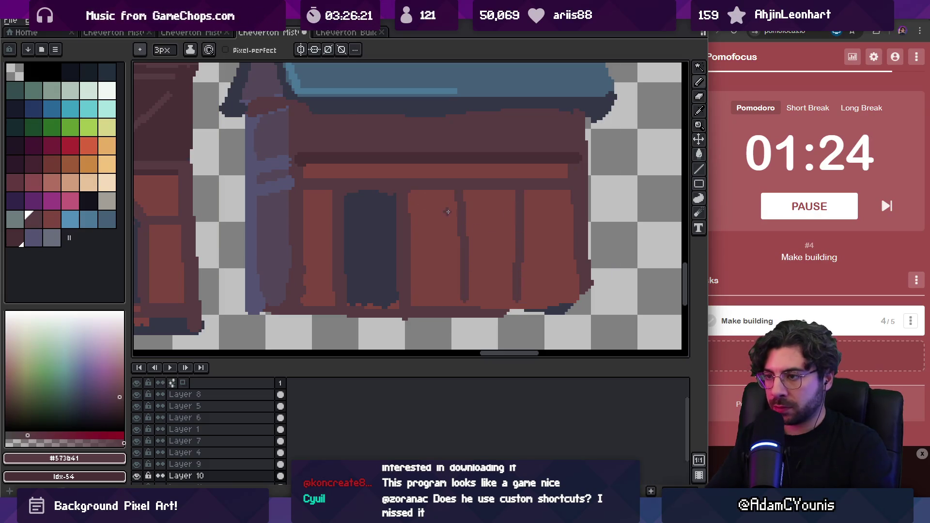
{"action": "key", "text": "ctrl+z"}
{"action": "key", "text": "ctrl+z"}
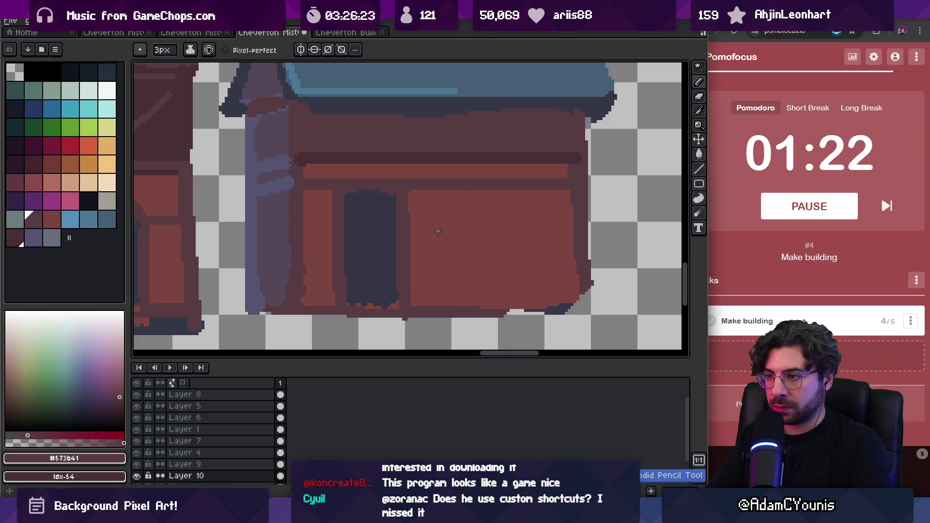
- Draw the left and right curved braces and two vertical posts on the wall
{"action": "left_click_drag", "start_coordinate": [409, 198], "coordinate": [472, 225]}
{"action": "key", "text": "ctrl+z"}
{"action": "mouse_move", "coordinate": [409, 192]}
{"action": "left_mouse_down"}
{"action": "mouse_move", "coordinate": [455, 222]}
{"action": "mouse_move", "coordinate": [459, 239]}
{"action": "left_mouse_up"}
{"action": "key", "text": "ctrl+z"}
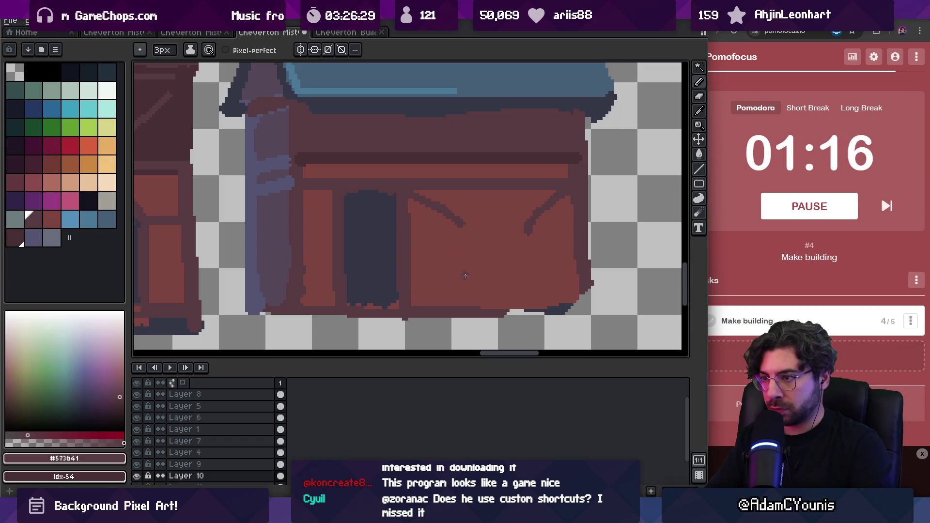
{"action": "left_click_drag", "start_coordinate": [416, 194], "coordinate": [463, 237]}
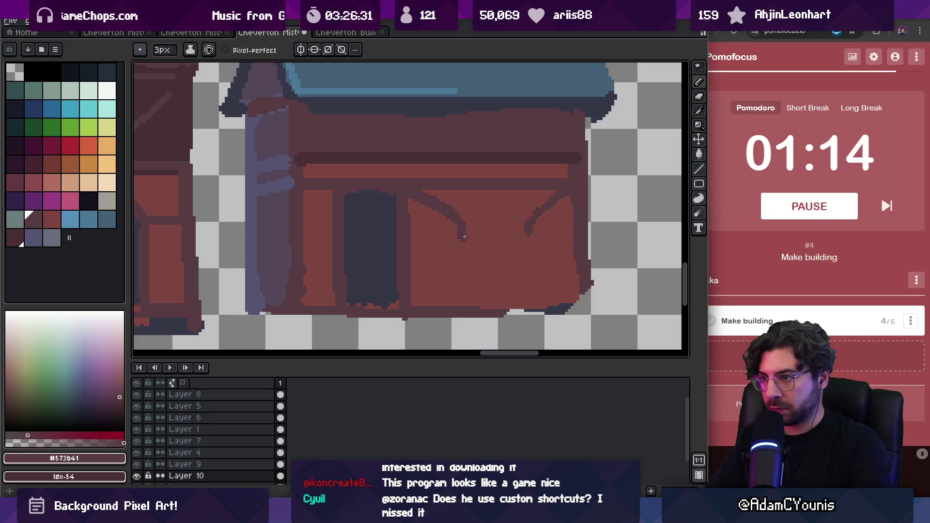
{"action": "left_click_drag", "start_coordinate": [532, 235], "coordinate": [557, 200]}
{"action": "left_click_drag", "start_coordinate": [463, 195], "coordinate": [467, 291]}
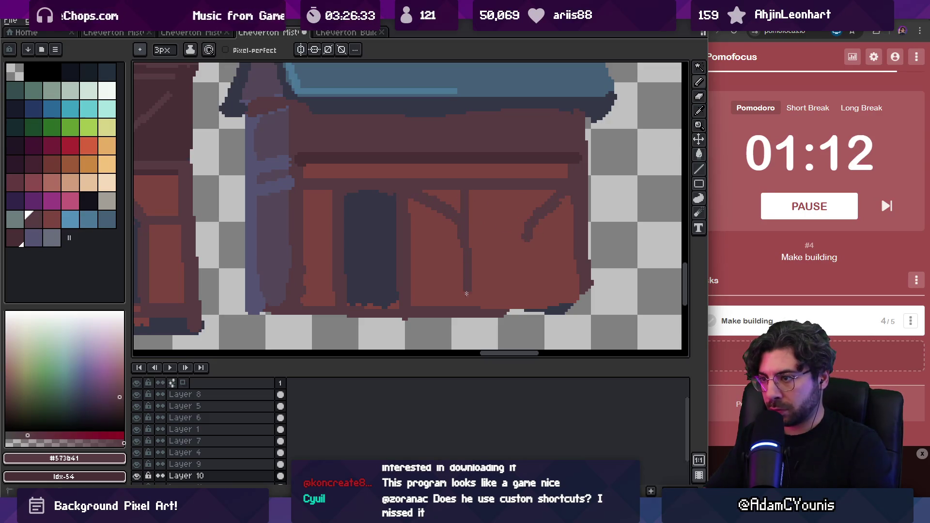
{"action": "left_click_drag", "start_coordinate": [530, 193], "coordinate": [522, 259]}
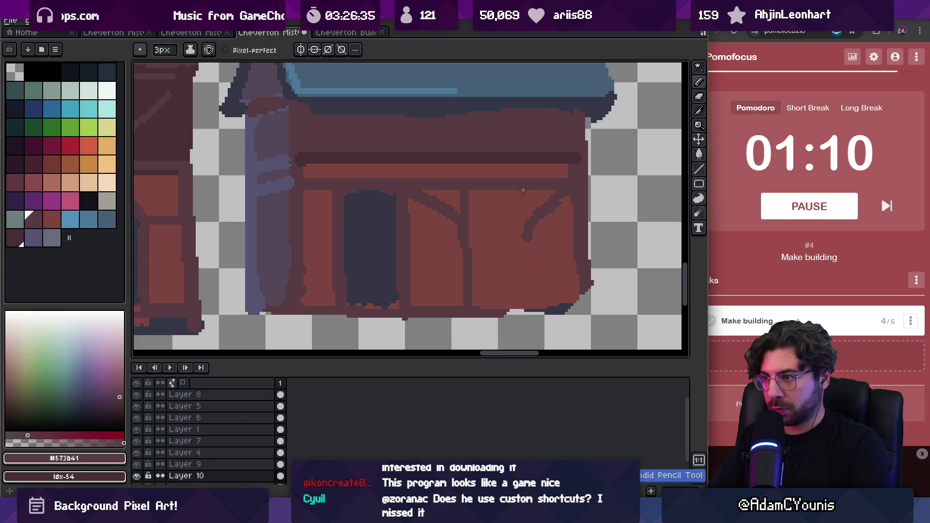
- Sample the darker red #482c35 and darken the small window shape
{"action": "scroll", "coordinate": [535, 196], "scroll_direction": "down", "scroll_amount": 5}
{"action": "scroll", "coordinate": [536, 197], "scroll_direction": "up", "scroll_amount": 5}
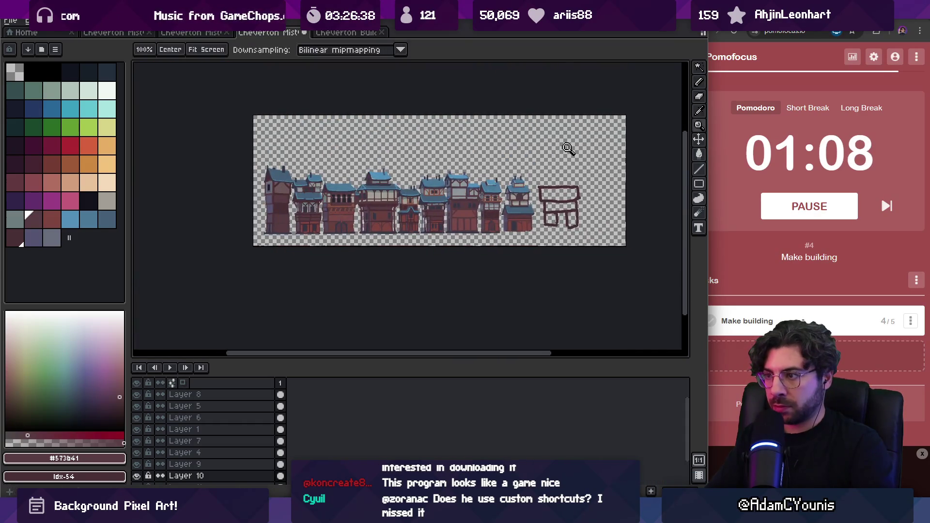
{"action": "mouse_move", "coordinate": [524, 195]}
{"action": "left_mouse_down"}
{"action": "mouse_move", "coordinate": [527, 221]}
{"action": "mouse_move", "coordinate": [536, 210]}
{"action": "left_mouse_up"}
{"action": "scroll", "coordinate": [537, 209], "scroll_direction": "up", "scroll_amount": 1}
{"action": "scroll", "coordinate": [512, 209], "scroll_direction": "down", "scroll_amount": 4}
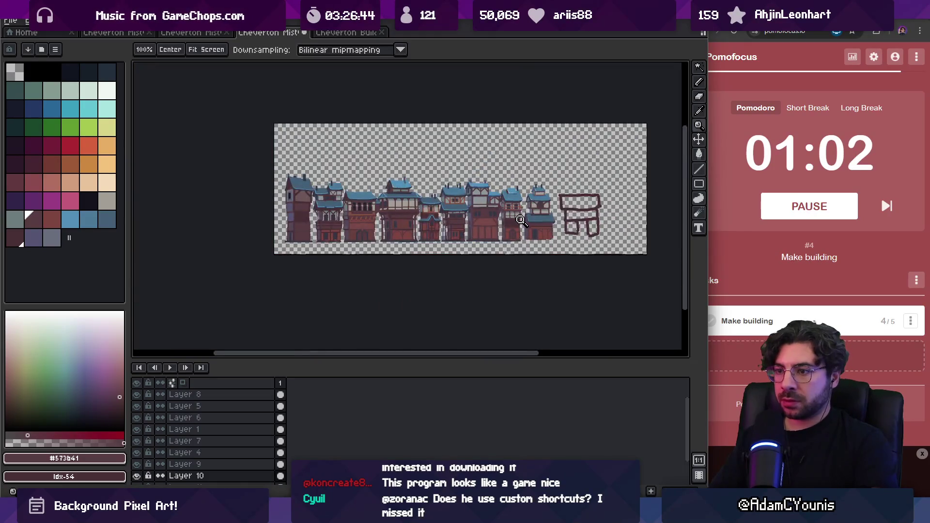
{"action": "scroll", "coordinate": [516, 213], "scroll_direction": "up", "scroll_amount": 4}
{"action": "key", "text": "i"}
{"action": "left_click", "coordinate": [623, 190]}
{"action": "key", "text": "v"}
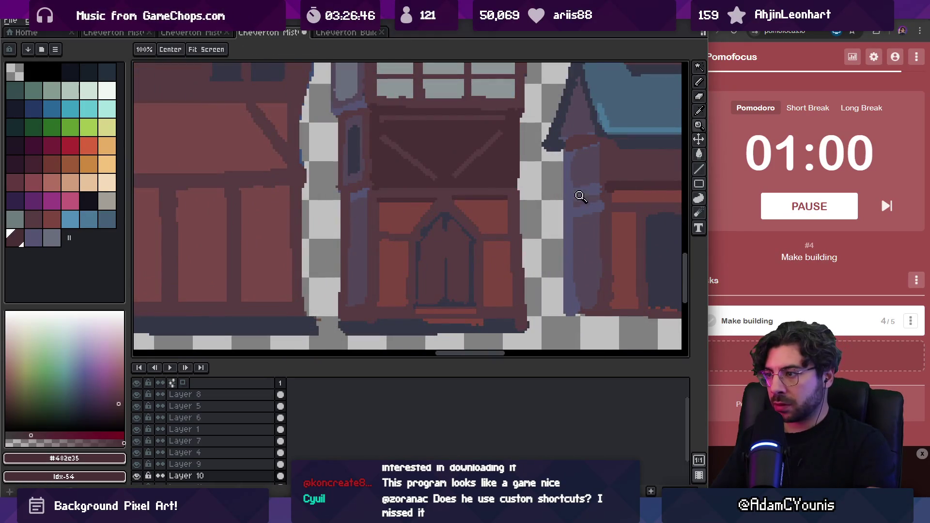
{"action": "key", "text": "b"}
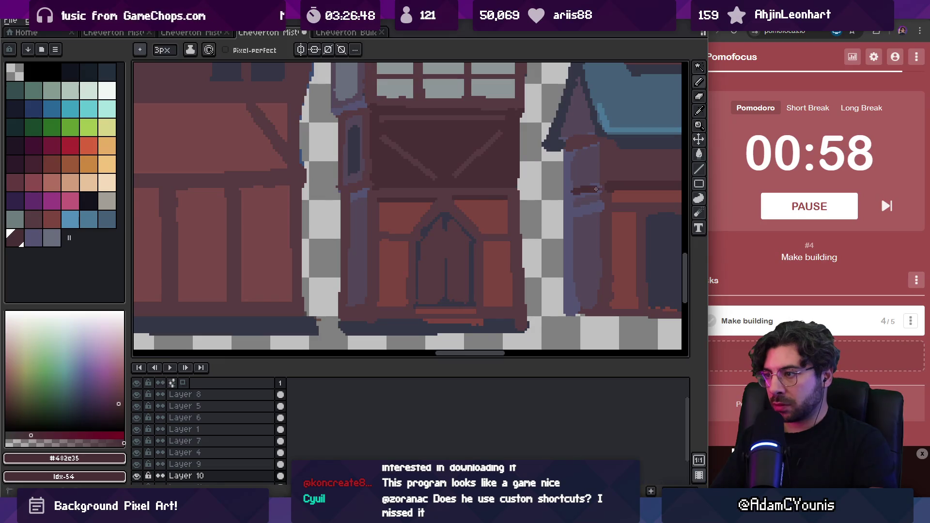
{"action": "left_click", "coordinate": [598, 191]}
{"action": "left_click_drag", "start_coordinate": [582, 209], "coordinate": [571, 212]}
- Draw thin 1px #482c35 lines along the wall's left edge
{"action": "key", "text": "i"}
{"action": "left_click", "coordinate": [564, 190]}
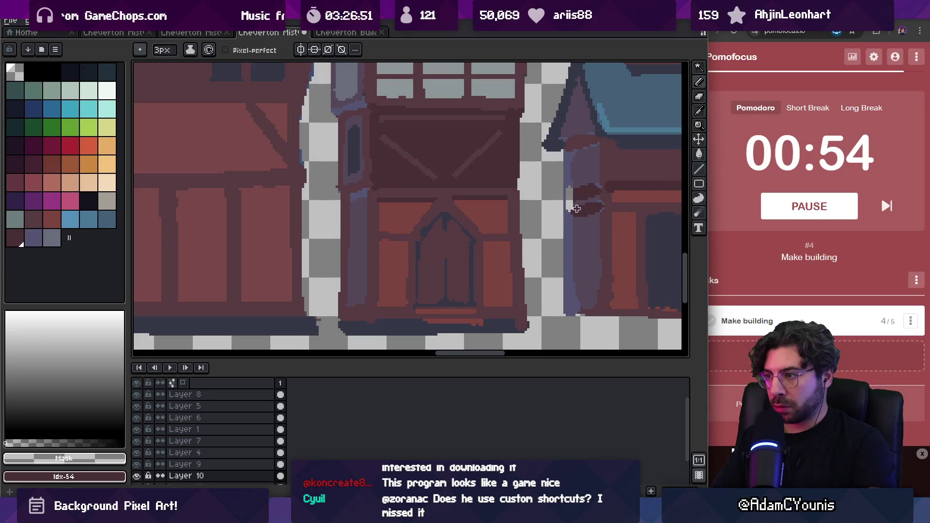
{"action": "left_click", "coordinate": [570, 199]}
{"action": "key", "text": "z"}
{"action": "scroll", "coordinate": [581, 202], "scroll_direction": "down", "scroll_amount": 4}
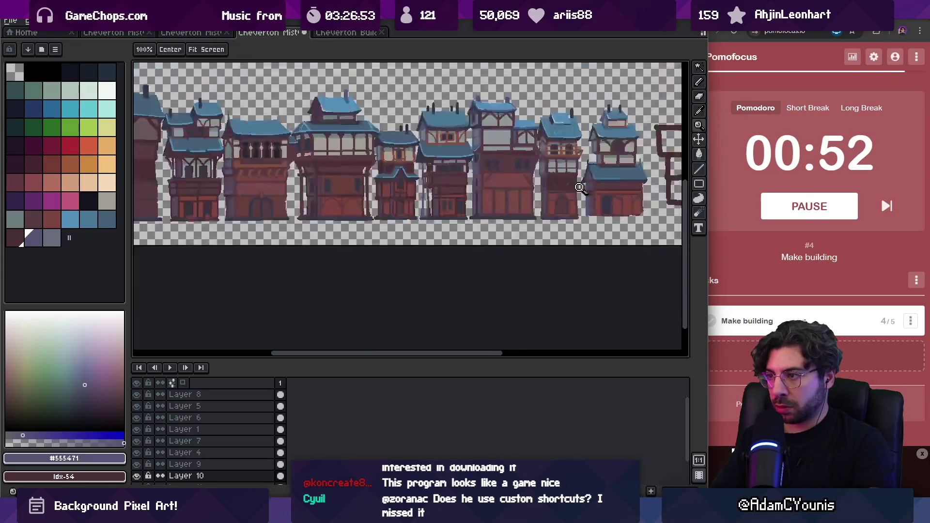
{"action": "scroll", "coordinate": [544, 187], "scroll_direction": "up", "scroll_amount": 5}
{"action": "key", "text": "b"}
{"action": "key", "text": "x"}
{"action": "key", "text": "minus"}
{"action": "key", "text": "minus"}
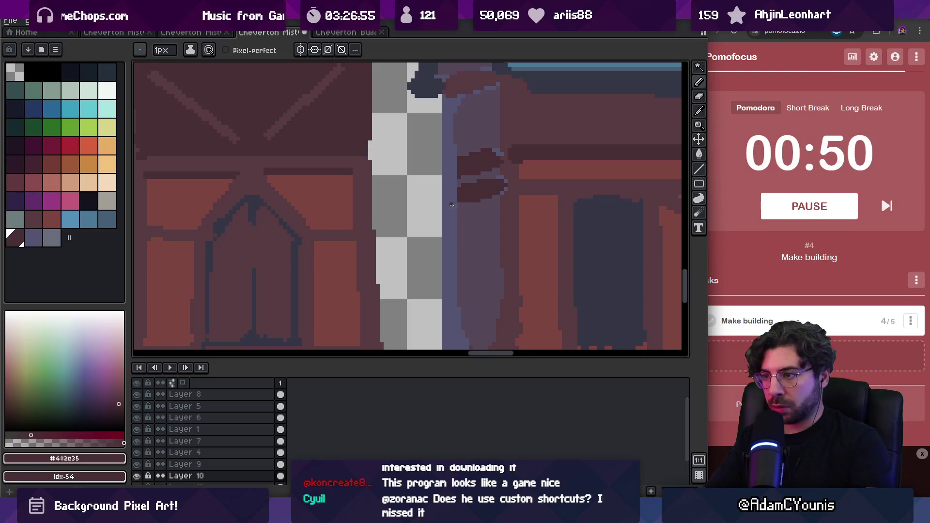
{"action": "mouse_move", "coordinate": [454, 199]}
{"action": "left_mouse_down"}
{"action": "mouse_move", "coordinate": [455, 324]}
{"action": "mouse_move", "coordinate": [458, 204]}
{"action": "left_mouse_up"}
{"action": "left_click_drag", "start_coordinate": [456, 154], "coordinate": [456, 102]}
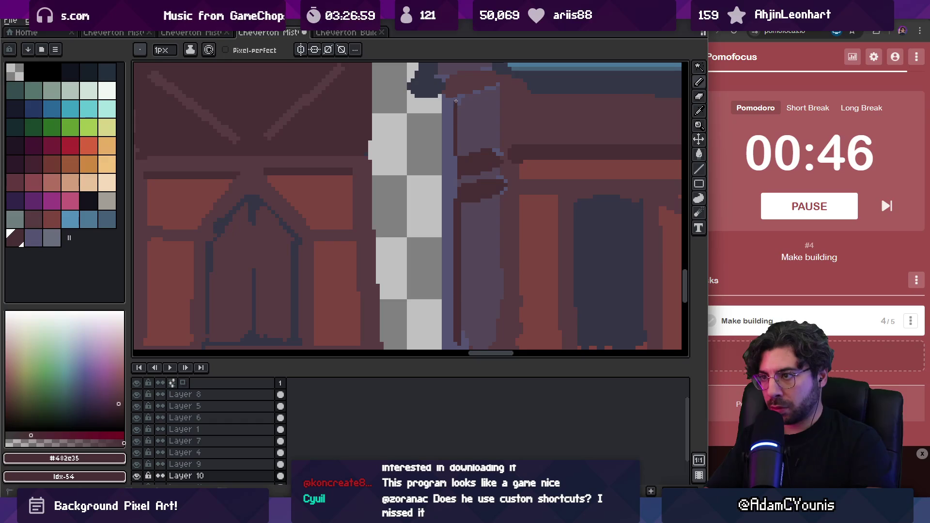
- Sample the wall red, then the dark blue-grey from the newest building
{"action": "scroll", "coordinate": [428, 209], "scroll_direction": "down", "scroll_amount": 3}
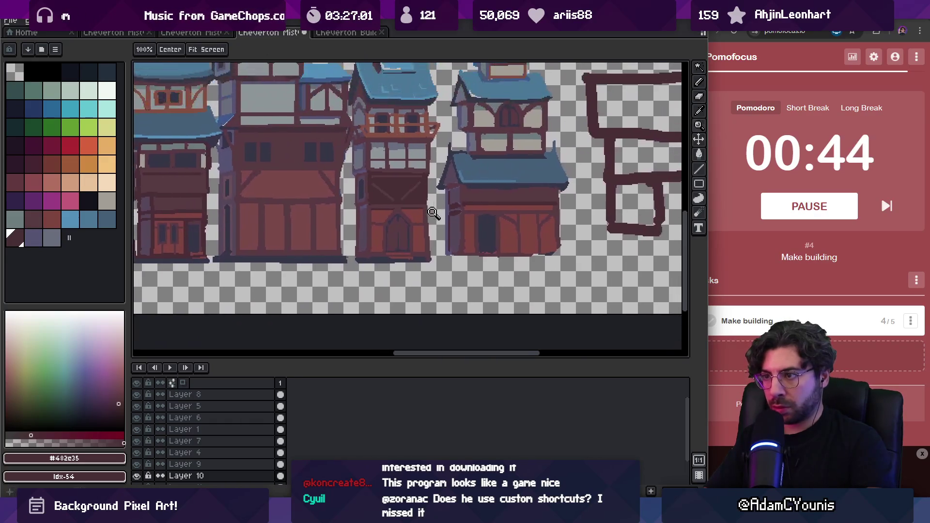
{"action": "scroll", "coordinate": [461, 193], "scroll_direction": "up", "scroll_amount": 2}
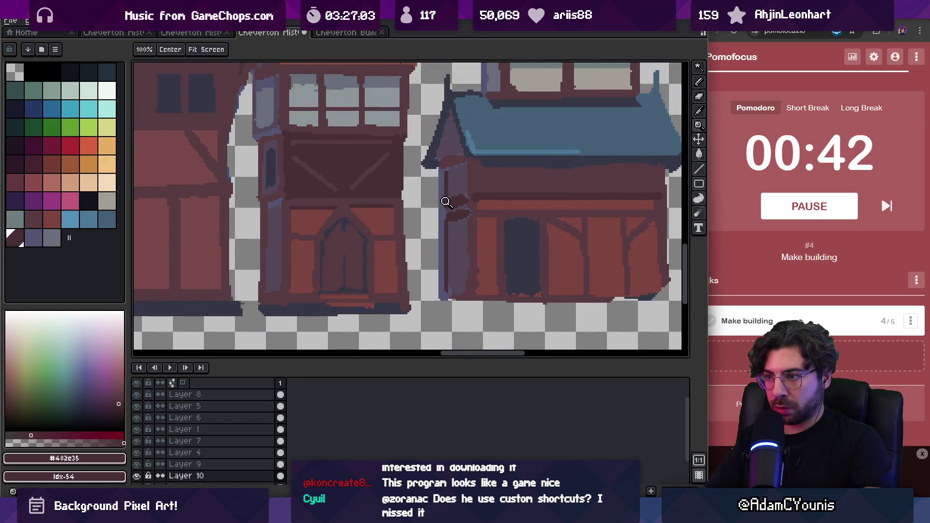
{"action": "left_click", "coordinate": [440, 203], "text": "alt"}
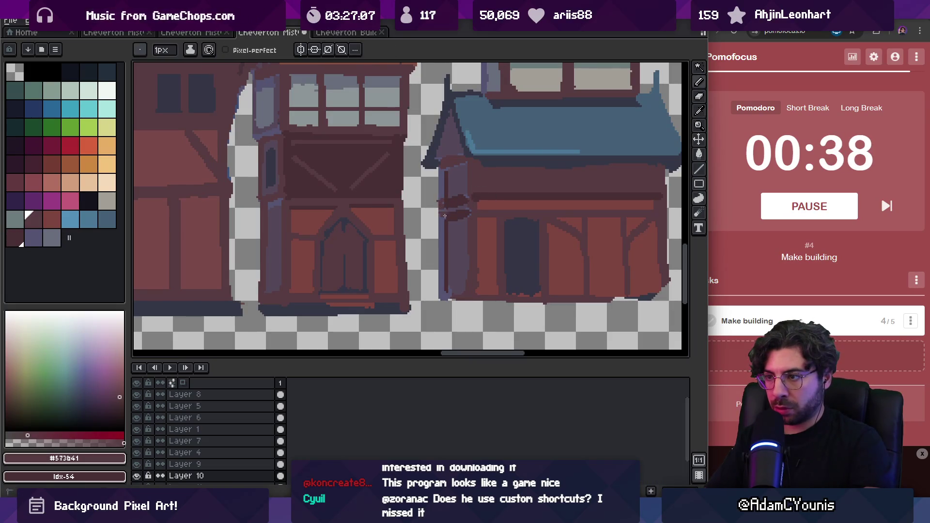
{"action": "key", "text": "z"}
{"action": "scroll", "coordinate": [444, 219], "scroll_direction": "down", "scroll_amount": 3}
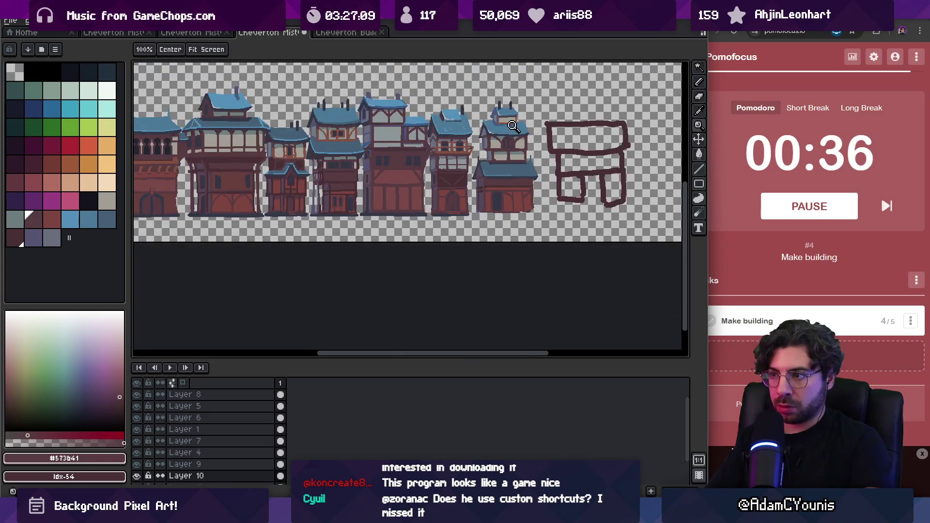
{"action": "scroll", "coordinate": [507, 182], "scroll_direction": "up", "scroll_amount": 3}
{"action": "scroll", "coordinate": [507, 183], "scroll_direction": "up", "scroll_amount": 1}
{"action": "key", "text": "e"}
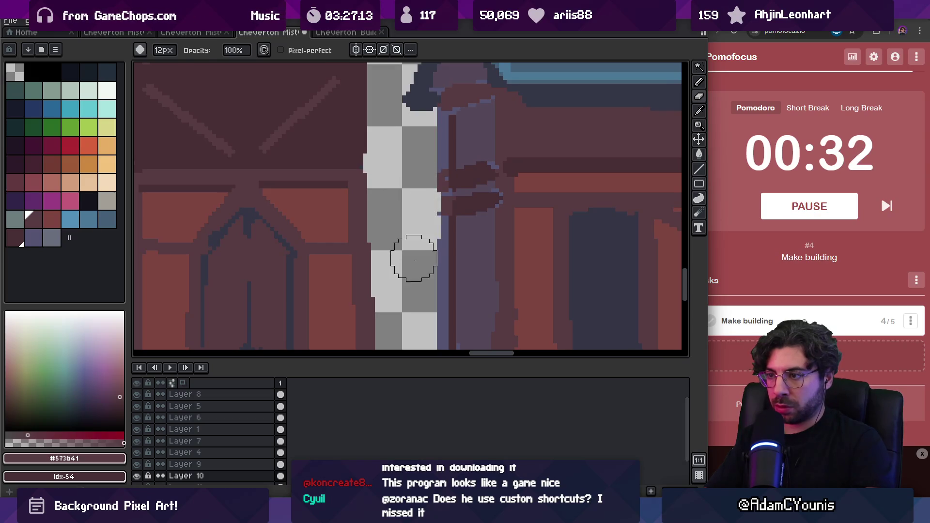
{"action": "scroll", "coordinate": [415, 142], "scroll_direction": "down", "scroll_amount": 3}
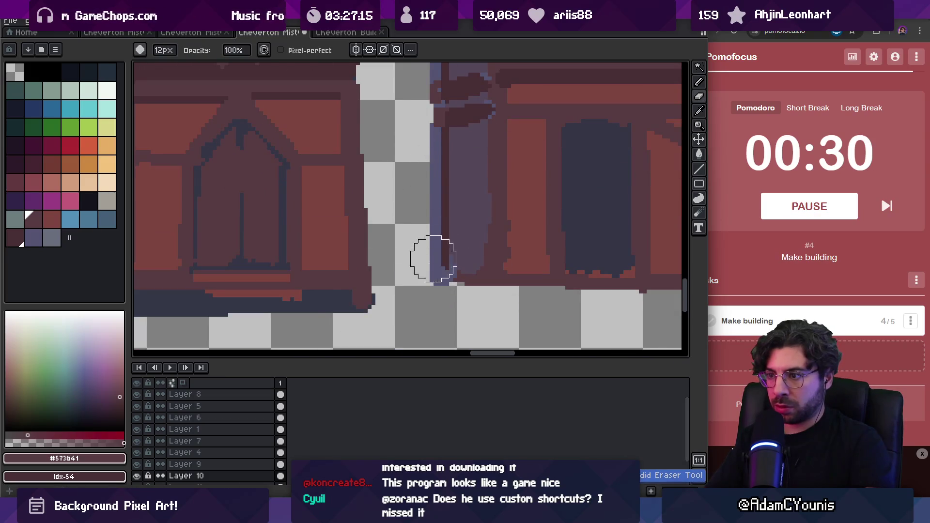
{"action": "left_click", "coordinate": [345, 300], "text": "alt"}
{"action": "scroll", "coordinate": [397, 281], "scroll_direction": "down", "scroll_amount": 2}
- Paint a 5px dark line along the bottom edge and sample wall reds near the pillar base
{"action": "key", "text": "b"}
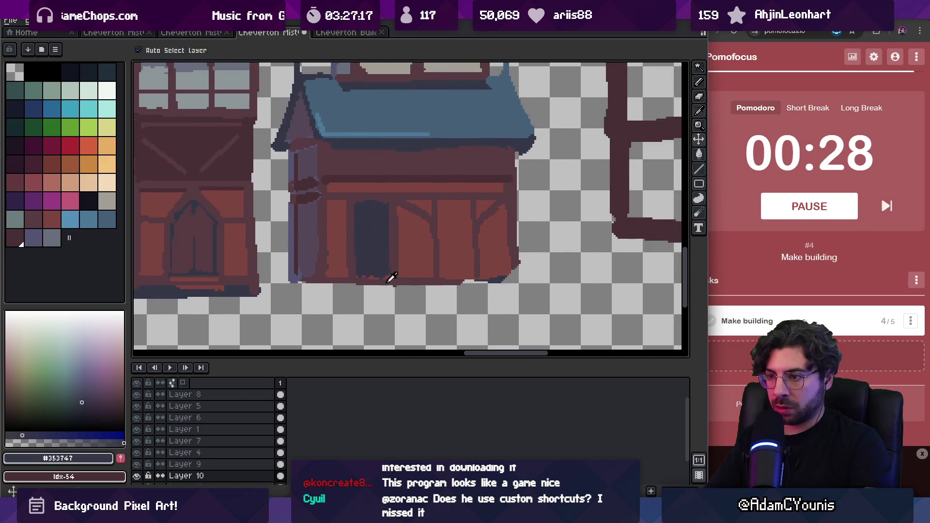
{"action": "key", "text": "plus"}
{"action": "key", "text": "plus"}
{"action": "key", "text": "plus"}
{"action": "left_click_drag", "start_coordinate": [291, 290], "coordinate": [517, 289]}
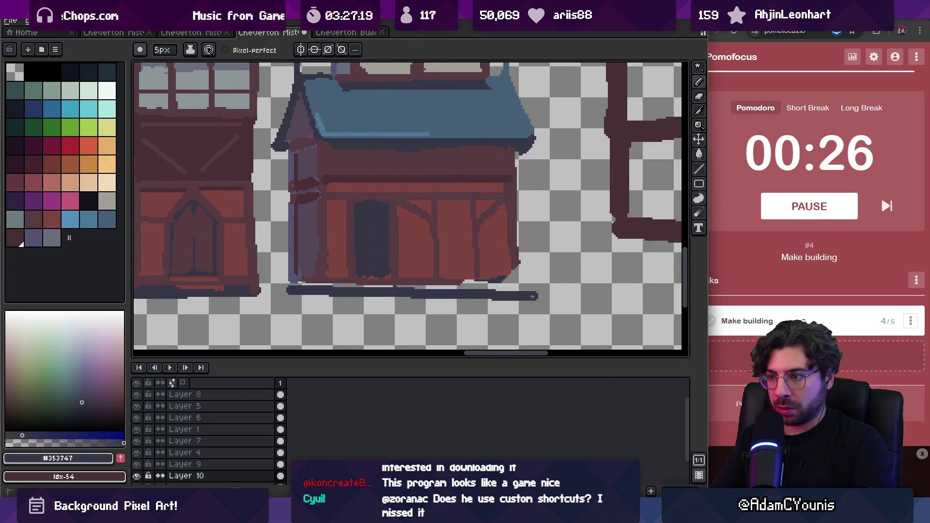
{"action": "left_click", "coordinate": [450, 279], "text": "alt"}
{"action": "key", "text": "minus"}
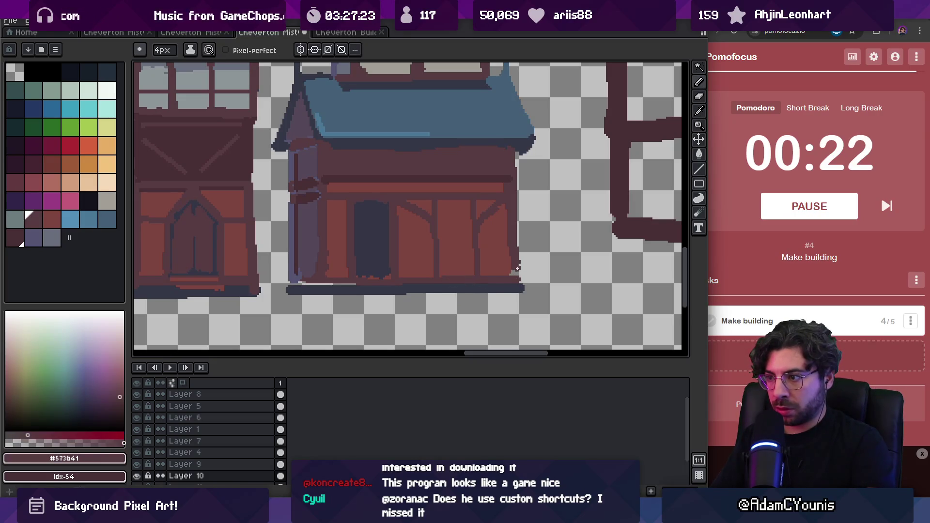
{"action": "left_click", "coordinate": [365, 278], "text": "alt"}
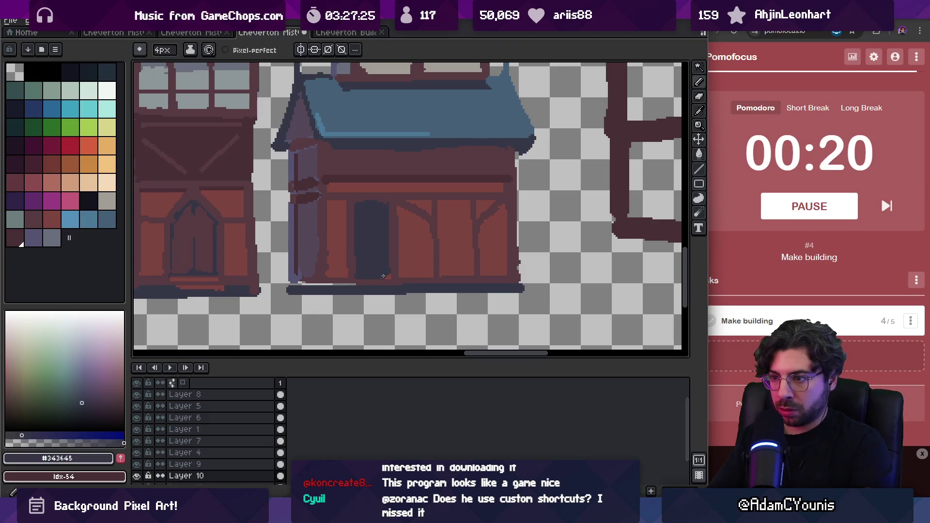
{"action": "left_click", "coordinate": [360, 279], "text": "alt"}
{"action": "key", "text": "minus"}
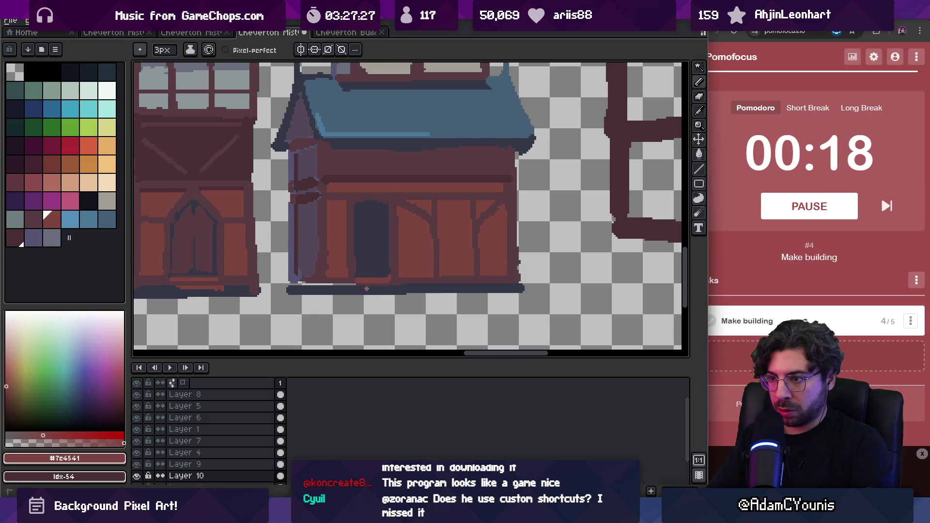
{"action": "left_click", "coordinate": [300, 282], "text": "alt"}
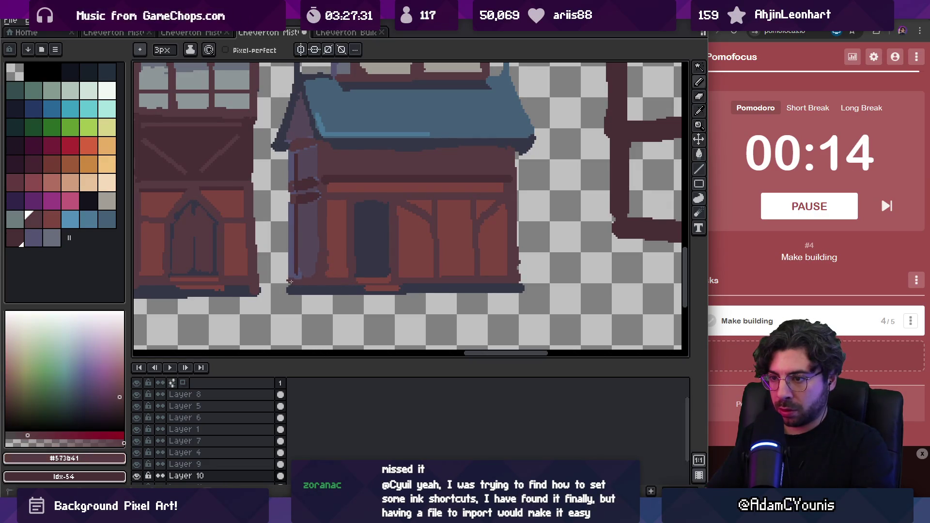
{"action": "left_click", "coordinate": [314, 271], "text": "alt"}
{"action": "left_click", "coordinate": [335, 255], "text": "alt"}
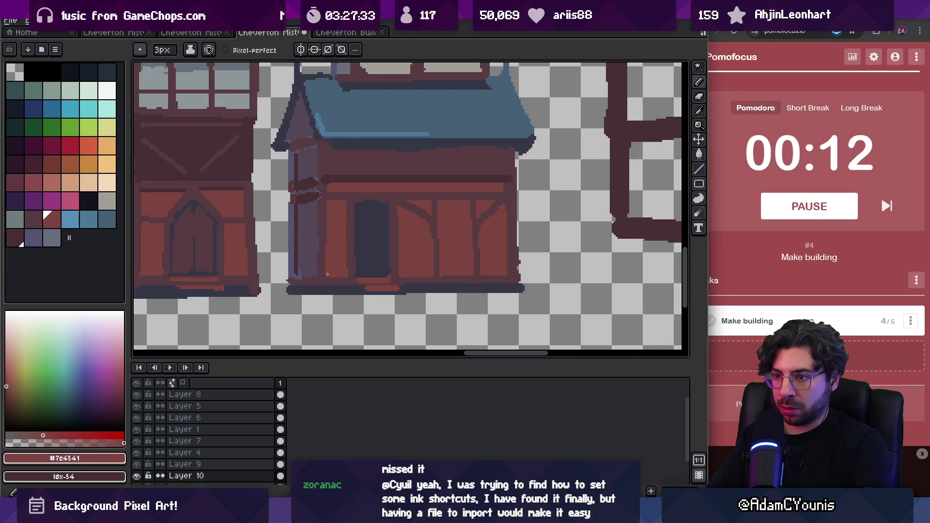
- Pick the dark timber colour and draw a straight 4px dark line along the base
{"action": "key", "text": "z"}
{"action": "scroll", "coordinate": [373, 261], "scroll_direction": "down", "scroll_amount": 3}
{"action": "mouse_move", "coordinate": [394, 255]}
{"action": "left_mouse_down"}
{"action": "mouse_move", "coordinate": [567, 246]}
{"action": "mouse_move", "coordinate": [523, 254]}
{"action": "left_mouse_up"}
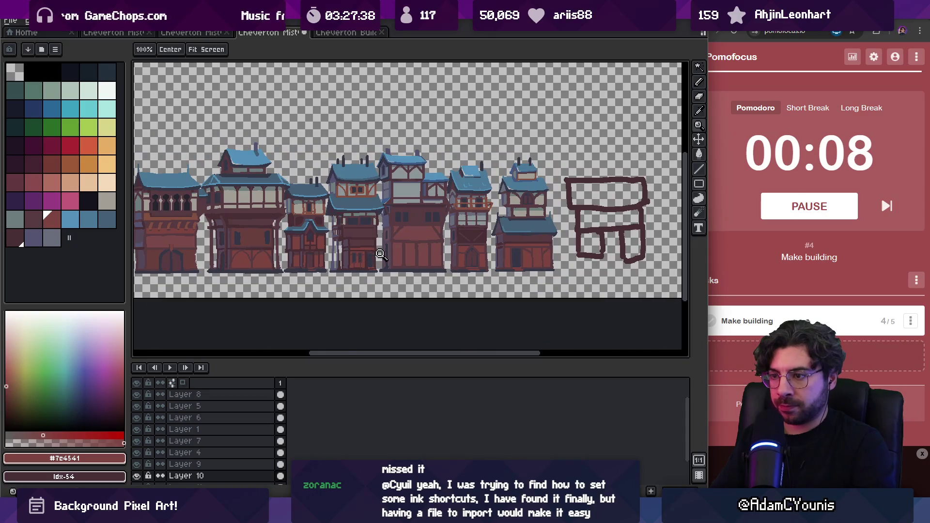
{"action": "scroll", "coordinate": [485, 247], "scroll_direction": "up", "scroll_amount": 4}
{"action": "key", "text": "i"}
{"action": "left_click", "coordinate": [450, 183], "text": "alt"}
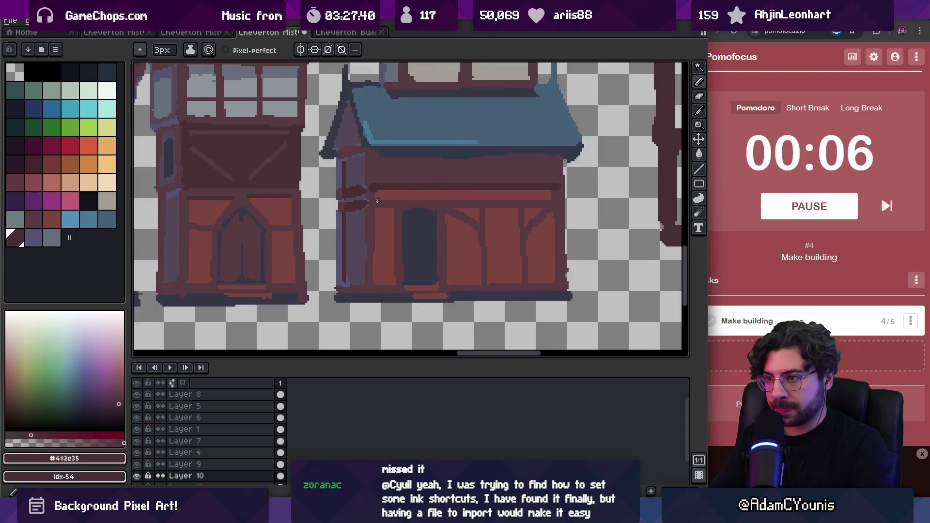
{"action": "key", "text": "plus"}
{"action": "key", "text": "plus"}
{"action": "key", "text": "minus"}
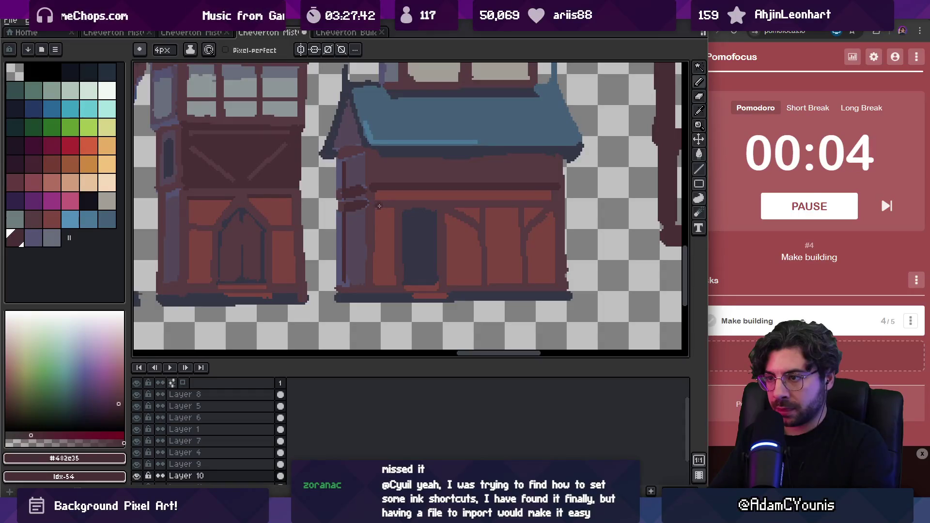
{"action": "left_click", "coordinate": [561, 202], "text": "shift"}
{"action": "left_click", "coordinate": [512, 193], "text": "alt"}
{"action": "key", "text": "z"}
{"action": "scroll", "coordinate": [552, 148], "scroll_direction": "down", "scroll_amount": 3}
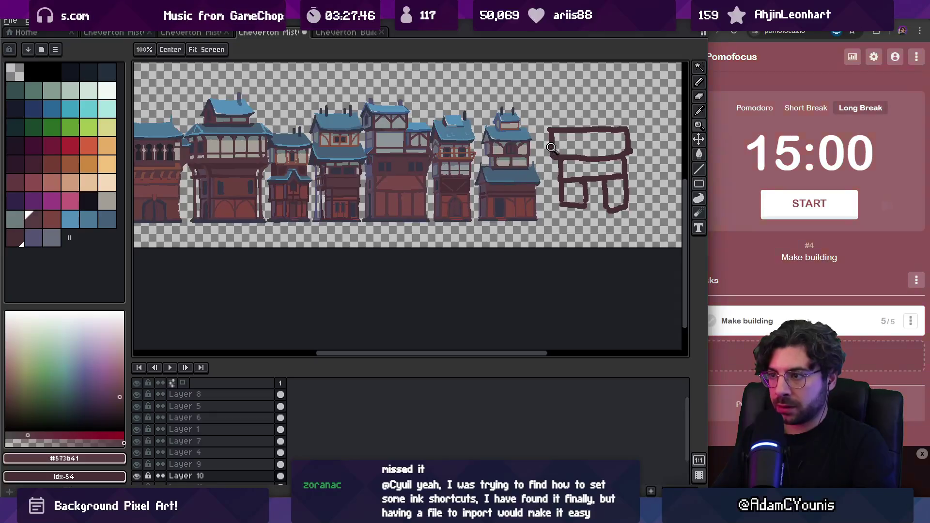
- Move the newest building a few pixels down and to the right
{"action": "left_click_drag", "start_coordinate": [459, 160], "coordinate": [469, 189]}
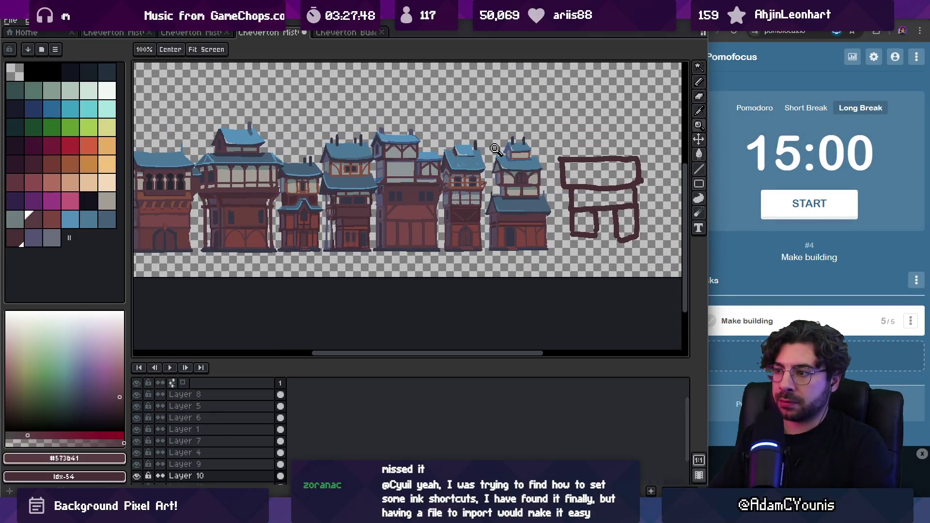
{"action": "scroll", "coordinate": [486, 189], "scroll_direction": "right", "scroll_amount": 2}
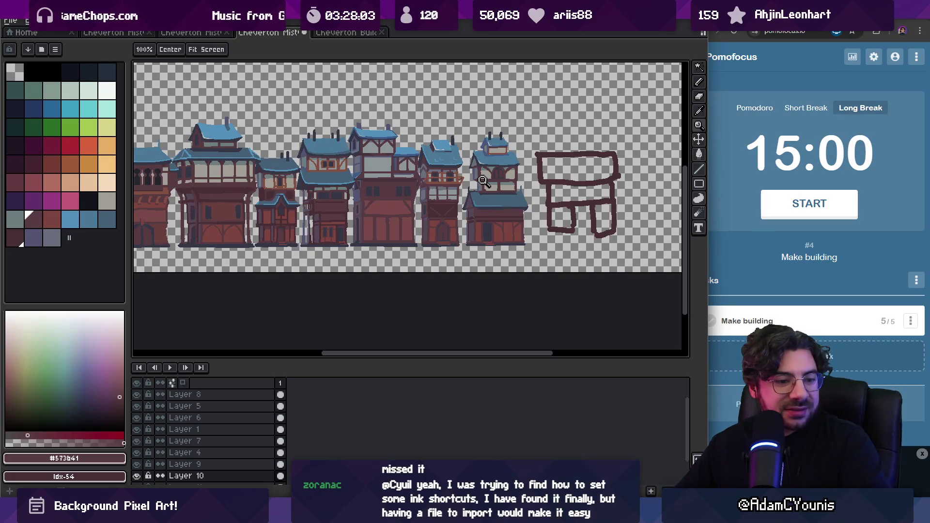
{"action": "mouse_move", "coordinate": [483, 182]}
{"action": "left_mouse_down"}
{"action": "mouse_move", "coordinate": [606, 224]}
{"action": "mouse_move", "coordinate": [601, 244]}
{"action": "mouse_move", "coordinate": [498, 195]}
{"action": "left_mouse_up"}
{"action": "scroll", "coordinate": [524, 231], "scroll_direction": "left", "scroll_amount": 5}
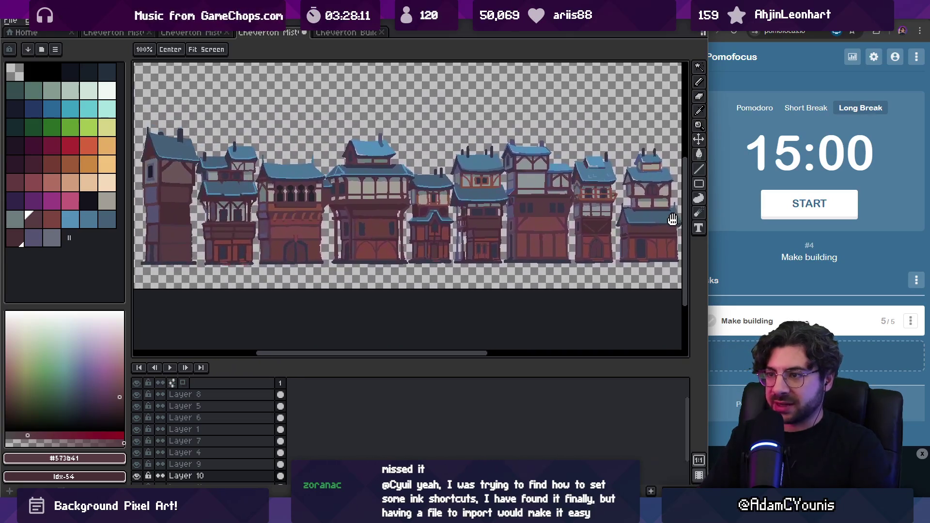
{"action": "scroll", "coordinate": [524, 231], "scroll_direction": "down", "scroll_amount": 2}
{"action": "scroll", "coordinate": [505, 243], "scroll_direction": "up", "scroll_amount": 1}
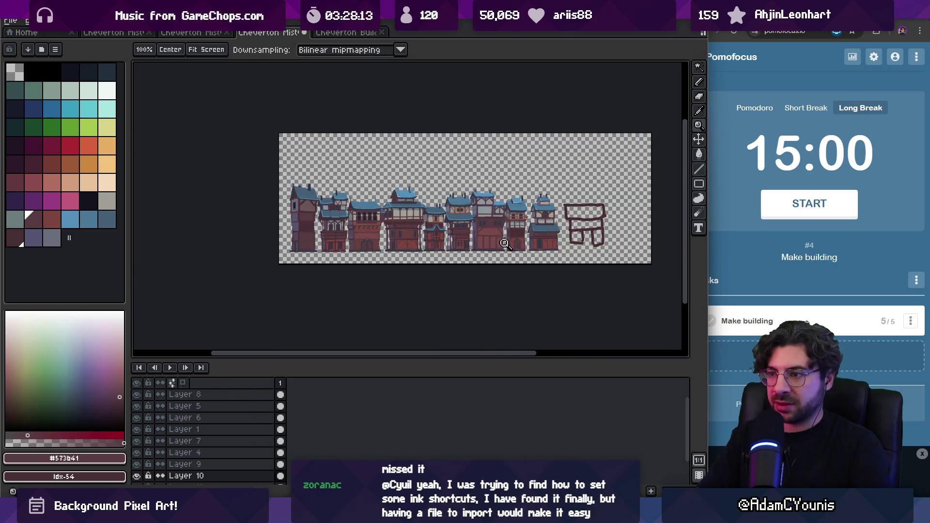
{"action": "scroll", "coordinate": [526, 249], "scroll_direction": "up", "scroll_amount": 2}
{"action": "key", "text": "v"}
{"action": "left_click_drag", "start_coordinate": [538, 242], "coordinate": [546, 242]}
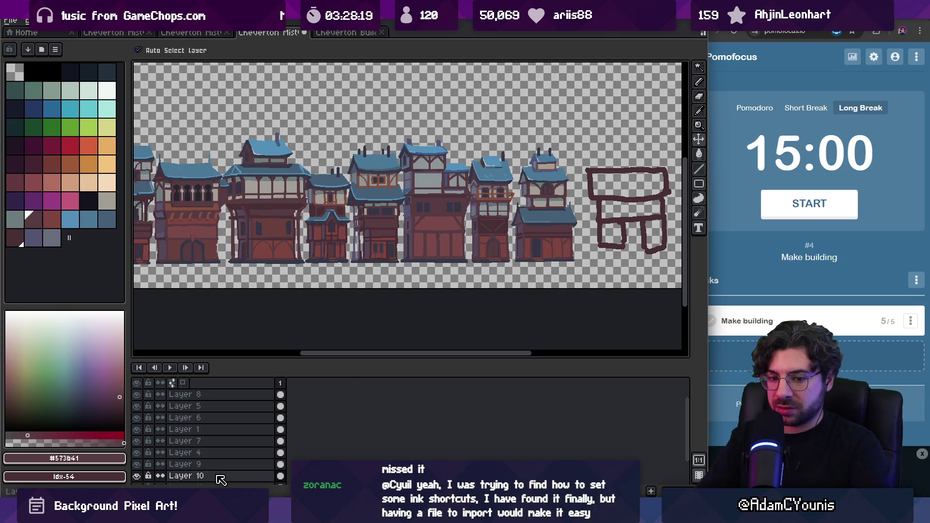
{"action": "left_click_drag", "start_coordinate": [550, 244], "coordinate": [554, 246]}
- Pan and zoom to frame the newest building and the sketched outline beside it
{"action": "key", "text": "h"}
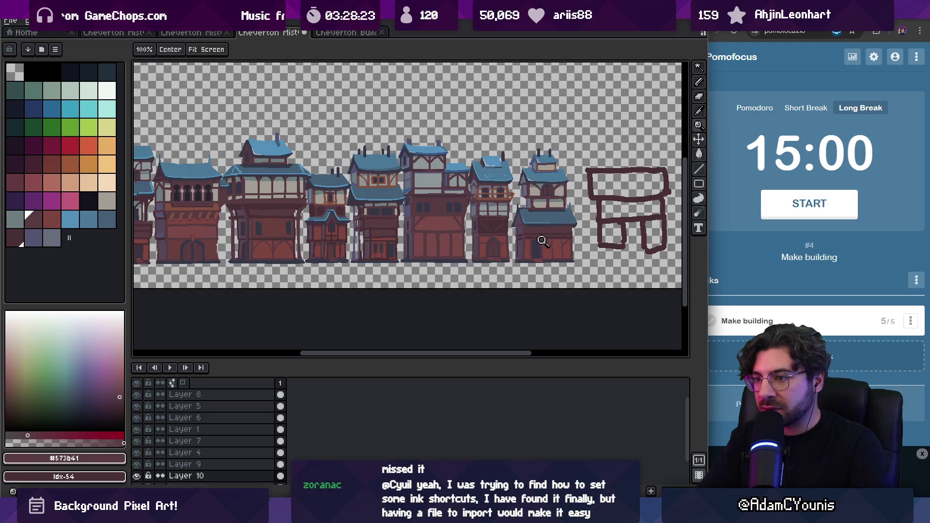
{"action": "scroll", "coordinate": [533, 238], "scroll_direction": "down", "scroll_amount": 3}
{"action": "left_click_drag", "start_coordinate": [531, 234], "coordinate": [508, 234]}
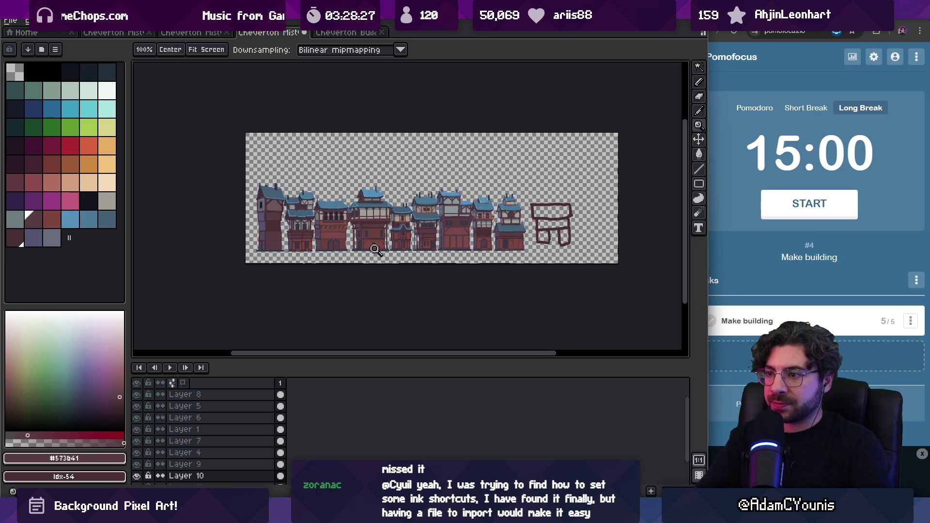
{"action": "left_click", "coordinate": [429, 244]}
{"action": "scroll", "coordinate": [401, 193], "scroll_direction": "down", "scroll_amount": 5}
{"action": "mouse_move", "coordinate": [610, 214]}
{"action": "left_mouse_down"}
{"action": "mouse_move", "coordinate": [539, 217]}
{"action": "mouse_move", "coordinate": [461, 245]}
{"action": "mouse_move", "coordinate": [469, 249]}
{"action": "left_mouse_up"}
{"action": "scroll", "coordinate": [540, 217], "scroll_direction": "up", "scroll_amount": 4}
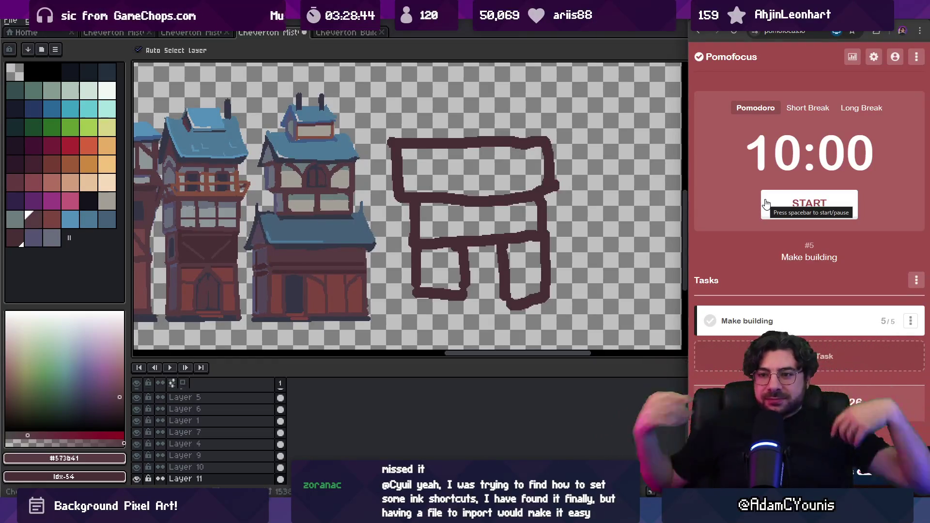
{"action": "left_click", "coordinate": [461, 191]}
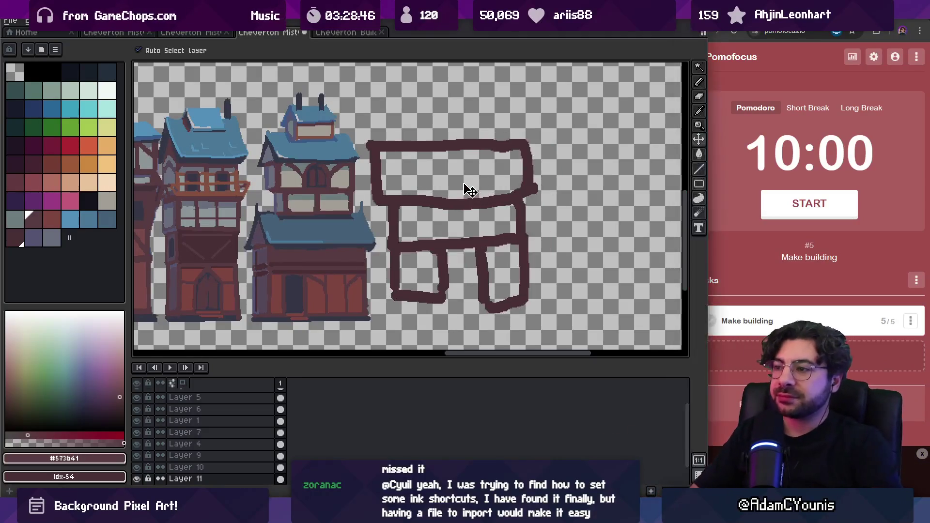
{"action": "key", "text": "z"}
{"action": "scroll", "coordinate": [505, 206], "scroll_direction": "down", "scroll_amount": 5}
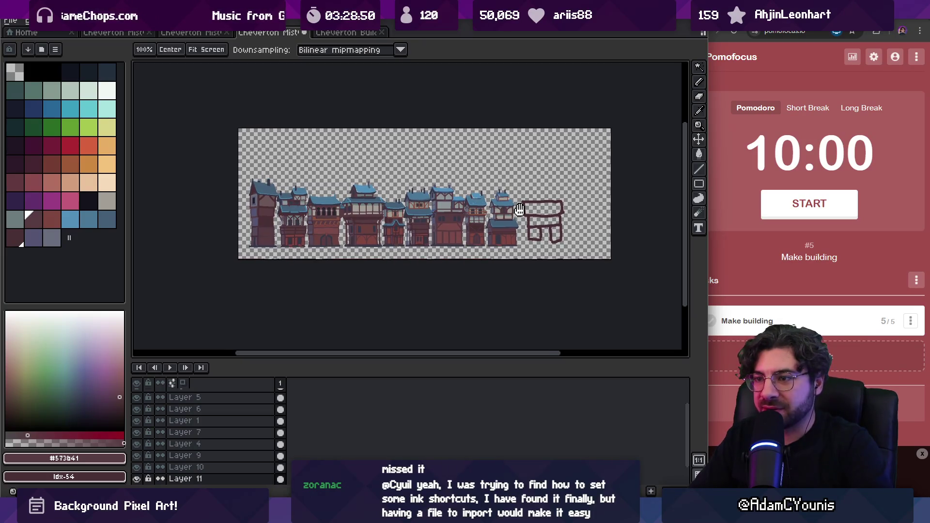
{"action": "left_click_drag", "start_coordinate": [519, 209], "coordinate": [426, 209]}
{"action": "scroll", "coordinate": [474, 213], "scroll_direction": "up", "scroll_amount": 3}
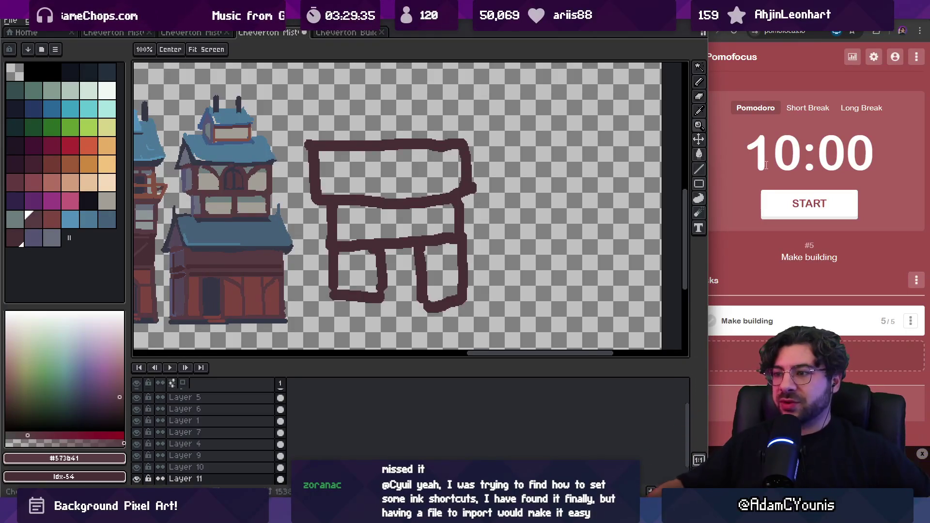
{"action": "left_click", "coordinate": [788, 213]}
- Paint a lighter muted purple (#564859) strip down the sketch's left wall and square off its base
{"action": "key", "text": "v"}
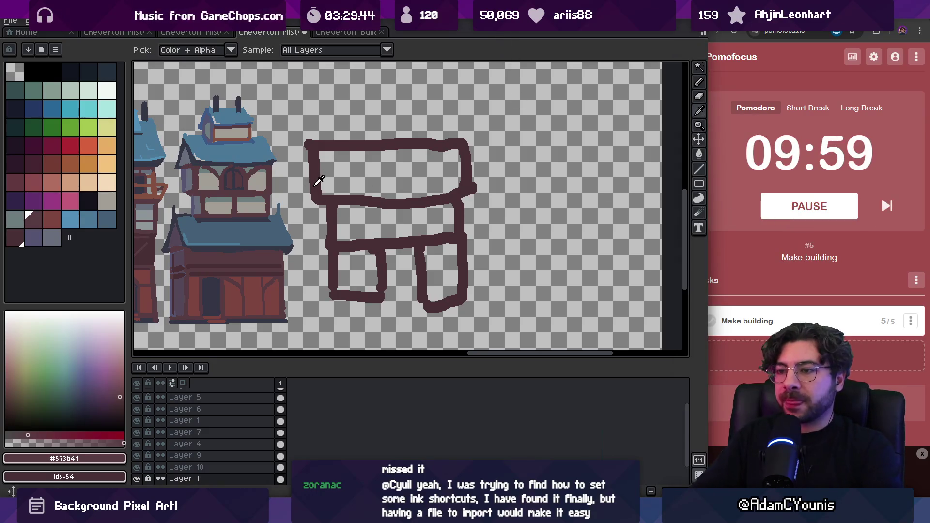
{"action": "key", "text": "h"}
{"action": "scroll", "coordinate": [341, 216], "scroll_direction": "down", "scroll_amount": 3}
{"action": "mouse_move", "coordinate": [446, 187]}
{"action": "left_mouse_down"}
{"action": "mouse_move", "coordinate": [540, 208]}
{"action": "mouse_move", "coordinate": [312, 212]}
{"action": "left_mouse_up"}
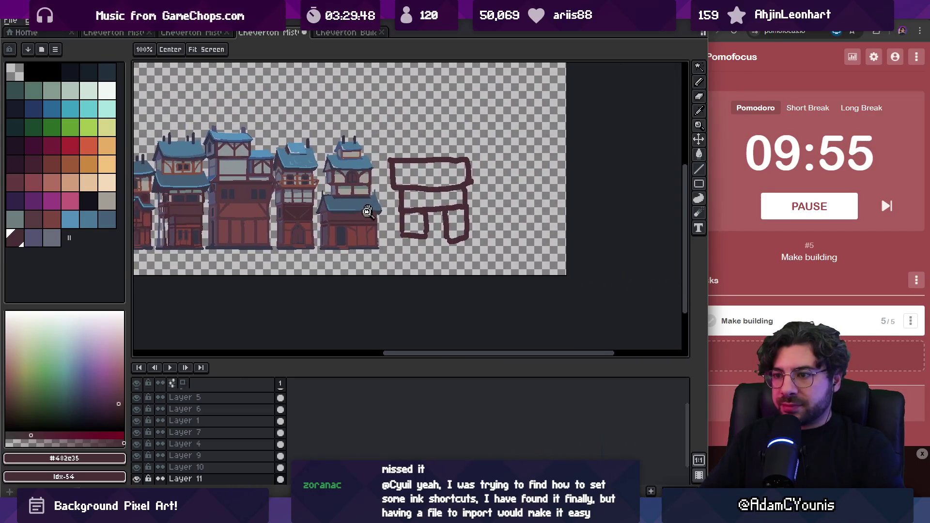
{"action": "scroll", "coordinate": [311, 212], "scroll_direction": "up", "scroll_amount": 2}
{"action": "key", "text": "i"}
{"action": "left_click_drag", "start_coordinate": [424, 192], "coordinate": [390, 195]}
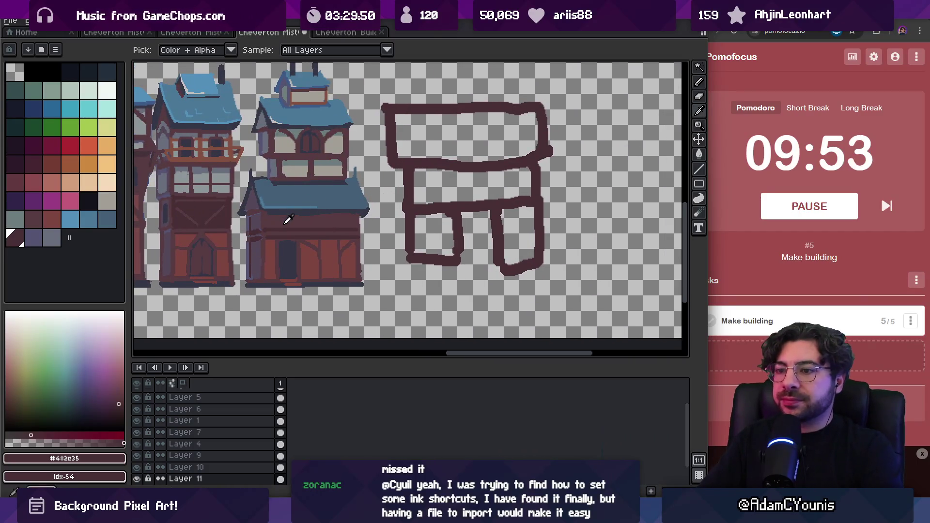
{"action": "left_click", "coordinate": [256, 215]}
{"action": "key", "text": "b"}
{"action": "left_click_drag", "start_coordinate": [384, 111], "coordinate": [404, 194]}
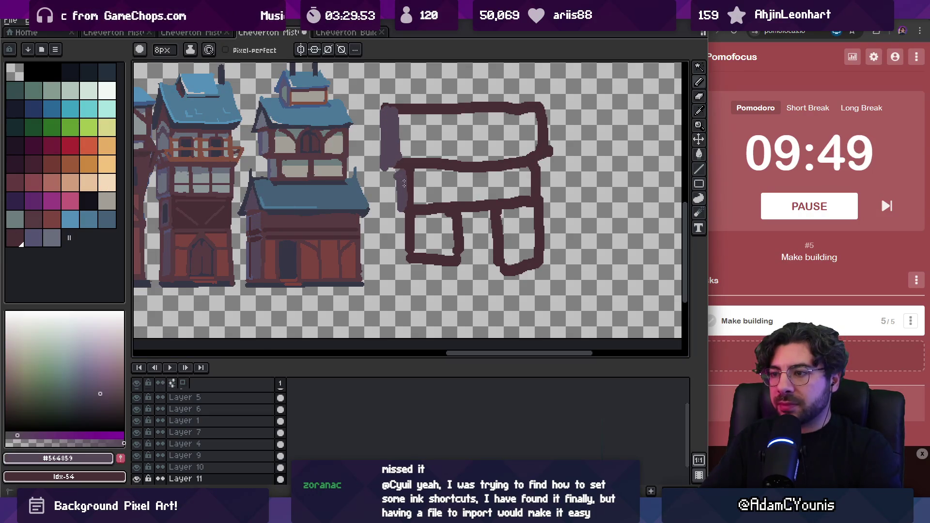
{"action": "left_click_drag", "start_coordinate": [396, 246], "coordinate": [405, 231]}
{"action": "left_click_drag", "start_coordinate": [410, 267], "coordinate": [401, 258]}
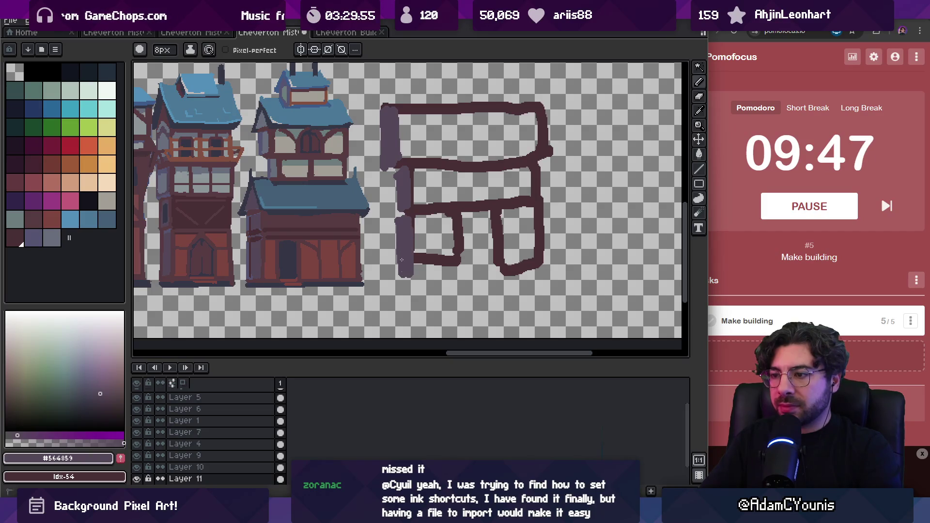
- Touch up the left wall base in dark maroon, nudge the sketch down and close the left window
{"action": "left_click", "coordinate": [386, 167], "text": "alt"}
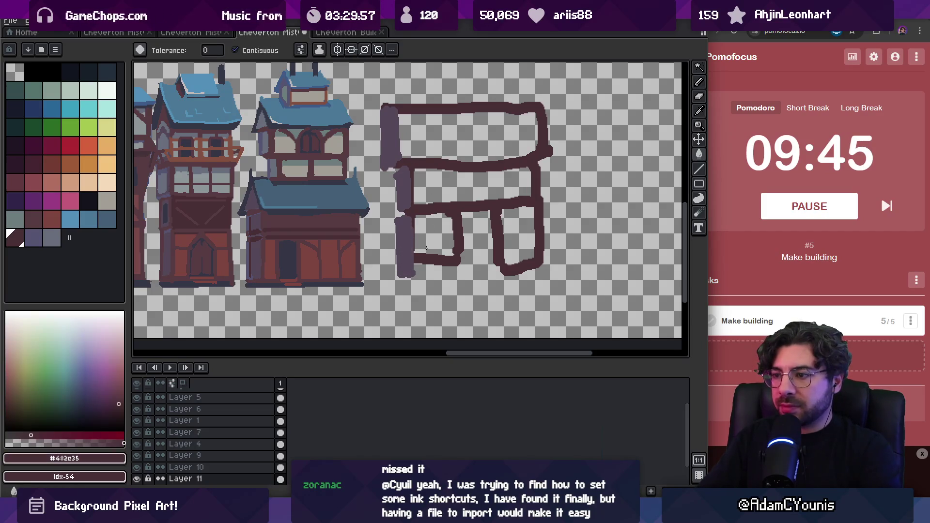
{"action": "left_click", "coordinate": [414, 275]}
{"action": "key", "text": "ctrl"}
{"action": "mouse_move", "coordinate": [436, 268]}
{"action": "left_mouse_down"}
{"action": "mouse_move", "coordinate": [442, 280]}
{"action": "mouse_move", "coordinate": [536, 277]}
{"action": "left_mouse_up"}
{"action": "left_click", "coordinate": [491, 274]}
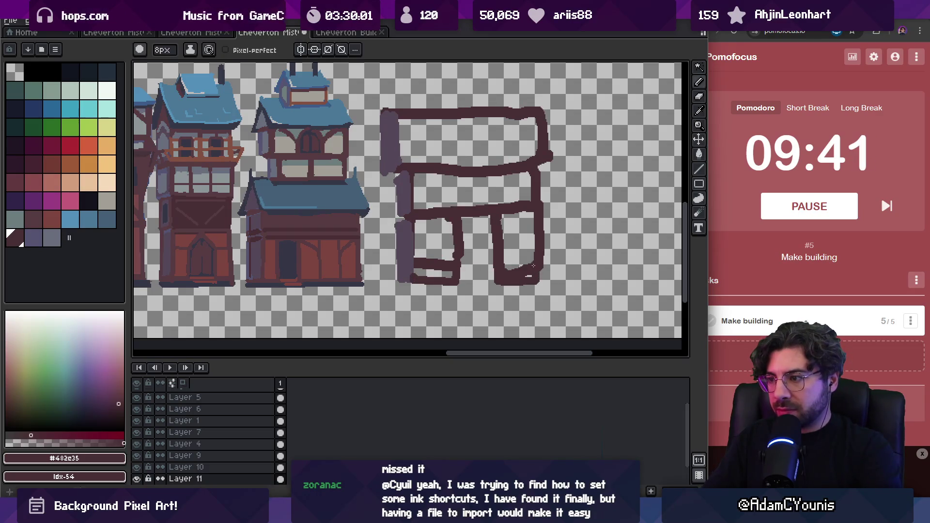
- Close the right window and bucket-fill the lower openings, middle band and top with maroon #482c35
{"action": "key", "text": "g"}
{"action": "left_click", "coordinate": [436, 242]}
{"action": "left_click", "coordinate": [525, 275]}
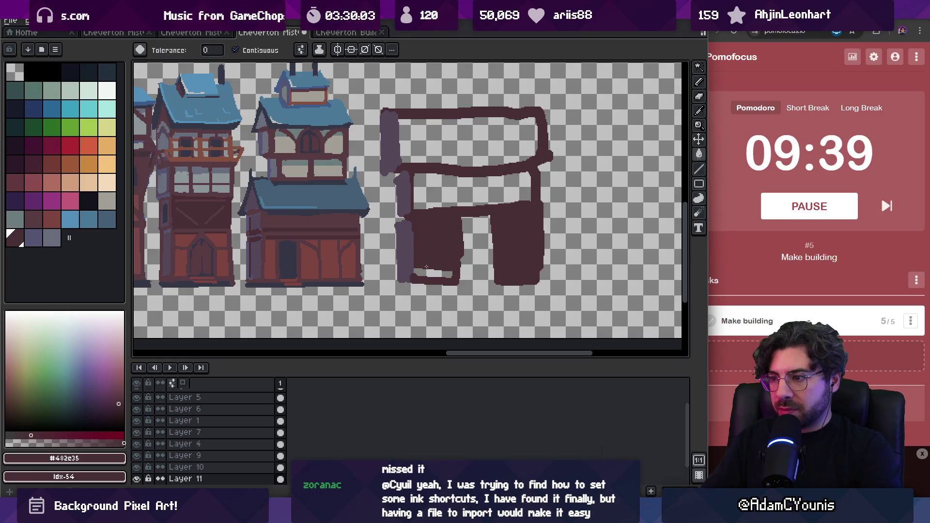
{"action": "left_click", "coordinate": [465, 189]}
{"action": "left_click", "coordinate": [465, 138]}
{"action": "left_click_drag", "start_coordinate": [481, 184], "coordinate": [498, 196]}
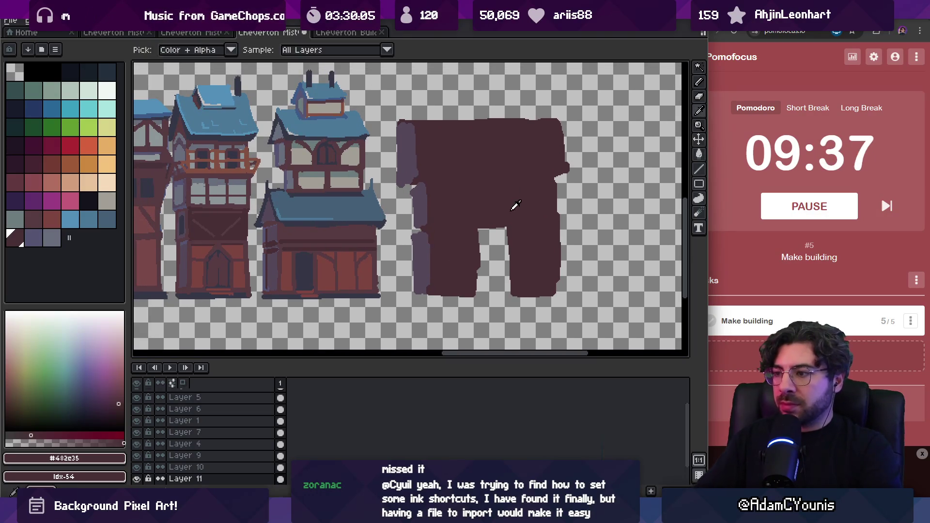
- Trim the left leg's inner edge, shade the right leg lighter and cover the stray light tail
{"action": "key", "text": "e"}
{"action": "left_click_drag", "start_coordinate": [477, 232], "coordinate": [477, 293]}
{"action": "key", "text": "i"}
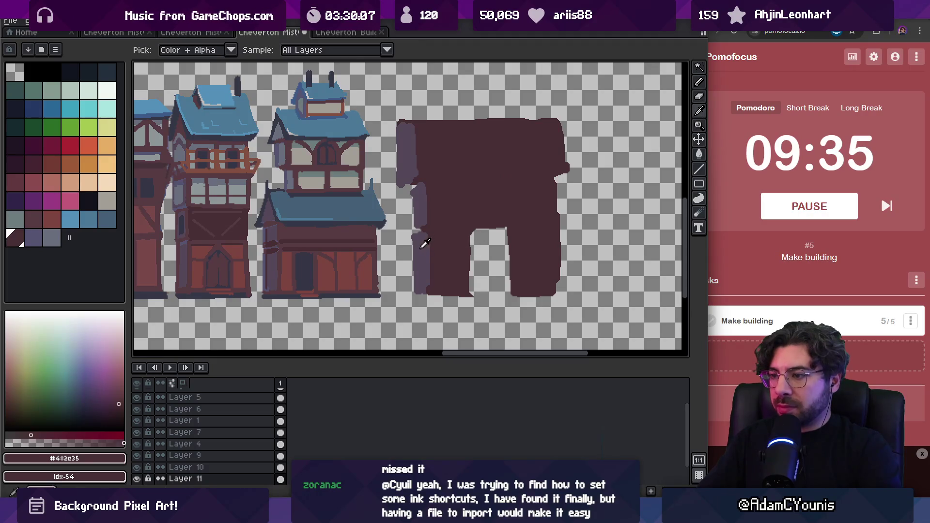
{"action": "left_click", "coordinate": [495, 238]}
{"action": "key", "text": "b"}
{"action": "mouse_move", "coordinate": [495, 239]}
{"action": "left_mouse_down"}
{"action": "mouse_move", "coordinate": [493, 289]}
{"action": "mouse_move", "coordinate": [513, 290]}
{"action": "mouse_move", "coordinate": [506, 228]}
{"action": "left_mouse_up"}
{"action": "key", "text": "i"}
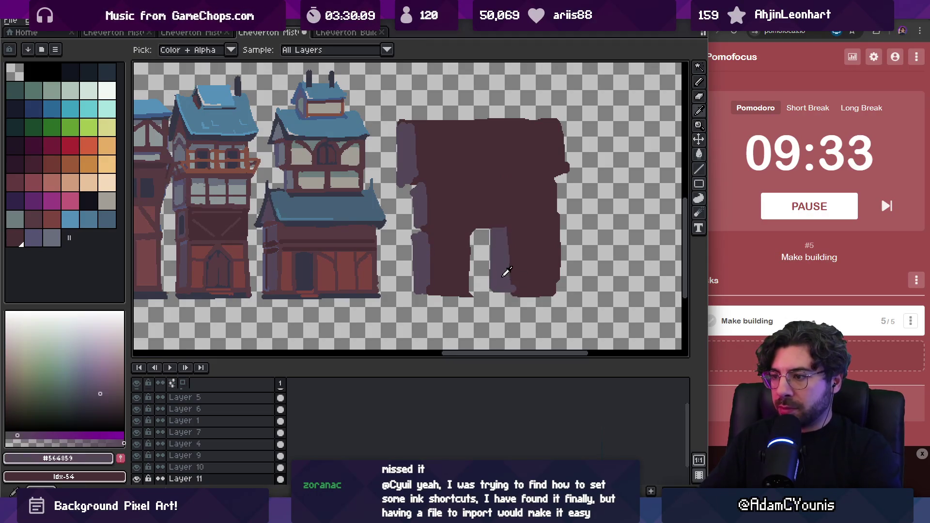
{"action": "left_click", "coordinate": [517, 269]}
{"action": "key", "text": "b"}
{"action": "left_click_drag", "start_coordinate": [517, 269], "coordinate": [513, 290]}
- Set a 13px brush, sample a darker slate blue from a neighbouring roof and zoom out over the row
{"action": "key", "text": "i"}
{"action": "left_click", "coordinate": [420, 194]}
{"action": "key", "text": "b"}
{"action": "key", "text": "i"}
{"action": "key", "text": "b"}
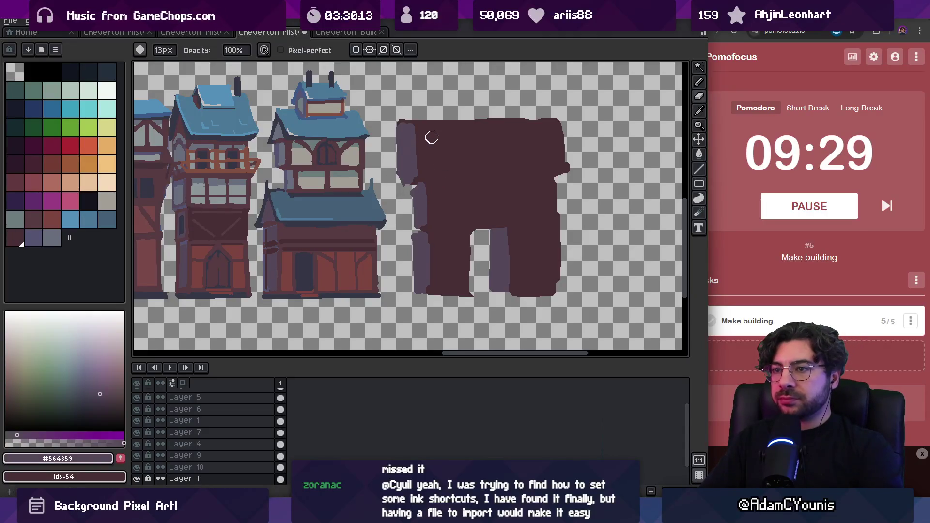
{"action": "scroll", "coordinate": [430, 137], "scroll_direction": "up", "scroll_amount": 1}
{"action": "scroll", "coordinate": [444, 127], "scroll_direction": "right", "scroll_amount": 1}
{"action": "key", "text": "i"}
{"action": "scroll", "coordinate": [426, 135], "scroll_direction": "up", "scroll_amount": 1}
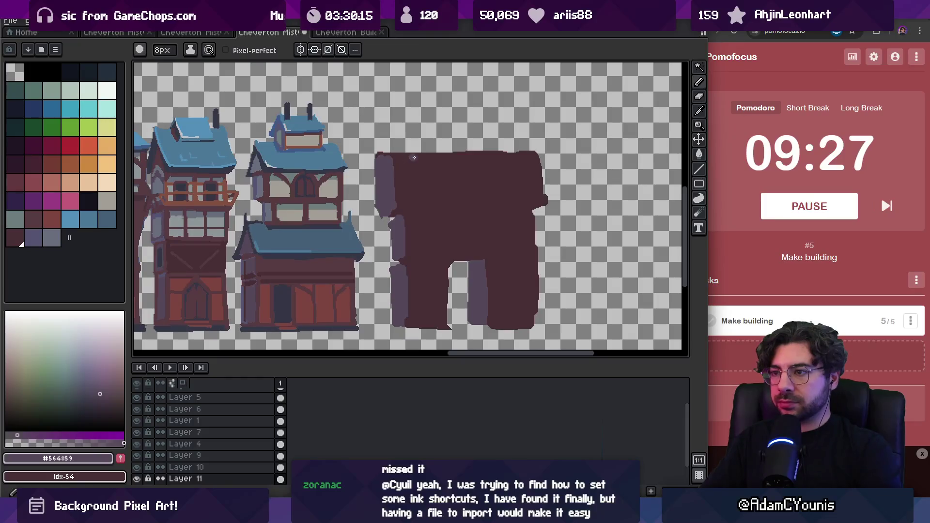
{"action": "left_click", "coordinate": [337, 234]}
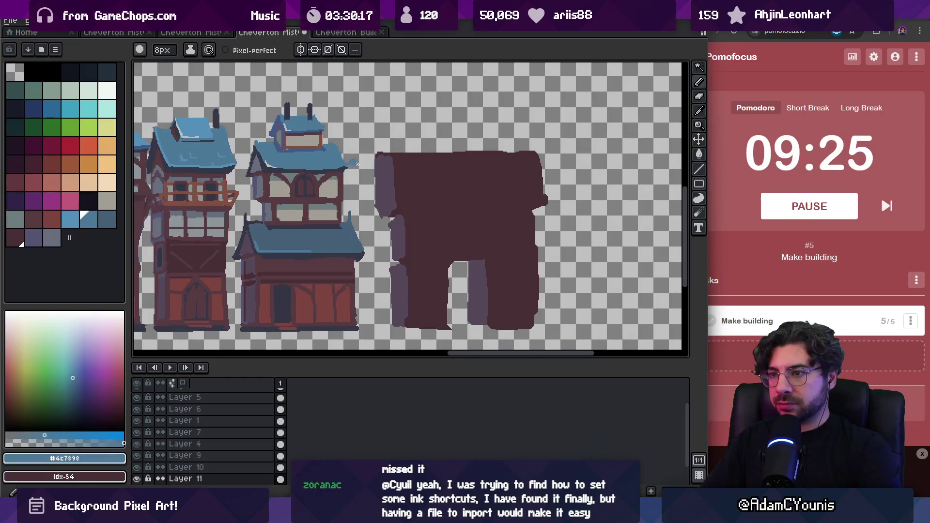
{"action": "left_click", "coordinate": [337, 235]}
{"action": "scroll", "coordinate": [319, 208], "scroll_direction": "down", "scroll_amount": 4}
{"action": "key", "text": "z"}
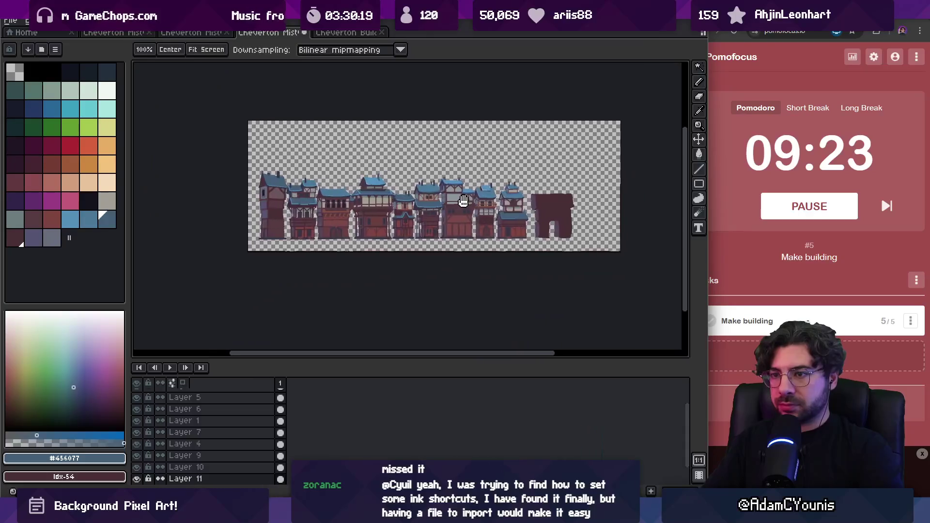
{"action": "scroll", "coordinate": [467, 220], "scroll_direction": "up", "scroll_amount": 3}
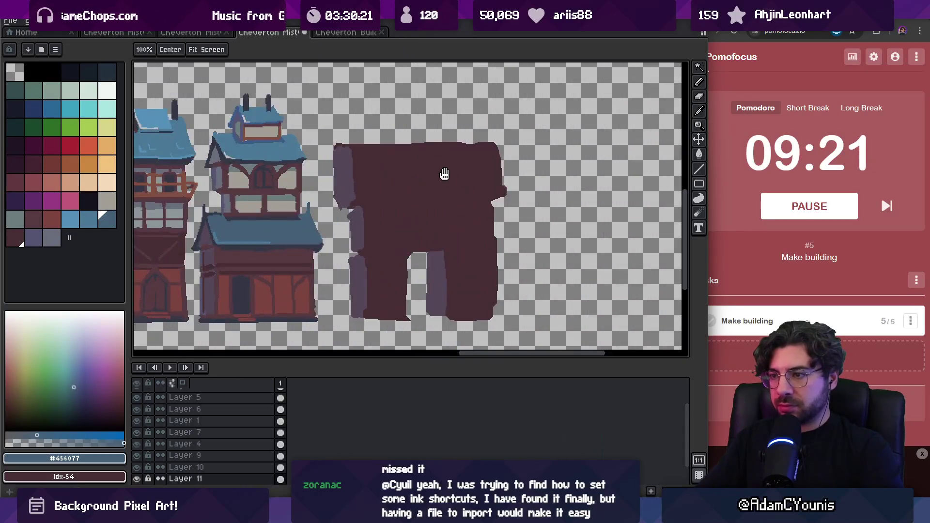
{"action": "key", "text": "b"}
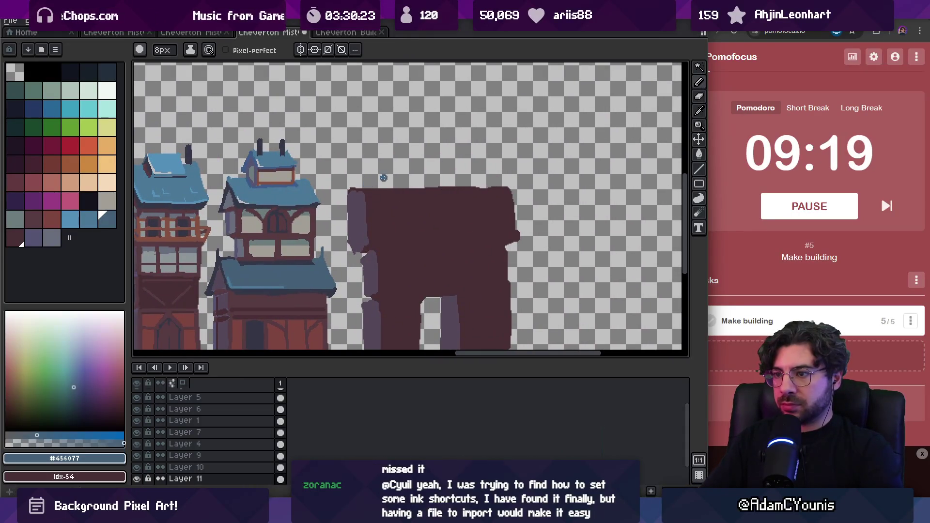
- Outline the roof in #456077 with a pointed left gable, right side, top and lower edges
{"action": "mouse_move", "coordinate": [346, 190]}
{"action": "left_mouse_down"}
{"action": "mouse_move", "coordinate": [346, 202]}
{"action": "mouse_move", "coordinate": [362, 178]}
{"action": "left_mouse_up"}
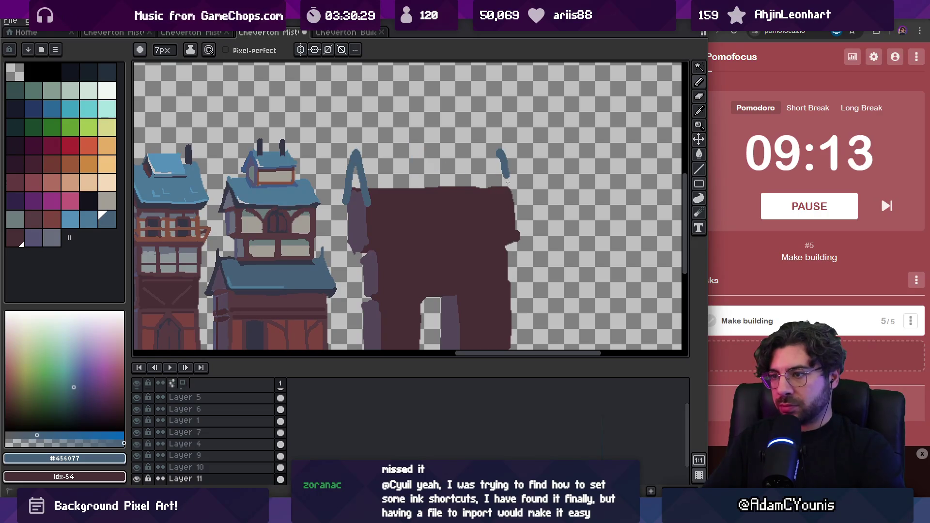
{"action": "key", "text": "ctrl+z"}
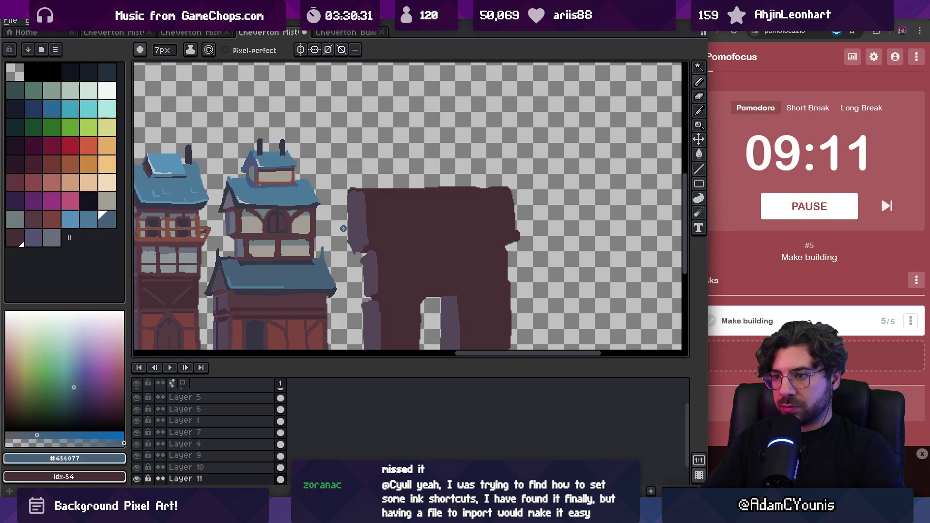
{"action": "left_click_drag", "start_coordinate": [353, 187], "coordinate": [362, 203]}
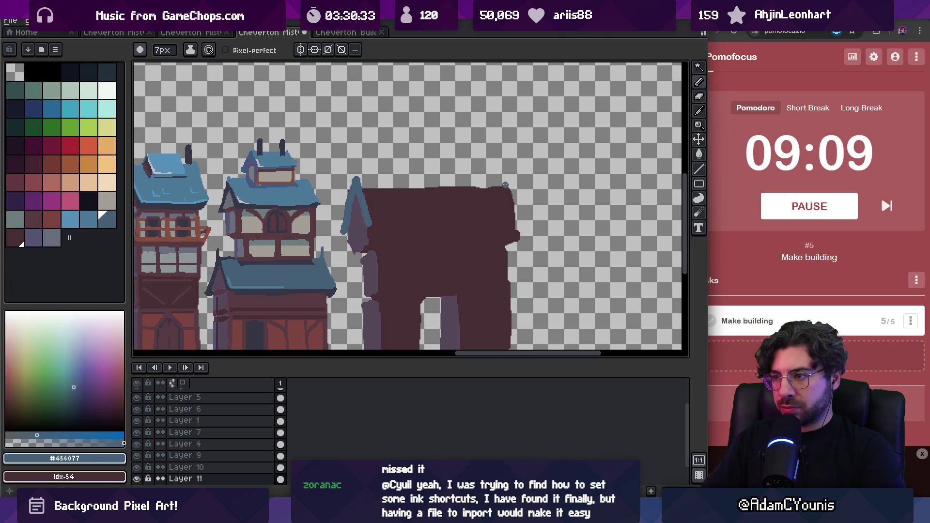
{"action": "left_click_drag", "start_coordinate": [512, 214], "coordinate": [518, 233]}
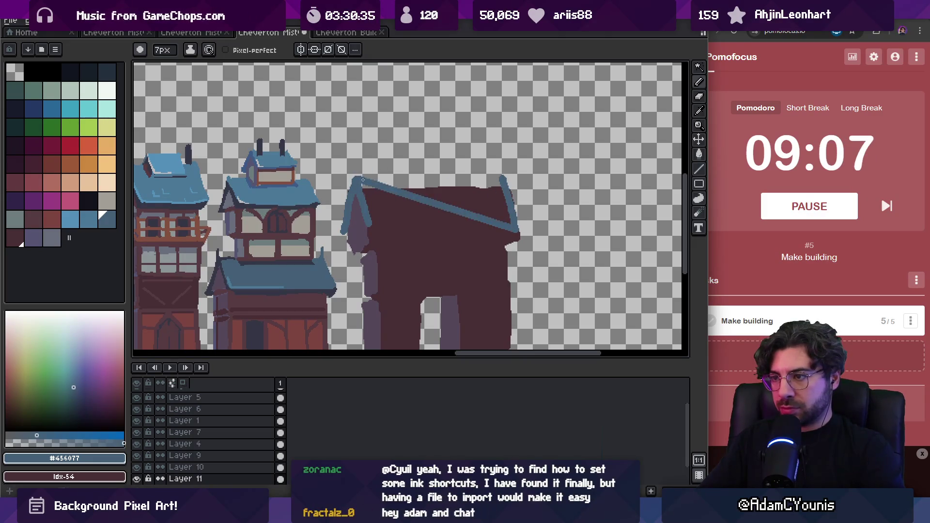
{"action": "left_click_drag", "start_coordinate": [361, 179], "coordinate": [504, 176]}
{"action": "key", "text": "g"}
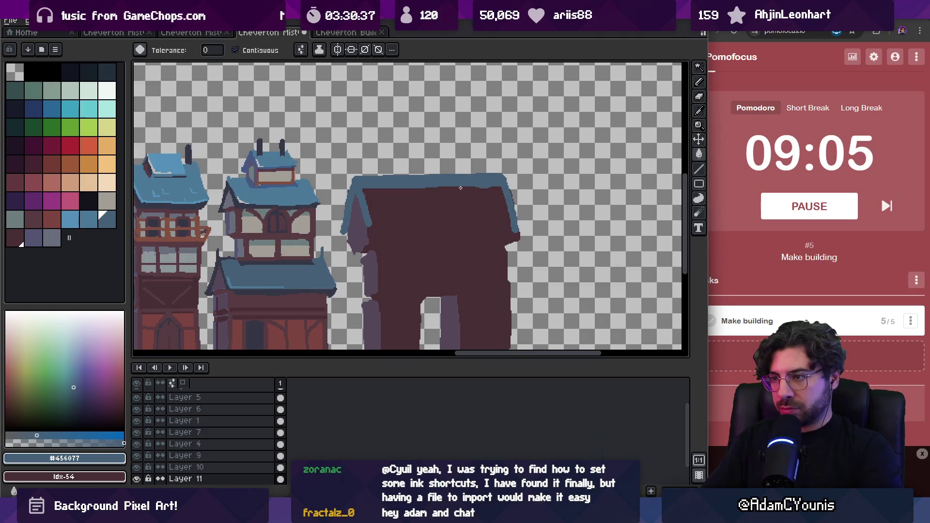
{"action": "key", "text": "b"}
{"action": "left_click_drag", "start_coordinate": [512, 227], "coordinate": [361, 227]}
- Bucket-fill the outlined roof slate blue and sample a dark slate for the roof lines
{"action": "key", "text": "g"}
{"action": "left_click", "coordinate": [410, 212]}
{"action": "key", "text": "z"}
{"action": "scroll", "coordinate": [433, 200], "scroll_direction": "down", "scroll_amount": 3}
{"action": "scroll", "coordinate": [433, 200], "scroll_direction": "up", "scroll_amount": 5}
{"action": "key", "text": "i"}
{"action": "scroll", "coordinate": [306, 199], "scroll_direction": "left", "scroll_amount": 3}
{"action": "left_click", "coordinate": [306, 199]}
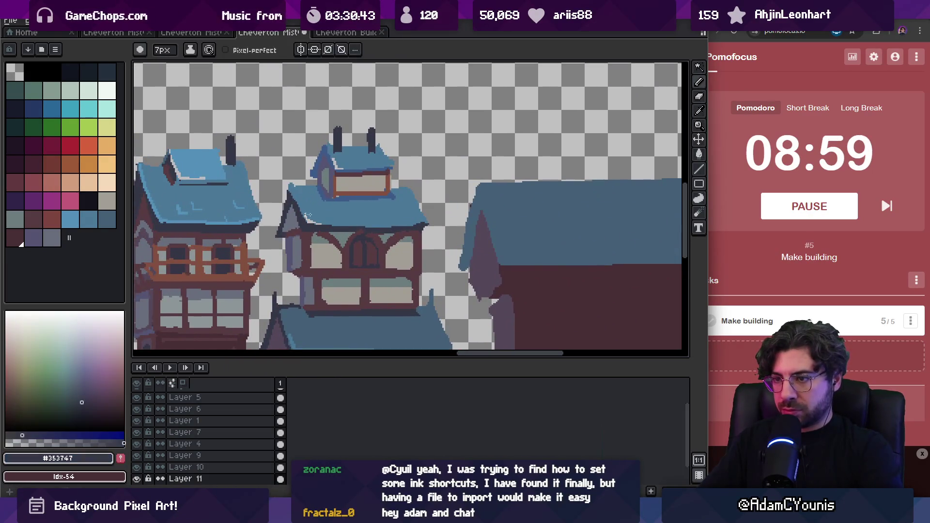
- With a 2px pencil, draw and fill a dark strip down the roof's left slope
{"action": "key", "text": "b"}
{"action": "scroll", "coordinate": [463, 166], "scroll_direction": "down", "scroll_amount": 3}
{"action": "scroll", "coordinate": [464, 166], "scroll_direction": "right", "scroll_amount": 3}
{"action": "key", "text": "minus"}
{"action": "key", "text": "minus"}
{"action": "key", "text": "minus"}
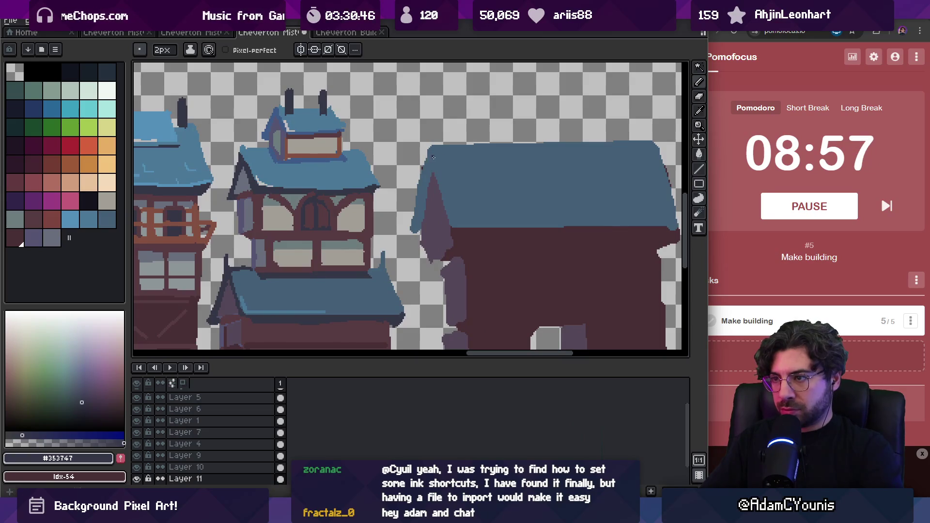
{"action": "left_click_drag", "start_coordinate": [429, 147], "coordinate": [451, 212]}
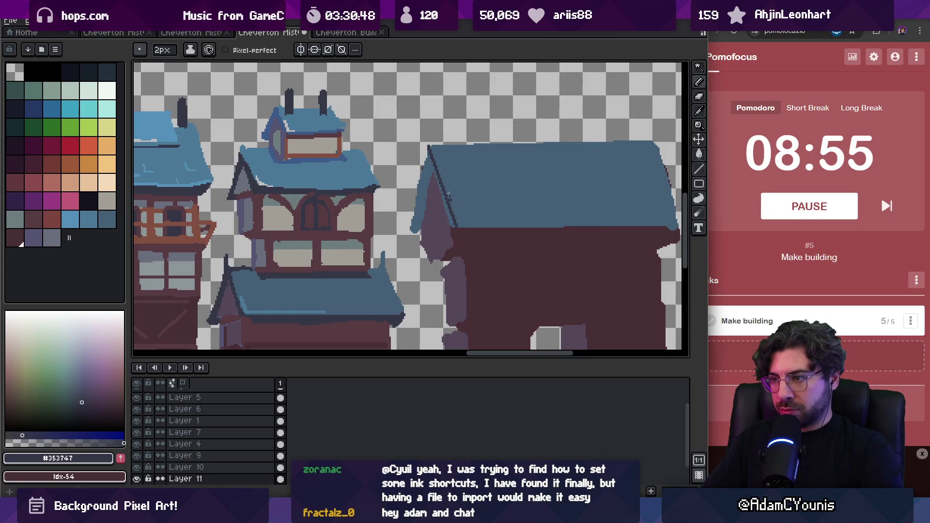
{"action": "key", "text": "g"}
{"action": "left_click", "coordinate": [434, 196]}
{"action": "left_click", "coordinate": [443, 200]}
{"action": "key", "text": "b"}
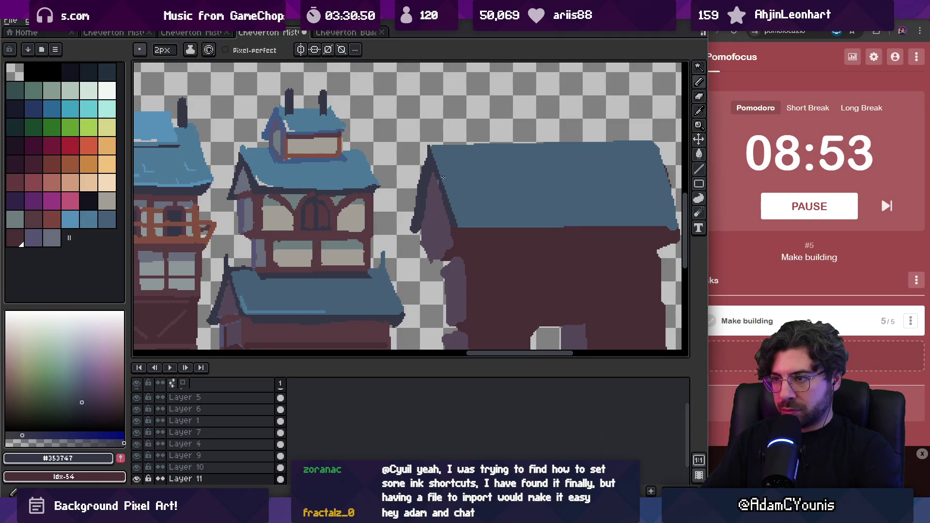
{"action": "left_click_drag", "start_coordinate": [438, 179], "coordinate": [442, 181]}
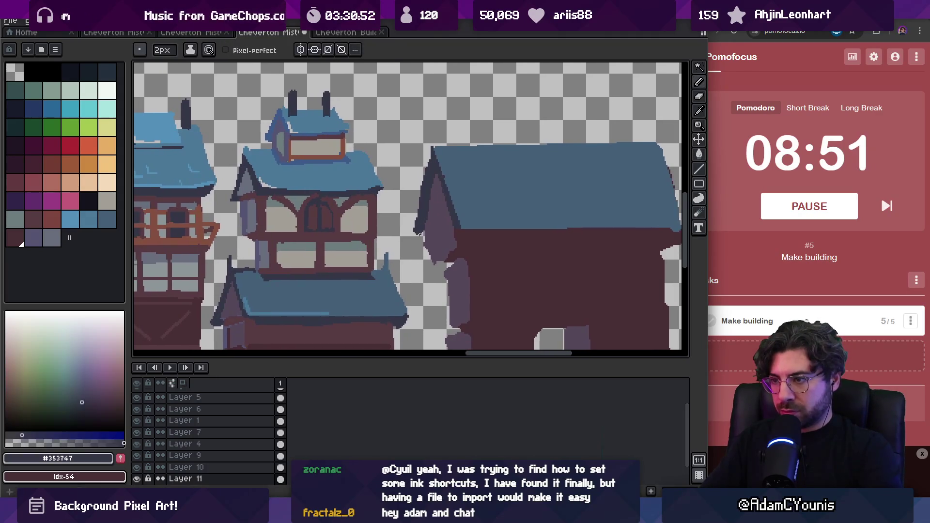
- Paint dark maroon pixels along the building's wall ledge
{"action": "key", "text": "e"}
{"action": "left_click_drag", "start_coordinate": [421, 236], "coordinate": [398, 188]}
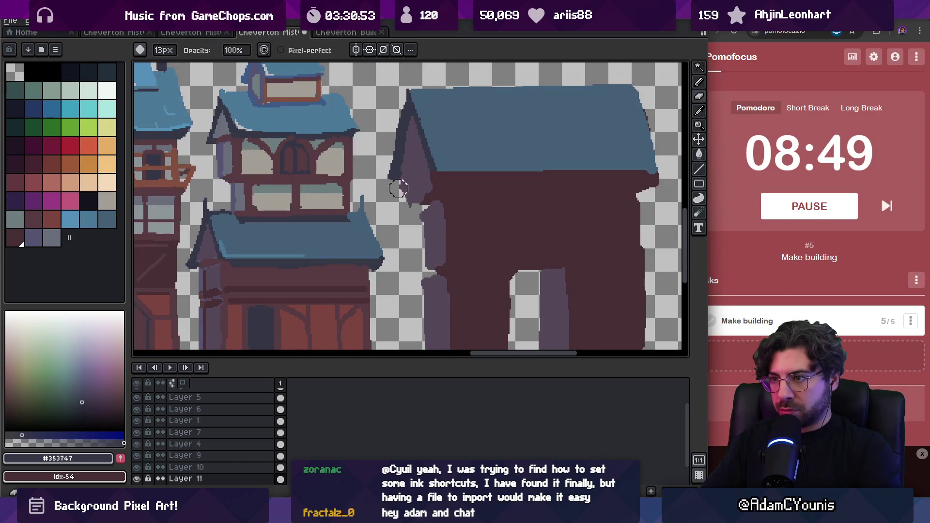
{"action": "key", "text": "minus"}
{"action": "key", "text": "minus"}
{"action": "key", "text": "minus"}
{"action": "key", "text": "b"}
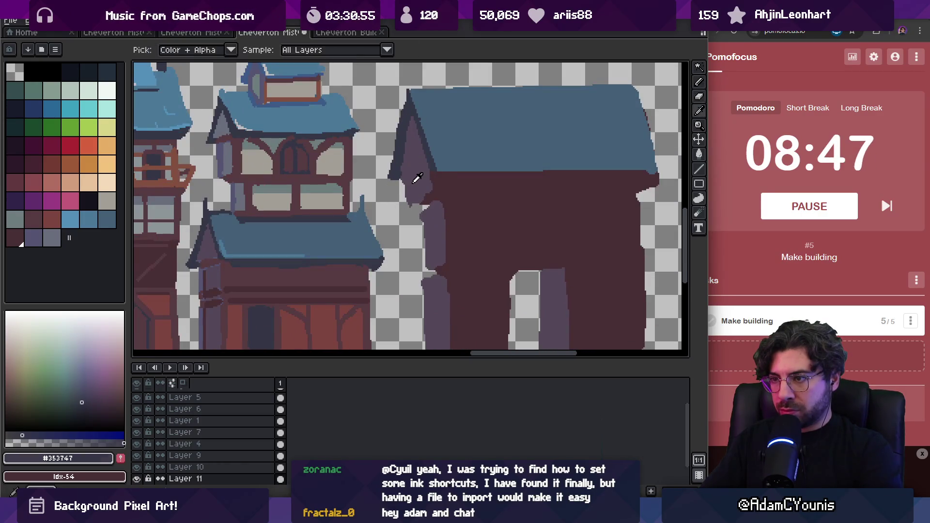
{"action": "left_click", "coordinate": [406, 189], "text": "alt"}
{"action": "left_click", "coordinate": [418, 208], "text": "alt"}
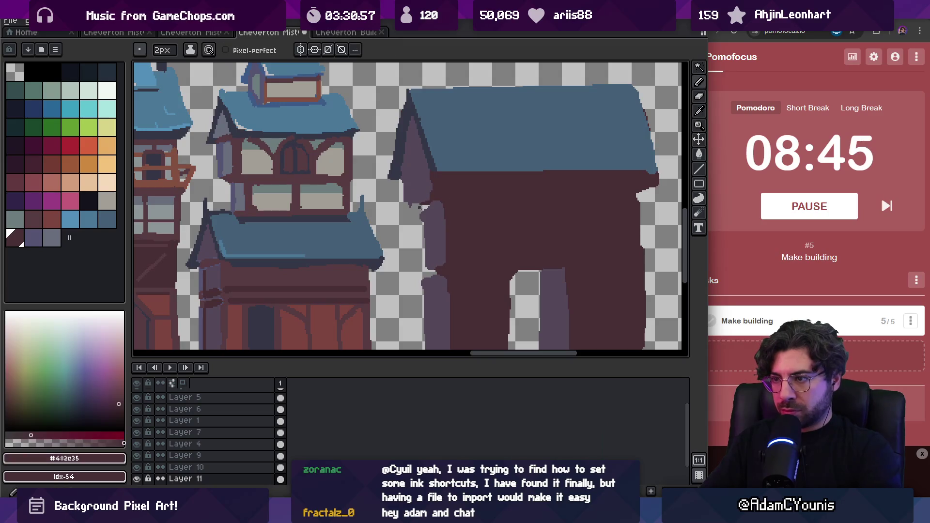
{"action": "left_click_drag", "start_coordinate": [438, 207], "coordinate": [446, 210]}
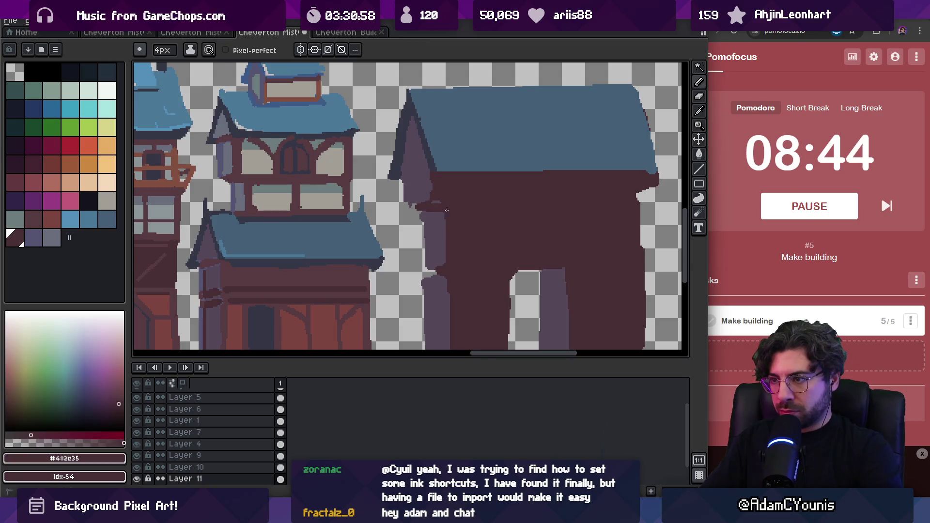
{"action": "left_click", "coordinate": [417, 203], "text": "alt"}
{"action": "left_click_drag", "start_coordinate": [423, 217], "coordinate": [412, 154]}
{"action": "left_click", "coordinate": [440, 191], "text": "alt"}
{"action": "left_click_drag", "start_coordinate": [433, 212], "coordinate": [414, 214]}
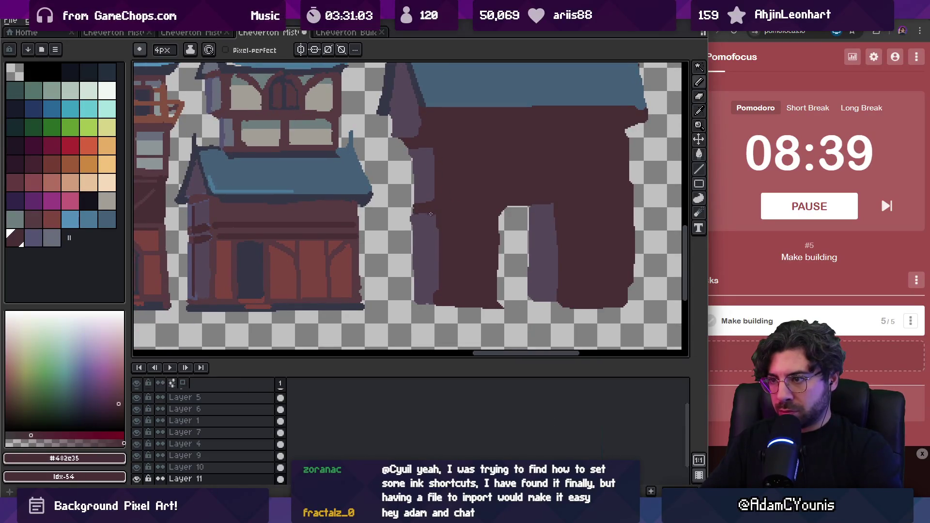
- Enlarge the pencil to 8px and draw a dark slate line along the roof eave
{"action": "key", "text": "plus"}
{"action": "key", "text": "plus"}
{"action": "scroll", "coordinate": [405, 252], "scroll_direction": "up", "scroll_amount": 3}
{"action": "scroll", "coordinate": [415, 191], "scroll_direction": "right", "scroll_amount": 3}
{"action": "key", "text": "plus"}
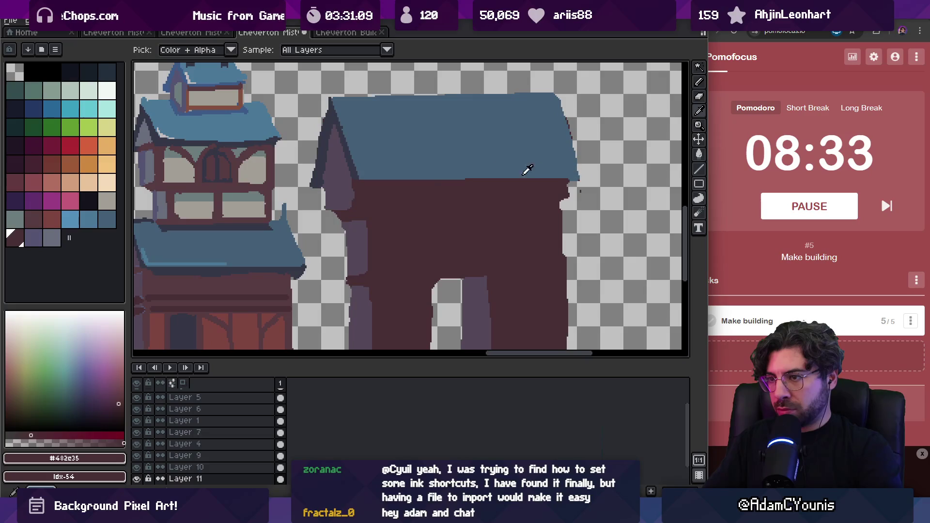
{"action": "left_click", "coordinate": [353, 156], "text": "alt"}
{"action": "key", "text": "plus"}
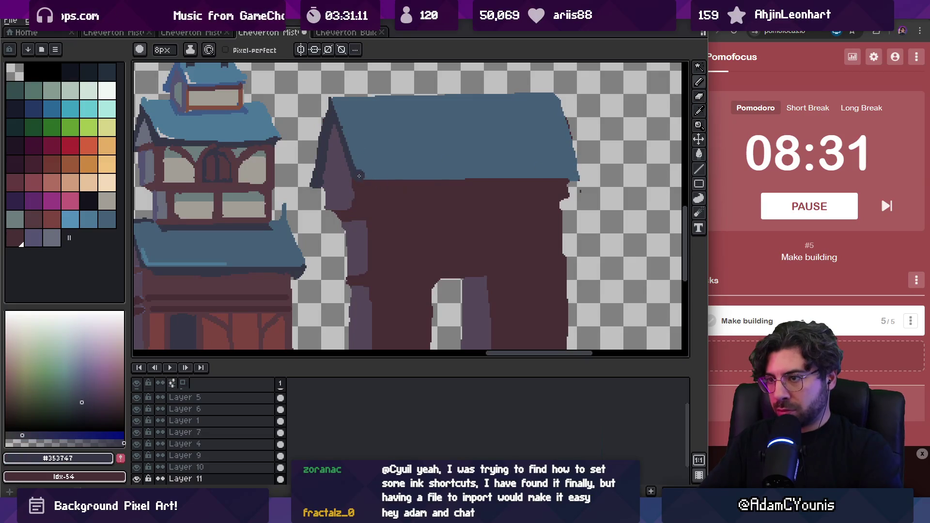
{"action": "left_click_drag", "start_coordinate": [358, 175], "coordinate": [579, 170]}
{"action": "key", "text": "alt"}
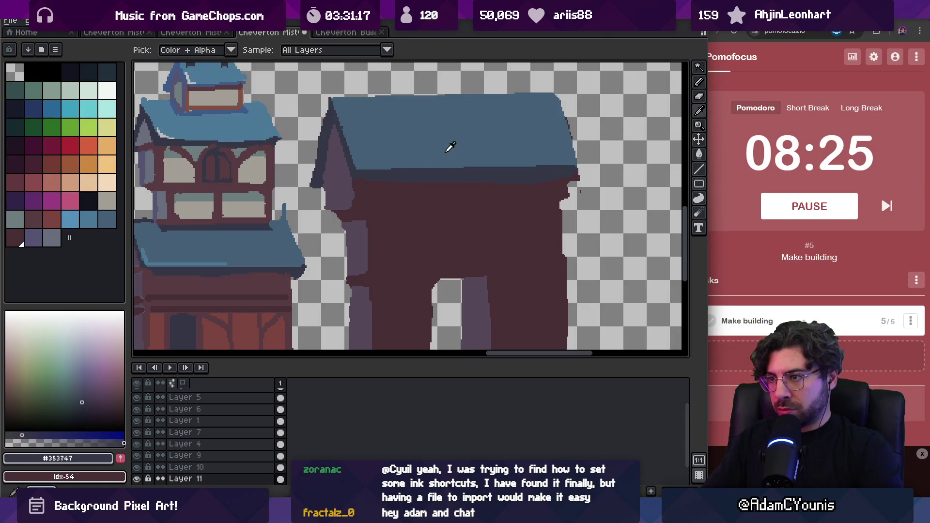
- Paint roof blue along the eave and erase the building's right wall edge to transparent
{"action": "left_click", "coordinate": [460, 147], "text": "alt"}
{"action": "left_click_drag", "start_coordinate": [365, 173], "coordinate": [507, 170]}
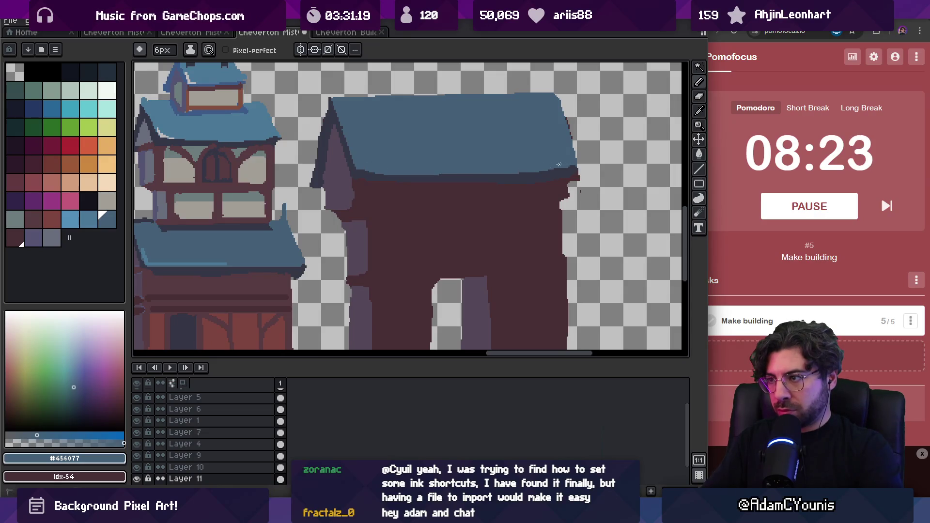
{"action": "left_click", "coordinate": [494, 193], "text": "alt"}
{"action": "key", "text": "e"}
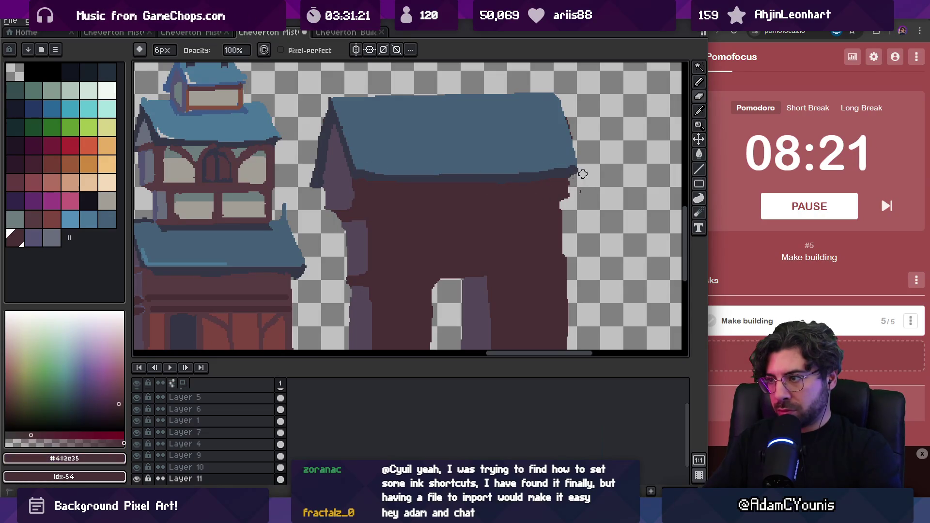
{"action": "left_click_drag", "start_coordinate": [564, 215], "coordinate": [546, 142]}
{"action": "left_click_drag", "start_coordinate": [549, 192], "coordinate": [547, 269]}
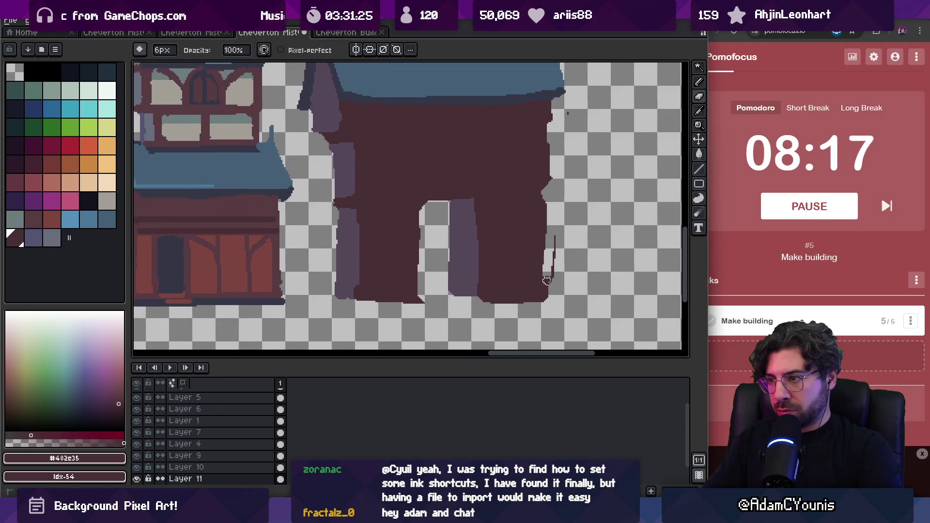
{"action": "key", "text": "b"}
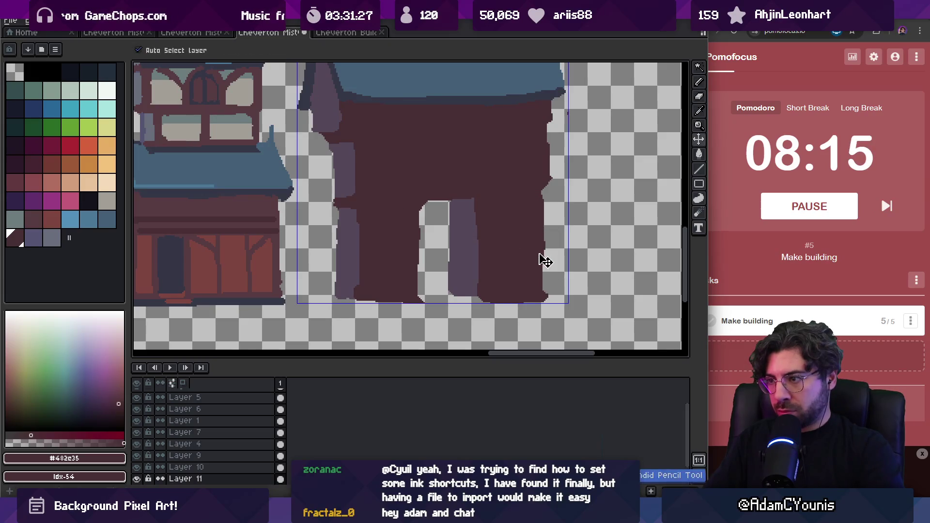
- Shade the left edges of both purple pillars with 3px dark brown strips
{"action": "left_click_drag", "start_coordinate": [542, 262], "coordinate": [503, 279]}
{"action": "left_click", "coordinate": [433, 276], "text": "alt"}
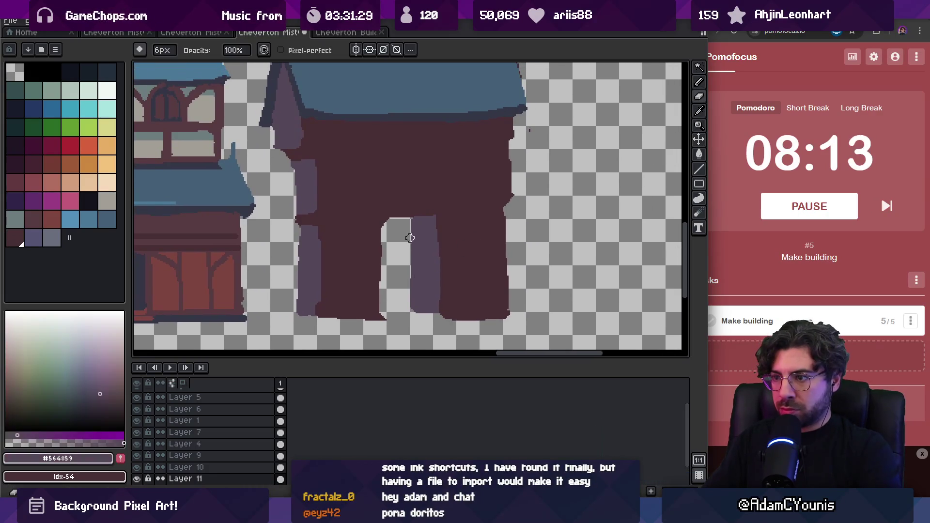
{"action": "left_click", "coordinate": [414, 223], "text": "alt"}
{"action": "key", "text": "minus"}
{"action": "key", "text": "minus"}
{"action": "key", "text": "minus"}
{"action": "left_click_drag", "start_coordinate": [415, 216], "coordinate": [415, 280]}
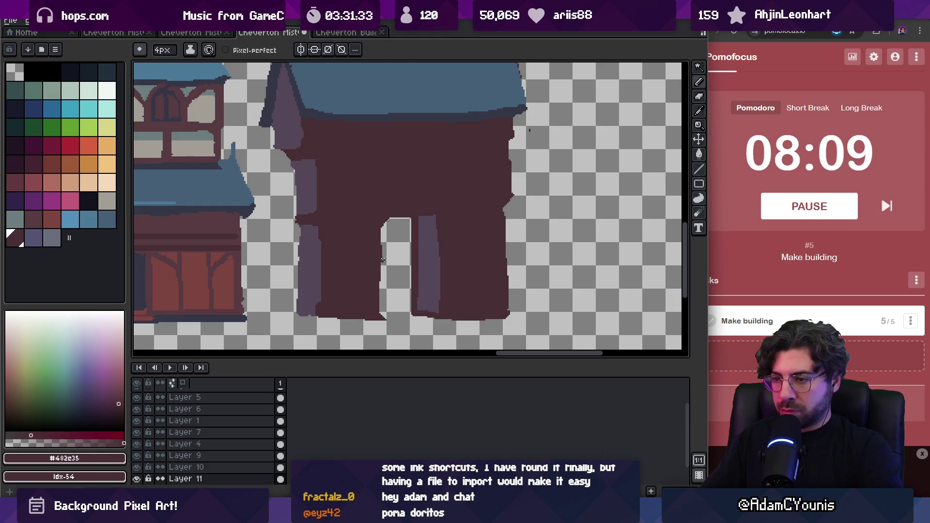
{"action": "scroll", "coordinate": [358, 216], "scroll_direction": "left", "scroll_amount": 3}
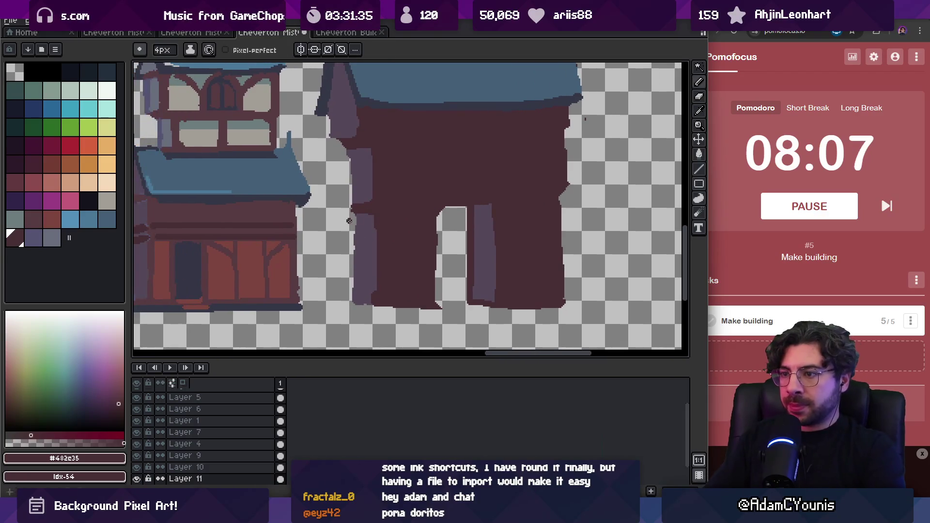
{"action": "left_click_drag", "start_coordinate": [356, 218], "coordinate": [354, 297]}
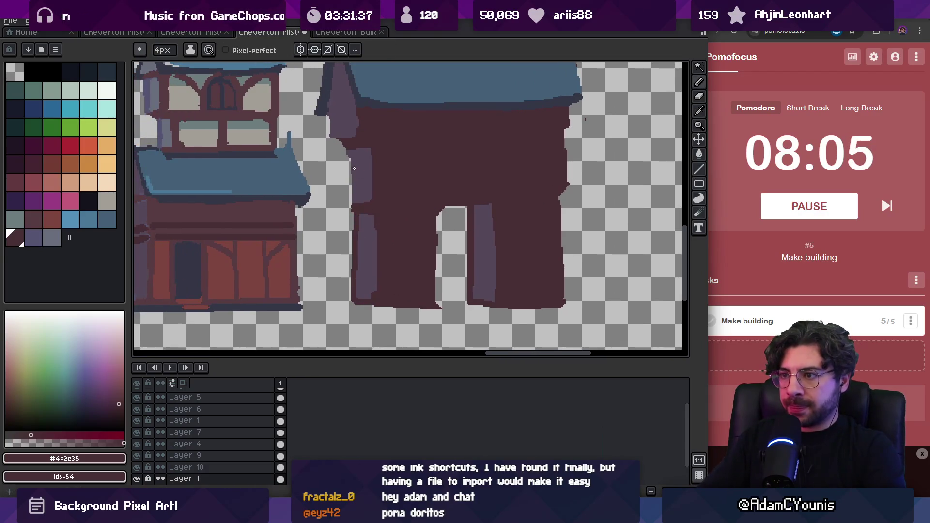
{"action": "left_click_drag", "start_coordinate": [353, 166], "coordinate": [353, 206]}
- Widen the purple pillar to the right in light purple, then sample cream from a window
{"action": "left_click", "coordinate": [375, 183], "text": "alt"}
{"action": "left_click_drag", "start_coordinate": [374, 147], "coordinate": [374, 194]}
{"action": "scroll", "coordinate": [397, 184], "scroll_direction": "down", "scroll_amount": 1}
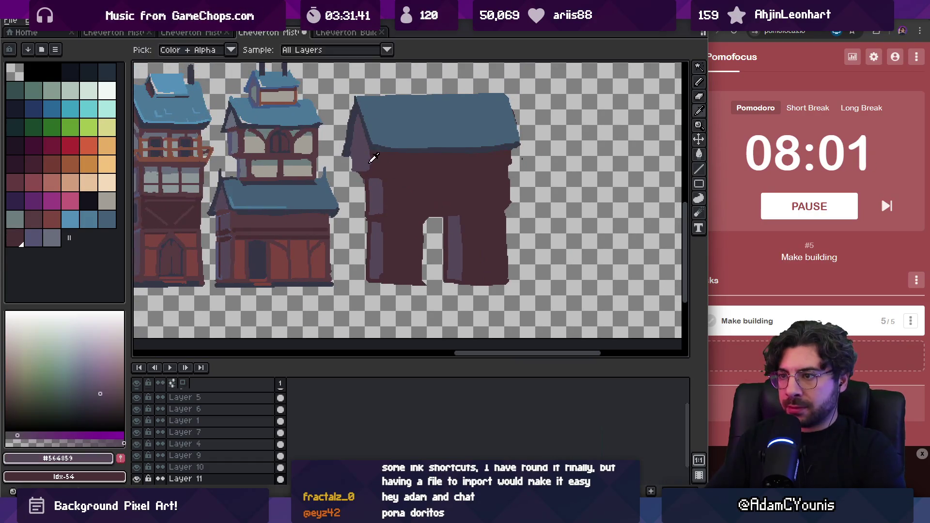
{"action": "key", "text": "alt"}
{"action": "mouse_move", "coordinate": [370, 164]}
{"action": "left_mouse_down"}
{"action": "mouse_move", "coordinate": [375, 191]}
{"action": "mouse_move", "coordinate": [385, 193]}
{"action": "left_mouse_up"}
{"action": "left_click", "coordinate": [294, 197], "text": "alt"}
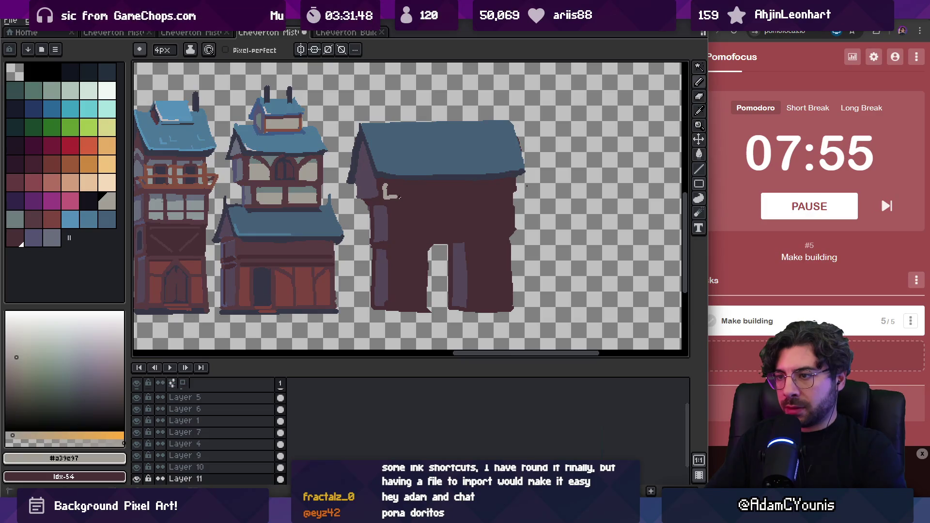
- Outline and bucket-fill the upper cream plaster band across the wall
{"action": "left_click", "coordinate": [507, 197], "text": "shift"}
{"action": "left_click", "coordinate": [512, 181], "text": "shift"}
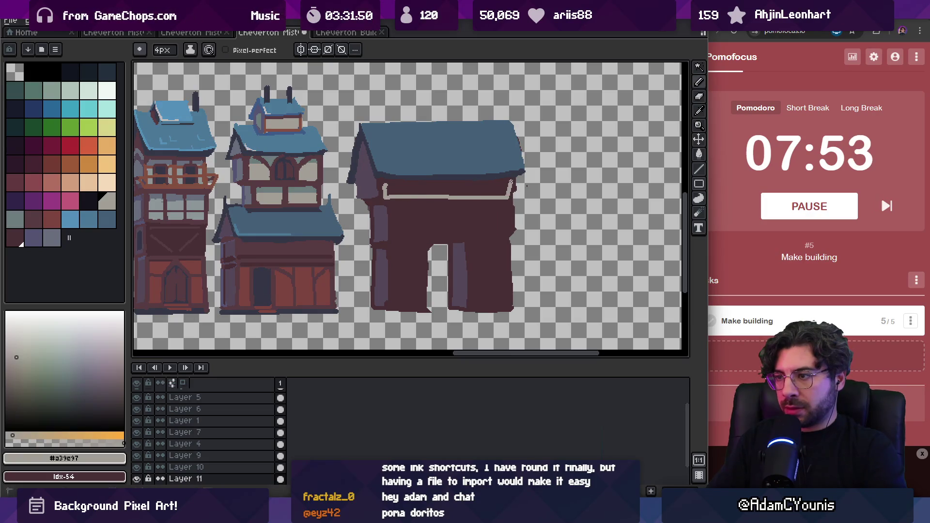
{"action": "left_click", "coordinate": [385, 186], "text": "shift"}
{"action": "key", "text": "g"}
{"action": "left_click", "coordinate": [395, 190]}
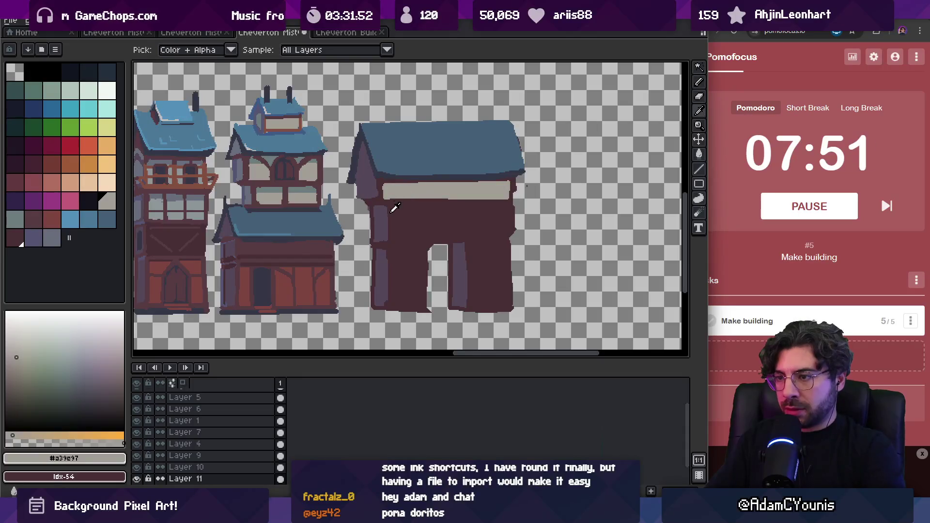
{"action": "key", "text": "b"}
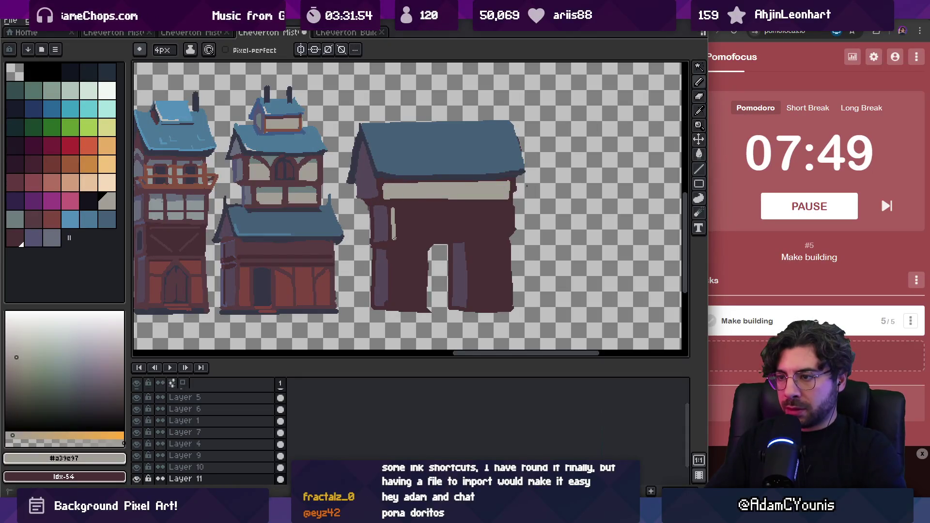
- Outline and bucket-fill a second cream plaster panel below the first
{"action": "left_click", "coordinate": [501, 237], "text": "shift"}
{"action": "left_click", "coordinate": [508, 230], "text": "shift"}
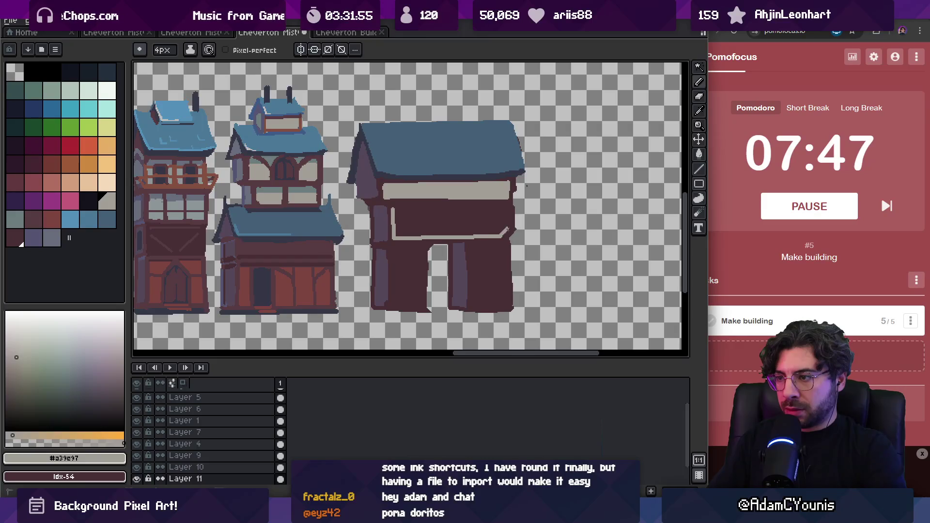
{"action": "left_click", "coordinate": [508, 204], "text": "shift"}
{"action": "left_click", "coordinate": [390, 203], "text": "shift"}
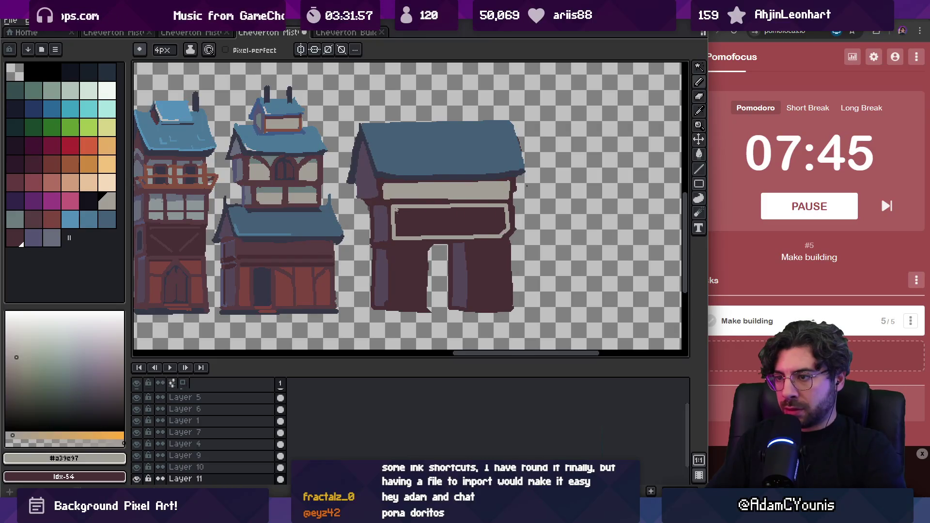
{"action": "key", "text": "g"}
{"action": "left_click", "coordinate": [405, 229]}
{"action": "key", "text": "b"}
- Draw a dark maroon beam under the panel and a grey-teal shadow band along the top
{"action": "left_click", "coordinate": [394, 242], "text": "alt"}
{"action": "left_click_drag", "start_coordinate": [391, 233], "coordinate": [507, 233]}
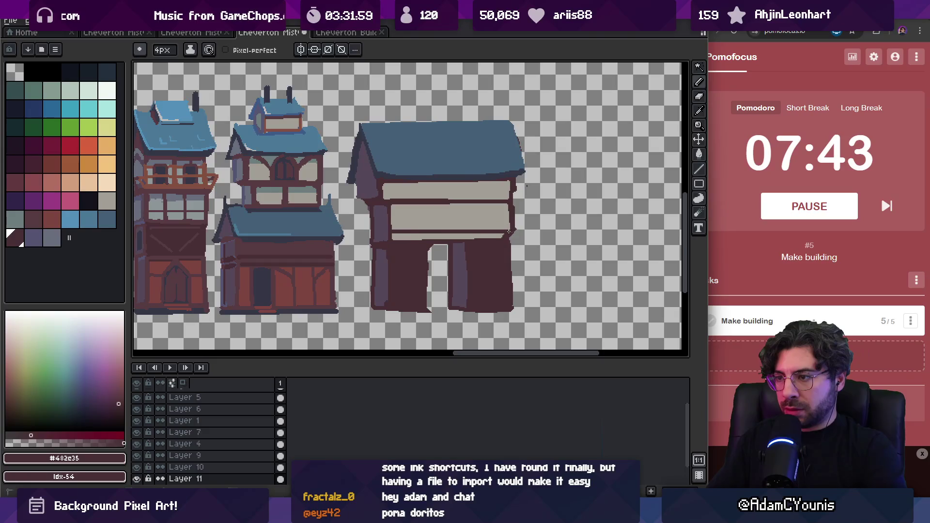
{"action": "key", "text": "alt"}
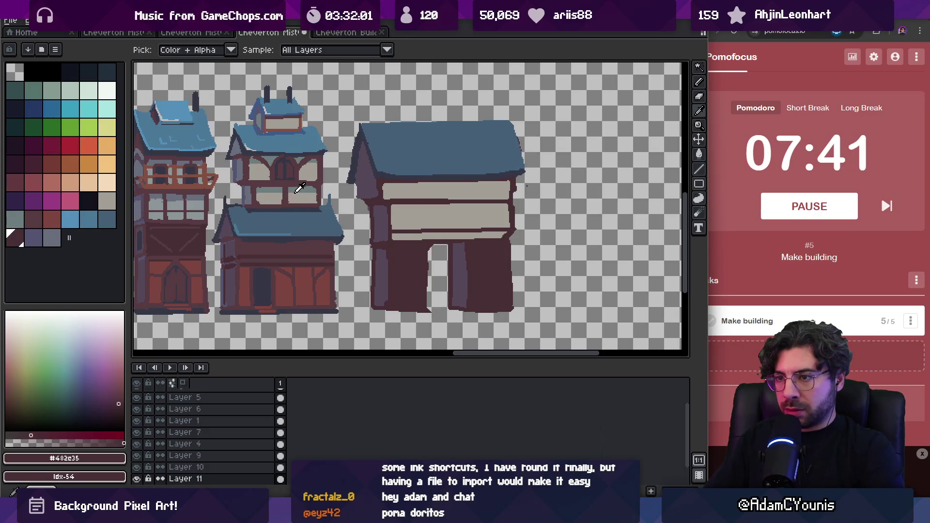
{"action": "left_click", "coordinate": [295, 196], "text": "alt"}
{"action": "left_click_drag", "start_coordinate": [383, 188], "coordinate": [495, 191]}
{"action": "key", "text": "ctrl+z"}
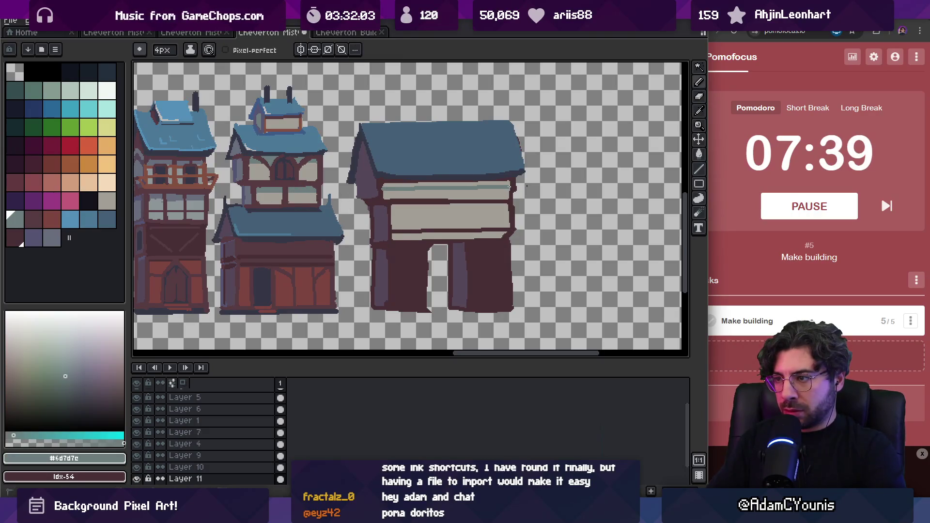
{"action": "left_click_drag", "start_coordinate": [382, 185], "coordinate": [509, 185]}
{"action": "key", "text": "alt"}
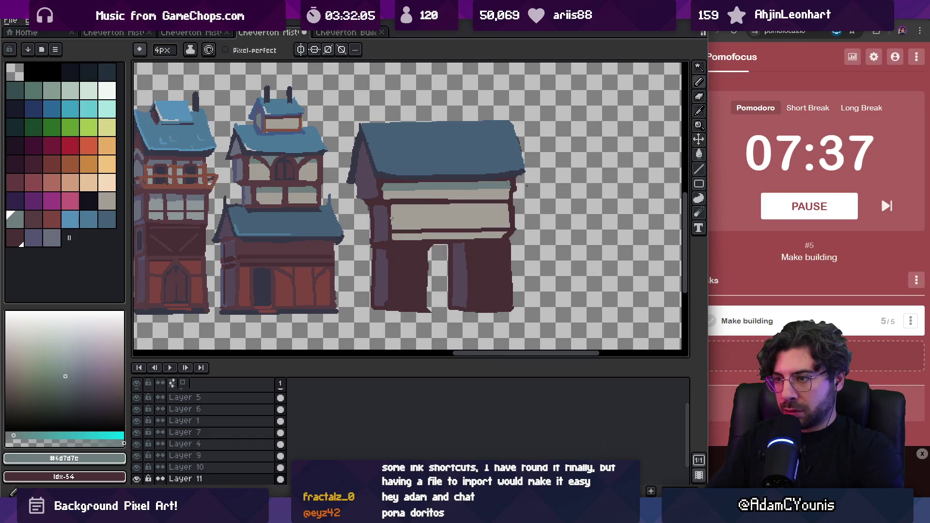
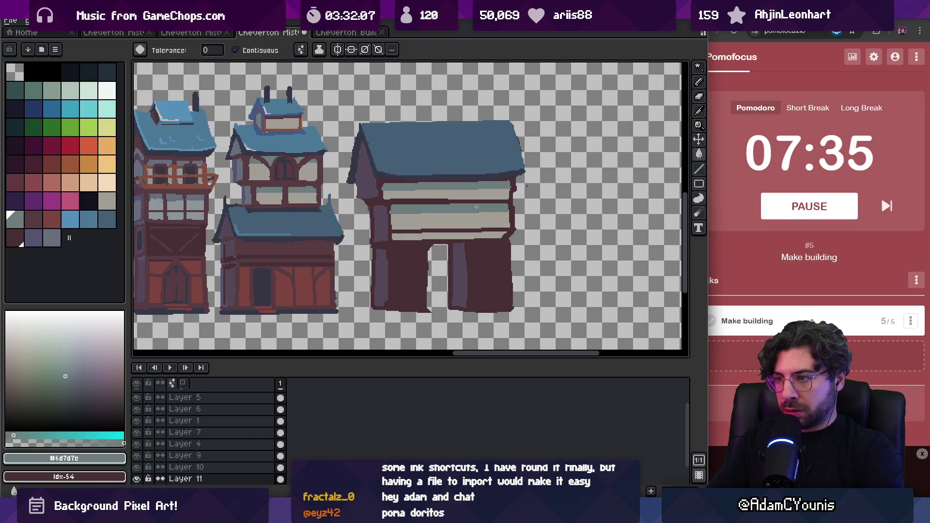
- Outline and fill both ground-floor doors with red-brown #7c4541
{"action": "scroll", "coordinate": [460, 198], "scroll_direction": "down", "scroll_amount": 5}
{"action": "scroll", "coordinate": [465, 193], "scroll_direction": "up", "scroll_amount": 4}
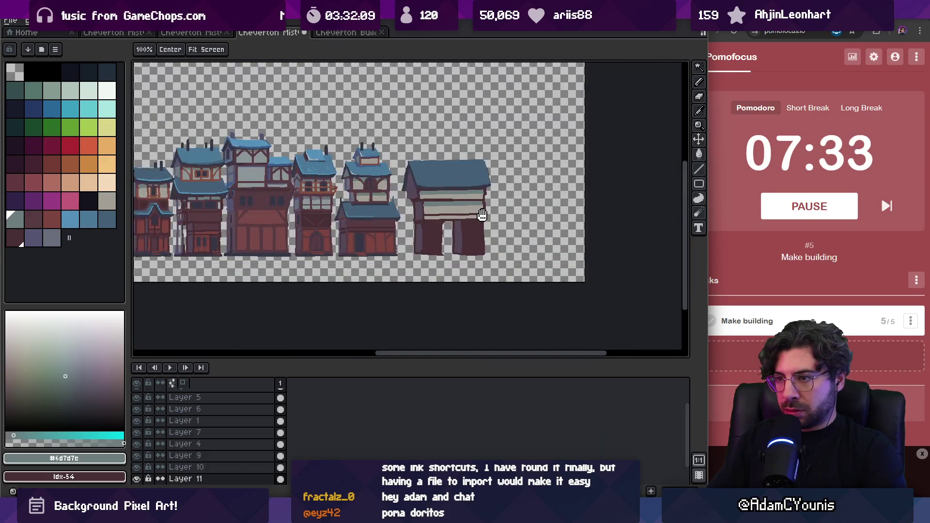
{"action": "left_click", "coordinate": [300, 254], "text": "alt"}
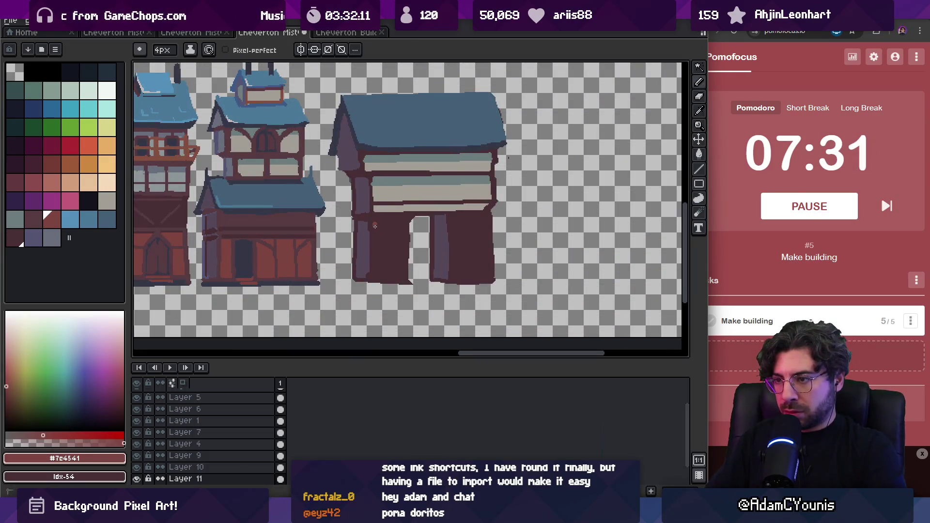
{"action": "mouse_move", "coordinate": [376, 271]}
{"action": "left_mouse_down"}
{"action": "mouse_move", "coordinate": [401, 274]}
{"action": "mouse_move", "coordinate": [403, 226]}
{"action": "left_mouse_up"}
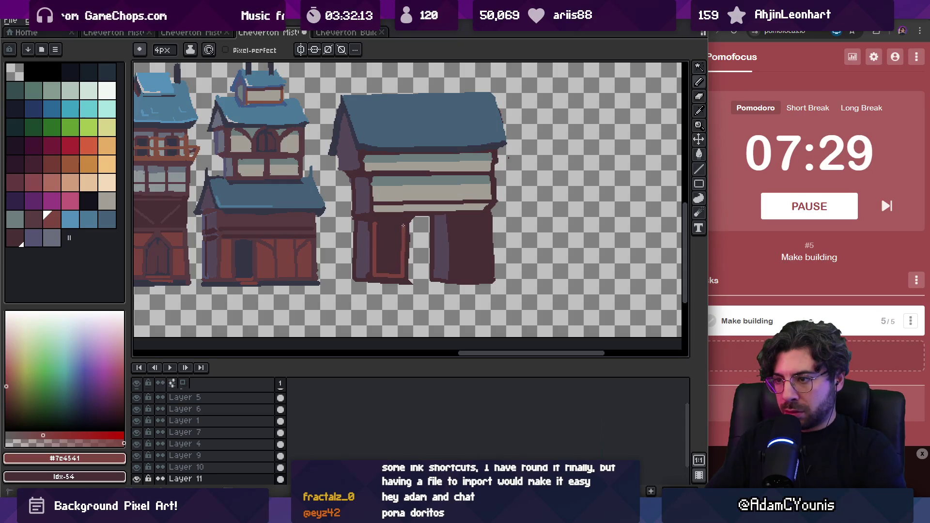
{"action": "key", "text": "g"}
{"action": "left_click", "coordinate": [380, 223]}
{"action": "key", "text": "b"}
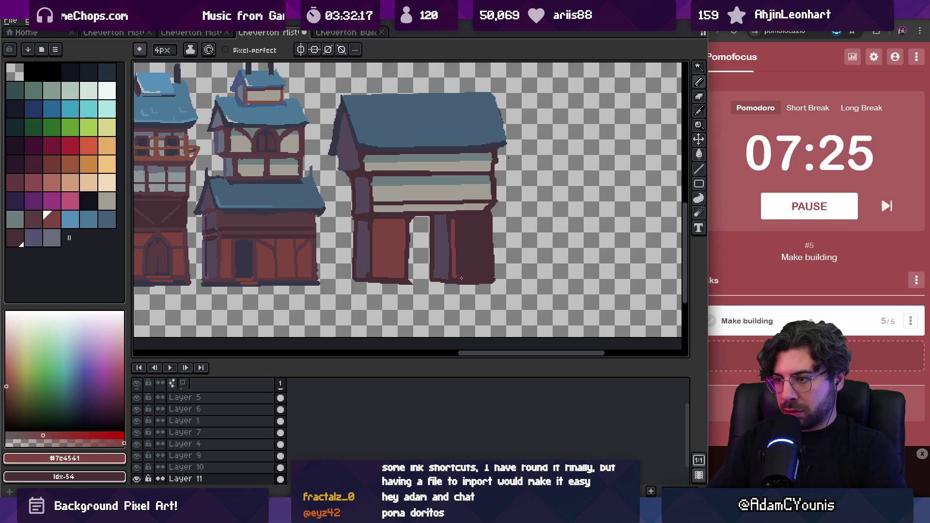
{"action": "mouse_move", "coordinate": [487, 276]}
{"action": "left_mouse_down"}
{"action": "mouse_move", "coordinate": [491, 223]}
{"action": "mouse_move", "coordinate": [447, 216]}
{"action": "left_mouse_up"}
{"action": "key", "text": "g"}
{"action": "left_click", "coordinate": [473, 244]}
- Lasso-select the building's right edge and shift it about 13 px left
{"action": "scroll", "coordinate": [448, 217], "scroll_direction": "up", "scroll_amount": 1}
{"action": "key", "text": "q"}
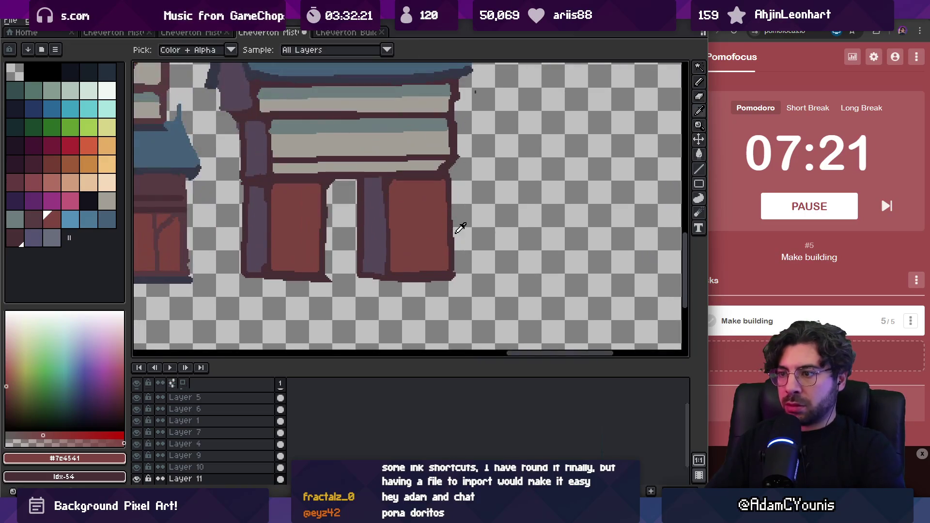
{"action": "mouse_move", "coordinate": [473, 180]}
{"action": "left_mouse_down"}
{"action": "mouse_move", "coordinate": [447, 270]}
{"action": "mouse_move", "coordinate": [494, 180]}
{"action": "left_mouse_up"}
{"action": "left_click_drag", "start_coordinate": [457, 235], "coordinate": [451, 235]}
{"action": "key", "text": "ctrl+d"}
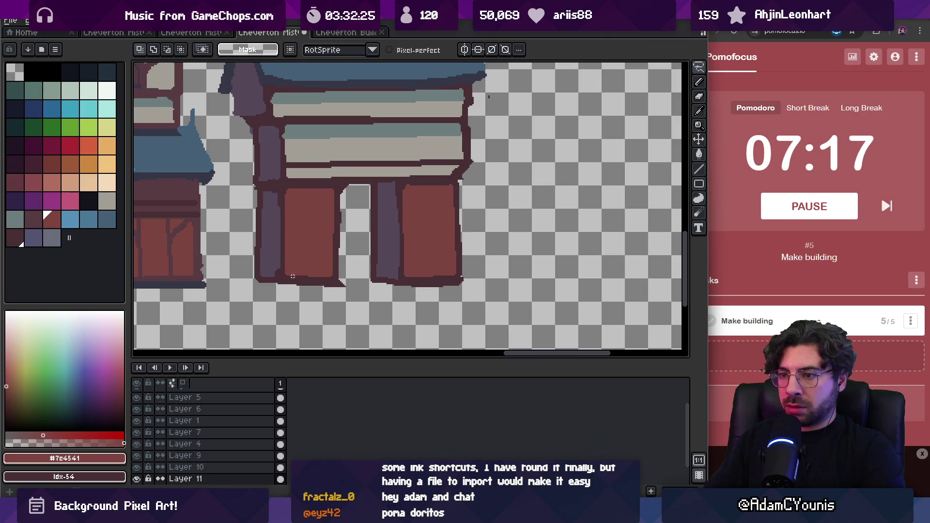
- Sample the dark beam colour #482c35 and add dark outline pixels under the beam
{"action": "key", "text": "h"}
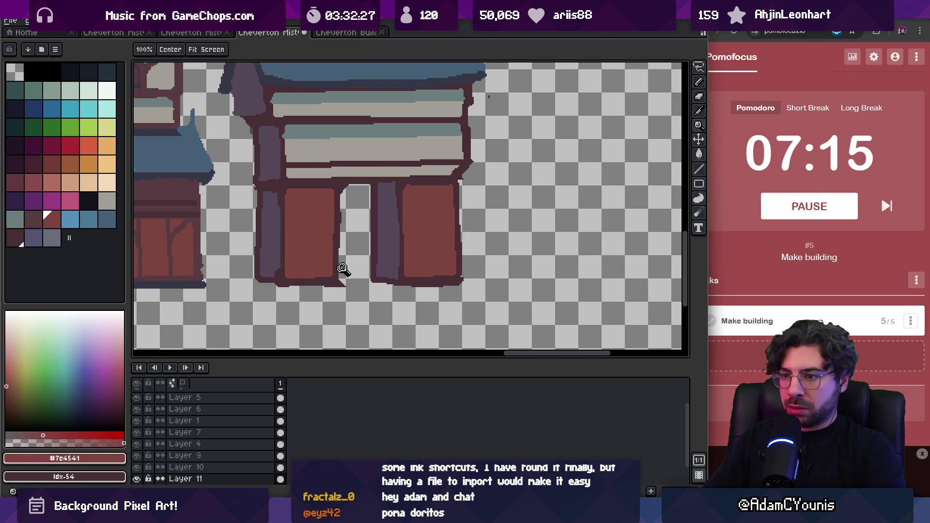
{"action": "scroll", "coordinate": [339, 267], "scroll_direction": "down", "scroll_amount": 2}
{"action": "left_click_drag", "start_coordinate": [338, 246], "coordinate": [370, 246]}
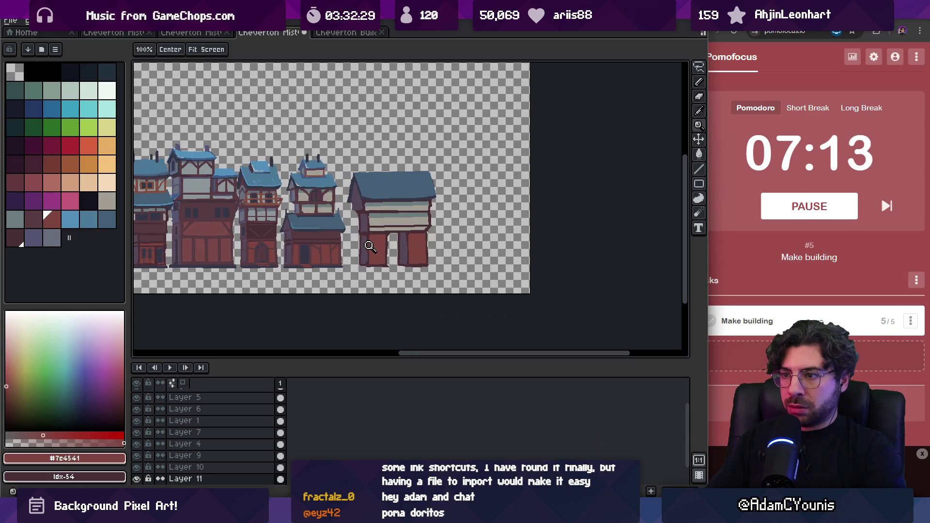
{"action": "scroll", "coordinate": [387, 200], "scroll_direction": "down", "scroll_amount": 1}
{"action": "scroll", "coordinate": [393, 211], "scroll_direction": "up", "scroll_amount": 2}
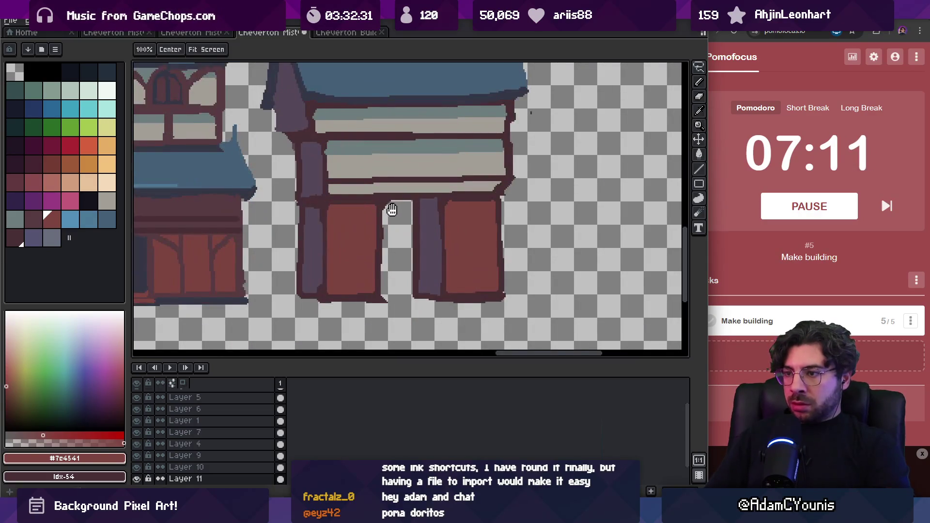
{"action": "key", "text": "b"}
{"action": "left_click", "coordinate": [383, 206], "text": "alt"}
{"action": "left_click", "coordinate": [396, 203]}
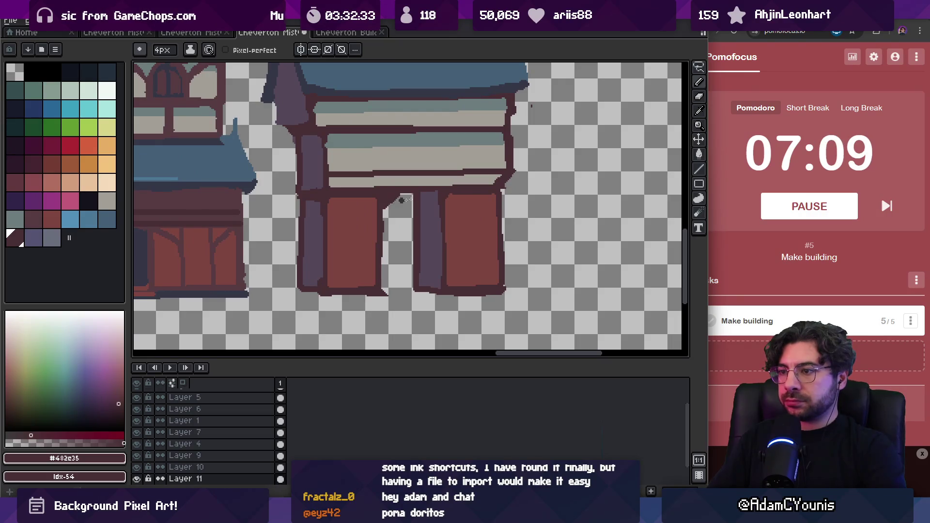
- Re-sample the dark outline colour #482c35 from the building
{"action": "scroll", "coordinate": [443, 196], "scroll_direction": "up", "scroll_amount": 1}
{"action": "scroll", "coordinate": [447, 197], "scroll_direction": "right", "scroll_amount": 1}
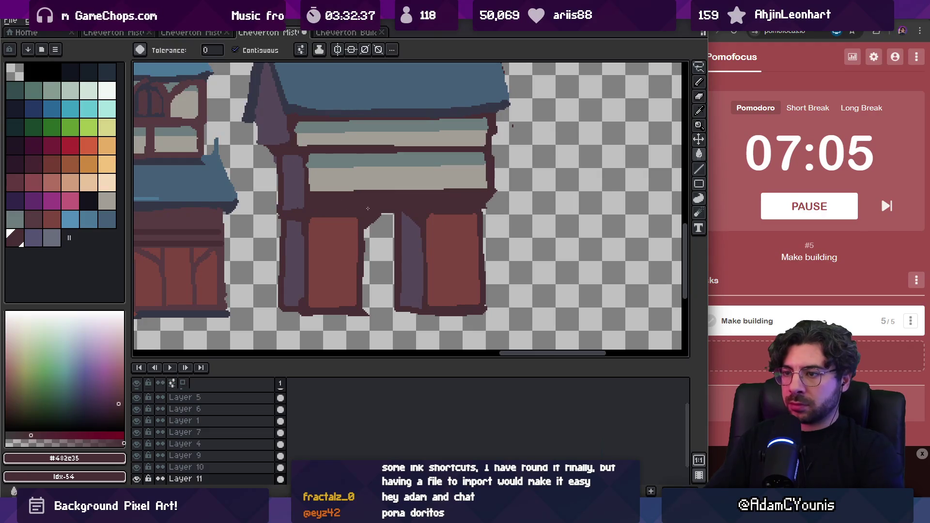
{"action": "scroll", "coordinate": [407, 208], "scroll_direction": "down", "scroll_amount": 4}
{"action": "key", "text": "v"}
{"action": "scroll", "coordinate": [411, 217], "scroll_direction": "up", "scroll_amount": 3}
{"action": "key", "text": "z"}
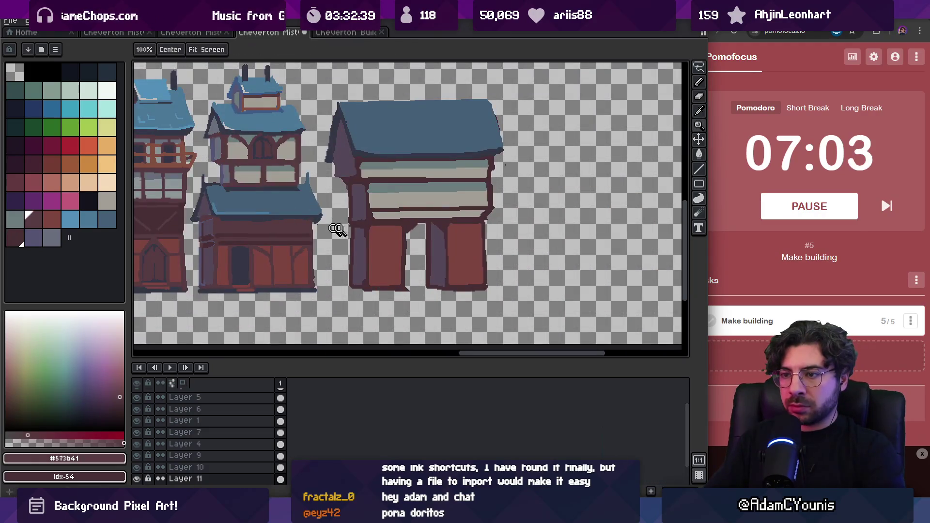
{"action": "scroll", "coordinate": [425, 203], "scroll_direction": "down", "scroll_amount": 3}
{"action": "scroll", "coordinate": [425, 203], "scroll_direction": "up", "scroll_amount": 3}
{"action": "key", "text": "b"}
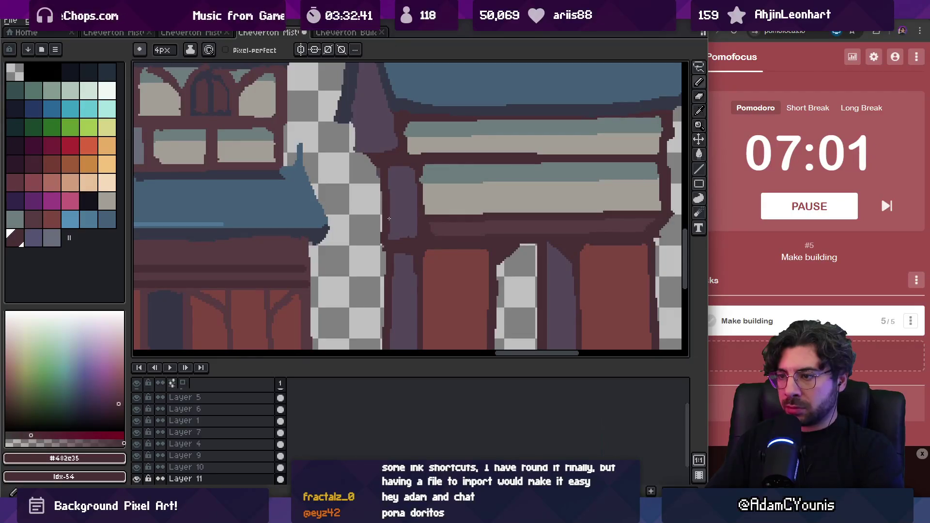
{"action": "key", "text": "z"}
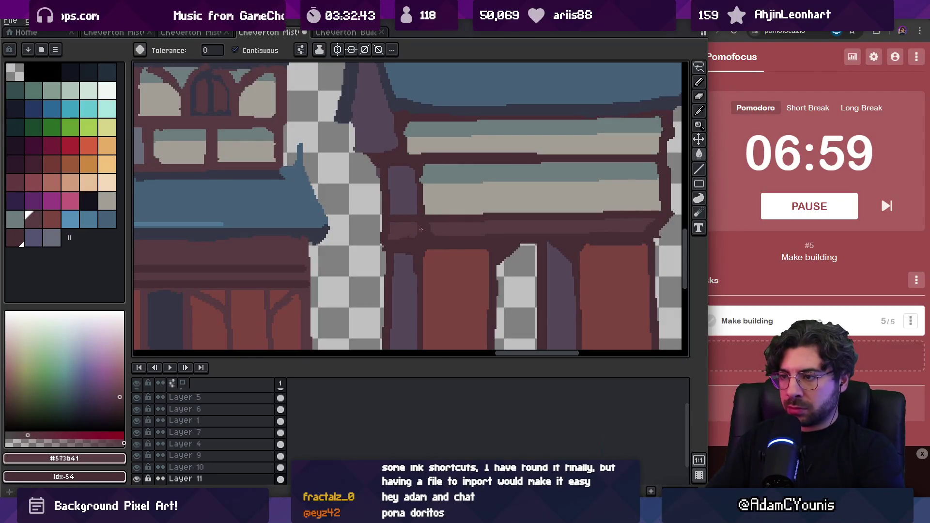
{"action": "scroll", "coordinate": [417, 229], "scroll_direction": "down", "scroll_amount": 3}
{"action": "scroll", "coordinate": [445, 220], "scroll_direction": "up", "scroll_amount": 3}
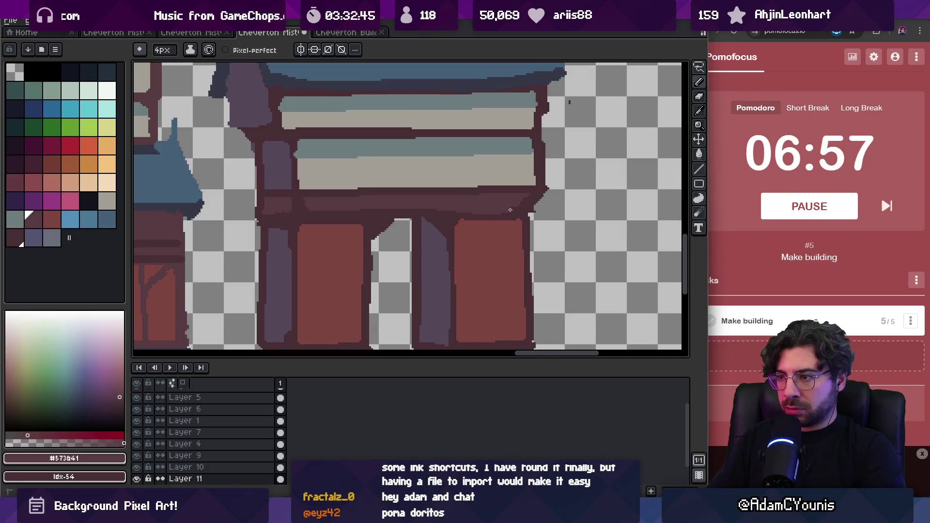
{"action": "key", "text": "b"}
{"action": "key", "text": "z"}
{"action": "scroll", "coordinate": [513, 199], "scroll_direction": "down", "scroll_amount": 2}
{"action": "left_click", "coordinate": [427, 205], "text": "alt"}
{"action": "key", "text": "b"}
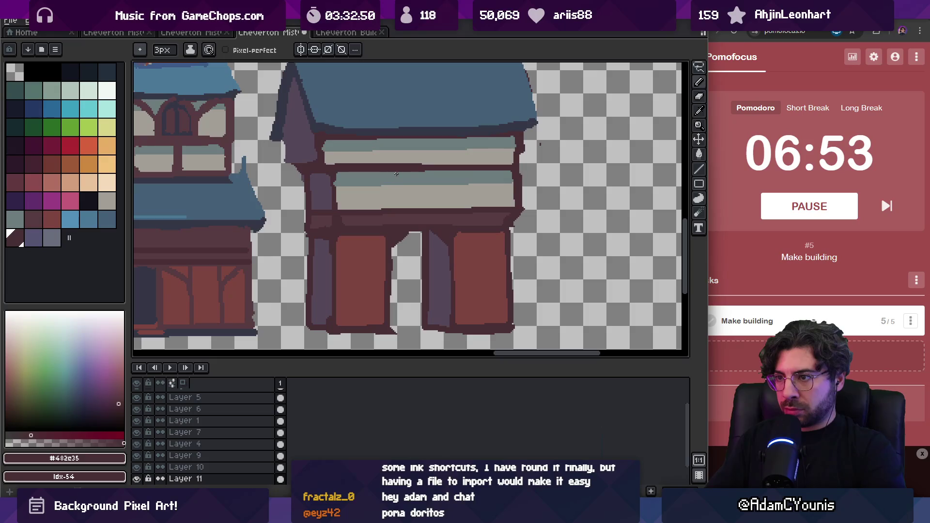
- Sample the reddish #845041 and paint the window's bottom frame in it
{"action": "key", "text": "z"}
{"action": "scroll", "coordinate": [268, 189], "scroll_direction": "down", "scroll_amount": 3}
{"action": "scroll", "coordinate": [290, 194], "scroll_direction": "up", "scroll_amount": 3}
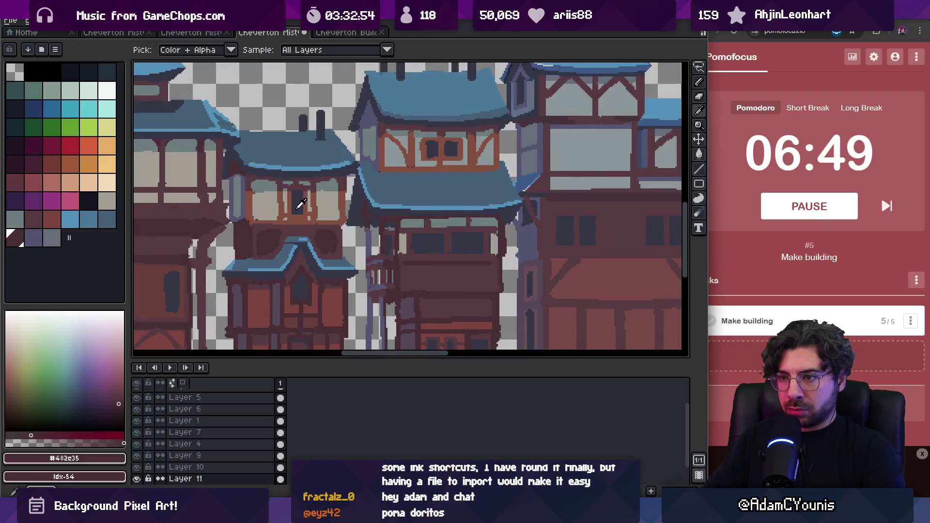
{"action": "left_click", "coordinate": [341, 207], "text": "alt"}
{"action": "scroll", "coordinate": [341, 208], "scroll_direction": "down", "scroll_amount": 3}
{"action": "scroll", "coordinate": [427, 188], "scroll_direction": "up", "scroll_amount": 4}
{"action": "key", "text": "b"}
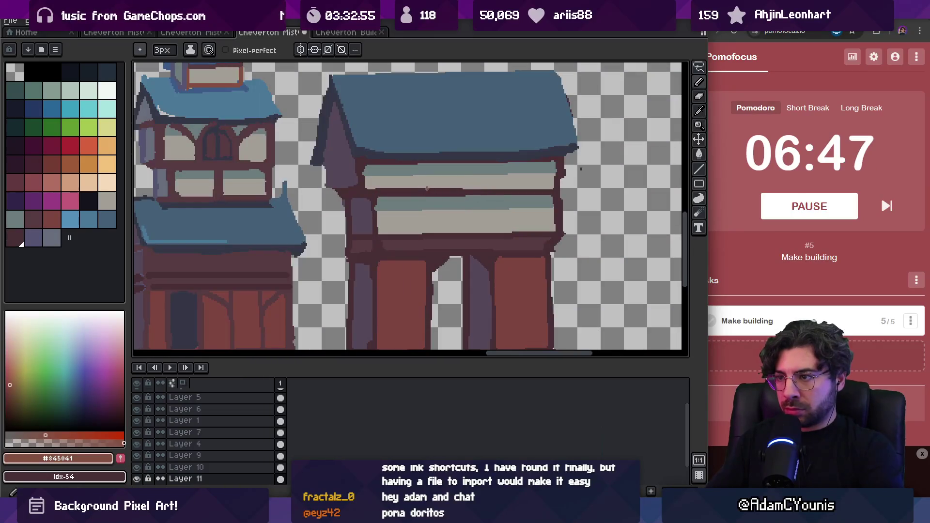
{"action": "scroll", "coordinate": [387, 191], "scroll_direction": "right", "scroll_amount": 2}
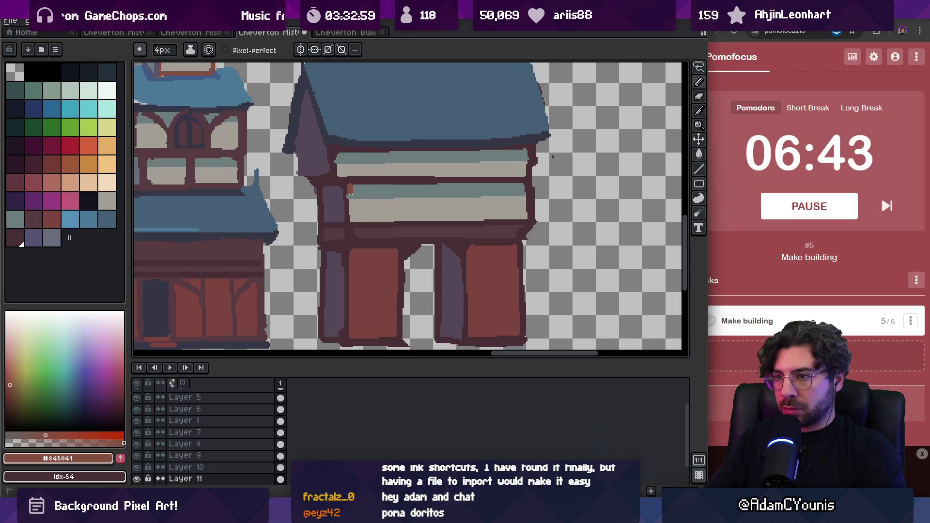
{"action": "left_click", "coordinate": [528, 219], "text": "shift"}
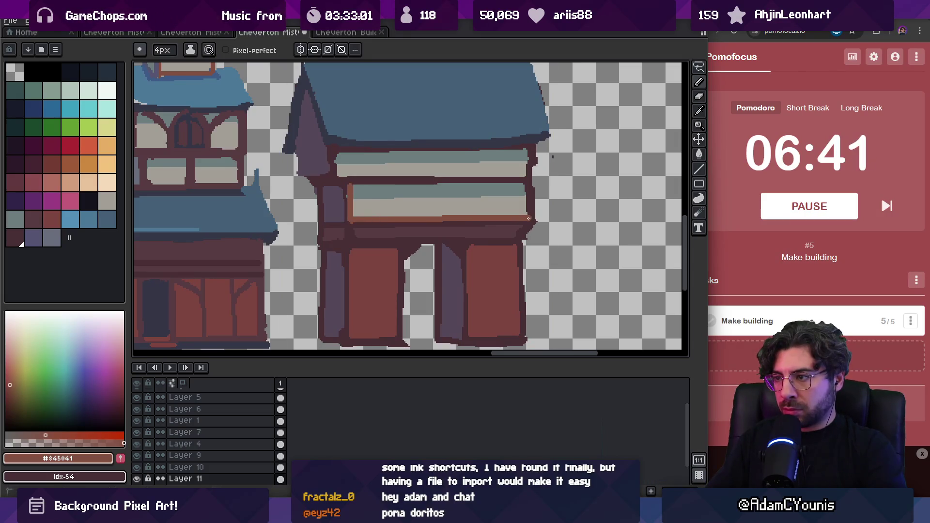
{"action": "left_click", "coordinate": [526, 186], "text": "shift"}
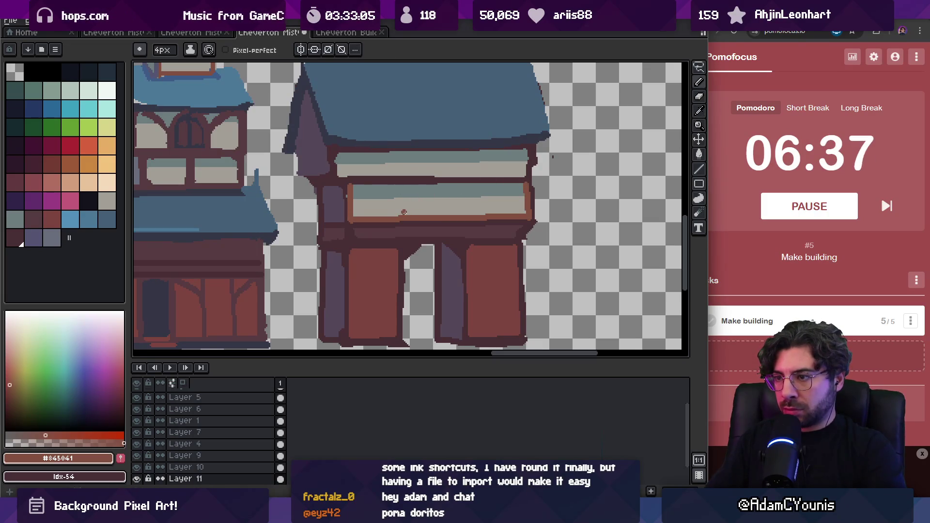
{"action": "left_click_drag", "start_coordinate": [414, 198], "coordinate": [451, 181]}
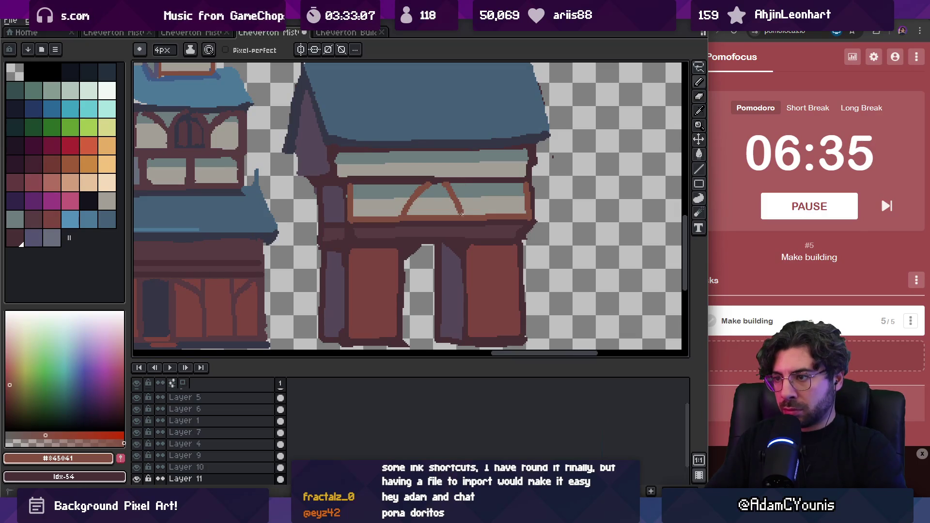
{"action": "key", "text": "ctrl+z"}
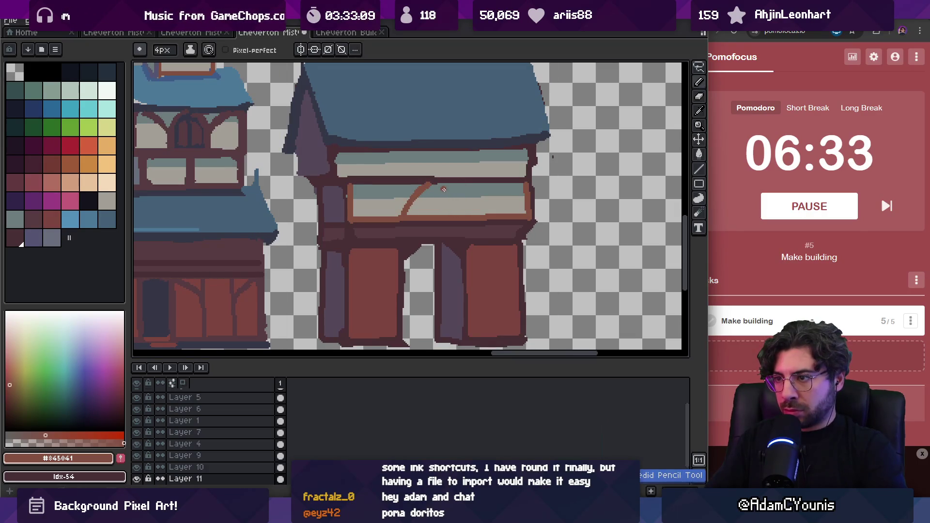
{"action": "left_click_drag", "start_coordinate": [439, 184], "coordinate": [458, 212]}
{"action": "scroll", "coordinate": [456, 213], "scroll_direction": "down", "scroll_amount": 4}
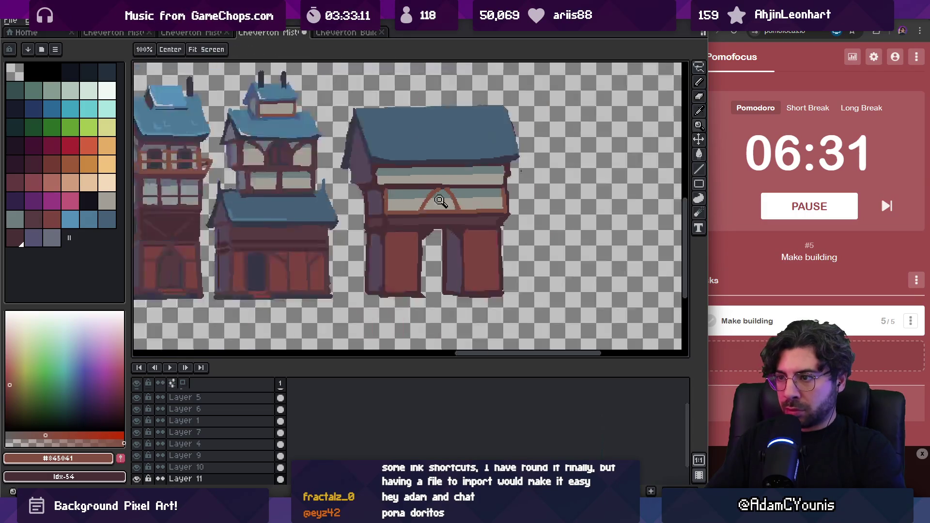
{"action": "scroll", "coordinate": [423, 217], "scroll_direction": "up", "scroll_amount": 5}
{"action": "key", "text": "alt"}
{"action": "left_click_drag", "start_coordinate": [403, 193], "coordinate": [403, 245]}
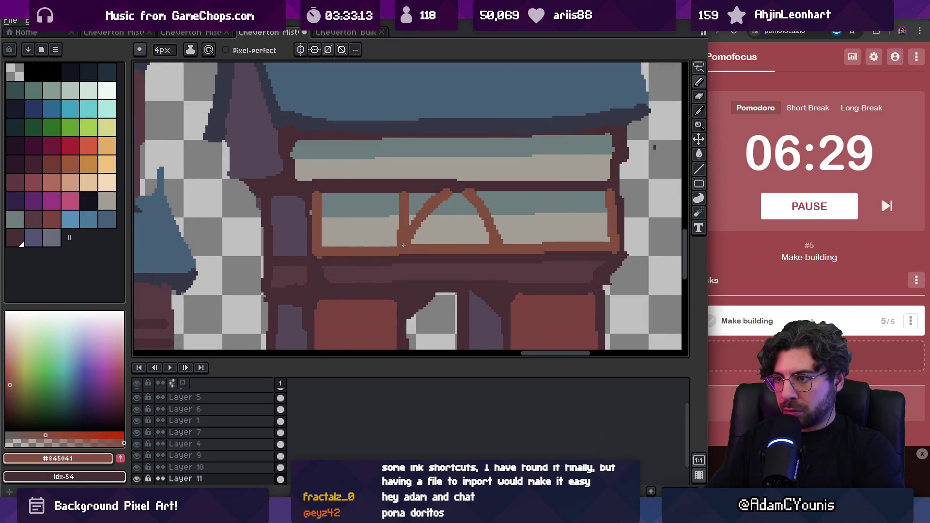
{"action": "left_click_drag", "start_coordinate": [498, 190], "coordinate": [498, 240]}
{"action": "key", "text": "z"}
{"action": "scroll", "coordinate": [489, 223], "scroll_direction": "down", "scroll_amount": 4}
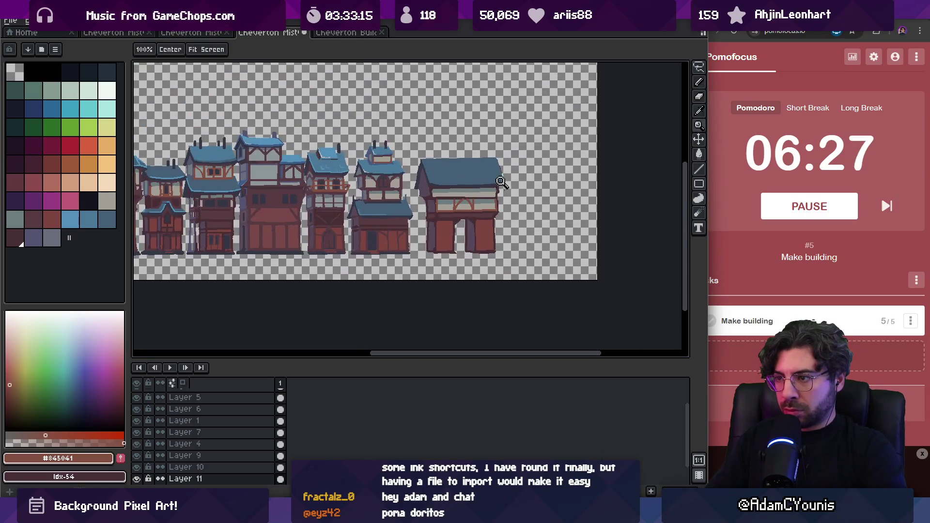
{"action": "scroll", "coordinate": [481, 206], "scroll_direction": "up", "scroll_amount": 3}
{"action": "scroll", "coordinate": [481, 207], "scroll_direction": "up", "scroll_amount": 1}
{"action": "key", "text": "b"}
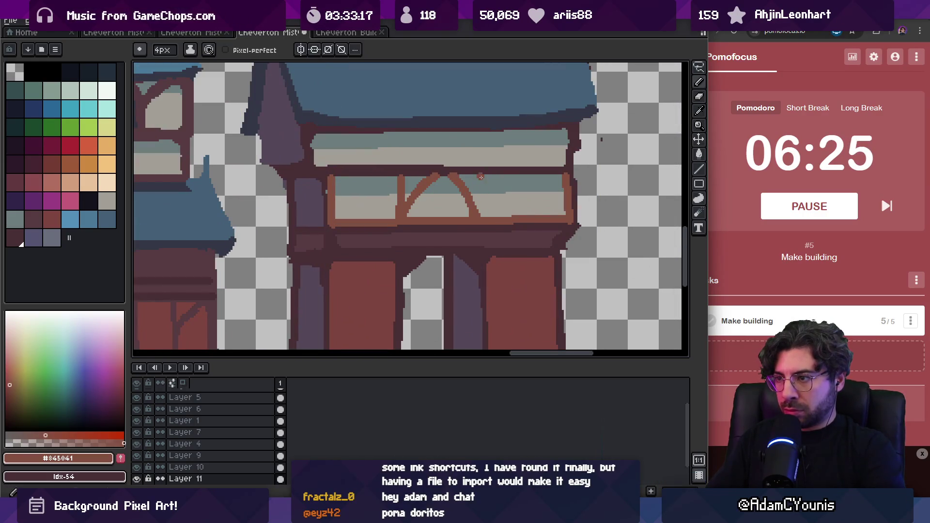
{"action": "left_click", "coordinate": [402, 173], "text": "alt"}
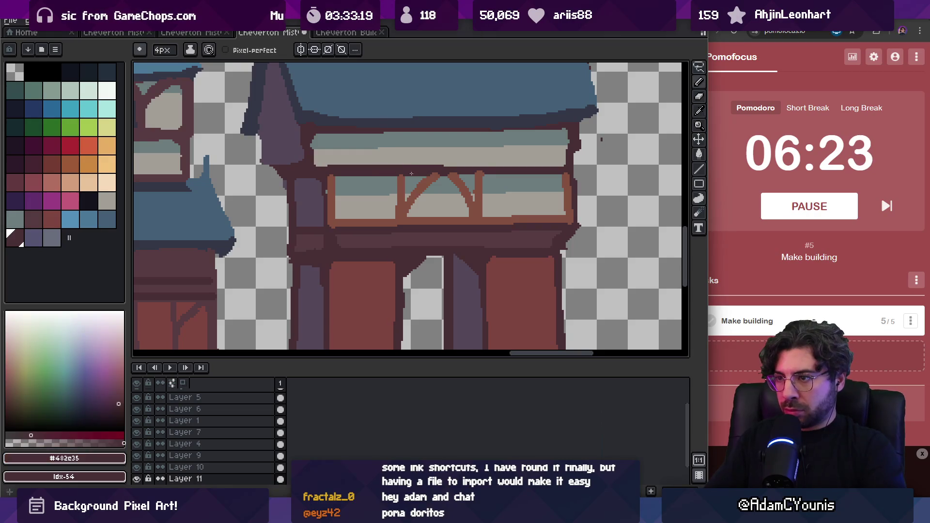
{"action": "key", "text": "z"}
{"action": "scroll", "coordinate": [487, 174], "scroll_direction": "down", "scroll_amount": 5}
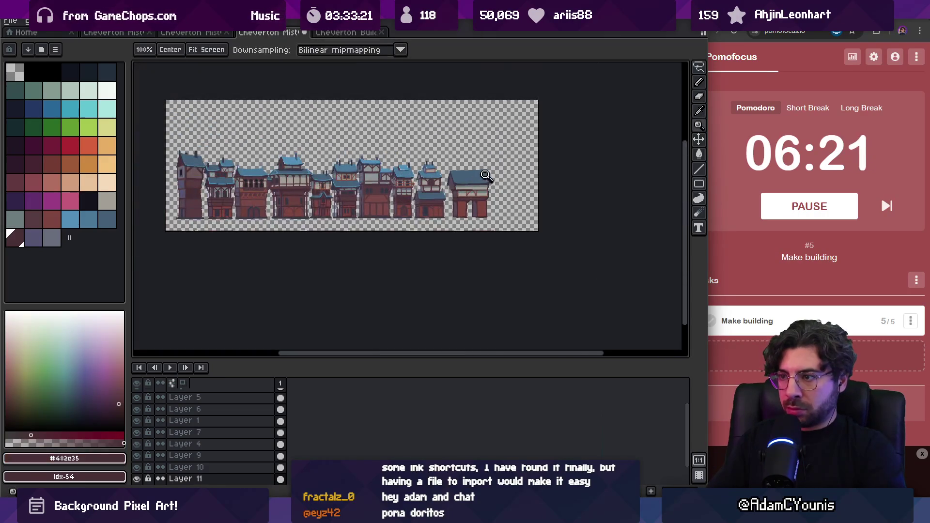
{"action": "scroll", "coordinate": [495, 171], "scroll_direction": "up", "scroll_amount": 5}
{"action": "key", "text": "b"}
{"action": "left_click", "coordinate": [493, 174], "text": "alt"}
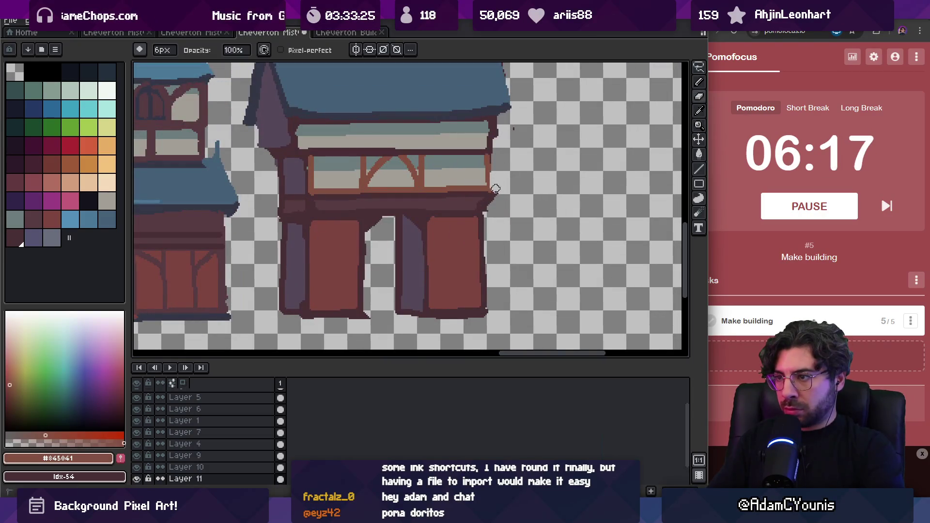
{"action": "key", "text": "b"}
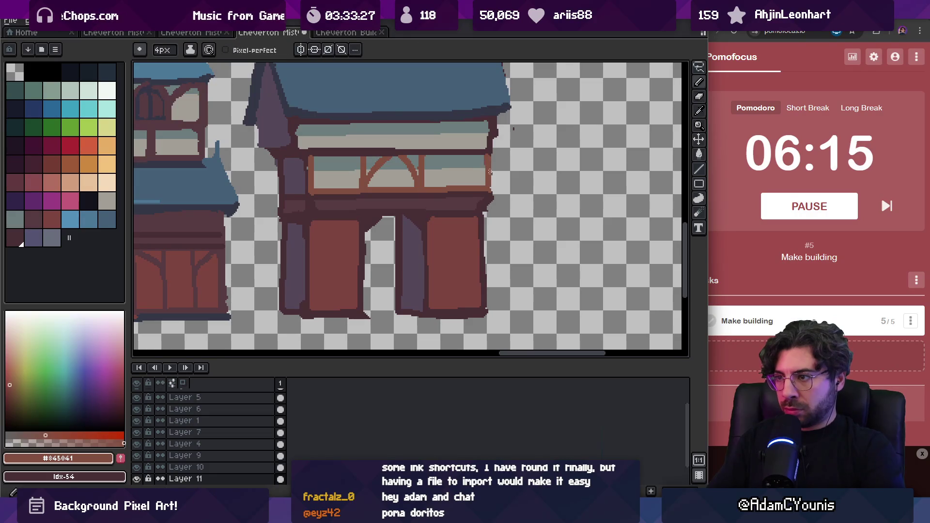
{"action": "key", "text": "z"}
{"action": "scroll", "coordinate": [488, 136], "scroll_direction": "down", "scroll_amount": 4}
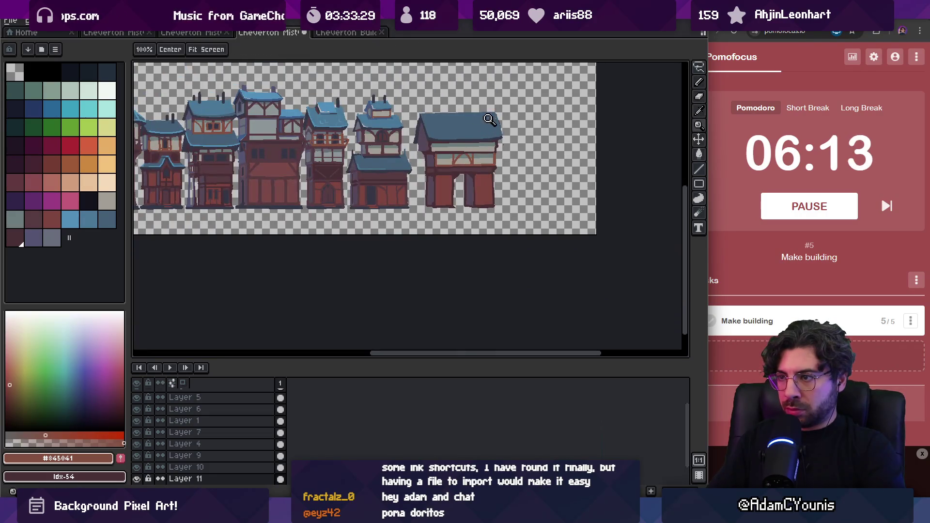
{"action": "scroll", "coordinate": [486, 120], "scroll_direction": "up", "scroll_amount": 3}
{"action": "key", "text": "m"}
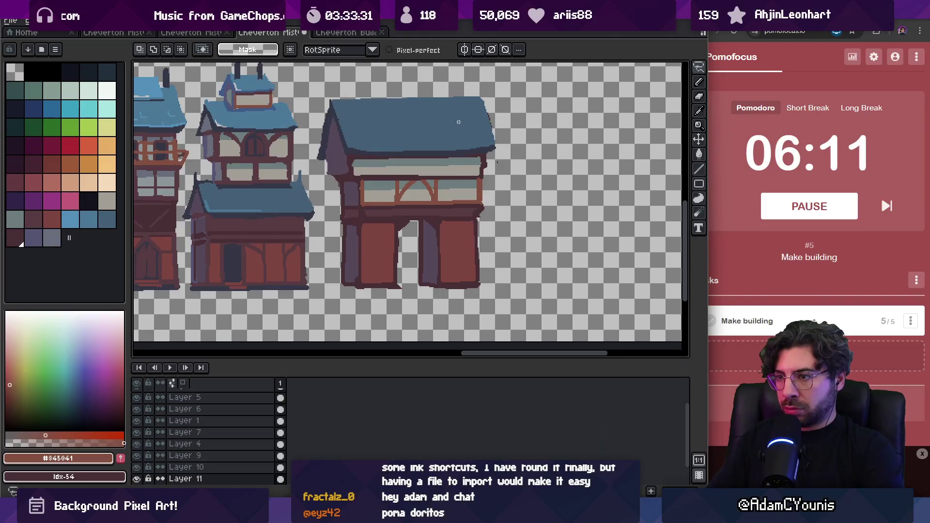
{"action": "left_click_drag", "start_coordinate": [461, 200], "coordinate": [526, 97]}
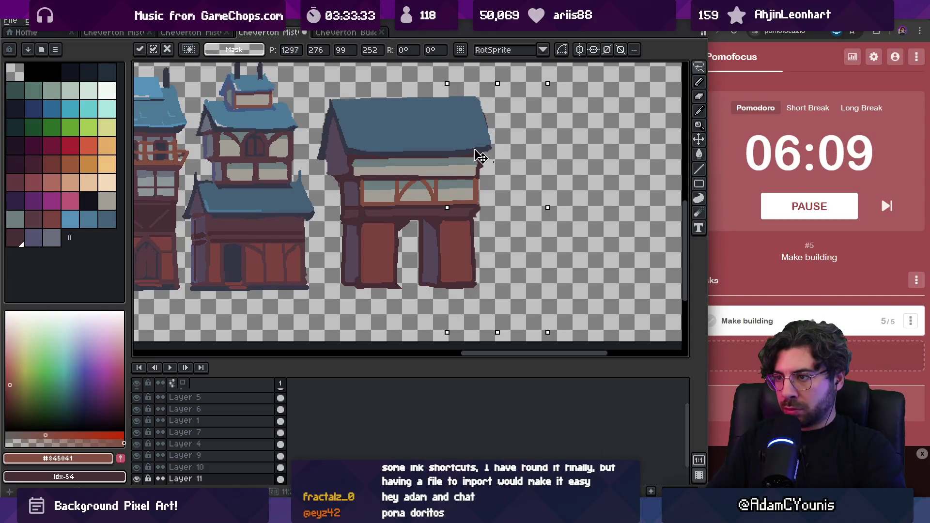
{"action": "key", "text": "ctrl+d"}
{"action": "key", "text": "z"}
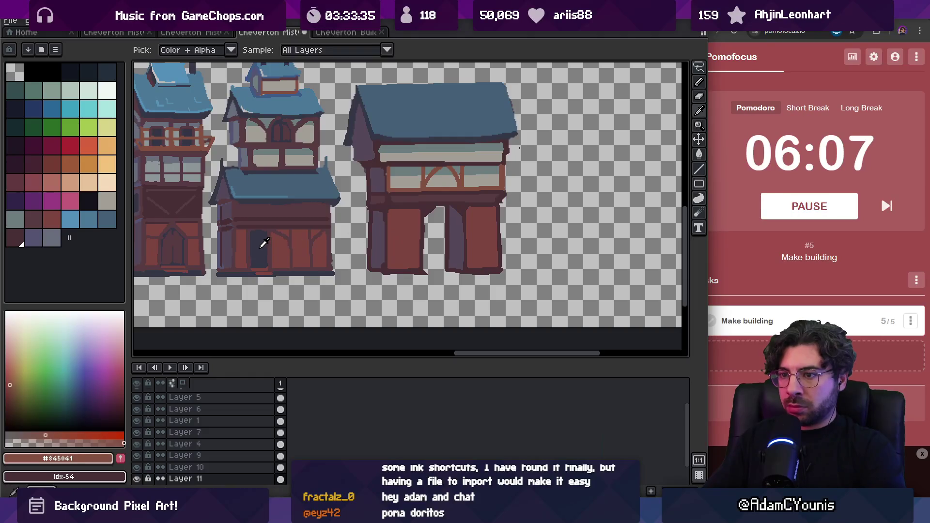
- Shape the right door's window and paint dark #482c35 sills under both windows
{"action": "left_click", "coordinate": [409, 251]}
{"action": "key", "text": "b"}
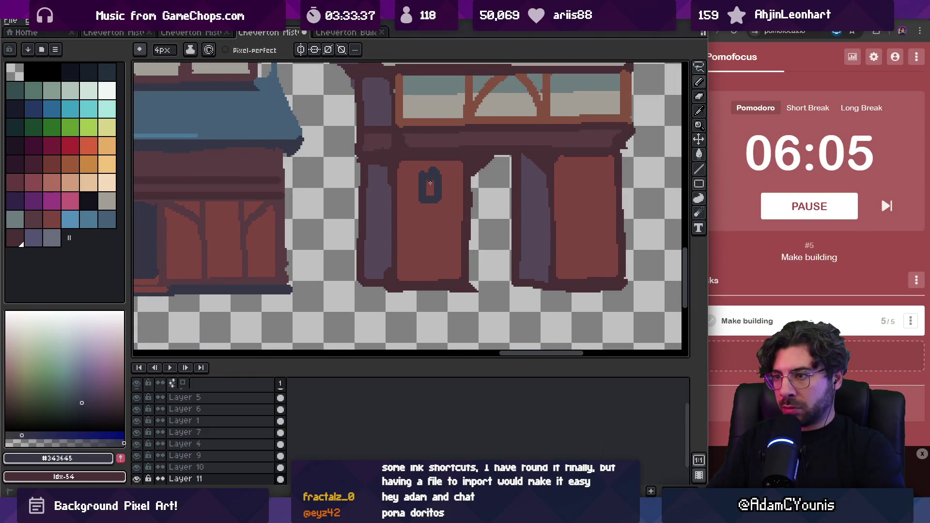
{"action": "left_click_drag", "start_coordinate": [585, 195], "coordinate": [586, 164]}
{"action": "key", "text": "i"}
{"action": "left_click", "coordinate": [430, 202]}
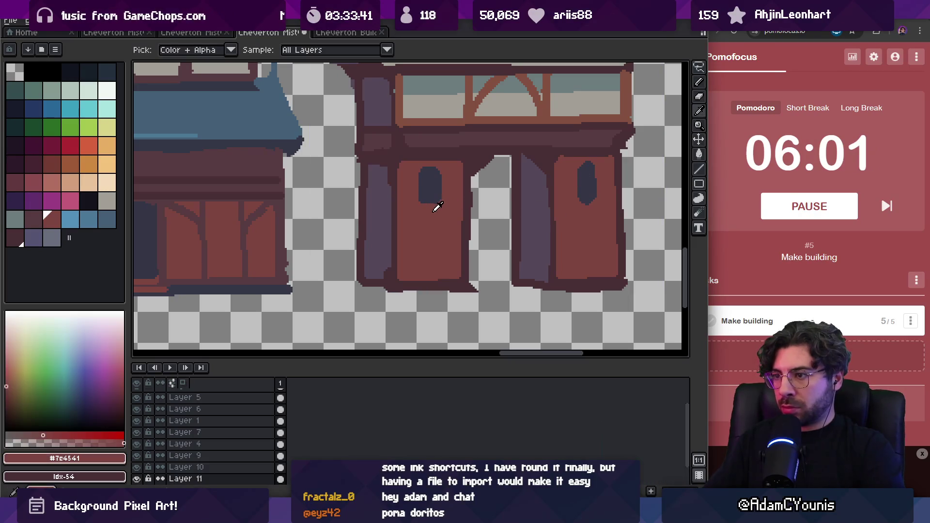
{"action": "key", "text": "b"}
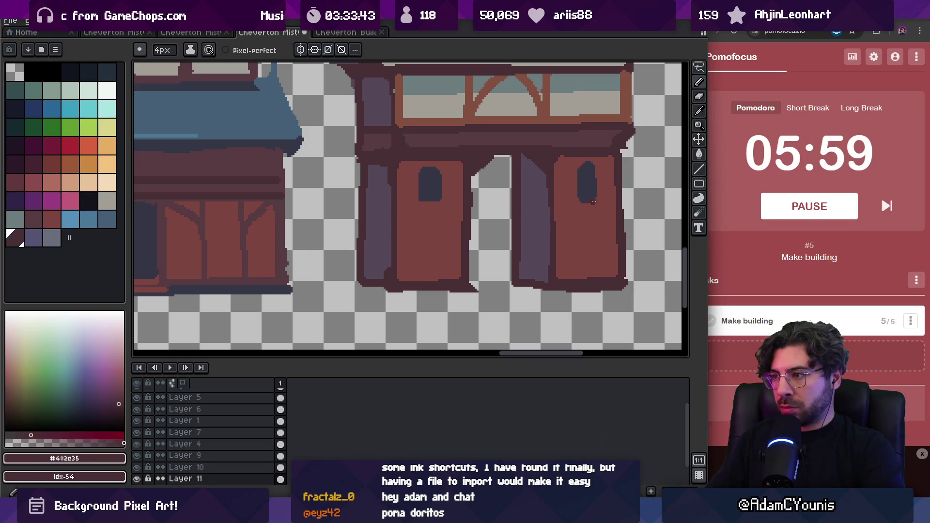
{"action": "left_click_drag", "start_coordinate": [583, 202], "coordinate": [600, 202]}
{"action": "mouse_move", "coordinate": [417, 204]}
{"action": "left_mouse_down"}
{"action": "mouse_move", "coordinate": [442, 204]}
{"action": "mouse_move", "coordinate": [445, 279]}
{"action": "left_mouse_up"}
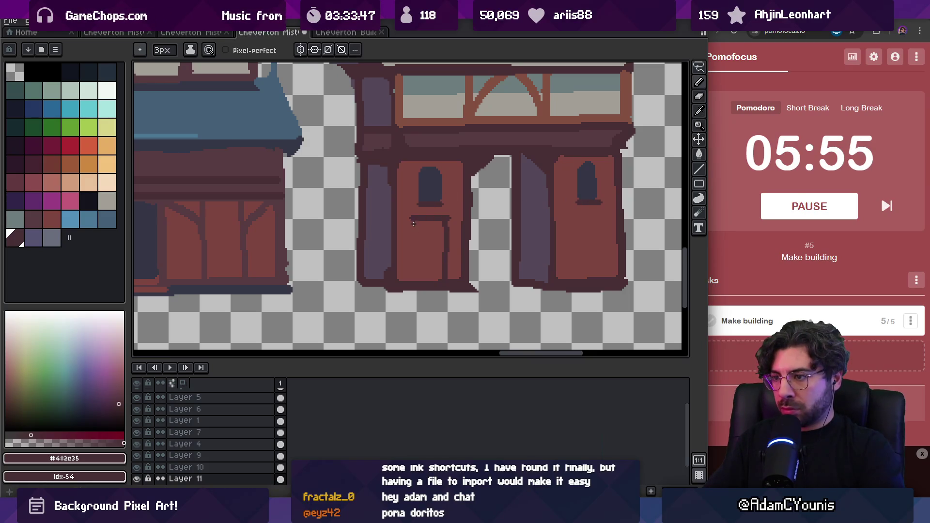
- Outline the right door, fill both lower panels dark #343645, and outline the left window arch
{"action": "left_click_drag", "start_coordinate": [573, 218], "coordinate": [601, 217]}
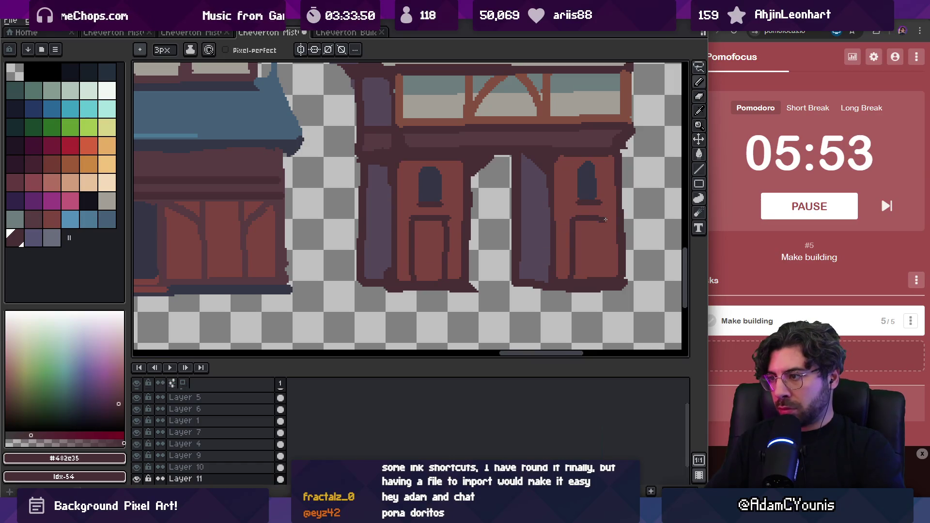
{"action": "left_click_drag", "start_coordinate": [601, 256], "coordinate": [601, 277]}
{"action": "key", "text": "g"}
{"action": "left_click", "coordinate": [587, 184], "text": "alt"}
{"action": "left_click", "coordinate": [586, 252]}
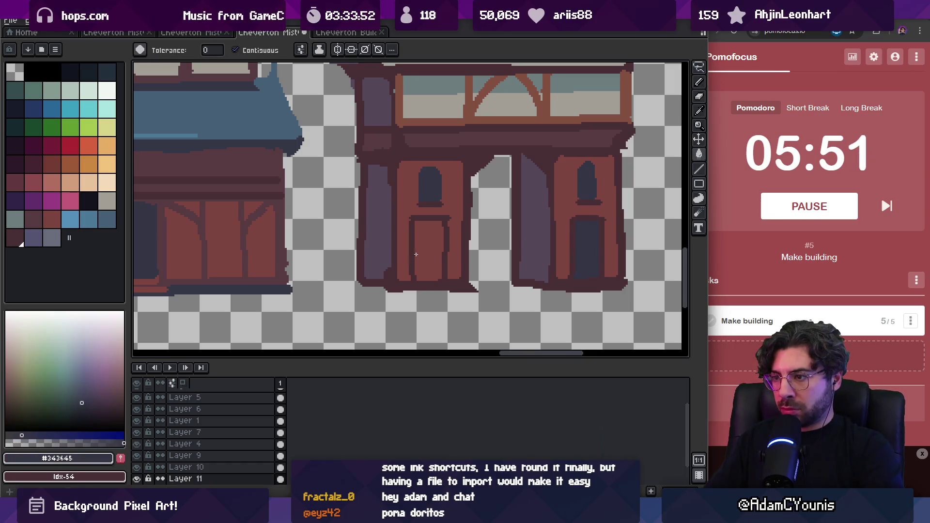
{"action": "left_click", "coordinate": [429, 247]}
{"action": "left_click", "coordinate": [446, 215], "text": "alt"}
{"action": "mouse_move", "coordinate": [417, 171]}
{"action": "left_mouse_down"}
{"action": "mouse_move", "coordinate": [417, 195]}
{"action": "mouse_move", "coordinate": [458, 203]}
{"action": "left_mouse_up"}
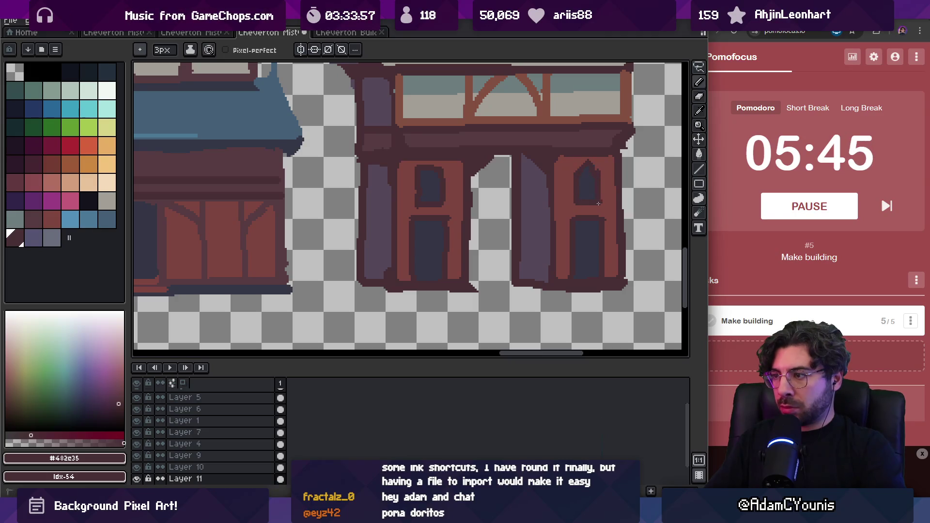
- Zoom out, draw a dark beam across the right tower, and sample the muted #573b41
{"action": "left_click", "coordinate": [445, 163], "text": "alt"}
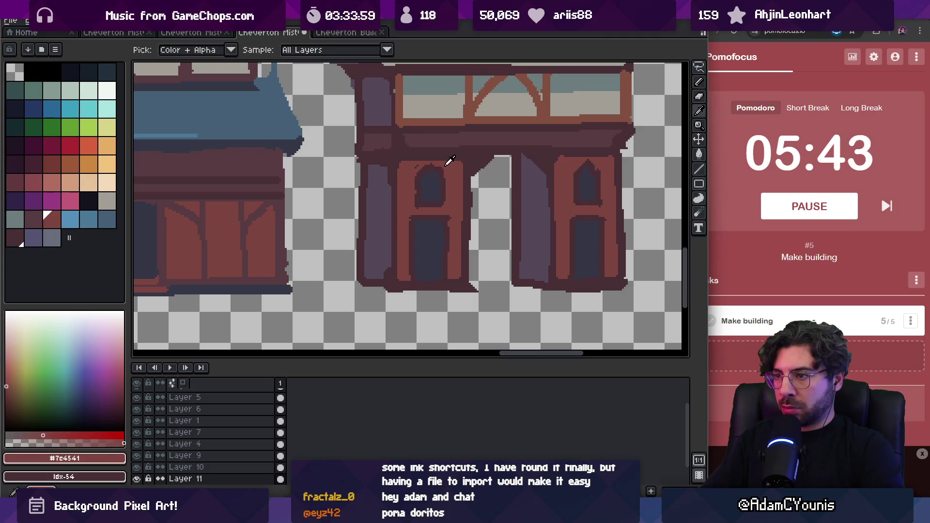
{"action": "left_click", "coordinate": [422, 164], "text": "alt"}
{"action": "key", "text": "z"}
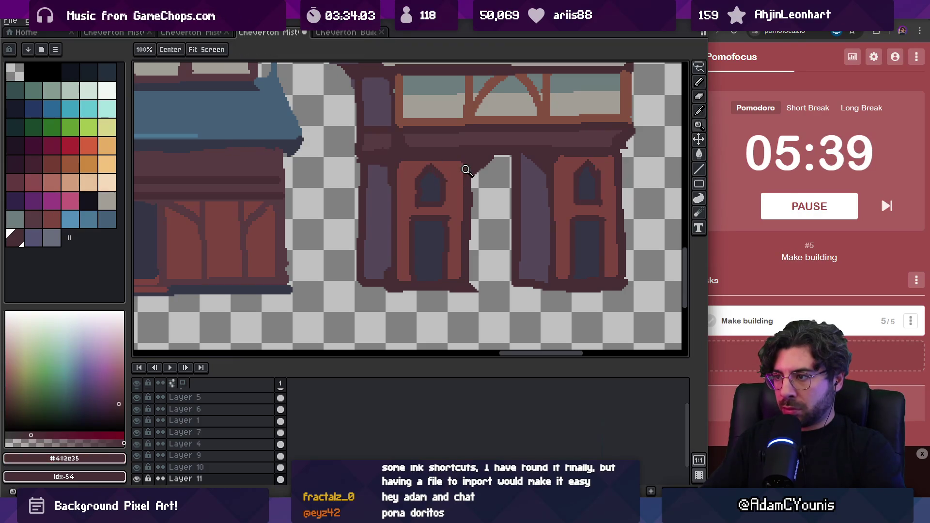
{"action": "right_click", "coordinate": [506, 178]}
{"action": "right_click", "coordinate": [506, 178]}
{"action": "scroll", "coordinate": [482, 194], "scroll_direction": "up", "scroll_amount": 3}
{"action": "key", "text": "b"}
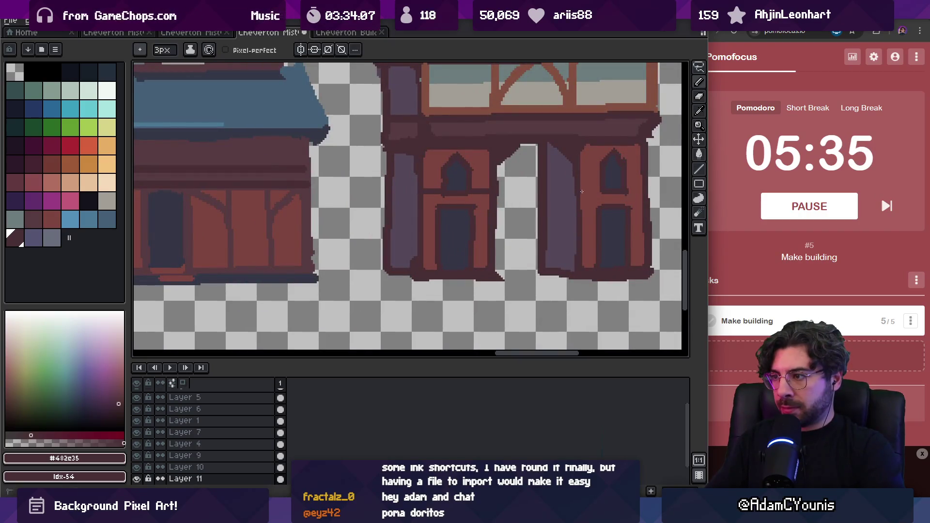
{"action": "left_click_drag", "start_coordinate": [580, 188], "coordinate": [642, 188]}
{"action": "key", "text": "i"}
{"action": "left_click", "coordinate": [580, 138], "text": "alt"}
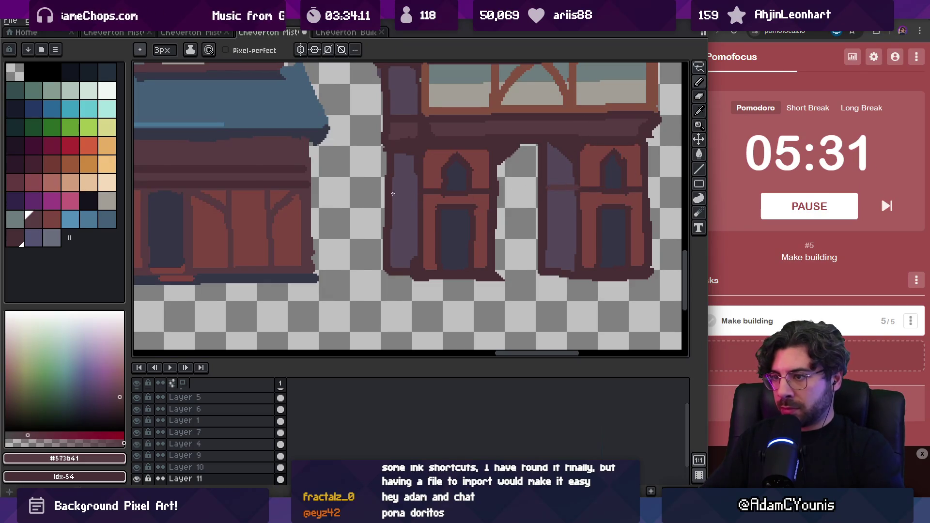
- Try a darker fill on the gatehouse's lower wall, undo it, and reframe the view
{"action": "key", "text": "z"}
{"action": "scroll", "coordinate": [452, 134], "scroll_direction": "down", "scroll_amount": 3}
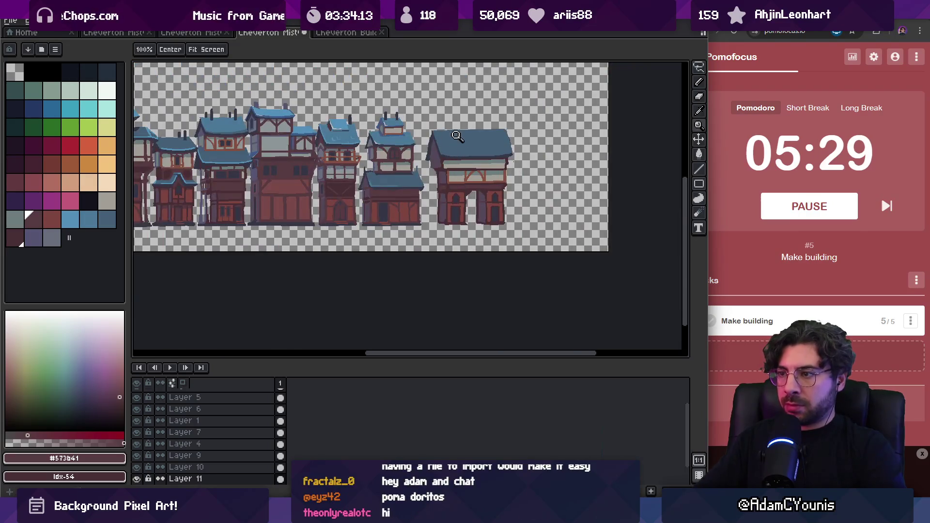
{"action": "scroll", "coordinate": [473, 222], "scroll_direction": "up", "scroll_amount": 4}
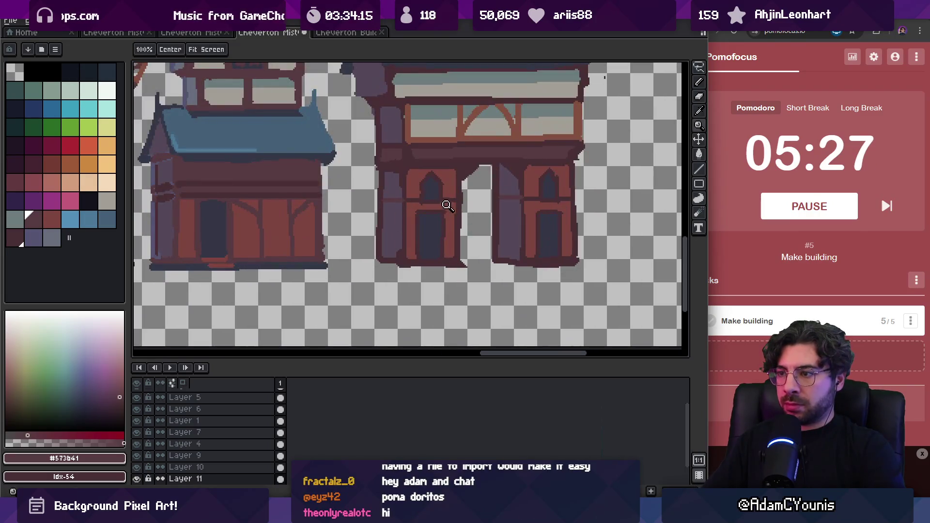
{"action": "key", "text": "b"}
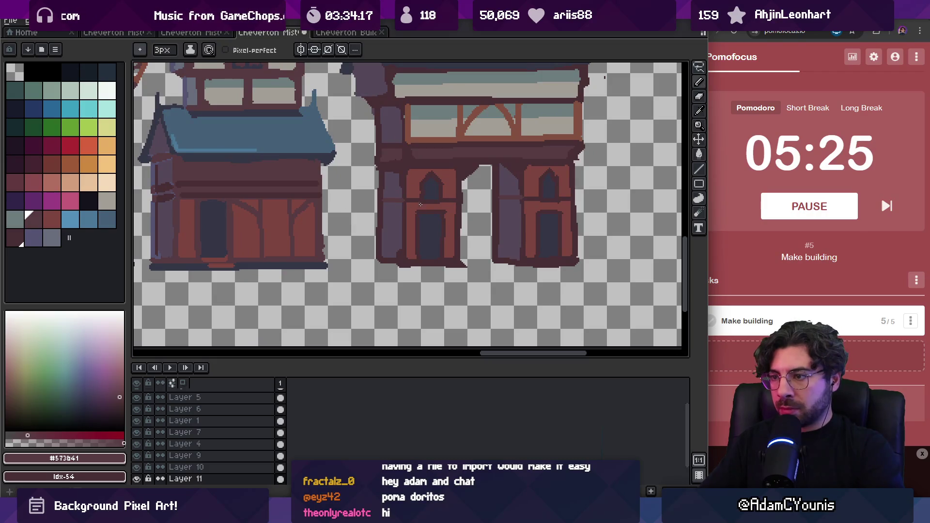
{"action": "key", "text": "g"}
{"action": "left_click", "coordinate": [556, 204]}
{"action": "key", "text": "ctrl+z"}
{"action": "key", "text": "b"}
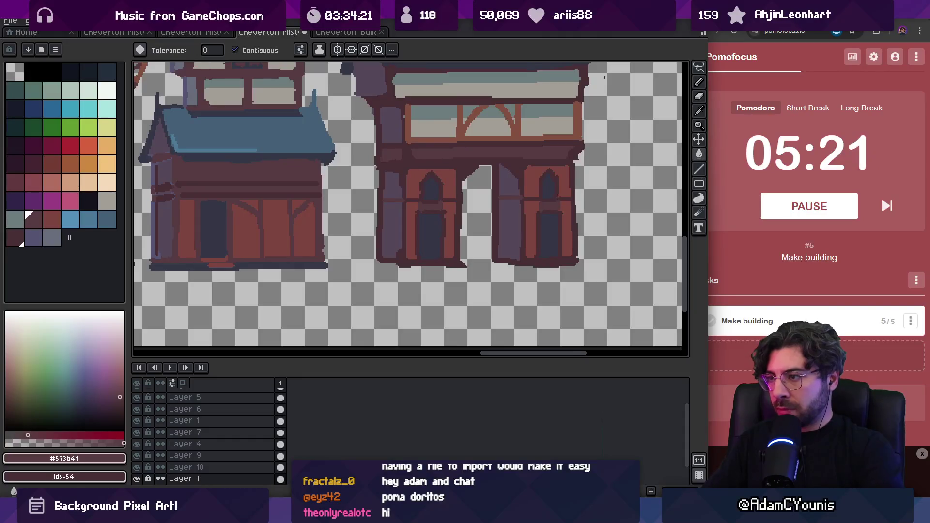
{"action": "key", "text": "z"}
{"action": "scroll", "coordinate": [535, 177], "scroll_direction": "down", "scroll_amount": 3}
{"action": "scroll", "coordinate": [535, 177], "scroll_direction": "up", "scroll_amount": 1}
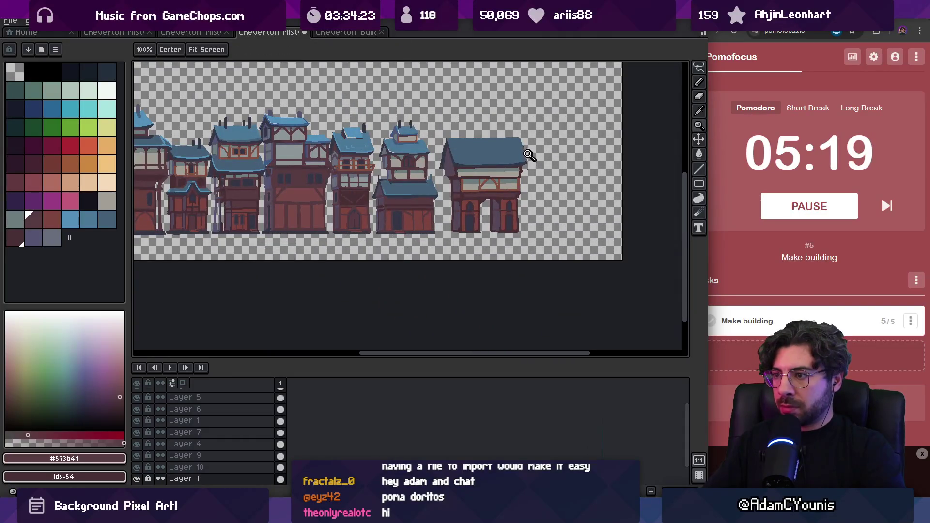
{"action": "scroll", "coordinate": [463, 221], "scroll_direction": "up", "scroll_amount": 5}
{"action": "mouse_move", "coordinate": [473, 216]}
{"action": "left_mouse_down"}
{"action": "mouse_move", "coordinate": [402, 288]}
{"action": "mouse_move", "coordinate": [309, 297]}
{"action": "left_mouse_up"}
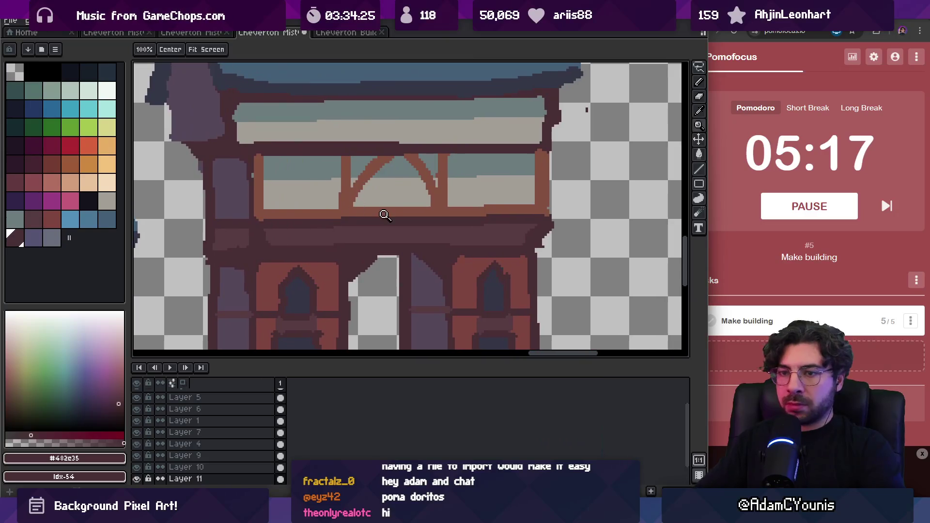
{"action": "left_click_drag", "start_coordinate": [388, 189], "coordinate": [412, 219]}
{"action": "scroll", "coordinate": [416, 212], "scroll_direction": "down", "scroll_amount": 5}
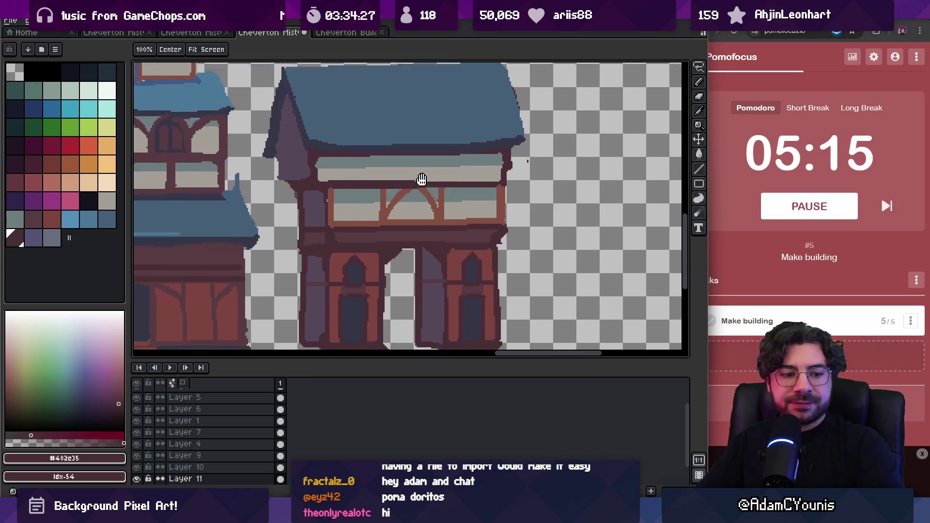
{"action": "scroll", "coordinate": [435, 163], "scroll_direction": "up", "scroll_amount": 2}
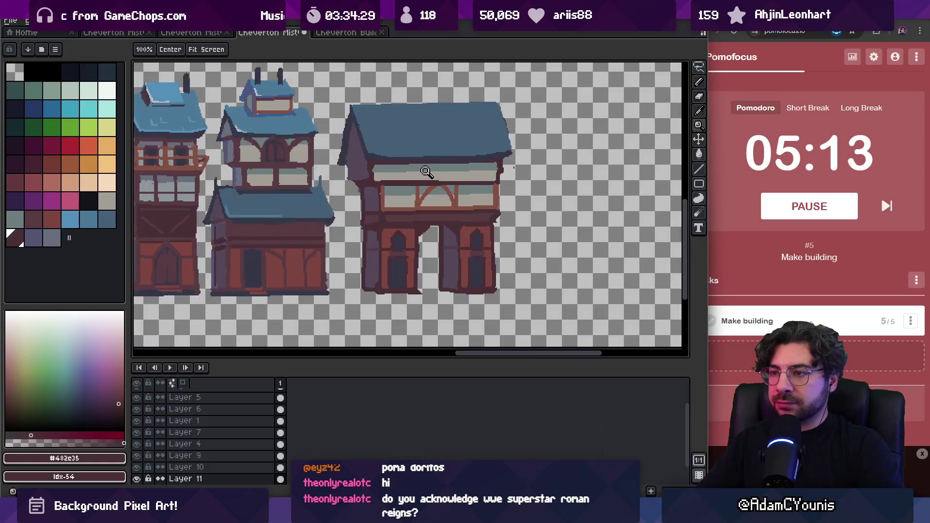
{"action": "scroll", "coordinate": [396, 169], "scroll_direction": "up", "scroll_amount": 1}
- Draw dark #343645 strokes along the roof and down the purple wall
{"action": "key", "text": "b"}
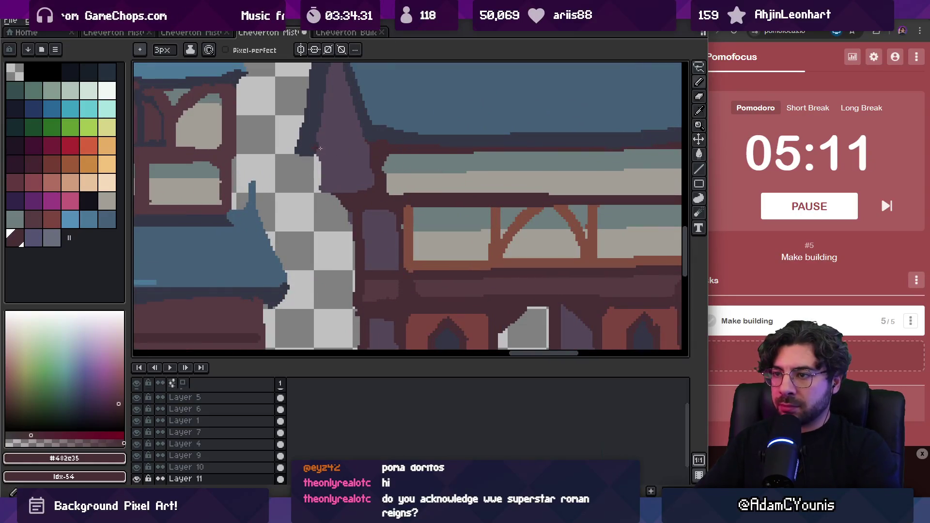
{"action": "mouse_move", "coordinate": [319, 153]}
{"action": "left_mouse_down"}
{"action": "mouse_move", "coordinate": [355, 141]}
{"action": "mouse_move", "coordinate": [375, 167]}
{"action": "left_mouse_up"}
{"action": "key", "text": "z"}
{"action": "scroll", "coordinate": [395, 160], "scroll_direction": "down", "scroll_amount": 4}
{"action": "scroll", "coordinate": [423, 194], "scroll_direction": "up", "scroll_amount": 2}
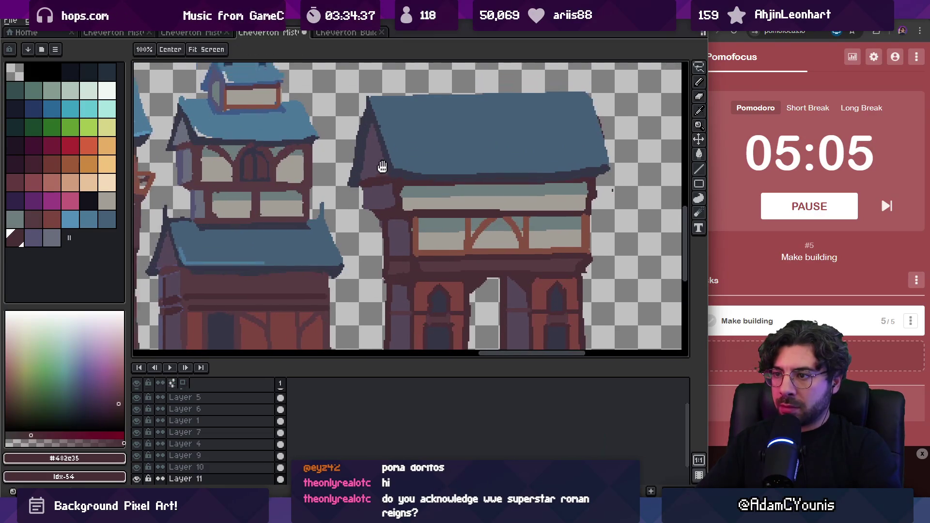
{"action": "key", "text": "b"}
{"action": "left_click", "coordinate": [441, 305], "text": "alt"}
{"action": "mouse_move", "coordinate": [372, 145]}
{"action": "left_mouse_down"}
{"action": "mouse_move", "coordinate": [378, 175]}
{"action": "mouse_move", "coordinate": [372, 163]}
{"action": "left_mouse_up"}
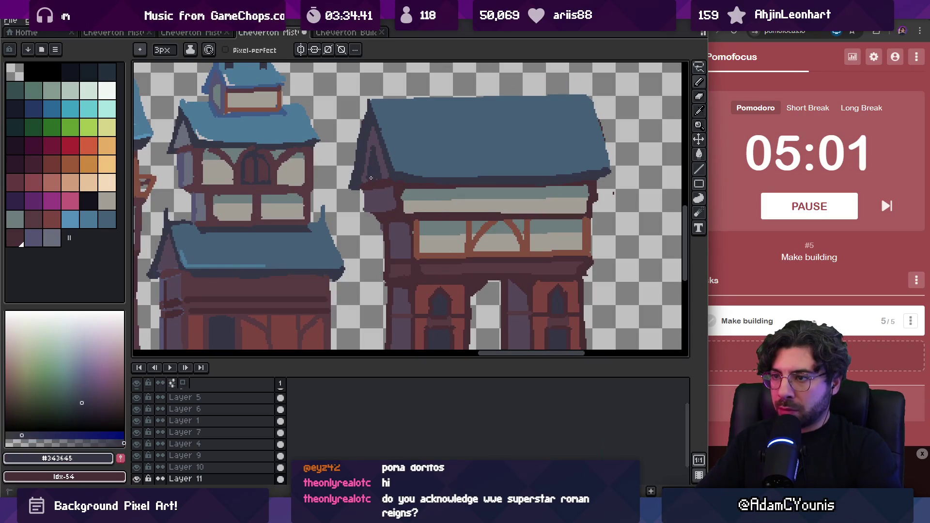
- Shade the gable wall and darken its window pane with #343645
{"action": "left_click", "coordinate": [364, 172], "text": "alt"}
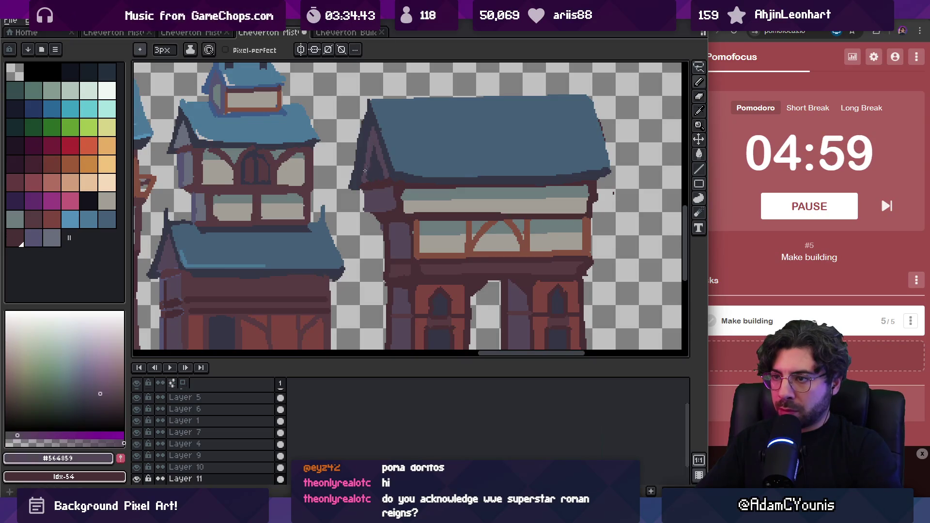
{"action": "left_click", "coordinate": [375, 193], "text": "alt"}
{"action": "mouse_move", "coordinate": [373, 201]}
{"action": "left_mouse_down"}
{"action": "mouse_move", "coordinate": [384, 190]}
{"action": "mouse_move", "coordinate": [379, 202]}
{"action": "left_mouse_up"}
{"action": "left_click", "coordinate": [371, 200], "text": "alt"}
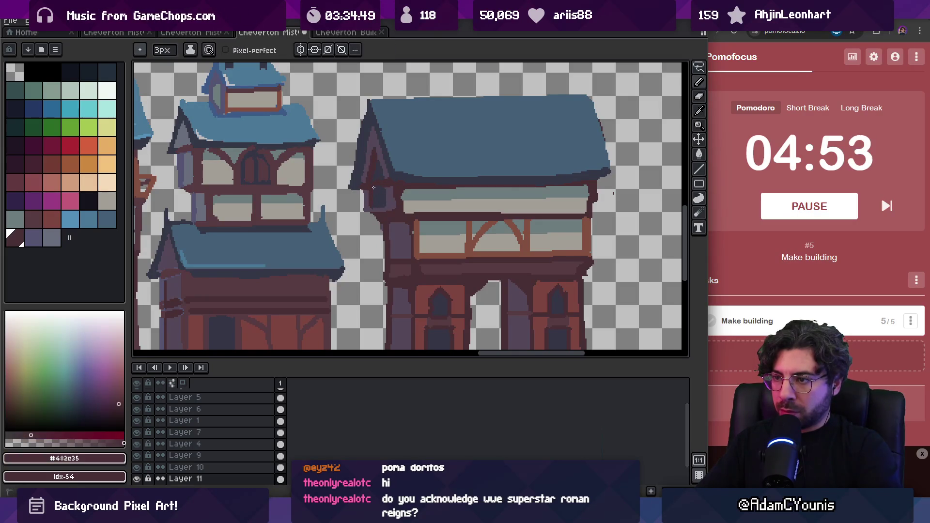
{"action": "key", "text": "z"}
{"action": "scroll", "coordinate": [375, 161], "scroll_direction": "down", "scroll_amount": 3}
{"action": "scroll", "coordinate": [419, 177], "scroll_direction": "up", "scroll_amount": 5}
- Sample the dark brown #573b41, zoom in on the arched building, and set a 3px pencil
{"action": "key", "text": "b"}
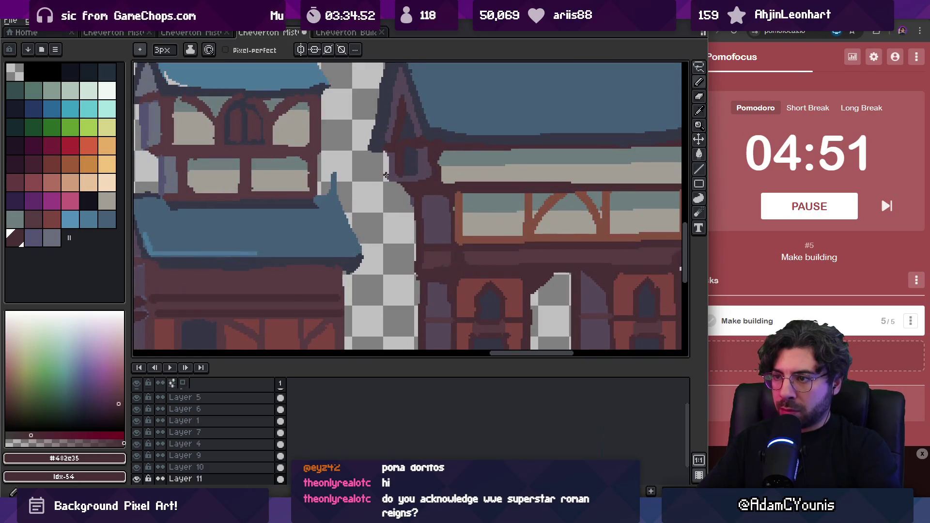
{"action": "key", "text": "ctrl"}
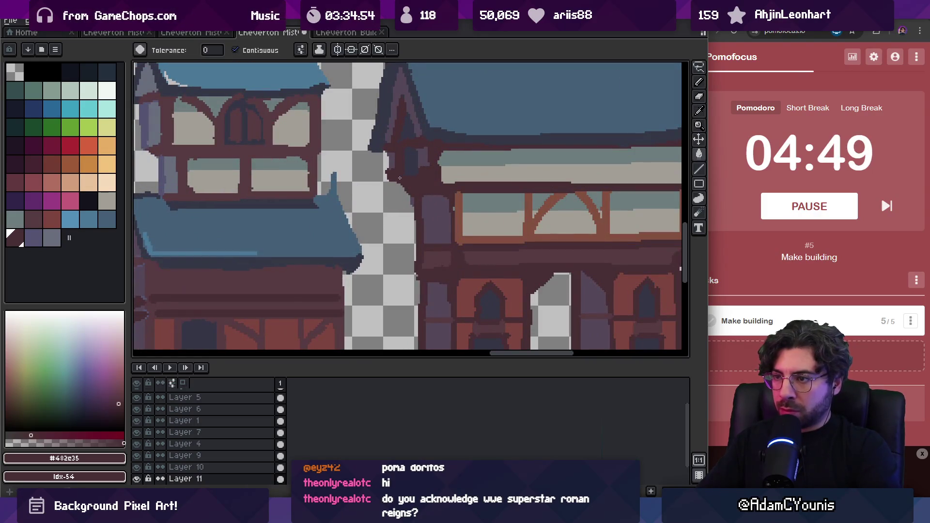
{"action": "key", "text": "g"}
{"action": "left_click", "coordinate": [433, 249], "text": "alt"}
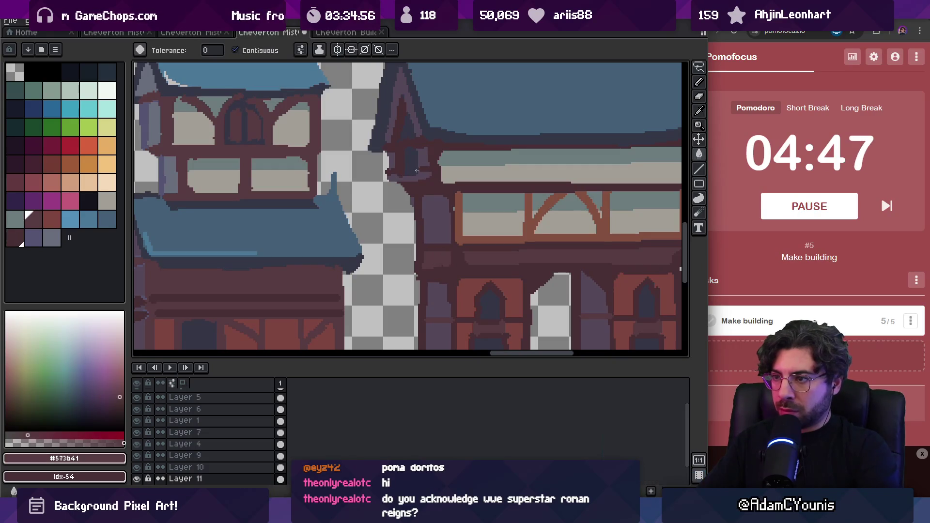
{"action": "key", "text": "b"}
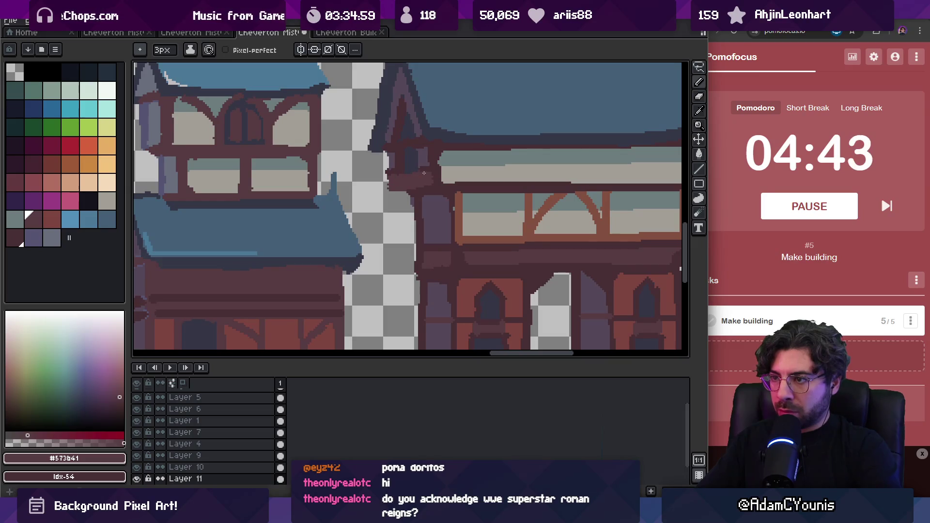
{"action": "key", "text": "z"}
{"action": "scroll", "coordinate": [409, 176], "scroll_direction": "down", "scroll_amount": 3}
{"action": "left_click", "coordinate": [459, 174]}
{"action": "left_click", "coordinate": [459, 175]}
{"action": "key", "text": "b"}
{"action": "key", "text": "plus"}
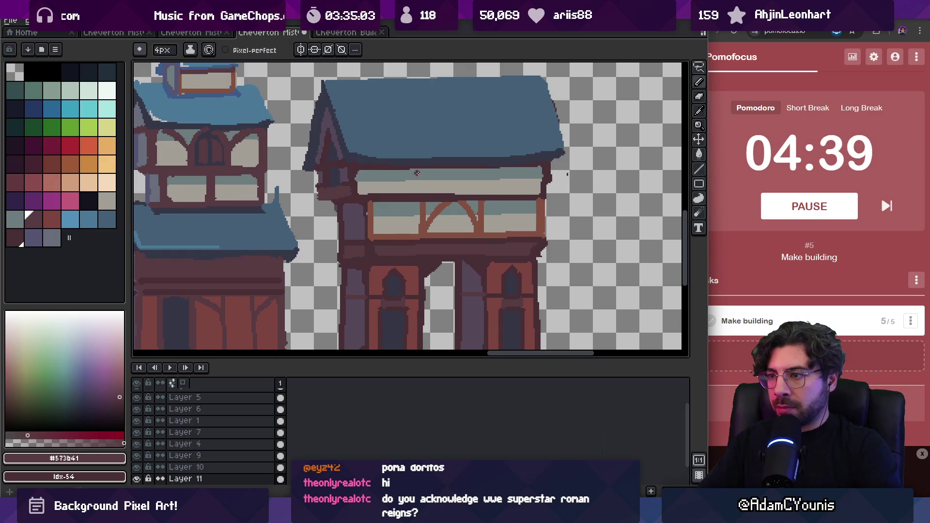
{"action": "key", "text": "minus"}
- Darken both upper window dividers and the long beam beneath the upper windows
{"action": "left_click_drag", "start_coordinate": [412, 185], "coordinate": [415, 192]}
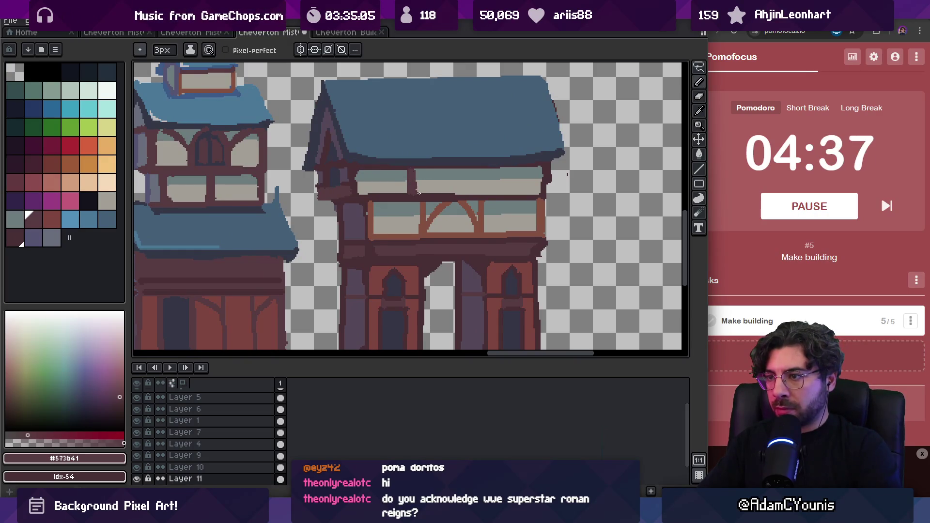
{"action": "left_click_drag", "start_coordinate": [488, 170], "coordinate": [491, 193]}
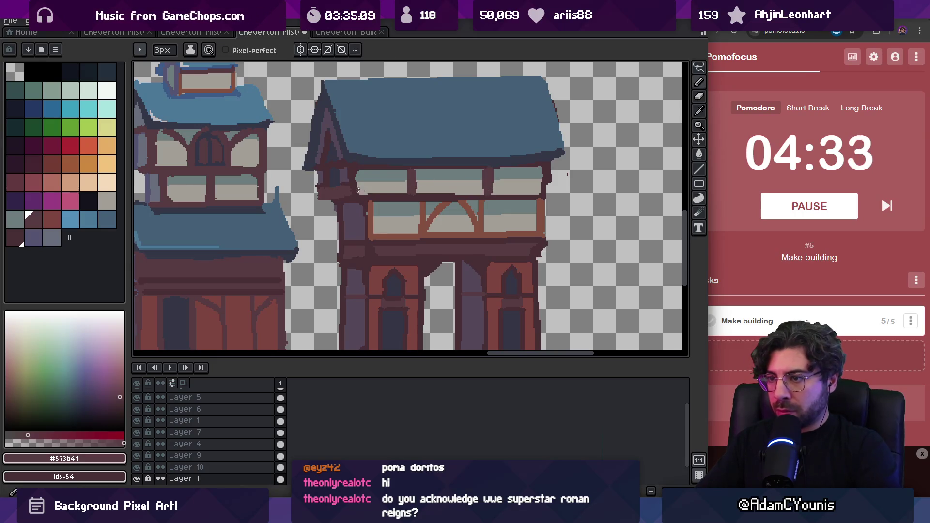
{"action": "left_click_drag", "start_coordinate": [359, 192], "coordinate": [545, 192]}
{"action": "key", "text": "alt"}
{"action": "left_click", "coordinate": [547, 187], "text": "alt"}
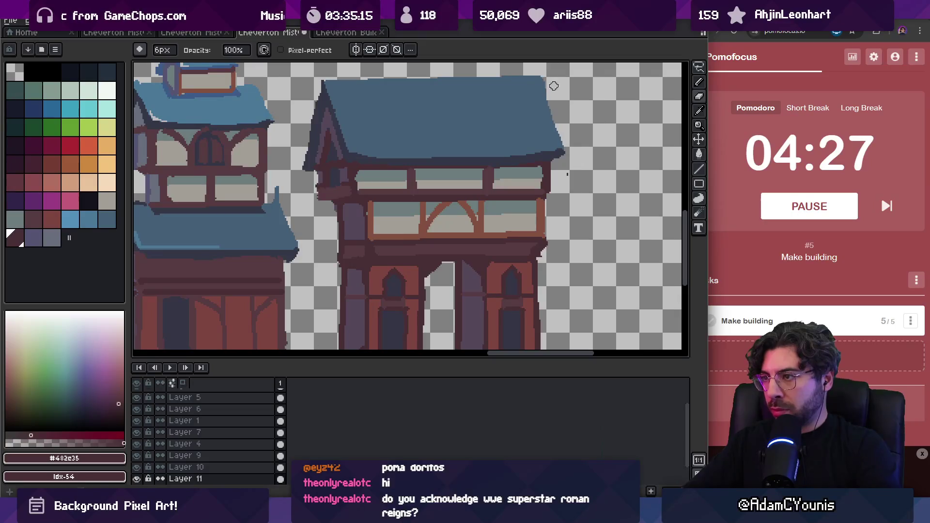
{"action": "key", "text": "z"}
{"action": "scroll", "coordinate": [545, 166], "scroll_direction": "down", "scroll_amount": 5}
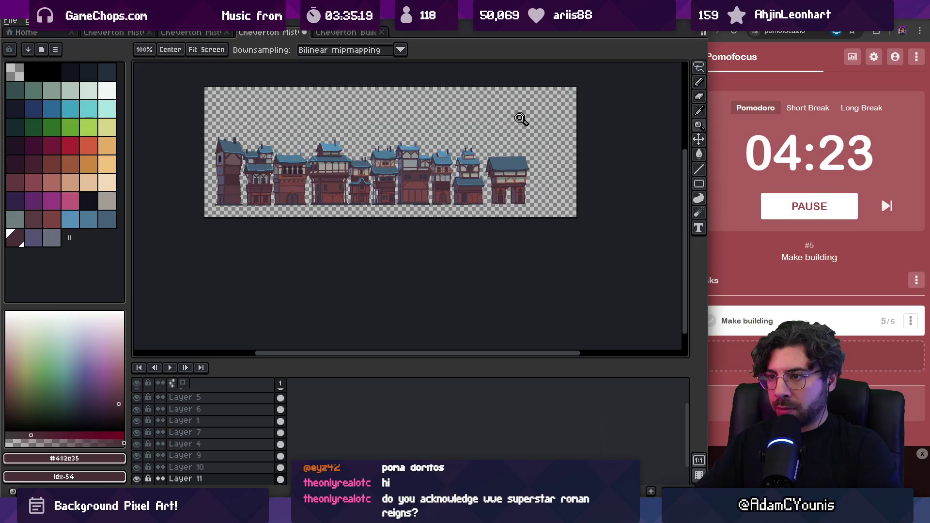
- Lasso-select the left half of the arched building, shift it left and commit the move
{"action": "scroll", "coordinate": [506, 165], "scroll_direction": "up", "scroll_amount": 4}
{"action": "key", "text": "m"}
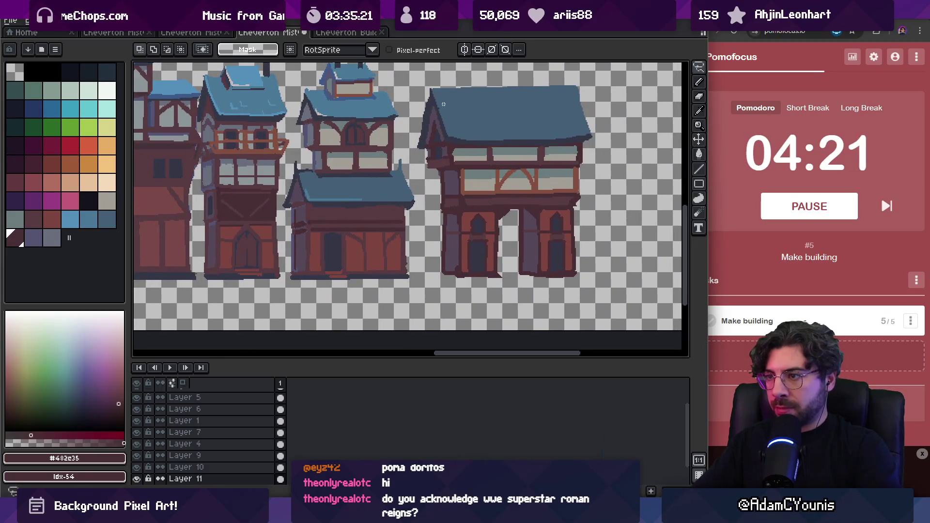
{"action": "mouse_move", "coordinate": [405, 112]}
{"action": "left_mouse_down"}
{"action": "mouse_move", "coordinate": [427, 164]}
{"action": "mouse_move", "coordinate": [515, 171]}
{"action": "left_mouse_up"}
{"action": "mouse_move", "coordinate": [508, 230]}
{"action": "left_mouse_down"}
{"action": "mouse_move", "coordinate": [436, 305]}
{"action": "mouse_move", "coordinate": [412, 309]}
{"action": "left_mouse_up"}
{"action": "left_click_drag", "start_coordinate": [470, 242], "coordinate": [467, 242]}
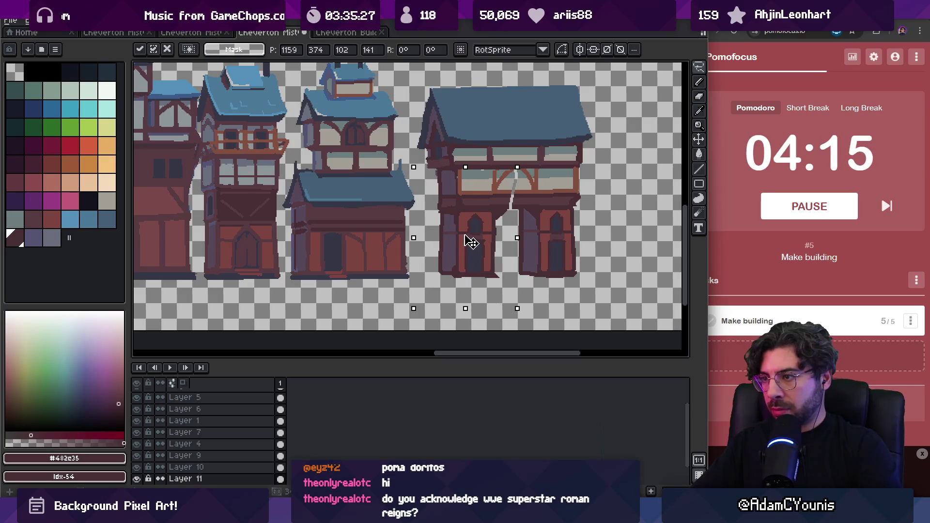
{"action": "key", "text": "Return"}
- Sample grey-blue #6d7d7c, reddish #845041 and dark #482c35 from the canvas, undoing a stray grey stroke
{"action": "key", "text": "b"}
{"action": "scroll", "coordinate": [487, 167], "scroll_direction": "up", "scroll_amount": 3}
{"action": "left_click", "coordinate": [484, 167], "text": "alt"}
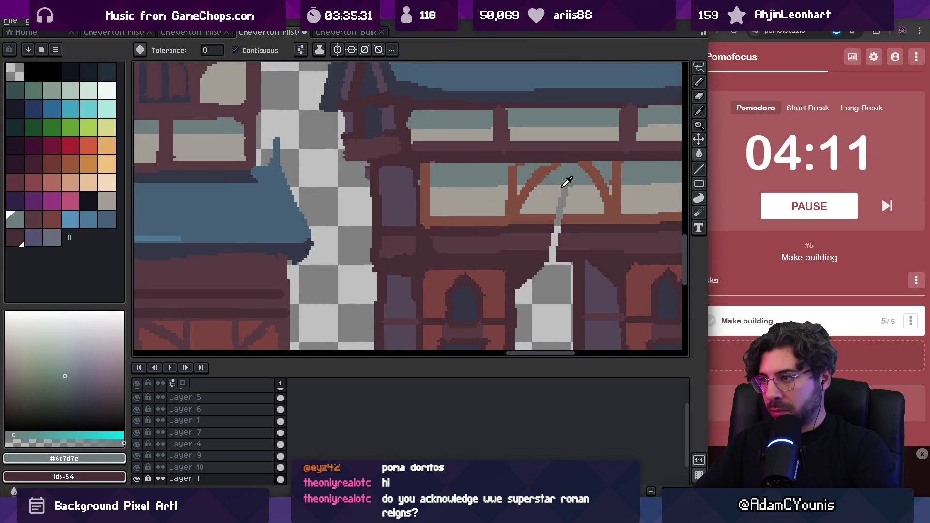
{"action": "key", "text": "ctrl+z"}
{"action": "left_click", "coordinate": [553, 220], "text": "alt"}
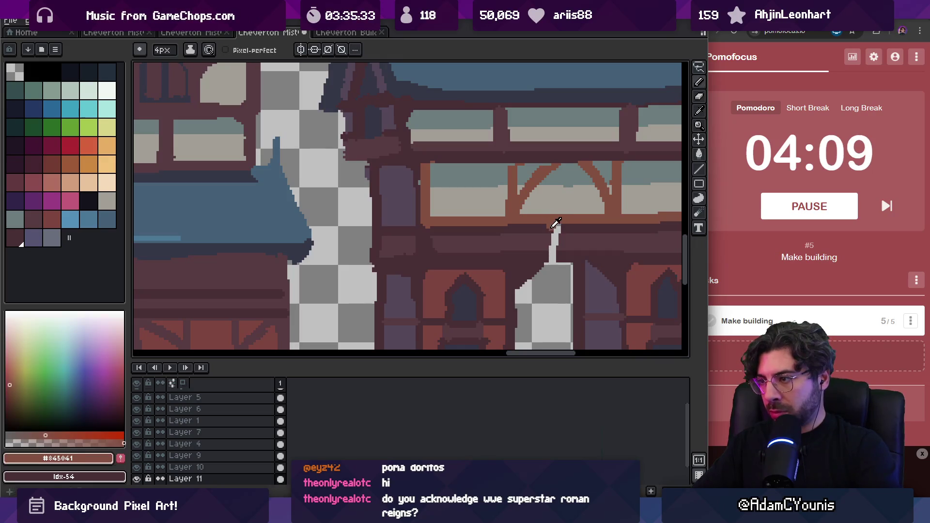
{"action": "left_click", "coordinate": [556, 229], "text": "alt"}
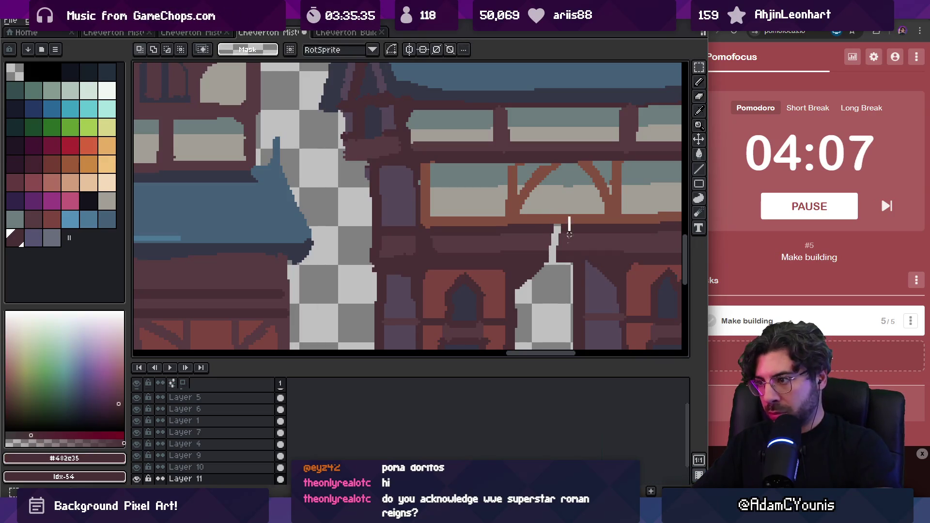
{"action": "scroll", "coordinate": [524, 208], "scroll_direction": "down", "scroll_amount": 5}
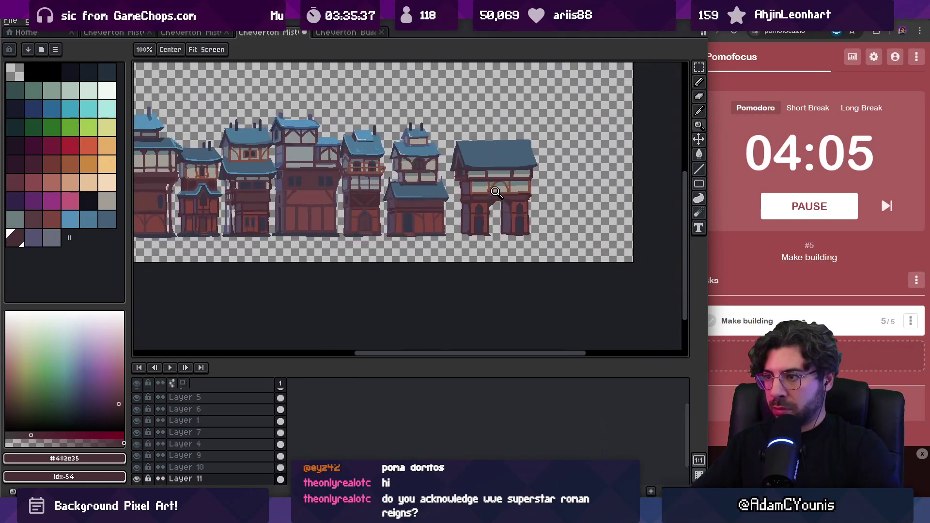
{"action": "scroll", "coordinate": [504, 218], "scroll_direction": "up", "scroll_amount": 5}
{"action": "scroll", "coordinate": [529, 212], "scroll_direction": "down", "scroll_amount": 5}
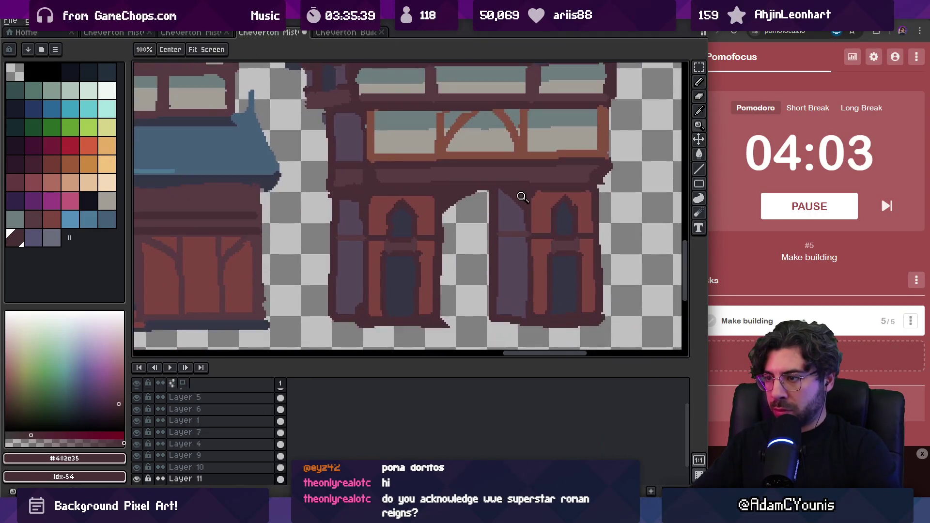
- With a 1px pencil, paint the arch's right edge in #564859 and its underside and left edge in #482c35
{"action": "scroll", "coordinate": [524, 200], "scroll_direction": "up", "scroll_amount": 5}
{"action": "key", "text": "b"}
{"action": "left_click", "coordinate": [483, 194], "text": "alt"}
{"action": "key", "text": "minus"}
{"action": "key", "text": "minus"}
{"action": "key", "text": "minus"}
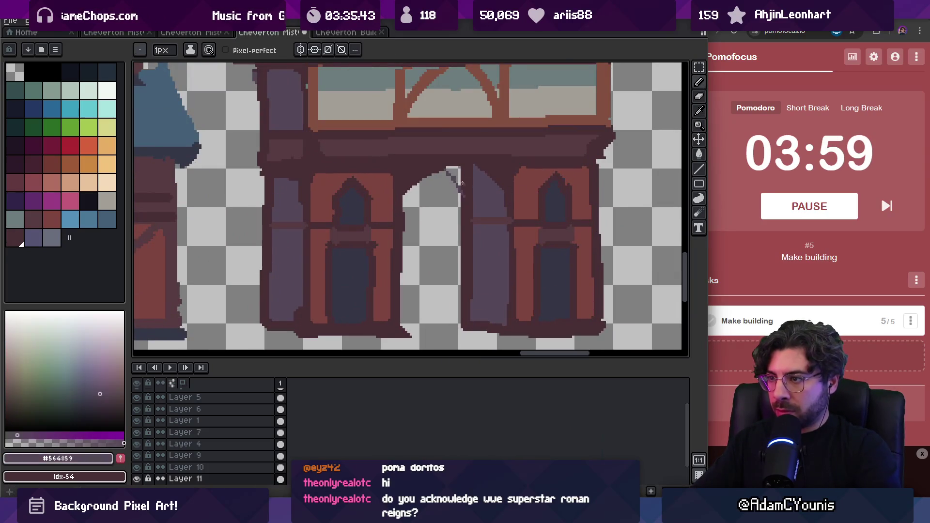
{"action": "left_click_drag", "start_coordinate": [459, 180], "coordinate": [504, 197]}
{"action": "left_click", "coordinate": [475, 197], "text": "alt"}
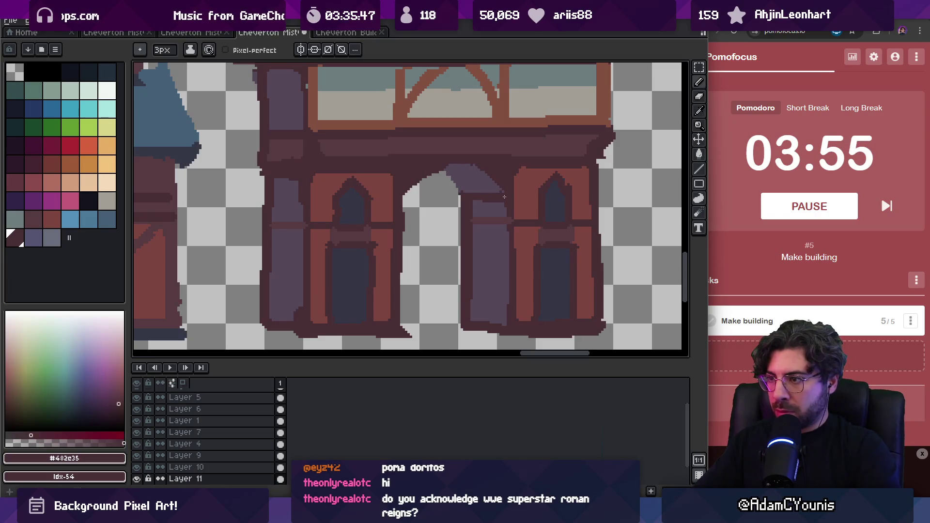
{"action": "left_click", "coordinate": [466, 197], "text": "alt"}
{"action": "left_click", "coordinate": [466, 200], "text": "alt"}
{"action": "left_click_drag", "start_coordinate": [441, 168], "coordinate": [461, 188]}
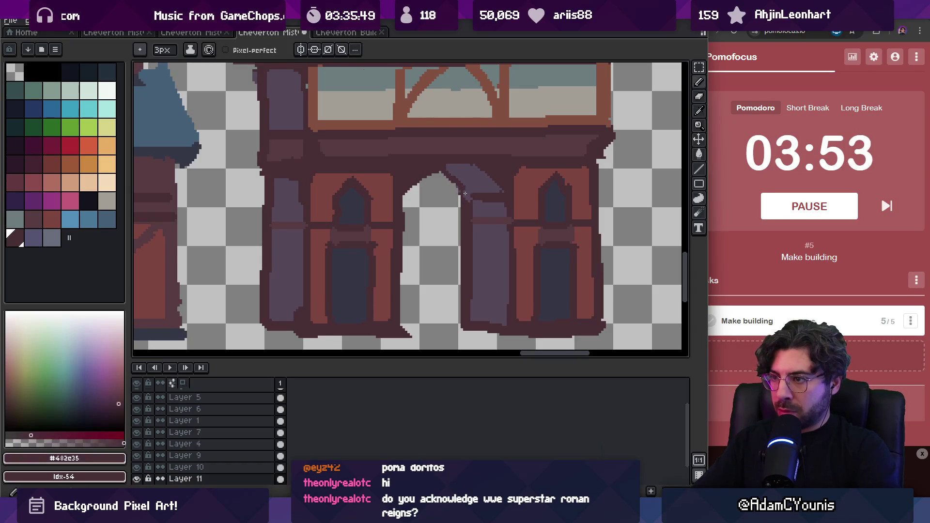
- Zoom in on the arched building and draw a dark #573b41 vertical line on the right door
{"action": "scroll", "coordinate": [474, 199], "scroll_direction": "down", "scroll_amount": 4}
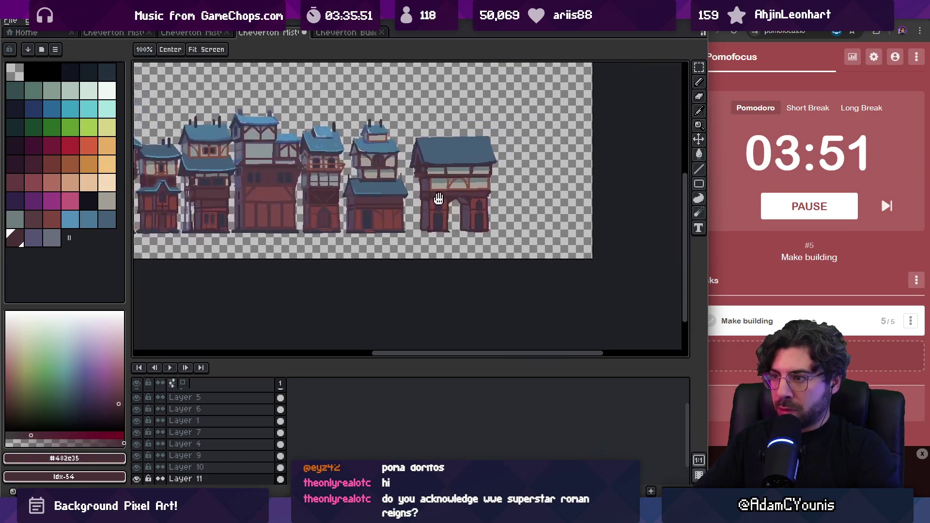
{"action": "left_click", "coordinate": [415, 128]}
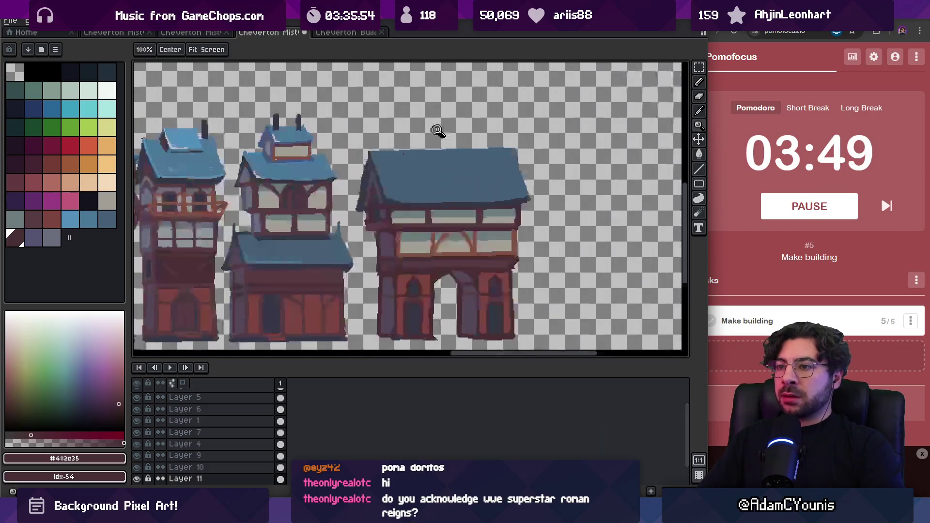
{"action": "mouse_move", "coordinate": [387, 151]}
{"action": "left_mouse_down"}
{"action": "mouse_move", "coordinate": [377, 119]}
{"action": "mouse_move", "coordinate": [375, 141]}
{"action": "left_mouse_up"}
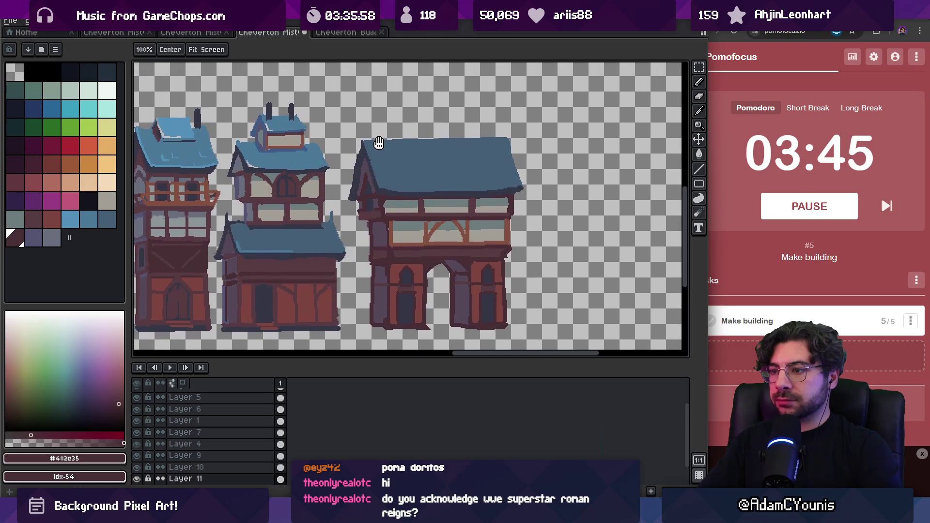
{"action": "scroll", "coordinate": [485, 262], "scroll_direction": "up", "scroll_amount": 2}
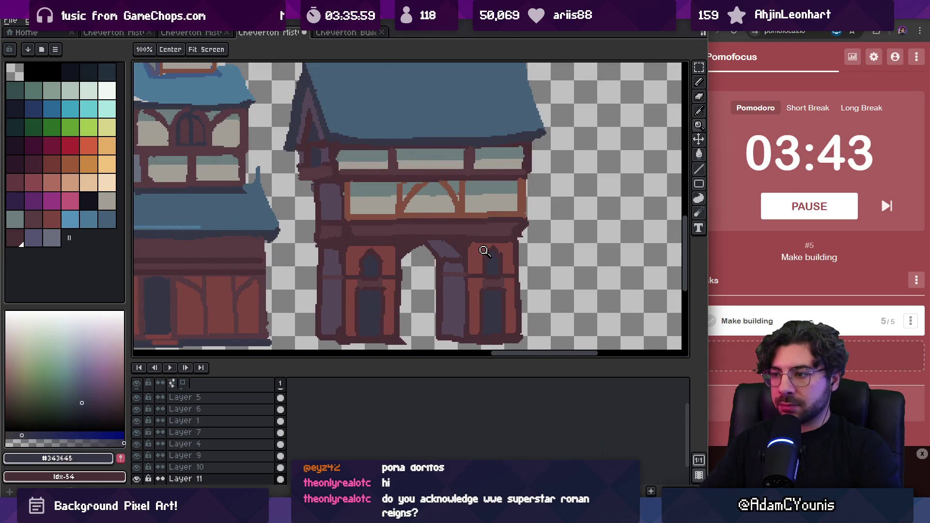
{"action": "key", "text": "i"}
{"action": "left_click", "coordinate": [498, 279]}
{"action": "key", "text": "b"}
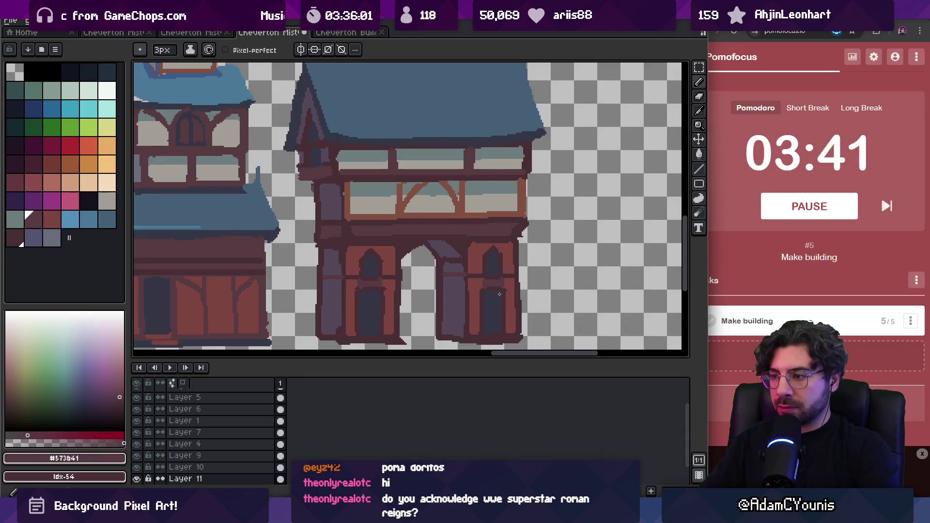
{"action": "mouse_move", "coordinate": [499, 328]}
{"action": "left_mouse_down"}
{"action": "mouse_move", "coordinate": [503, 299]}
{"action": "mouse_move", "coordinate": [500, 332]}
{"action": "left_mouse_up"}
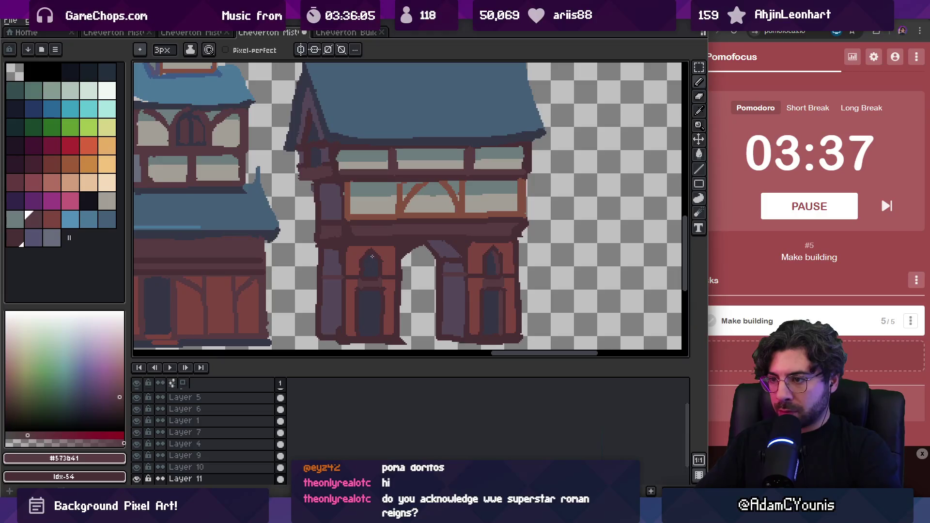
{"action": "key", "text": "z"}
{"action": "scroll", "coordinate": [411, 249], "scroll_direction": "down", "scroll_amount": 3}
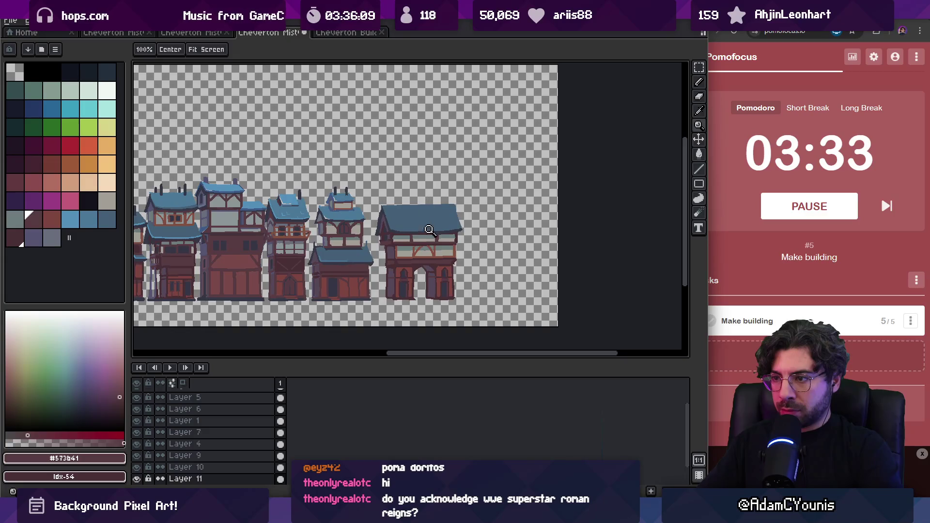
{"action": "scroll", "coordinate": [430, 228], "scroll_direction": "up", "scroll_amount": 2}
- Draw a dark horizontal line across the upper window, then zoom and pan across the arched building
{"action": "key", "text": "b"}
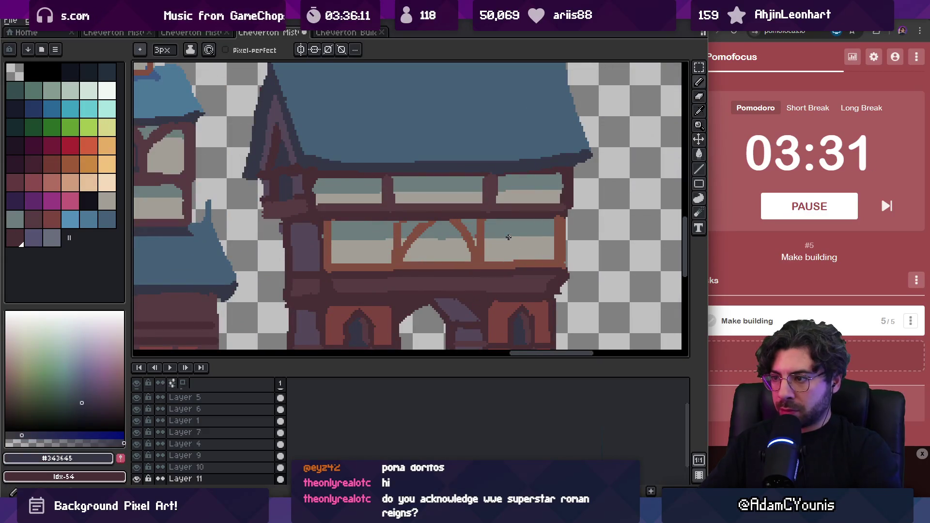
{"action": "key", "text": "z"}
{"action": "scroll", "coordinate": [494, 223], "scroll_direction": "down", "scroll_amount": 1}
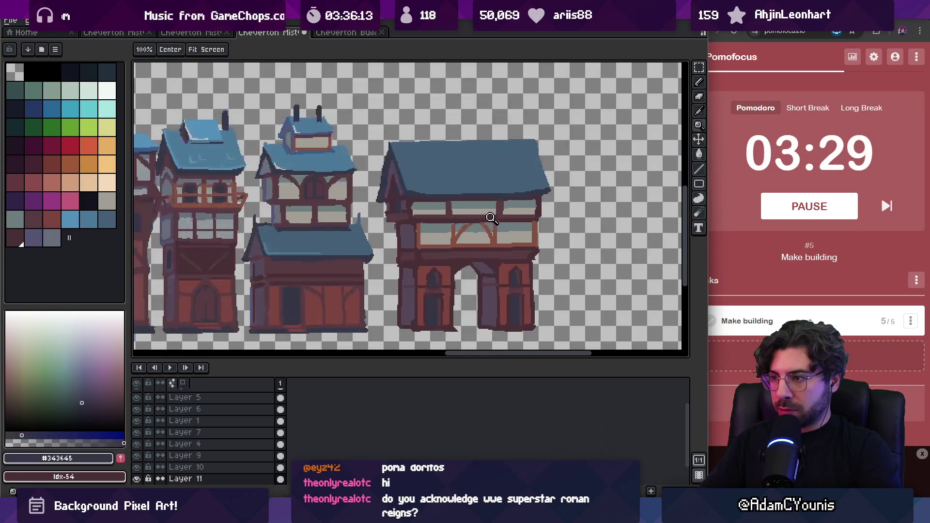
{"action": "scroll", "coordinate": [502, 228], "scroll_direction": "up", "scroll_amount": 1}
{"action": "key", "text": "b"}
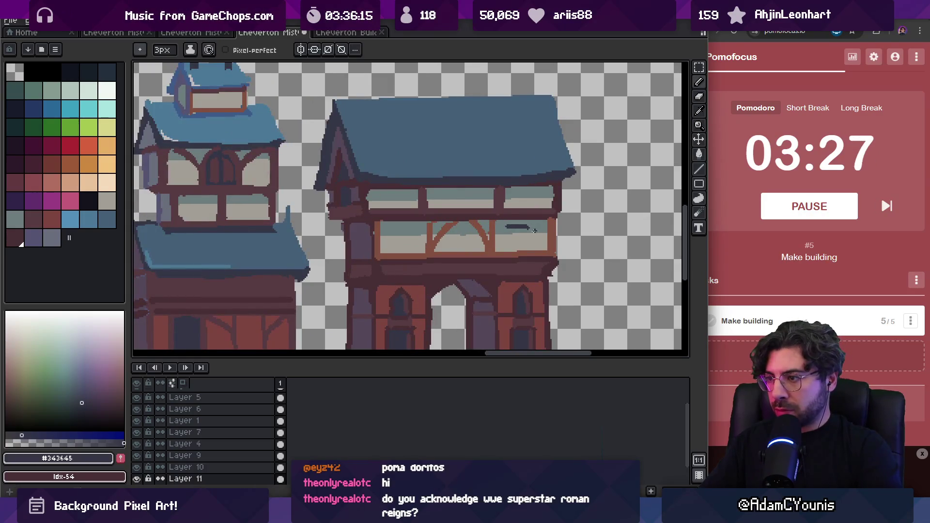
{"action": "left_click_drag", "start_coordinate": [497, 229], "coordinate": [538, 230]}
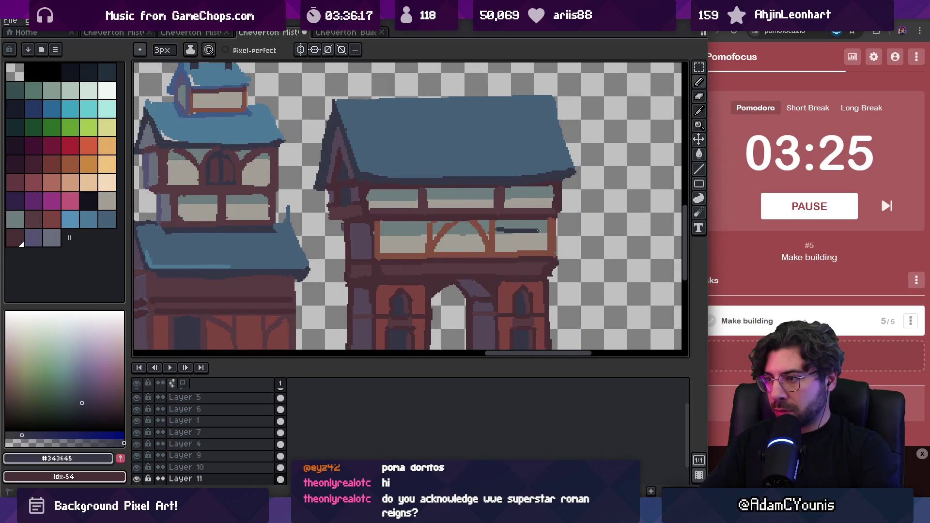
{"action": "key", "text": "z"}
{"action": "scroll", "coordinate": [537, 223], "scroll_direction": "down", "scroll_amount": 4}
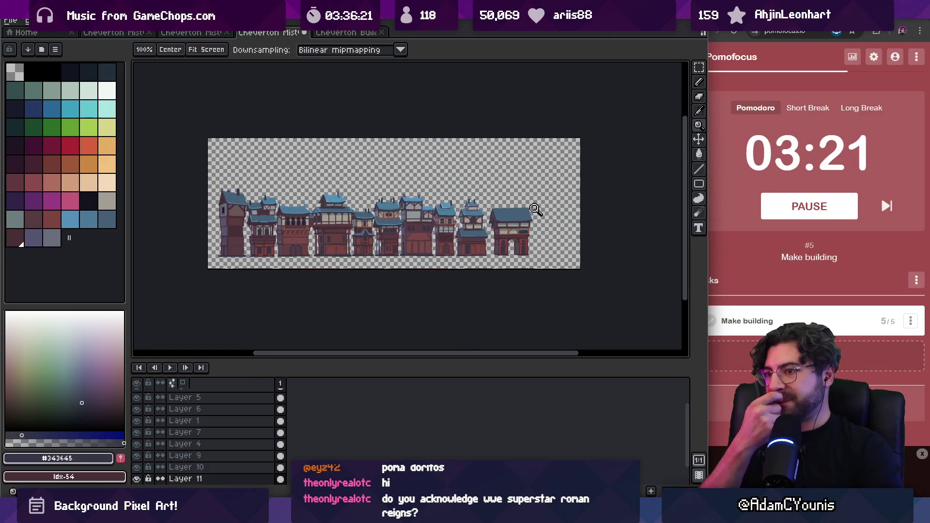
{"action": "scroll", "coordinate": [536, 210], "scroll_direction": "up", "scroll_amount": 4}
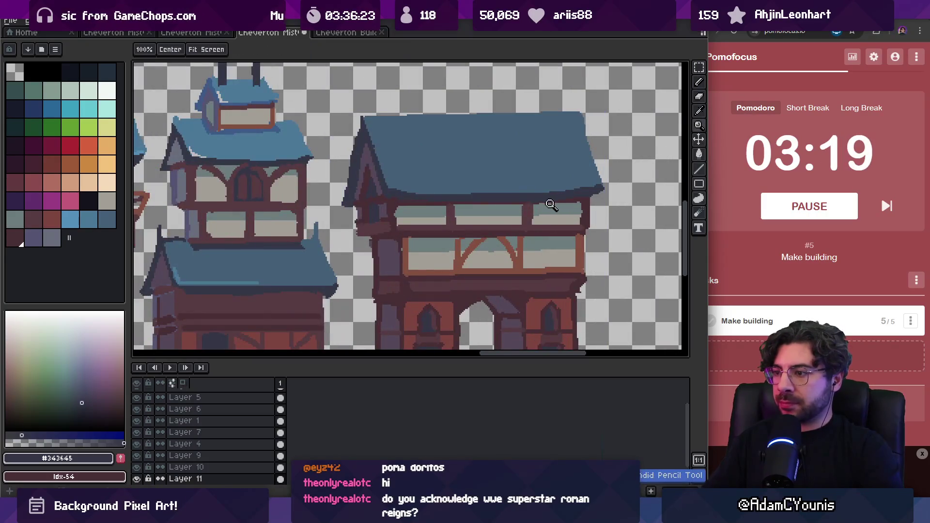
{"action": "left_click_drag", "start_coordinate": [518, 219], "coordinate": [507, 206]}
- Paint a 4px #573b41 wall patch, fill a 3px #343645 window opening, and add a #482c35 stroke below
{"action": "key", "text": "b"}
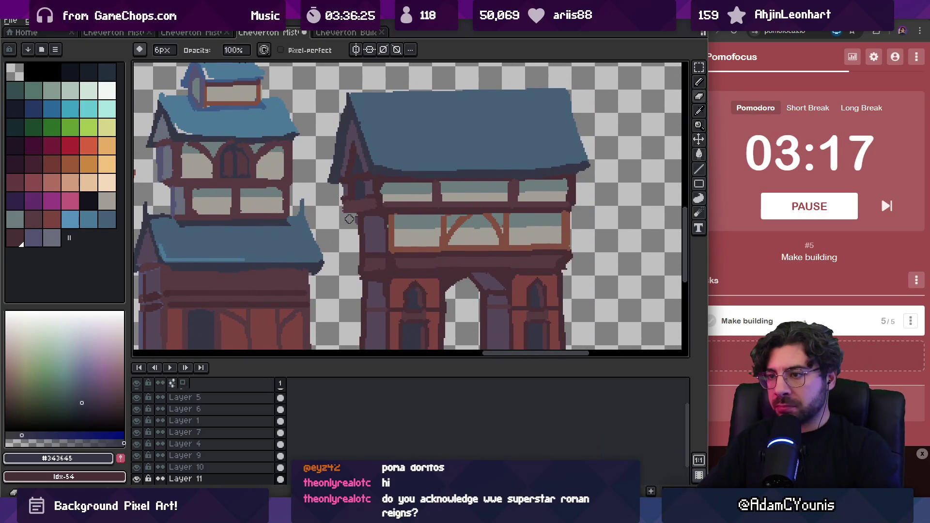
{"action": "scroll", "coordinate": [353, 226], "scroll_direction": "up", "scroll_amount": 2}
{"action": "left_click", "coordinate": [376, 189], "text": "alt"}
{"action": "key", "text": "plus"}
{"action": "left_click_drag", "start_coordinate": [387, 238], "coordinate": [380, 248]}
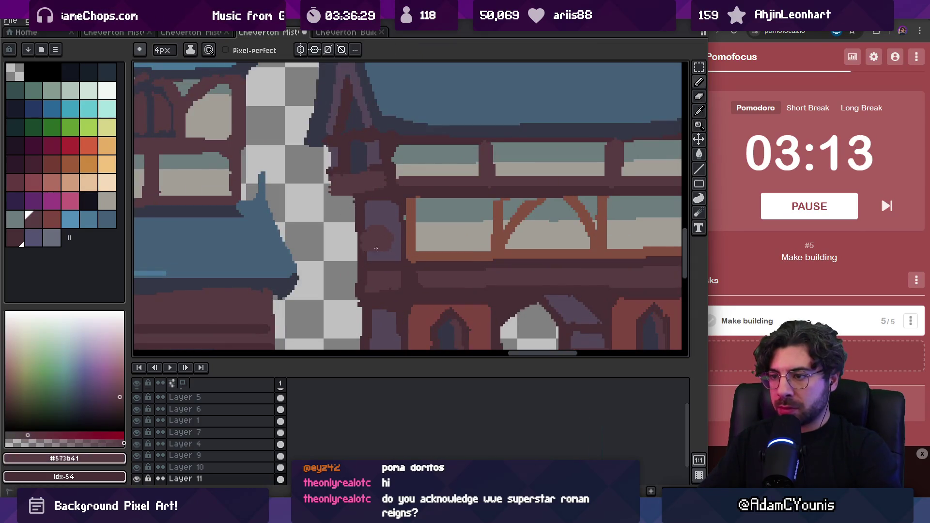
{"action": "left_click", "coordinate": [384, 249], "text": "alt"}
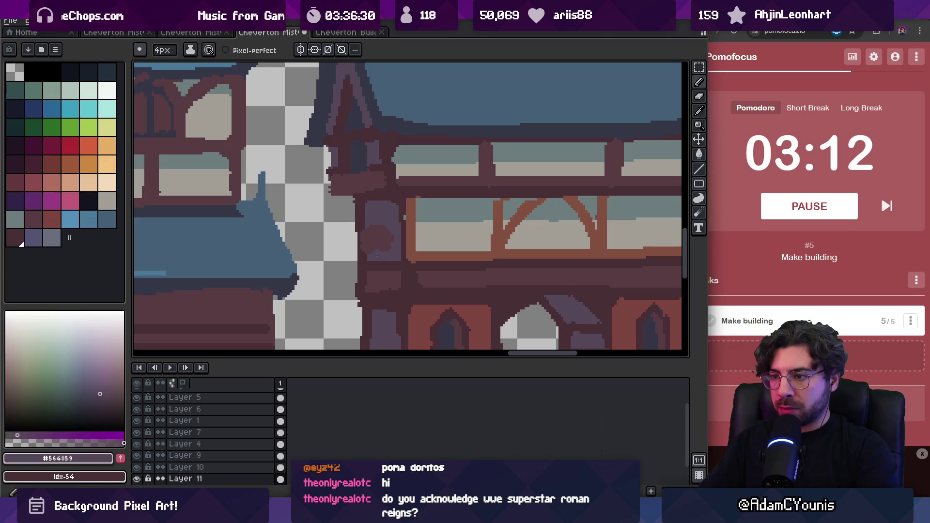
{"action": "left_click", "coordinate": [371, 209], "text": "alt"}
{"action": "key", "text": "minus"}
{"action": "left_click_drag", "start_coordinate": [380, 211], "coordinate": [380, 223]}
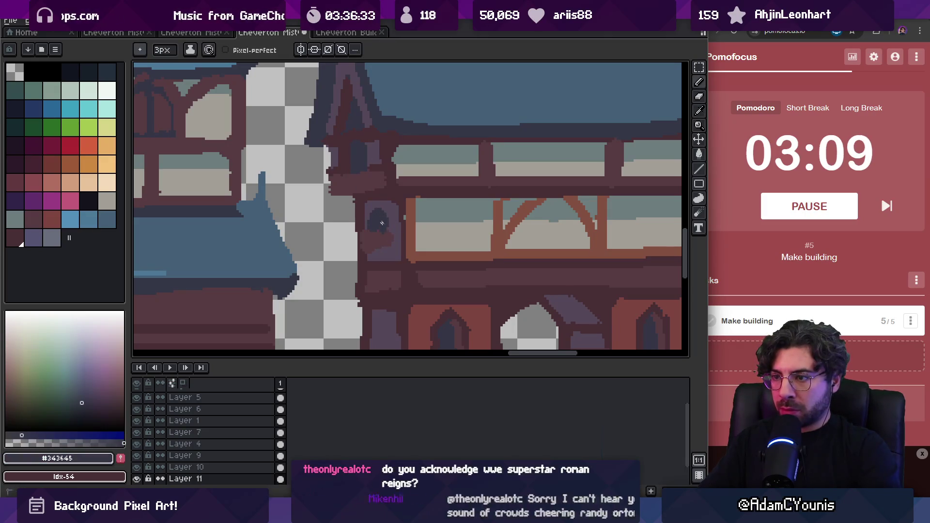
{"action": "left_click", "coordinate": [375, 239], "text": "alt"}
{"action": "left_click", "coordinate": [379, 247]}
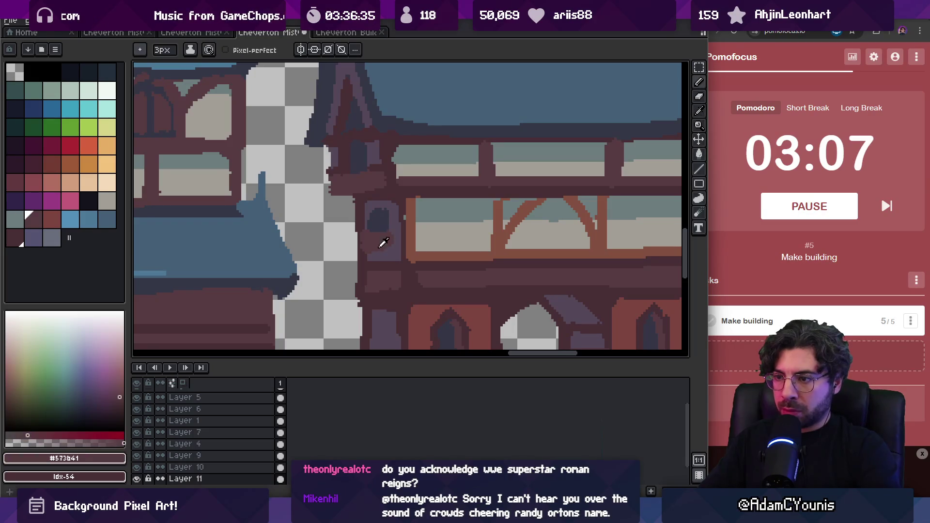
{"action": "left_click", "coordinate": [381, 268], "text": "alt"}
{"action": "left_click_drag", "start_coordinate": [370, 273], "coordinate": [390, 273]}
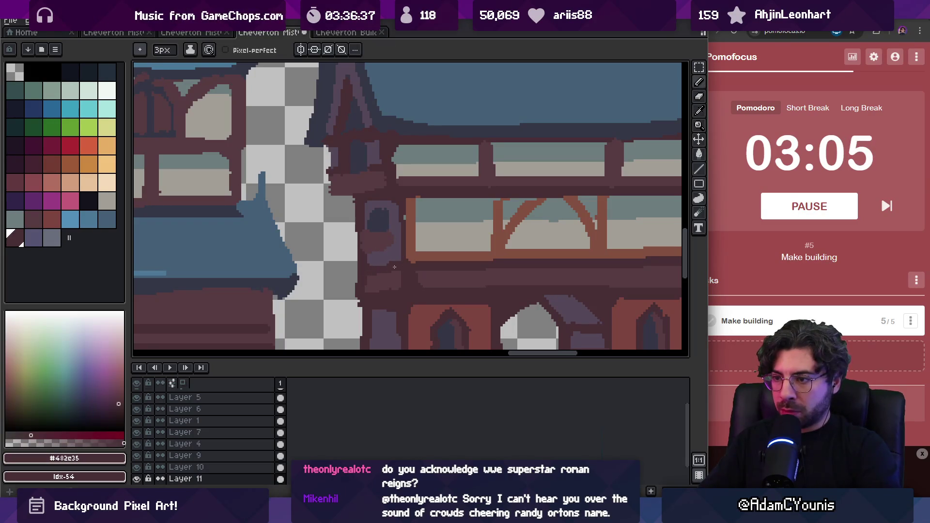
- Draw a purple-grey #564859 arc along the window's left edge, then resample the darker red #482c35
{"action": "scroll", "coordinate": [419, 233], "scroll_direction": "down", "scroll_amount": 4}
{"action": "scroll", "coordinate": [424, 237], "scroll_direction": "up", "scroll_amount": 3}
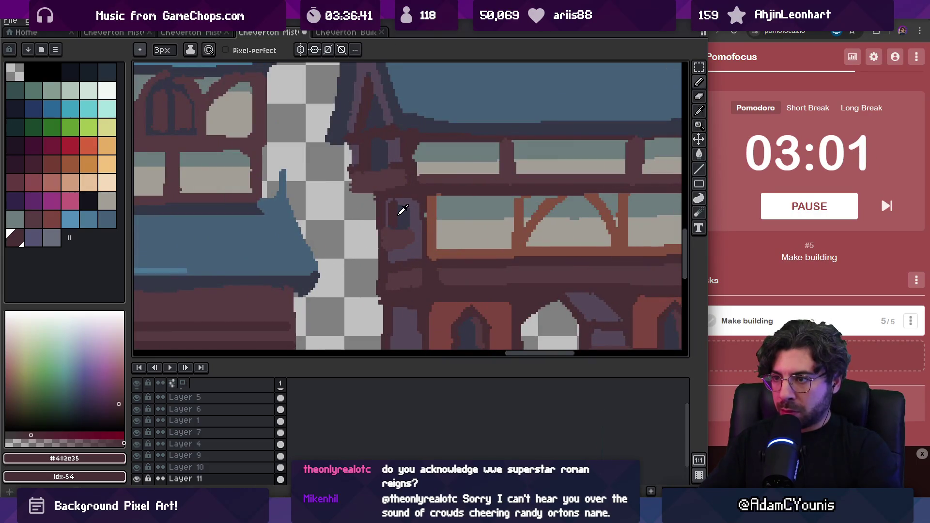
{"action": "key", "text": "alt"}
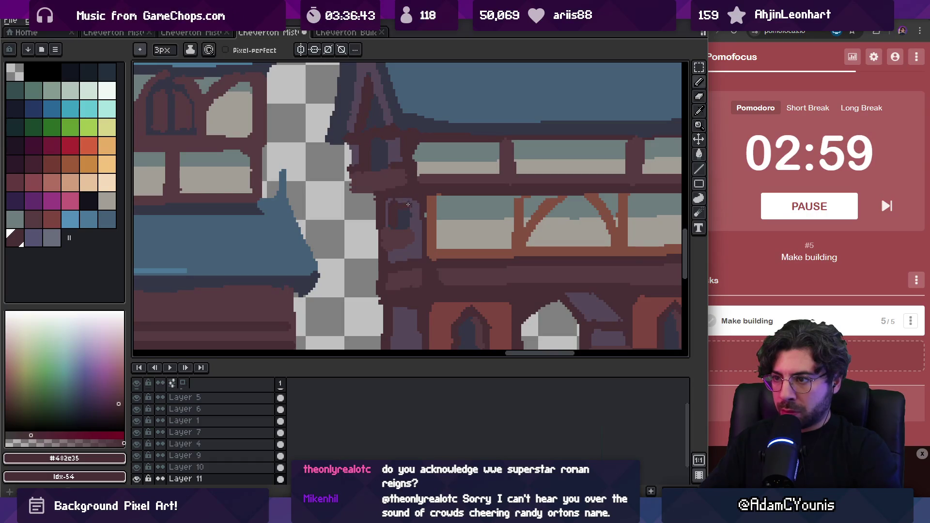
{"action": "left_click", "coordinate": [409, 201], "text": "alt"}
{"action": "mouse_move", "coordinate": [409, 201]}
{"action": "left_mouse_down"}
{"action": "mouse_move", "coordinate": [390, 208]}
{"action": "mouse_move", "coordinate": [389, 222]}
{"action": "left_mouse_up"}
{"action": "left_click", "coordinate": [401, 212], "text": "alt"}
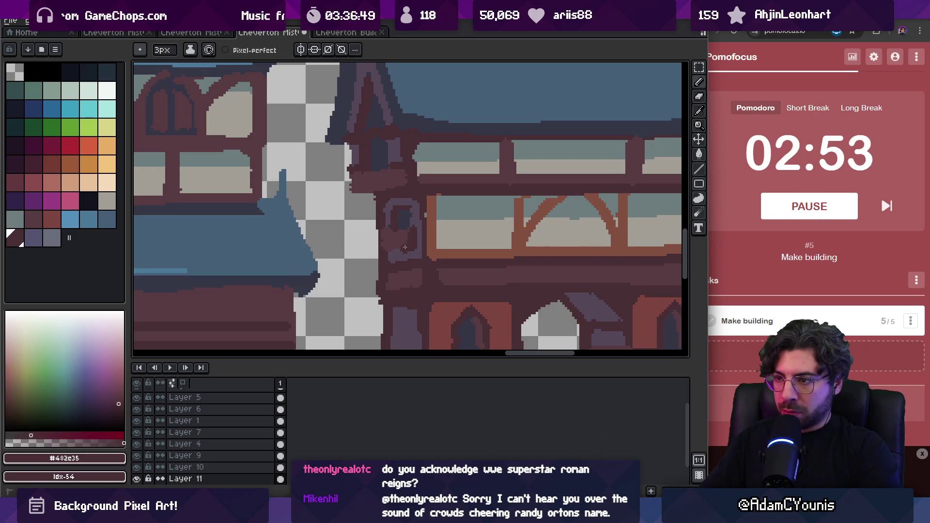
{"action": "scroll", "coordinate": [436, 227], "scroll_direction": "down", "scroll_amount": 4}
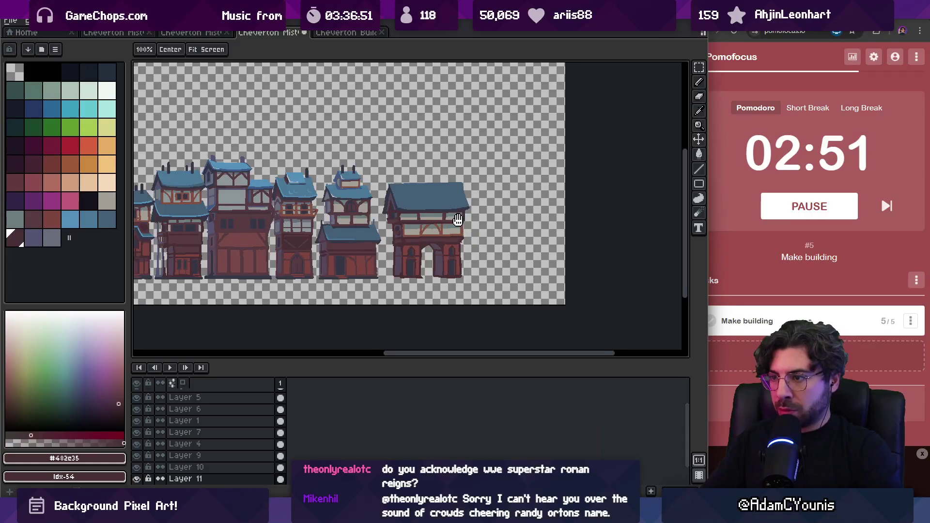
- Fill the dormer arch on the blue roof with the dark window colour #343645
{"action": "scroll", "coordinate": [451, 224], "scroll_direction": "up", "scroll_amount": 4}
{"action": "scroll", "coordinate": [427, 223], "scroll_direction": "down", "scroll_amount": 3}
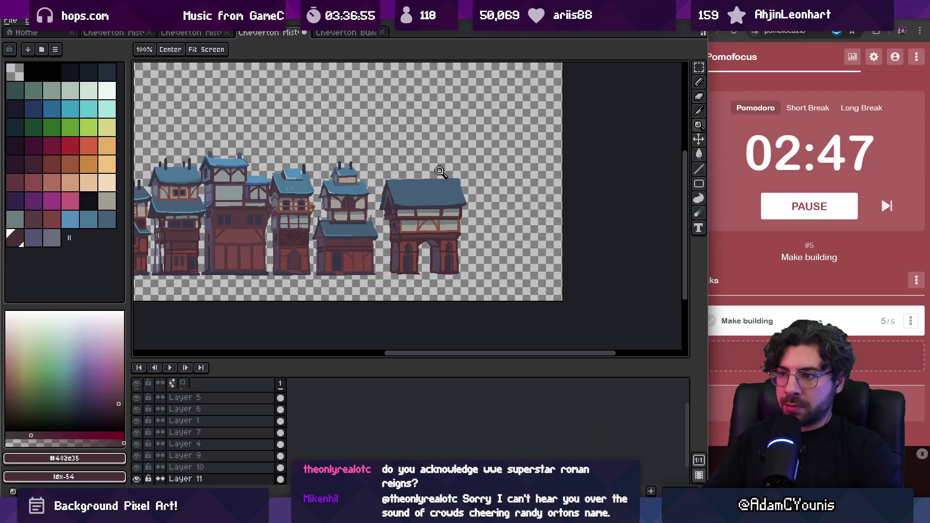
{"action": "scroll", "coordinate": [447, 189], "scroll_direction": "up", "scroll_amount": 3}
{"action": "left_click", "coordinate": [315, 201], "text": "alt"}
{"action": "key", "text": "b"}
{"action": "mouse_move", "coordinate": [409, 205]}
{"action": "left_mouse_down"}
{"action": "mouse_move", "coordinate": [411, 176]}
{"action": "mouse_move", "coordinate": [444, 171]}
{"action": "mouse_move", "coordinate": [409, 206]}
{"action": "left_mouse_up"}
{"action": "key", "text": "g"}
{"action": "left_click", "coordinate": [428, 179]}
- Highlight the dormer's upper edges and the roof's left and bottom edges in light blue #4c7898
{"action": "key", "text": "b"}
{"action": "left_click", "coordinate": [405, 155], "text": "alt"}
{"action": "left_click_drag", "start_coordinate": [406, 165], "coordinate": [425, 143]}
{"action": "left_click_drag", "start_coordinate": [455, 172], "coordinate": [432, 146]}
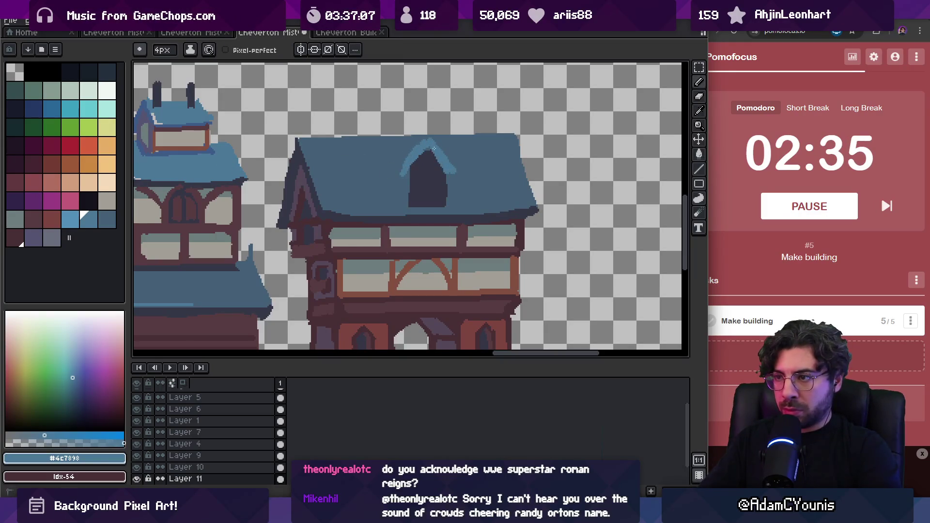
{"action": "left_click_drag", "start_coordinate": [310, 166], "coordinate": [332, 210]}
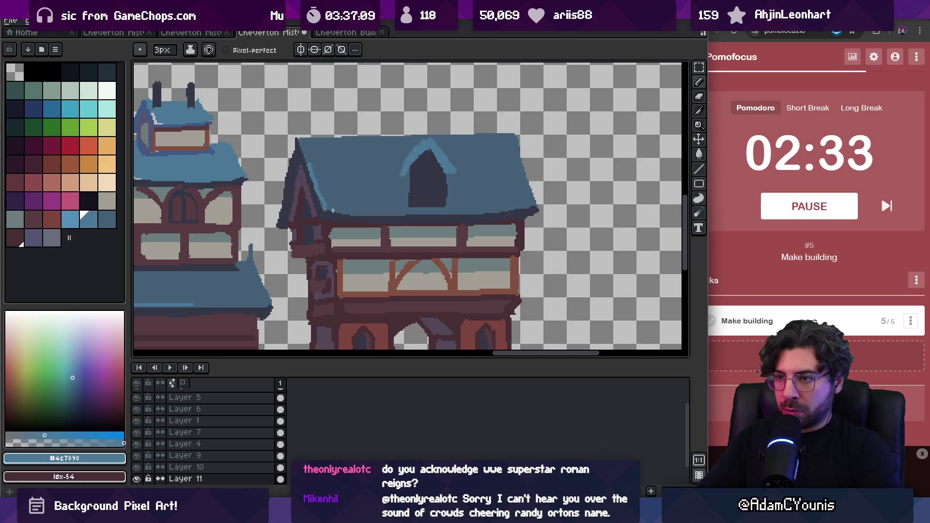
{"action": "left_click_drag", "start_coordinate": [475, 212], "coordinate": [504, 211]}
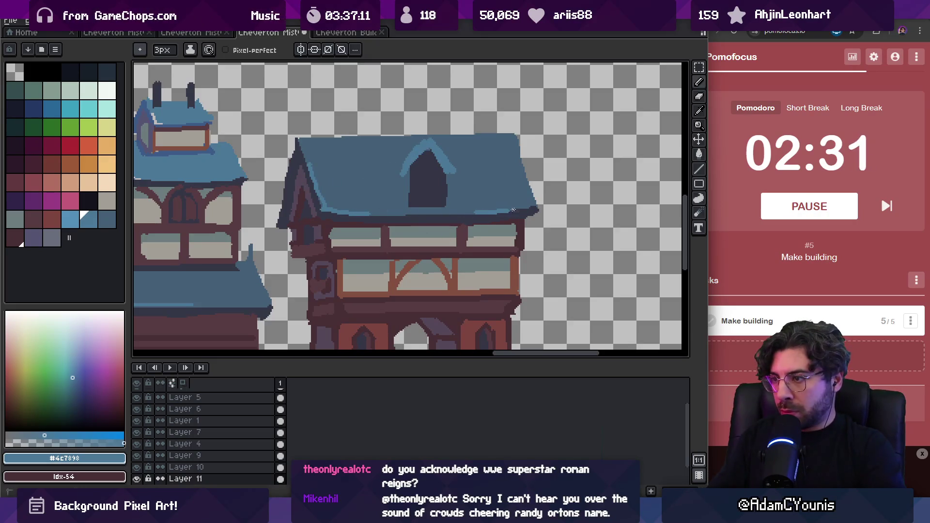
- Repaint the dormer's right edge in dark #343645, alternating with the roof blue #456077
{"action": "key", "text": "alt"}
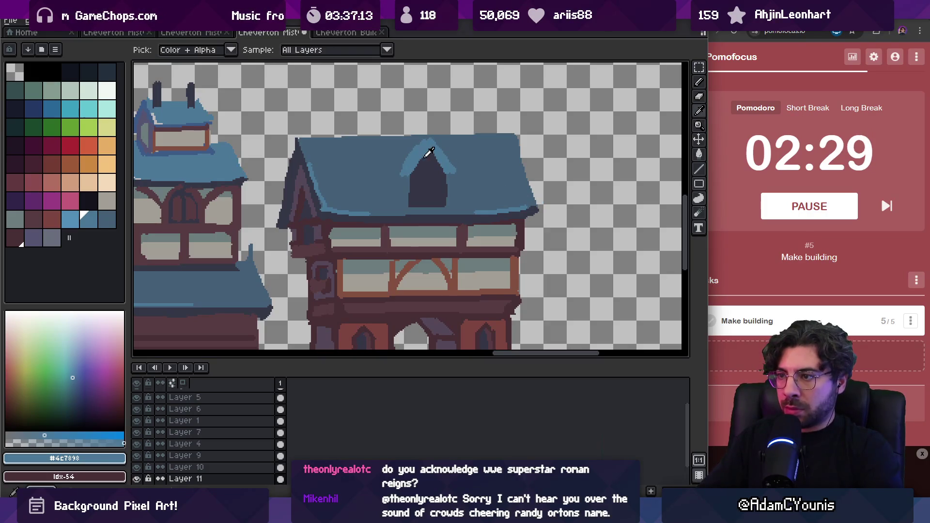
{"action": "left_click", "coordinate": [450, 174], "text": "alt"}
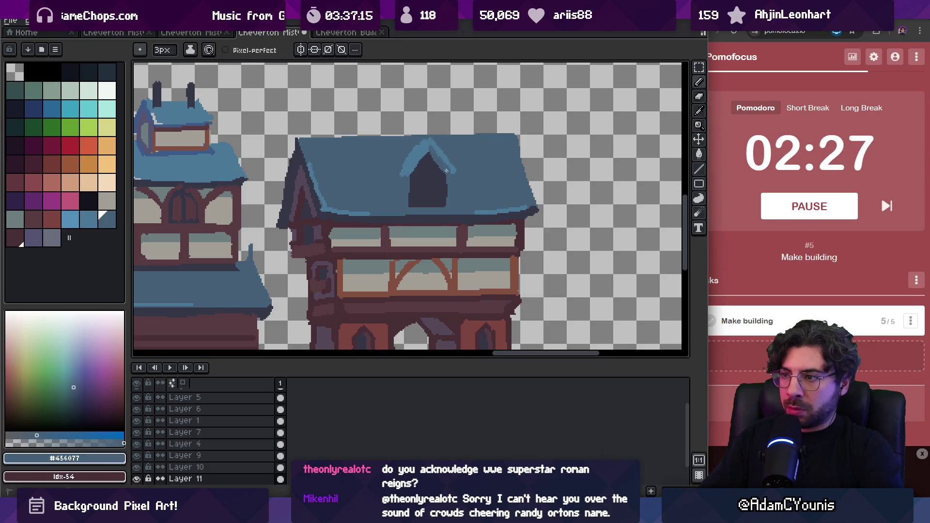
{"action": "left_click", "coordinate": [438, 163], "text": "alt"}
{"action": "left_click_drag", "start_coordinate": [440, 159], "coordinate": [439, 155]}
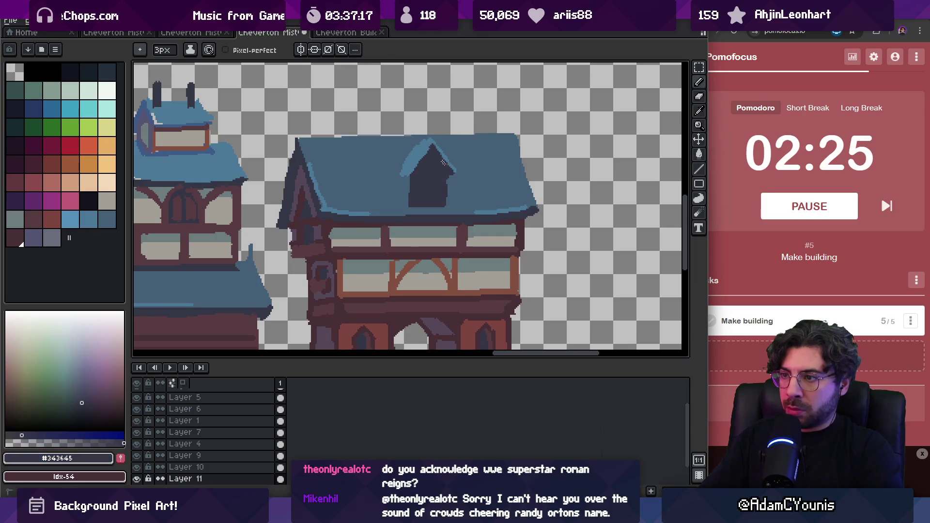
{"action": "left_click", "coordinate": [400, 178], "text": "alt"}
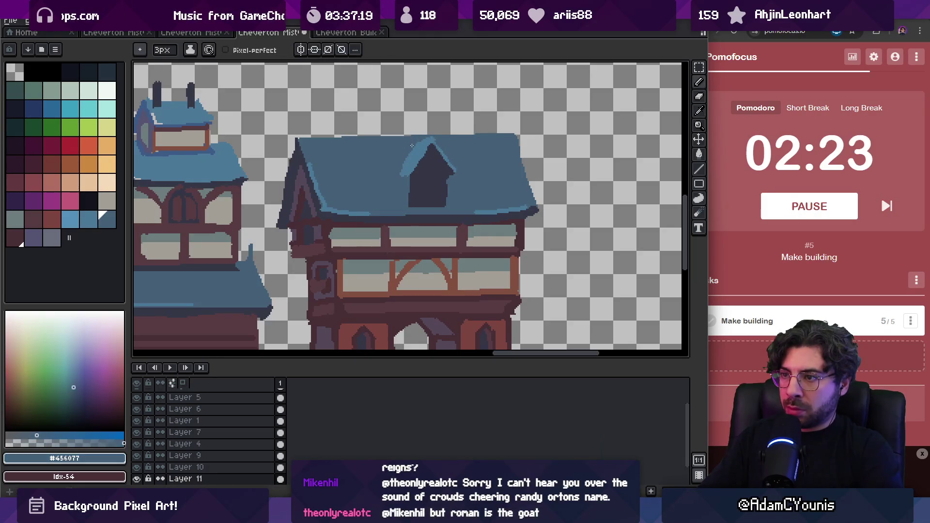
{"action": "left_click", "coordinate": [407, 176], "text": "alt"}
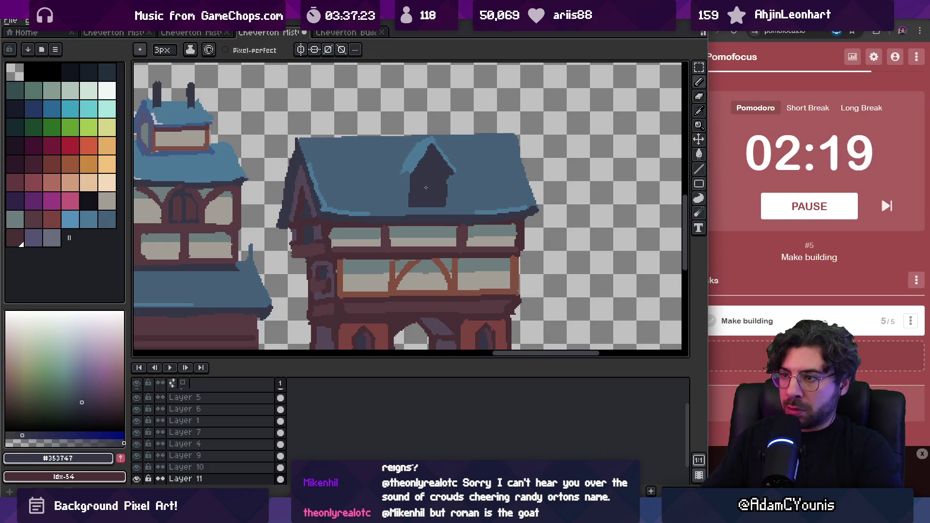
{"action": "left_click", "coordinate": [405, 191], "text": "alt"}
- Frame the dormer with #845041 brown along its bottom and #573b41 dark brown along its sides
{"action": "key", "text": "alt"}
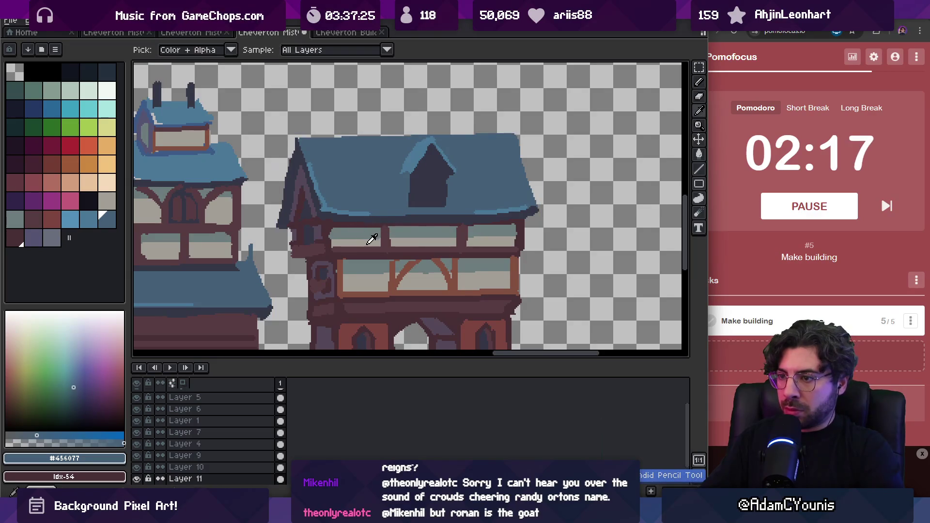
{"action": "left_click", "coordinate": [400, 251], "text": "alt"}
{"action": "left_click", "coordinate": [412, 180]}
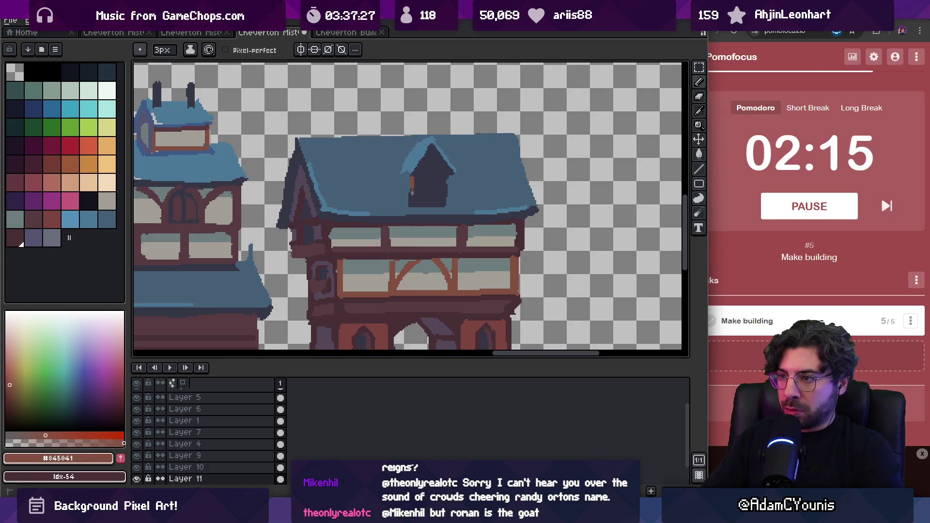
{"action": "mouse_move", "coordinate": [410, 200]}
{"action": "left_mouse_down"}
{"action": "mouse_move", "coordinate": [441, 200]}
{"action": "mouse_move", "coordinate": [446, 177]}
{"action": "left_mouse_up"}
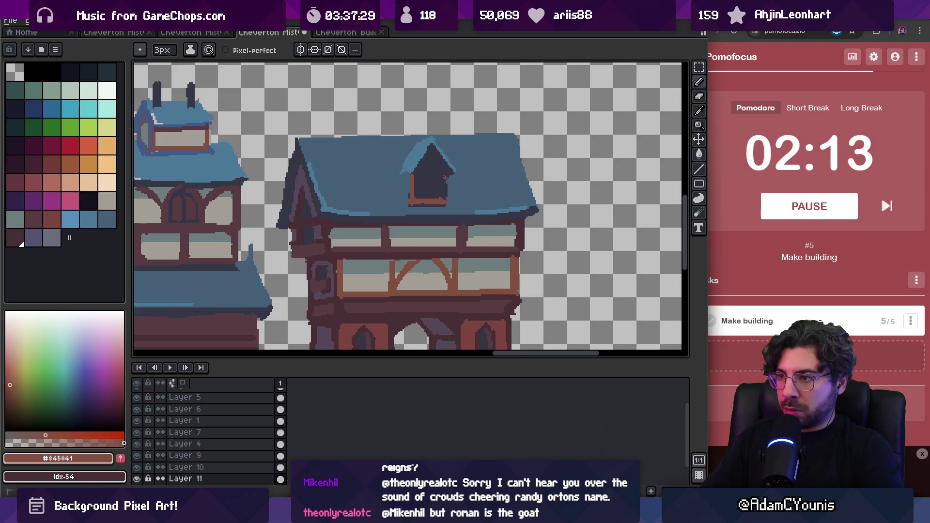
{"action": "left_click", "coordinate": [455, 296], "text": "alt"}
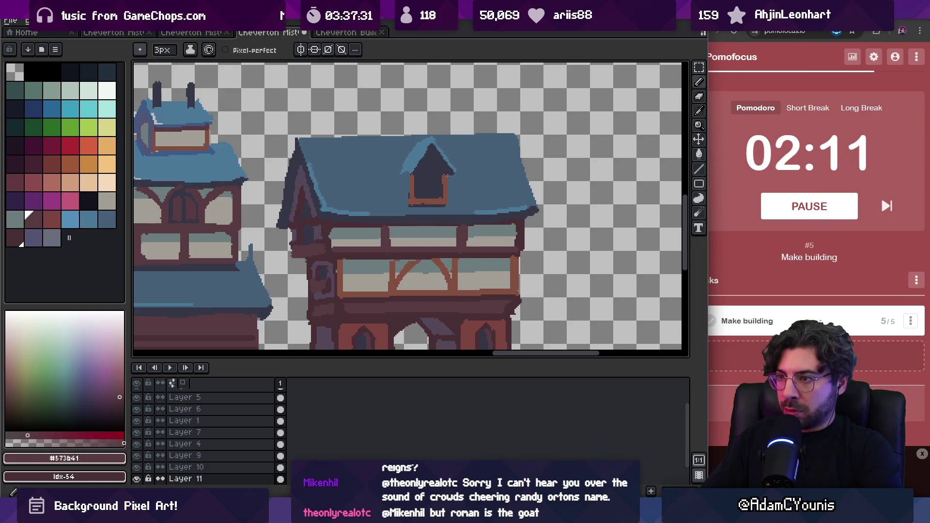
{"action": "mouse_move", "coordinate": [432, 152]}
{"action": "left_mouse_down"}
{"action": "mouse_move", "coordinate": [443, 169]}
{"action": "mouse_move", "coordinate": [404, 177]}
{"action": "left_mouse_up"}
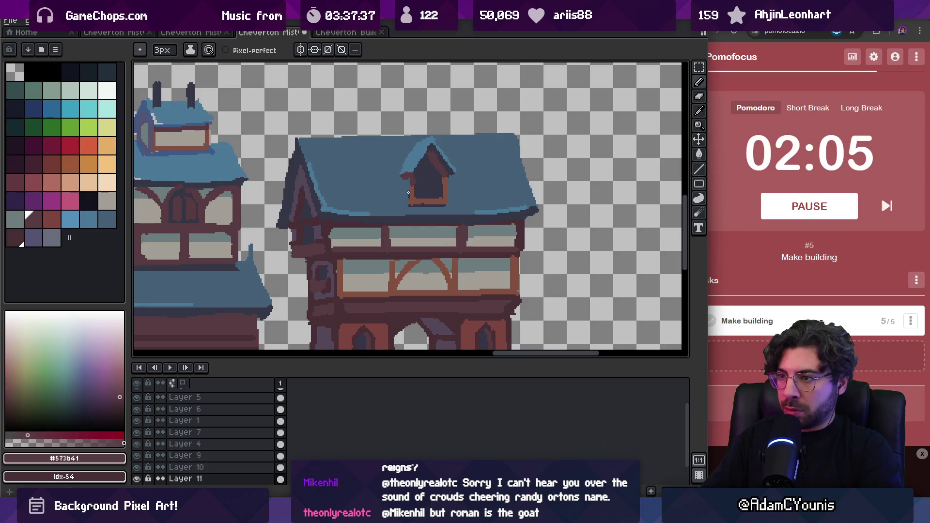
{"action": "scroll", "coordinate": [407, 208], "scroll_direction": "up", "scroll_amount": 1}
{"action": "mouse_move", "coordinate": [408, 171]}
{"action": "left_mouse_down"}
{"action": "mouse_move", "coordinate": [406, 198]}
{"action": "mouse_move", "coordinate": [412, 189]}
{"action": "left_mouse_up"}
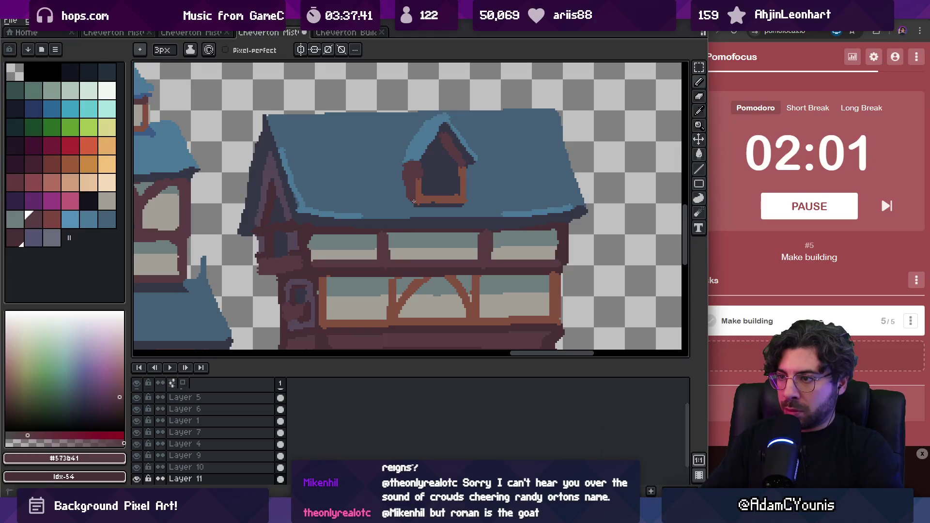
- Resample the roof blue, frame browns and window dark from the dormer with a 1px brush
{"action": "left_click", "coordinate": [416, 191], "text": "alt"}
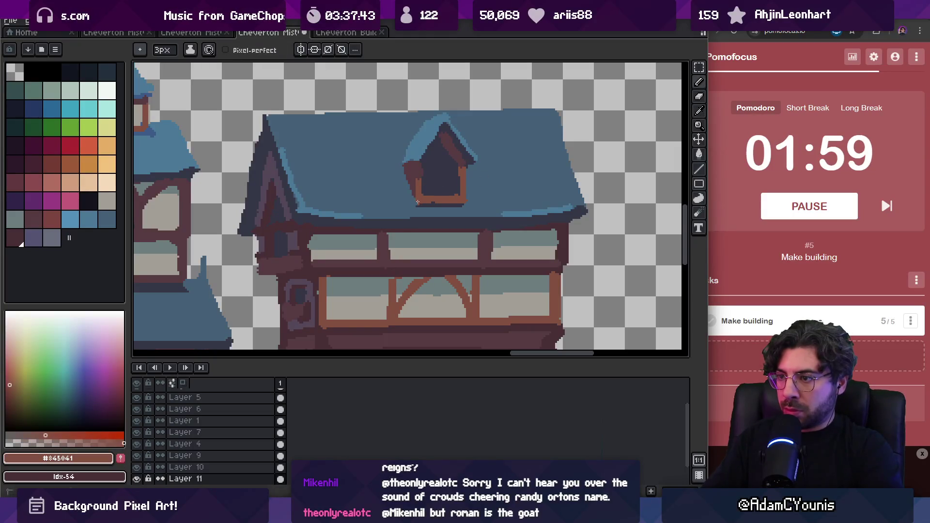
{"action": "left_click", "coordinate": [422, 203], "text": "alt"}
{"action": "key", "text": "alt"}
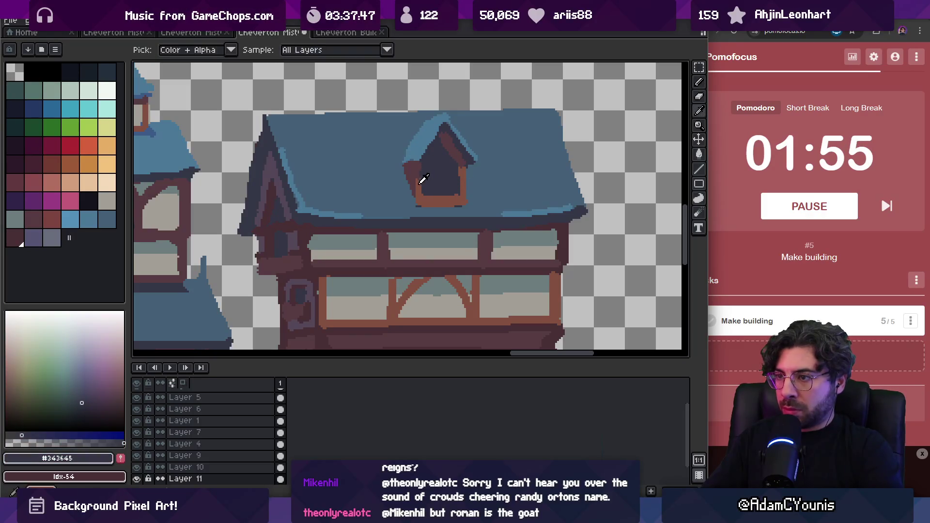
{"action": "left_click", "coordinate": [425, 164], "text": "alt"}
{"action": "key", "text": "minus"}
{"action": "key", "text": "minus"}
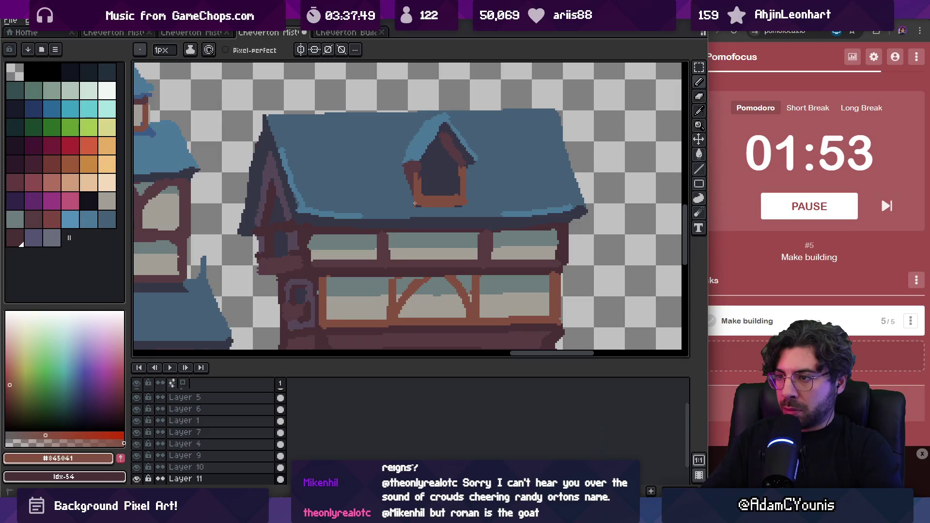
{"action": "left_click", "coordinate": [414, 165], "text": "alt"}
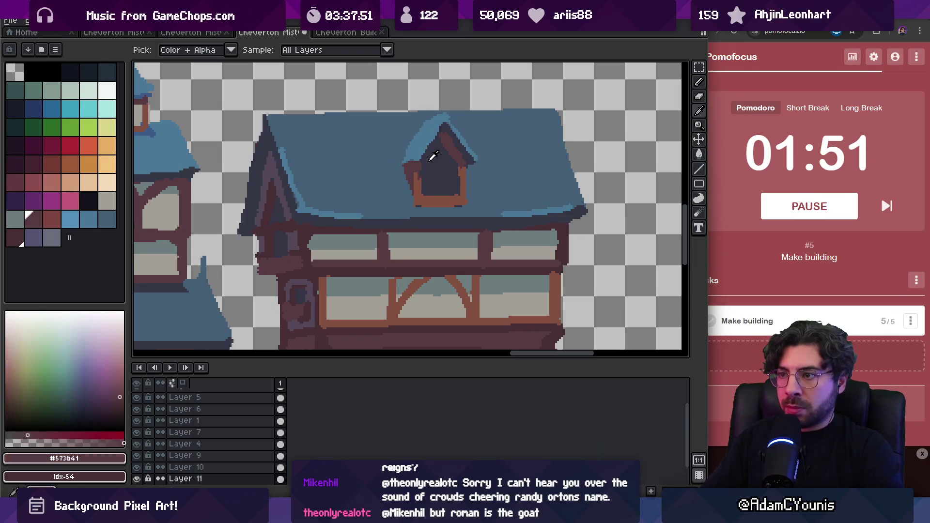
{"action": "left_click", "coordinate": [443, 156], "text": "alt"}
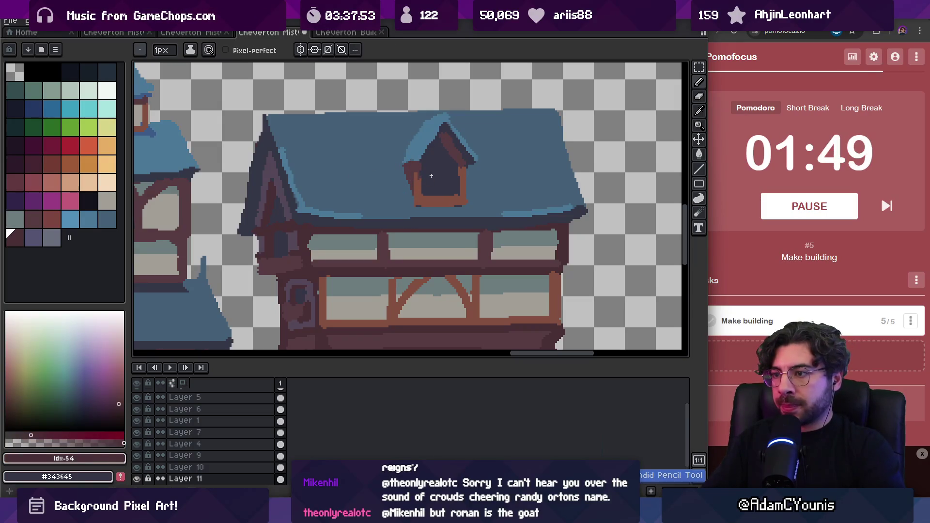
{"action": "scroll", "coordinate": [411, 185], "scroll_direction": "up", "scroll_amount": 2}
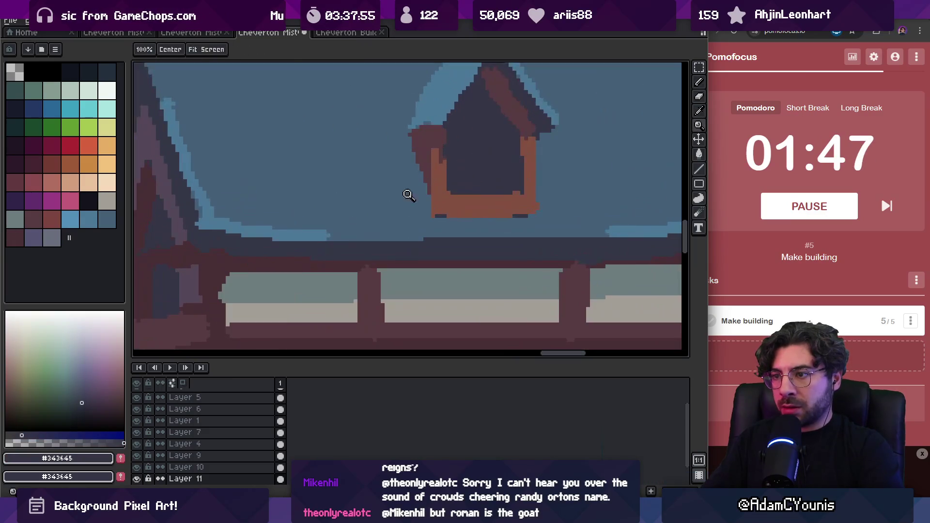
- Paint over the dark pole beside the dormer in roof blue #3d4b5c with a 1px pencil
{"action": "key", "text": "e"}
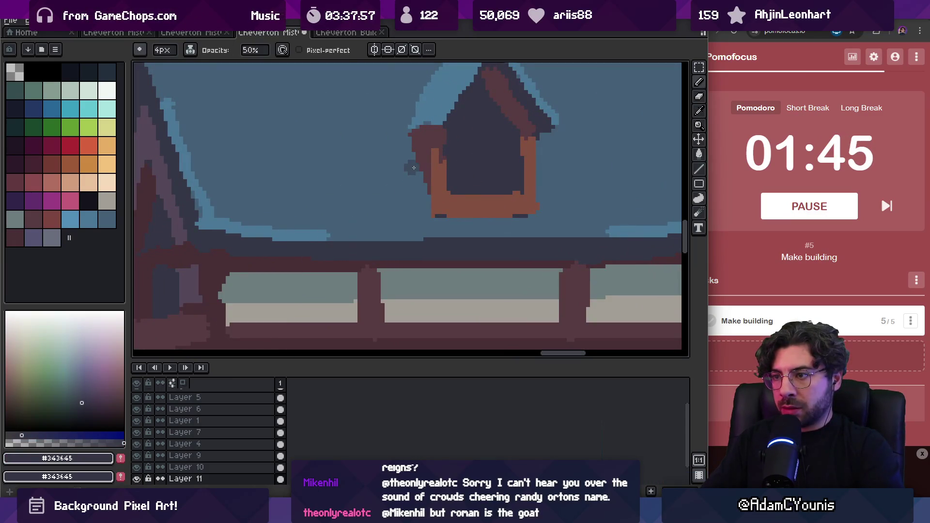
{"action": "left_click", "coordinate": [409, 165], "text": "alt"}
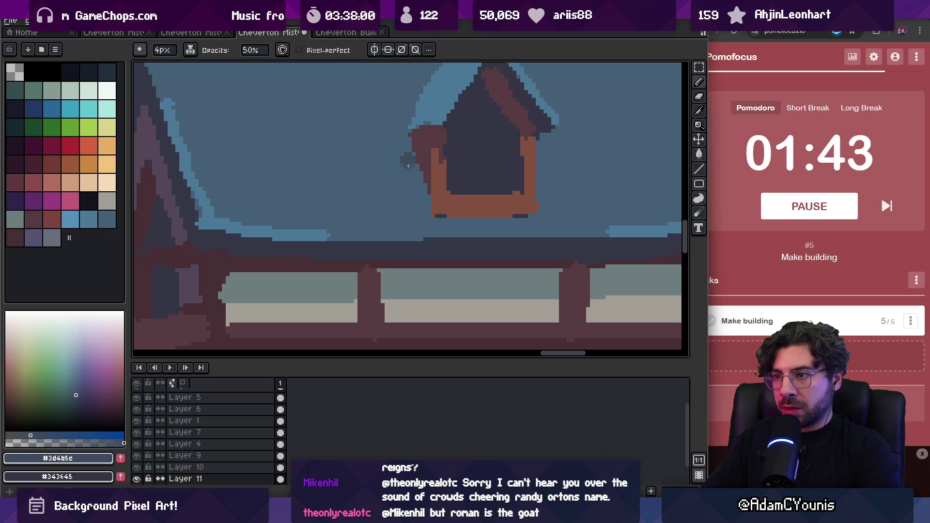
{"action": "key", "text": "b"}
{"action": "key", "text": "minus"}
{"action": "key", "text": "minus"}
{"action": "key", "text": "minus"}
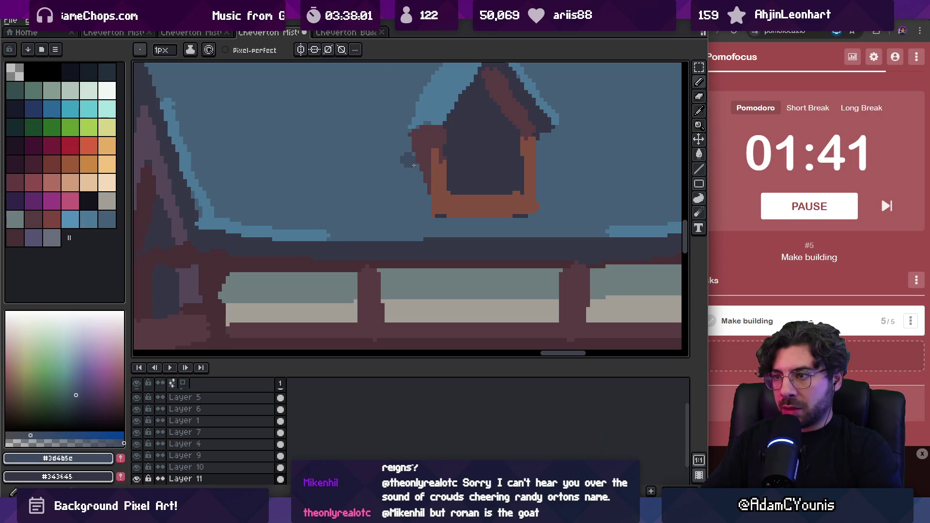
{"action": "mouse_move", "coordinate": [408, 193]}
{"action": "left_mouse_down"}
{"action": "mouse_move", "coordinate": [417, 213]}
{"action": "mouse_move", "coordinate": [412, 164]}
{"action": "mouse_move", "coordinate": [421, 207]}
{"action": "left_mouse_up"}
{"action": "left_click", "coordinate": [405, 190], "text": "alt"}
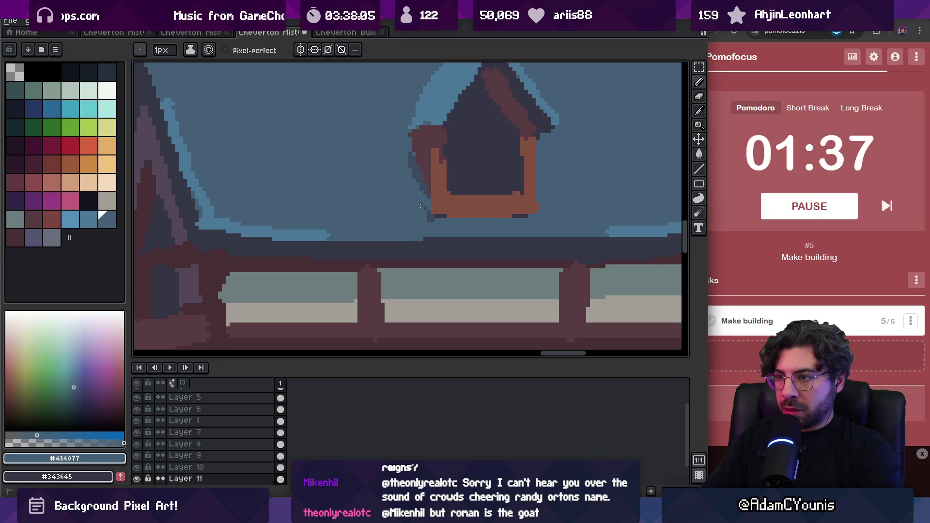
{"action": "left_click", "coordinate": [435, 217], "text": "alt"}
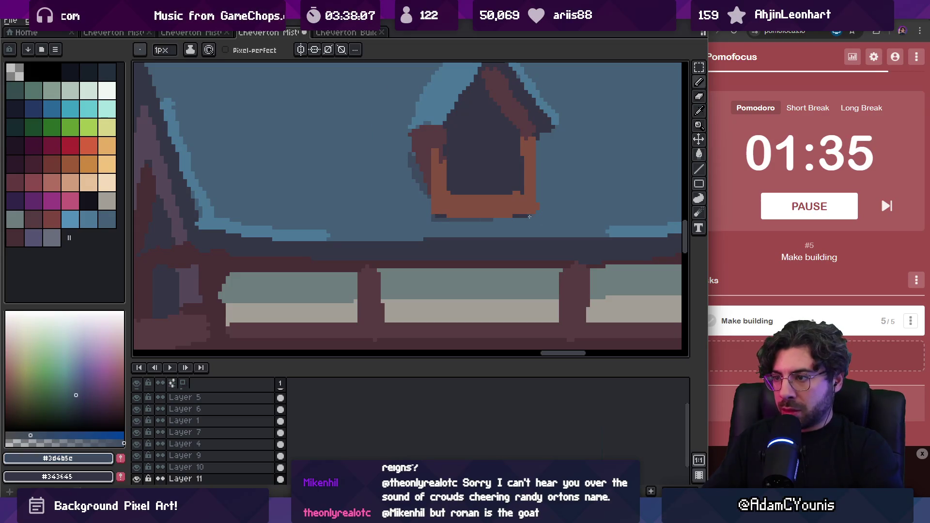
- Sample the window dark #343645, roof blue #4c7898 and a light grey for dormer highlights
{"action": "scroll", "coordinate": [525, 215], "scroll_direction": "down", "scroll_amount": 3}
{"action": "scroll", "coordinate": [453, 177], "scroll_direction": "up", "scroll_amount": 2}
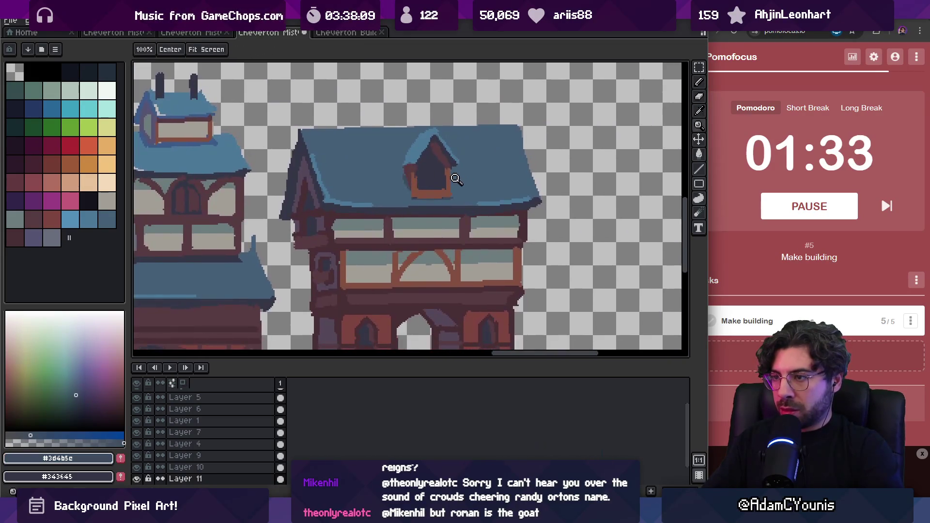
{"action": "left_click", "coordinate": [462, 196], "text": "alt"}
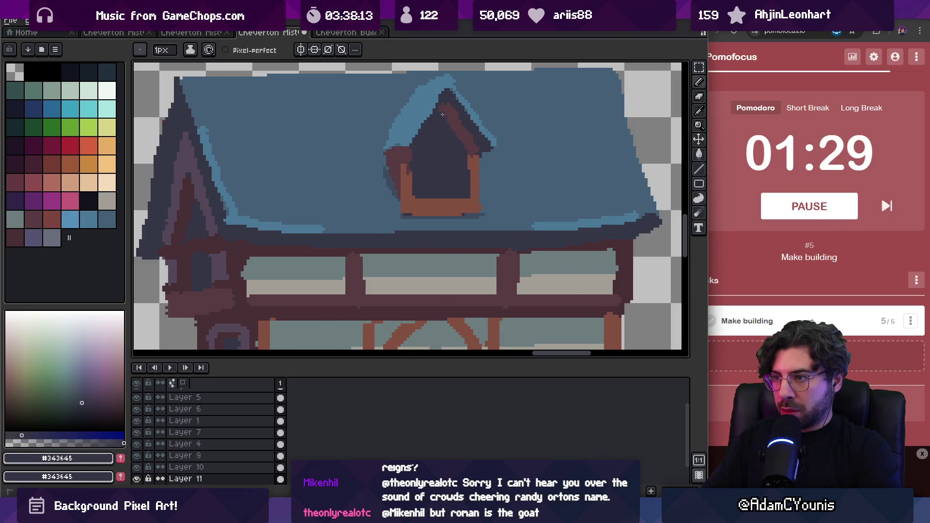
{"action": "scroll", "coordinate": [453, 199], "scroll_direction": "down", "scroll_amount": 2}
{"action": "left_click", "coordinate": [453, 199], "text": "alt"}
{"action": "scroll", "coordinate": [439, 185], "scroll_direction": "down", "scroll_amount": 2}
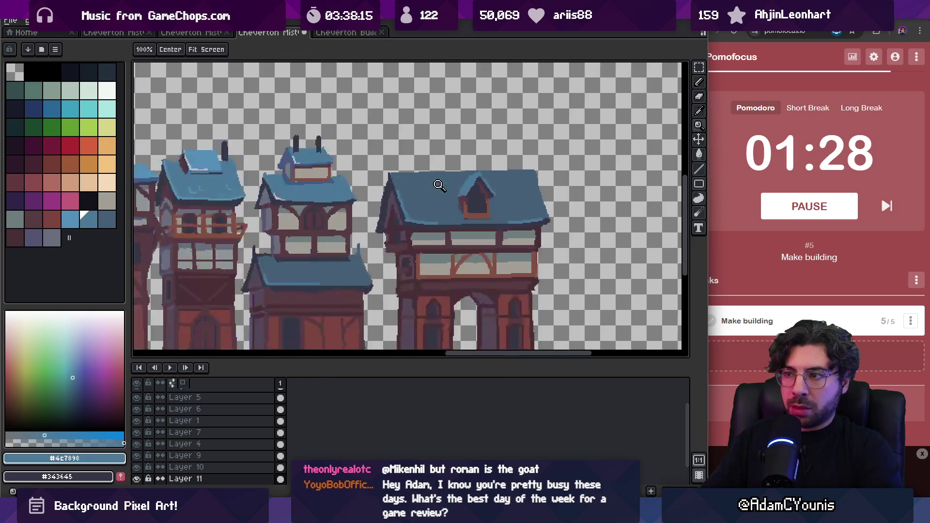
{"action": "left_click", "coordinate": [284, 187], "text": "alt"}
{"action": "scroll", "coordinate": [490, 177], "scroll_direction": "up", "scroll_amount": 2}
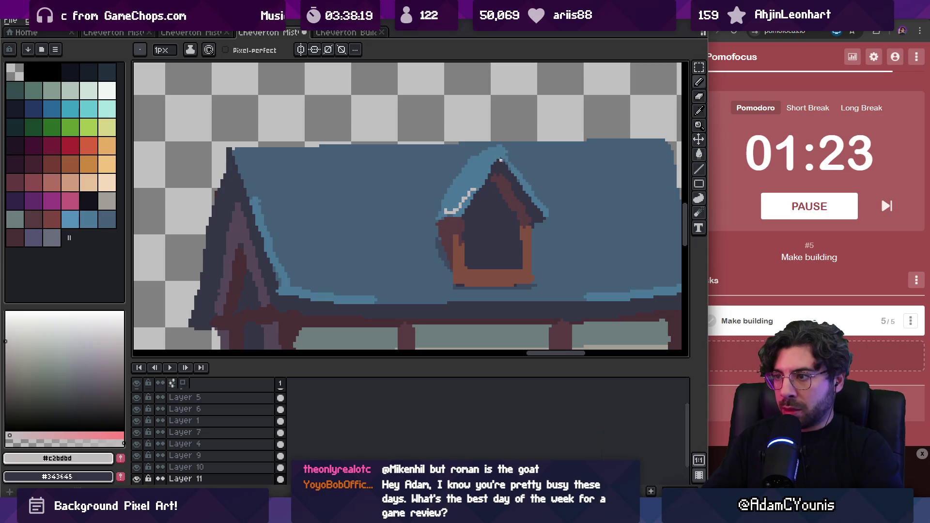
- Zoom out over the whole building row and pick the roof's light blue
{"action": "key", "text": "z"}
{"action": "scroll", "coordinate": [503, 152], "scroll_direction": "down", "scroll_amount": 2}
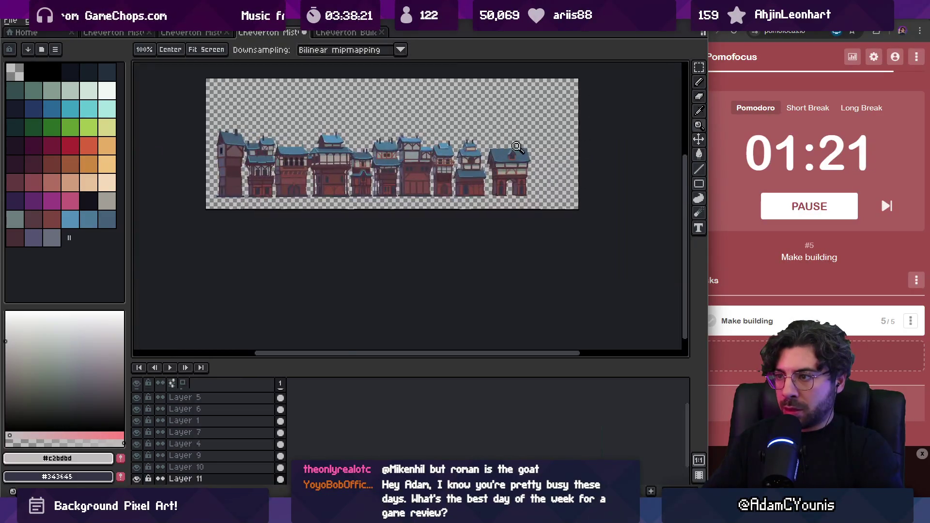
{"action": "scroll", "coordinate": [517, 156], "scroll_direction": "up", "scroll_amount": 3}
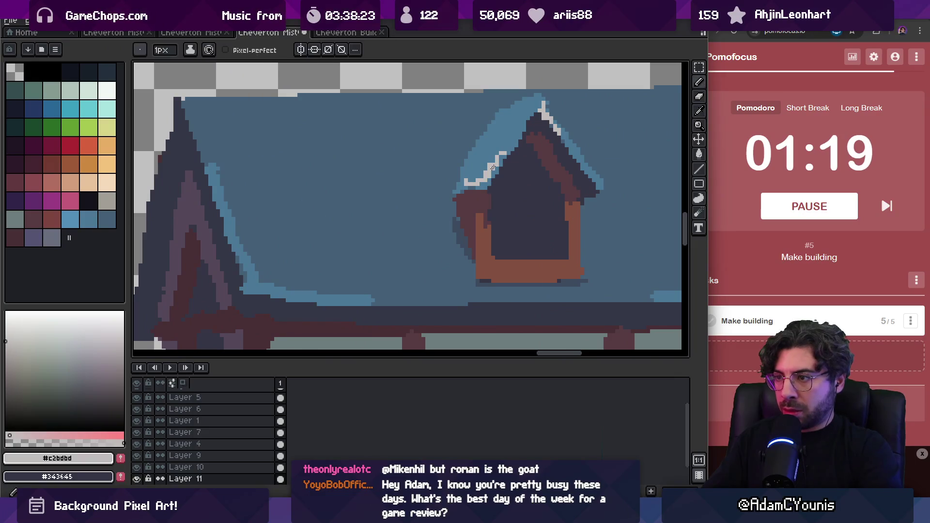
{"action": "left_click", "coordinate": [490, 170]}
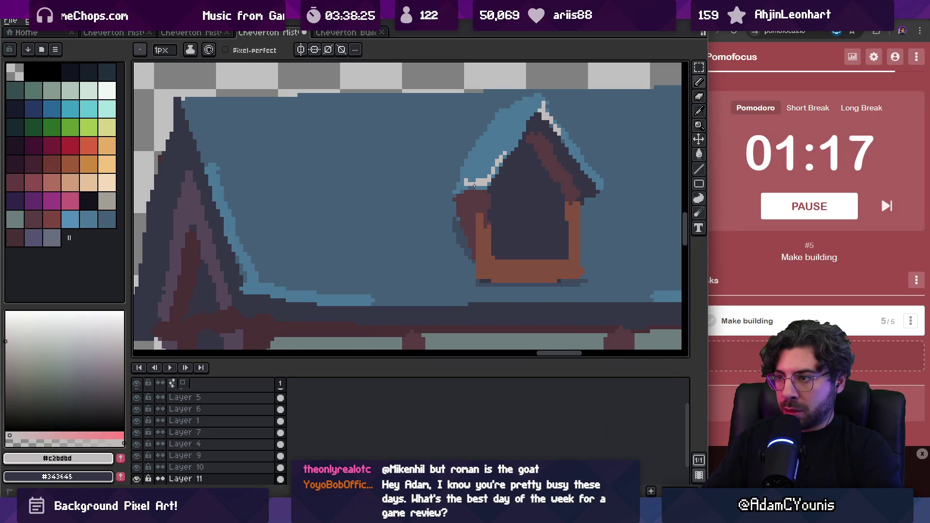
{"action": "scroll", "coordinate": [497, 159], "scroll_direction": "down", "scroll_amount": 3}
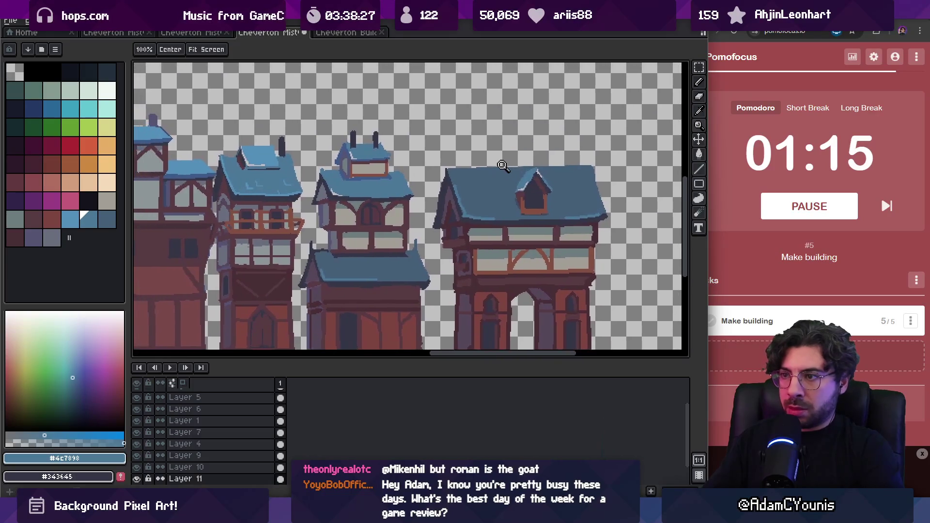
- Draw 3px #353747 chimney pairs at both roof ends, tidy them with the eraser, and view the full row
{"action": "scroll", "coordinate": [475, 141], "scroll_direction": "up", "scroll_amount": 2}
{"action": "key", "text": "b"}
{"action": "left_click", "coordinate": [311, 130], "text": "alt"}
{"action": "key", "text": "plus"}
{"action": "key", "text": "plus"}
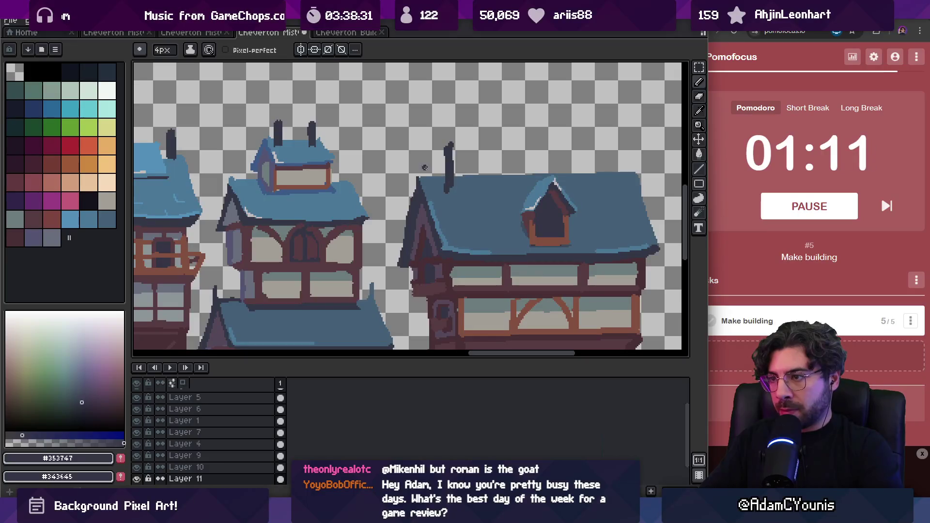
{"action": "key", "text": "e"}
{"action": "key", "text": "b"}
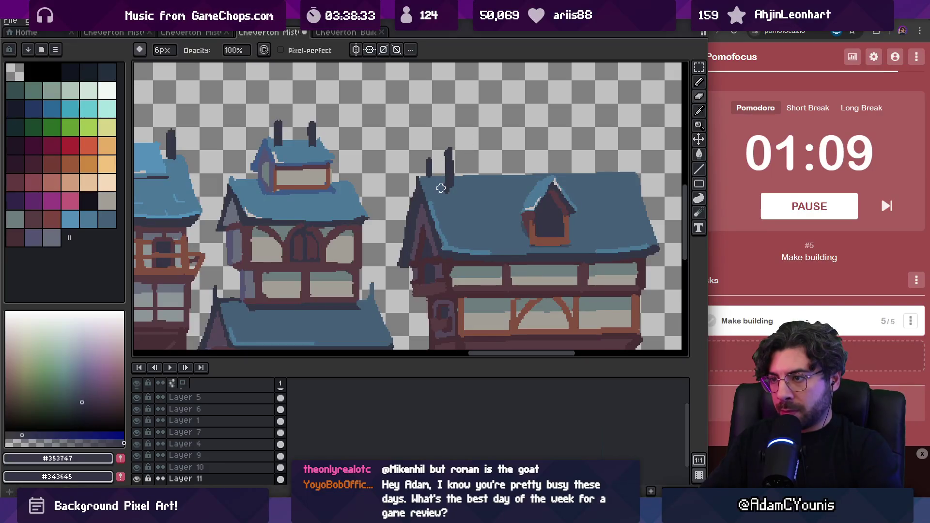
{"action": "left_click", "coordinate": [454, 192], "text": "alt"}
{"action": "left_click", "coordinate": [449, 170], "text": "alt"}
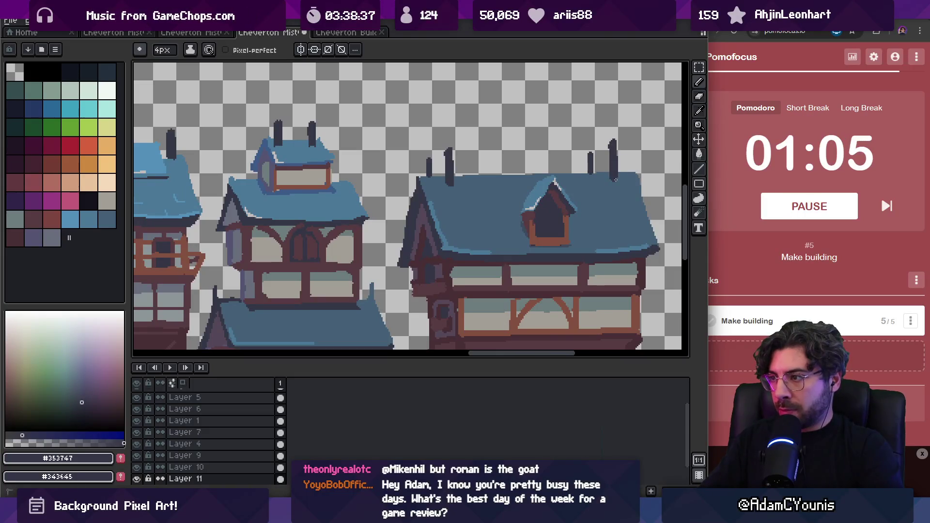
{"action": "key", "text": "e"}
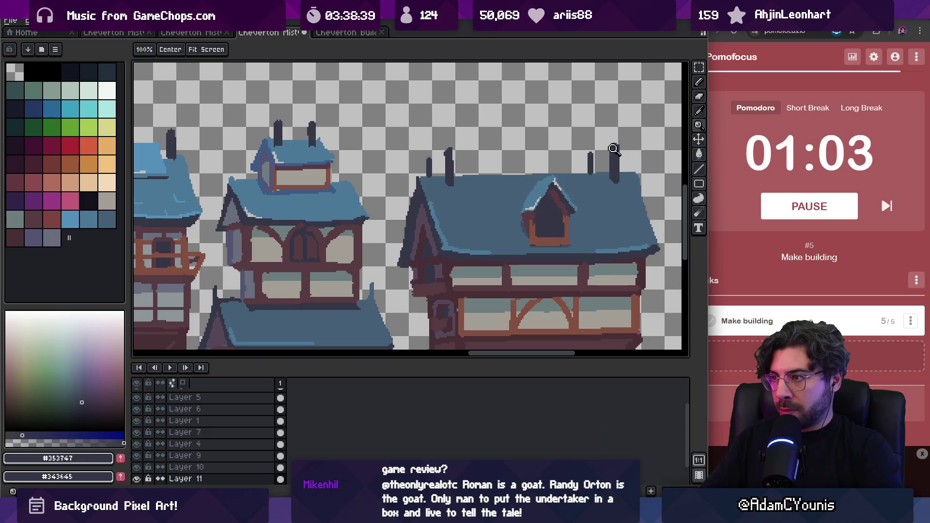
{"action": "key", "text": "space"}
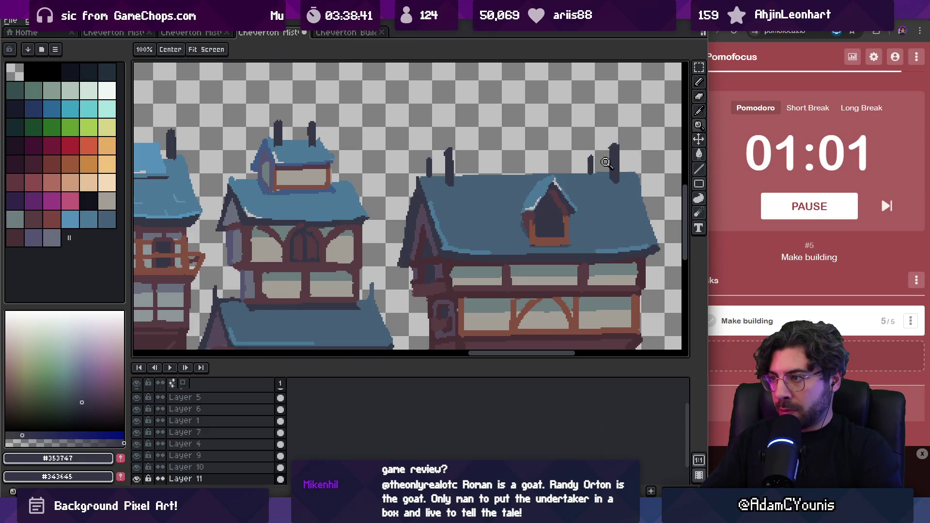
{"action": "scroll", "coordinate": [588, 155], "scroll_direction": "down", "scroll_amount": 5}
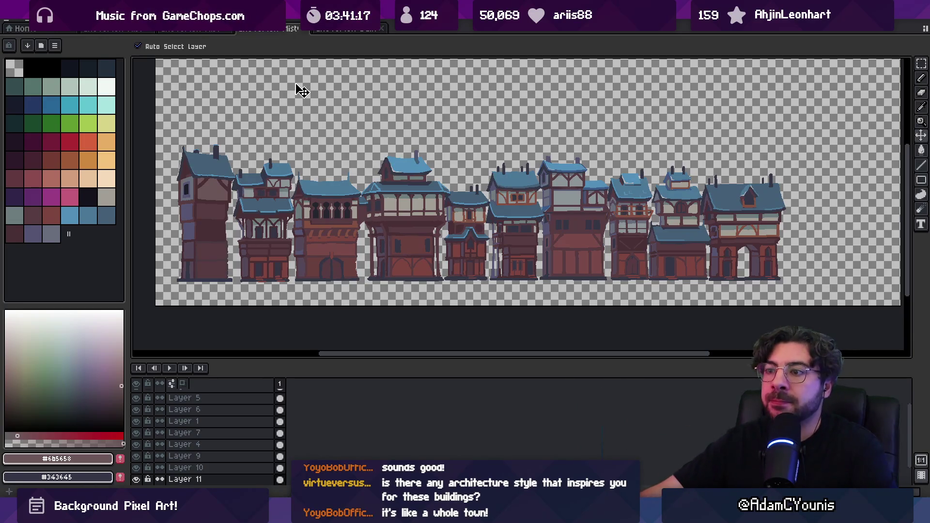
- View the town scene document, undo a trial background-layer move, and return to the building row
{"action": "key", "text": "ctrl+shift+Tab"}
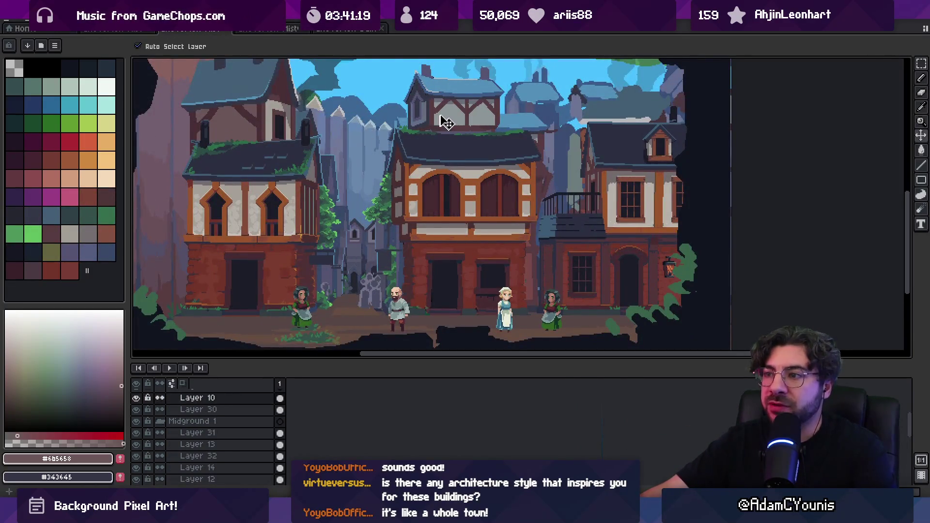
{"action": "mouse_move", "coordinate": [450, 116]}
{"action": "left_mouse_down"}
{"action": "mouse_move", "coordinate": [380, 103]}
{"action": "mouse_move", "coordinate": [353, 78]}
{"action": "mouse_move", "coordinate": [418, 111]}
{"action": "mouse_move", "coordinate": [411, 95]}
{"action": "mouse_move", "coordinate": [425, 105]}
{"action": "left_mouse_up"}
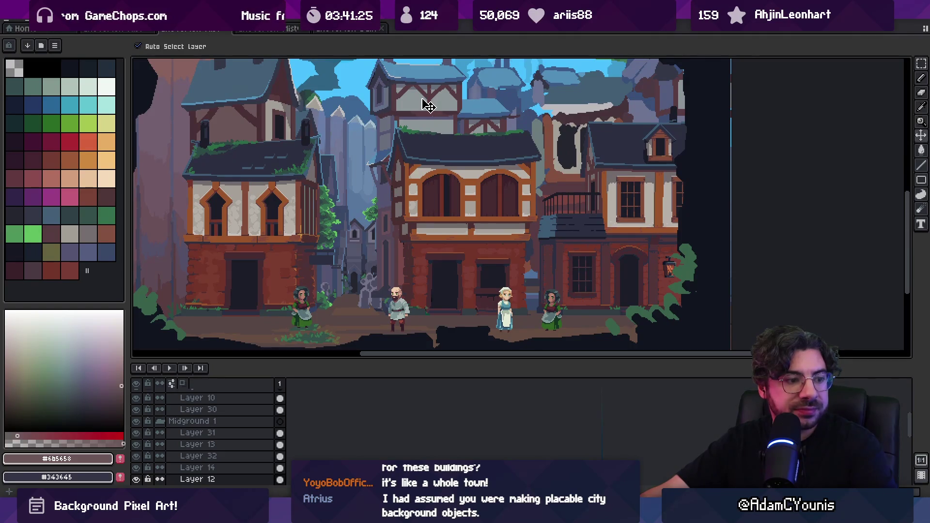
{"action": "key", "text": "ctrl+z"}
{"action": "left_click", "coordinate": [271, 28]}
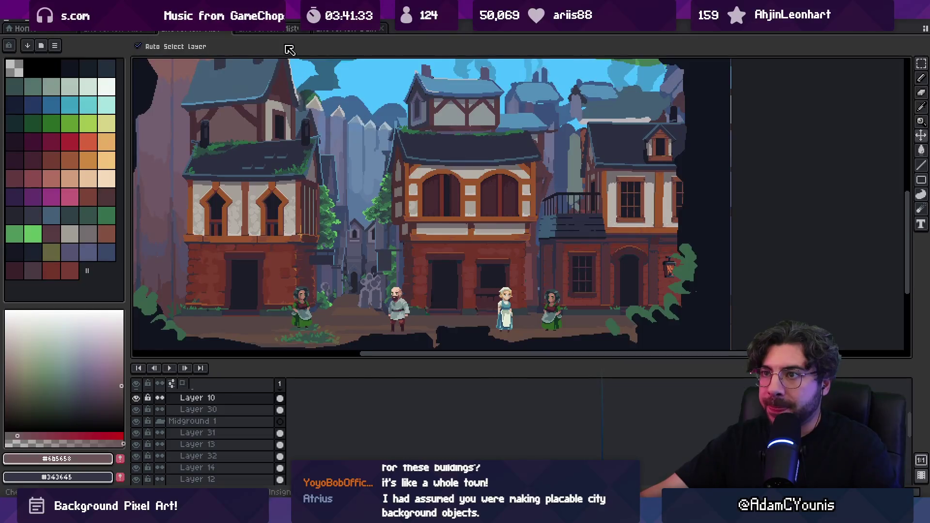
- Unhide Layer 2 and move its bluish building behind the middle of the row
{"action": "left_click_drag", "start_coordinate": [491, 181], "coordinate": [494, 183]}
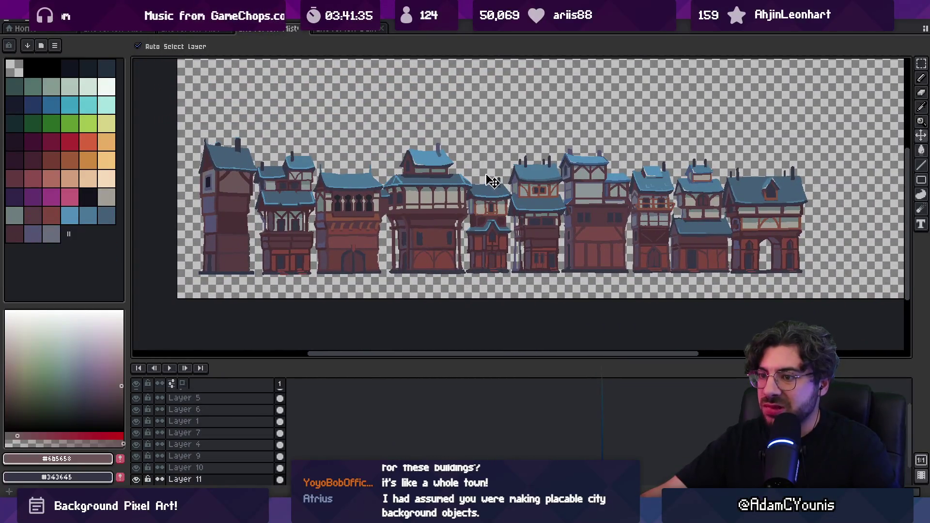
{"action": "scroll", "coordinate": [232, 444], "scroll_direction": "down", "scroll_amount": 2}
{"action": "left_click", "coordinate": [137, 467]}
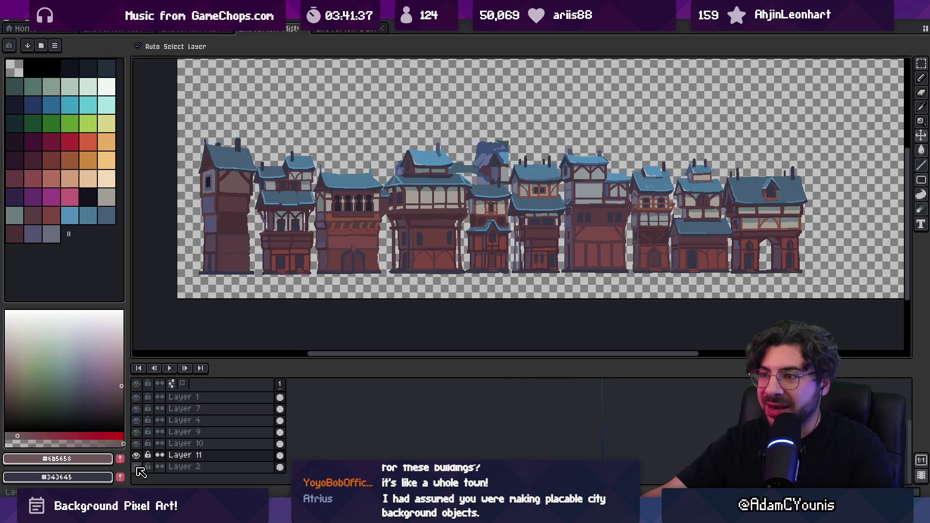
{"action": "mouse_move", "coordinate": [475, 190]}
{"action": "left_mouse_down"}
{"action": "mouse_move", "coordinate": [459, 170]}
{"action": "mouse_move", "coordinate": [513, 179]}
{"action": "left_mouse_up"}
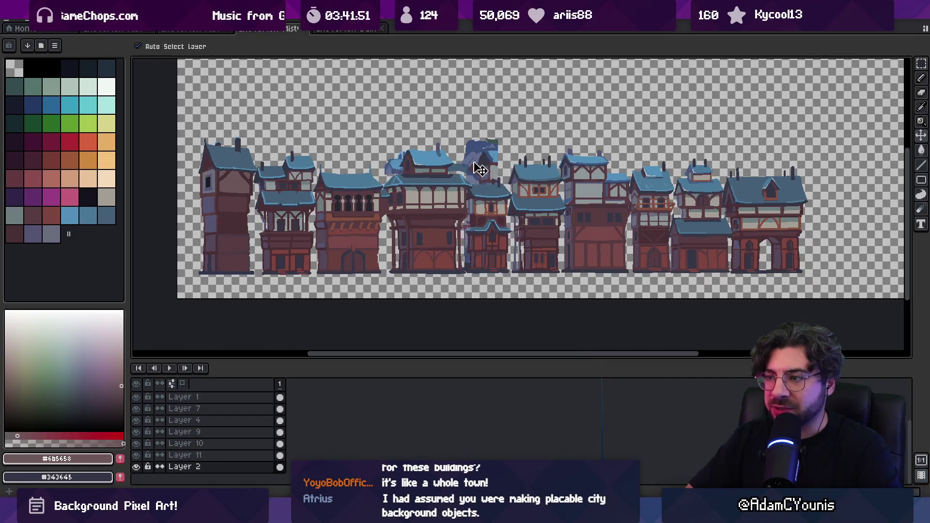
- Undo a trial raise of the middle building, nudge the blue back building into place, then switch to Unity
{"action": "left_click", "coordinate": [506, 161]}
{"action": "left_click_drag", "start_coordinate": [506, 161], "coordinate": [503, 79]}
{"action": "key", "text": "ctrl+z"}
{"action": "left_click_drag", "start_coordinate": [502, 167], "coordinate": [499, 168]}
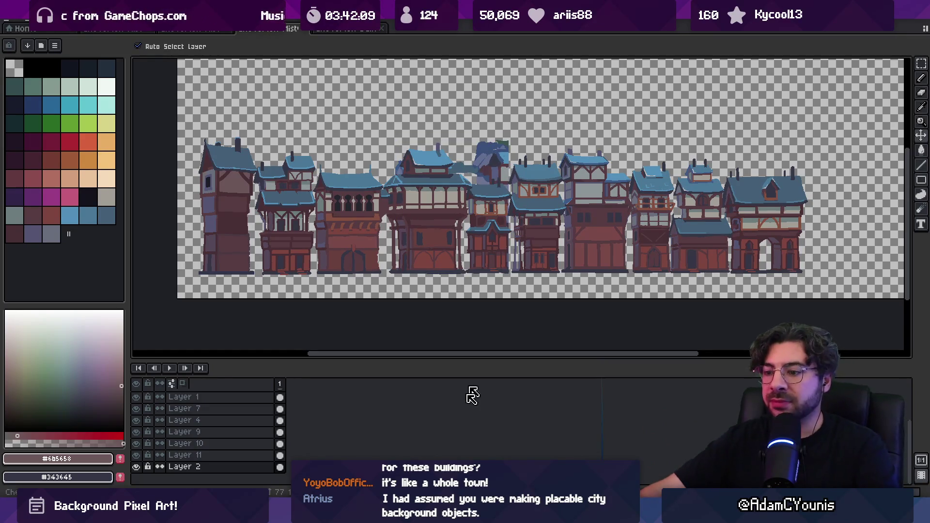
{"action": "key", "text": "alt+Tab"}
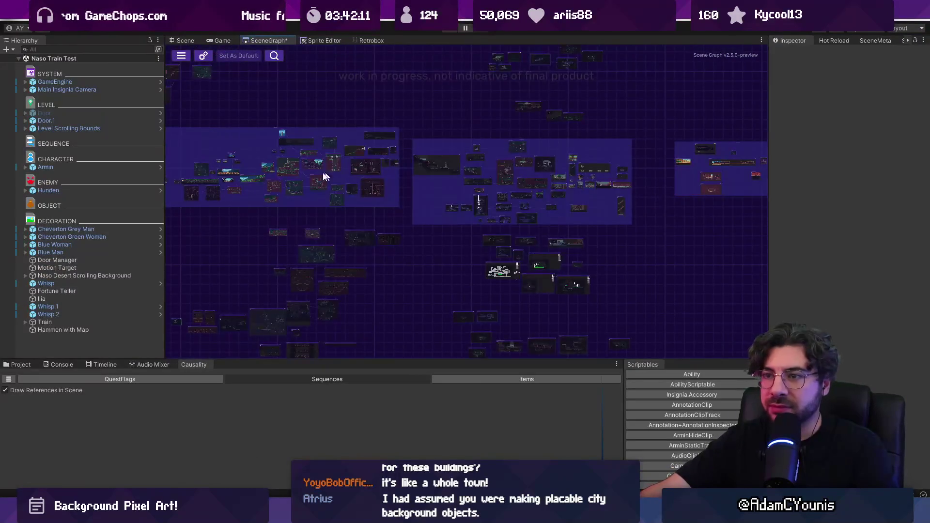
- Playtest the town street, running the character right, left and through the central alley, then stop and return to Aseprite
{"action": "scroll", "coordinate": [577, 204], "scroll_direction": "up", "scroll_amount": 5}
{"action": "left_click_drag", "start_coordinate": [432, 233], "coordinate": [553, 207]}
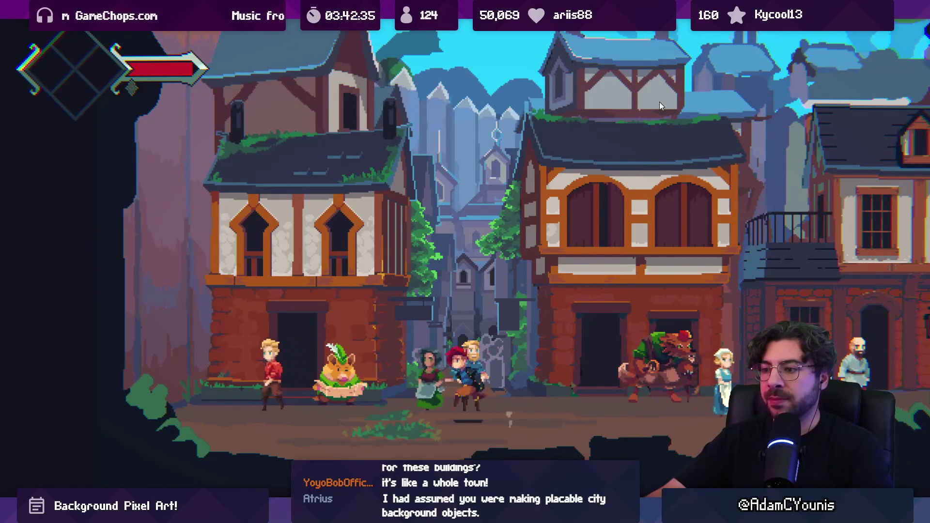
{"action": "key", "text": "Right"}
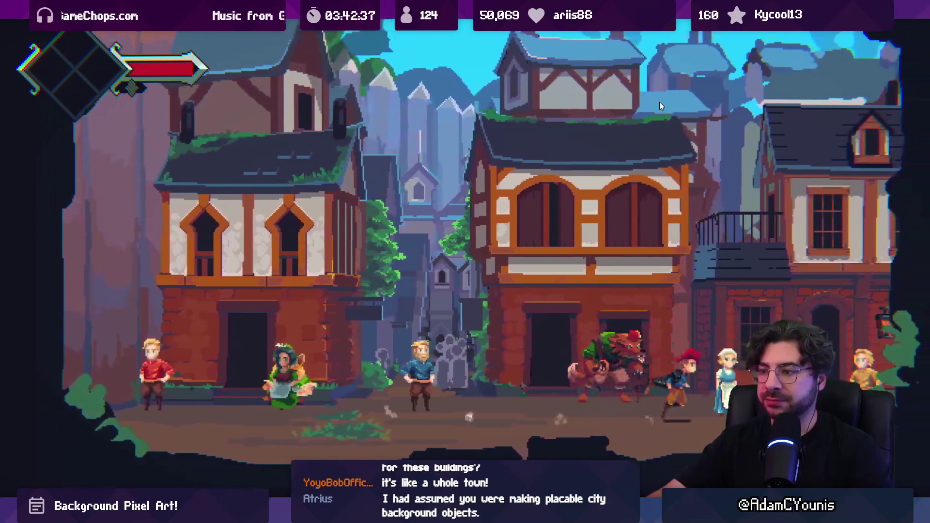
{"action": "key", "text": "Left"}
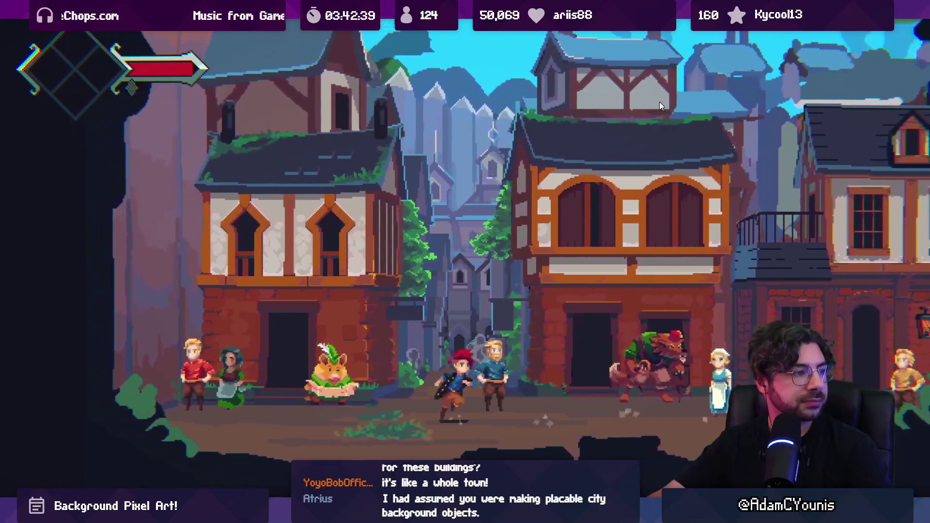
{"action": "key", "text": "Right"}
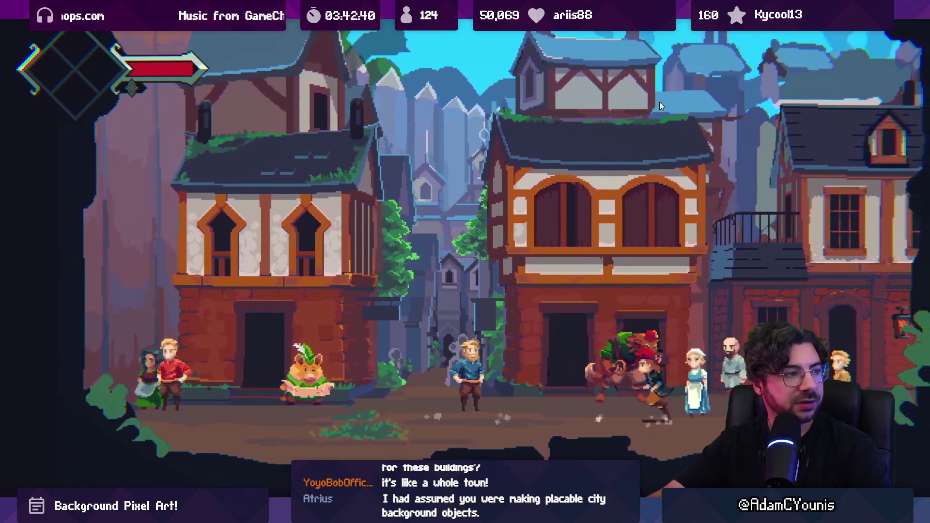
{"action": "key", "text": "Left"}
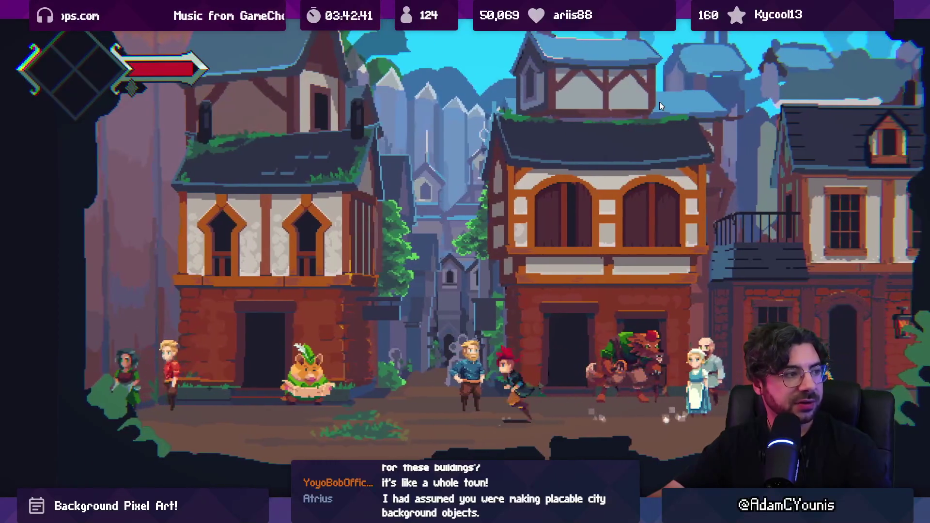
{"action": "key", "text": "Right"}
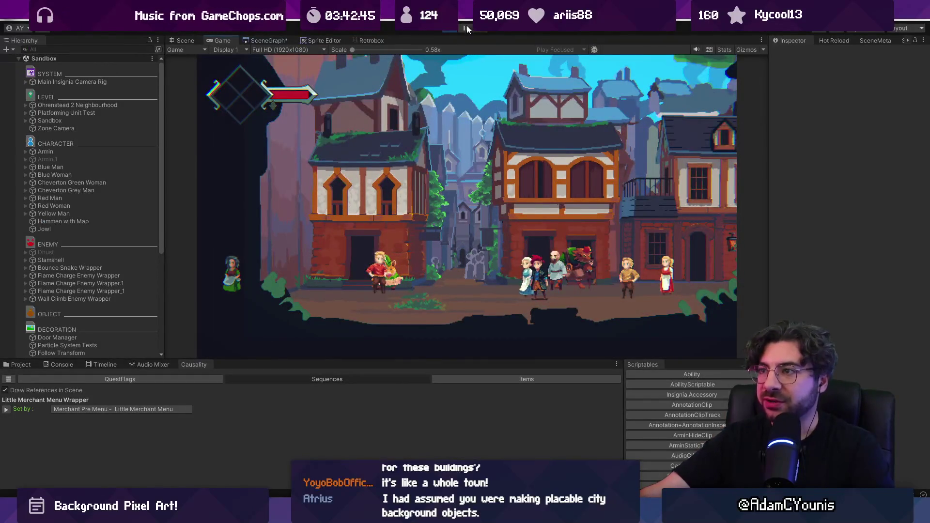
{"action": "key", "text": "ctrl+p"}
{"action": "key", "text": "alt+Tab"}
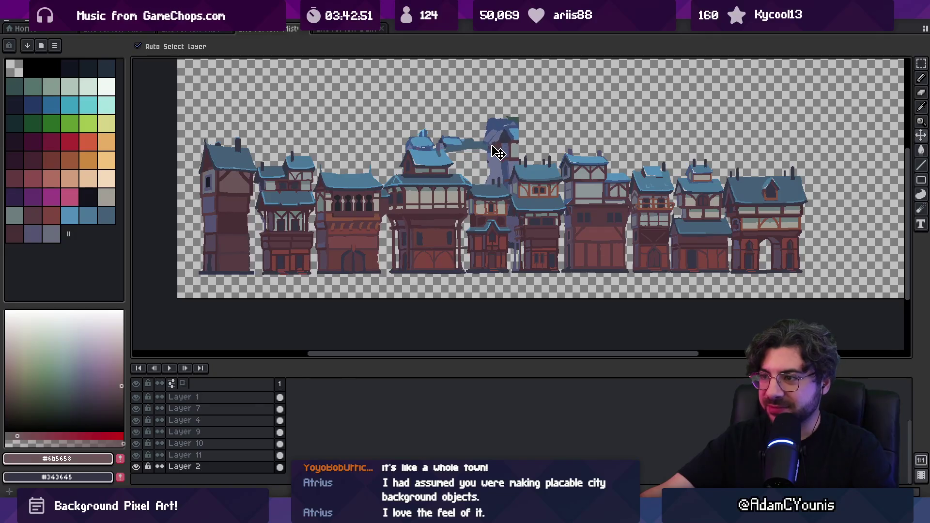
- Move the floating roof pieces above the middle buildings about 120 px left
{"action": "mouse_move", "coordinate": [490, 166]}
{"action": "left_mouse_down"}
{"action": "mouse_move", "coordinate": [328, 176]}
{"action": "mouse_move", "coordinate": [388, 182]}
{"action": "left_mouse_up"}
{"action": "scroll", "coordinate": [389, 181], "scroll_direction": "up", "scroll_amount": 3}
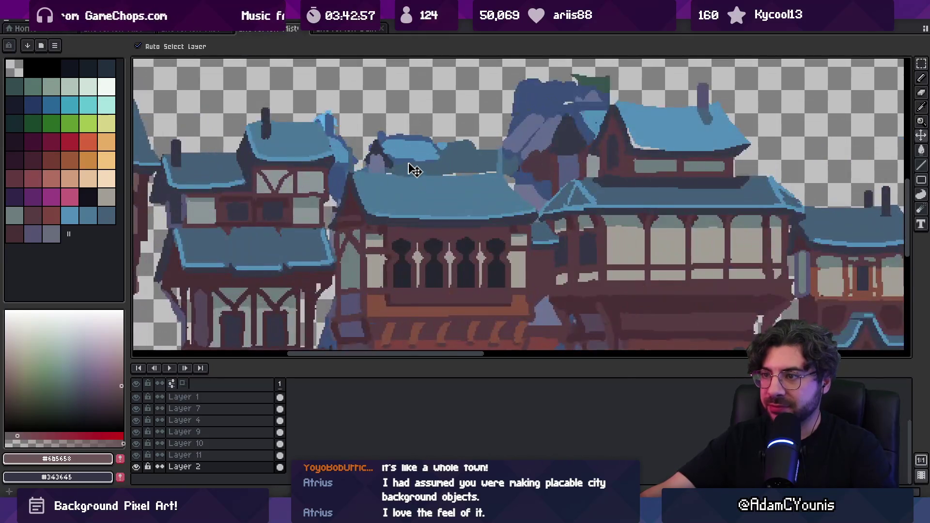
{"action": "scroll", "coordinate": [439, 168], "scroll_direction": "down", "scroll_amount": 2}
{"action": "scroll", "coordinate": [439, 168], "scroll_direction": "up", "scroll_amount": 2}
{"action": "scroll", "coordinate": [439, 168], "scroll_direction": "down", "scroll_amount": 3}
{"action": "scroll", "coordinate": [438, 169], "scroll_direction": "up", "scroll_amount": 1}
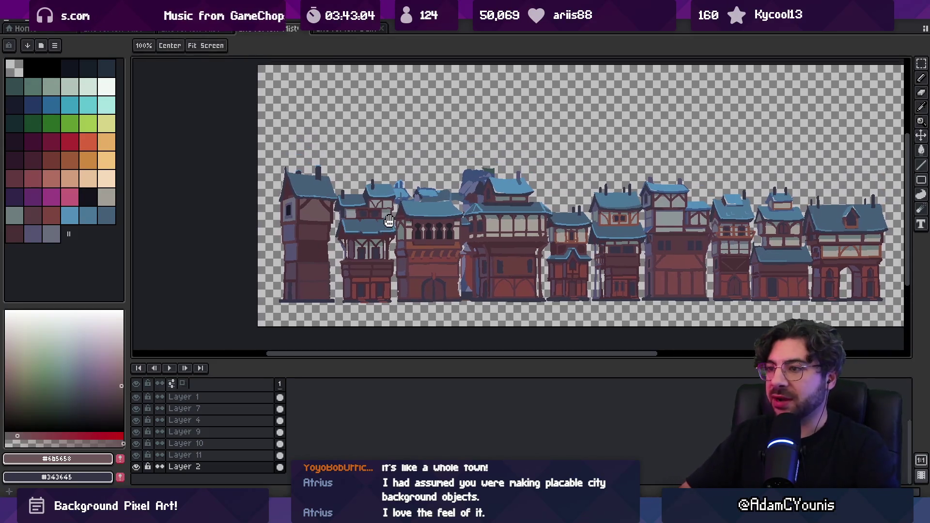
{"action": "scroll", "coordinate": [414, 185], "scroll_direction": "up", "scroll_amount": 2}
- Sample the light roof blue #5390b9, undo a test stroke, zoom out and select Layer 3
{"action": "key", "text": "i"}
{"action": "left_click", "coordinate": [412, 188]}
{"action": "key", "text": "b"}
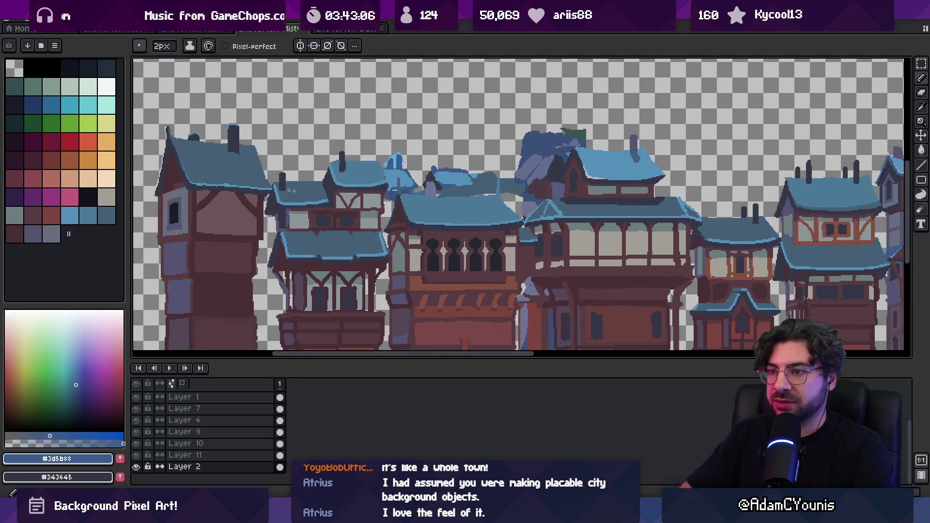
{"action": "key", "text": "ctrl+z"}
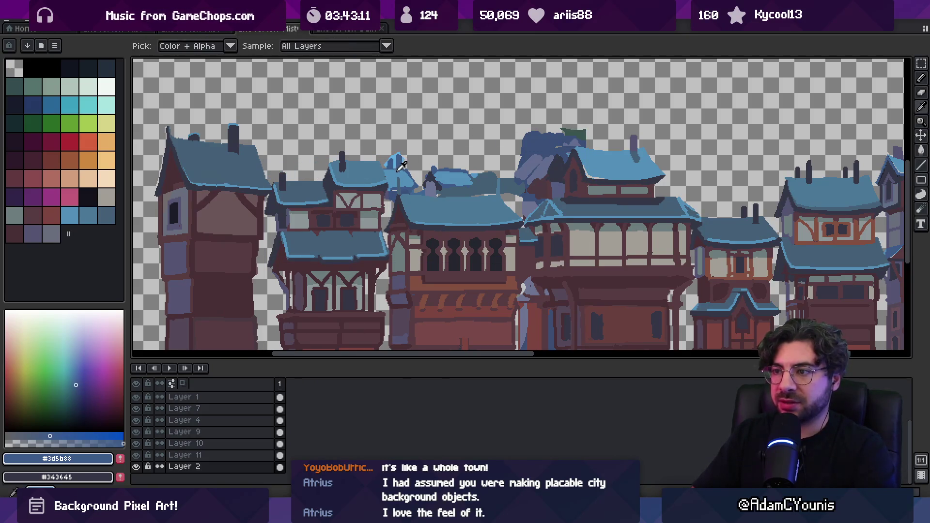
{"action": "left_click", "coordinate": [278, 186], "text": "alt"}
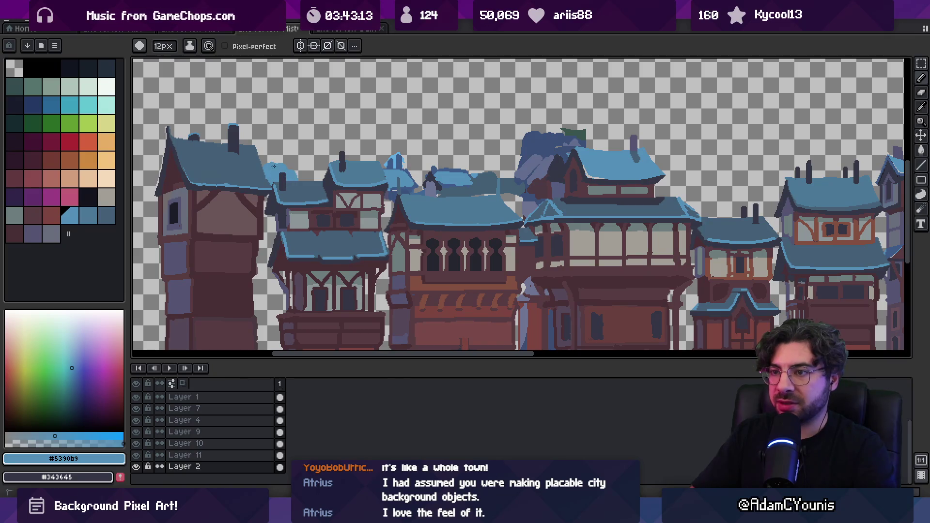
{"action": "scroll", "coordinate": [332, 206], "scroll_direction": "down", "scroll_amount": 4}
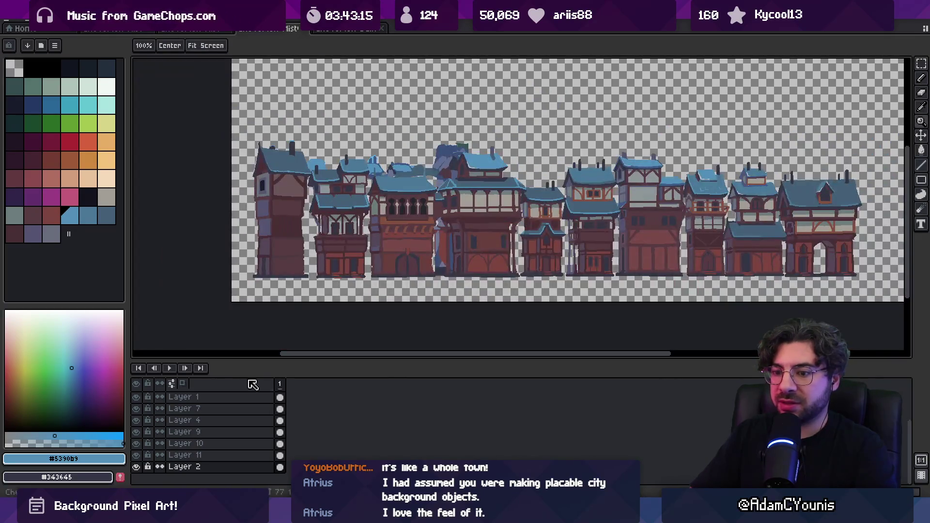
{"action": "left_click", "coordinate": [235, 457]}
{"action": "scroll", "coordinate": [235, 459], "scroll_direction": "up", "scroll_amount": 2}
{"action": "left_click", "coordinate": [237, 395]}
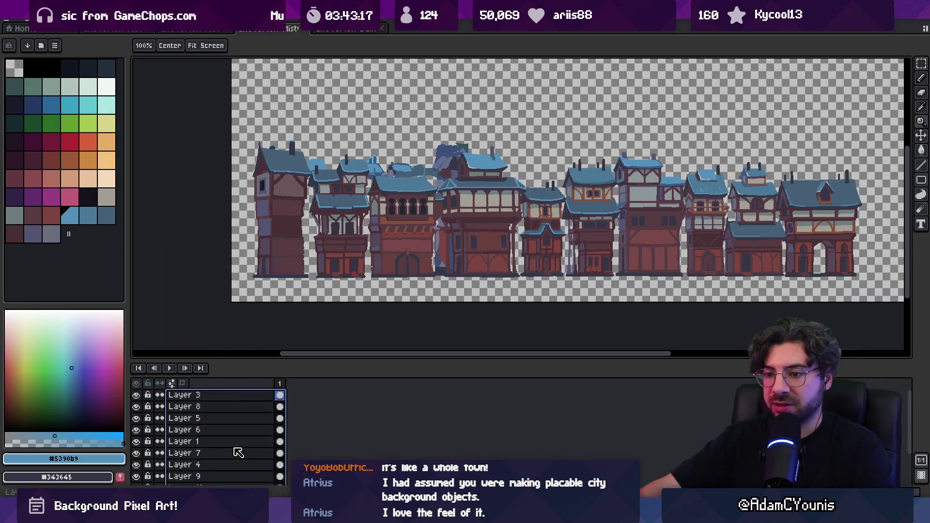
- Group the selected layers into Group 1, then undo the grouping
{"action": "right_click", "coordinate": [236, 448]}
{"action": "mouse_move", "coordinate": [261, 424]}
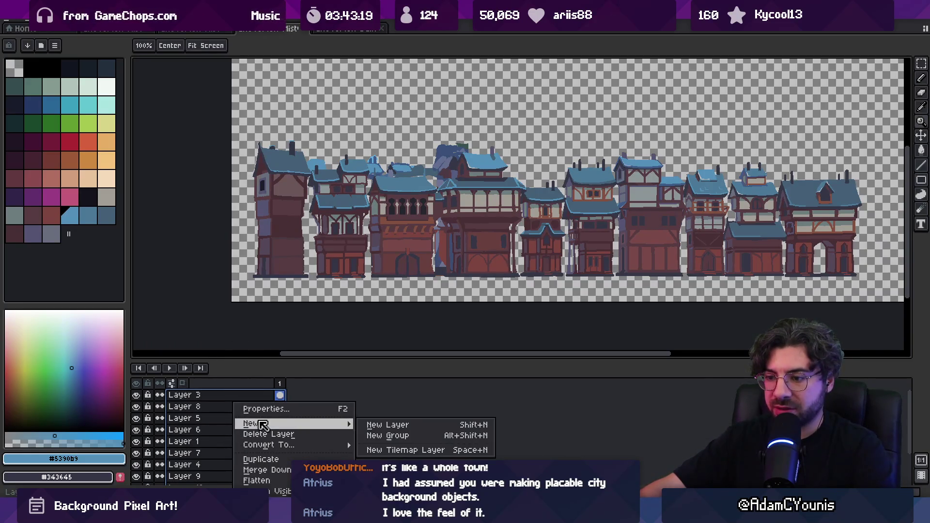
{"action": "left_click", "coordinate": [380, 436]}
{"action": "left_click", "coordinate": [170, 396]}
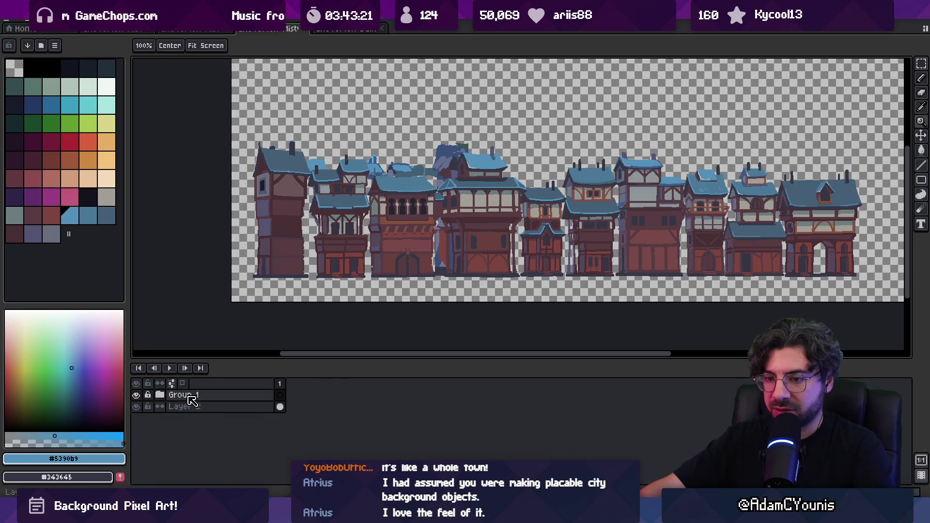
{"action": "double_click", "coordinate": [190, 396]}
{"action": "left_click", "coordinate": [565, 268]}
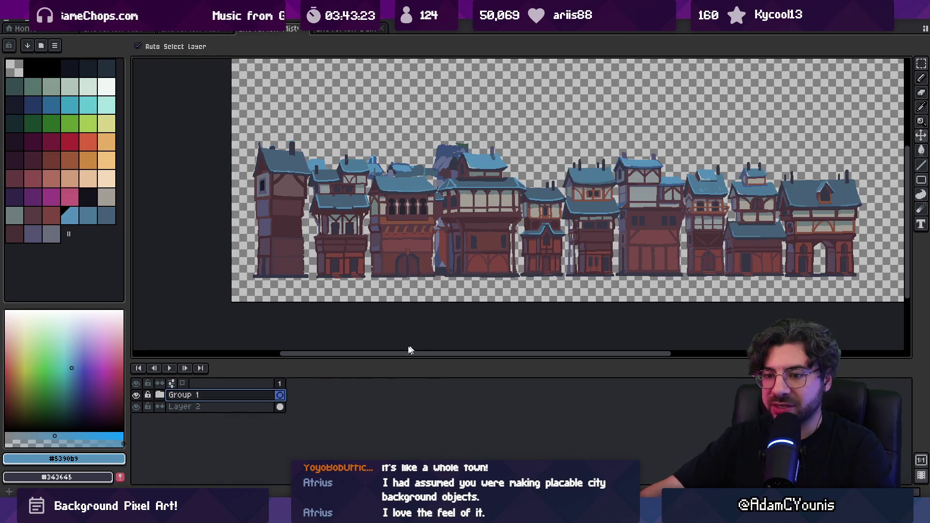
{"action": "key", "text": "ctrl+z"}
- Make Layer 2 active and choose the dark red #741c37 palette colour
{"action": "scroll", "coordinate": [236, 430], "scroll_direction": "down", "scroll_amount": 2}
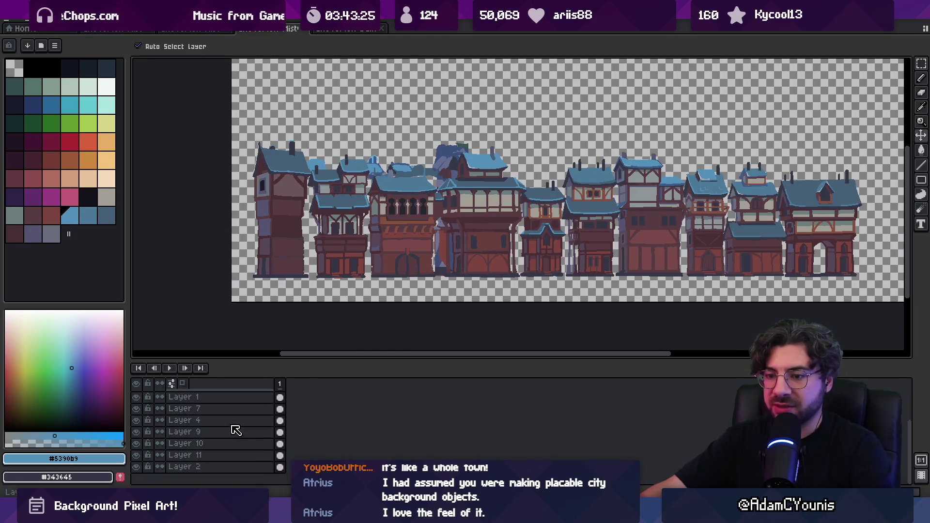
{"action": "scroll", "coordinate": [218, 450], "scroll_direction": "up", "scroll_amount": 2}
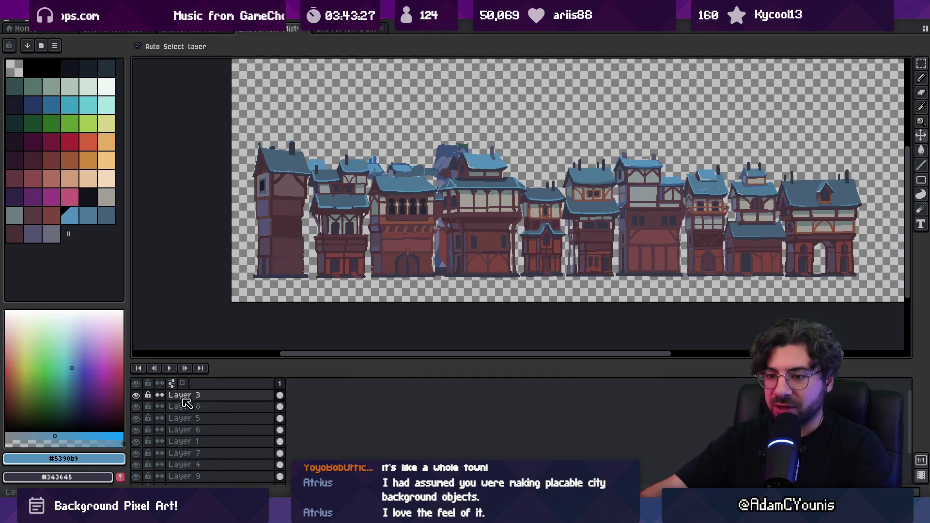
{"action": "scroll", "coordinate": [191, 416], "scroll_direction": "down", "scroll_amount": 2}
{"action": "left_click", "coordinate": [194, 468]}
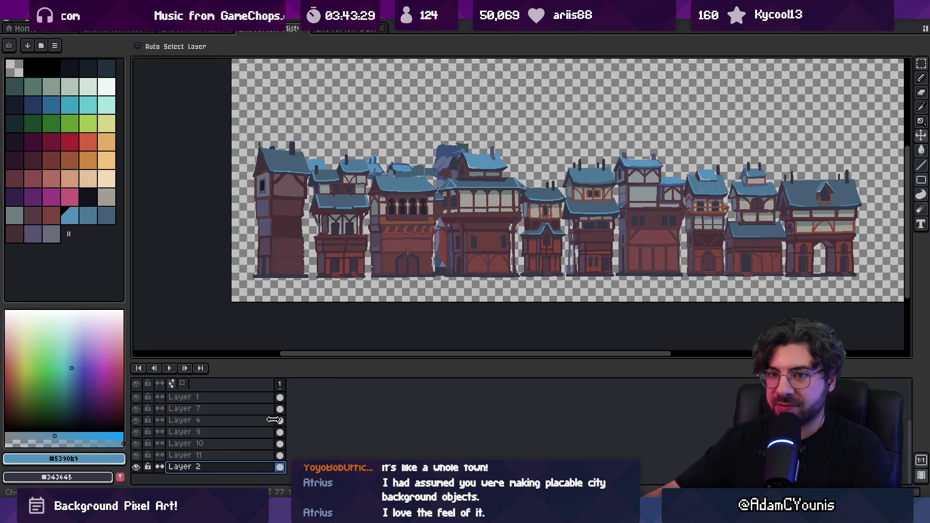
{"action": "left_click", "coordinate": [52, 145]}
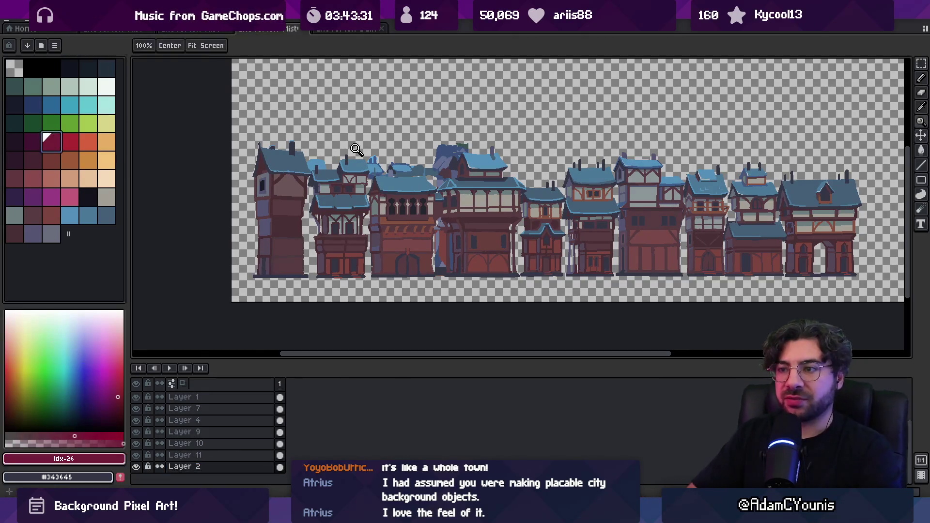
{"action": "key", "text": "g"}
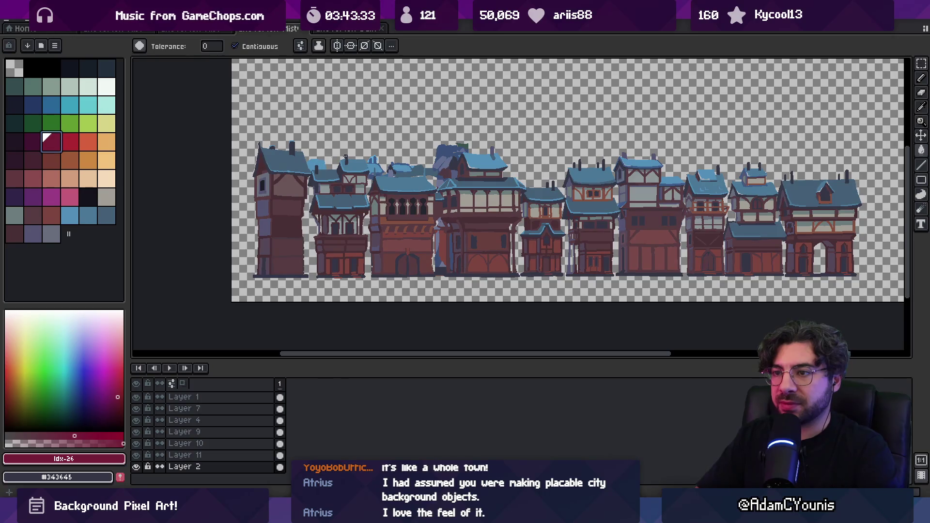
{"action": "key", "text": "b"}
- Paint a dark red mark on the left rooftops with a 6px brush
{"action": "scroll", "coordinate": [341, 157], "scroll_direction": "up", "scroll_amount": 2}
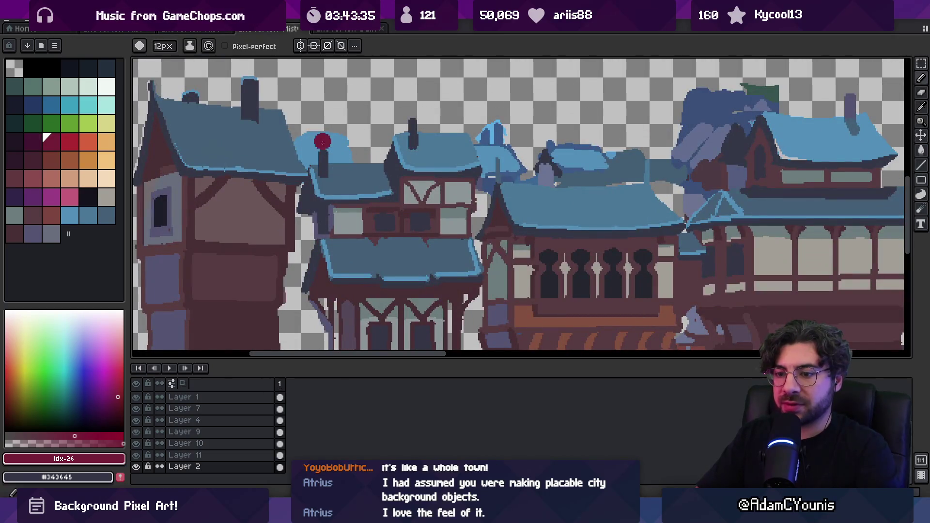
{"action": "key", "text": "space"}
{"action": "scroll", "coordinate": [345, 151], "scroll_direction": "down", "scroll_amount": 3}
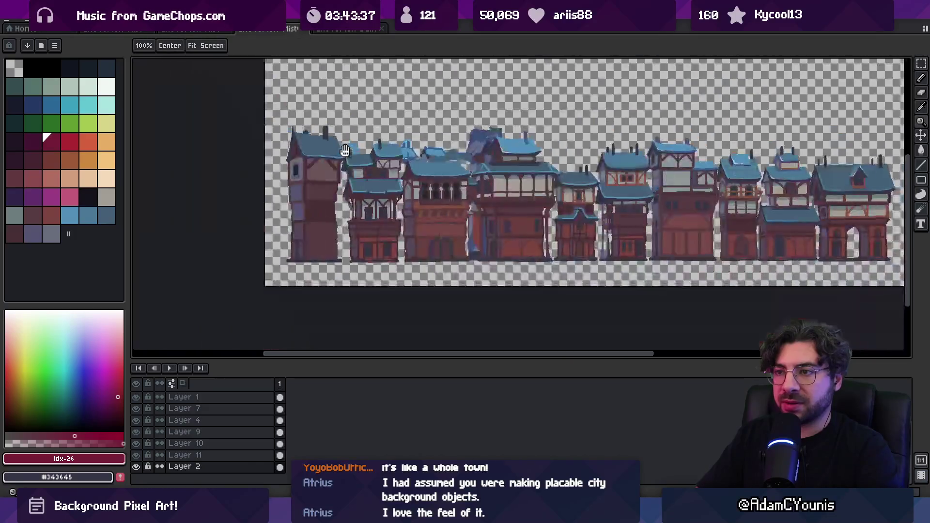
{"action": "left_click_drag", "start_coordinate": [345, 151], "coordinate": [319, 162]}
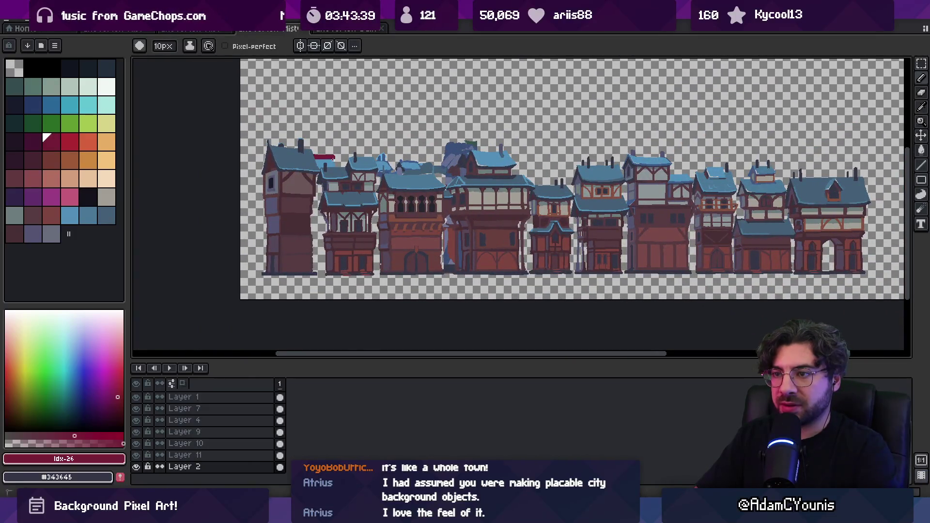
{"action": "key", "text": "b"}
{"action": "left_click", "coordinate": [330, 163]}
- Erase and marquee-delete the red rooftop marks, then add a new empty Layer 12
{"action": "key", "text": "e"}
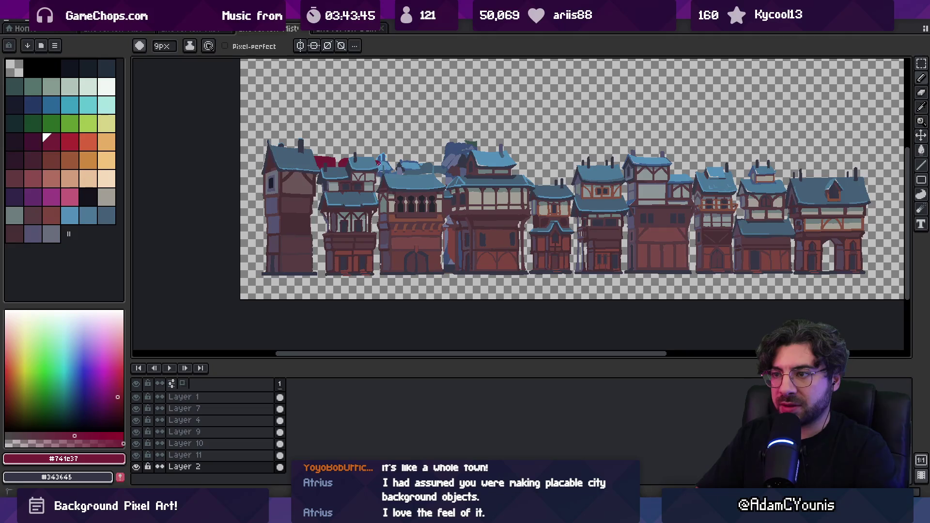
{"action": "left_click_drag", "start_coordinate": [384, 167], "coordinate": [382, 160]}
{"action": "key", "text": "b"}
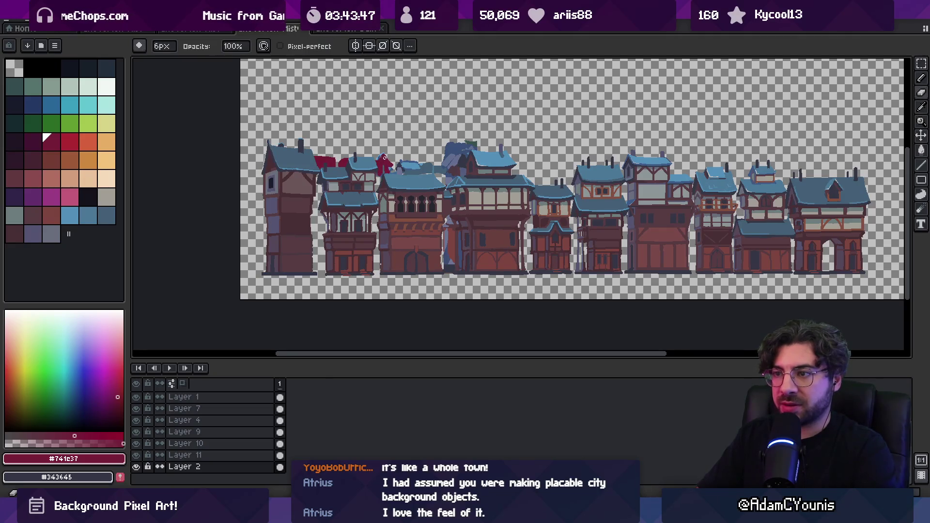
{"action": "key", "text": "e"}
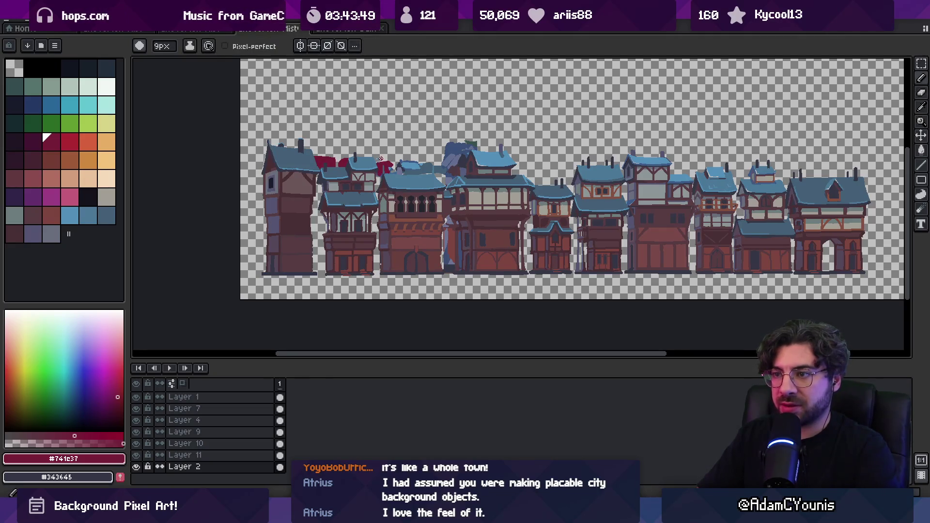
{"action": "key", "text": "v"}
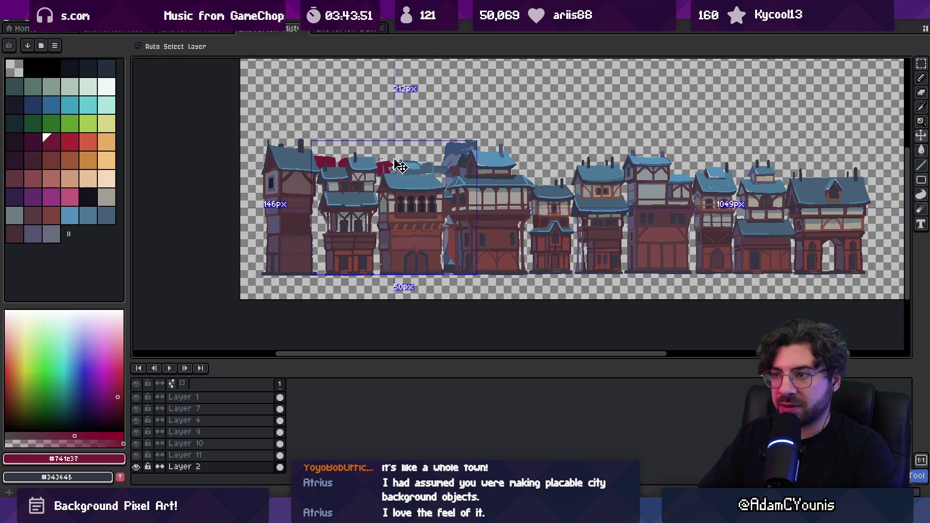
{"action": "key", "text": "m"}
{"action": "left_click_drag", "start_coordinate": [337, 151], "coordinate": [394, 176]}
{"action": "key", "text": "Delete"}
{"action": "key", "text": "e"}
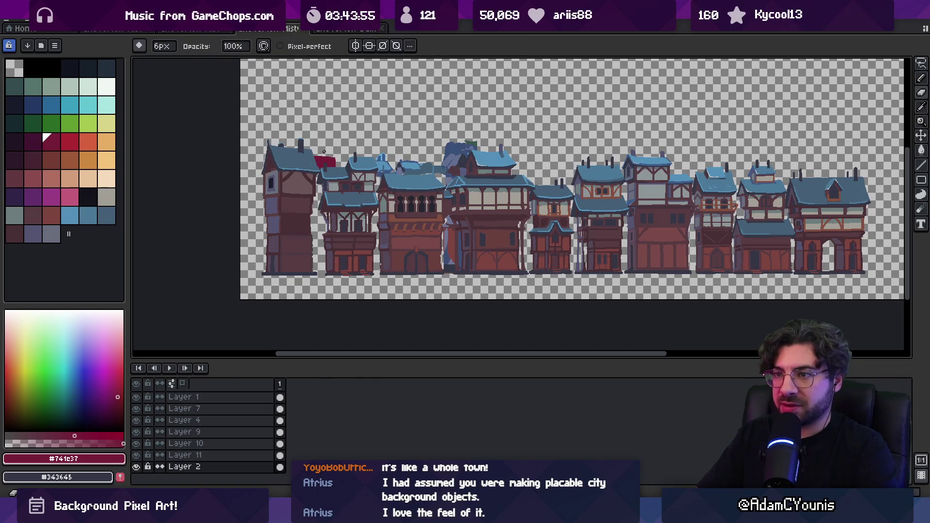
{"action": "mouse_move", "coordinate": [314, 164]}
{"action": "left_mouse_down"}
{"action": "mouse_move", "coordinate": [332, 163]}
{"action": "mouse_move", "coordinate": [310, 173]}
{"action": "left_mouse_up"}
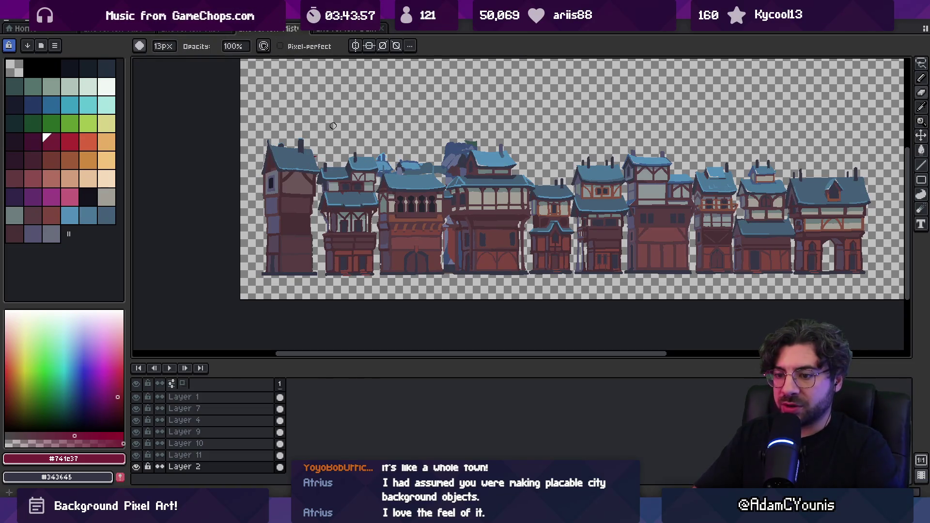
{"action": "key", "text": "shift+n"}
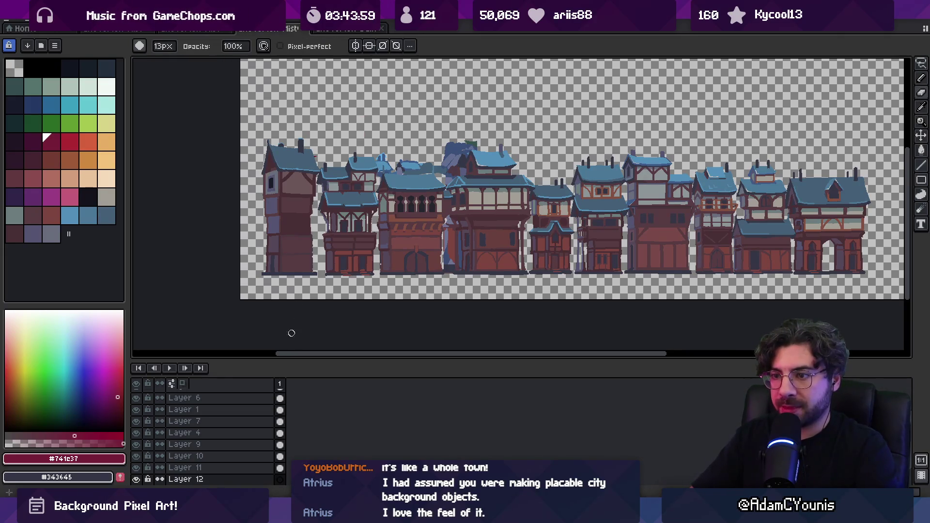
- On Layer 12, paint dark-red roof blocks over the left and small rooftops
{"action": "key", "text": "Down"}
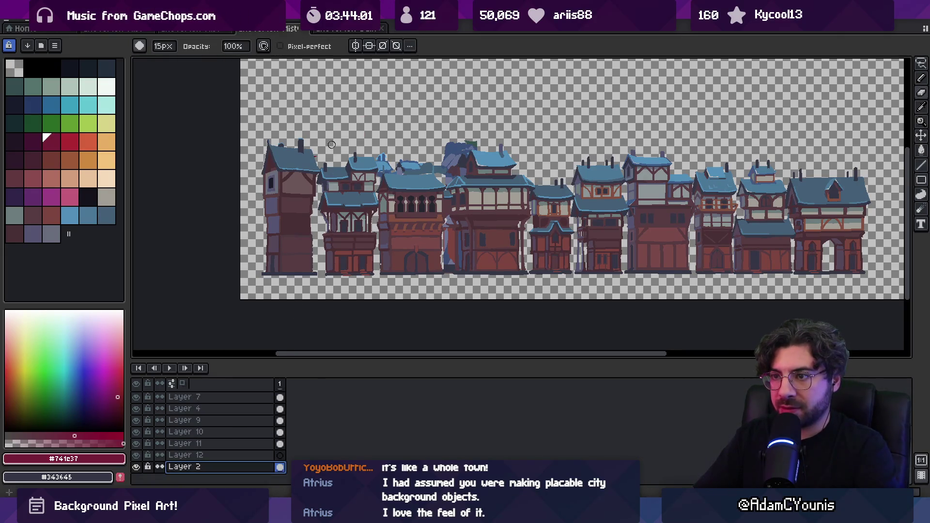
{"action": "left_click", "coordinate": [243, 455]}
{"action": "key", "text": "b"}
{"action": "left_click_drag", "start_coordinate": [315, 155], "coordinate": [339, 165]}
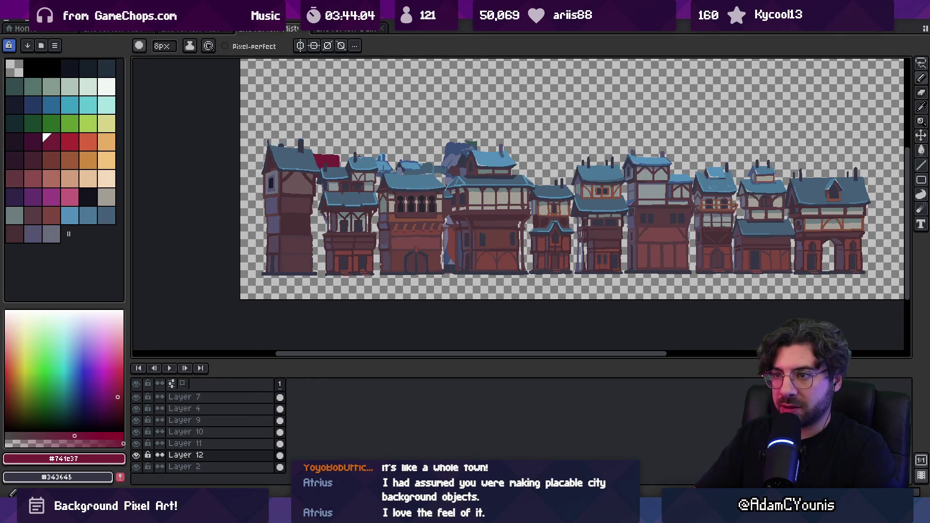
{"action": "mouse_move", "coordinate": [376, 156]}
{"action": "left_mouse_down"}
{"action": "mouse_move", "coordinate": [353, 153]}
{"action": "mouse_move", "coordinate": [382, 167]}
{"action": "mouse_move", "coordinate": [375, 158]}
{"action": "left_mouse_up"}
{"action": "key", "text": "m"}
{"action": "key", "text": "b"}
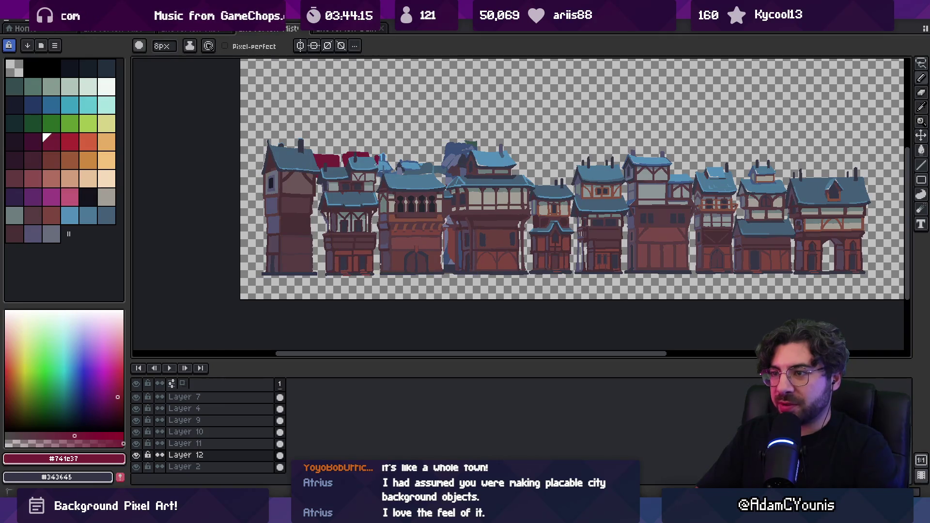
{"action": "mouse_move", "coordinate": [387, 168]}
{"action": "left_mouse_down"}
{"action": "mouse_move", "coordinate": [380, 157]}
{"action": "mouse_move", "coordinate": [429, 172]}
{"action": "mouse_move", "coordinate": [409, 168]}
{"action": "left_mouse_up"}
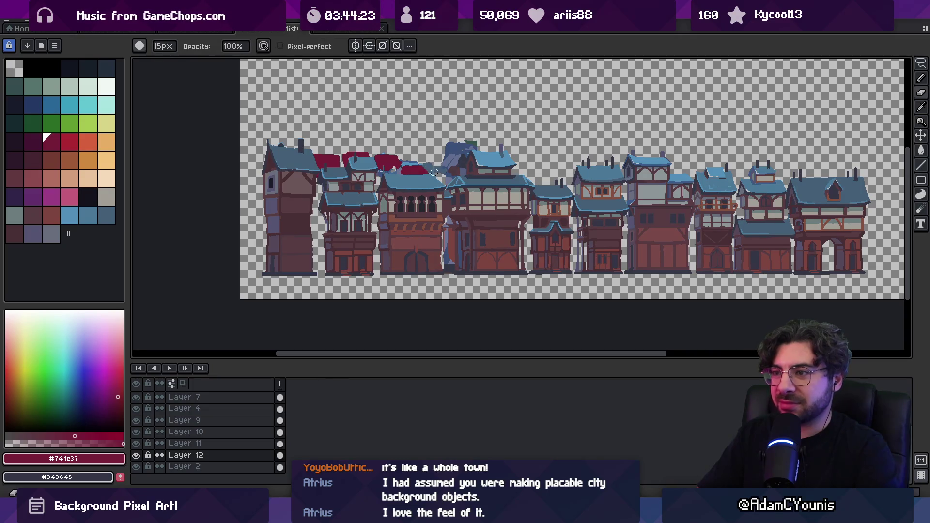
{"action": "left_click_drag", "start_coordinate": [428, 167], "coordinate": [457, 172]}
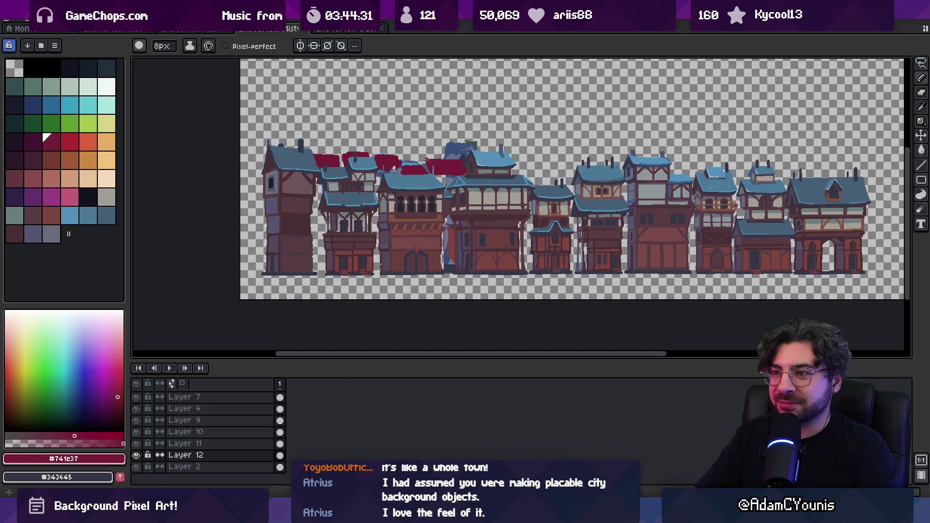
- Extend the dark-red roof blob across the middle and right buildings
{"action": "scroll", "coordinate": [438, 149], "scroll_direction": "right", "scroll_amount": 2}
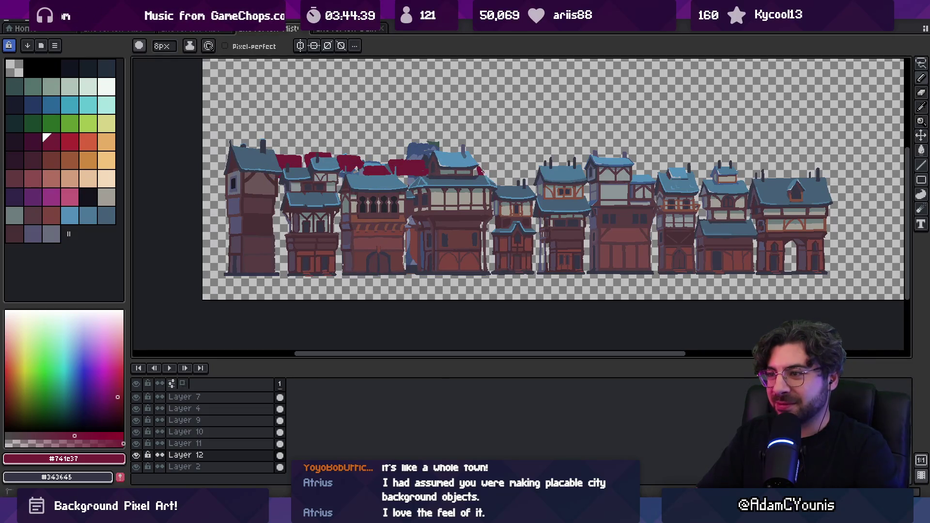
{"action": "left_click_drag", "start_coordinate": [486, 168], "coordinate": [494, 174]}
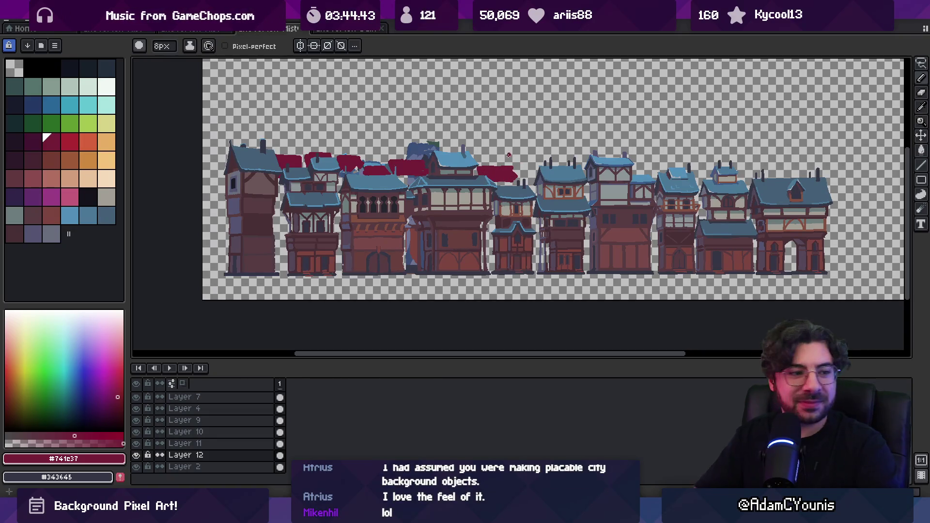
{"action": "left_click_drag", "start_coordinate": [510, 162], "coordinate": [498, 170]}
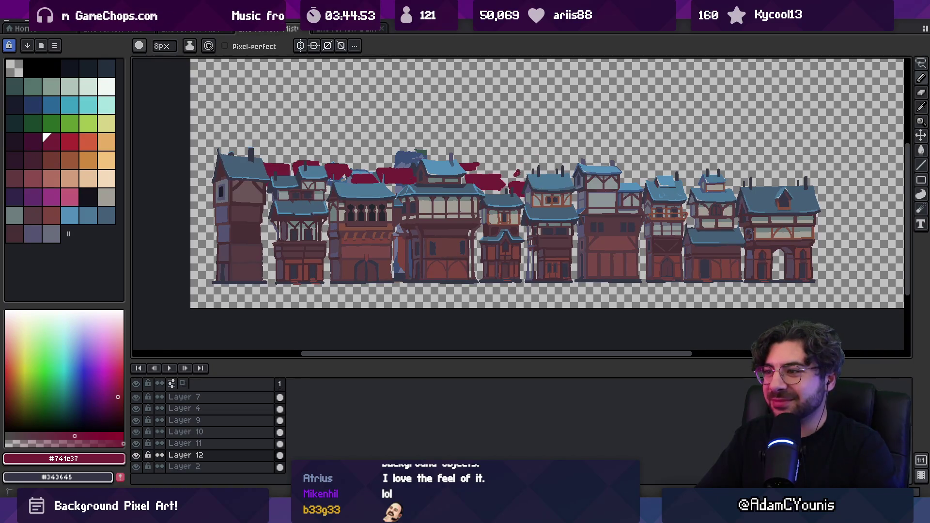
{"action": "left_click_drag", "start_coordinate": [518, 173], "coordinate": [535, 169]}
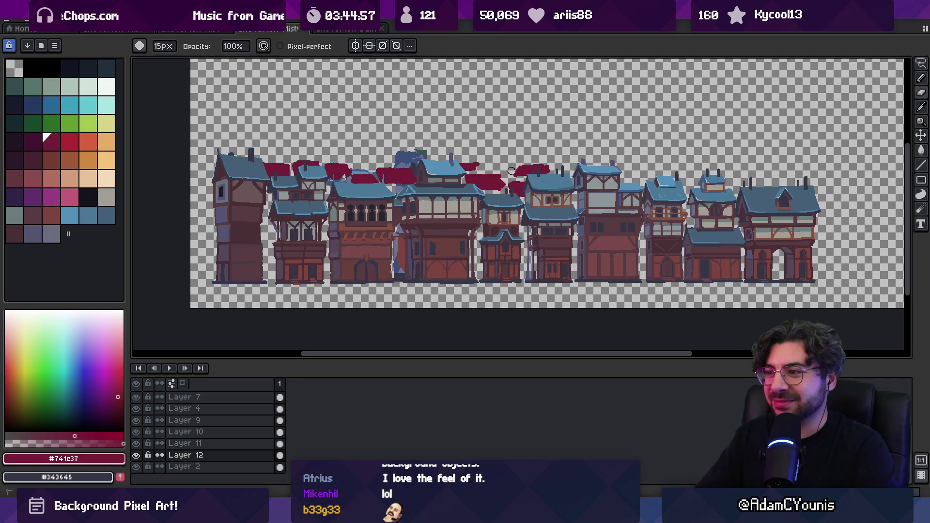
{"action": "left_click_drag", "start_coordinate": [546, 171], "coordinate": [552, 172]}
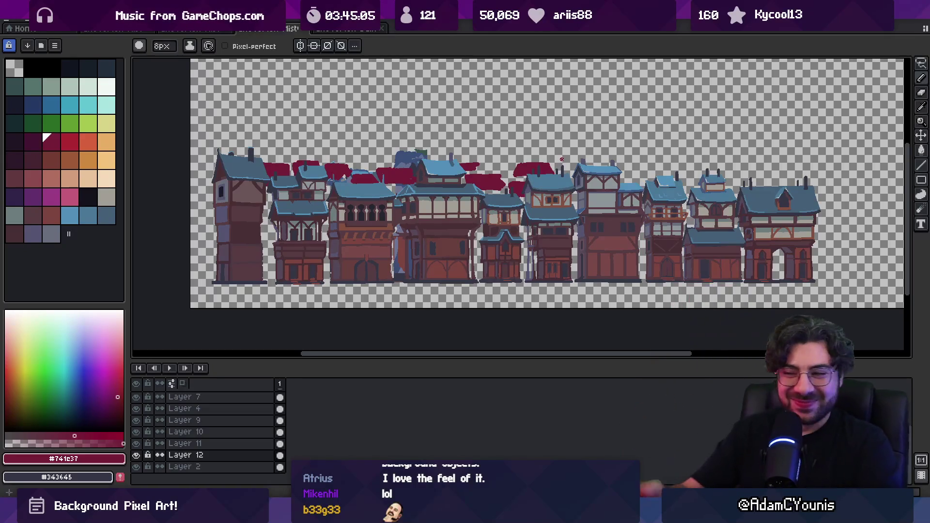
{"action": "mouse_move", "coordinate": [560, 170]}
{"action": "left_mouse_down"}
{"action": "mouse_move", "coordinate": [575, 170]}
{"action": "mouse_move", "coordinate": [563, 172]}
{"action": "left_mouse_up"}
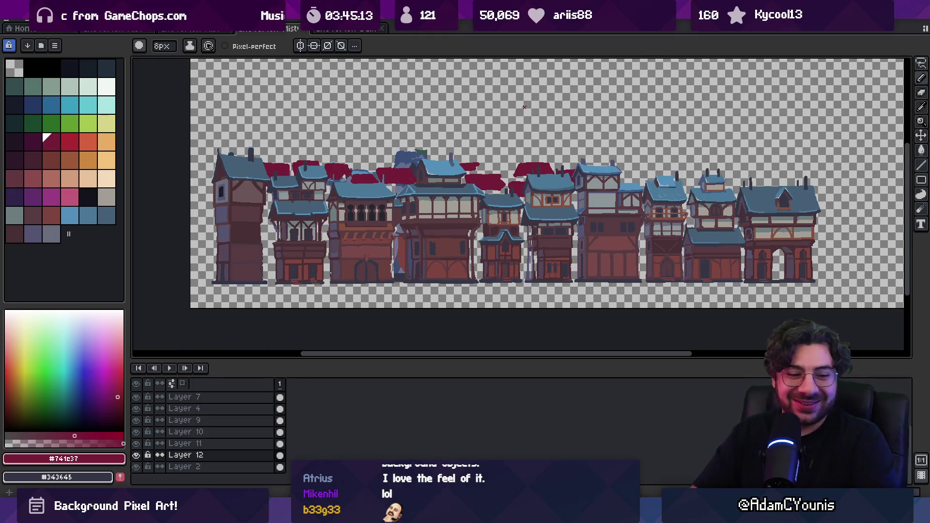
{"action": "left_click_drag", "start_coordinate": [617, 179], "coordinate": [643, 183]}
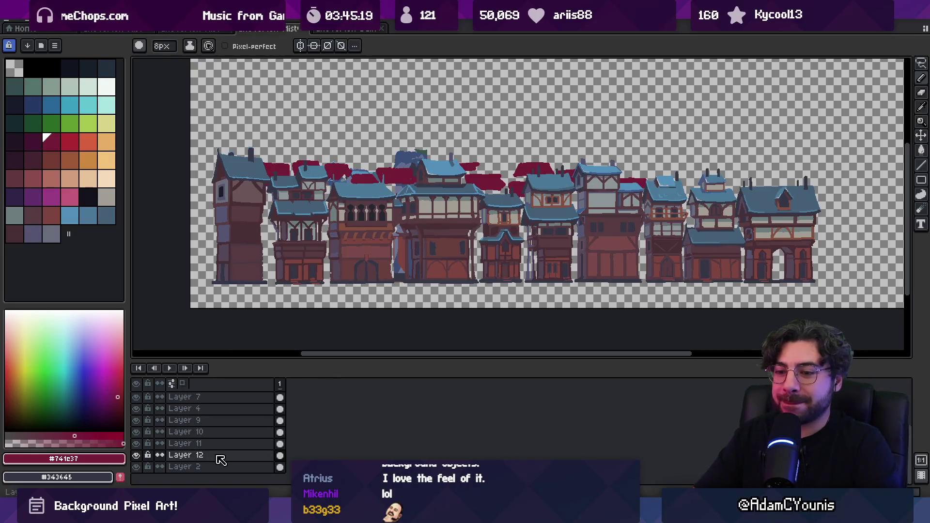
- Move Layer 12 to the top and paint crimson roof shapes over the rightmost buildings
{"action": "left_click_drag", "start_coordinate": [209, 458], "coordinate": [211, 392]}
{"action": "left_click", "coordinate": [572, 178], "text": "alt"}
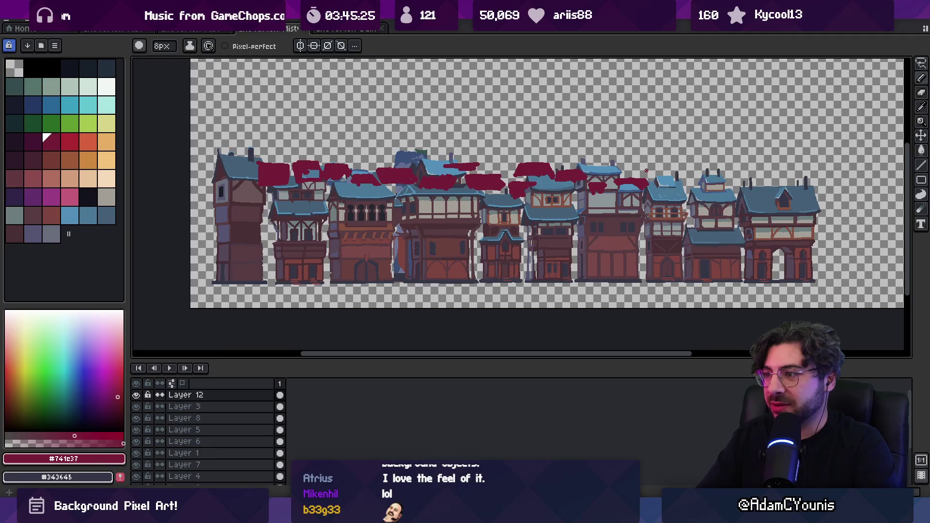
{"action": "mouse_move", "coordinate": [672, 173]}
{"action": "left_mouse_down"}
{"action": "mouse_move", "coordinate": [659, 180]}
{"action": "mouse_move", "coordinate": [691, 168]}
{"action": "mouse_move", "coordinate": [729, 166]}
{"action": "mouse_move", "coordinate": [712, 170]}
{"action": "mouse_move", "coordinate": [726, 173]}
{"action": "left_mouse_up"}
{"action": "key", "text": "ctrl+z"}
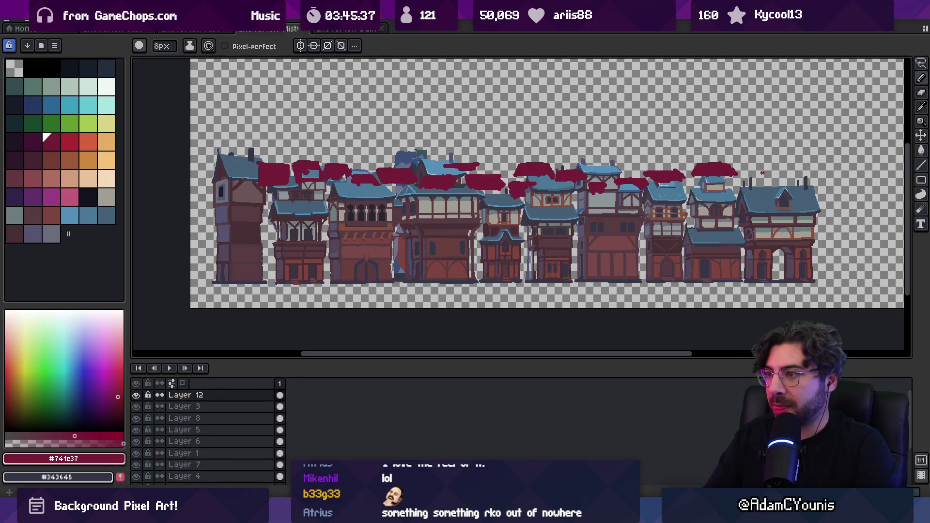
{"action": "mouse_move", "coordinate": [746, 180]}
{"action": "left_mouse_down"}
{"action": "mouse_move", "coordinate": [771, 181]}
{"action": "mouse_move", "coordinate": [763, 191]}
{"action": "left_mouse_up"}
{"action": "mouse_move", "coordinate": [761, 155]}
{"action": "left_mouse_down"}
{"action": "mouse_move", "coordinate": [757, 171]}
{"action": "mouse_move", "coordinate": [804, 172]}
{"action": "mouse_move", "coordinate": [778, 160]}
{"action": "mouse_move", "coordinate": [777, 170]}
{"action": "mouse_move", "coordinate": [799, 172]}
{"action": "left_mouse_up"}
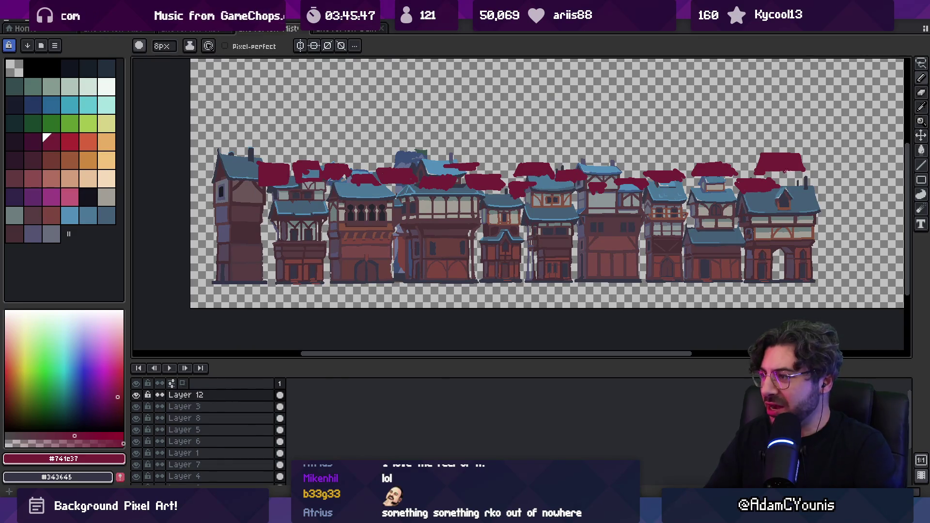
- Shrink the eraser to 9px, return to the pencil and zoom out to the whole image
{"action": "key", "text": "e"}
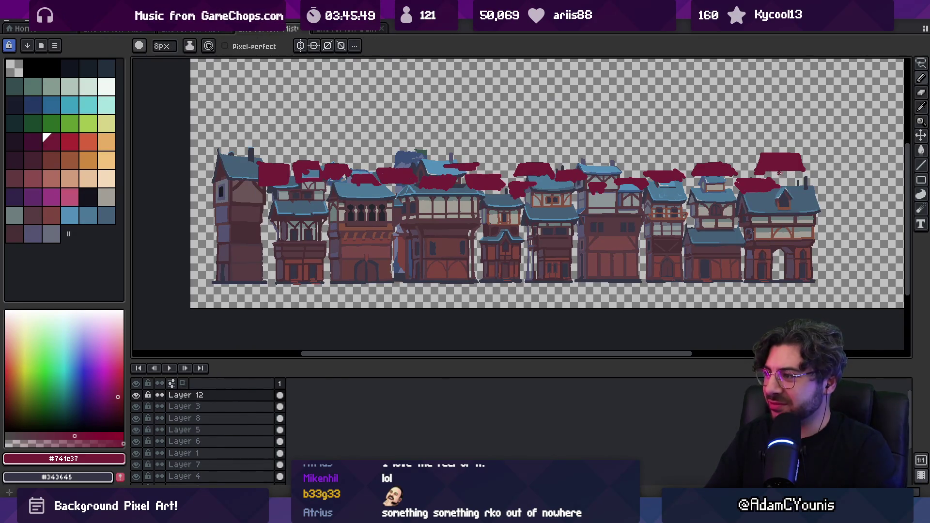
{"action": "key", "text": "minus"}
{"action": "key", "text": "minus"}
{"action": "key", "text": "minus"}
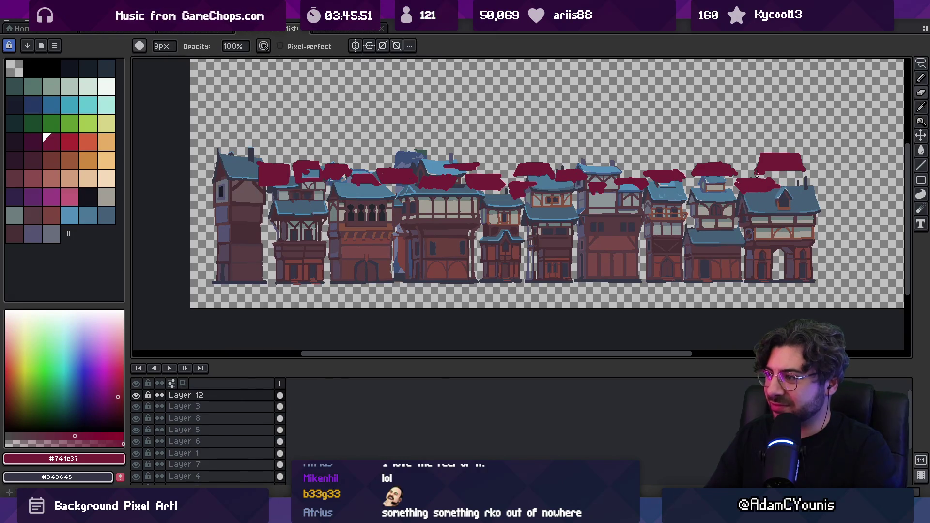
{"action": "key", "text": "b"}
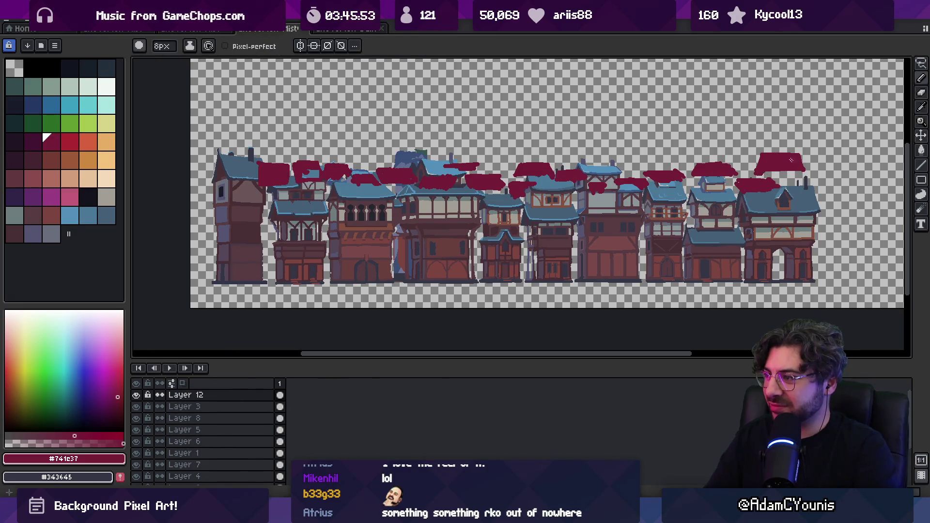
{"action": "key", "text": "z"}
{"action": "scroll", "coordinate": [595, 178], "scroll_direction": "down", "scroll_amount": 1}
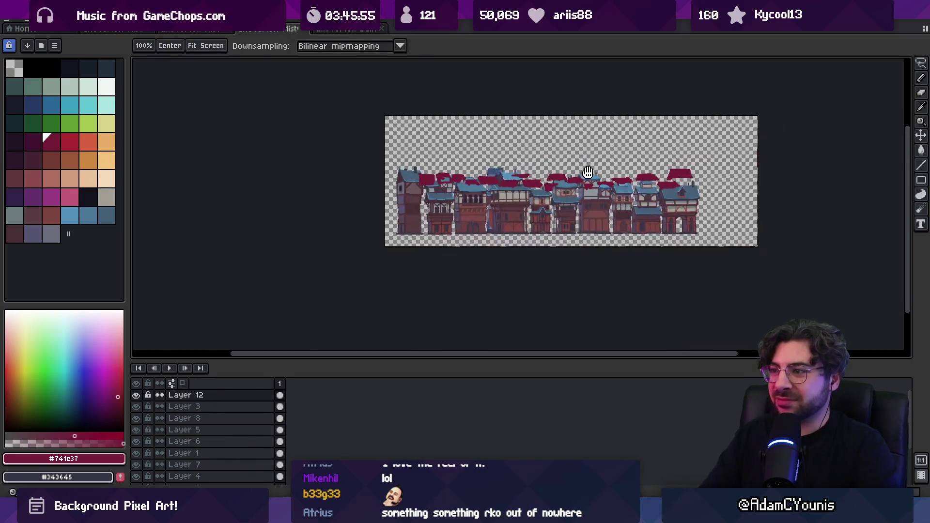
{"action": "scroll", "coordinate": [676, 174], "scroll_direction": "up", "scroll_amount": 2}
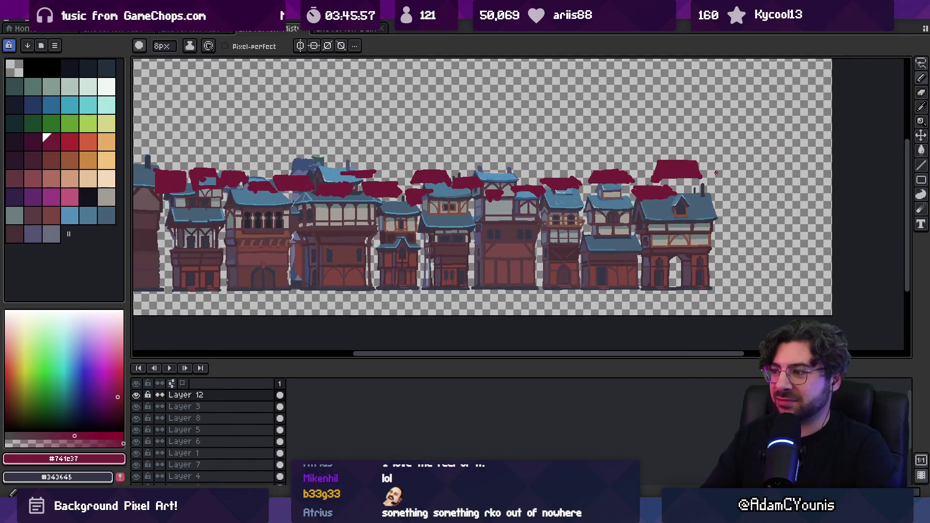
{"action": "scroll", "coordinate": [609, 193], "scroll_direction": "up", "scroll_amount": 1}
{"action": "left_click_drag", "start_coordinate": [608, 193], "coordinate": [677, 189]}
{"action": "key", "text": "i"}
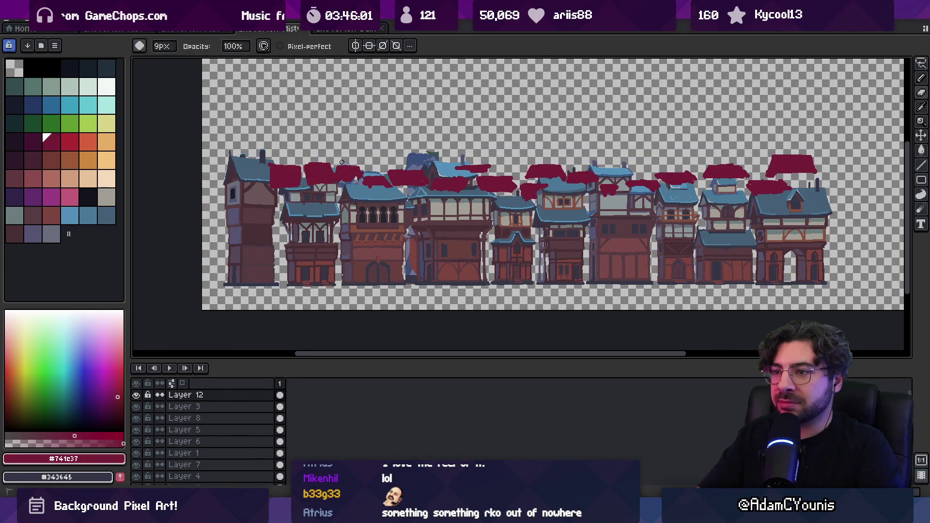
{"action": "key", "text": "b"}
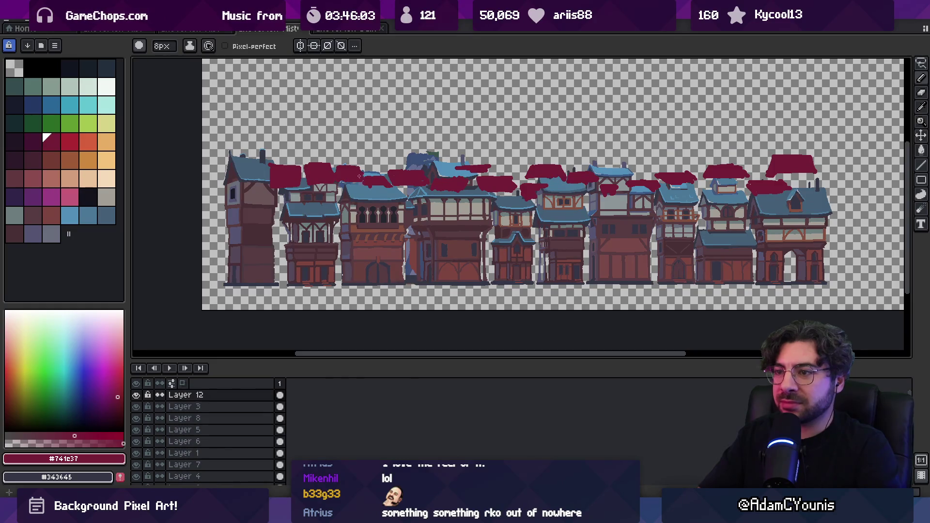
{"action": "scroll", "coordinate": [358, 178], "scroll_direction": "left", "scroll_amount": 1}
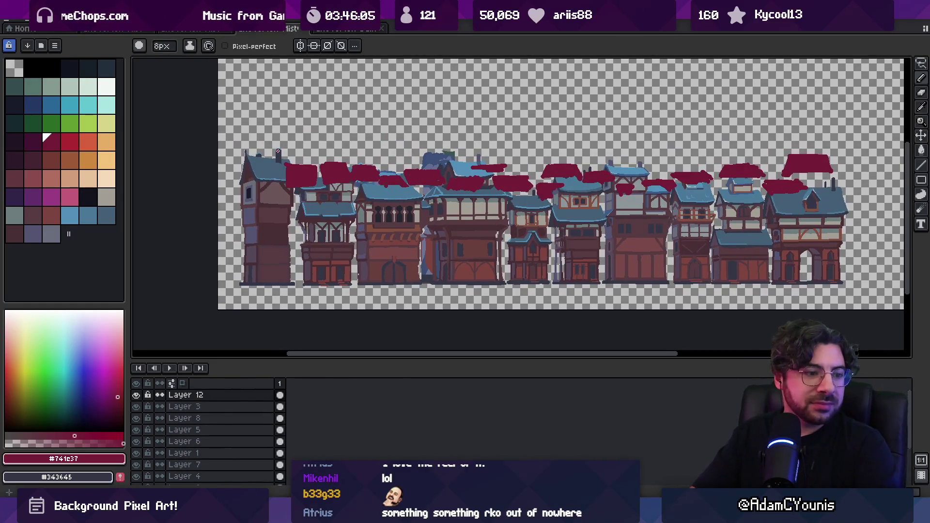
{"action": "left_click_drag", "start_coordinate": [284, 168], "coordinate": [285, 164]}
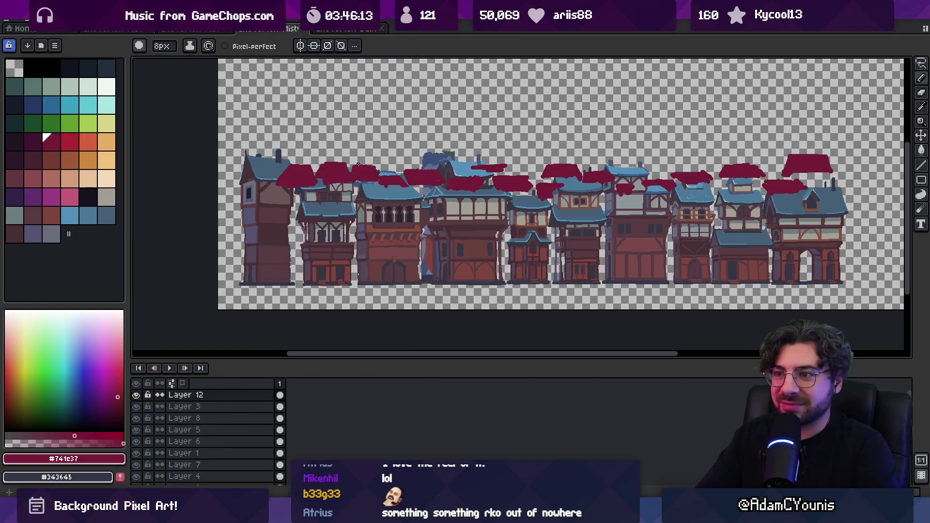
{"action": "key", "text": "e"}
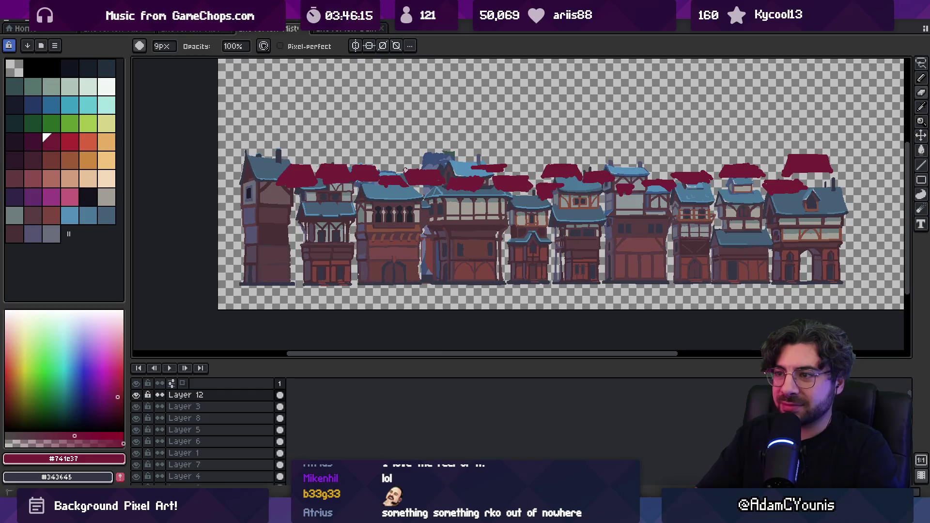
{"action": "key", "text": "b"}
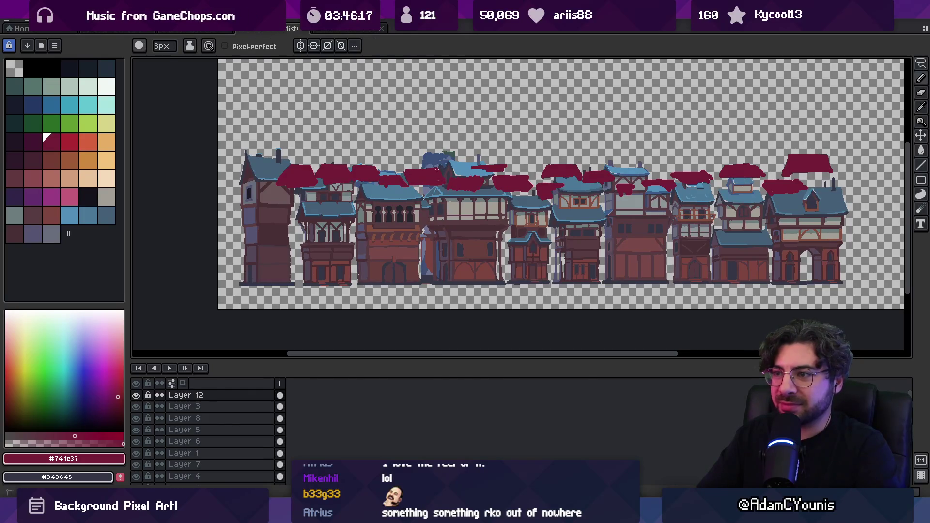
{"action": "scroll", "coordinate": [432, 175], "scroll_direction": "up", "scroll_amount": 3}
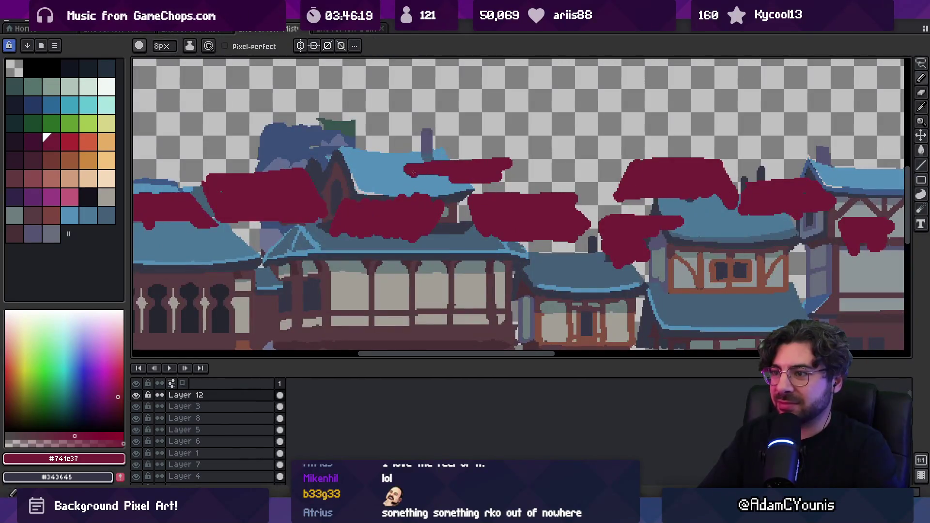
{"action": "key", "text": "z"}
{"action": "scroll", "coordinate": [500, 145], "scroll_direction": "down", "scroll_amount": 5}
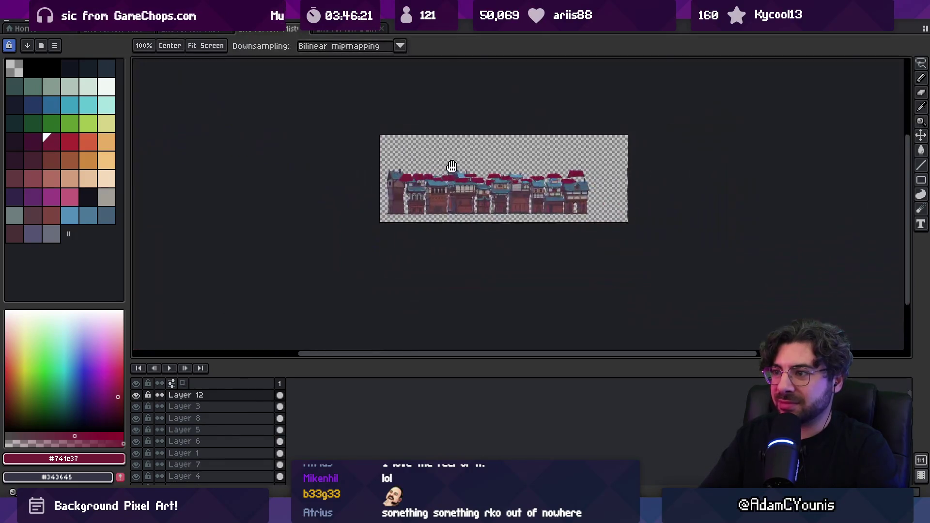
{"action": "scroll", "coordinate": [501, 145], "scroll_direction": "up", "scroll_amount": 5}
{"action": "key", "text": "b"}
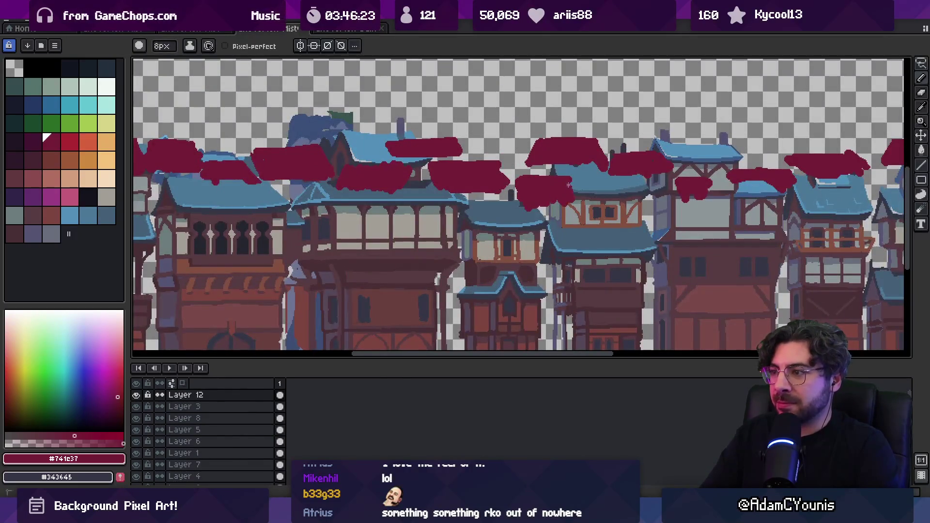
{"action": "mouse_move", "coordinate": [551, 203]}
{"action": "left_mouse_down"}
{"action": "mouse_move", "coordinate": [509, 196]}
{"action": "mouse_move", "coordinate": [521, 209]}
{"action": "left_mouse_up"}
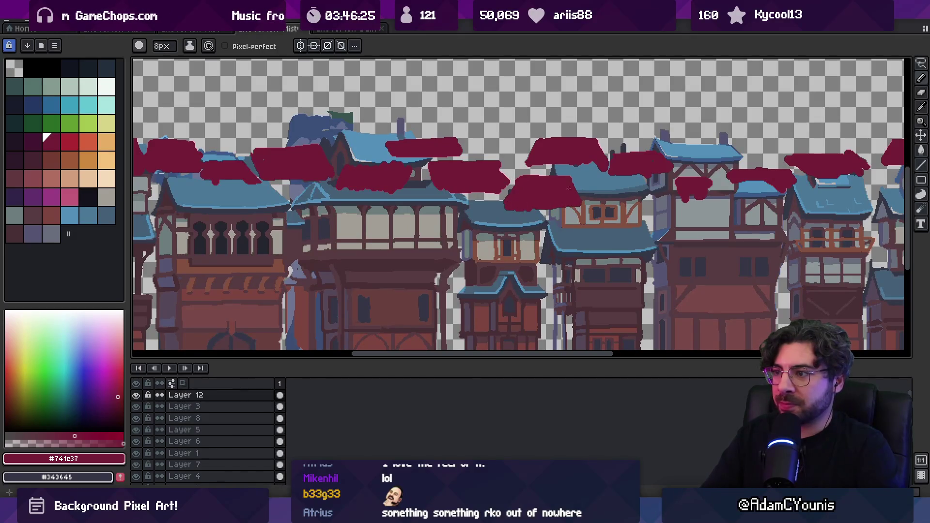
{"action": "mouse_move", "coordinate": [678, 188]}
{"action": "left_mouse_down"}
{"action": "mouse_move", "coordinate": [698, 200]}
{"action": "mouse_move", "coordinate": [717, 182]}
{"action": "mouse_move", "coordinate": [712, 201]}
{"action": "mouse_move", "coordinate": [493, 222]}
{"action": "mouse_move", "coordinate": [589, 210]}
{"action": "left_mouse_up"}
{"action": "scroll", "coordinate": [589, 210], "scroll_direction": "down", "scroll_amount": 3}
{"action": "scroll", "coordinate": [556, 197], "scroll_direction": "up", "scroll_amount": 3}
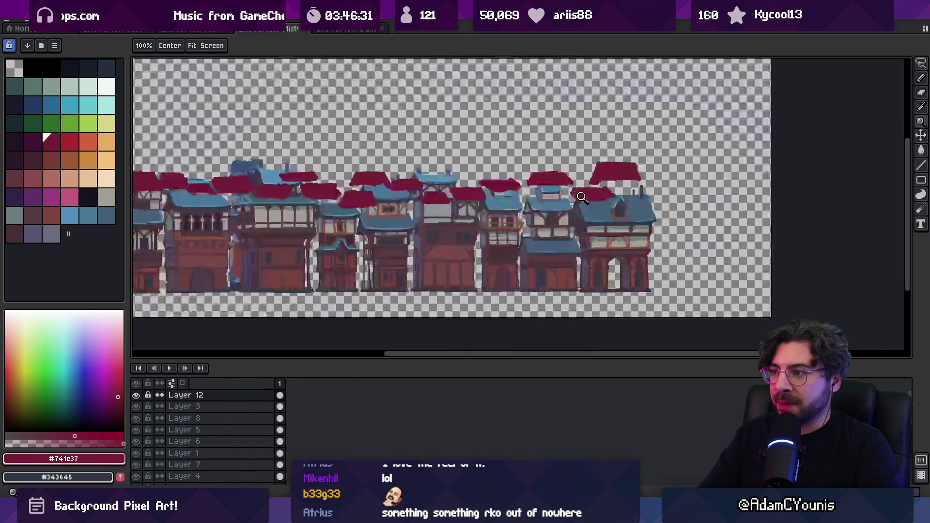
{"action": "key", "text": "z"}
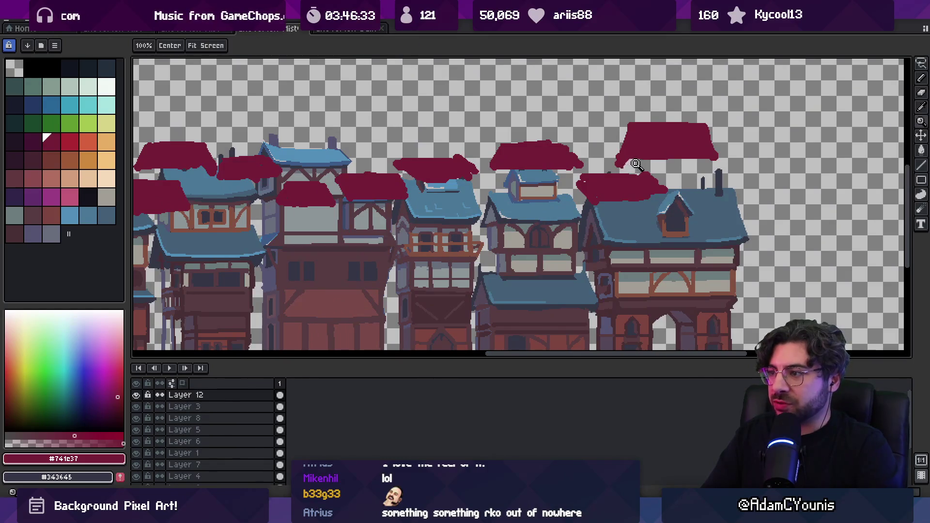
{"action": "scroll", "coordinate": [603, 167], "scroll_direction": "down", "scroll_amount": 3}
{"action": "left_click", "coordinate": [578, 177], "text": "ctrl"}
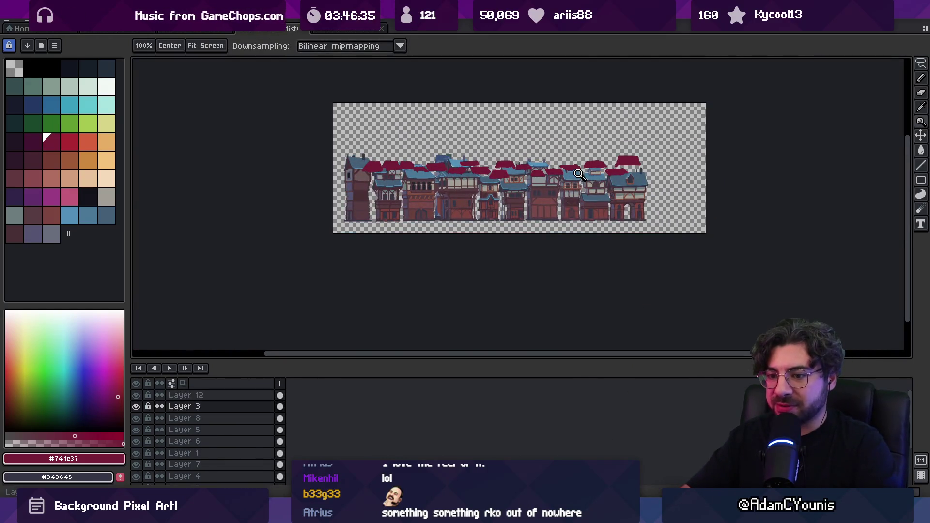
- Add Layer 13 above Layer 3, make Layer 12 active, and switch to Unity
{"action": "key", "text": "shift+n"}
{"action": "left_click_drag", "start_coordinate": [419, 165], "coordinate": [400, 166]}
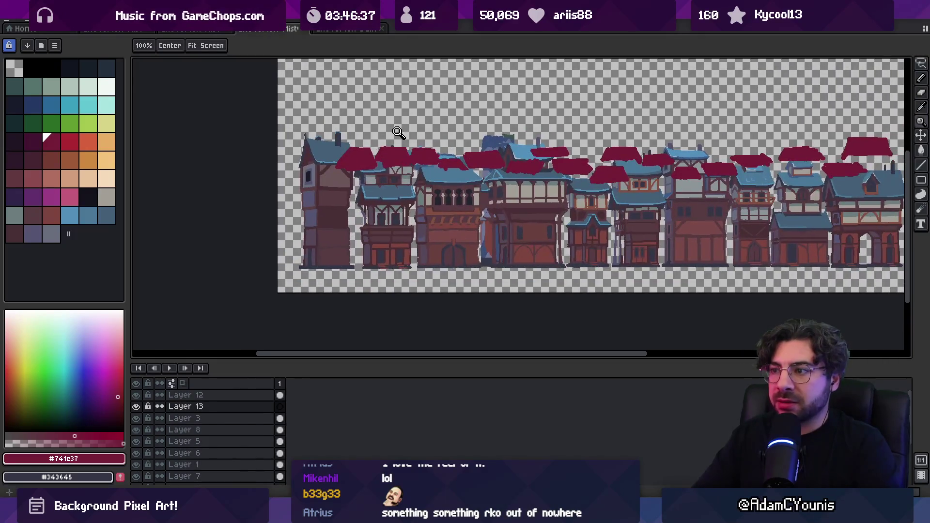
{"action": "key", "text": "i"}
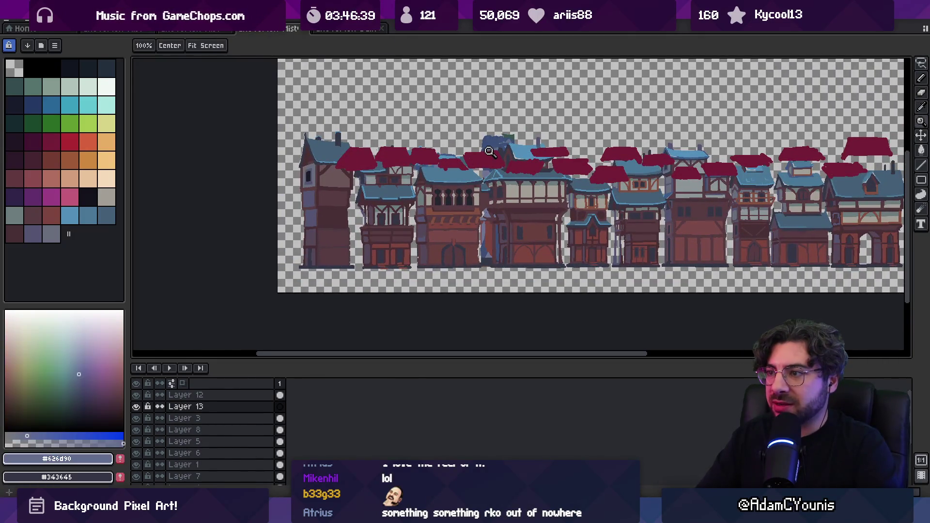
{"action": "left_click", "coordinate": [490, 159], "text": "ctrl"}
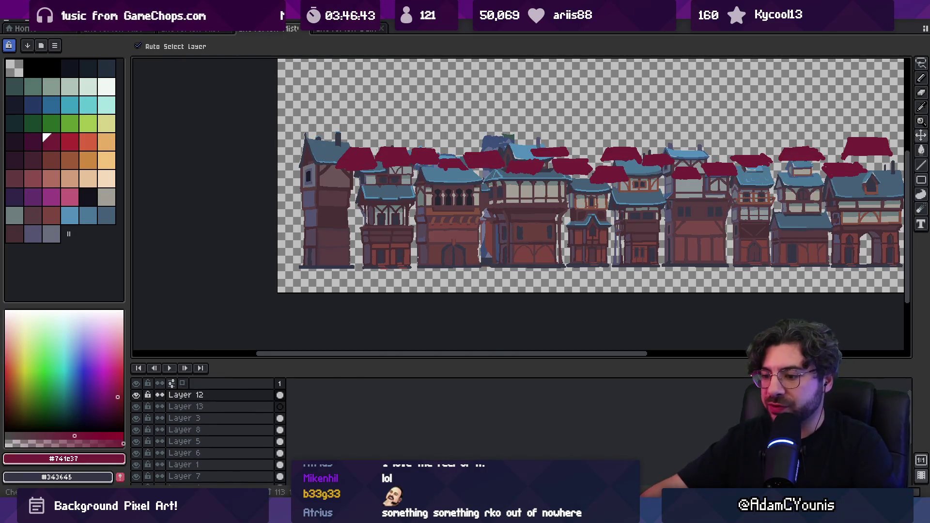
{"action": "key", "text": "alt+Tab"}
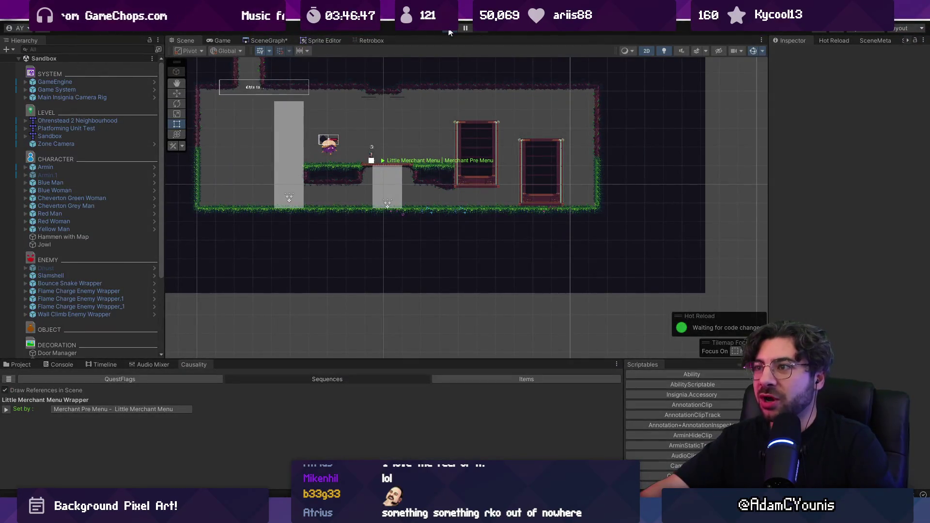
- Start, stop and restart the game to view the town street, then return to Aseprite
{"action": "left_click", "coordinate": [448, 30]}
{"action": "left_click", "coordinate": [448, 30]}
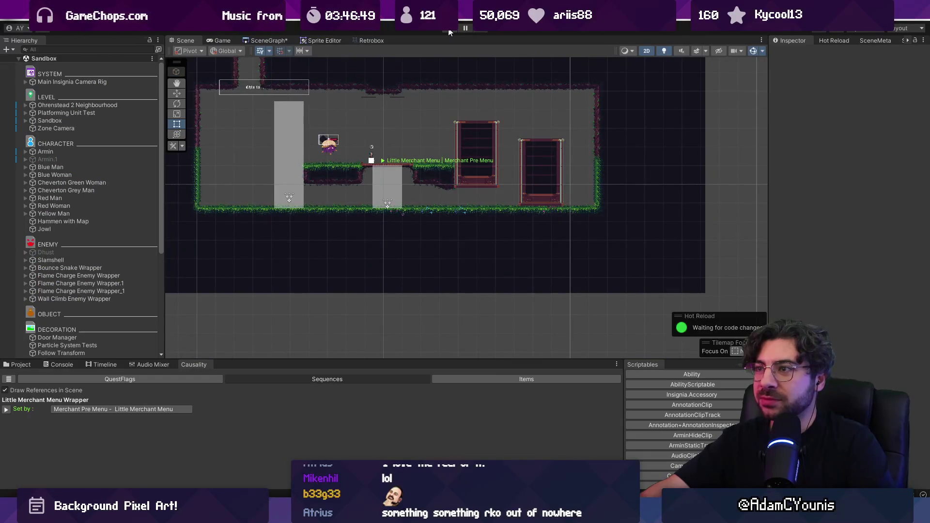
{"action": "left_click", "coordinate": [449, 32]}
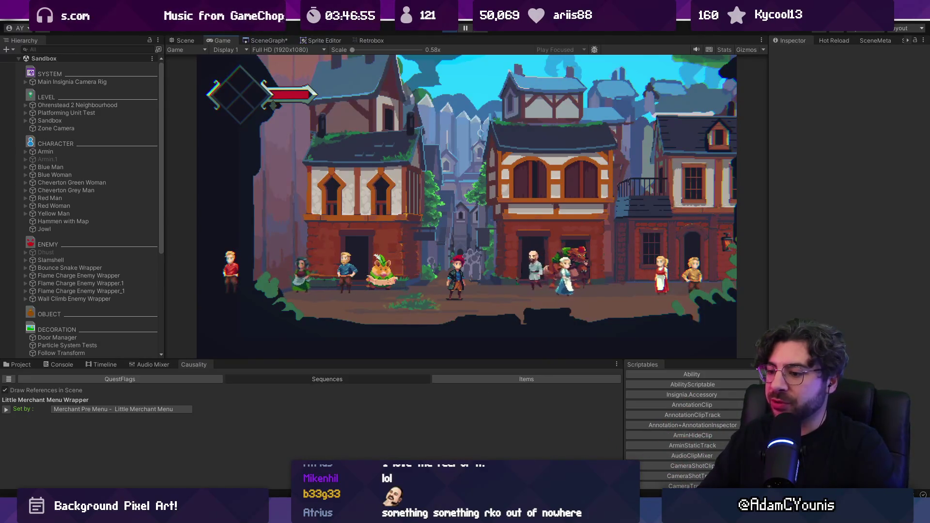
{"action": "key", "text": "alt+Tab"}
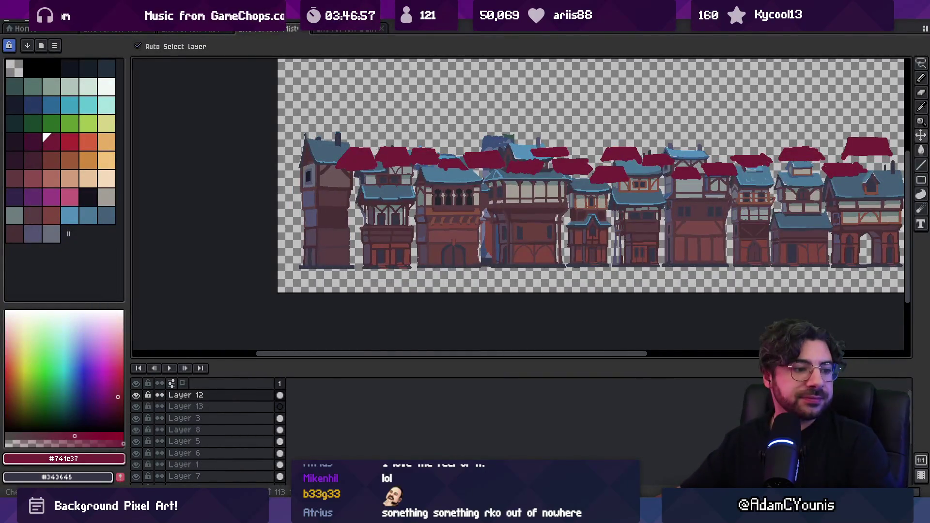
- Sample roof blue #5390b9 and bucket-fill the red roof shapes with it
{"action": "key", "text": "z"}
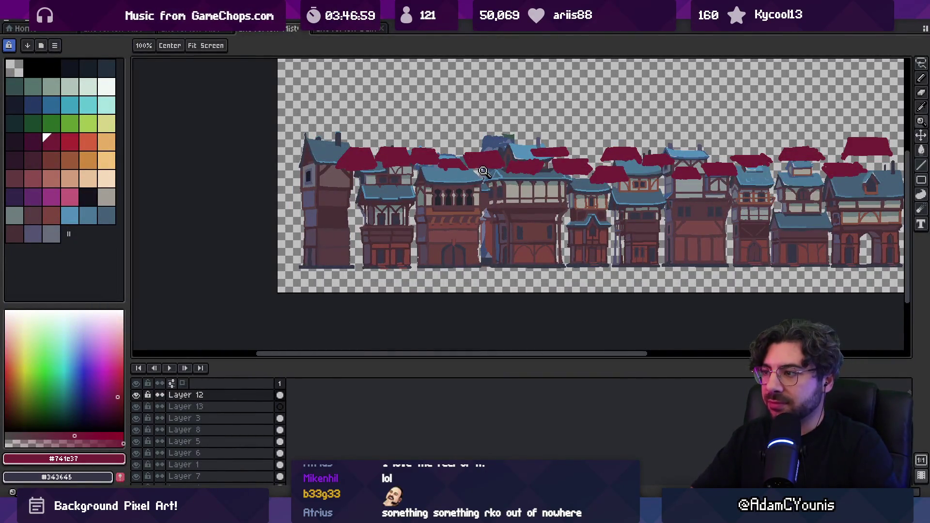
{"action": "scroll", "coordinate": [484, 172], "scroll_direction": "down", "scroll_amount": 3}
{"action": "scroll", "coordinate": [485, 172], "scroll_direction": "up", "scroll_amount": 5}
{"action": "key", "text": "i"}
{"action": "left_click", "coordinate": [609, 116]}
{"action": "key", "text": "g"}
{"action": "left_click", "coordinate": [516, 148]}
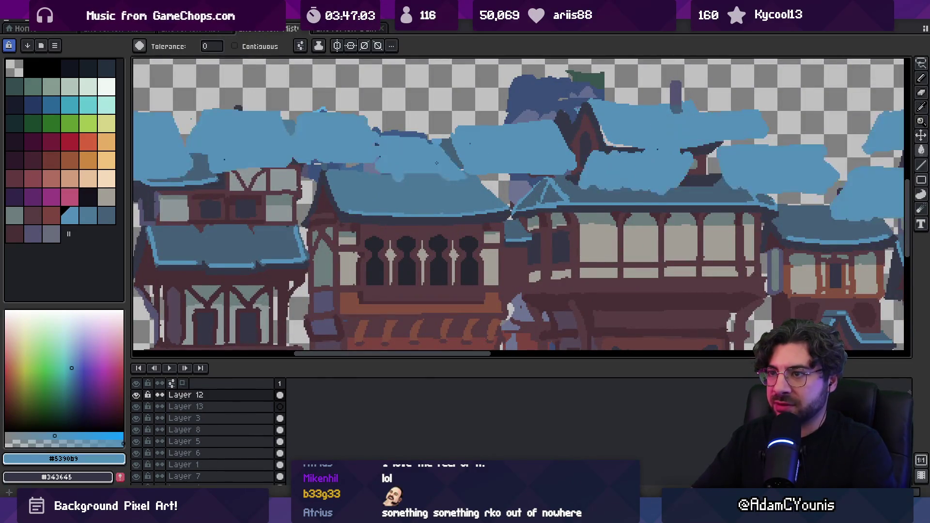
{"action": "key", "text": "z"}
{"action": "scroll", "coordinate": [473, 152], "scroll_direction": "down", "scroll_amount": 3}
{"action": "scroll", "coordinate": [473, 152], "scroll_direction": "up", "scroll_amount": 1}
- Make Layer 13 active and pick the grey-blue wall colour #626d90 for the pencil
{"action": "key", "text": "v"}
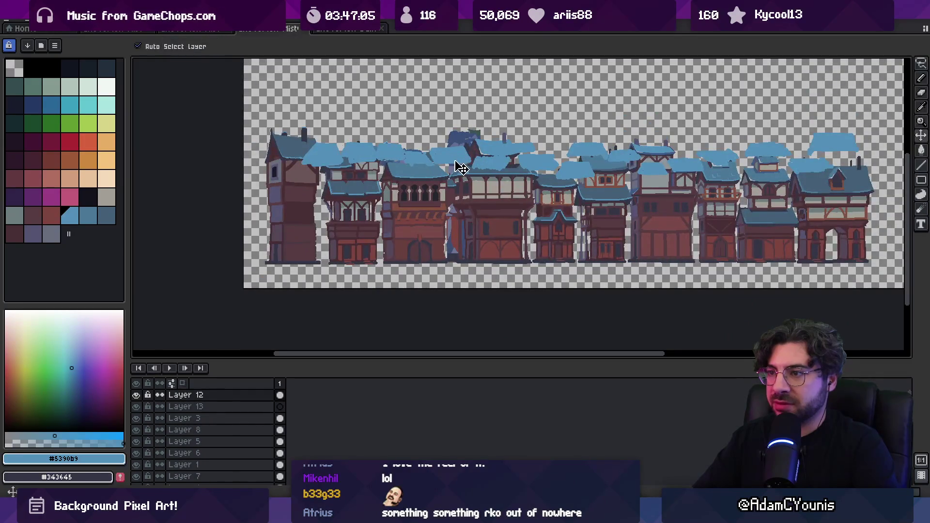
{"action": "left_click", "coordinate": [280, 407]}
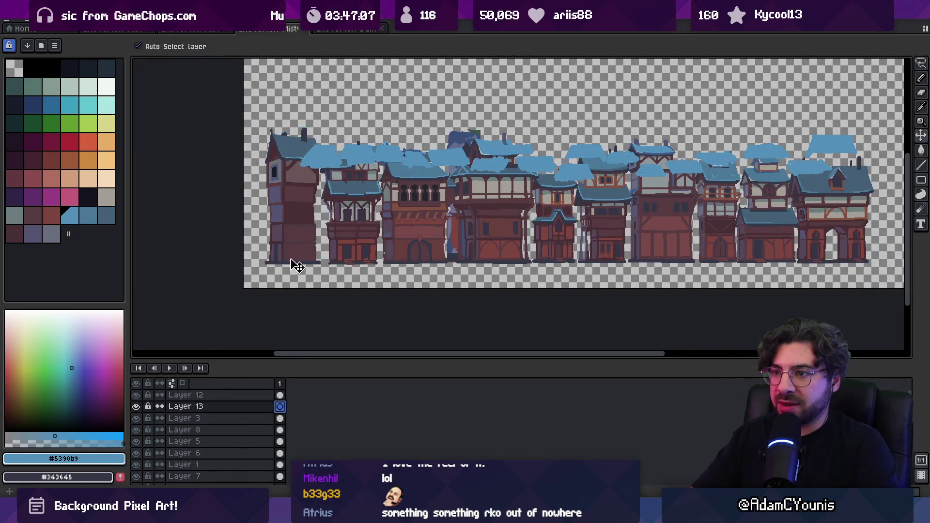
{"action": "key", "text": "i"}
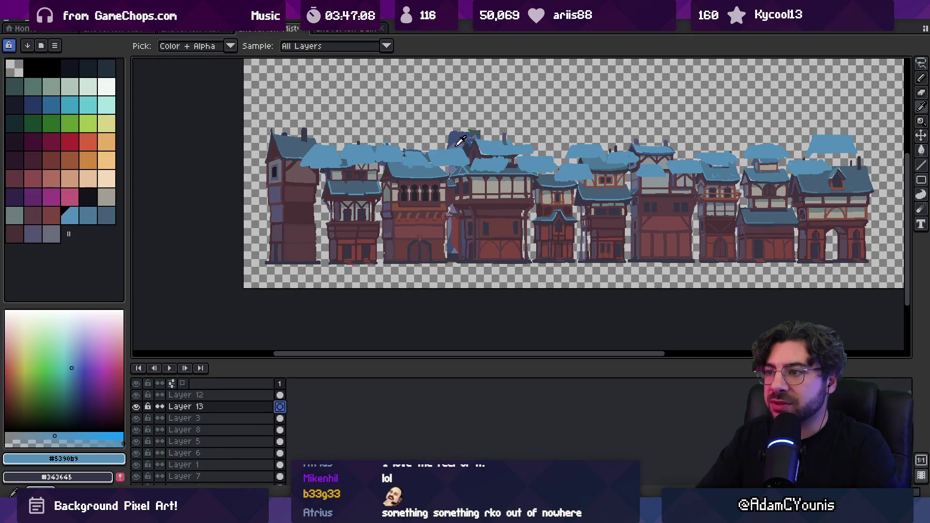
{"action": "left_click", "coordinate": [460, 139]}
{"action": "key", "text": "b"}
{"action": "left_click", "coordinate": [332, 161], "text": "ctrl"}
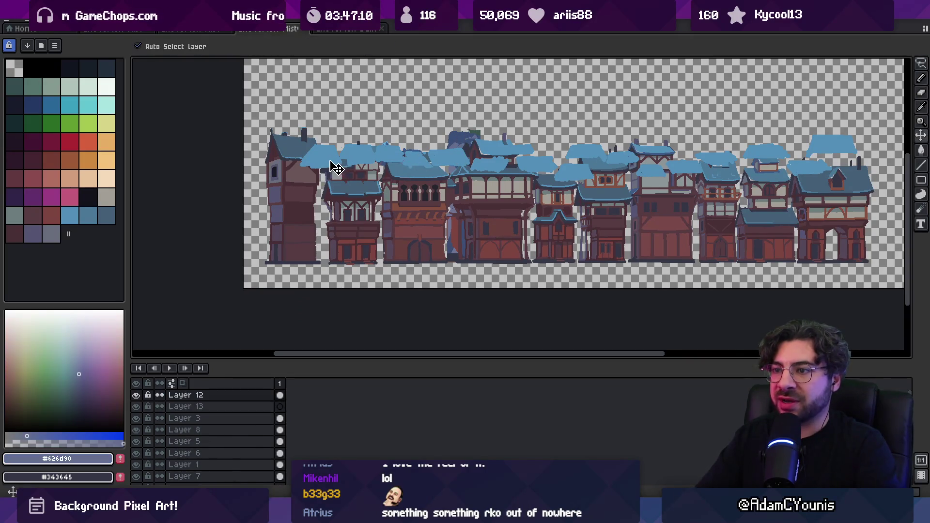
{"action": "left_click", "coordinate": [280, 408]}
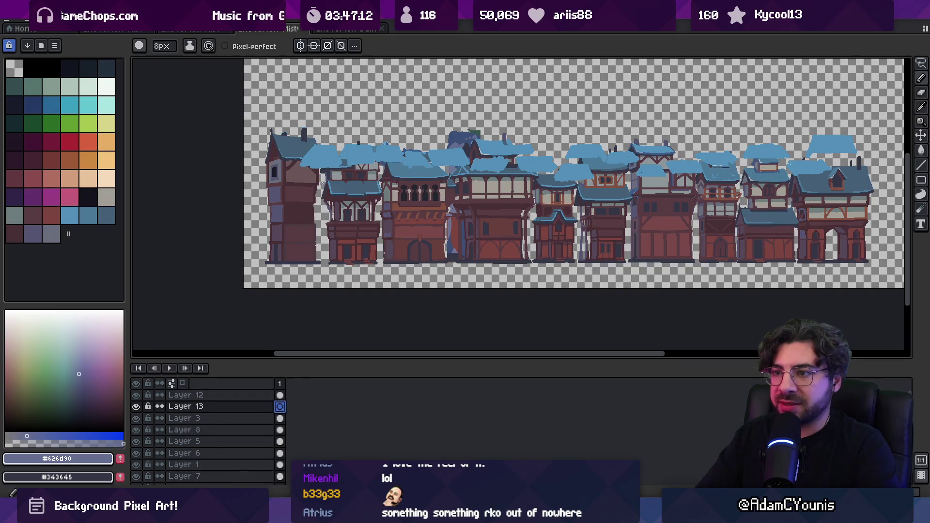
- Draw grey-blue vertical strokes down the left tower and second and third buildings
{"action": "left_click_drag", "start_coordinate": [307, 168], "coordinate": [306, 262]}
{"action": "left_click_drag", "start_coordinate": [339, 169], "coordinate": [338, 257]}
{"action": "key", "text": "ctrl+z"}
{"action": "left_click_drag", "start_coordinate": [337, 170], "coordinate": [336, 265]}
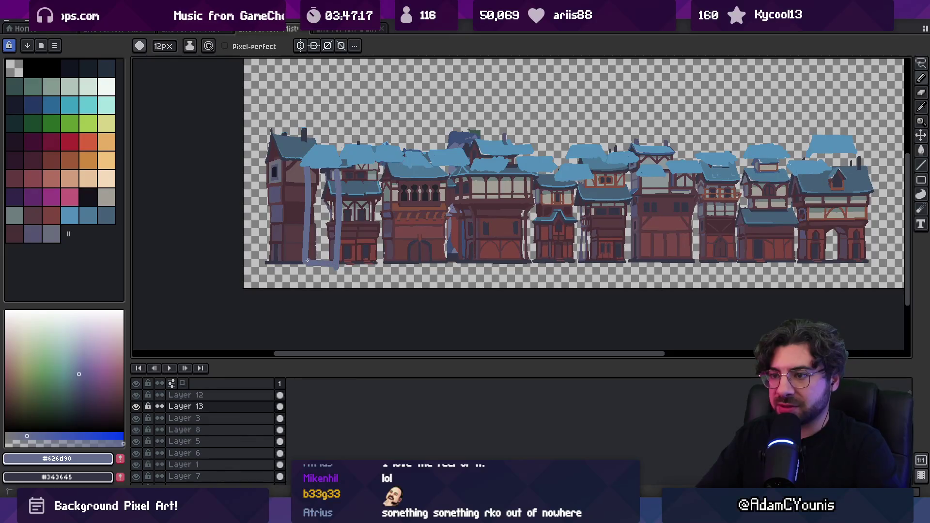
{"action": "left_click_drag", "start_coordinate": [372, 169], "coordinate": [369, 247]}
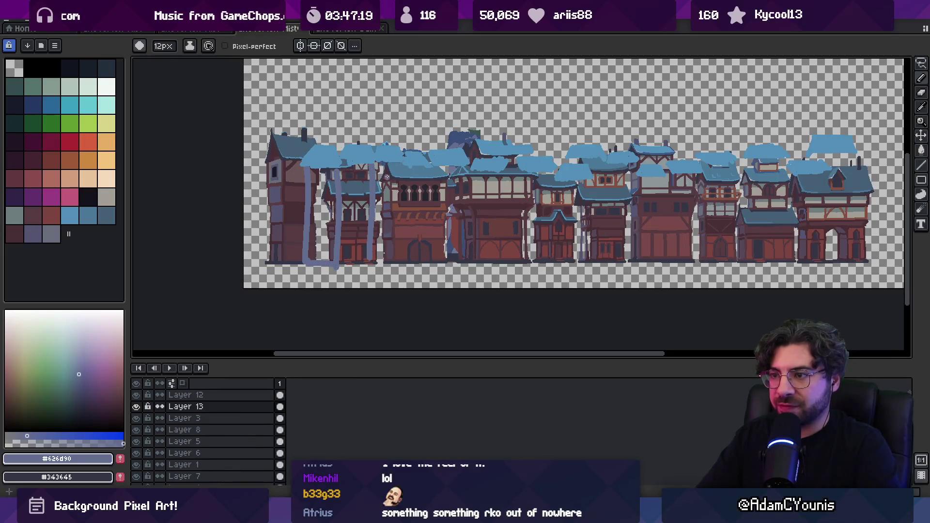
{"action": "left_click_drag", "start_coordinate": [401, 203], "coordinate": [399, 260]}
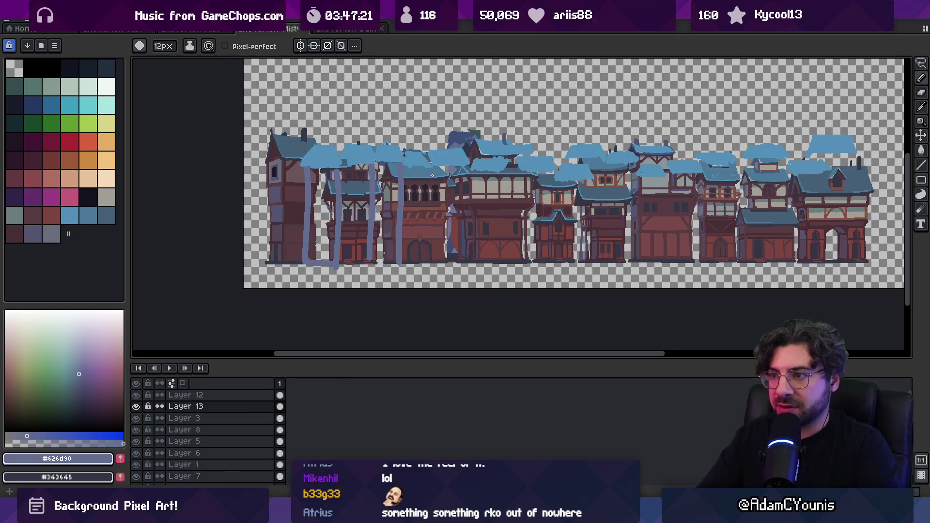
{"action": "left_click_drag", "start_coordinate": [430, 178], "coordinate": [430, 266]}
- Add more vertical wall strokes further right and a horizontal stroke along the building bases
{"action": "left_click_drag", "start_coordinate": [465, 169], "coordinate": [466, 248]}
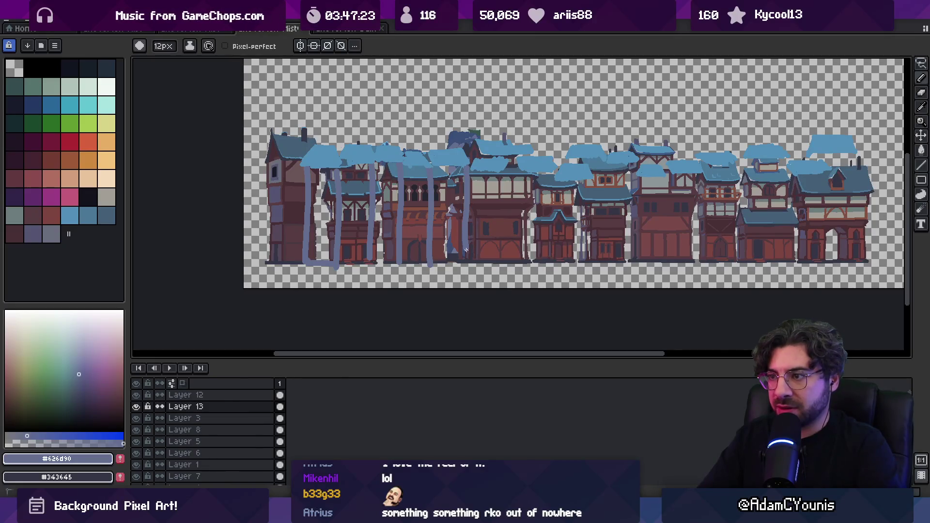
{"action": "left_click_drag", "start_coordinate": [475, 173], "coordinate": [477, 247]}
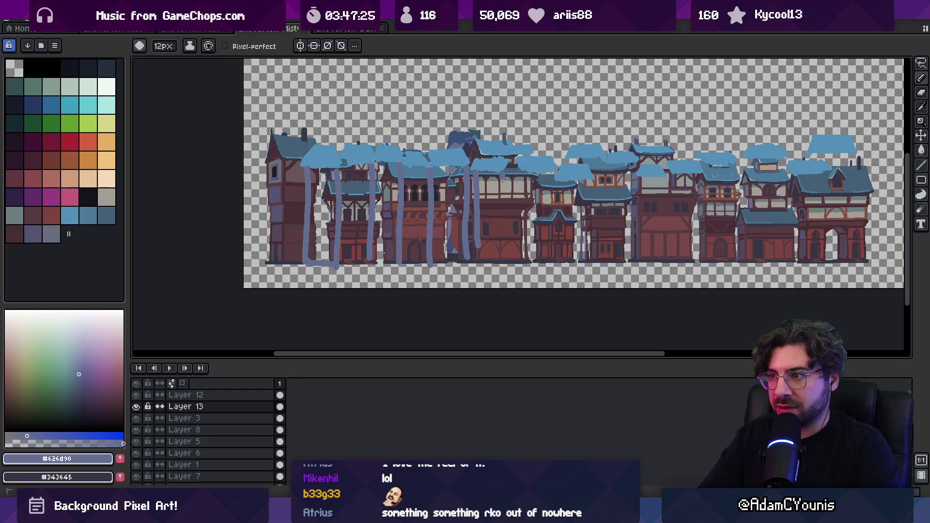
{"action": "left_click_drag", "start_coordinate": [502, 177], "coordinate": [496, 270]}
{"action": "left_click_drag", "start_coordinate": [504, 178], "coordinate": [502, 259]}
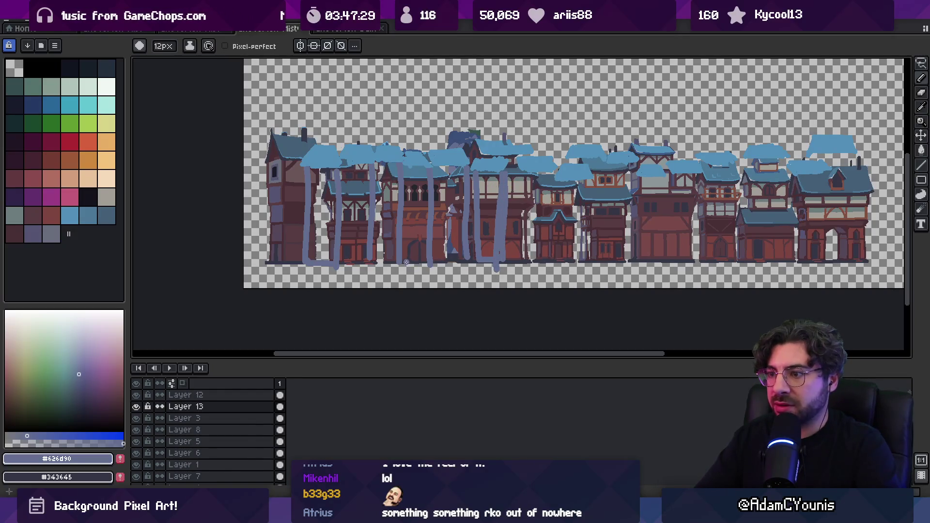
{"action": "left_click_drag", "start_coordinate": [465, 260], "coordinate": [437, 260]}
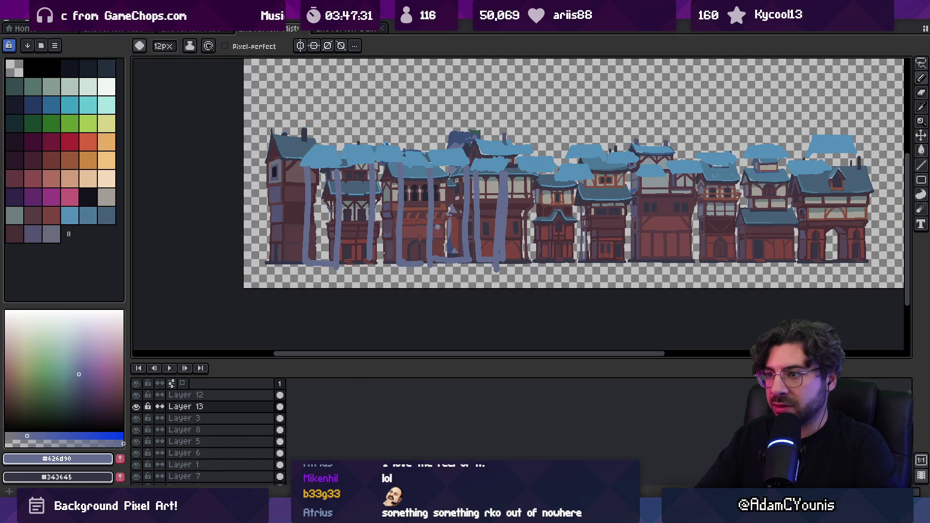
{"action": "left_click_drag", "start_coordinate": [436, 194], "coordinate": [436, 259]}
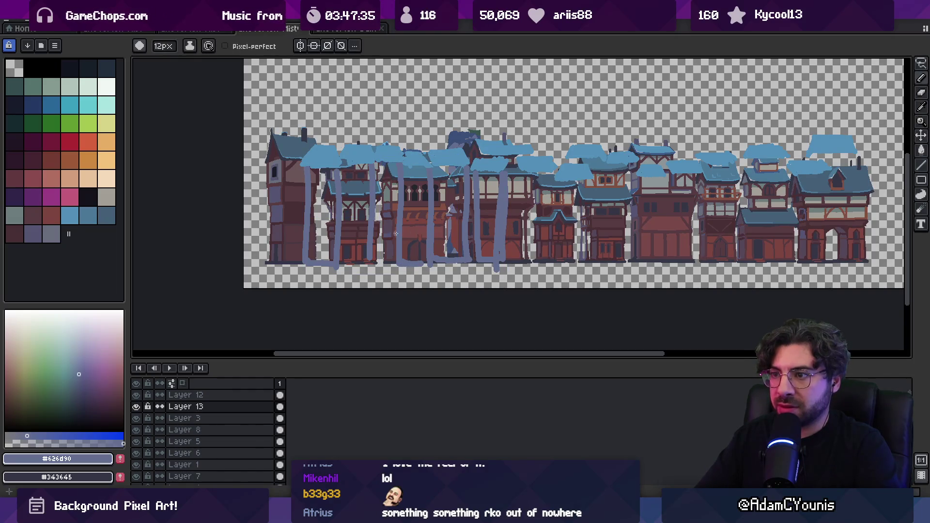
{"action": "left_click_drag", "start_coordinate": [381, 166], "coordinate": [377, 261]}
{"action": "key", "text": "ctrl+z"}
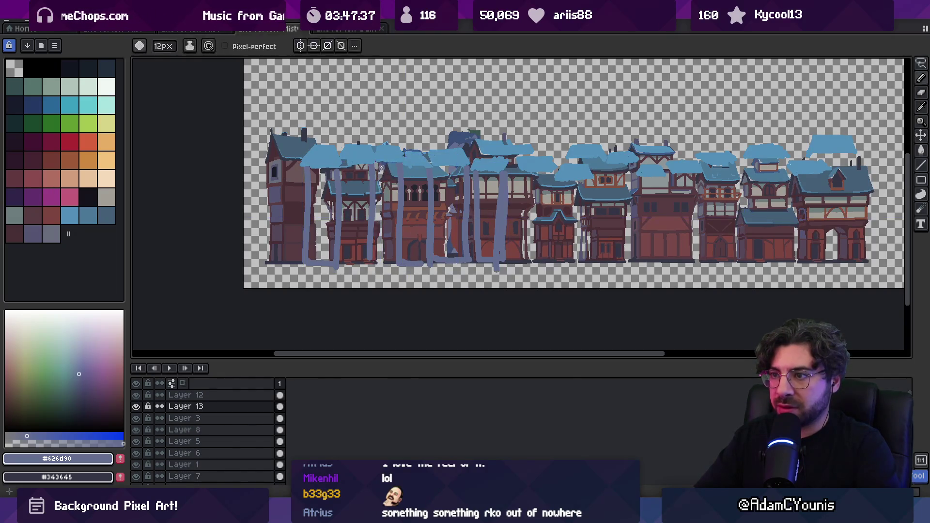
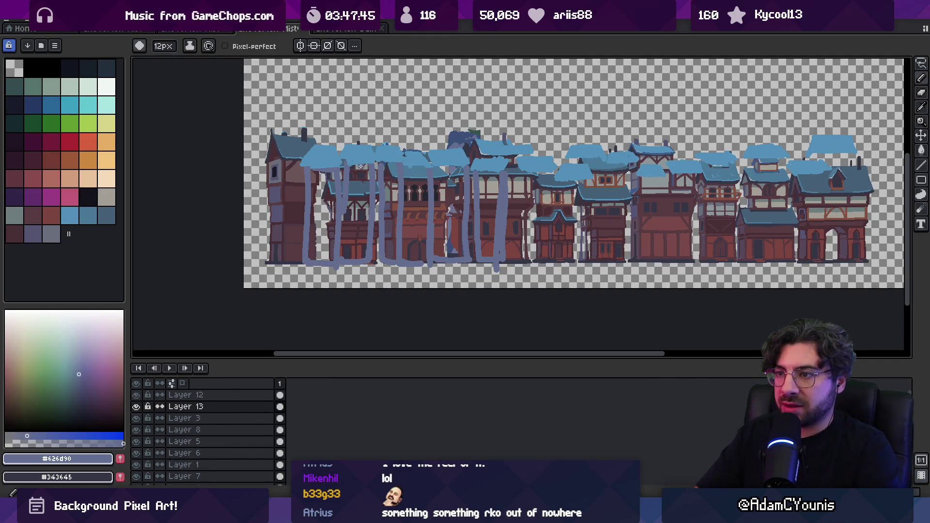
- Bucket-fill three enclosed gaps between the purple strokes
{"action": "key", "text": "g"}
{"action": "left_click", "coordinate": [323, 215]}
{"action": "left_click", "coordinate": [367, 211]}
{"action": "key", "text": "b"}
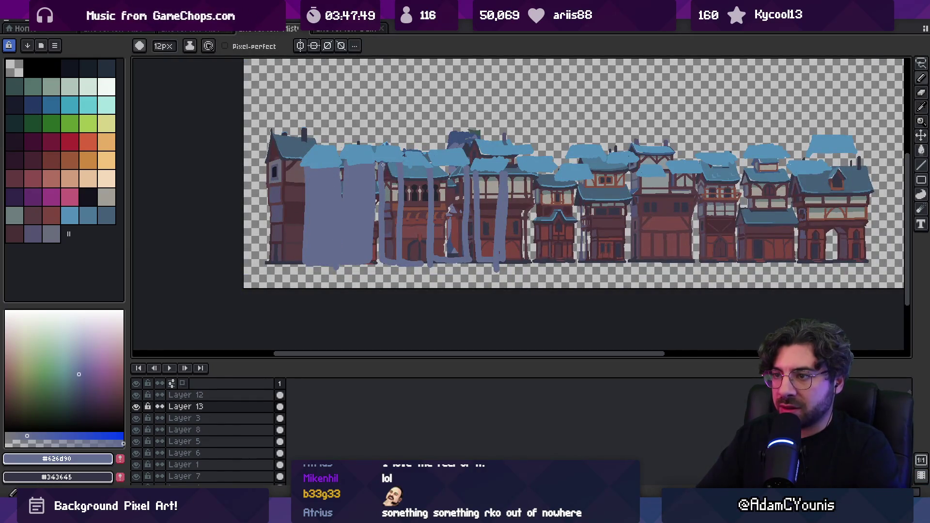
{"action": "key", "text": "m"}
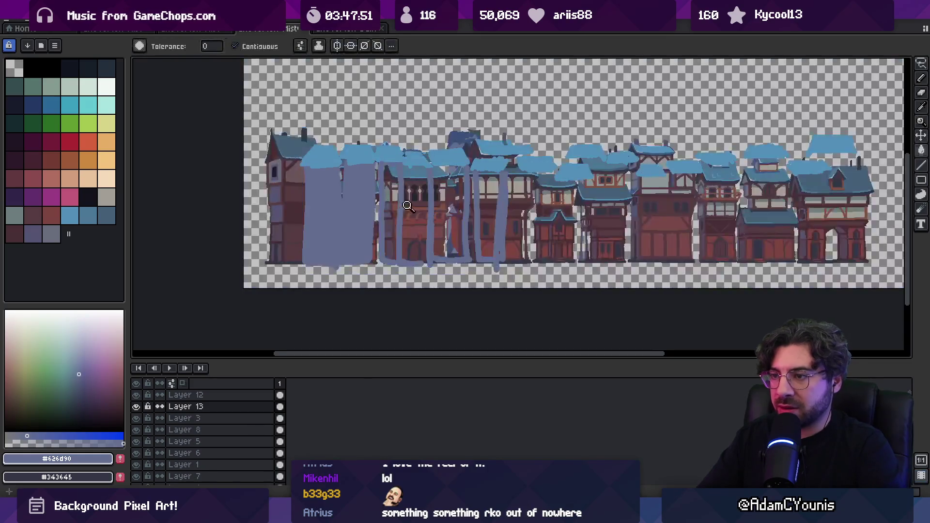
{"action": "scroll", "coordinate": [405, 249], "scroll_direction": "up", "scroll_amount": 2}
{"action": "key", "text": "g"}
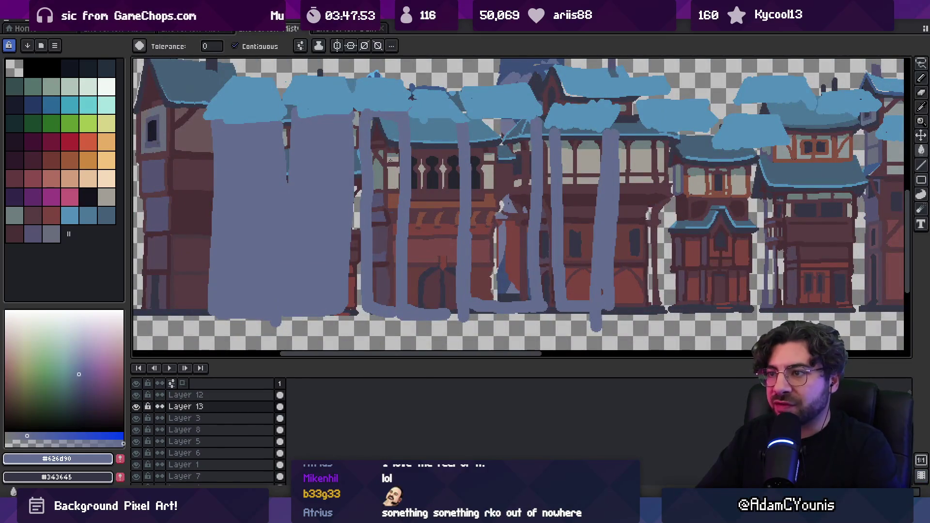
{"action": "left_click", "coordinate": [394, 141]}
{"action": "key", "text": "b"}
{"action": "scroll", "coordinate": [412, 123], "scroll_direction": "down", "scroll_amount": 2}
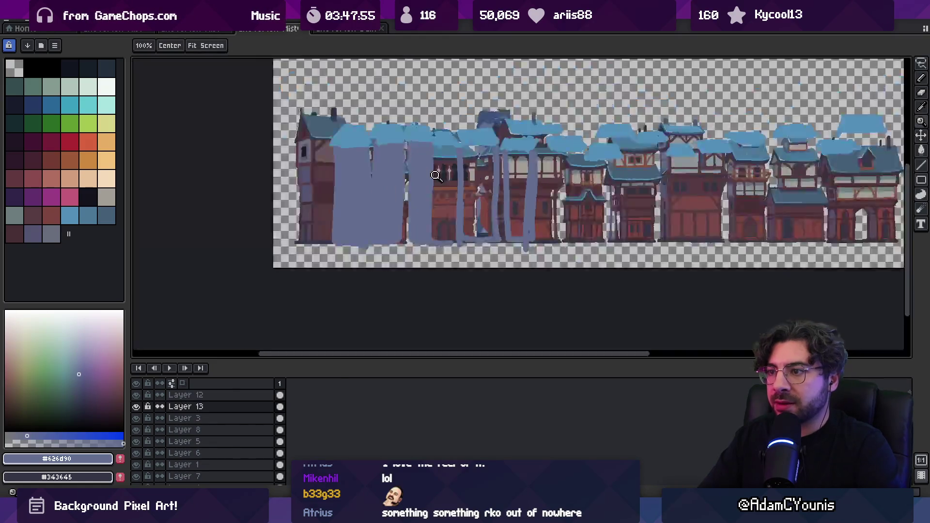
{"action": "scroll", "coordinate": [431, 171], "scroll_direction": "up", "scroll_amount": 5}
- Paint a solid grey-purple block across the buildings with the 41px brush, working rightward
{"action": "mouse_move", "coordinate": [407, 170]}
{"action": "left_mouse_down"}
{"action": "mouse_move", "coordinate": [404, 240]}
{"action": "mouse_move", "coordinate": [453, 213]}
{"action": "mouse_move", "coordinate": [482, 237]}
{"action": "mouse_move", "coordinate": [489, 139]}
{"action": "mouse_move", "coordinate": [518, 247]}
{"action": "left_mouse_up"}
{"action": "key", "text": "e"}
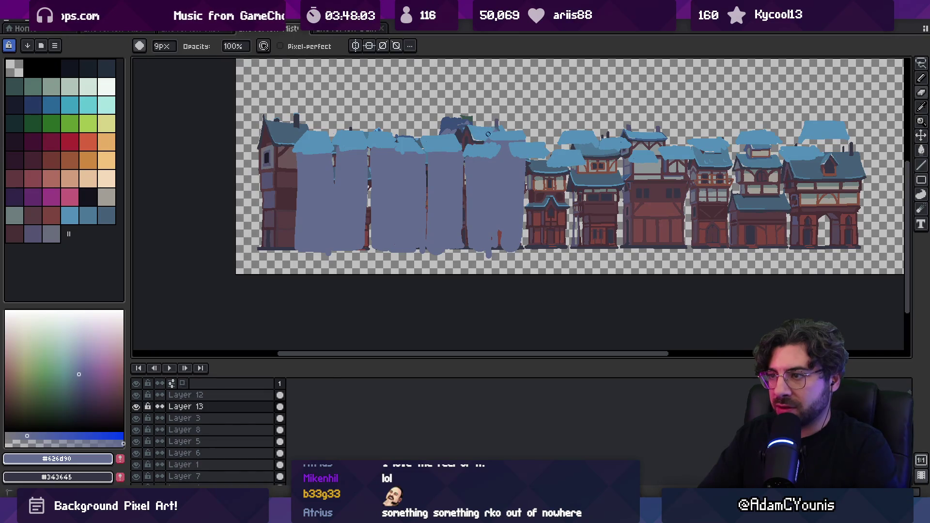
{"action": "key", "text": "b"}
{"action": "mouse_move", "coordinate": [528, 179]}
{"action": "left_mouse_down"}
{"action": "mouse_move", "coordinate": [538, 240]}
{"action": "mouse_move", "coordinate": [547, 164]}
{"action": "mouse_move", "coordinate": [565, 251]}
{"action": "mouse_move", "coordinate": [586, 209]}
{"action": "left_mouse_up"}
{"action": "mouse_move", "coordinate": [589, 157]}
{"action": "left_mouse_down"}
{"action": "mouse_move", "coordinate": [590, 228]}
{"action": "mouse_move", "coordinate": [629, 160]}
{"action": "mouse_move", "coordinate": [644, 242]}
{"action": "mouse_move", "coordinate": [662, 170]}
{"action": "mouse_move", "coordinate": [678, 240]}
{"action": "mouse_move", "coordinate": [692, 158]}
{"action": "mouse_move", "coordinate": [661, 225]}
{"action": "left_mouse_up"}
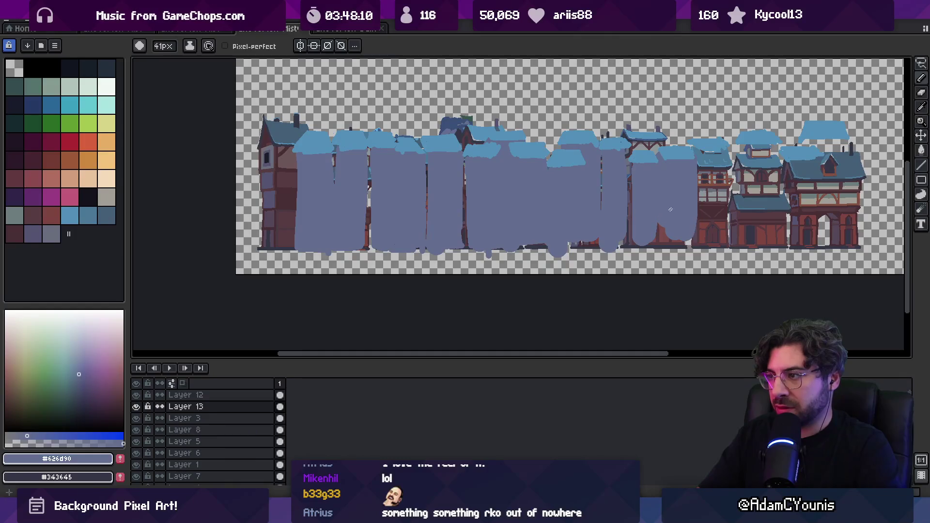
{"action": "mouse_move", "coordinate": [698, 151]}
{"action": "left_mouse_down"}
{"action": "mouse_move", "coordinate": [716, 160]}
{"action": "mouse_move", "coordinate": [701, 224]}
{"action": "mouse_move", "coordinate": [722, 245]}
{"action": "mouse_move", "coordinate": [746, 163]}
{"action": "mouse_move", "coordinate": [750, 254]}
{"action": "mouse_move", "coordinate": [780, 167]}
{"action": "mouse_move", "coordinate": [791, 250]}
{"action": "mouse_move", "coordinate": [818, 141]}
{"action": "mouse_move", "coordinate": [824, 242]}
{"action": "mouse_move", "coordinate": [843, 140]}
{"action": "mouse_move", "coordinate": [837, 230]}
{"action": "left_mouse_up"}
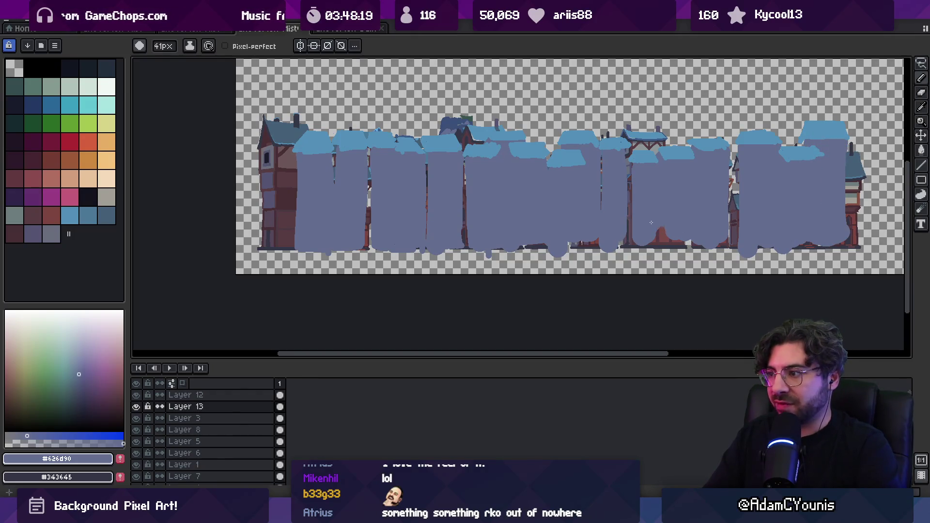
- Erase the purple overspill below the buildings and along the left house's edge
{"action": "key", "text": "e"}
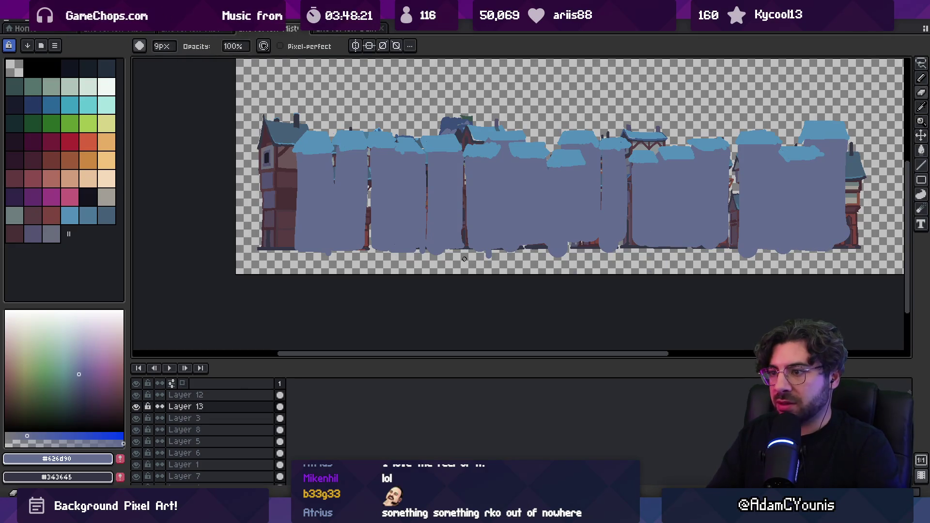
{"action": "left_click_drag", "start_coordinate": [303, 256], "coordinate": [743, 261]}
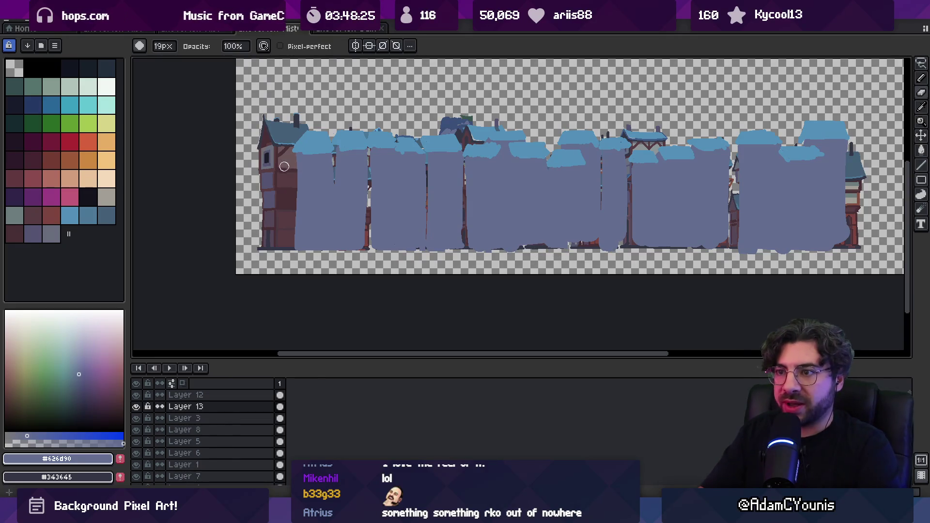
{"action": "mouse_move", "coordinate": [297, 172]}
{"action": "left_mouse_down"}
{"action": "mouse_move", "coordinate": [296, 211]}
{"action": "mouse_move", "coordinate": [298, 199]}
{"action": "left_mouse_up"}
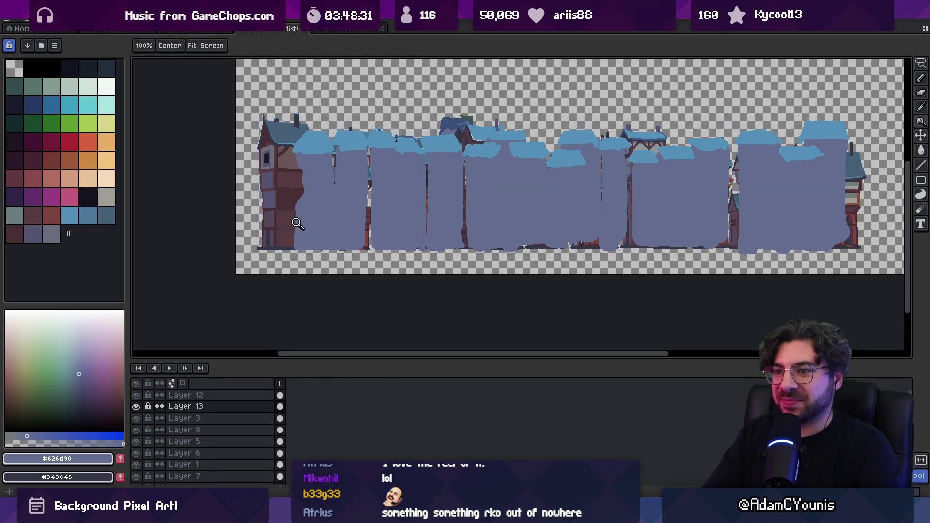
- Zoom in on the pole and repaint it down its full height
{"action": "key", "text": "e"}
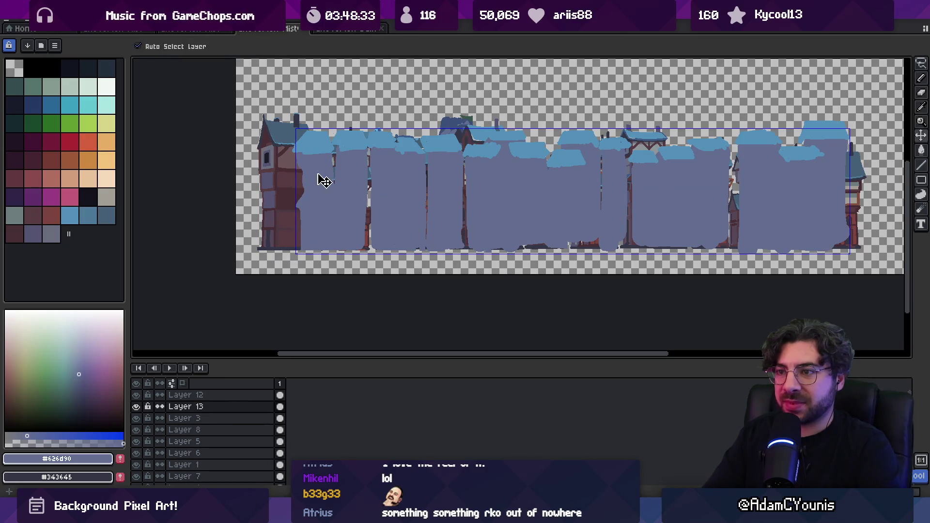
{"action": "scroll", "coordinate": [318, 179], "scroll_direction": "up", "scroll_amount": 4}
{"action": "scroll", "coordinate": [326, 179], "scroll_direction": "down", "scroll_amount": 1}
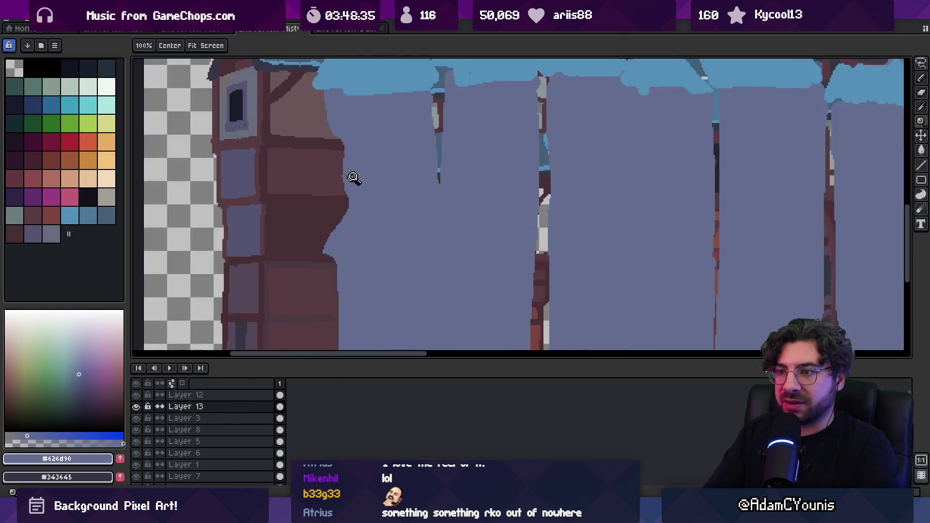
{"action": "key", "text": "b"}
{"action": "key", "text": "e"}
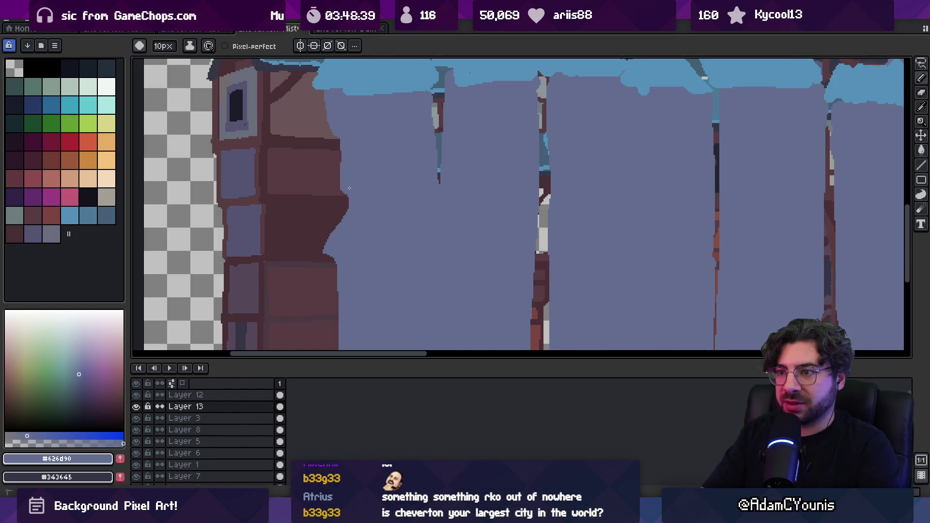
{"action": "scroll", "coordinate": [384, 149], "scroll_direction": "down", "scroll_amount": 5}
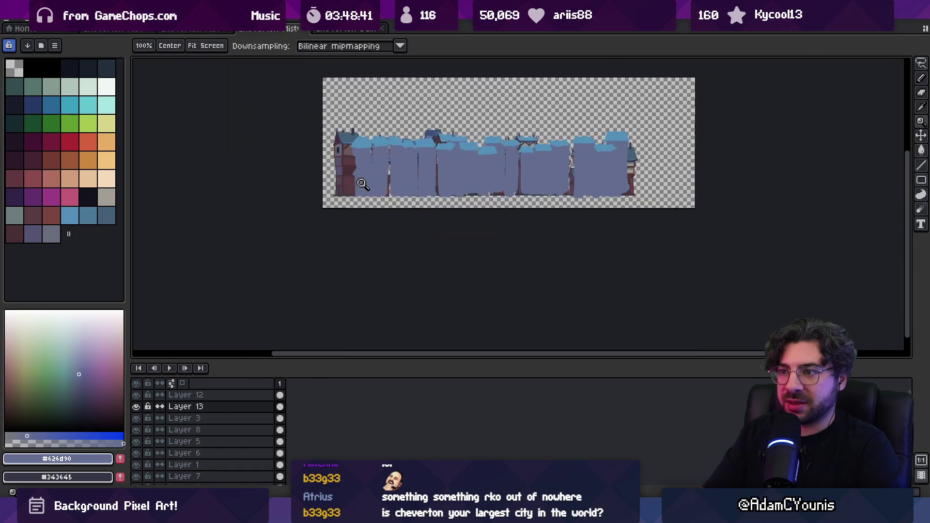
{"action": "scroll", "coordinate": [335, 145], "scroll_direction": "up", "scroll_amount": 4}
{"action": "key", "text": "b"}
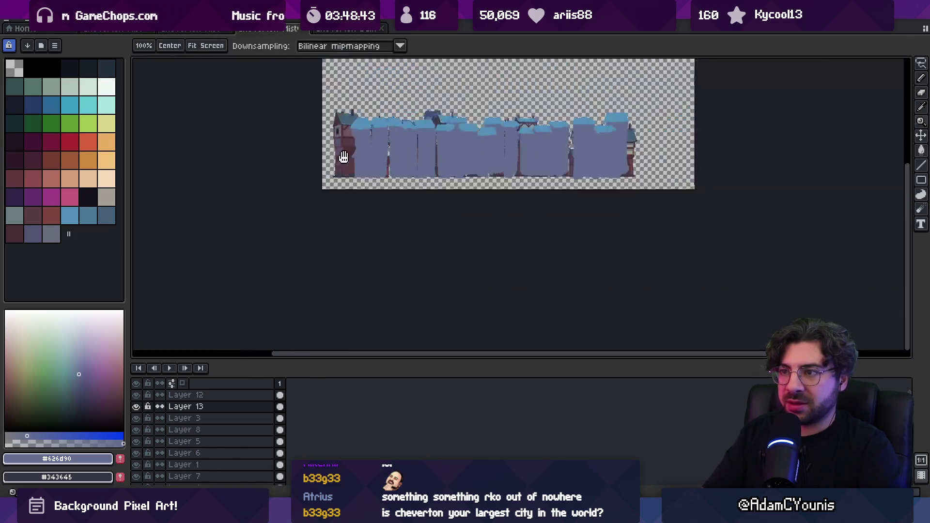
{"action": "scroll", "coordinate": [332, 125], "scroll_direction": "down", "scroll_amount": 4}
{"action": "scroll", "coordinate": [388, 193], "scroll_direction": "up", "scroll_amount": 5}
{"action": "scroll", "coordinate": [388, 193], "scroll_direction": "left", "scroll_amount": 3}
{"action": "scroll", "coordinate": [390, 184], "scroll_direction": "down", "scroll_amount": 1}
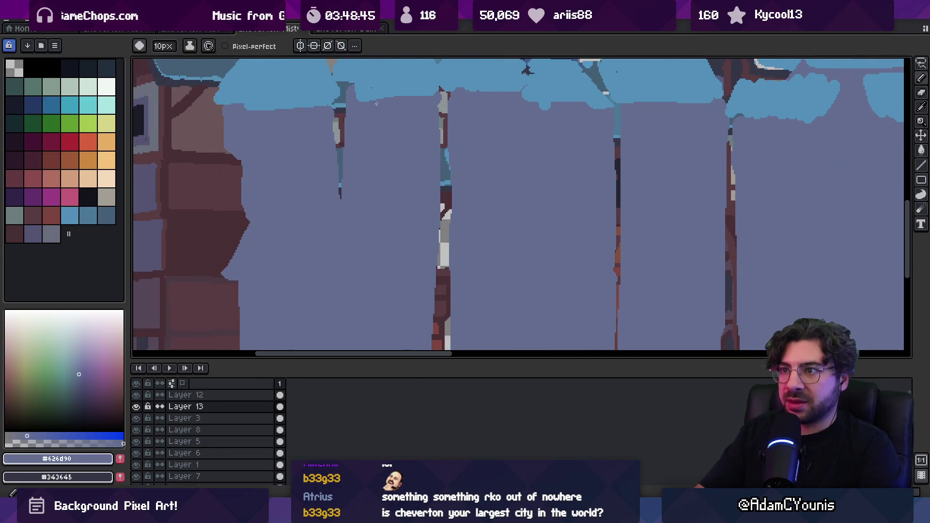
{"action": "left_click_drag", "start_coordinate": [443, 93], "coordinate": [431, 282]}
{"action": "scroll", "coordinate": [435, 271], "scroll_direction": "down", "scroll_amount": 2}
{"action": "left_click_drag", "start_coordinate": [441, 148], "coordinate": [438, 325]}
- Zoom out over the whole street and shift the view to follow the pole
{"action": "key", "text": "e"}
{"action": "key", "text": "z"}
{"action": "scroll", "coordinate": [440, 245], "scroll_direction": "down", "scroll_amount": 5}
{"action": "left_click", "coordinate": [447, 229]}
{"action": "key", "text": "b"}
{"action": "scroll", "coordinate": [404, 188], "scroll_direction": "up", "scroll_amount": 3}
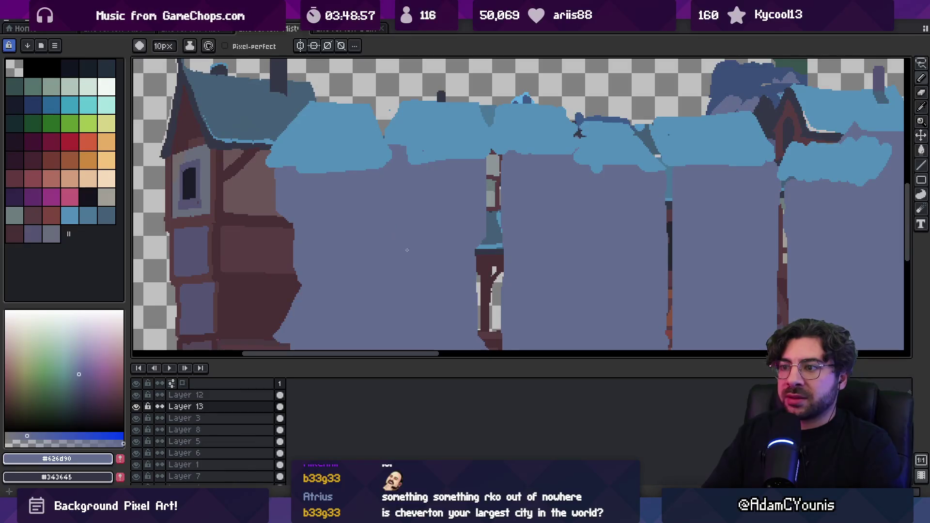
{"action": "key", "text": "z"}
{"action": "scroll", "coordinate": [384, 203], "scroll_direction": "down", "scroll_amount": 2}
{"action": "left_click_drag", "start_coordinate": [373, 208], "coordinate": [410, 193]}
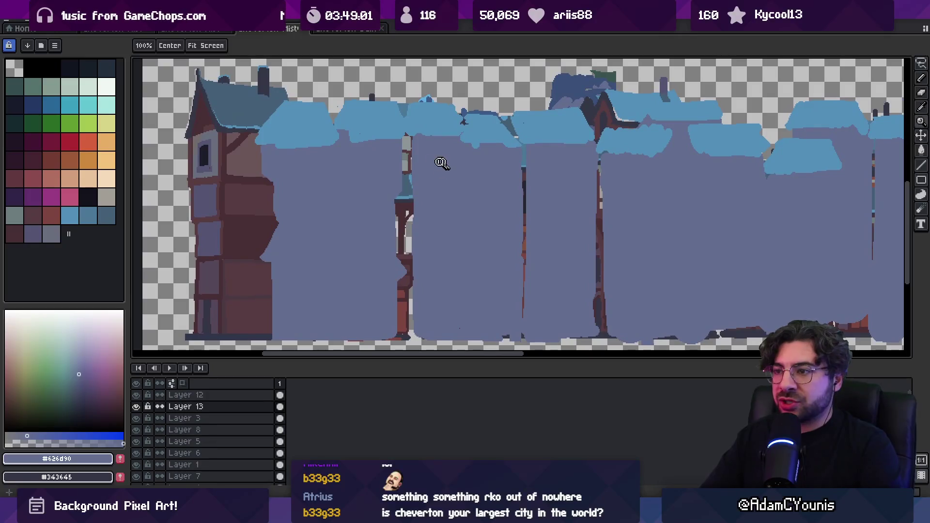
{"action": "key", "text": "b"}
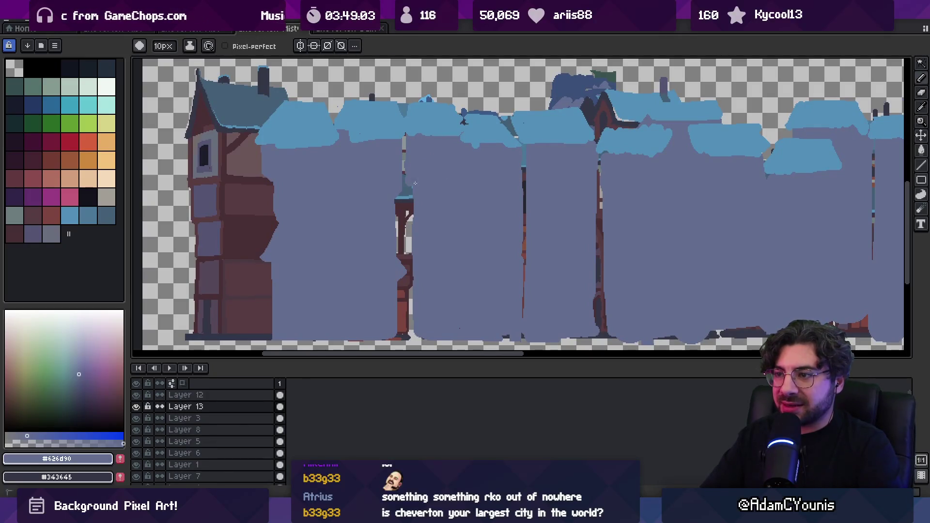
- Erase stray fill over the dark building column and down the narrow column
{"action": "key", "text": "e"}
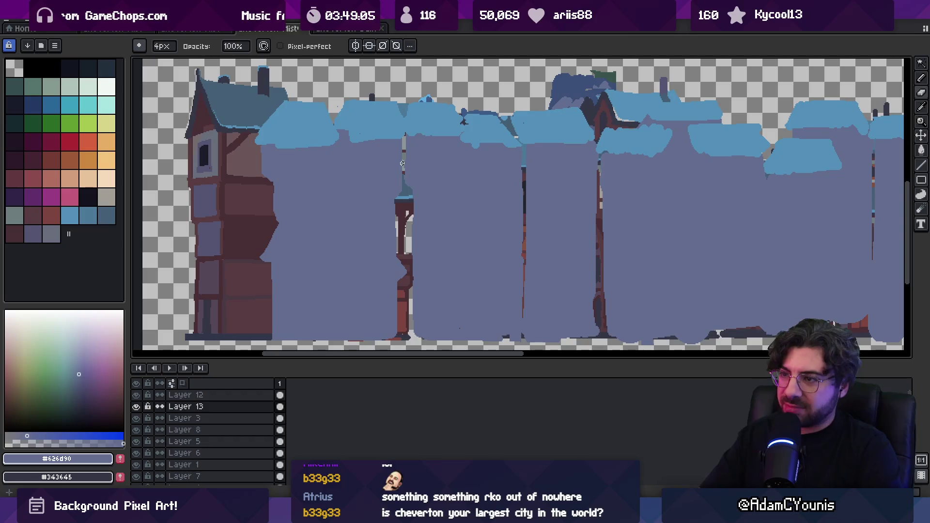
{"action": "key", "text": "b"}
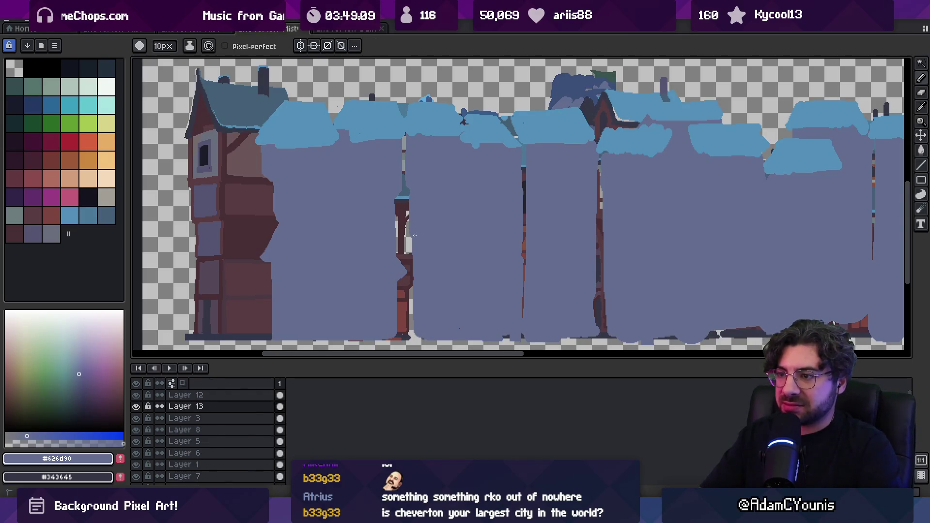
{"action": "key", "text": "e"}
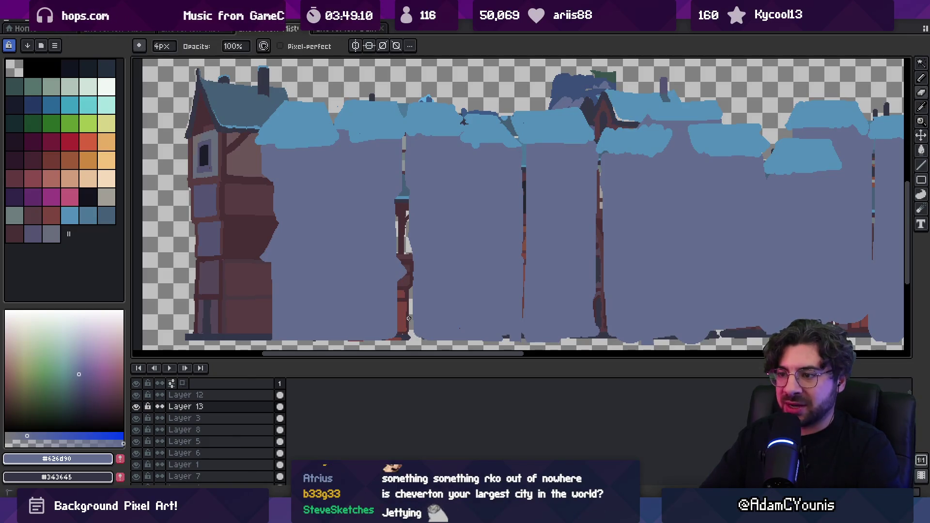
{"action": "key", "text": "b"}
{"action": "scroll", "coordinate": [408, 291], "scroll_direction": "down", "scroll_amount": 2}
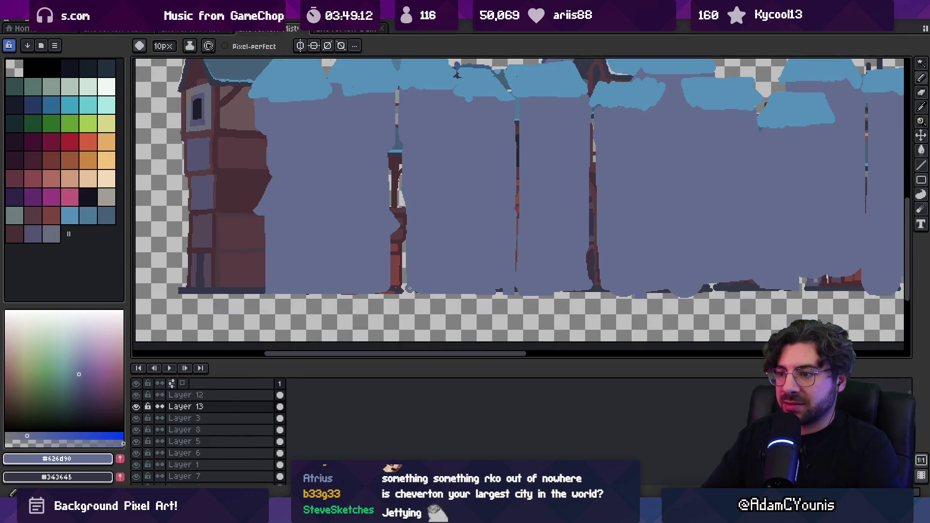
{"action": "key", "text": "e"}
{"action": "scroll", "coordinate": [493, 165], "scroll_direction": "right", "scroll_amount": 1}
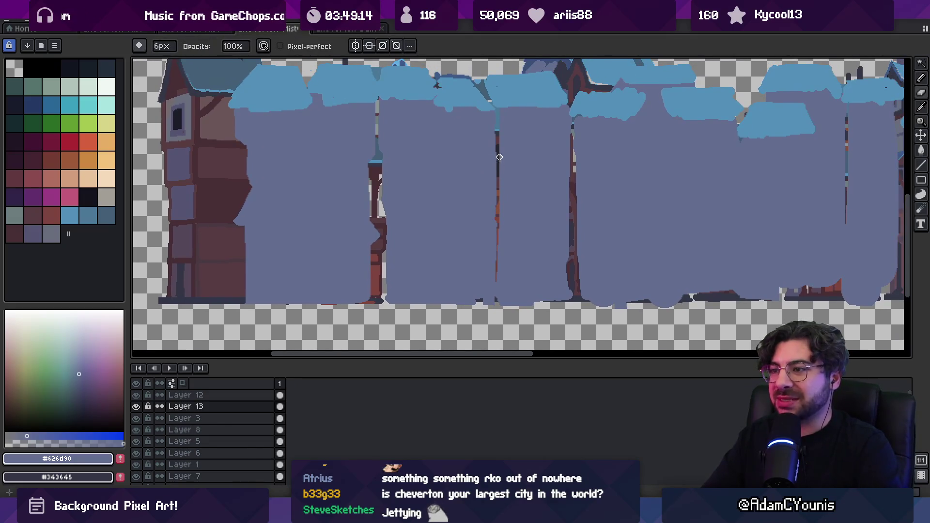
{"action": "left_click_drag", "start_coordinate": [495, 155], "coordinate": [490, 156]}
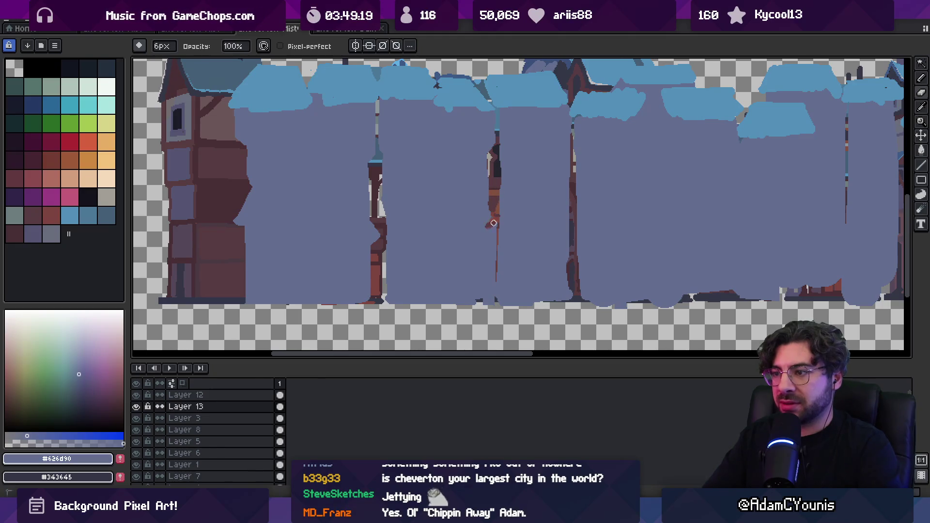
{"action": "left_click_drag", "start_coordinate": [493, 248], "coordinate": [493, 304]}
{"action": "scroll", "coordinate": [494, 305], "scroll_direction": "right", "scroll_amount": 1}
- Paint grey-purple over the dark building detail beside the column
{"action": "key", "text": "b"}
{"action": "left_click_drag", "start_coordinate": [492, 216], "coordinate": [463, 231]}
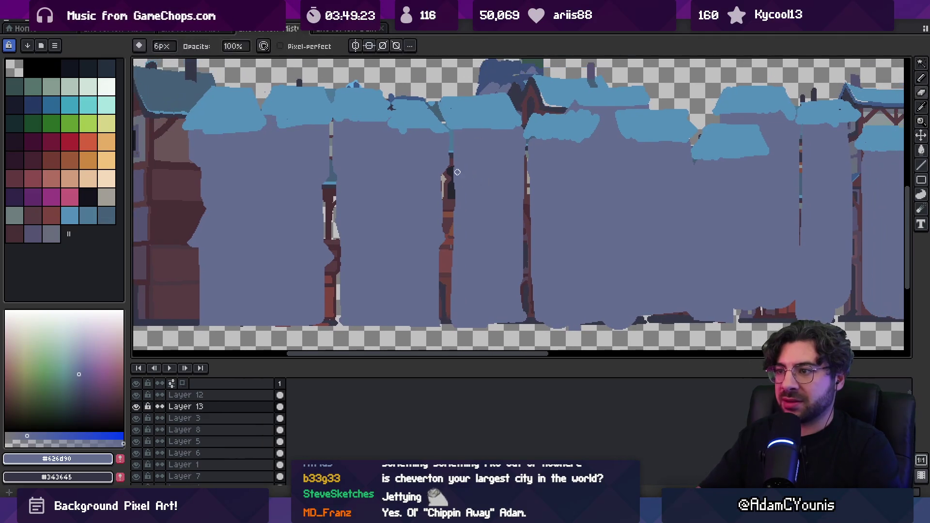
{"action": "left_click_drag", "start_coordinate": [448, 173], "coordinate": [451, 212]}
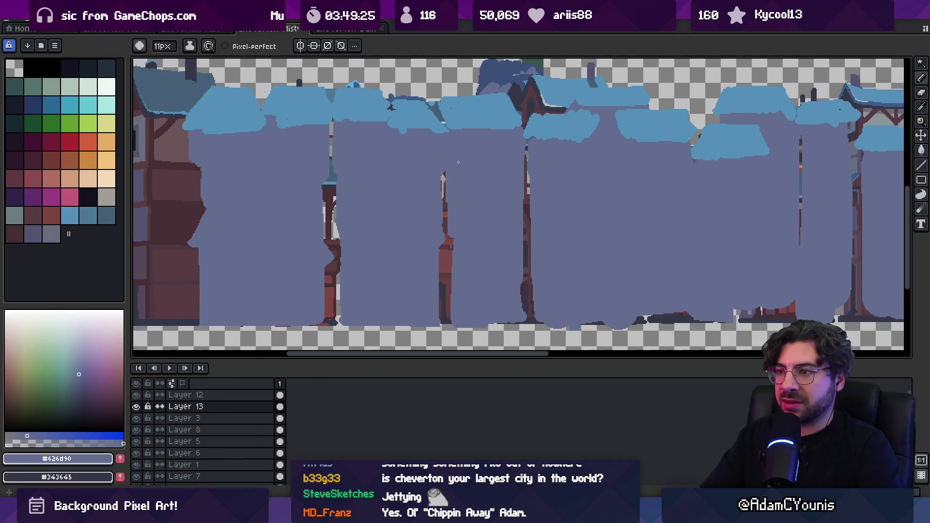
{"action": "left_click_drag", "start_coordinate": [459, 165], "coordinate": [474, 180]}
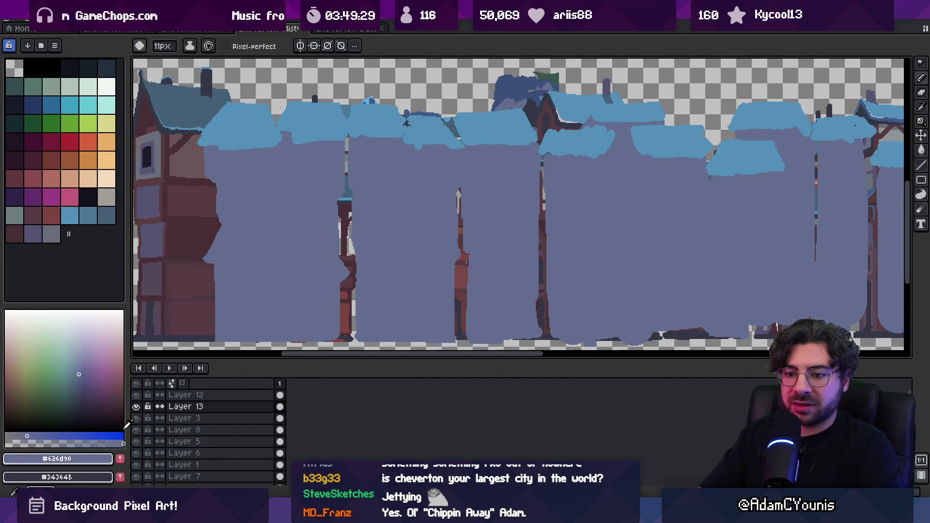
- Pick a darker shade and paint vertical shading strokes under several rooftops
{"action": "left_click", "coordinate": [120, 459]}
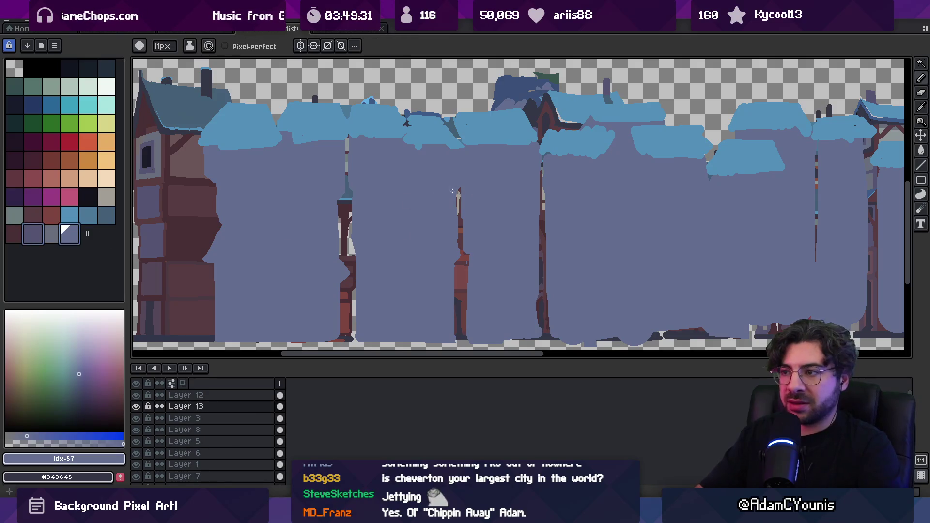
{"action": "key", "text": "b"}
{"action": "mouse_move", "coordinate": [285, 140]}
{"action": "left_mouse_down"}
{"action": "mouse_move", "coordinate": [298, 203]}
{"action": "mouse_move", "coordinate": [292, 183]}
{"action": "left_mouse_up"}
{"action": "key", "text": "x"}
{"action": "key", "text": "x"}
{"action": "mouse_move", "coordinate": [407, 143]}
{"action": "left_mouse_down"}
{"action": "mouse_move", "coordinate": [405, 213]}
{"action": "mouse_move", "coordinate": [401, 140]}
{"action": "left_mouse_up"}
{"action": "key", "text": "x"}
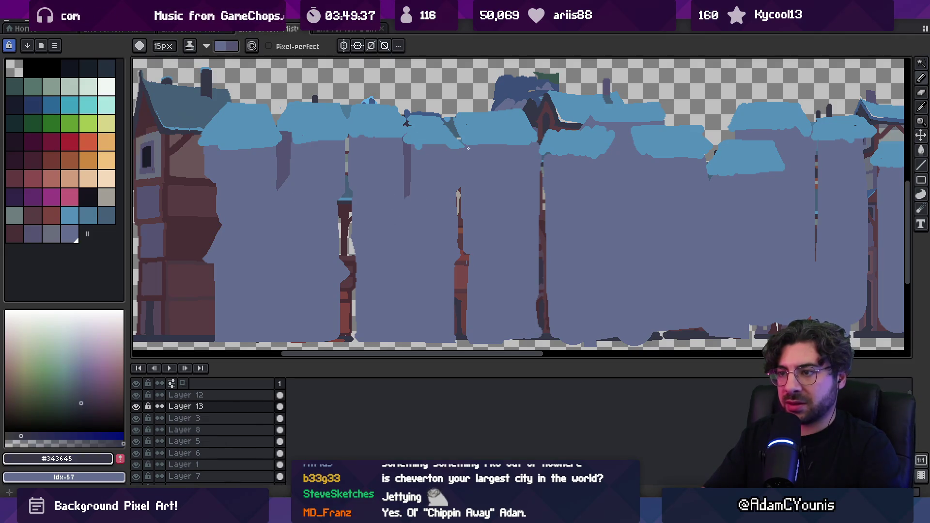
{"action": "key", "text": "x"}
{"action": "left_click_drag", "start_coordinate": [604, 145], "coordinate": [609, 228]}
{"action": "mouse_move", "coordinate": [637, 138]}
{"action": "left_mouse_down"}
{"action": "mouse_move", "coordinate": [642, 225]}
{"action": "mouse_move", "coordinate": [525, 196]}
{"action": "left_mouse_up"}
{"action": "mouse_move", "coordinate": [668, 108]}
{"action": "left_mouse_down"}
{"action": "mouse_move", "coordinate": [668, 196]}
{"action": "mouse_move", "coordinate": [670, 140]}
{"action": "left_mouse_up"}
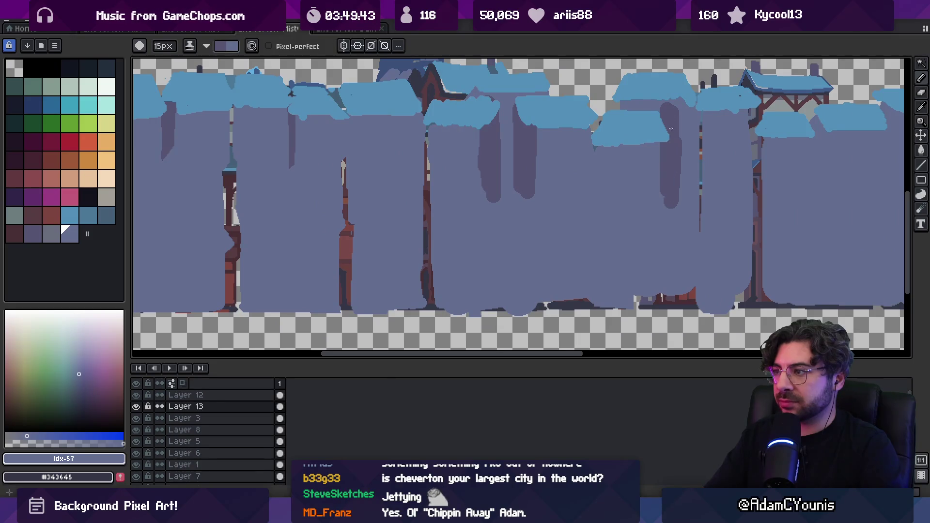
- Zoom in to inspect the lettering, then zoom back out over the artwork
{"action": "key", "text": "z"}
{"action": "left_click", "coordinate": [664, 109]}
{"action": "right_click", "coordinate": [652, 121]}
{"action": "scroll", "coordinate": [537, 172], "scroll_direction": "down", "scroll_amount": 3}
{"action": "key", "text": "b"}
{"action": "scroll", "coordinate": [540, 153], "scroll_direction": "up", "scroll_amount": 2}
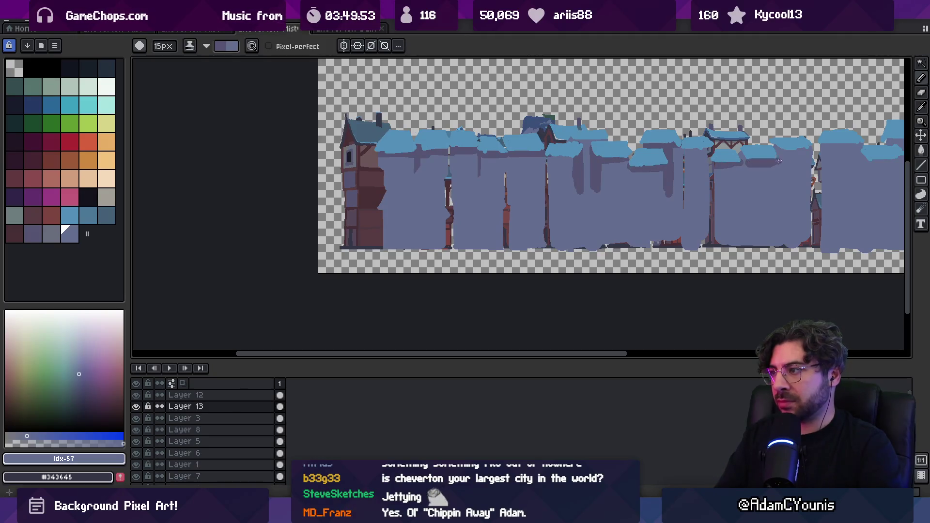
- Paint dark vertical strokes and shading on the right-hand buildings, undoing a stray dab
{"action": "scroll", "coordinate": [814, 154], "scroll_direction": "right", "scroll_amount": 3}
{"action": "mouse_move", "coordinate": [776, 163]}
{"action": "left_mouse_down"}
{"action": "mouse_move", "coordinate": [799, 145]}
{"action": "mouse_move", "coordinate": [780, 143]}
{"action": "left_mouse_up"}
{"action": "left_click_drag", "start_coordinate": [749, 144], "coordinate": [751, 230]}
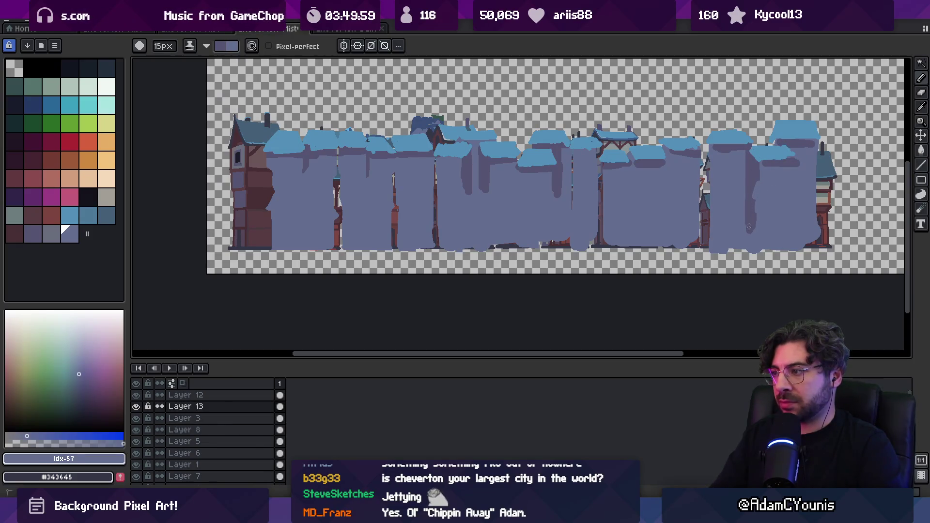
{"action": "key", "text": "x"}
{"action": "key", "text": "x"}
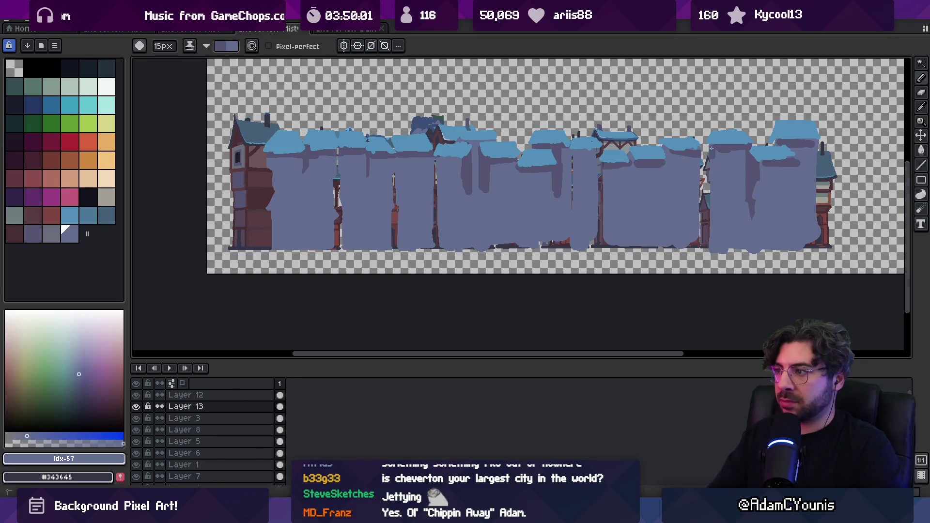
{"action": "left_click_drag", "start_coordinate": [713, 153], "coordinate": [715, 252]}
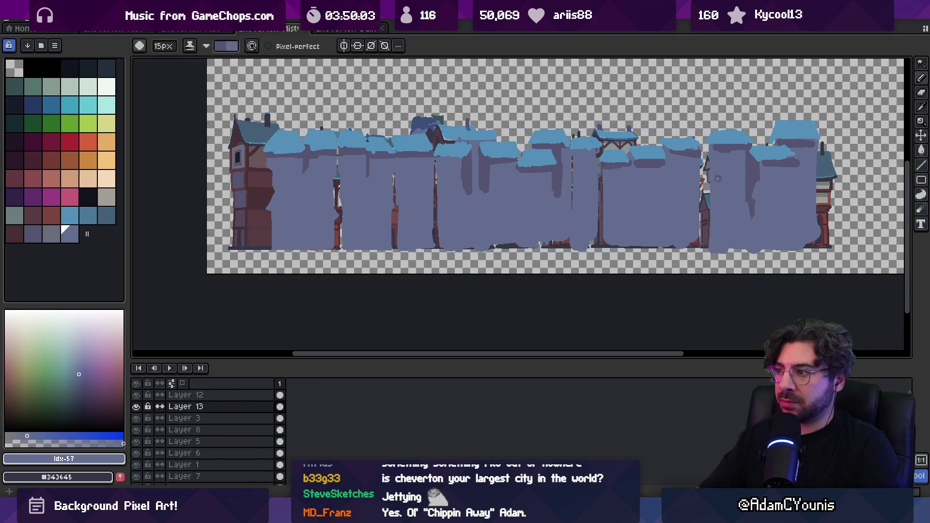
{"action": "left_click", "coordinate": [638, 178]}
{"action": "key", "text": "ctrl+z"}
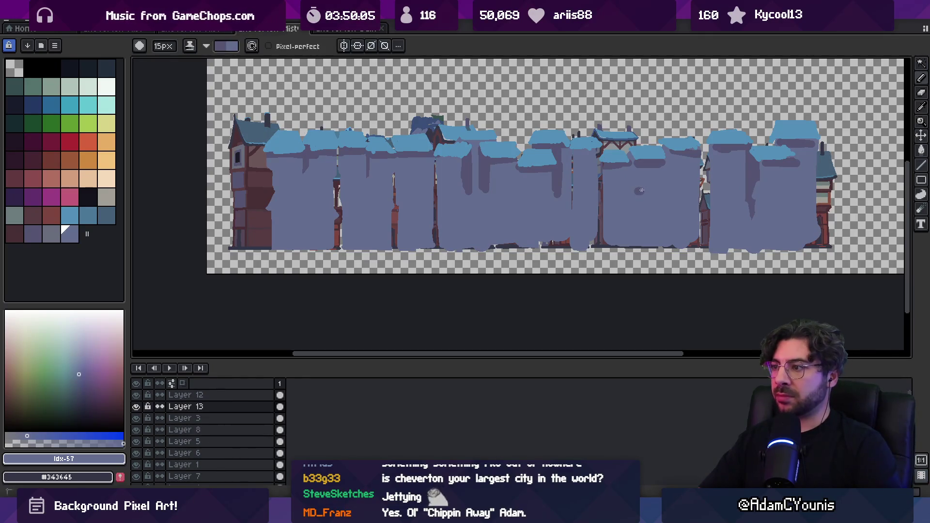
{"action": "mouse_move", "coordinate": [638, 199]}
{"action": "left_mouse_down"}
{"action": "mouse_move", "coordinate": [671, 185]}
{"action": "mouse_move", "coordinate": [643, 189]}
{"action": "mouse_move", "coordinate": [658, 198]}
{"action": "left_mouse_up"}
- Carve dark letter strokes into the middle townhouse blocks
{"action": "key", "text": "x"}
{"action": "key", "text": "x"}
{"action": "key", "text": "x"}
{"action": "key", "text": "x"}
{"action": "key", "text": "x"}
{"action": "key", "text": "x"}
{"action": "key", "text": "x"}
{"action": "key", "text": "x"}
{"action": "left_click_drag", "start_coordinate": [552, 191], "coordinate": [520, 195]}
{"action": "key", "text": "x"}
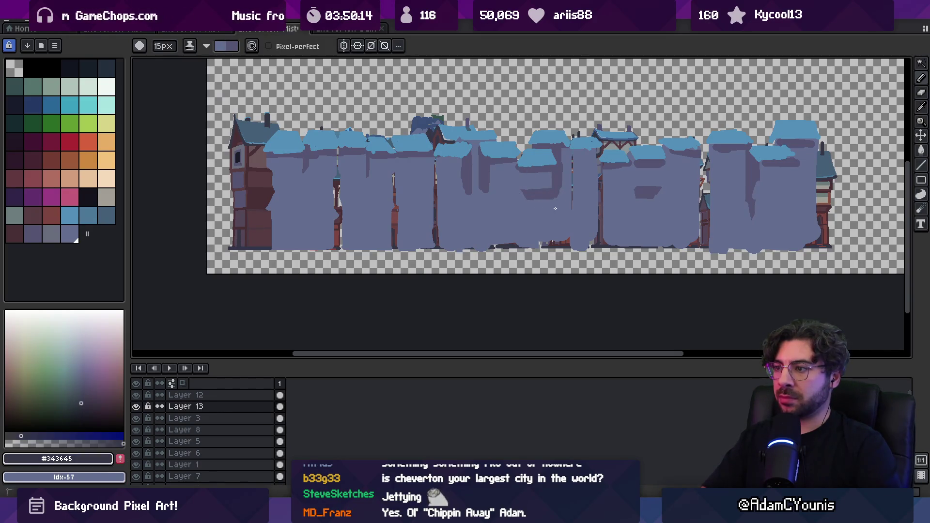
{"action": "key", "text": "x"}
{"action": "mouse_move", "coordinate": [575, 190]}
{"action": "left_mouse_down"}
{"action": "mouse_move", "coordinate": [588, 189]}
{"action": "mouse_move", "coordinate": [587, 158]}
{"action": "mouse_move", "coordinate": [595, 159]}
{"action": "left_mouse_up"}
{"action": "key", "text": "x"}
{"action": "key", "text": "x"}
{"action": "key", "text": "x"}
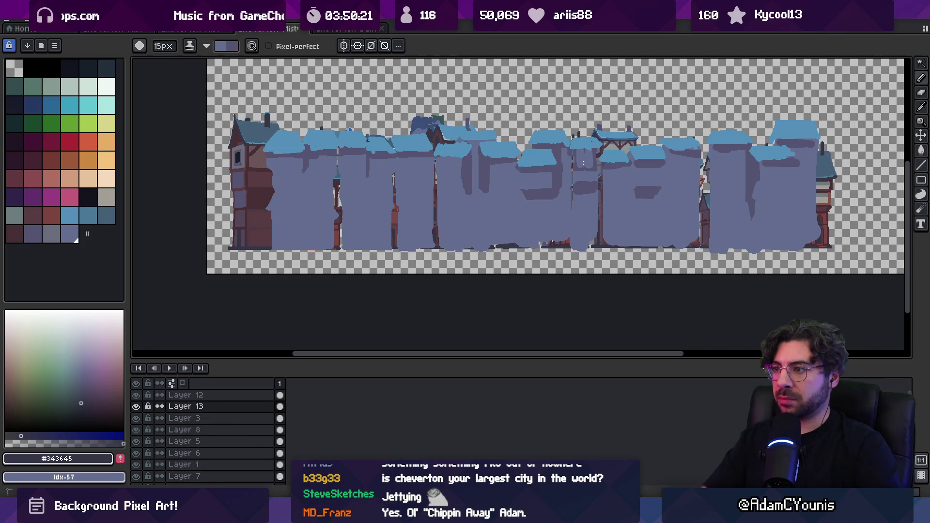
{"action": "key", "text": "x"}
{"action": "key", "text": "x"}
{"action": "key", "text": "x"}
{"action": "left_click_drag", "start_coordinate": [572, 203], "coordinate": [573, 248]}
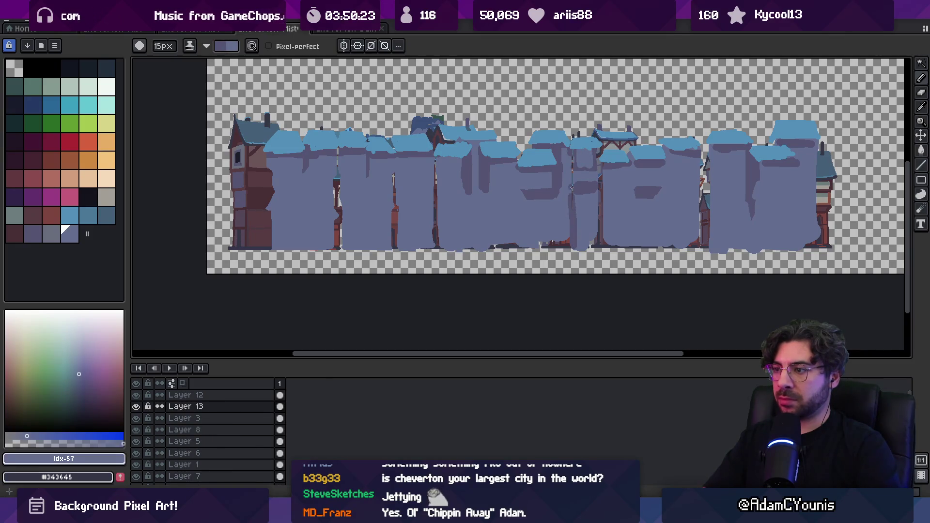
{"action": "mouse_move", "coordinate": [522, 200]}
{"action": "left_mouse_down"}
{"action": "mouse_move", "coordinate": [521, 242]}
{"action": "mouse_move", "coordinate": [513, 189]}
{"action": "left_mouse_up"}
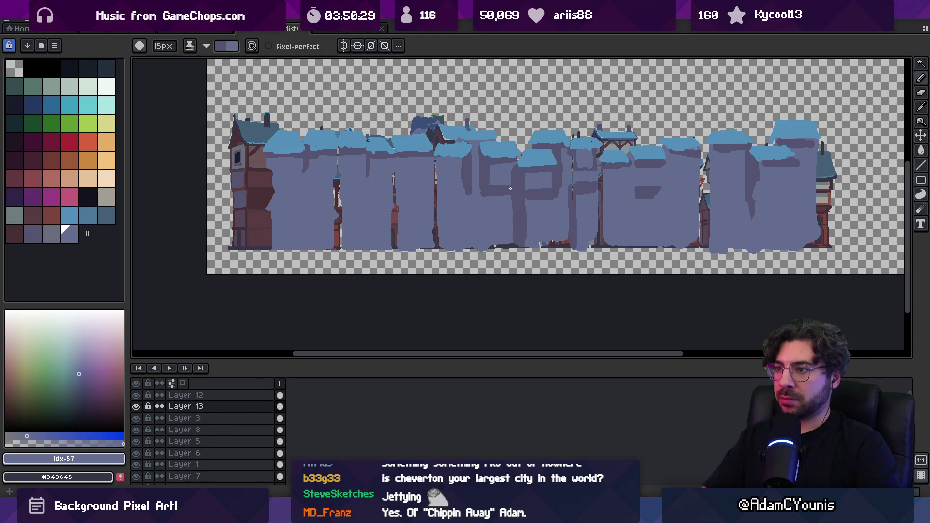
{"action": "mouse_move", "coordinate": [405, 183]}
{"action": "left_mouse_down"}
{"action": "mouse_move", "coordinate": [433, 183]}
{"action": "mouse_move", "coordinate": [400, 239]}
{"action": "left_mouse_up"}
{"action": "mouse_move", "coordinate": [433, 188]}
{"action": "left_mouse_down"}
{"action": "mouse_move", "coordinate": [433, 232]}
{"action": "mouse_move", "coordinate": [431, 188]}
{"action": "left_mouse_up"}
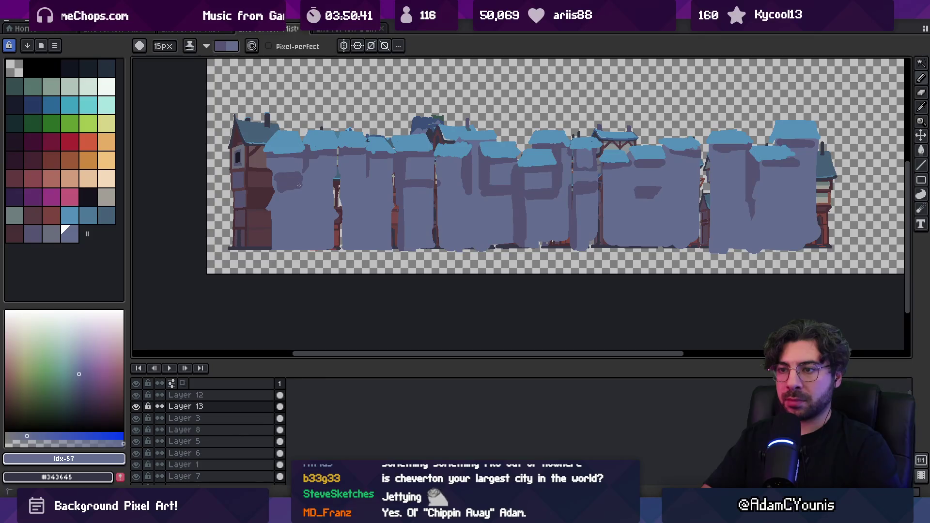
- Paint a dark arched letter stroke on the left, cleaning its edge with the lighter fill
{"action": "mouse_move", "coordinate": [305, 209]}
{"action": "left_mouse_down"}
{"action": "mouse_move", "coordinate": [315, 191]}
{"action": "mouse_move", "coordinate": [325, 207]}
{"action": "mouse_move", "coordinate": [308, 225]}
{"action": "mouse_move", "coordinate": [314, 241]}
{"action": "left_mouse_up"}
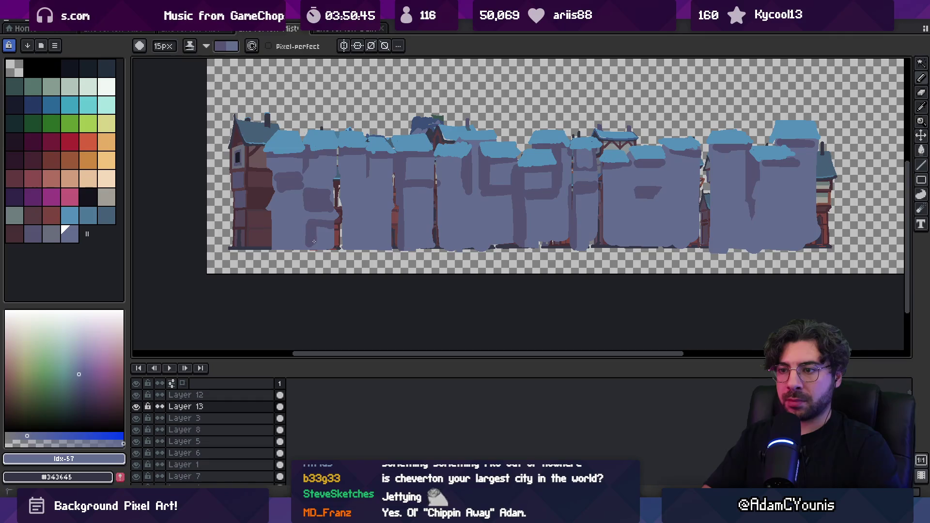
{"action": "key", "text": "x"}
{"action": "left_click", "coordinate": [310, 232]}
{"action": "left_click_drag", "start_coordinate": [306, 223], "coordinate": [305, 243]}
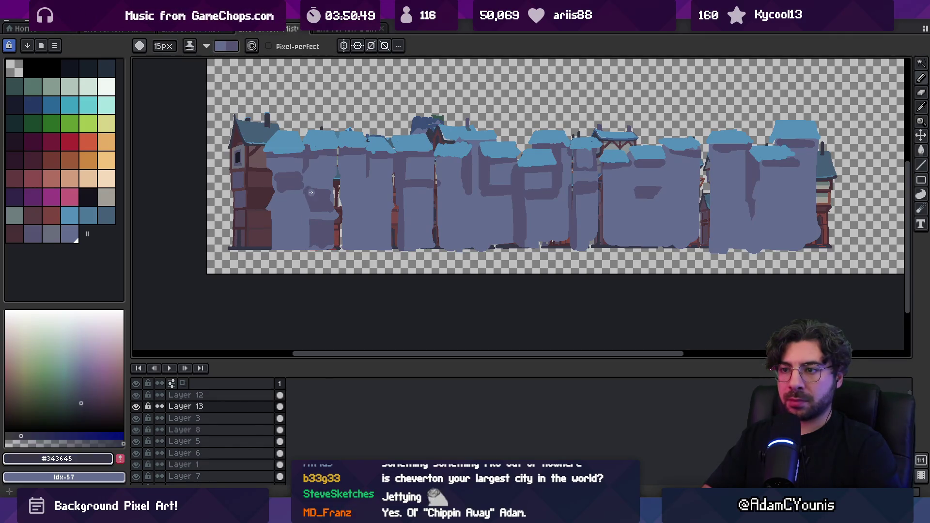
{"action": "key", "text": "x"}
{"action": "key", "text": "x"}
{"action": "key", "text": "x"}
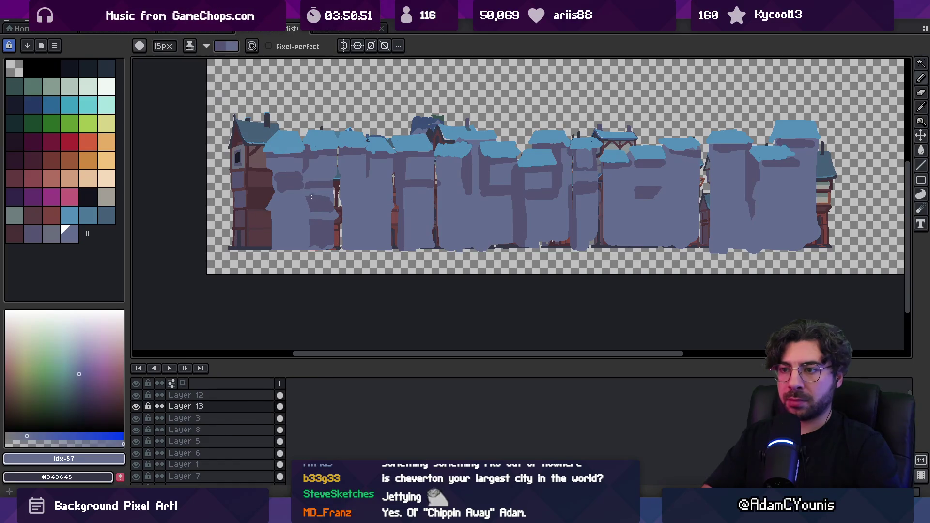
- Pan across the townhouse row and select Layer 12
{"action": "scroll", "coordinate": [370, 186], "scroll_direction": "down", "scroll_amount": 2}
{"action": "scroll", "coordinate": [398, 194], "scroll_direction": "up", "scroll_amount": 3}
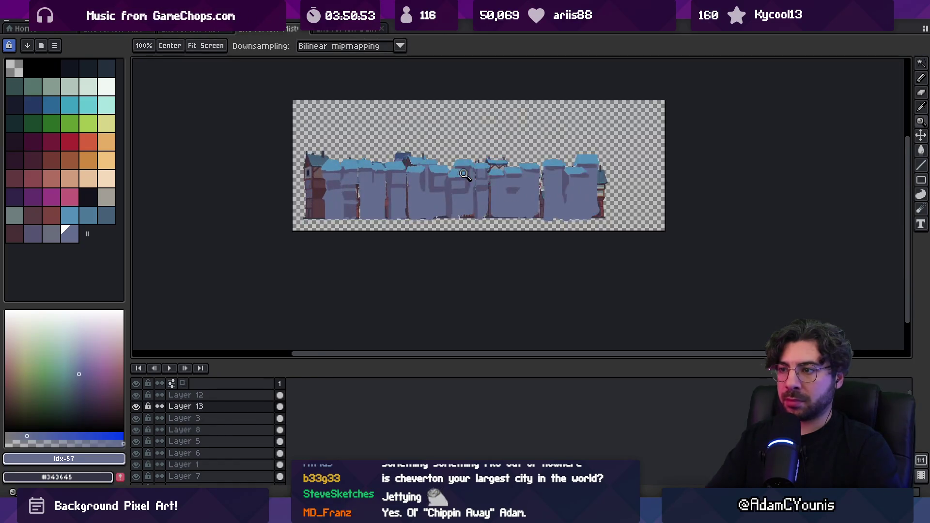
{"action": "key", "text": "space"}
{"action": "left_click_drag", "start_coordinate": [417, 184], "coordinate": [436, 200]}
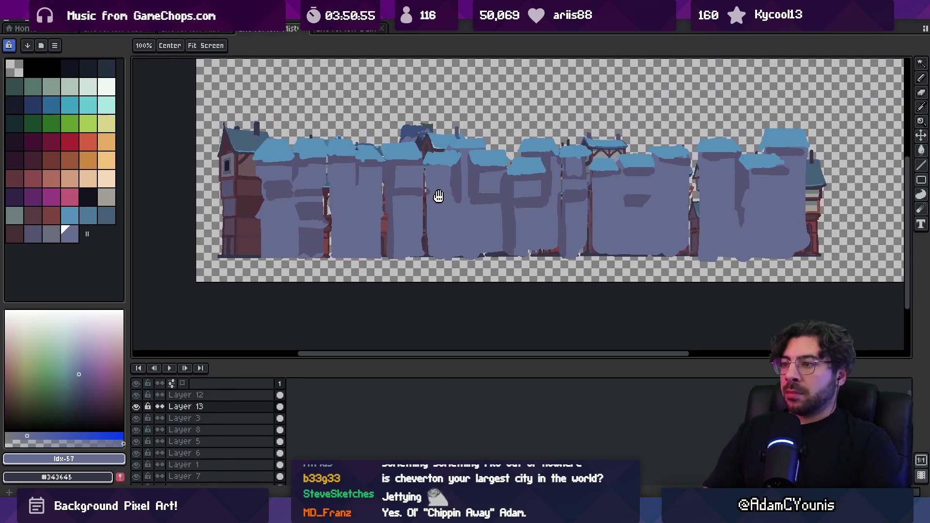
{"action": "scroll", "coordinate": [427, 146], "scroll_direction": "up", "scroll_amount": 1}
{"action": "scroll", "coordinate": [387, 140], "scroll_direction": "down", "scroll_amount": 1}
{"action": "scroll", "coordinate": [412, 164], "scroll_direction": "up", "scroll_amount": 1}
{"action": "left_click", "coordinate": [432, 191]}
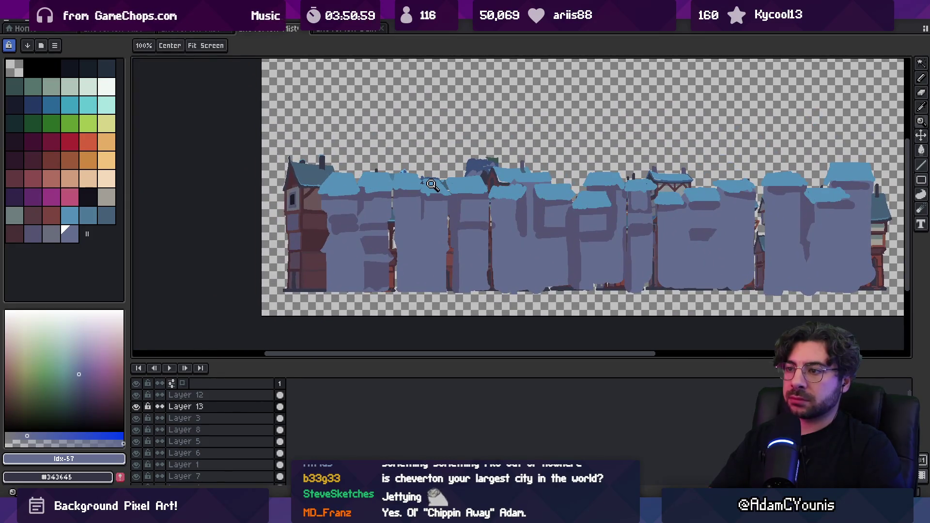
{"action": "scroll", "coordinate": [431, 193], "scroll_direction": "up", "scroll_amount": 2}
{"action": "scroll", "coordinate": [436, 203], "scroll_direction": "down", "scroll_amount": 3}
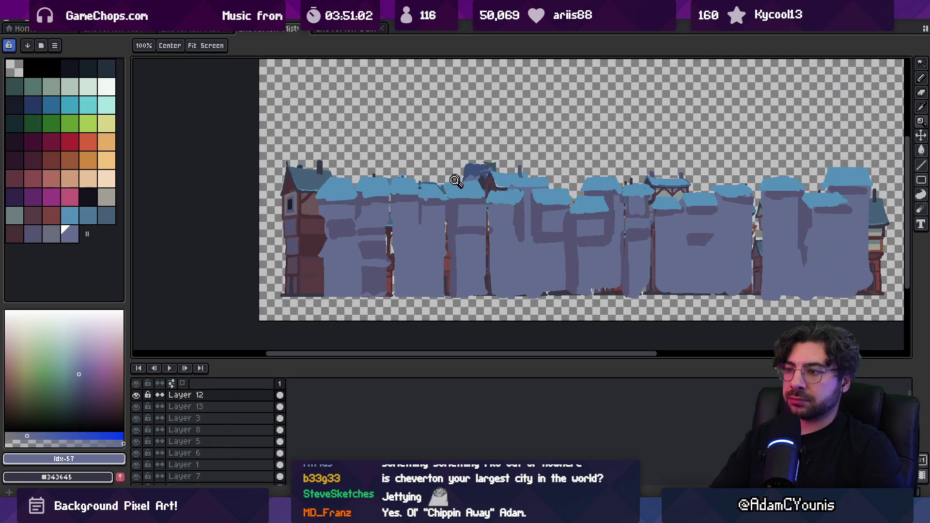
- Extend the snowy roof edge with the pencil in the sampled light roof blue
{"action": "left_click", "coordinate": [441, 195], "text": "alt"}
{"action": "key", "text": "b"}
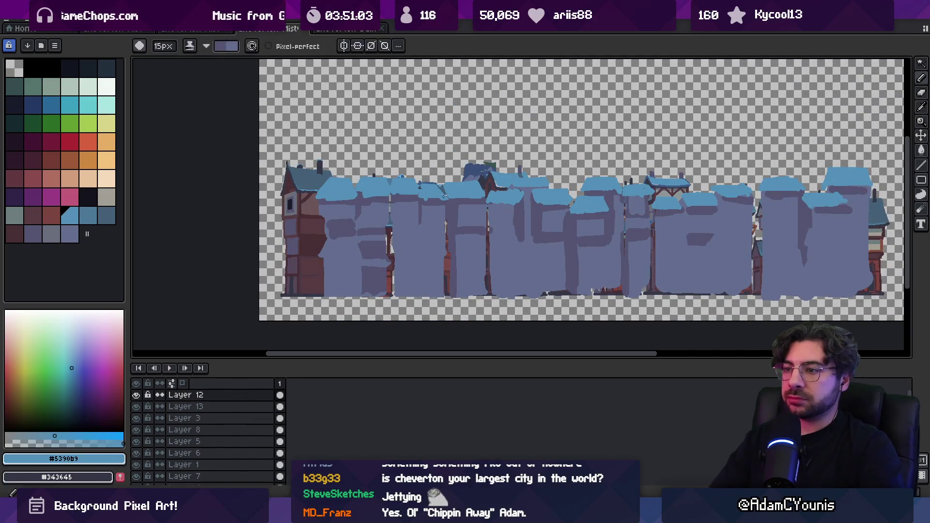
{"action": "key", "text": "b"}
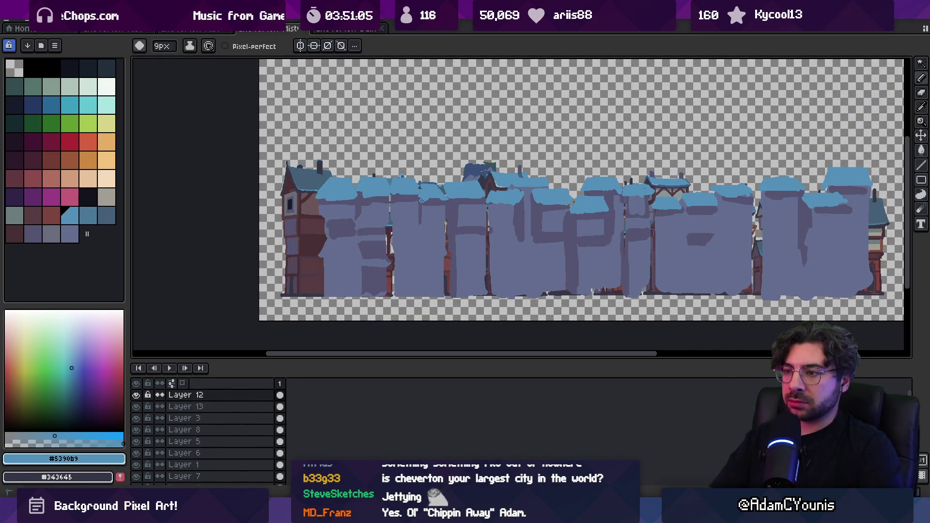
{"action": "scroll", "coordinate": [476, 192], "scroll_direction": "right", "scroll_amount": 2}
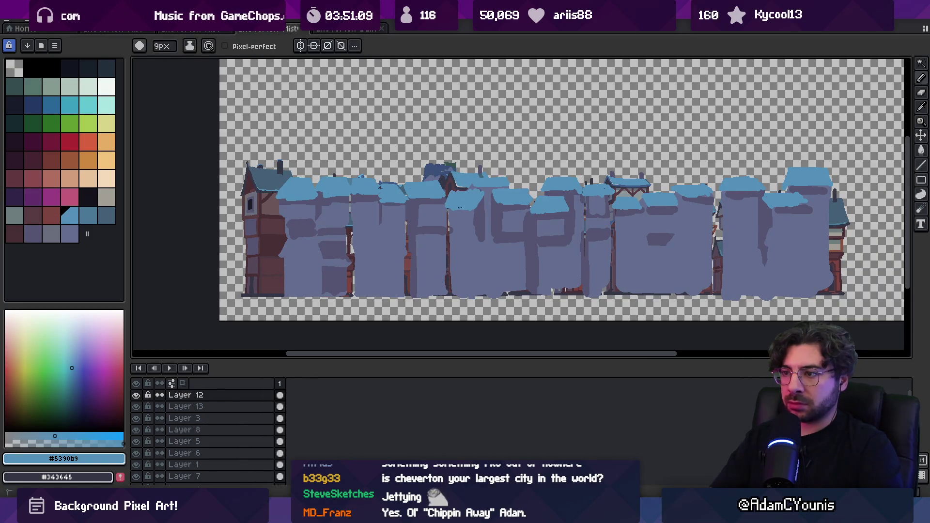
{"action": "key", "text": "e"}
{"action": "scroll", "coordinate": [480, 197], "scroll_direction": "right", "scroll_amount": 4}
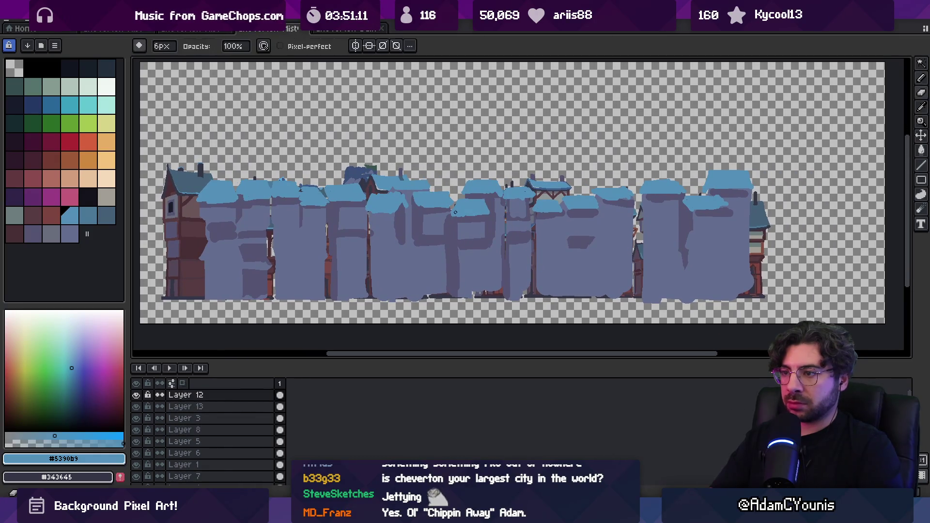
{"action": "key", "text": "b"}
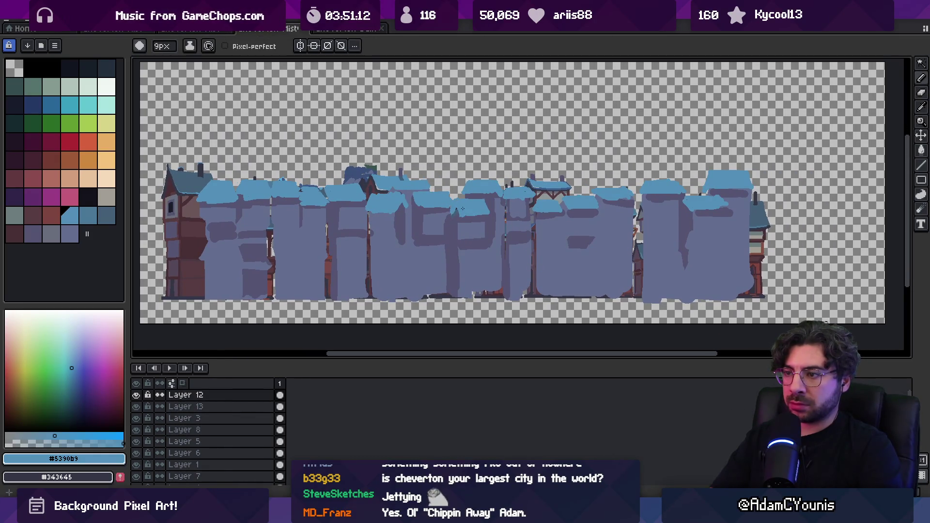
{"action": "key", "text": "e"}
{"action": "scroll", "coordinate": [505, 196], "scroll_direction": "right", "scroll_amount": 4}
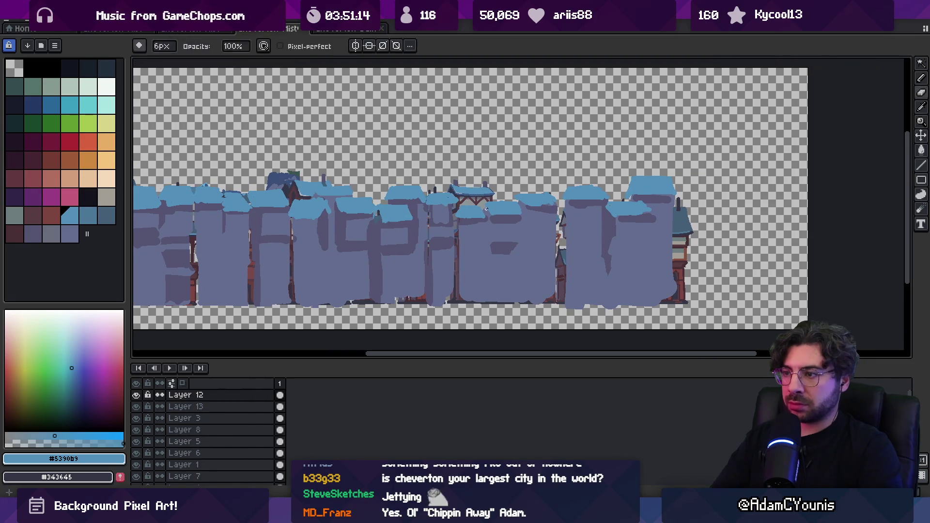
{"action": "key", "text": "b"}
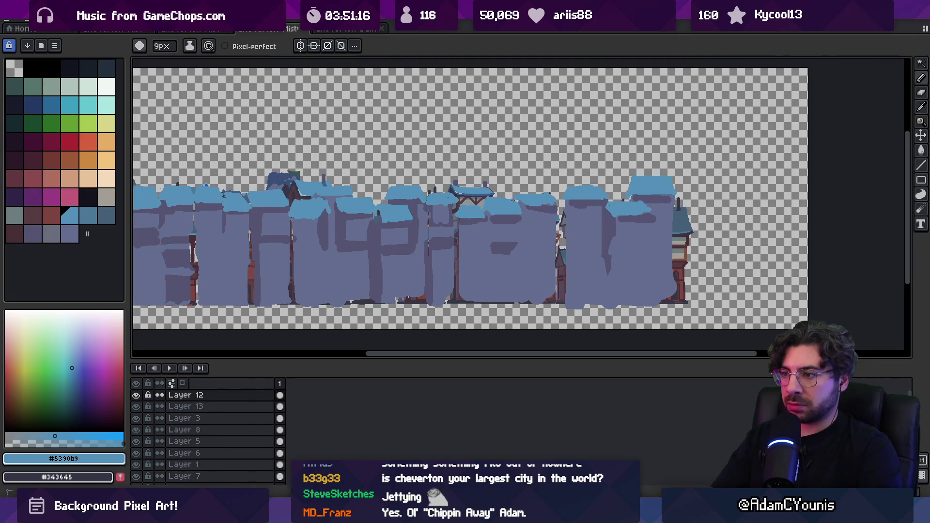
{"action": "key", "text": "e"}
{"action": "key", "text": "b"}
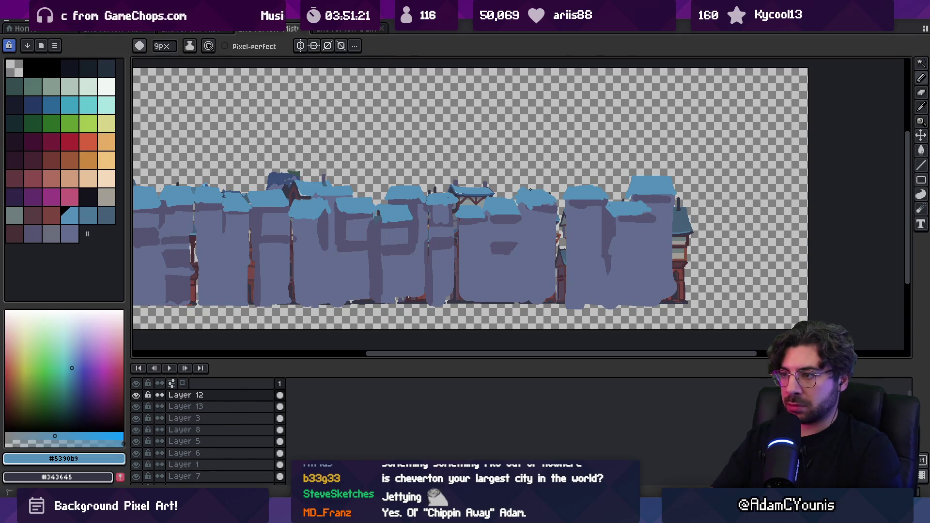
{"action": "left_click_drag", "start_coordinate": [566, 200], "coordinate": [597, 202]}
- Choose palette colour 52 and enlarge the brush to 12 px
{"action": "key", "text": "e"}
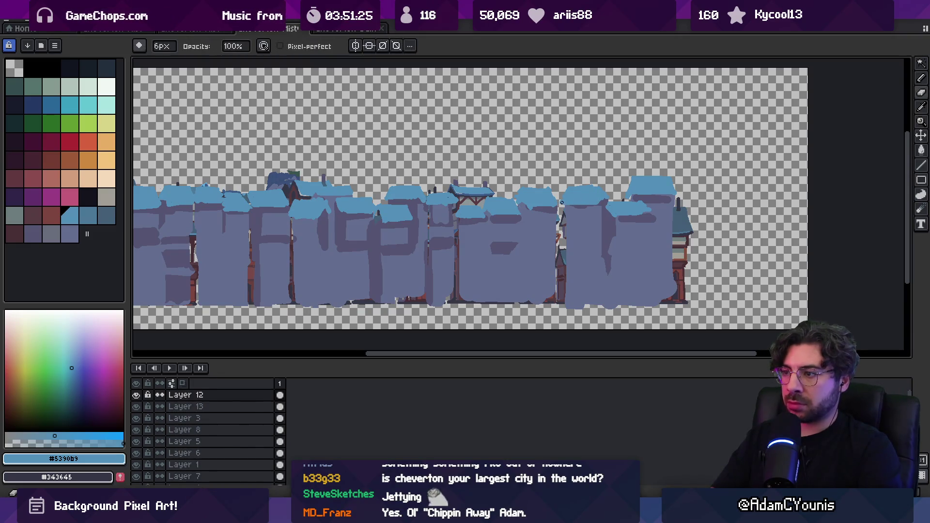
{"action": "scroll", "coordinate": [564, 196], "scroll_direction": "down", "scroll_amount": 1}
{"action": "scroll", "coordinate": [416, 208], "scroll_direction": "up", "scroll_amount": 3}
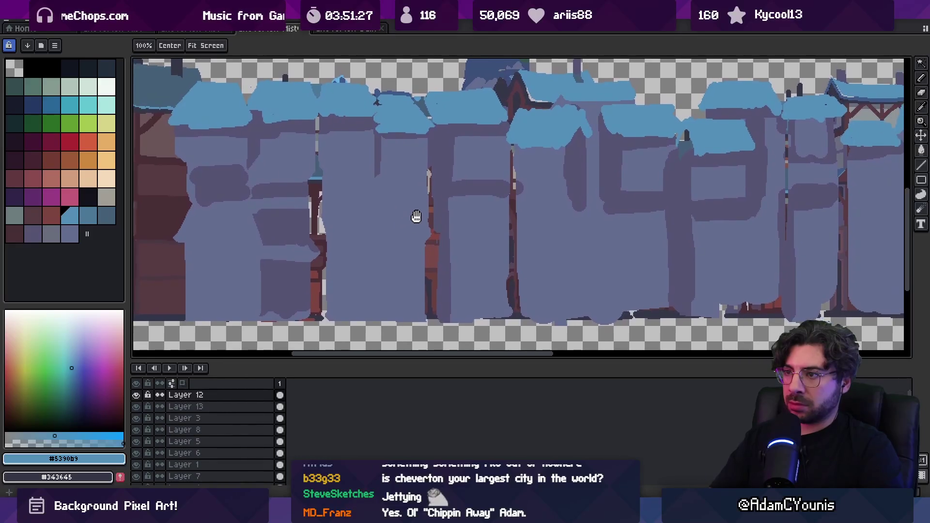
{"action": "scroll", "coordinate": [401, 156], "scroll_direction": "left", "scroll_amount": 5}
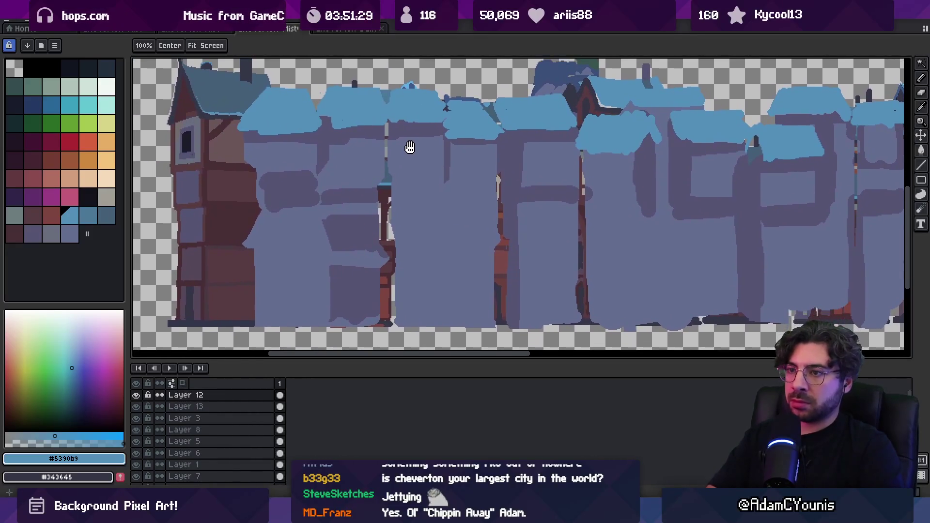
{"action": "scroll", "coordinate": [504, 150], "scroll_direction": "up", "scroll_amount": 2}
{"action": "key", "text": "i"}
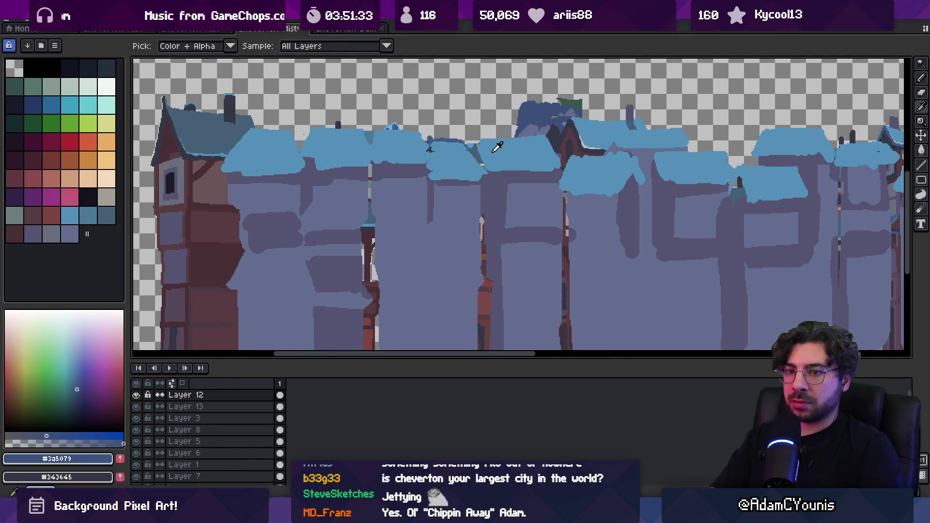
{"action": "key", "text": "b"}
{"action": "left_click", "coordinate": [88, 215]}
{"action": "key", "text": "plus"}
{"action": "key", "text": "plus"}
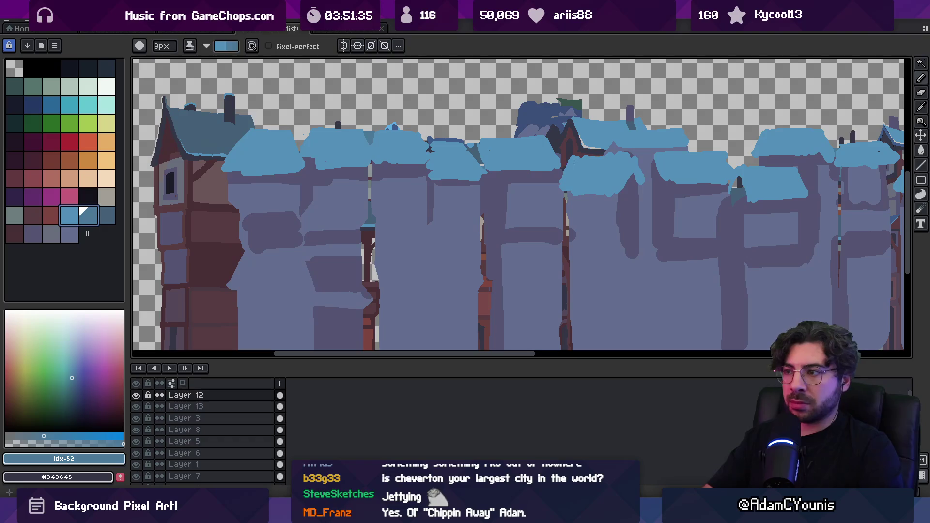
{"action": "key", "text": "x"}
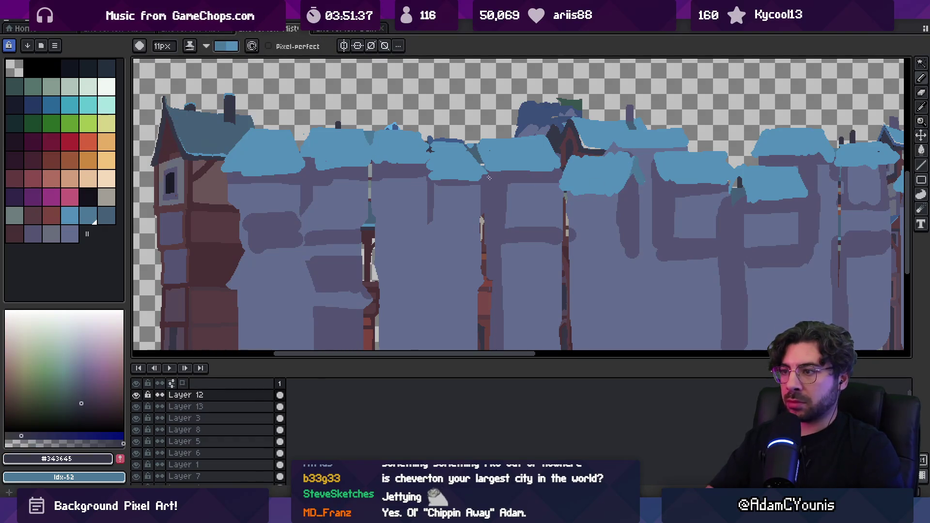
{"action": "key", "text": "x"}
{"action": "key", "text": "x"}
{"action": "key", "text": "x"}
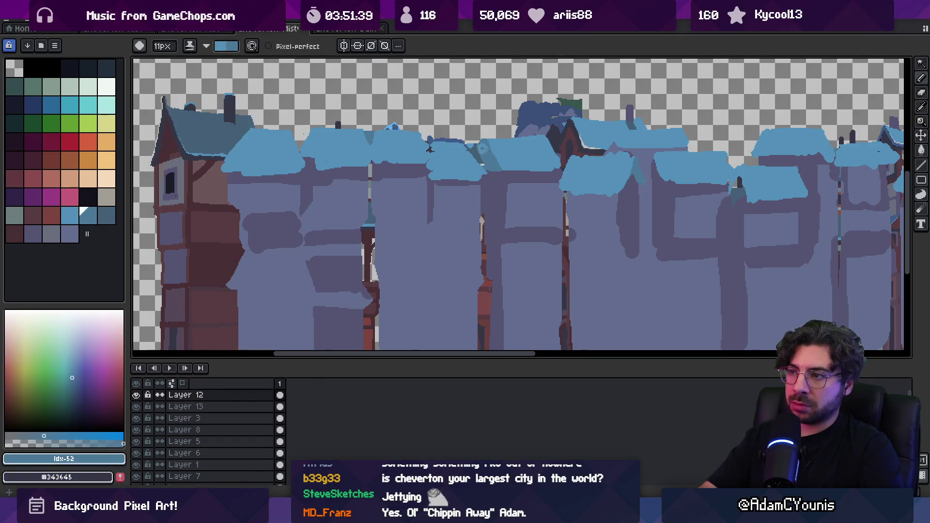
- Zoom in on the facades, sample the dark roof blue #3d5b88 and save it as a swatch
{"action": "scroll", "coordinate": [480, 150], "scroll_direction": "down", "scroll_amount": 4}
{"action": "scroll", "coordinate": [475, 155], "scroll_direction": "up", "scroll_amount": 5}
{"action": "left_click_drag", "start_coordinate": [474, 158], "coordinate": [533, 129]}
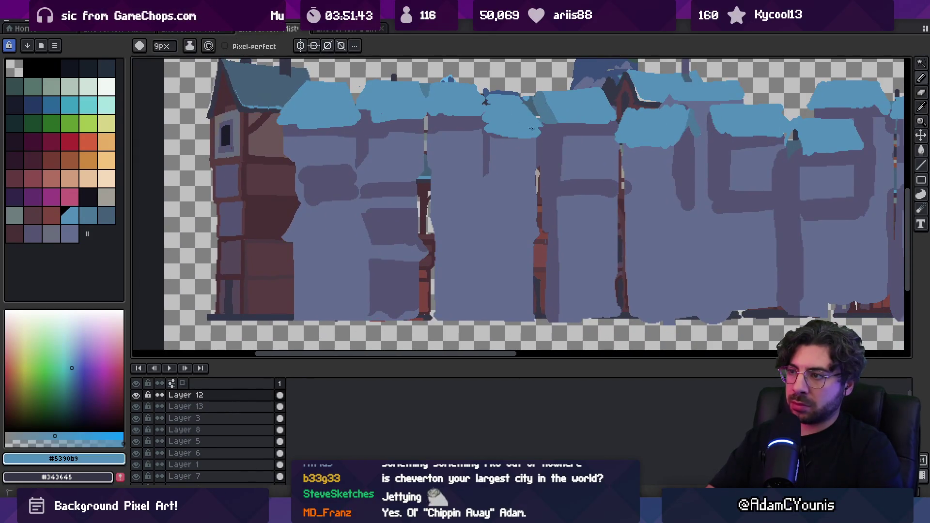
{"action": "scroll", "coordinate": [581, 111], "scroll_direction": "down", "scroll_amount": 3}
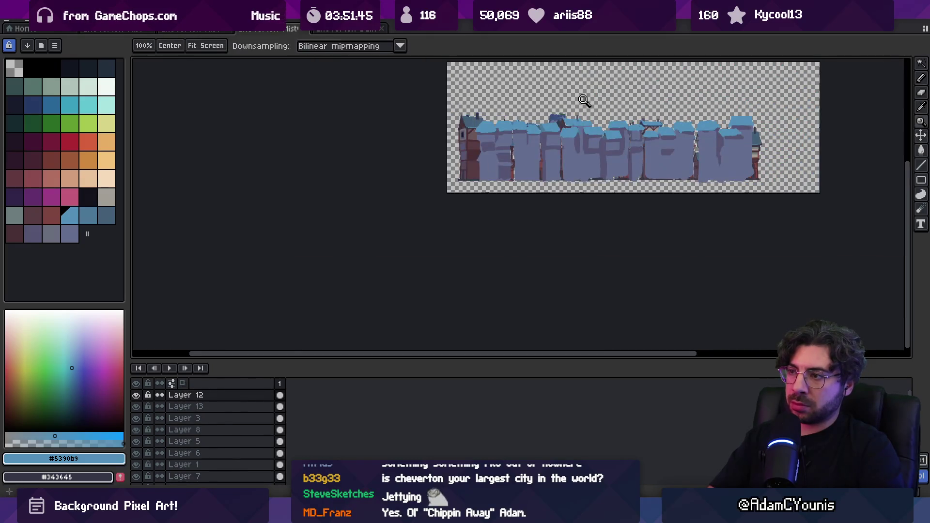
{"action": "scroll", "coordinate": [571, 142], "scroll_direction": "up", "scroll_amount": 3}
{"action": "left_click", "coordinate": [504, 150], "text": "alt"}
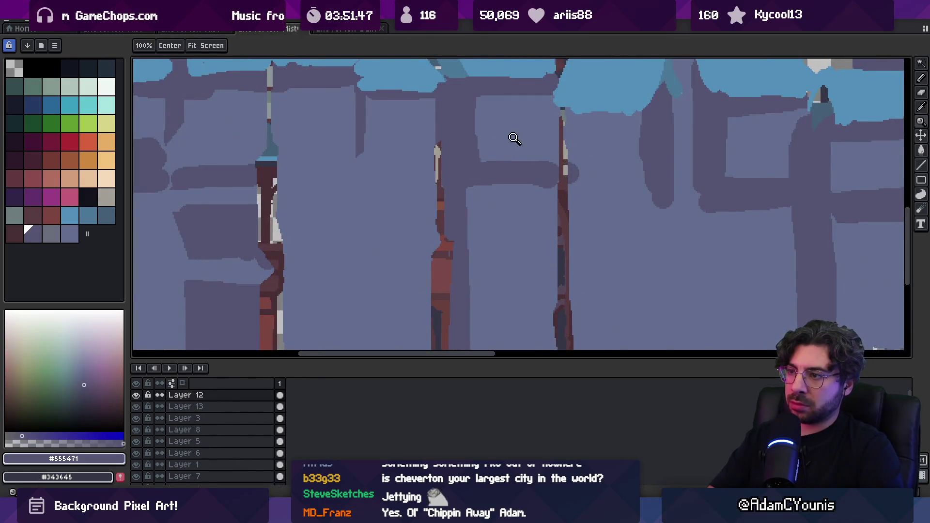
{"action": "scroll", "coordinate": [495, 136], "scroll_direction": "down", "scroll_amount": 3}
{"action": "scroll", "coordinate": [495, 136], "scroll_direction": "up", "scroll_amount": 3}
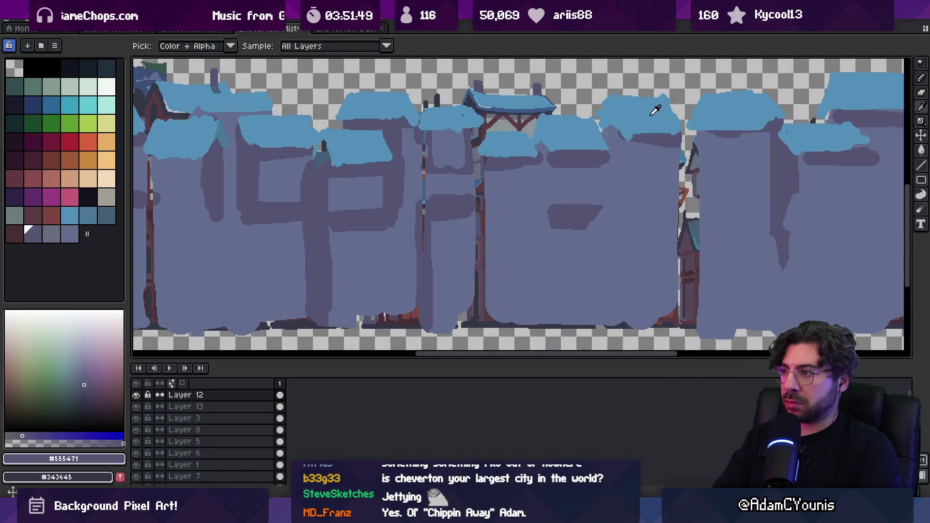
{"action": "left_click", "coordinate": [629, 131], "text": "alt"}
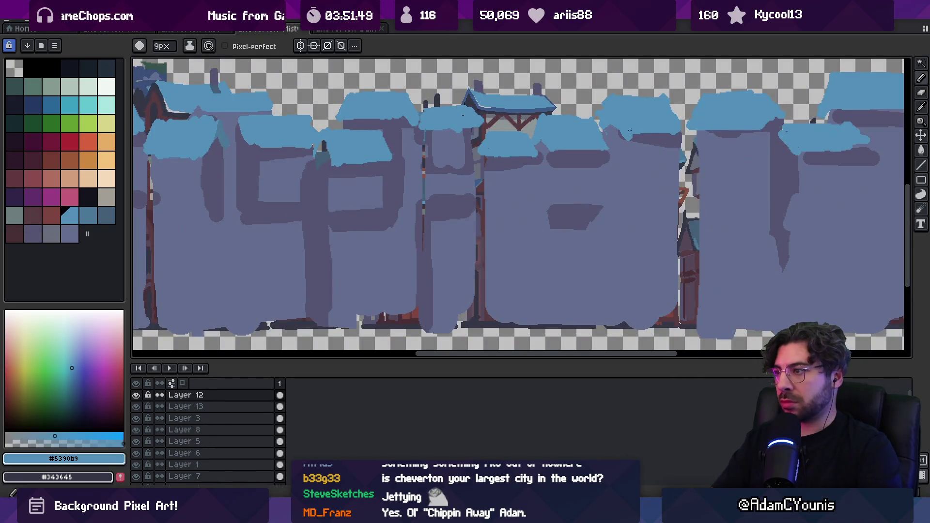
{"action": "left_click", "coordinate": [529, 105], "text": "alt"}
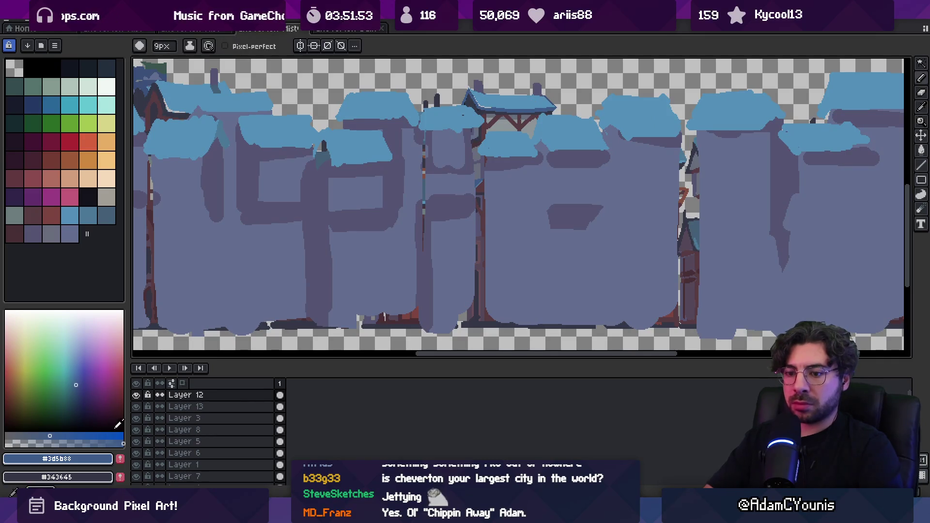
{"action": "left_click", "coordinate": [120, 459]}
{"action": "left_click", "coordinate": [571, 136], "text": "alt"}
- With a larger brush in dark #343645, shade under the right and centre roof edges
{"action": "key", "text": "plus"}
{"action": "key", "text": "plus"}
{"action": "key", "text": "plus"}
{"action": "key", "text": "x"}
{"action": "left_click_drag", "start_coordinate": [624, 134], "coordinate": [681, 133]}
{"action": "left_click_drag", "start_coordinate": [546, 145], "coordinate": [609, 145]}
{"action": "left_click_drag", "start_coordinate": [486, 154], "coordinate": [534, 146]}
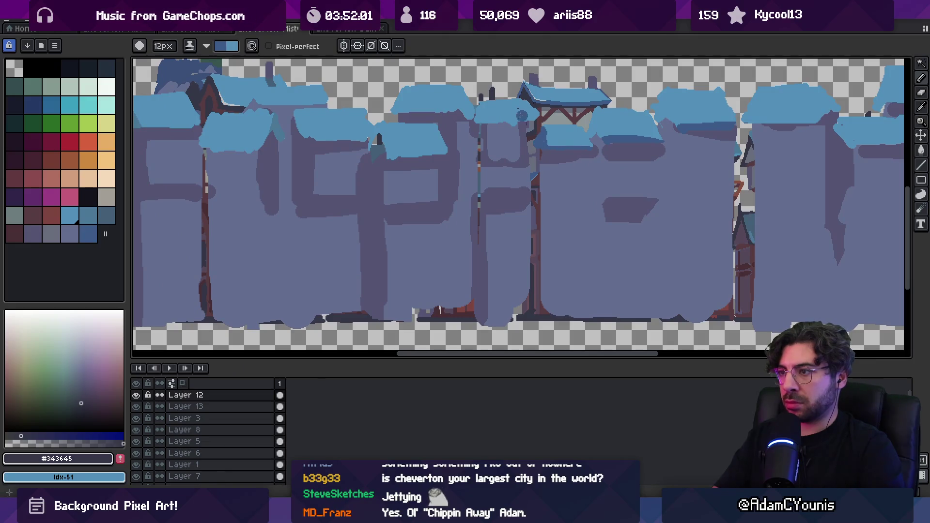
{"action": "left_click_drag", "start_coordinate": [486, 122], "coordinate": [535, 122]}
{"action": "left_click_drag", "start_coordinate": [458, 90], "coordinate": [468, 121]}
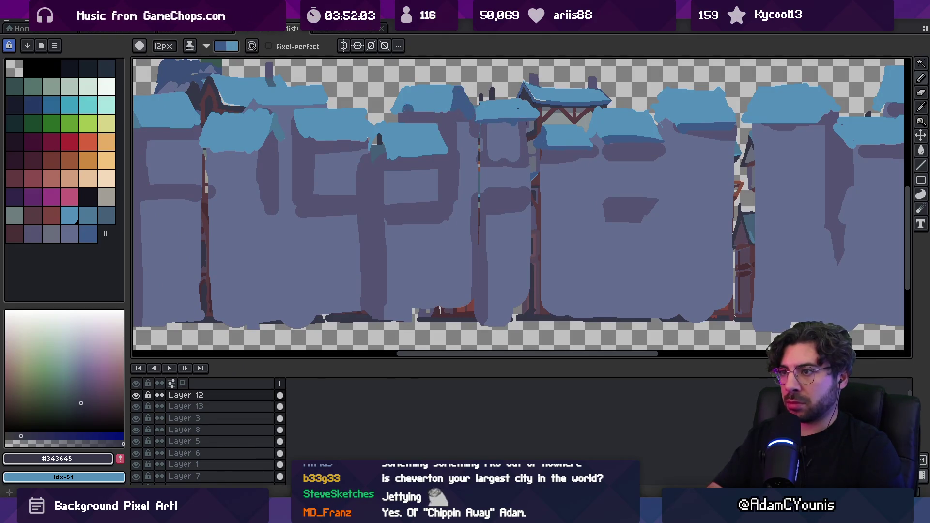
{"action": "left_click_drag", "start_coordinate": [390, 112], "coordinate": [452, 111]}
{"action": "left_click_drag", "start_coordinate": [386, 160], "coordinate": [447, 154]}
{"action": "left_click_drag", "start_coordinate": [374, 125], "coordinate": [385, 153]}
{"action": "mouse_move", "coordinate": [307, 126]}
{"action": "left_mouse_down"}
{"action": "mouse_move", "coordinate": [377, 140]}
{"action": "mouse_move", "coordinate": [372, 151]}
{"action": "mouse_move", "coordinate": [552, 145]}
{"action": "left_mouse_up"}
{"action": "scroll", "coordinate": [459, 152], "scroll_direction": "left", "scroll_amount": 3}
- Continue the dark shading along the middle and left-hand roof bottoms and edges
{"action": "mouse_move", "coordinate": [448, 125]}
{"action": "left_mouse_down"}
{"action": "mouse_move", "coordinate": [438, 161]}
{"action": "mouse_move", "coordinate": [488, 164]}
{"action": "left_mouse_up"}
{"action": "left_click_drag", "start_coordinate": [407, 122], "coordinate": [484, 122]}
{"action": "mouse_move", "coordinate": [338, 136]}
{"action": "left_mouse_down"}
{"action": "mouse_move", "coordinate": [392, 129]}
{"action": "mouse_move", "coordinate": [503, 161]}
{"action": "left_mouse_up"}
{"action": "left_click_drag", "start_coordinate": [393, 139], "coordinate": [448, 137]}
{"action": "mouse_move", "coordinate": [342, 148]}
{"action": "left_mouse_down"}
{"action": "mouse_move", "coordinate": [391, 143]}
{"action": "mouse_move", "coordinate": [332, 108]}
{"action": "mouse_move", "coordinate": [324, 146]}
{"action": "mouse_move", "coordinate": [266, 153]}
{"action": "left_mouse_up"}
{"action": "mouse_move", "coordinate": [262, 119]}
{"action": "left_mouse_down"}
{"action": "mouse_move", "coordinate": [259, 152]}
{"action": "mouse_move", "coordinate": [243, 134]}
{"action": "left_mouse_up"}
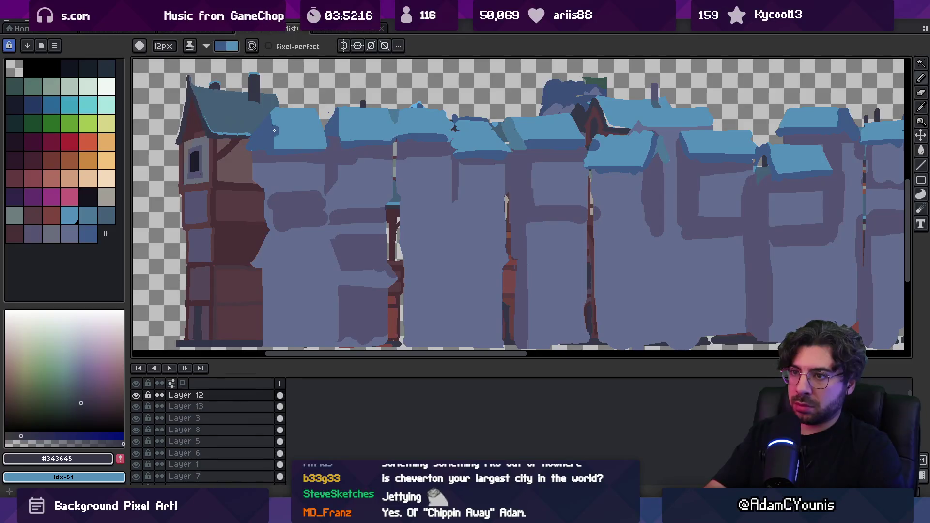
- Repaint the left roof's edge in light blue #5390b9 with a smaller brush
{"action": "key", "text": "x"}
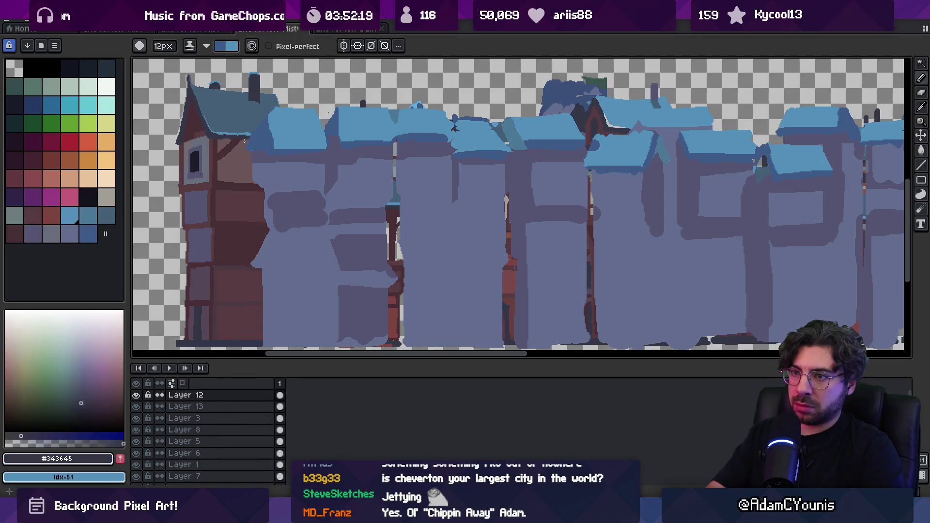
{"action": "left_click", "coordinate": [286, 131], "text": "alt"}
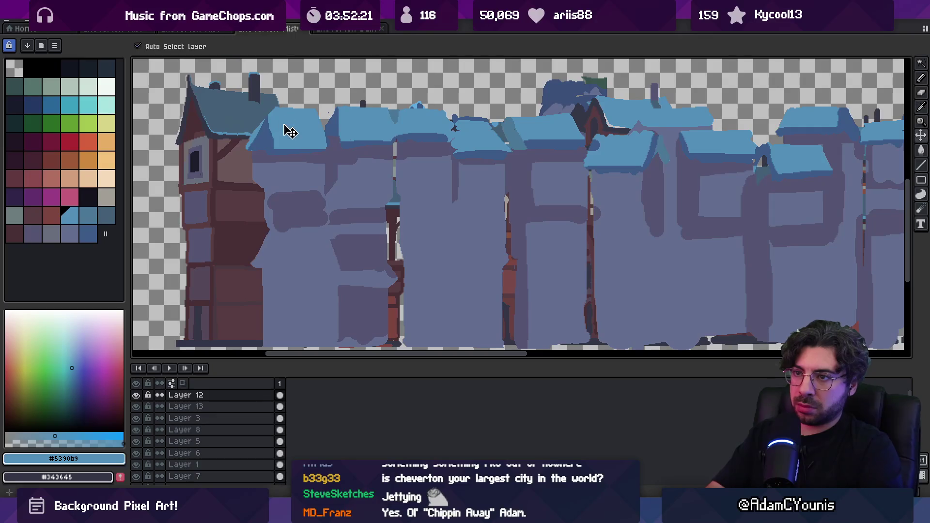
{"action": "left_click_drag", "start_coordinate": [252, 135], "coordinate": [264, 109]}
{"action": "key", "text": "e"}
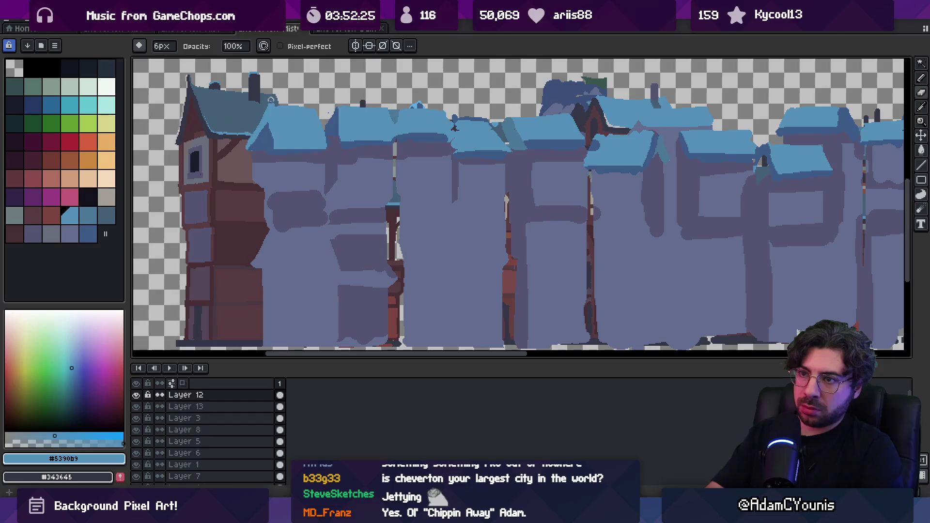
{"action": "key", "text": "b"}
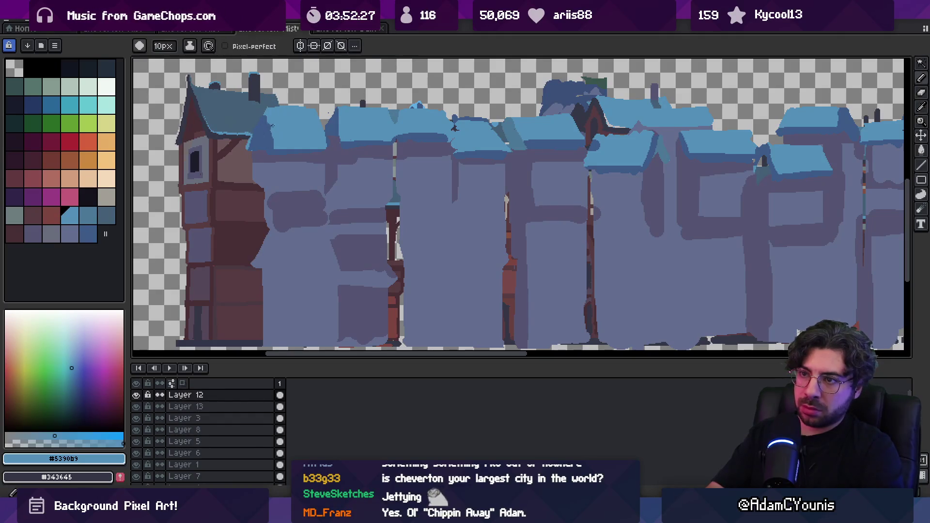
{"action": "left_click", "coordinate": [251, 146], "text": "alt"}
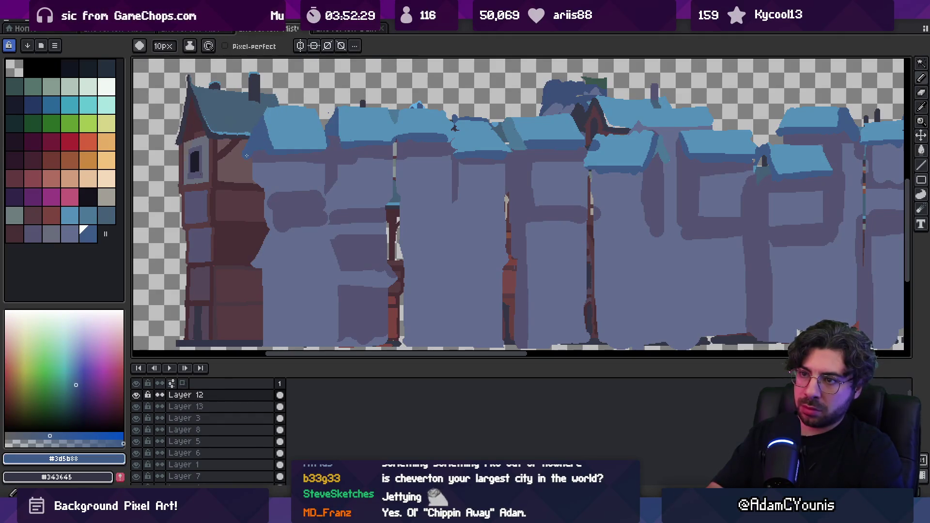
{"action": "left_click", "coordinate": [286, 128], "text": "alt"}
{"action": "key", "text": "minus"}
{"action": "key", "text": "minus"}
{"action": "key", "text": "minus"}
{"action": "left_click_drag", "start_coordinate": [245, 148], "coordinate": [261, 113]}
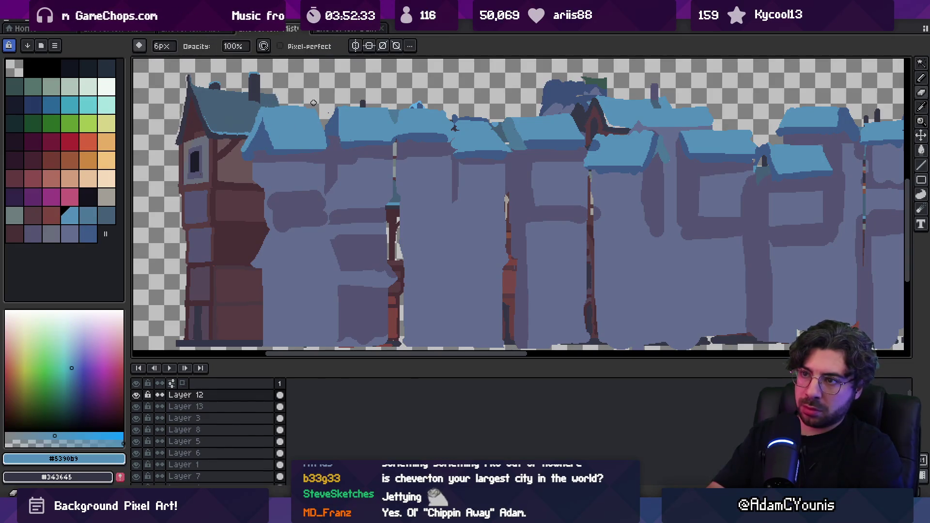
- Bring the whole townhouse row into view and sample the dark roof blue
{"action": "scroll", "coordinate": [326, 103], "scroll_direction": "down", "scroll_amount": 3}
{"action": "left_click_drag", "start_coordinate": [396, 117], "coordinate": [417, 118]}
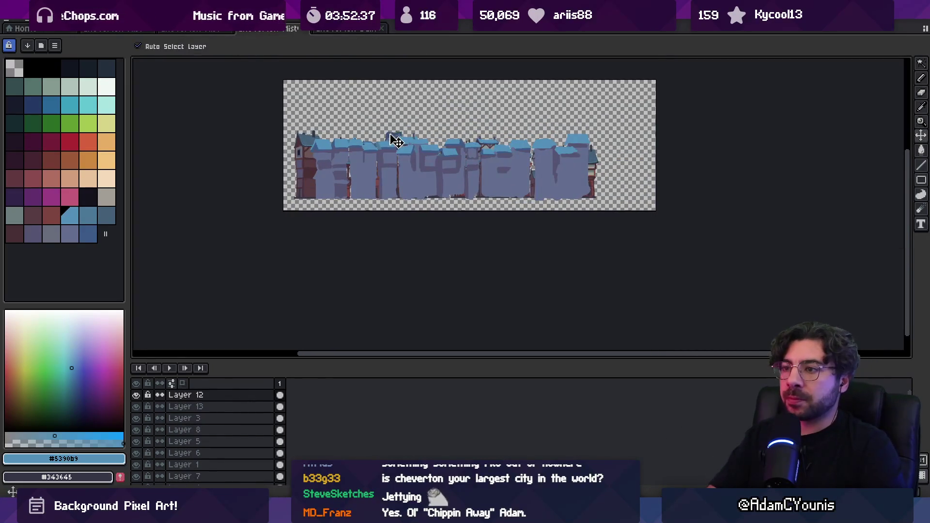
{"action": "left_click", "coordinate": [402, 113]}
{"action": "left_click_drag", "start_coordinate": [402, 113], "coordinate": [407, 168]}
{"action": "key", "text": "m"}
{"action": "key", "text": "i"}
{"action": "scroll", "coordinate": [409, 168], "scroll_direction": "down", "scroll_amount": 5}
{"action": "scroll", "coordinate": [541, 131], "scroll_direction": "up", "scroll_amount": 2}
{"action": "left_click", "coordinate": [541, 131]}
- On a new layer, paint dark blue vertical and horizontal shadow strokes on several letters
{"action": "key", "text": "b"}
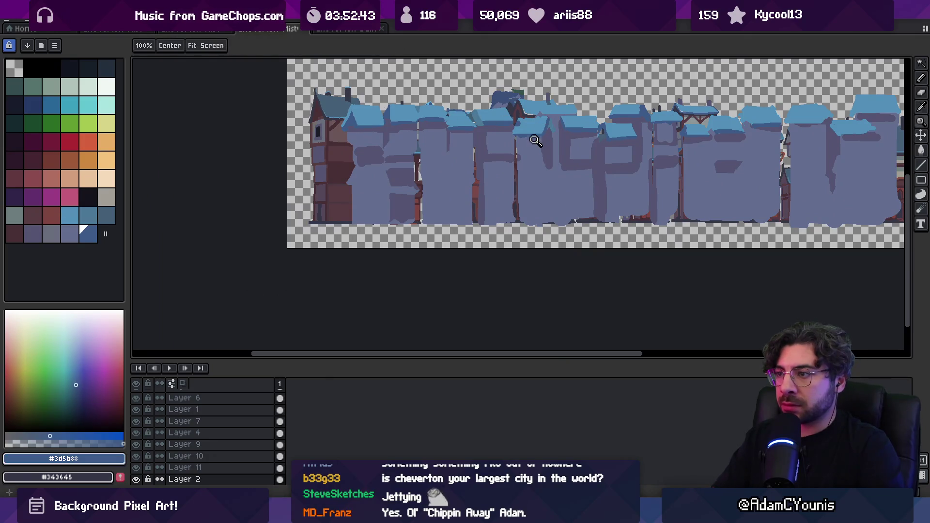
{"action": "left_click_drag", "start_coordinate": [529, 169], "coordinate": [471, 168]}
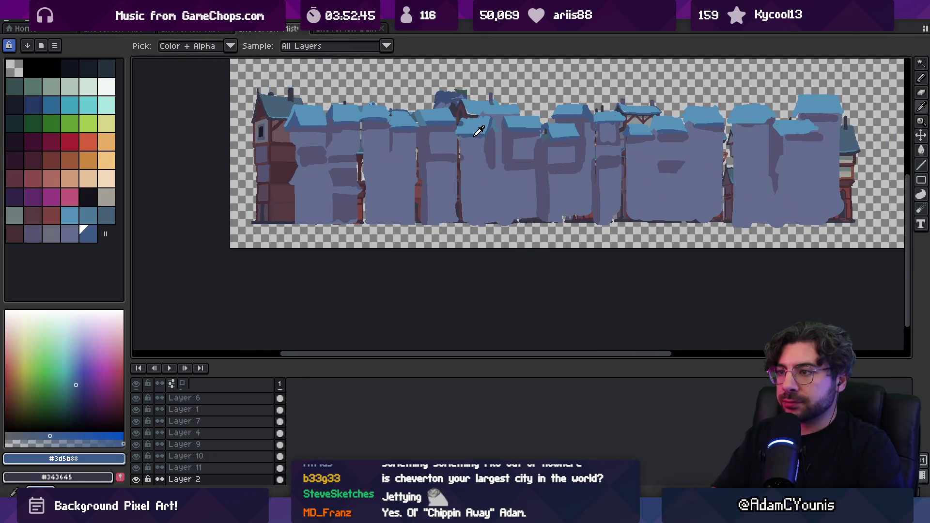
{"action": "key", "text": "shift+n"}
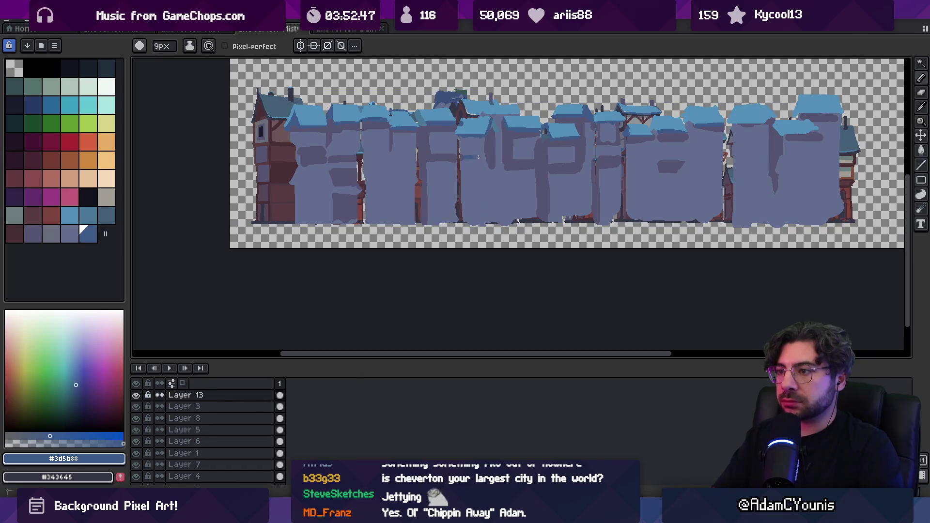
{"action": "left_click_drag", "start_coordinate": [476, 161], "coordinate": [486, 167]}
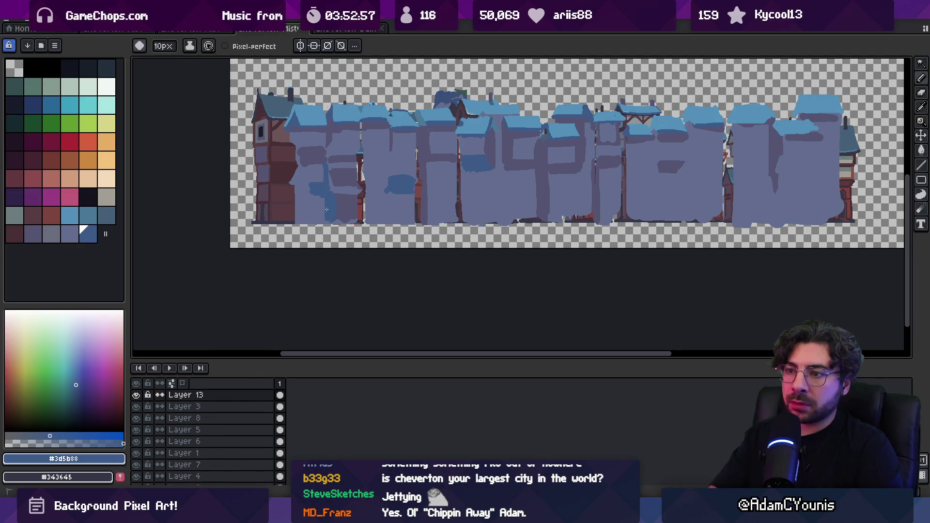
{"action": "mouse_move", "coordinate": [495, 184]}
{"action": "left_mouse_down"}
{"action": "mouse_move", "coordinate": [497, 221]}
{"action": "mouse_move", "coordinate": [501, 166]}
{"action": "left_mouse_up"}
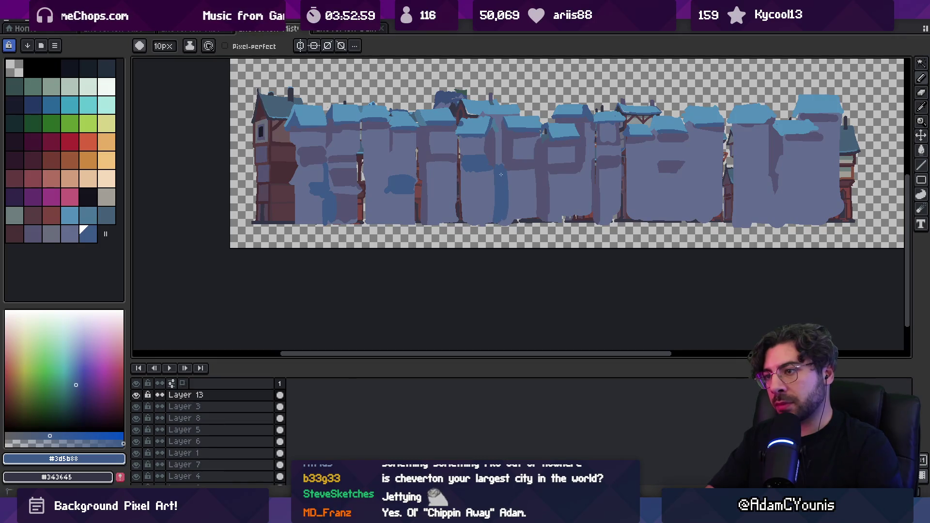
{"action": "left_click_drag", "start_coordinate": [463, 193], "coordinate": [482, 196]}
{"action": "left_click_drag", "start_coordinate": [426, 201], "coordinate": [444, 201]}
{"action": "left_click_drag", "start_coordinate": [580, 184], "coordinate": [588, 212]}
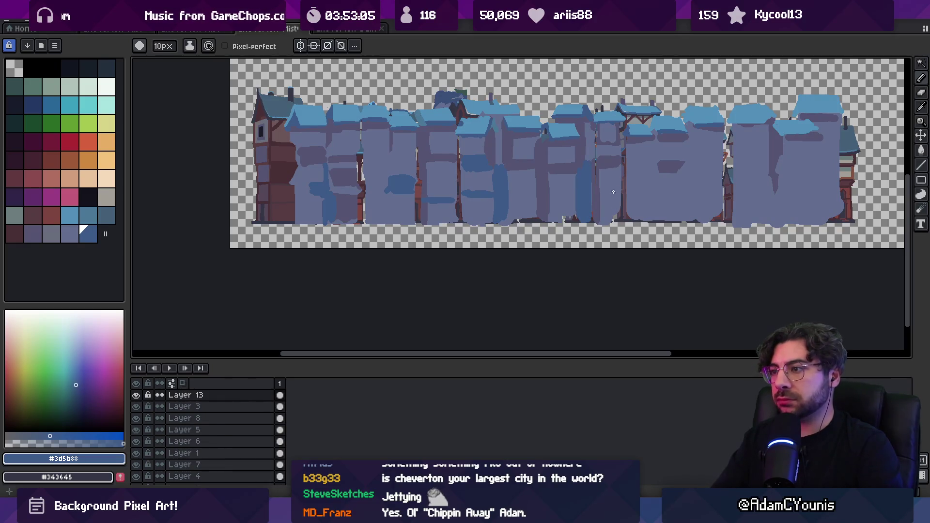
{"action": "left_click_drag", "start_coordinate": [659, 175], "coordinate": [676, 216]}
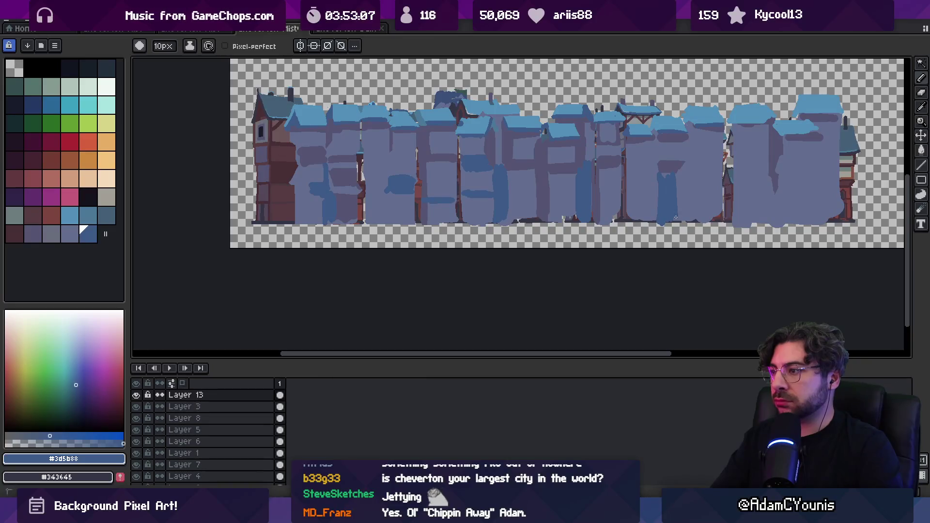
{"action": "mouse_move", "coordinate": [687, 133]}
{"action": "left_mouse_down"}
{"action": "mouse_move", "coordinate": [692, 208]}
{"action": "mouse_move", "coordinate": [689, 149]}
{"action": "left_mouse_up"}
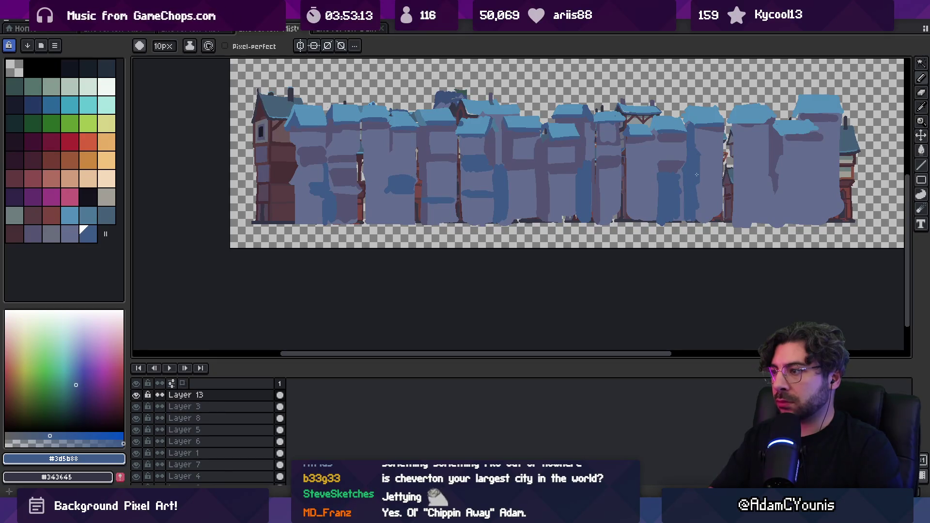
- Try a dark blue fill on the right building, then undo it
{"action": "key", "text": "alt"}
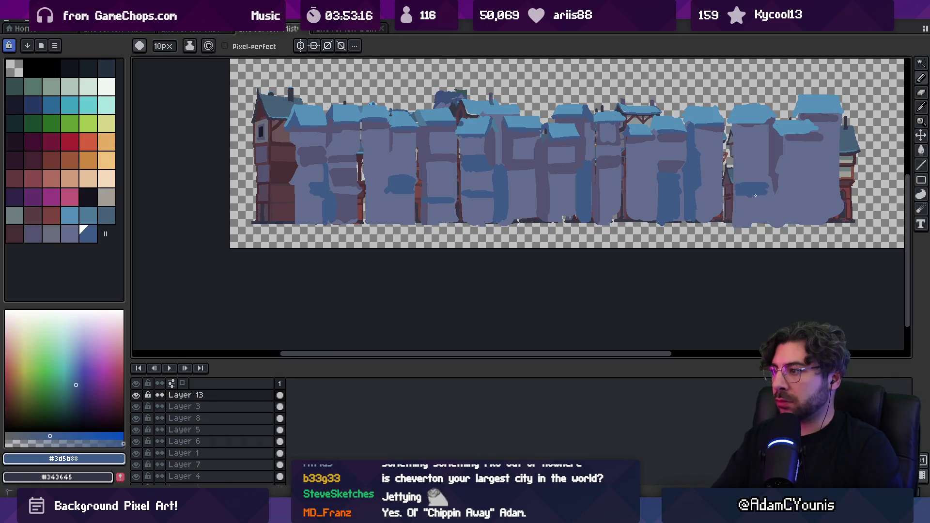
{"action": "key", "text": "g"}
{"action": "left_click", "coordinate": [771, 223]}
{"action": "key", "text": "ctrl+z"}
{"action": "key", "text": "b"}
{"action": "key", "text": "g"}
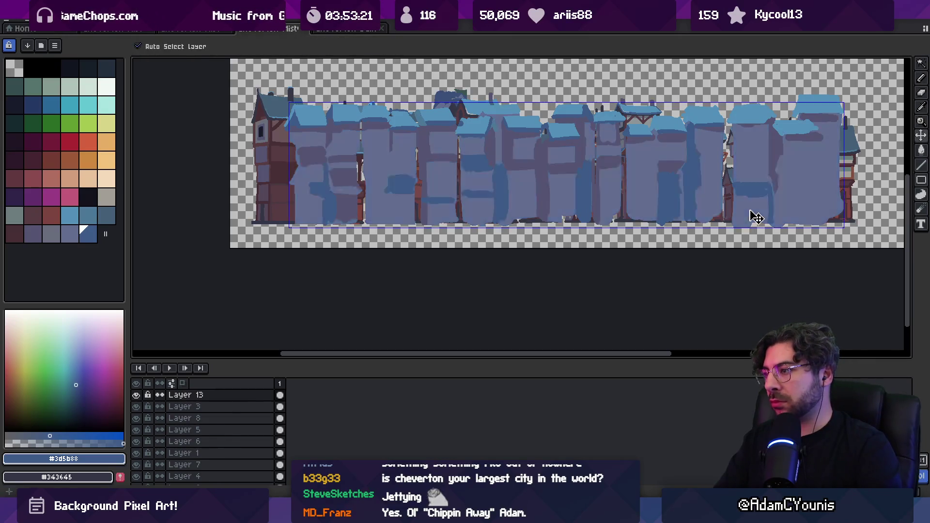
{"action": "key", "text": "i"}
{"action": "key", "text": "h"}
{"action": "scroll", "coordinate": [765, 205], "scroll_direction": "up", "scroll_amount": 5}
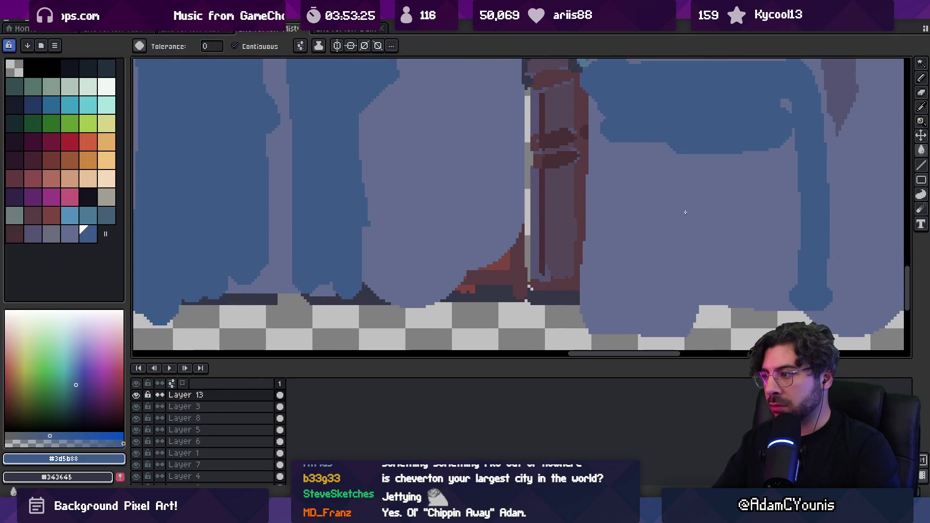
{"action": "scroll", "coordinate": [716, 207], "scroll_direction": "down", "scroll_amount": 3}
{"action": "key", "text": "b"}
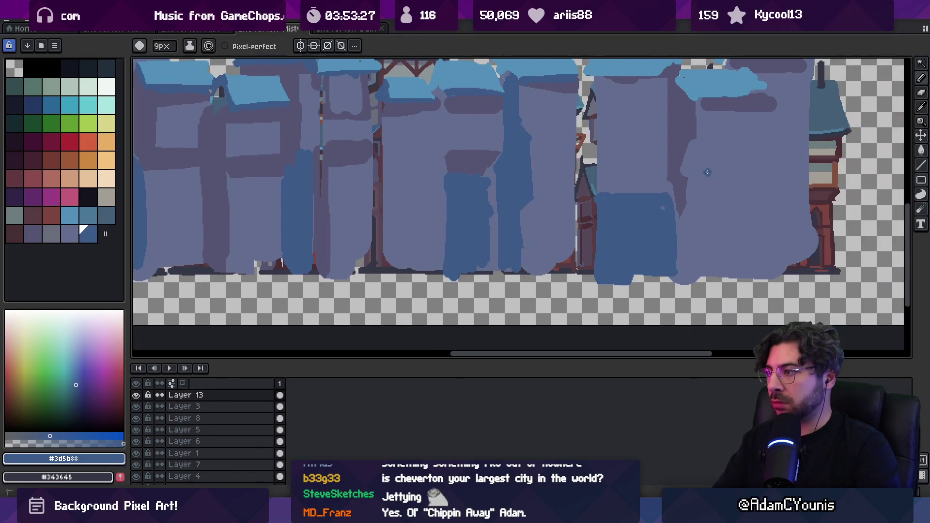
- Paint a dark blue band across the right facade and trim its ends with the facade colour
{"action": "left_click_drag", "start_coordinate": [708, 171], "coordinate": [708, 178]}
{"action": "left_click", "coordinate": [696, 187], "text": "alt"}
{"action": "left_click_drag", "start_coordinate": [768, 176], "coordinate": [754, 188]}
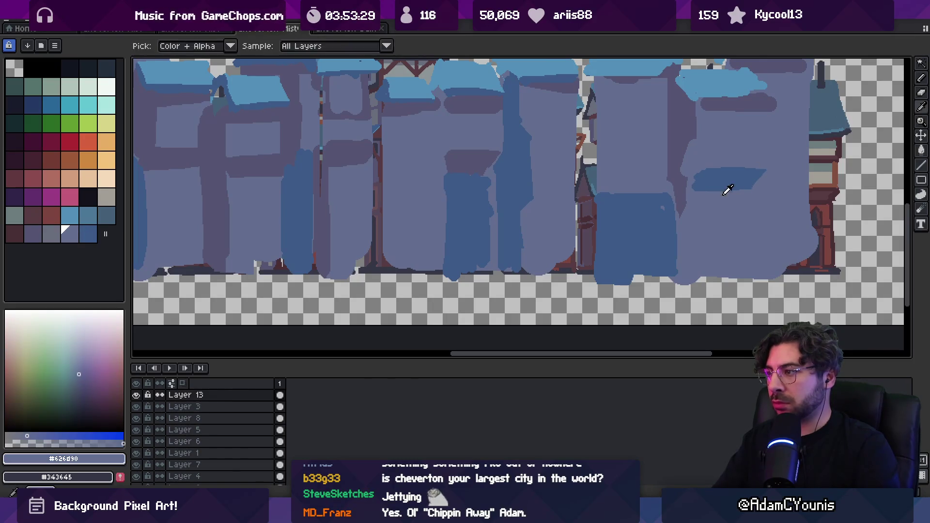
{"action": "left_click_drag", "start_coordinate": [697, 176], "coordinate": [696, 190]}
{"action": "key", "text": "z"}
{"action": "scroll", "coordinate": [720, 188], "scroll_direction": "down", "scroll_amount": 5}
{"action": "scroll", "coordinate": [629, 208], "scroll_direction": "up", "scroll_amount": 3}
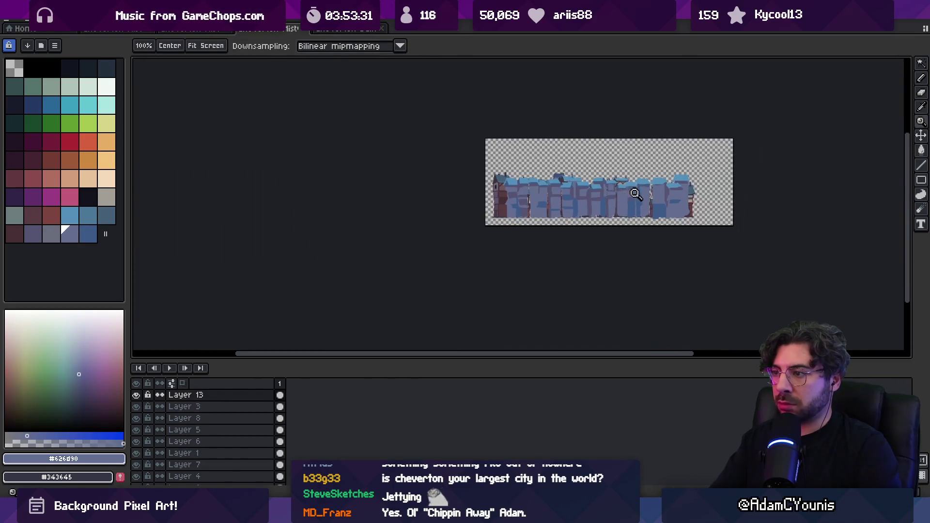
{"action": "key", "text": "i"}
{"action": "left_click", "coordinate": [589, 217]}
{"action": "key", "text": "b"}
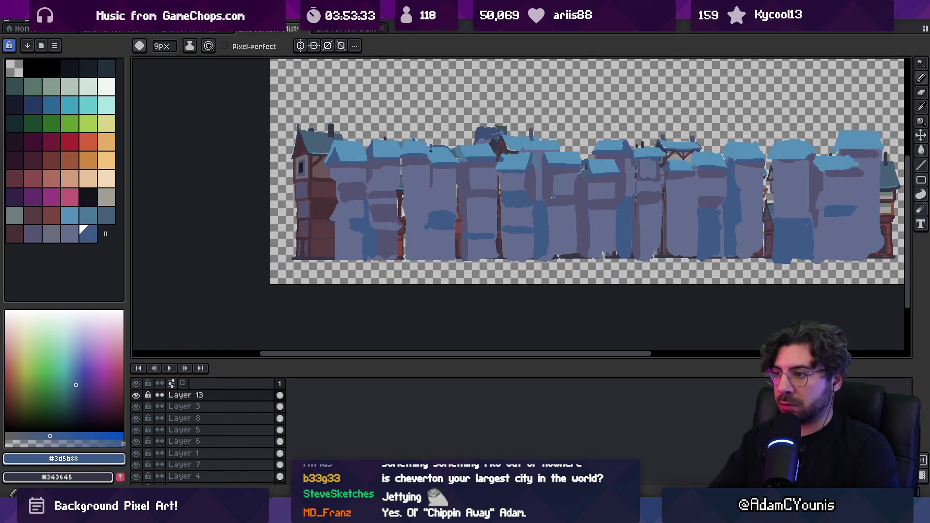
- Sample the wall shades #555471, #3d5b88 and #626d90 from the building walls
{"action": "scroll", "coordinate": [577, 202], "scroll_direction": "up", "scroll_amount": 4}
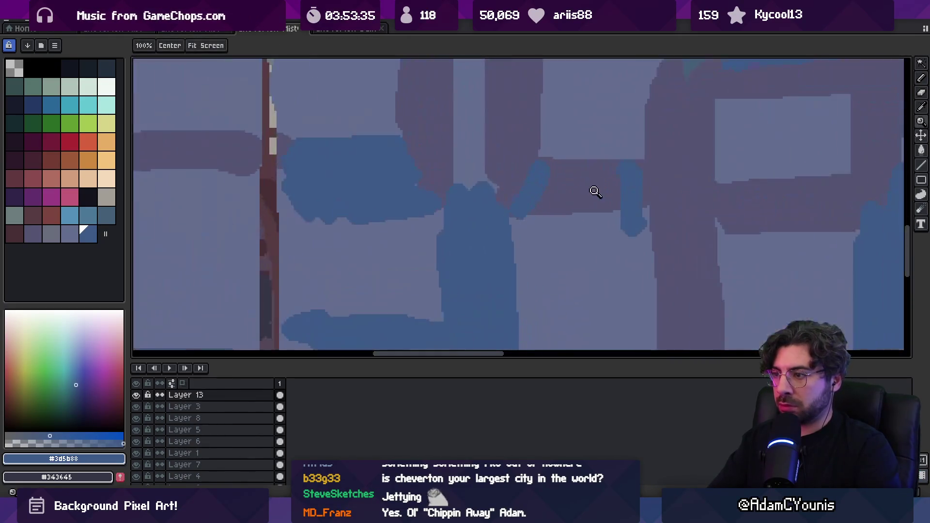
{"action": "key", "text": "z"}
{"action": "scroll", "coordinate": [586, 203], "scroll_direction": "down", "scroll_amount": 4}
{"action": "scroll", "coordinate": [586, 203], "scroll_direction": "up", "scroll_amount": 2}
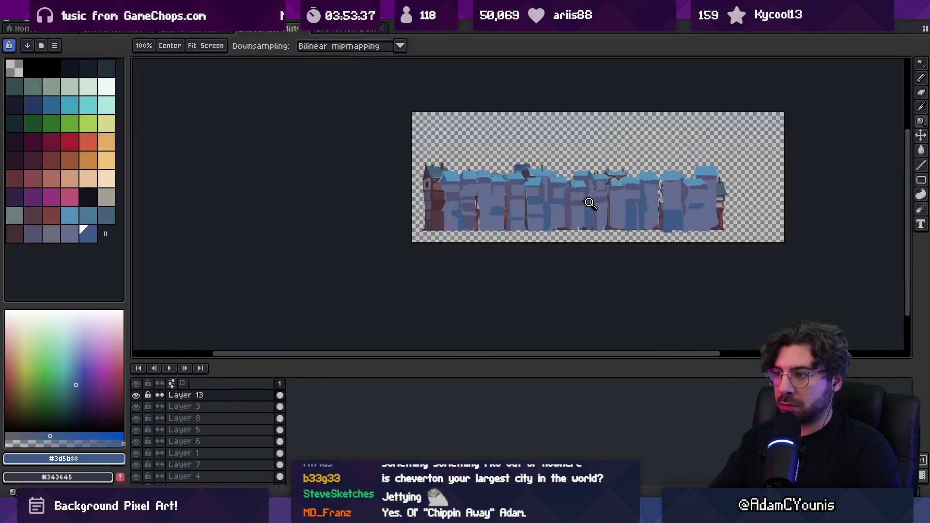
{"action": "scroll", "coordinate": [478, 206], "scroll_direction": "up", "scroll_amount": 1}
{"action": "key", "text": "b"}
{"action": "left_click", "coordinate": [482, 197], "text": "alt"}
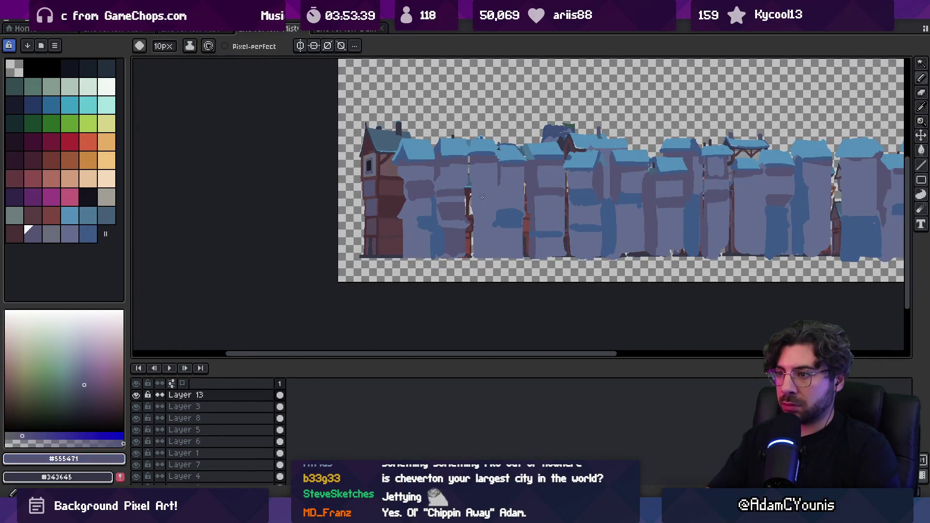
{"action": "left_click", "coordinate": [502, 213], "text": "alt"}
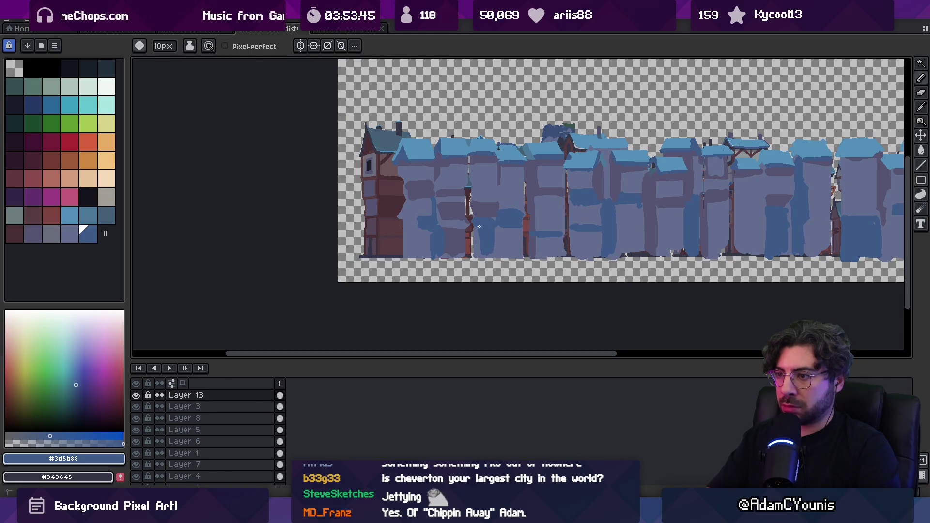
{"action": "left_click", "coordinate": [499, 224], "text": "alt"}
{"action": "left_click", "coordinate": [499, 225], "text": "alt"}
{"action": "left_click", "coordinate": [510, 227], "text": "alt"}
{"action": "left_click", "coordinate": [498, 215], "text": "alt"}
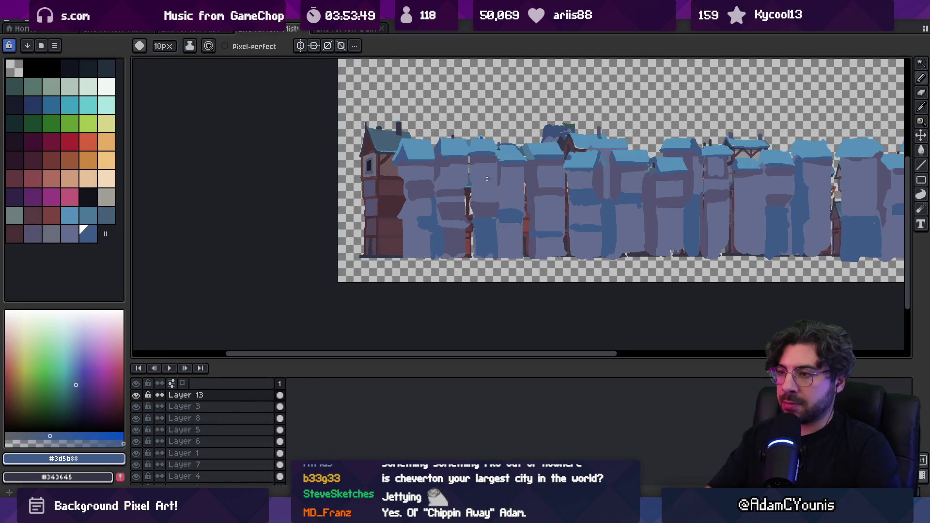
{"action": "left_click", "coordinate": [485, 205], "text": "alt"}
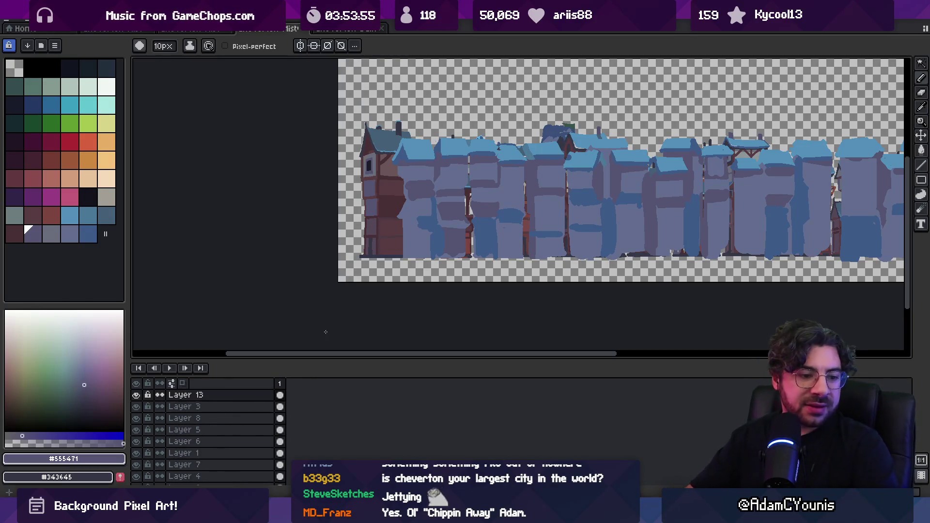
- Zoom in on the rooftops, pick dark blue #3d5b88, and move Layer 12 to the top
{"action": "key", "text": "z"}
{"action": "right_click", "coordinate": [519, 163]}
{"action": "left_click", "coordinate": [518, 163]}
{"action": "left_click", "coordinate": [519, 163]}
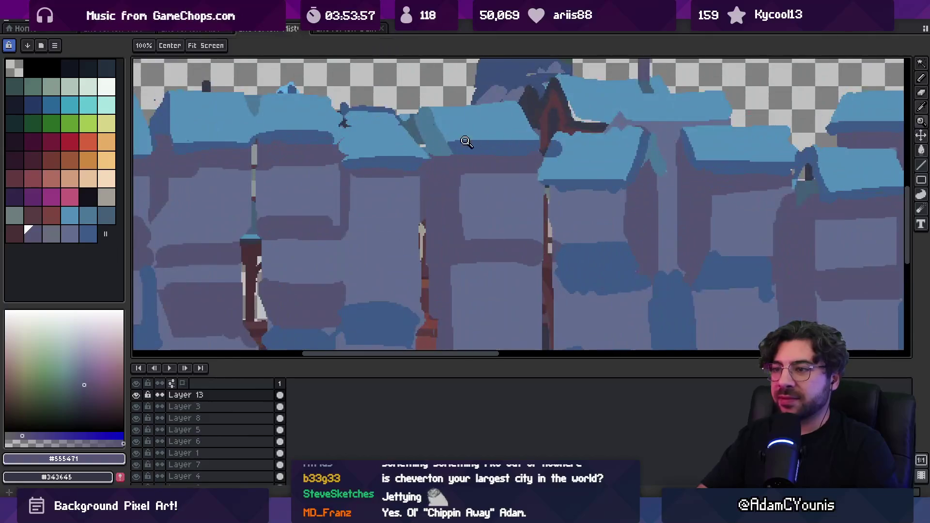
{"action": "key", "text": "b"}
{"action": "left_click", "coordinate": [439, 154], "text": "alt"}
{"action": "left_click", "coordinate": [443, 140], "text": "ctrl"}
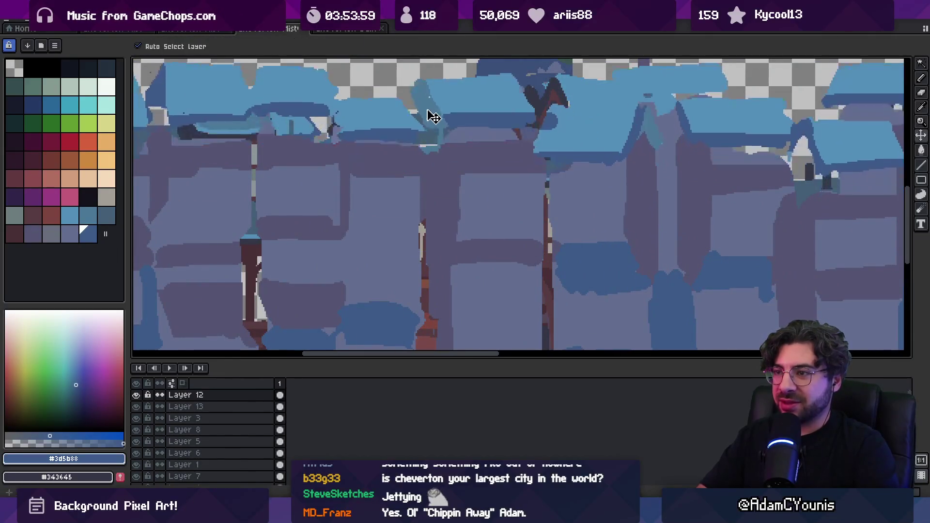
- Shrink the brush to 7px, repaint the dark roof stripe lighter and sample light blue #5390b9
{"action": "key", "text": "minus"}
{"action": "key", "text": "minus"}
{"action": "key", "text": "minus"}
{"action": "left_click_drag", "start_coordinate": [436, 130], "coordinate": [444, 148]}
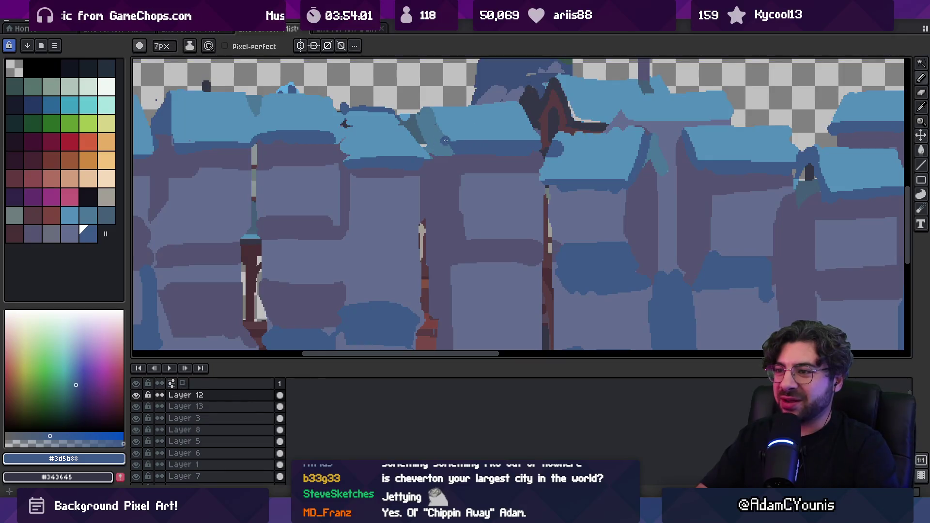
{"action": "key", "text": "b"}
{"action": "left_click", "coordinate": [411, 141], "text": "alt"}
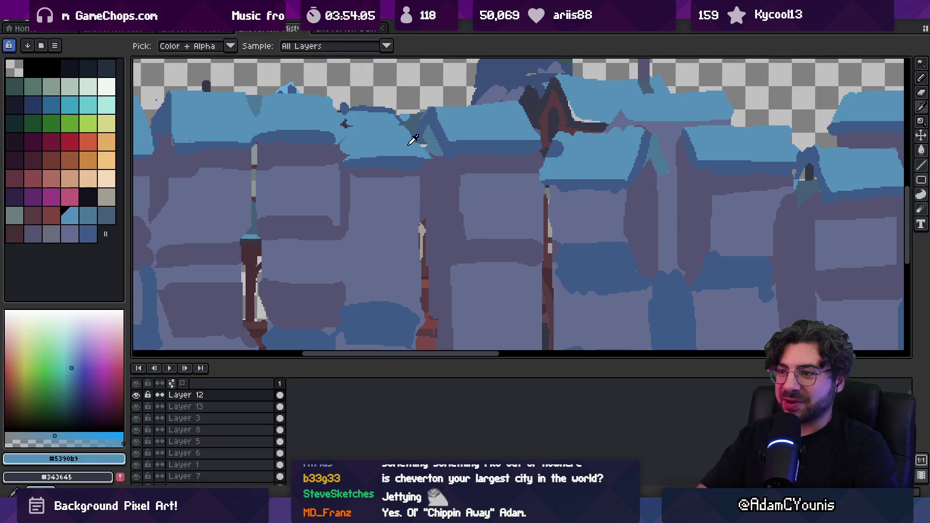
{"action": "key", "text": "z"}
{"action": "scroll", "coordinate": [419, 154], "scroll_direction": "down", "scroll_amount": 2}
{"action": "scroll", "coordinate": [421, 154], "scroll_direction": "down", "scroll_amount": 1}
- Outline a peaked gable on the middle roof in dark blue #3d5b88
{"action": "key", "text": "v"}
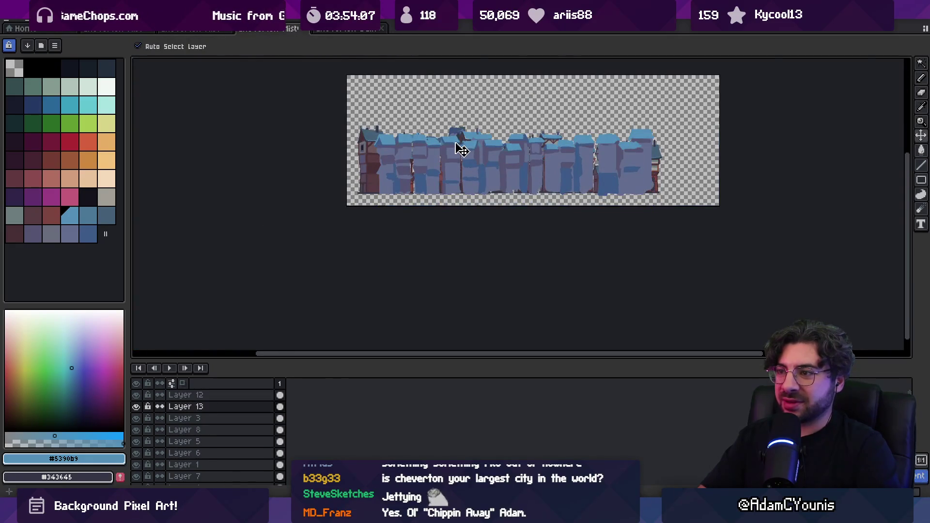
{"action": "scroll", "coordinate": [467, 146], "scroll_direction": "up", "scroll_amount": 1}
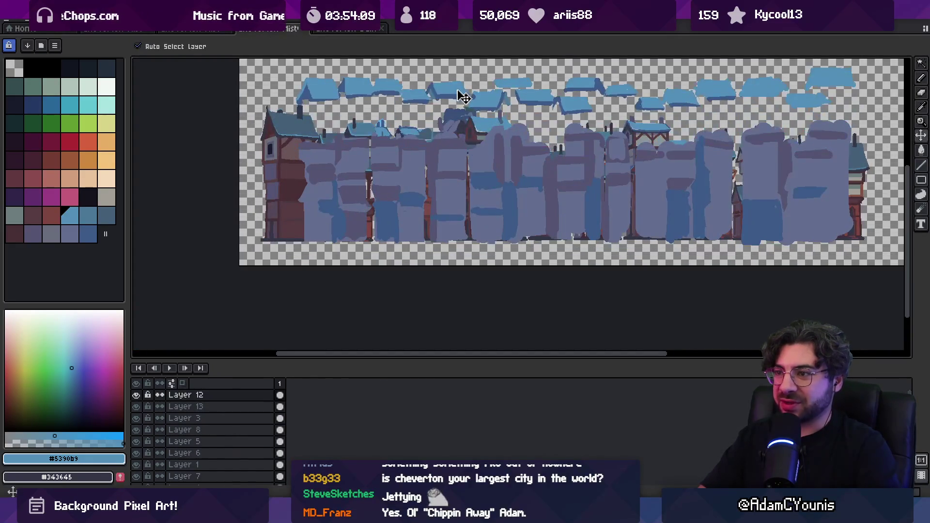
{"action": "key", "text": "m"}
{"action": "key", "text": "v"}
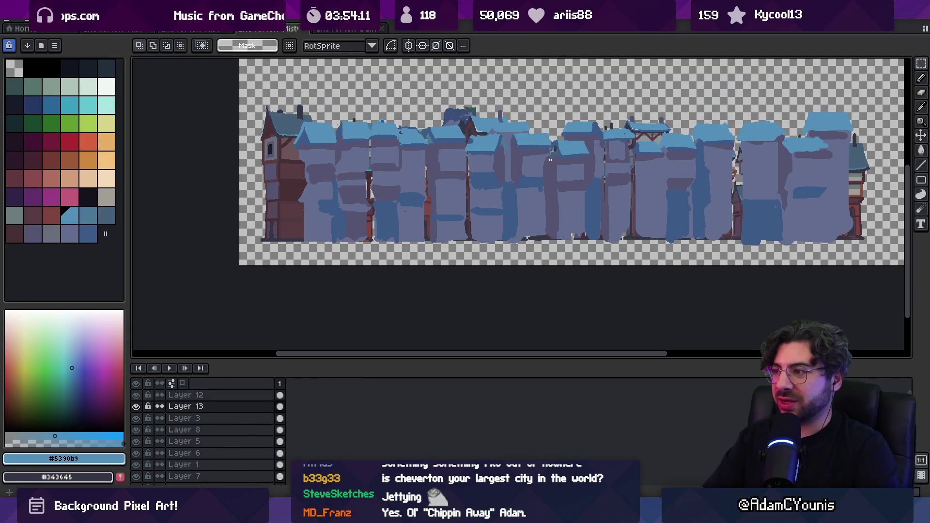
{"action": "scroll", "coordinate": [532, 146], "scroll_direction": "right", "scroll_amount": 3}
{"action": "scroll", "coordinate": [599, 120], "scroll_direction": "up", "scroll_amount": 3}
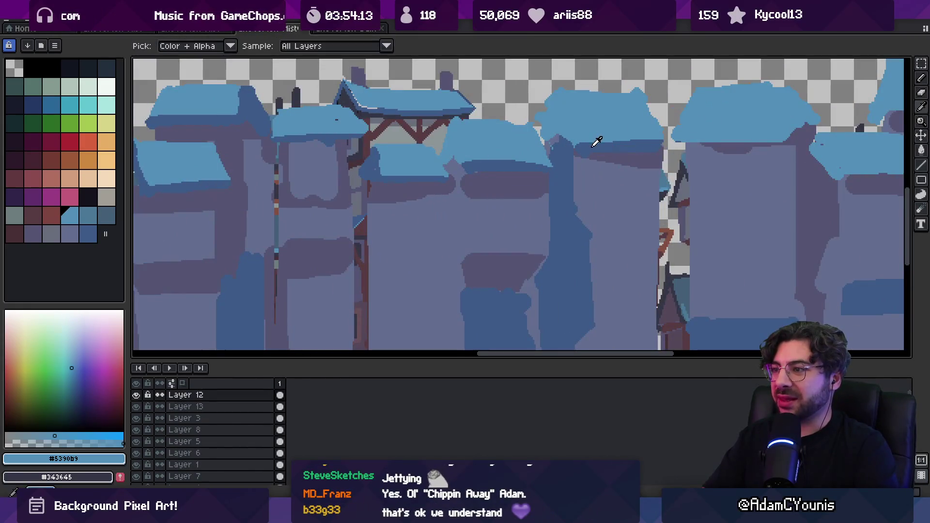
{"action": "left_click", "coordinate": [596, 141], "text": "alt"}
{"action": "key", "text": "b"}
{"action": "left_click_drag", "start_coordinate": [574, 143], "coordinate": [555, 92]}
{"action": "left_click_drag", "start_coordinate": [540, 140], "coordinate": [555, 91]}
- Sample the light and dark roof blues and bring the roofs further right into view
{"action": "left_click", "coordinate": [539, 114], "text": "alt"}
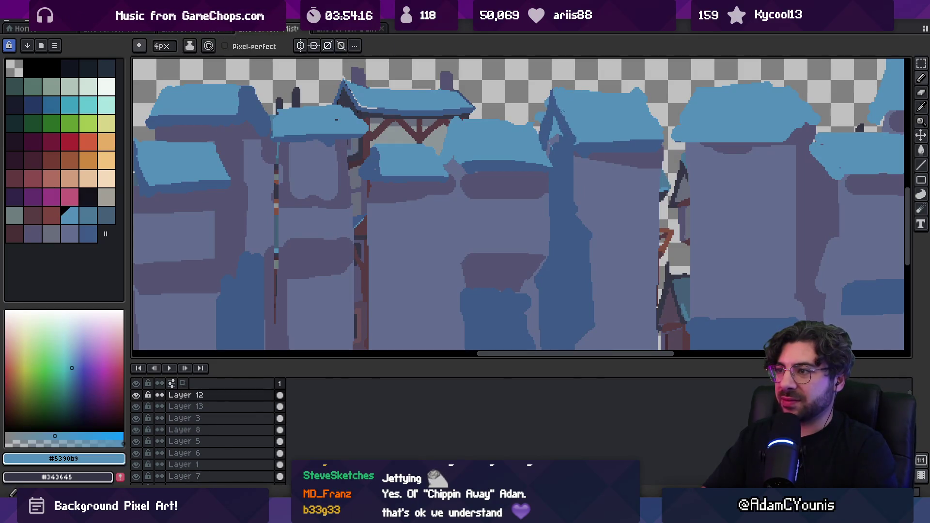
{"action": "key", "text": "e"}
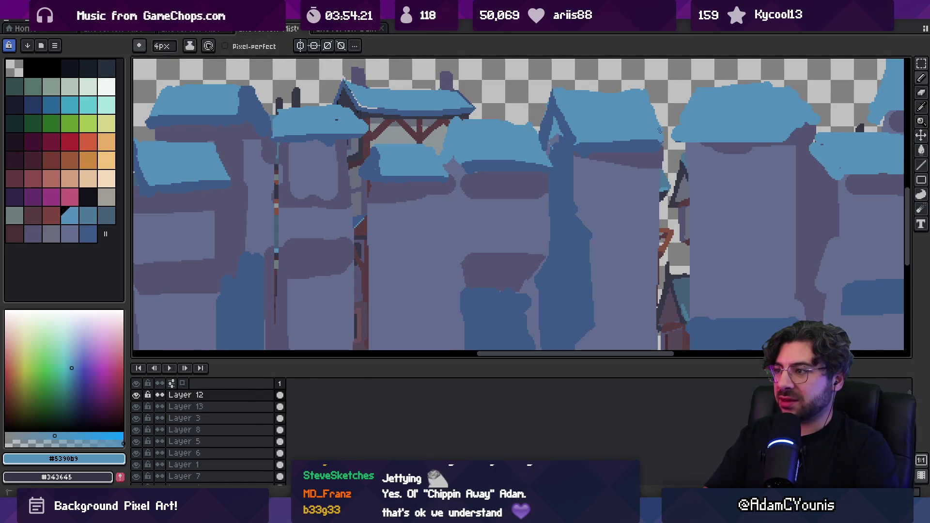
{"action": "left_click", "coordinate": [621, 141], "text": "alt"}
{"action": "left_click", "coordinate": [592, 136], "text": "alt"}
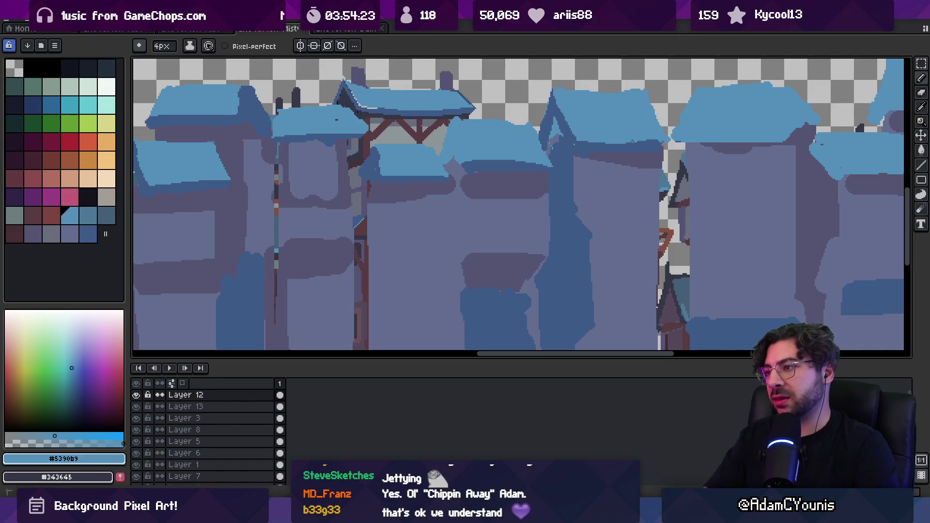
{"action": "left_click", "coordinate": [624, 142], "text": "alt"}
{"action": "left_click_drag", "start_coordinate": [623, 142], "coordinate": [519, 153]}
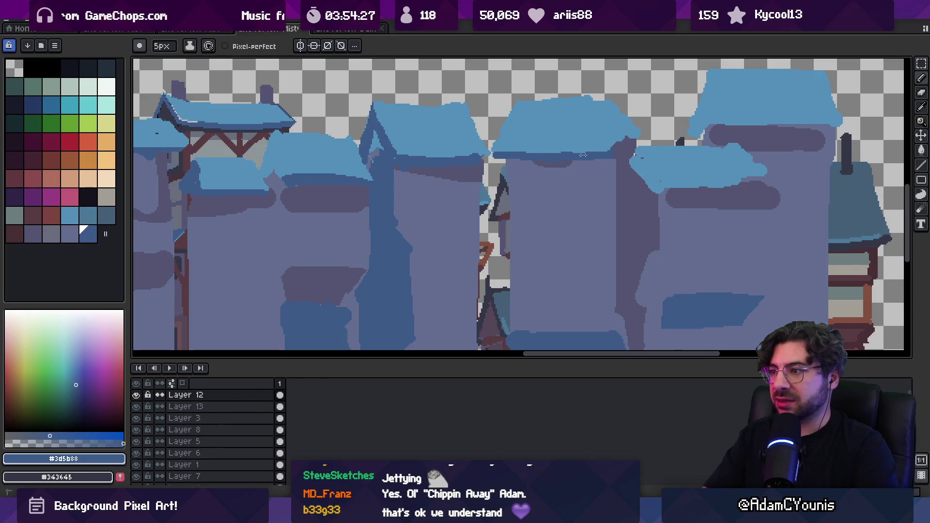
- Trim the middle roof's top edge and extend the roof top upward in light blue
{"action": "left_click", "coordinate": [610, 112], "text": "alt"}
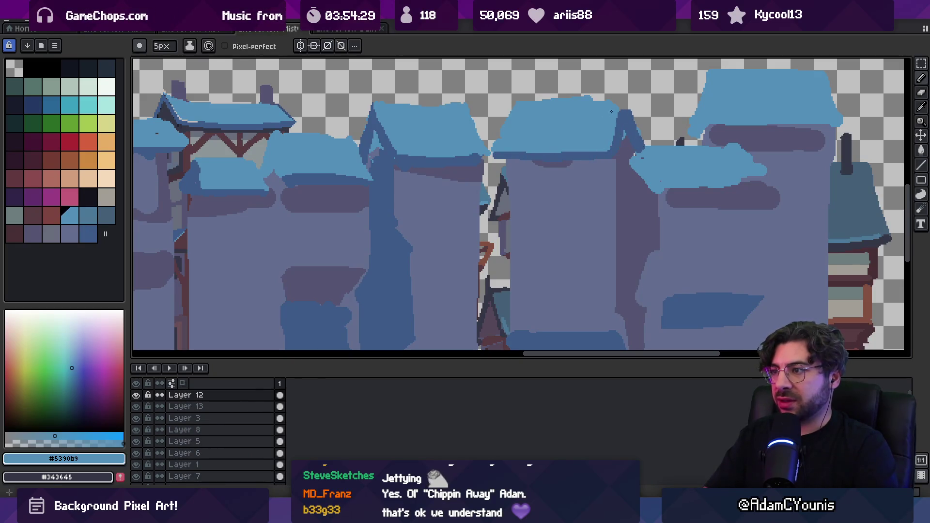
{"action": "key", "text": "e"}
{"action": "mouse_move", "coordinate": [590, 98]}
{"action": "left_mouse_down"}
{"action": "mouse_move", "coordinate": [556, 97]}
{"action": "mouse_move", "coordinate": [626, 92]}
{"action": "mouse_move", "coordinate": [629, 109]}
{"action": "mouse_move", "coordinate": [567, 118]}
{"action": "mouse_move", "coordinate": [585, 154]}
{"action": "left_mouse_up"}
{"action": "key", "text": "b"}
{"action": "left_click", "coordinate": [627, 98], "text": "alt"}
{"action": "key", "text": "e"}
{"action": "key", "text": "b"}
- Erase part of the dark blue edge on the roof's right side
{"action": "left_click", "coordinate": [524, 114], "text": "alt"}
{"action": "left_click", "coordinate": [561, 122], "text": "alt"}
{"action": "key", "text": "z"}
{"action": "scroll", "coordinate": [562, 141], "scroll_direction": "down", "scroll_amount": 3}
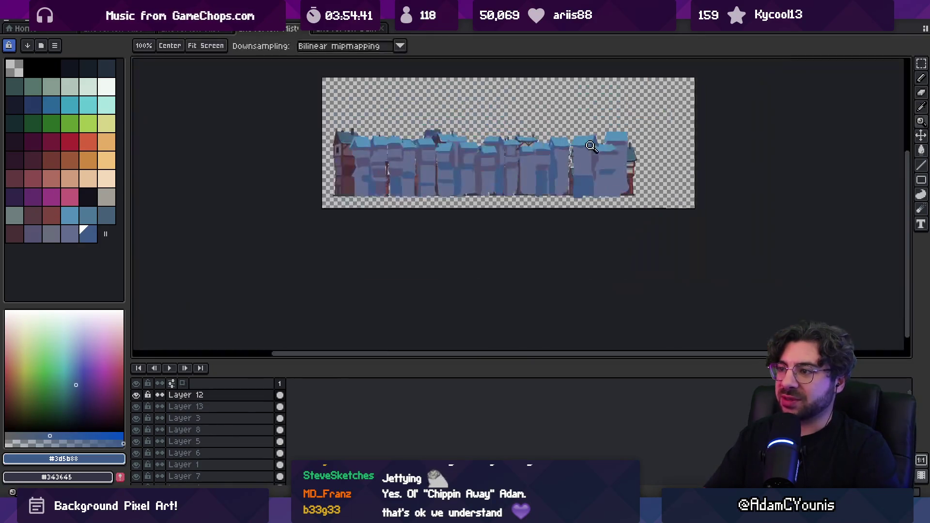
{"action": "scroll", "coordinate": [559, 136], "scroll_direction": "up", "scroll_amount": 3}
{"action": "key", "text": "e"}
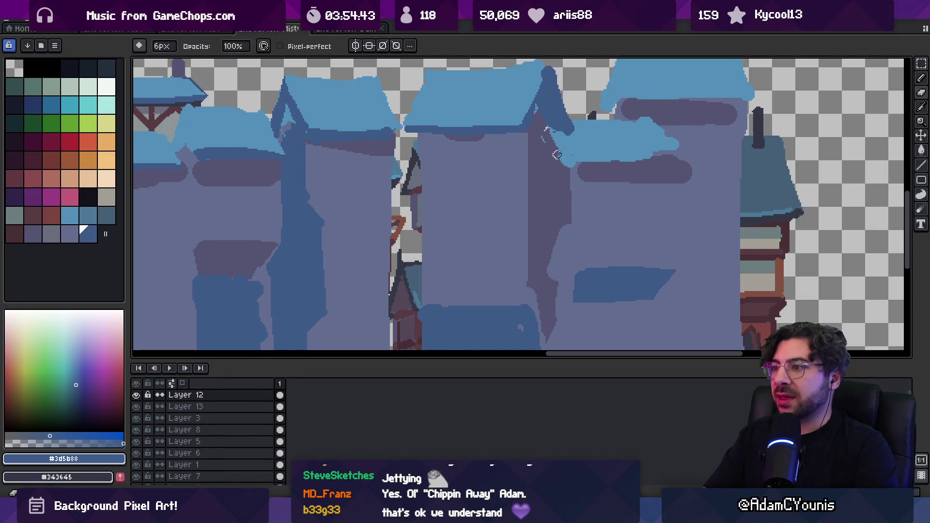
{"action": "left_click_drag", "start_coordinate": [542, 130], "coordinate": [565, 167]}
- Sample wall purple-grey #555471 on Layer 13, then return to Layer 12 with dark blue #3d5b88
{"action": "left_click", "coordinate": [554, 166], "text": "ctrl"}
{"action": "left_click", "coordinate": [544, 153], "text": "alt"}
{"action": "left_click", "coordinate": [595, 140], "text": "ctrl"}
{"action": "key", "text": "e"}
{"action": "left_click", "coordinate": [554, 88], "text": "alt"}
{"action": "key", "text": "z"}
{"action": "scroll", "coordinate": [555, 121], "scroll_direction": "down", "scroll_amount": 5}
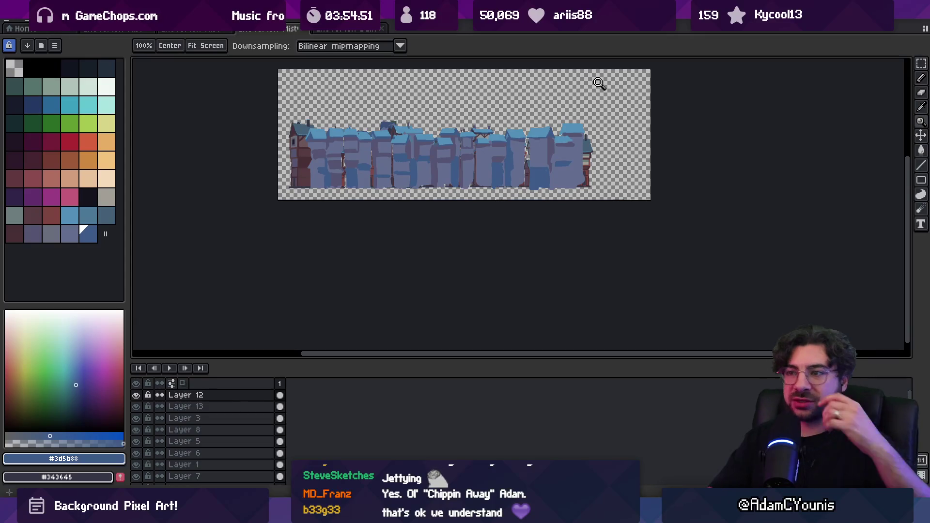
{"action": "scroll", "coordinate": [314, 130], "scroll_direction": "up", "scroll_amount": 5}
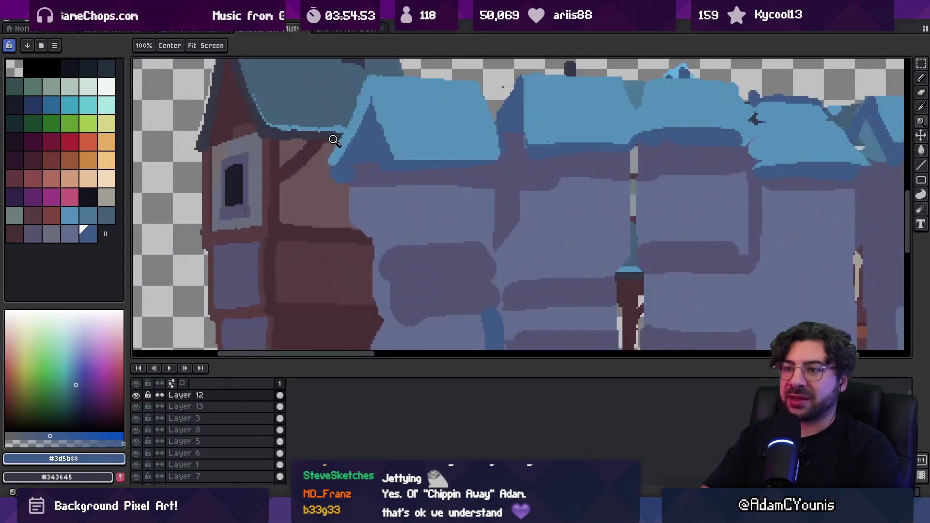
- Paint a dark blue edge on the left roof, then light blue down its left side with a 5px brush
{"action": "key", "text": "b"}
{"action": "left_click_drag", "start_coordinate": [375, 95], "coordinate": [336, 168]}
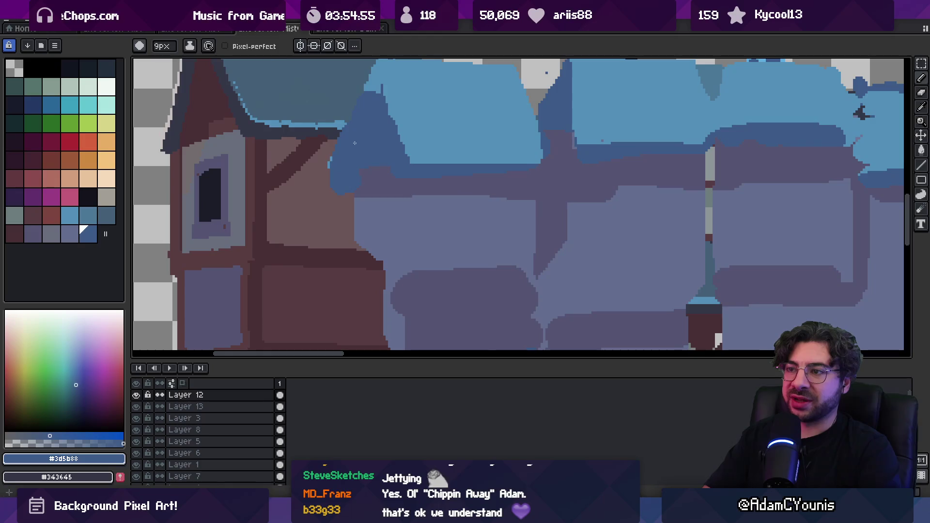
{"action": "key", "text": "minus"}
{"action": "key", "text": "minus"}
{"action": "scroll", "coordinate": [355, 124], "scroll_direction": "up", "scroll_amount": 2}
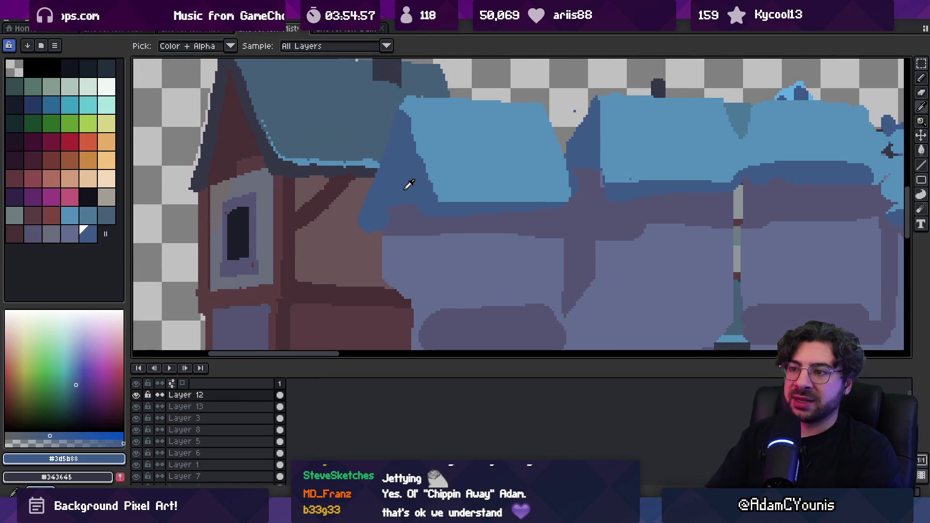
{"action": "left_click", "coordinate": [406, 181], "text": "alt"}
{"action": "key", "text": "minus"}
{"action": "key", "text": "minus"}
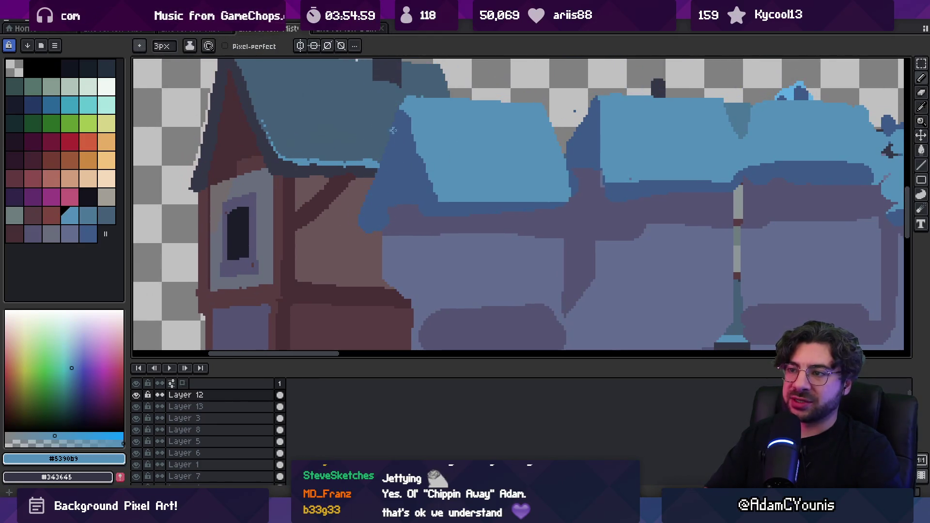
{"action": "left_click_drag", "start_coordinate": [396, 119], "coordinate": [358, 227]}
- Darken the roof's left edge with short dark blue #3d5b88 strokes
{"action": "left_click", "coordinate": [376, 220], "text": "alt"}
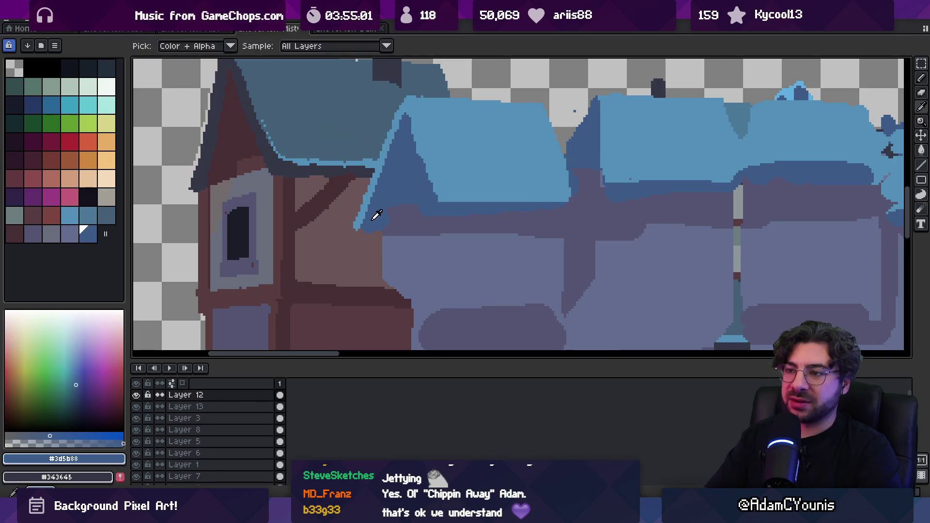
{"action": "left_click", "coordinate": [389, 212], "text": "alt"}
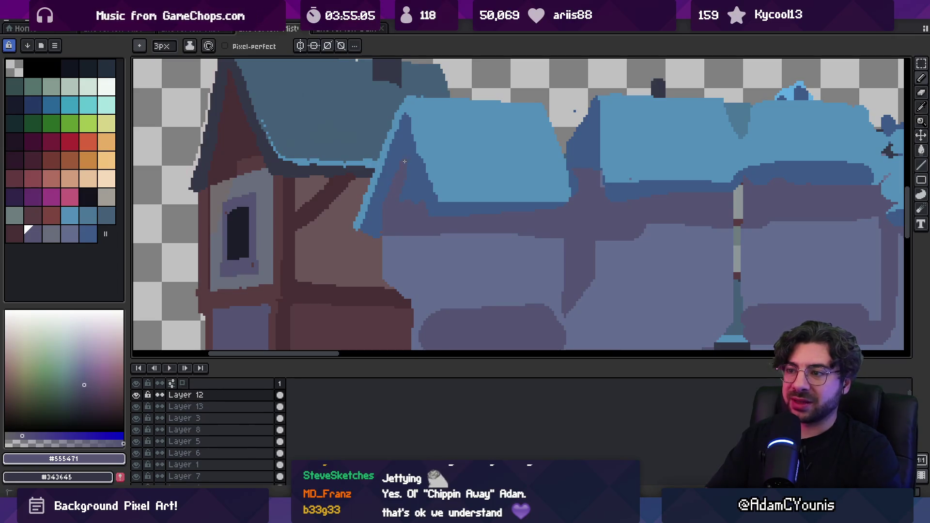
{"action": "left_click", "coordinate": [425, 162], "text": "alt"}
{"action": "left_click_drag", "start_coordinate": [419, 156], "coordinate": [411, 125]}
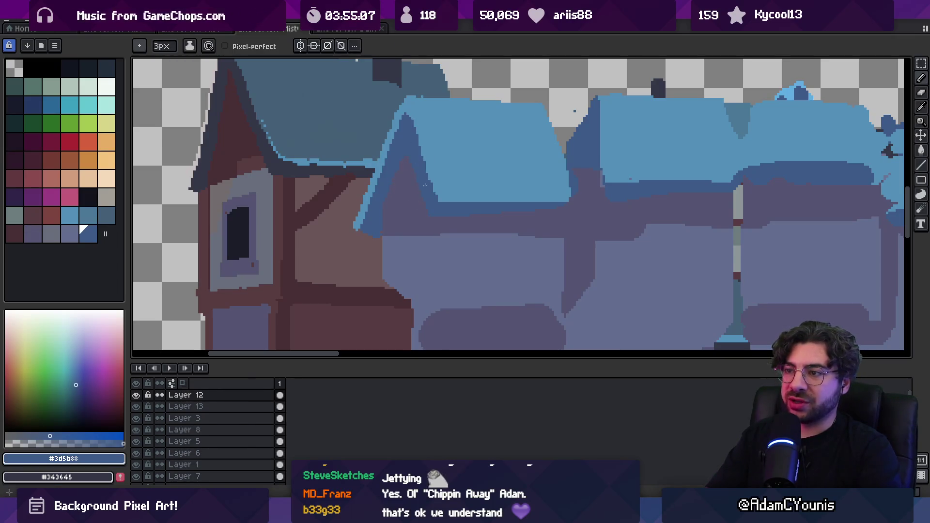
{"action": "scroll", "coordinate": [425, 184], "scroll_direction": "down", "scroll_amount": 3}
{"action": "scroll", "coordinate": [405, 162], "scroll_direction": "up", "scroll_amount": 4}
{"action": "left_click", "coordinate": [427, 192], "text": "alt"}
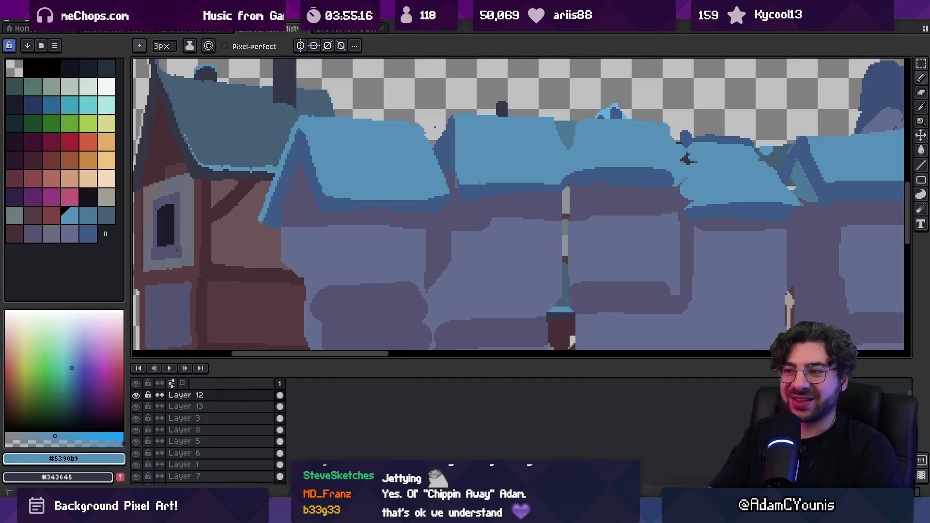
{"action": "key", "text": "alt"}
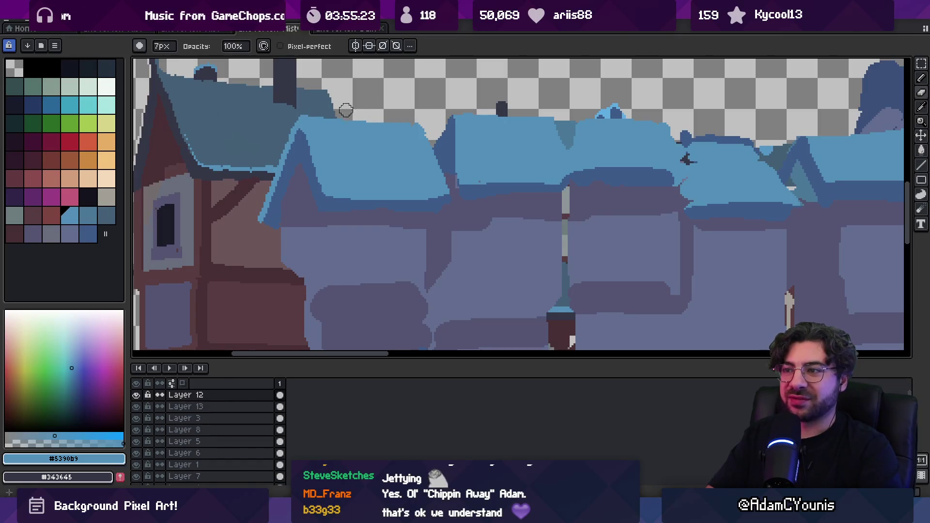
{"action": "left_click", "coordinate": [415, 151], "text": "alt"}
{"action": "left_click_drag", "start_coordinate": [421, 155], "coordinate": [411, 123]}
- Draw a short dark blue edge along the next roof to the right
{"action": "left_click", "coordinate": [425, 134], "text": "alt"}
{"action": "key", "text": "e"}
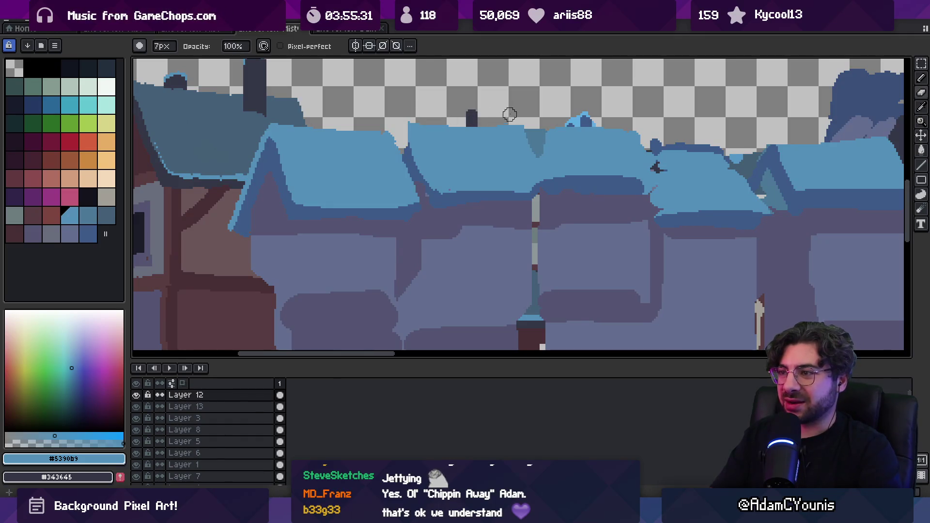
{"action": "key", "text": "b"}
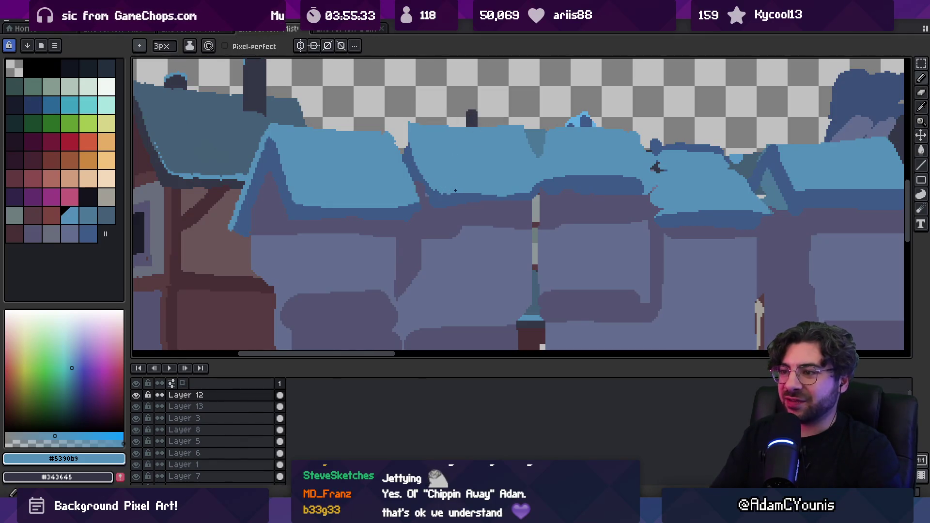
{"action": "left_click", "coordinate": [460, 193], "text": "alt"}
{"action": "key", "text": "v"}
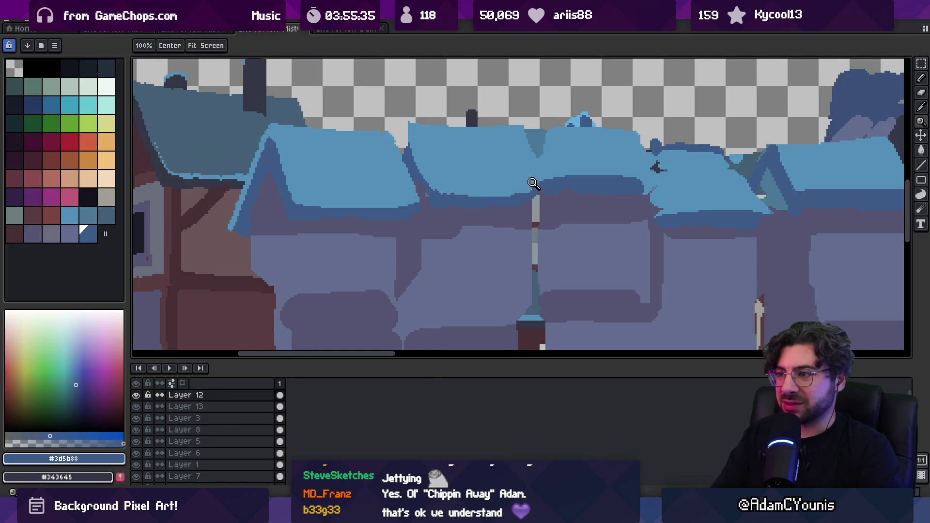
{"action": "scroll", "coordinate": [494, 198], "scroll_direction": "down", "scroll_amount": 3}
{"action": "scroll", "coordinate": [499, 201], "scroll_direction": "up", "scroll_amount": 4}
{"action": "key", "text": "b"}
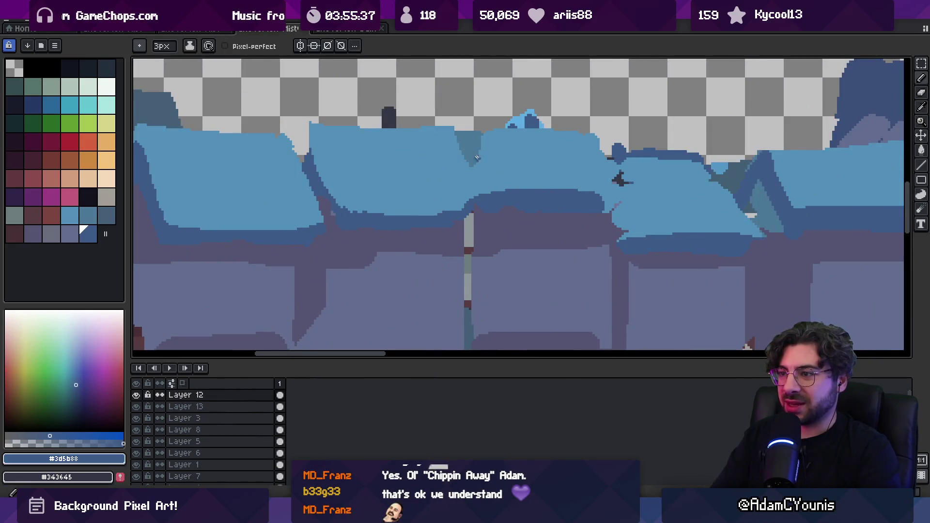
{"action": "mouse_move", "coordinate": [483, 188]}
{"action": "left_mouse_down"}
{"action": "mouse_move", "coordinate": [479, 143]}
{"action": "mouse_move", "coordinate": [493, 188]}
{"action": "left_mouse_up"}
- Add light and dark blue pixels along the roof edge, cover a dark blob and undo a stray stroke
{"action": "left_click", "coordinate": [493, 161], "text": "alt"}
{"action": "left_click", "coordinate": [479, 159], "text": "alt"}
{"action": "mouse_move", "coordinate": [471, 140]}
{"action": "left_mouse_down"}
{"action": "mouse_move", "coordinate": [471, 122]}
{"action": "mouse_move", "coordinate": [478, 140]}
{"action": "mouse_move", "coordinate": [500, 132]}
{"action": "left_mouse_up"}
{"action": "left_click", "coordinate": [484, 140], "text": "alt"}
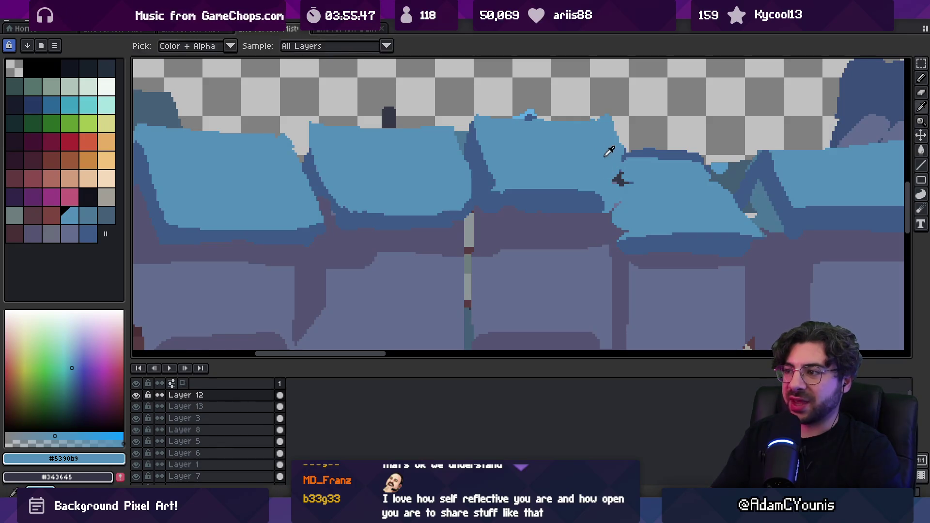
{"action": "left_click_drag", "start_coordinate": [614, 175], "coordinate": [626, 198]}
{"action": "left_click", "coordinate": [608, 194], "text": "alt"}
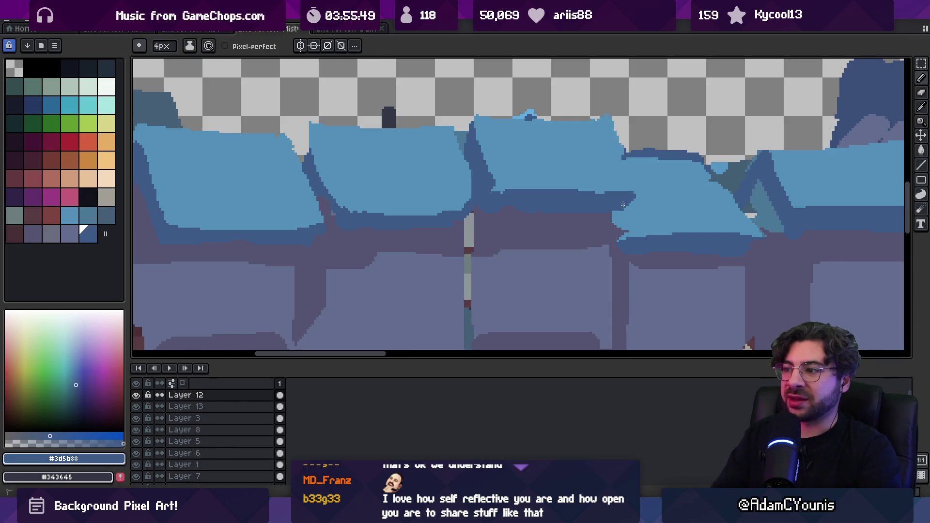
{"action": "key", "text": "ctrl+z"}
{"action": "key", "text": "z"}
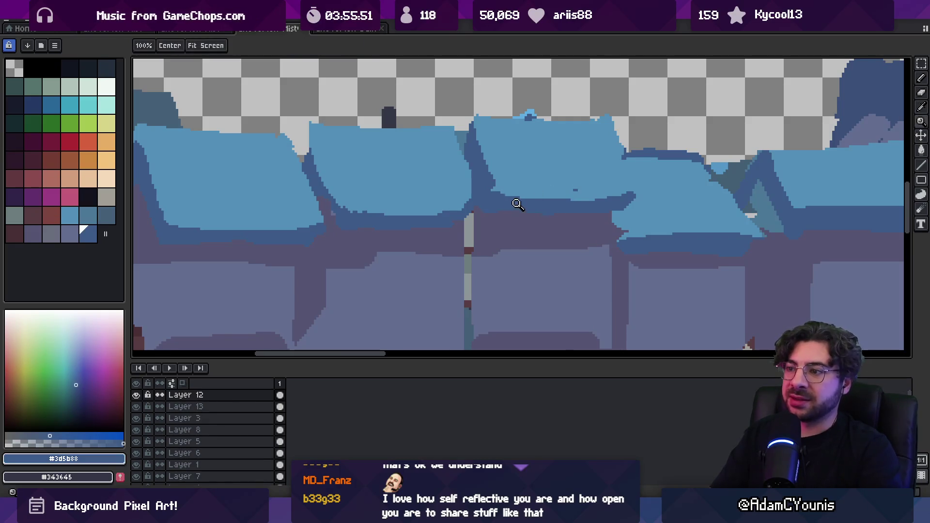
{"action": "scroll", "coordinate": [517, 204], "scroll_direction": "down", "scroll_amount": 5}
{"action": "scroll", "coordinate": [489, 223], "scroll_direction": "up", "scroll_amount": 4}
{"action": "key", "text": "b"}
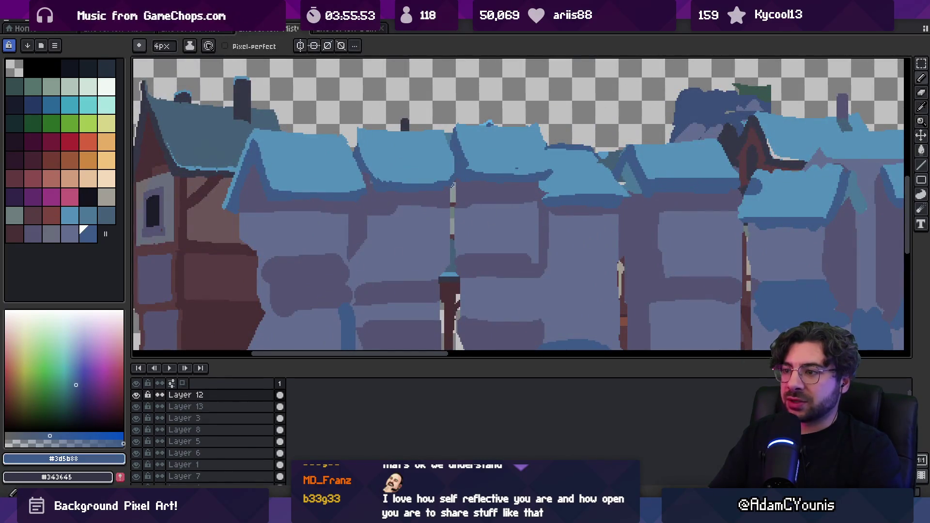
- Sample the grey-purple wall and blue shading colours across the house walls
{"action": "scroll", "coordinate": [460, 234], "scroll_direction": "down", "scroll_amount": 5}
{"action": "left_click", "coordinate": [348, 199], "text": "alt"}
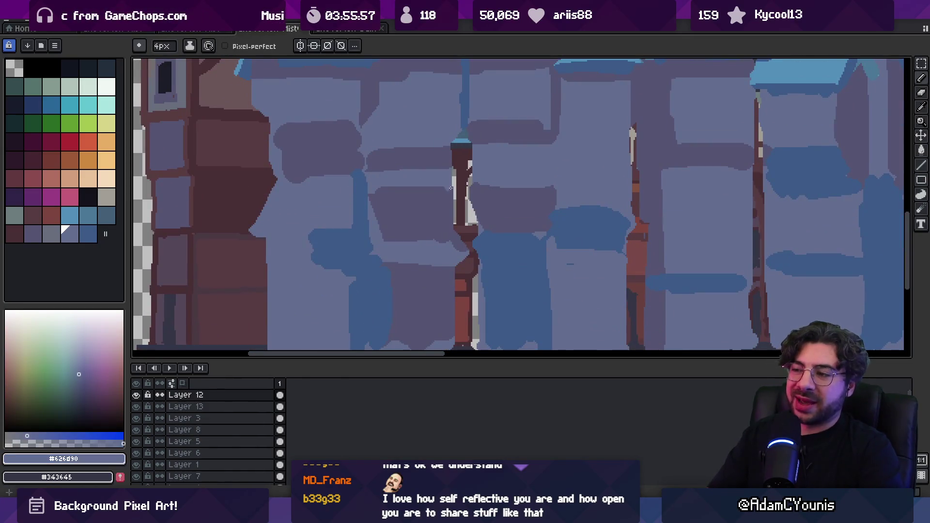
{"action": "scroll", "coordinate": [445, 188], "scroll_direction": "down", "scroll_amount": 4}
{"action": "scroll", "coordinate": [434, 199], "scroll_direction": "up", "scroll_amount": 5}
{"action": "left_click", "coordinate": [463, 242], "text": "alt"}
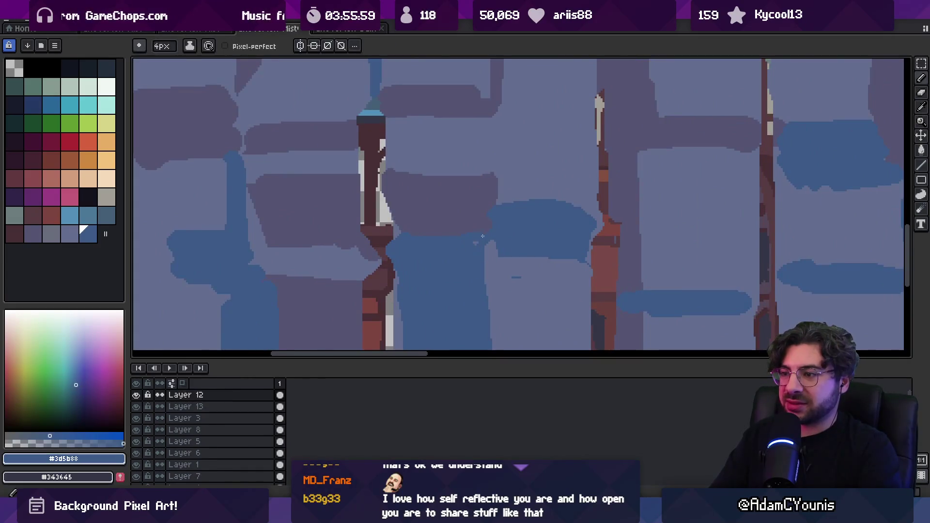
{"action": "left_click", "coordinate": [502, 257], "text": "alt"}
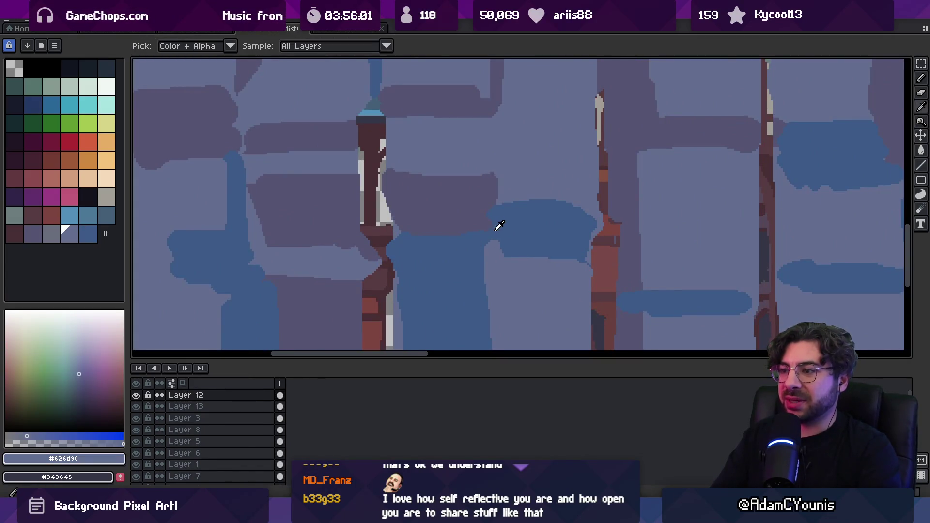
{"action": "scroll", "coordinate": [484, 203], "scroll_direction": "down", "scroll_amount": 3}
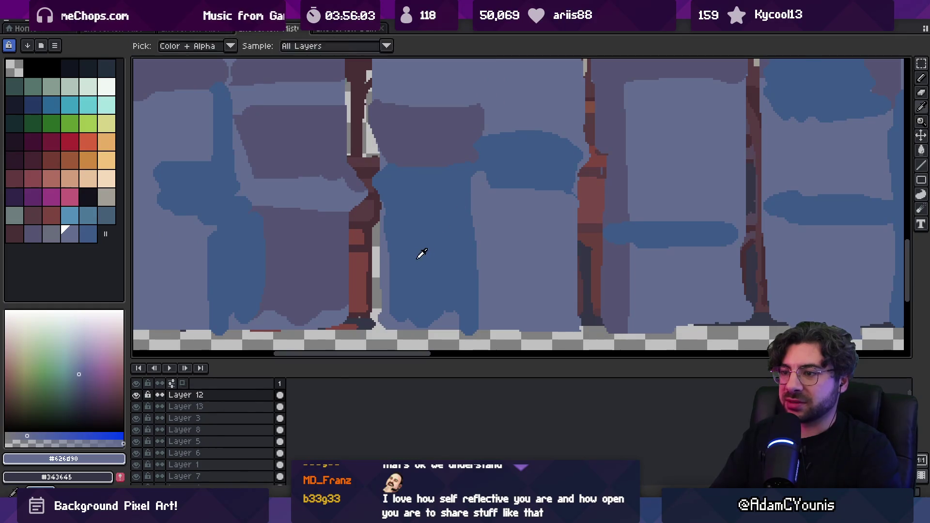
{"action": "left_click", "coordinate": [395, 219], "text": "alt"}
{"action": "left_click", "coordinate": [501, 265], "text": "alt"}
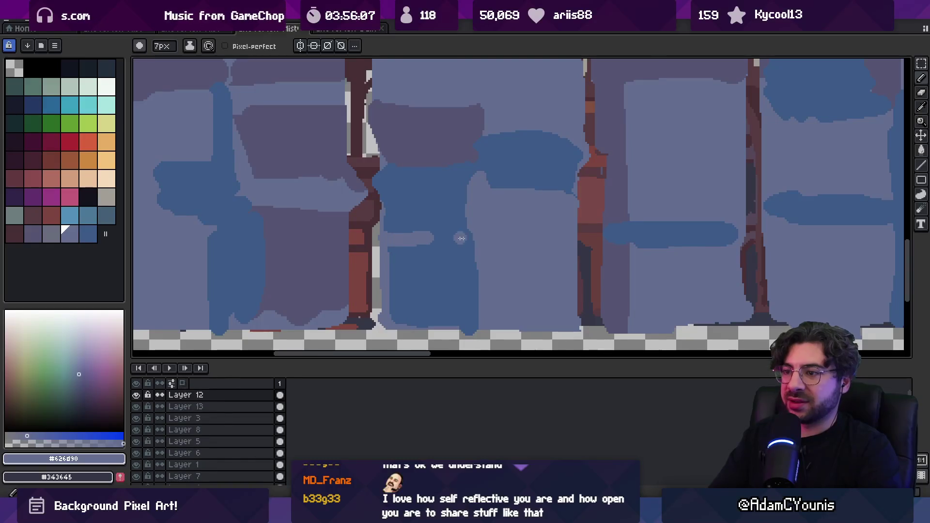
- Zoom out over the townscape and sample the darker wall purple
{"action": "key", "text": "z"}
{"action": "scroll", "coordinate": [458, 230], "scroll_direction": "down", "scroll_amount": 3}
{"action": "scroll", "coordinate": [423, 231], "scroll_direction": "up", "scroll_amount": 4}
{"action": "key", "text": "b"}
{"action": "left_click", "coordinate": [462, 225], "text": "alt"}
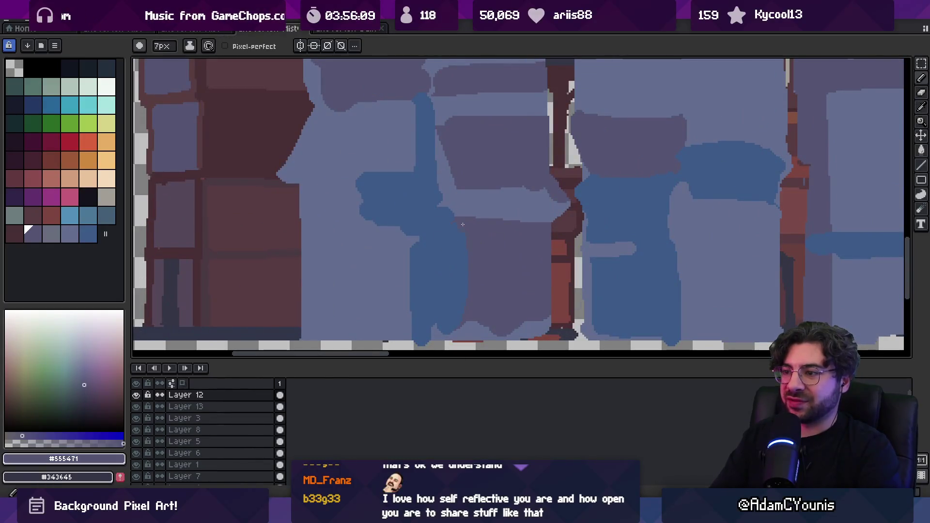
- Zoom and pan across the townhouse row to check the wall shading
{"action": "key", "text": "z"}
{"action": "scroll", "coordinate": [483, 249], "scroll_direction": "down", "scroll_amount": 2}
{"action": "scroll", "coordinate": [461, 272], "scroll_direction": "up", "scroll_amount": 2}
{"action": "key", "text": "v"}
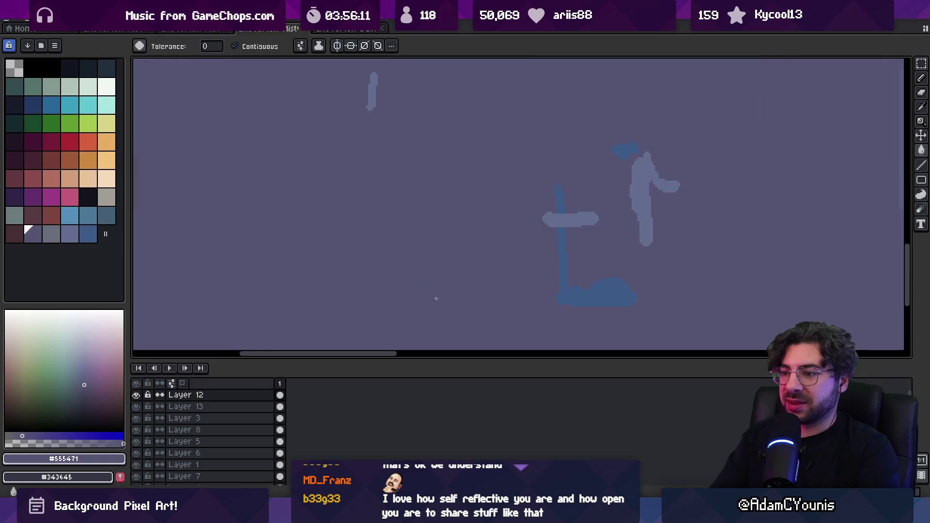
{"action": "key", "text": "z"}
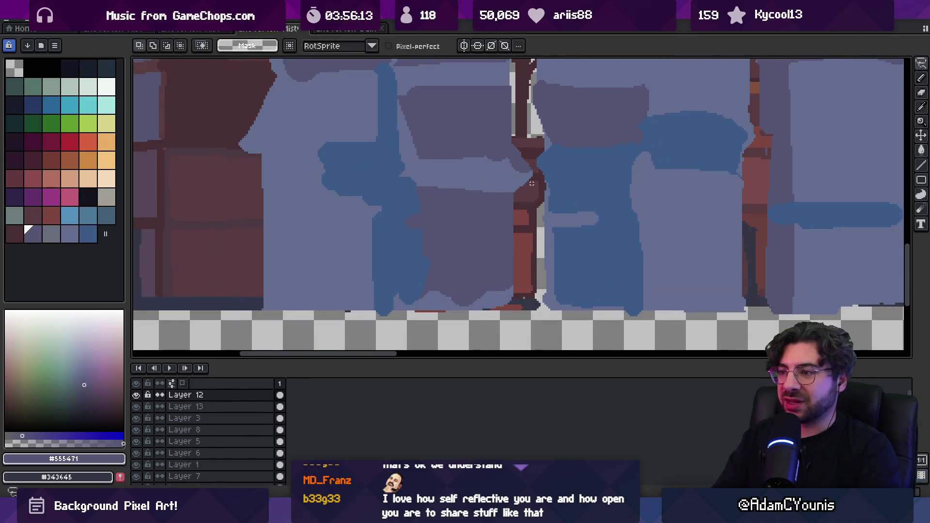
{"action": "scroll", "coordinate": [477, 219], "scroll_direction": "down", "scroll_amount": 2}
{"action": "key", "text": "v"}
{"action": "key", "text": "m"}
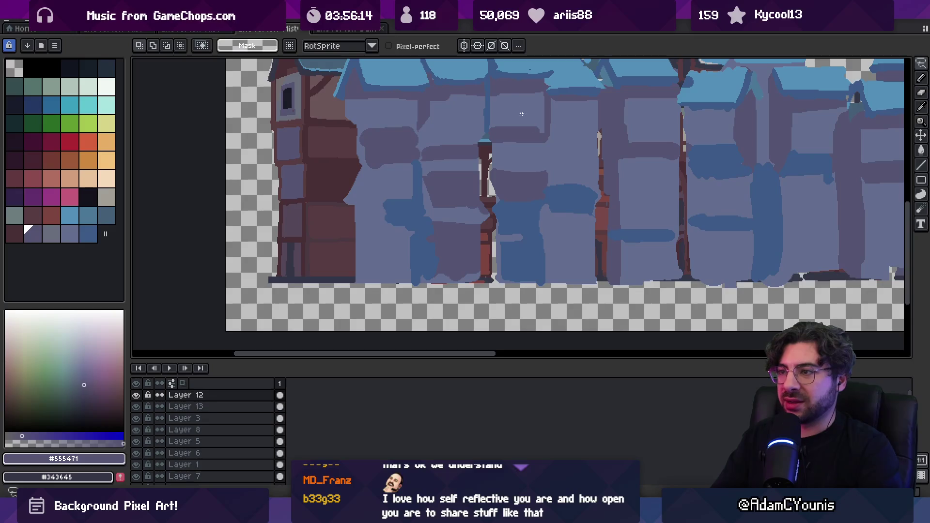
- Make Layer 13 active and pick the blue shading colour as the working colour
{"action": "left_click", "coordinate": [517, 232], "text": "ctrl"}
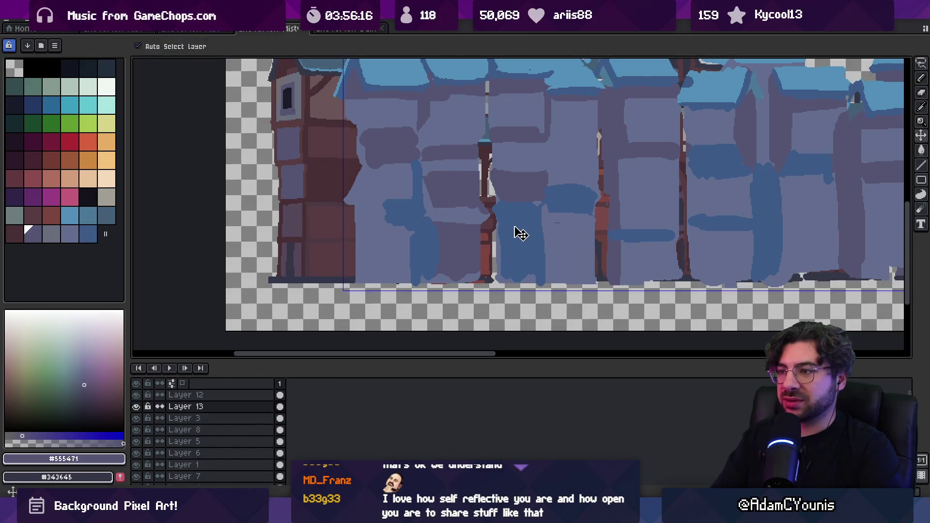
{"action": "key", "text": "z"}
{"action": "scroll", "coordinate": [520, 206], "scroll_direction": "down", "scroll_amount": 2}
{"action": "scroll", "coordinate": [519, 206], "scroll_direction": "up", "scroll_amount": 4}
{"action": "key", "text": "b"}
{"action": "left_click", "coordinate": [459, 218], "text": "alt"}
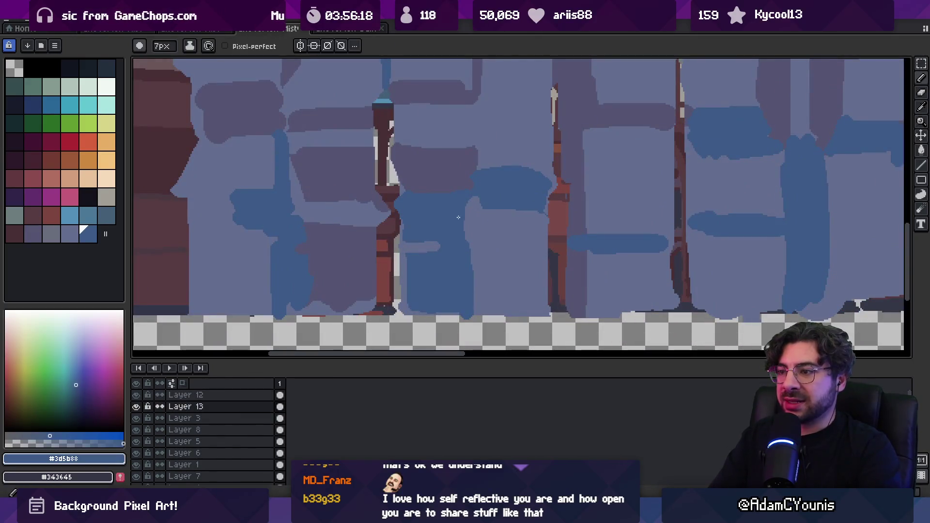
{"action": "key", "text": "z"}
{"action": "scroll", "coordinate": [473, 203], "scroll_direction": "down", "scroll_amount": 4}
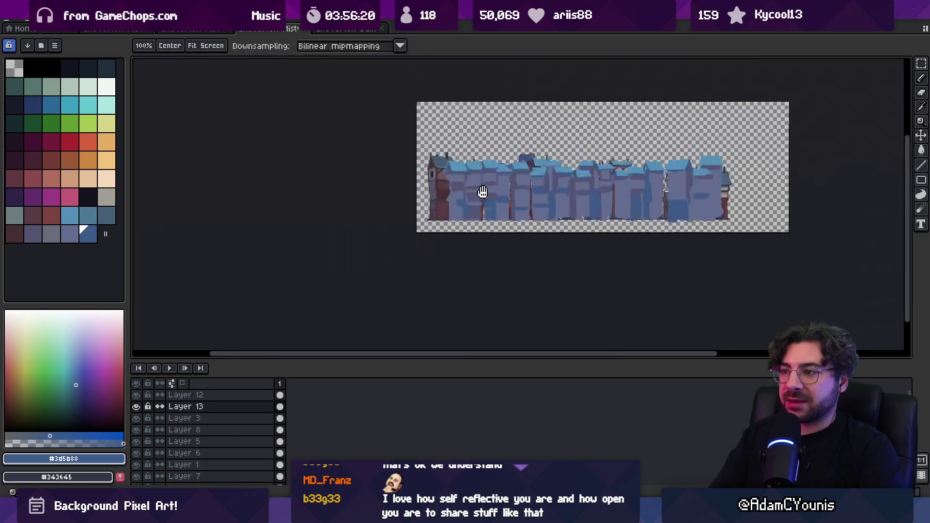
- Try shifting the layer content sideways, then sample the darker wall purple and a roof blue
{"action": "scroll", "coordinate": [539, 167], "scroll_direction": "up", "scroll_amount": 2}
{"action": "key", "text": "v"}
{"action": "mouse_move", "coordinate": [523, 225]}
{"action": "left_mouse_down"}
{"action": "mouse_move", "coordinate": [535, 222]}
{"action": "mouse_move", "coordinate": [524, 222]}
{"action": "left_mouse_up"}
{"action": "scroll", "coordinate": [474, 194], "scroll_direction": "up", "scroll_amount": 3}
{"action": "left_click", "coordinate": [474, 193], "text": "alt"}
{"action": "key", "text": "b"}
{"action": "left_click", "coordinate": [436, 129], "text": "alt"}
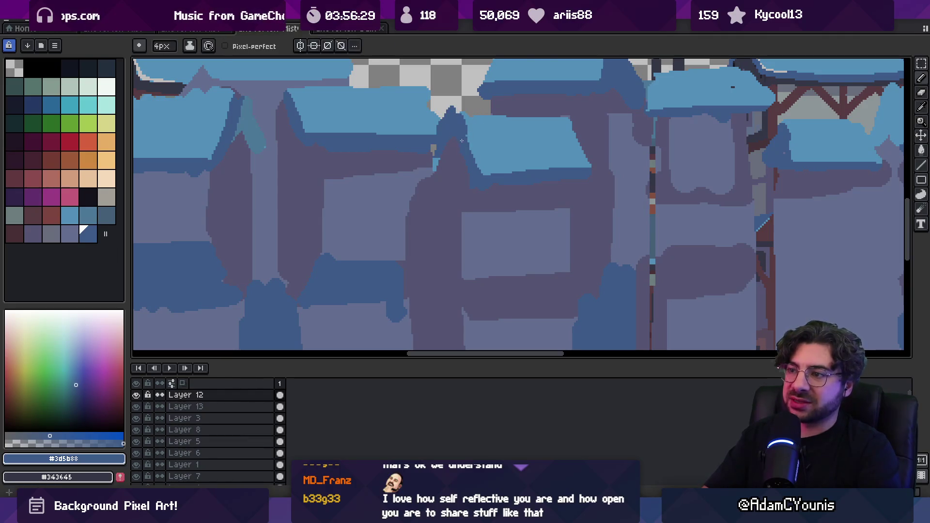
- Flood-fill the three gaps between the roofs with dark blue
{"action": "key", "text": "v"}
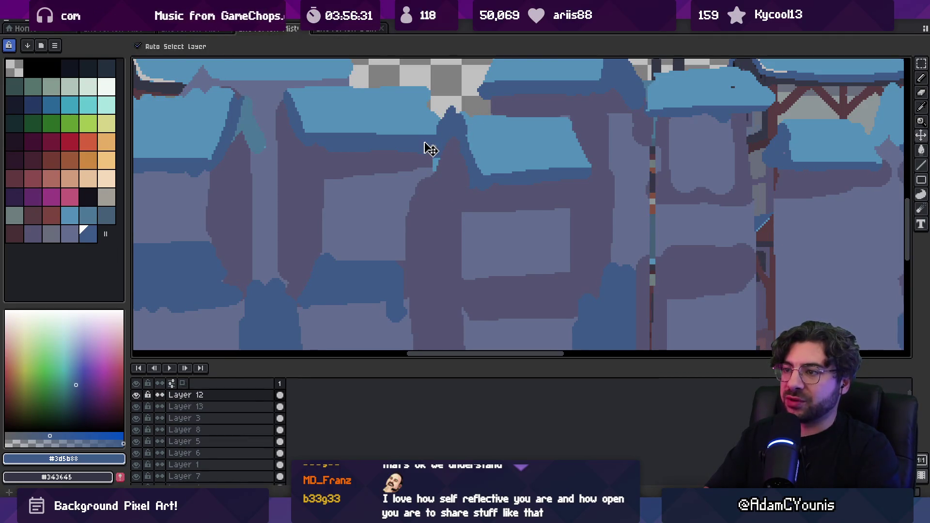
{"action": "key", "text": "b"}
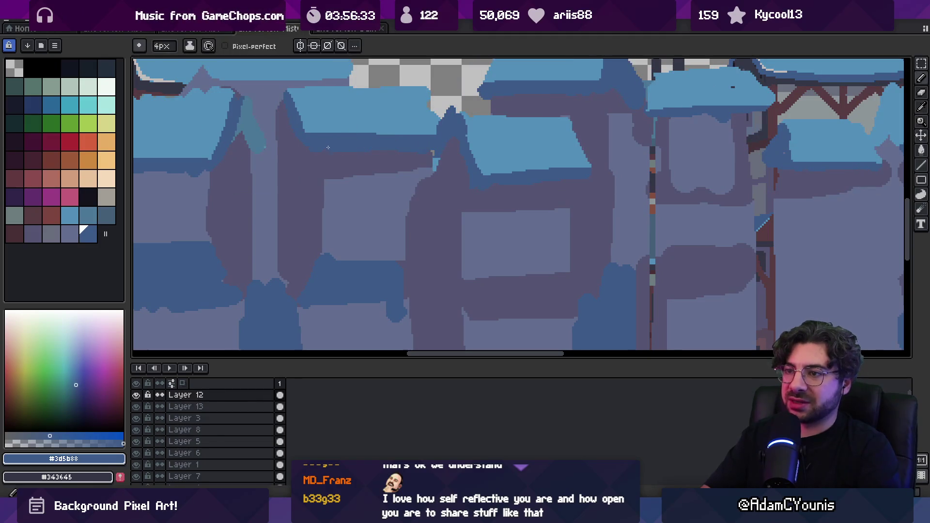
{"action": "left_click_drag", "start_coordinate": [321, 148], "coordinate": [372, 187]}
{"action": "key", "text": "i"}
{"action": "key", "text": "g"}
{"action": "left_click", "coordinate": [326, 147]}
{"action": "left_click", "coordinate": [305, 164], "text": "alt"}
{"action": "left_click", "coordinate": [313, 168]}
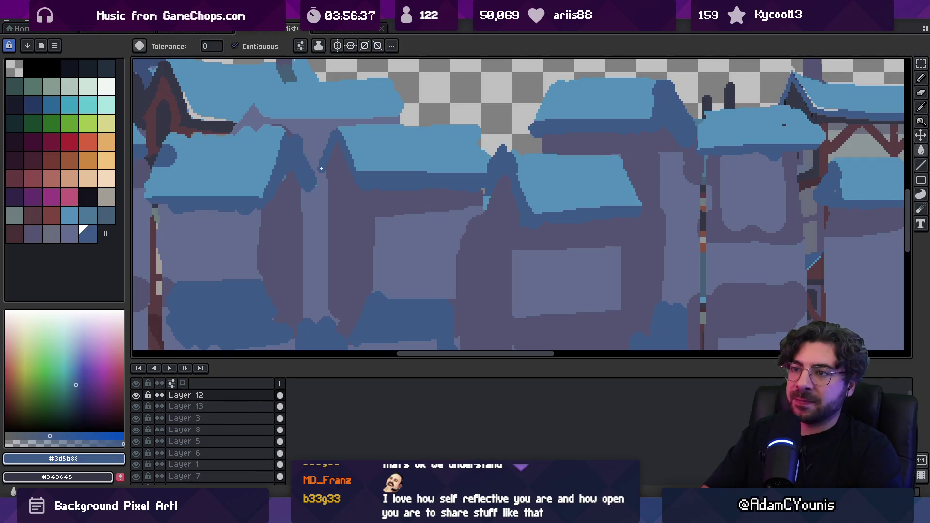
- Move the roof layer up slightly
{"action": "scroll", "coordinate": [339, 170], "scroll_direction": "down", "scroll_amount": 3}
{"action": "scroll", "coordinate": [368, 160], "scroll_direction": "up", "scroll_amount": 2}
{"action": "key", "text": "i"}
{"action": "key", "text": "v"}
{"action": "left_click_drag", "start_coordinate": [356, 183], "coordinate": [362, 175]}
{"action": "key", "text": "b"}
{"action": "key", "text": "b"}
- Sample the wall colour on Layer 13, then the light roof blue back on Layer 12
{"action": "left_click", "coordinate": [370, 158], "text": "alt"}
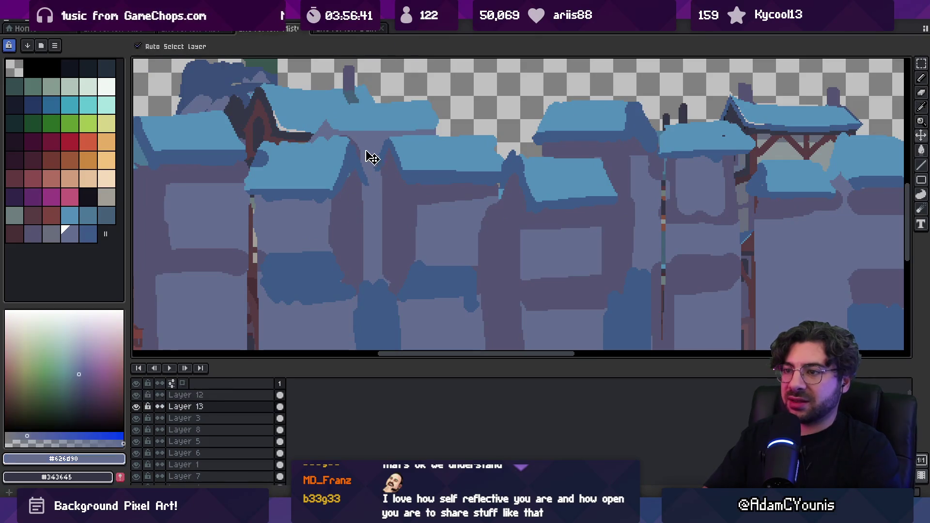
{"action": "key", "text": "alt+Up"}
{"action": "left_click_drag", "start_coordinate": [307, 158], "coordinate": [416, 187]}
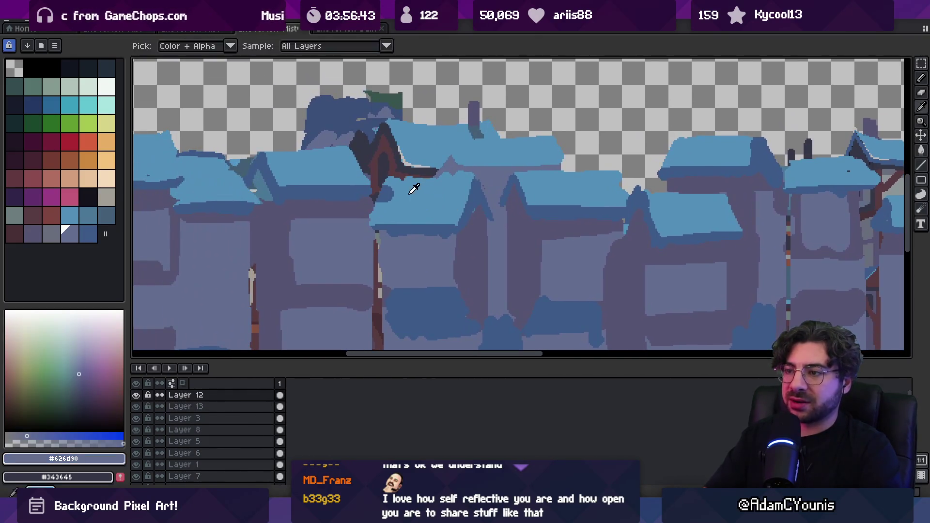
{"action": "left_click", "coordinate": [387, 189], "text": "alt"}
{"action": "key", "text": "g"}
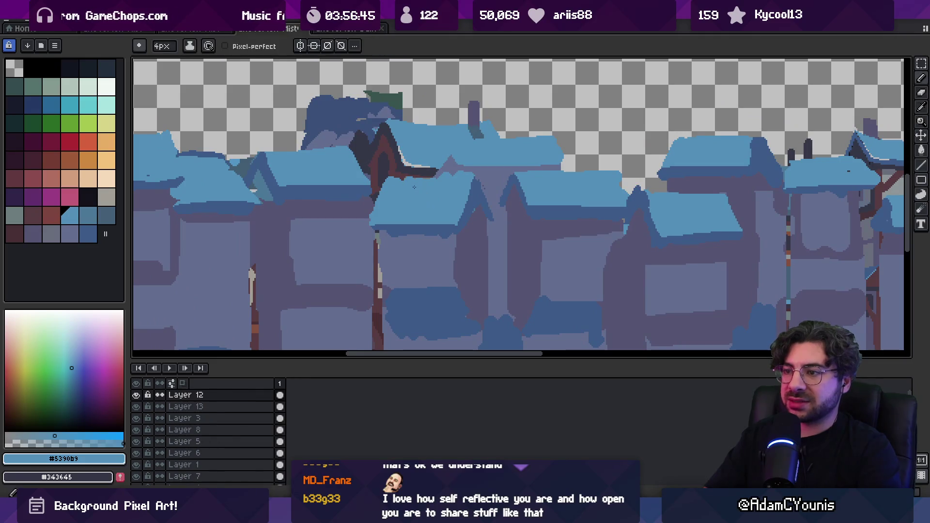
- Sample the dark, light and edge roof blues from the neighbouring roofs
{"action": "key", "text": "e"}
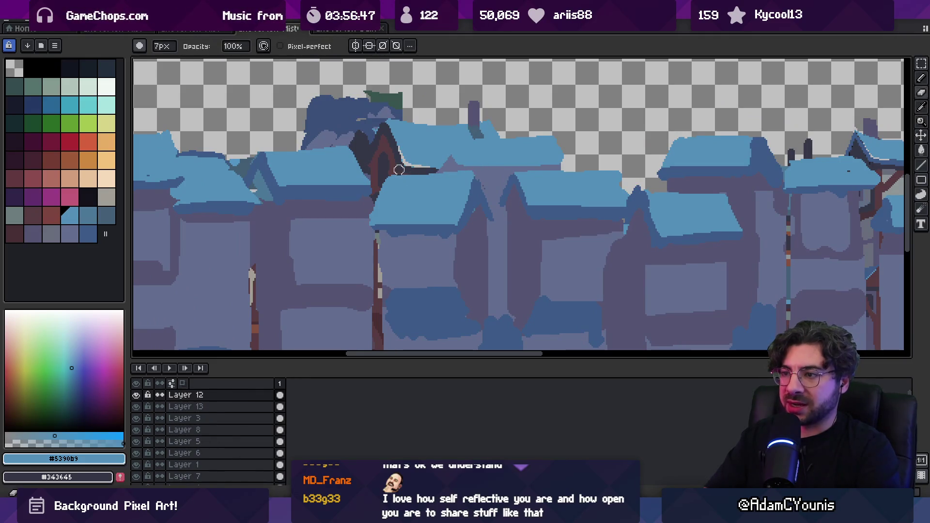
{"action": "key", "text": "z"}
{"action": "scroll", "coordinate": [464, 169], "scroll_direction": "down", "scroll_amount": 5}
{"action": "scroll", "coordinate": [508, 155], "scroll_direction": "up", "scroll_amount": 1}
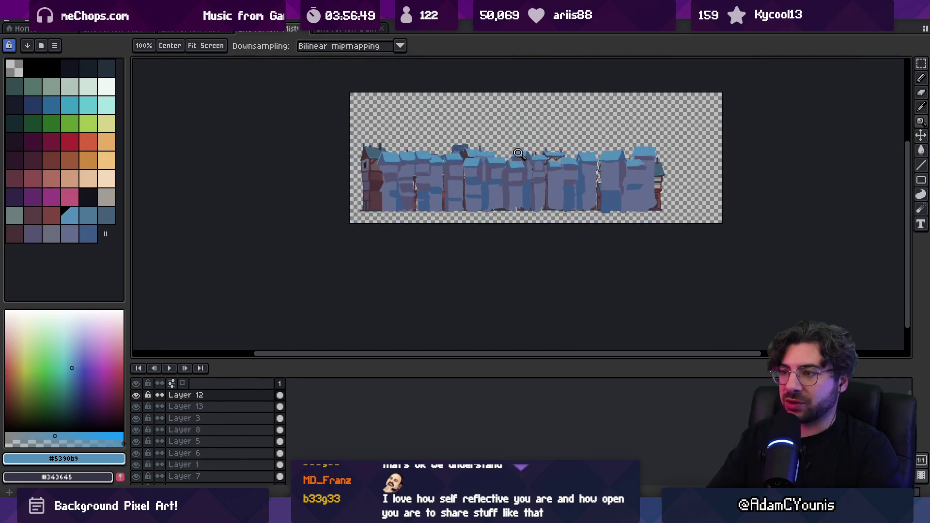
{"action": "scroll", "coordinate": [519, 125], "scroll_direction": "up", "scroll_amount": 3}
{"action": "key", "text": "b"}
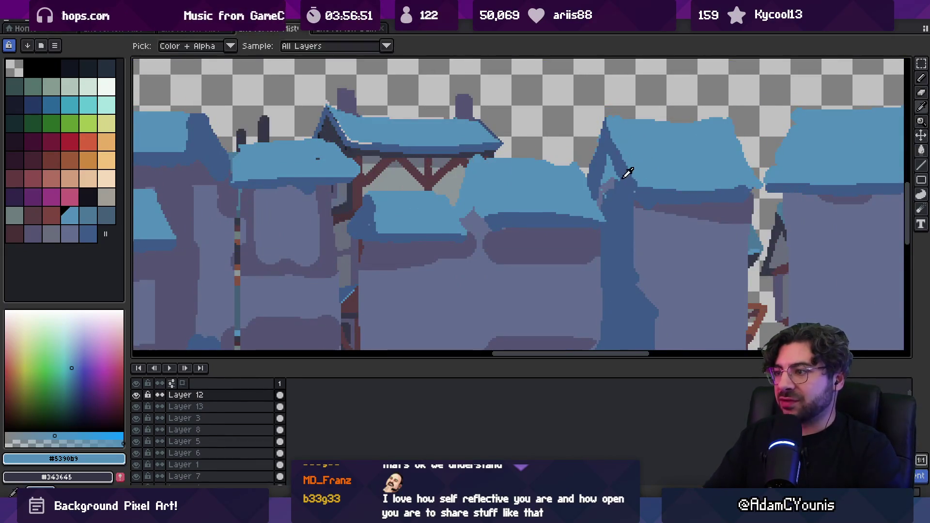
{"action": "left_click", "coordinate": [610, 160], "text": "alt"}
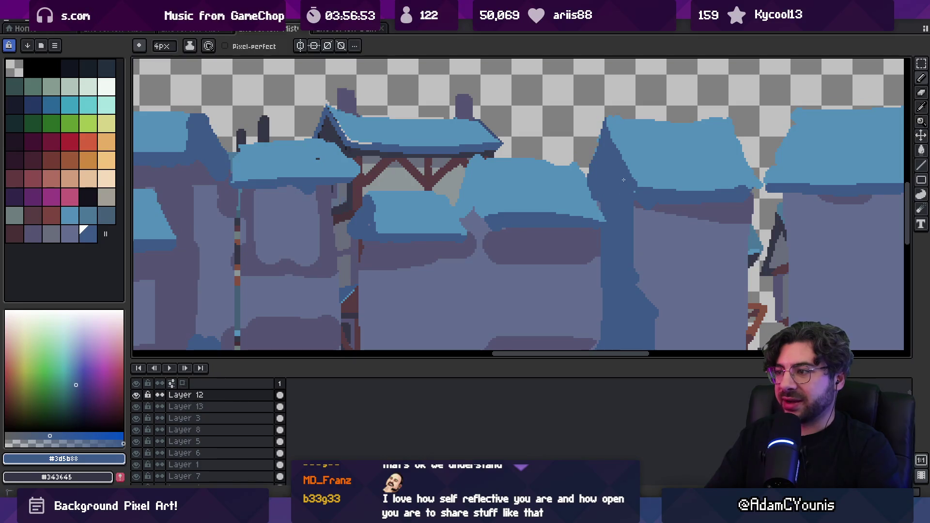
{"action": "left_click_drag", "start_coordinate": [656, 187], "coordinate": [592, 170]}
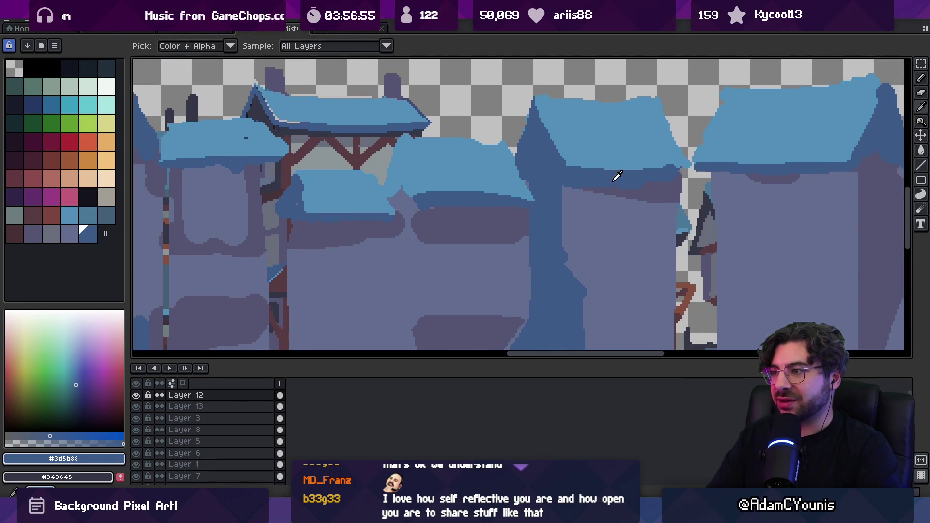
{"action": "left_click", "coordinate": [657, 164], "text": "alt"}
{"action": "left_click", "coordinate": [671, 172], "text": "alt"}
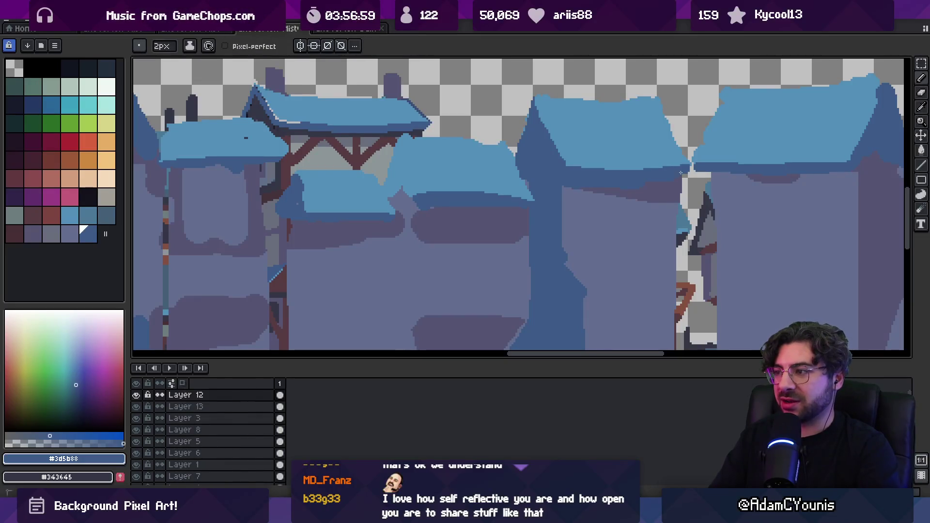
- Make the grey-purple wall colour #555471 the working colour
{"action": "left_click", "coordinate": [630, 183], "text": "alt"}
{"action": "key", "text": "v"}
{"action": "scroll", "coordinate": [593, 188], "scroll_direction": "down", "scroll_amount": 5}
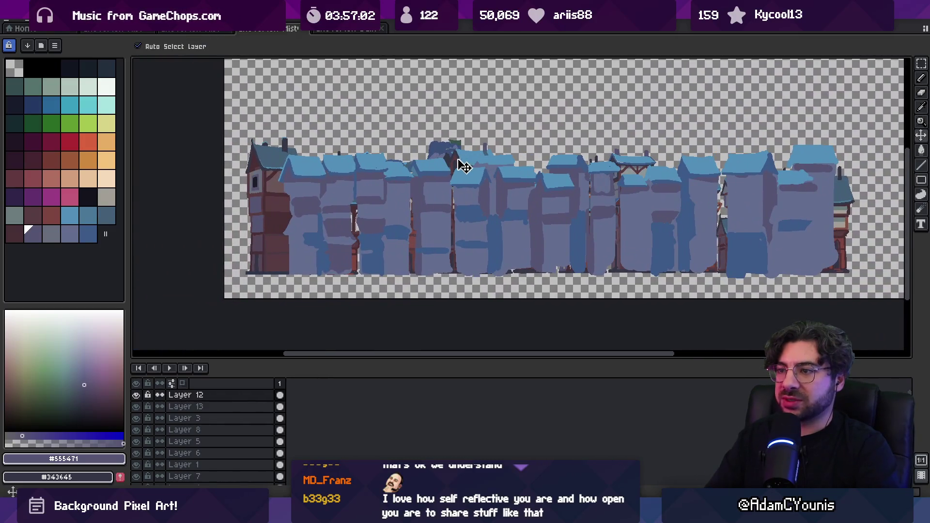
- Shift the building stack upward, undo it, and pan the street view right
{"action": "mouse_move", "coordinate": [464, 166]}
{"action": "left_mouse_down"}
{"action": "mouse_move", "coordinate": [510, 79]}
{"action": "mouse_move", "coordinate": [446, 150]}
{"action": "mouse_move", "coordinate": [457, 92]}
{"action": "left_mouse_up"}
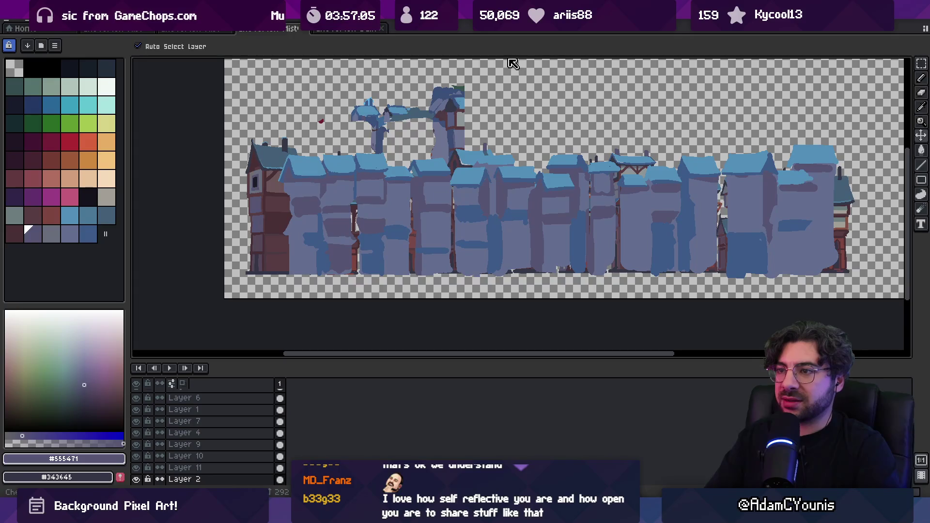
{"action": "key", "text": "ctrl+z"}
{"action": "key", "text": "h"}
{"action": "left_click_drag", "start_coordinate": [416, 148], "coordinate": [452, 162]}
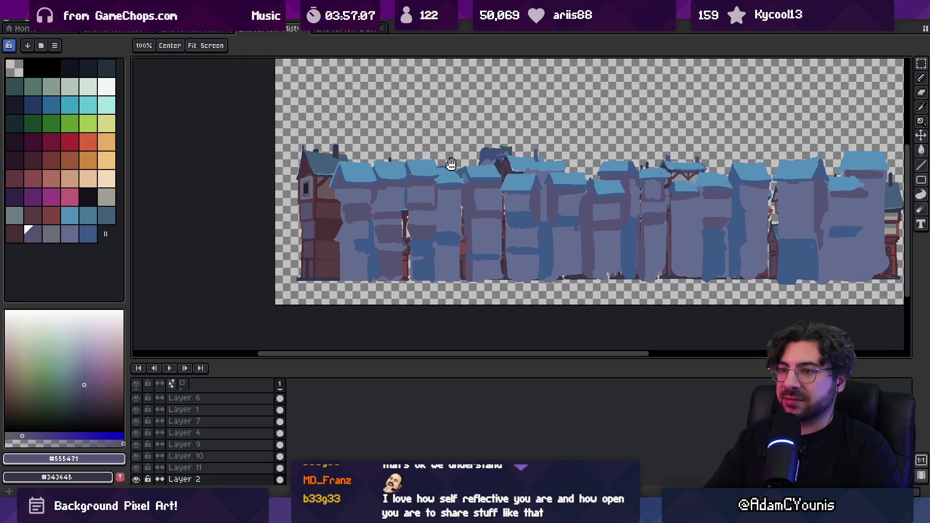
- Select Layer 12 and sample the dark blue-grey and mid-blue roof shades
{"action": "left_click", "coordinate": [364, 154], "text": "alt"}
{"action": "scroll", "coordinate": [346, 166], "scroll_direction": "up", "scroll_amount": 3}
{"action": "left_click", "coordinate": [450, 190]}
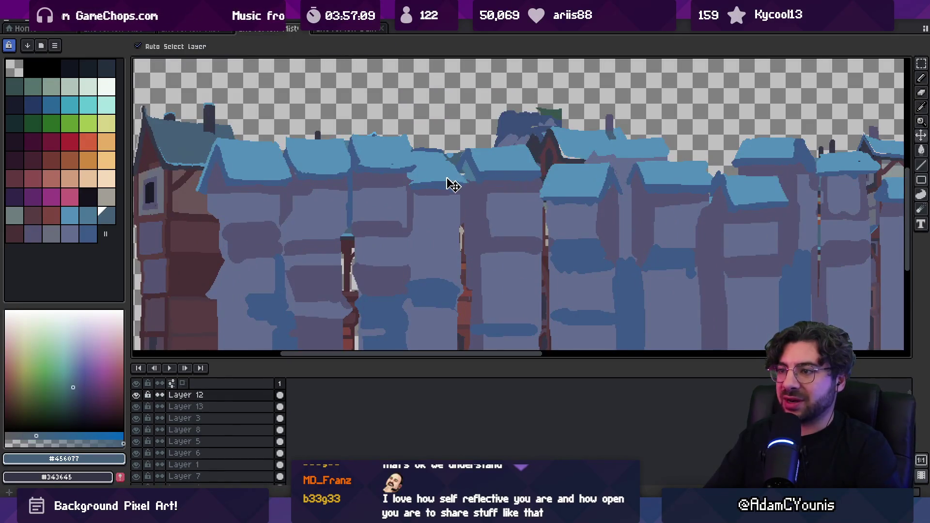
{"action": "key", "text": "b"}
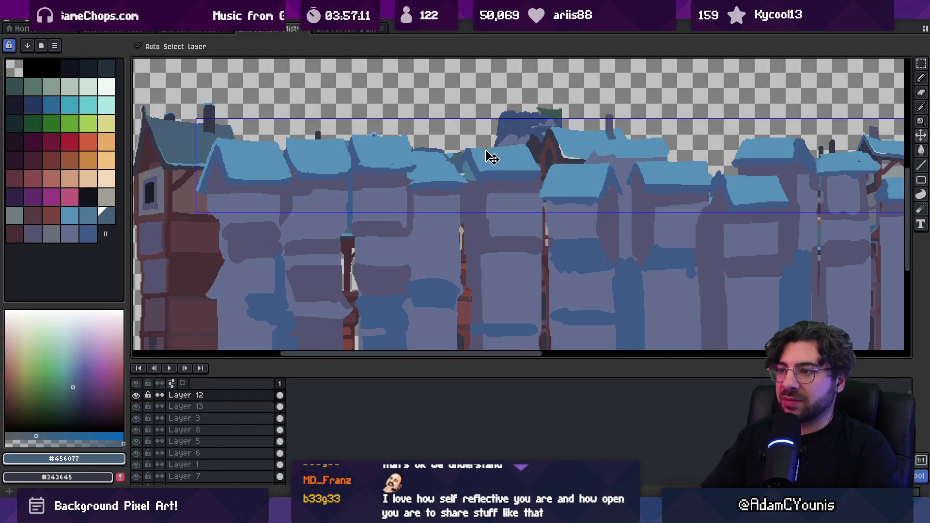
{"action": "key", "text": "h"}
{"action": "left_click_drag", "start_coordinate": [496, 164], "coordinate": [488, 167]}
{"action": "scroll", "coordinate": [489, 167], "scroll_direction": "up", "scroll_amount": 3}
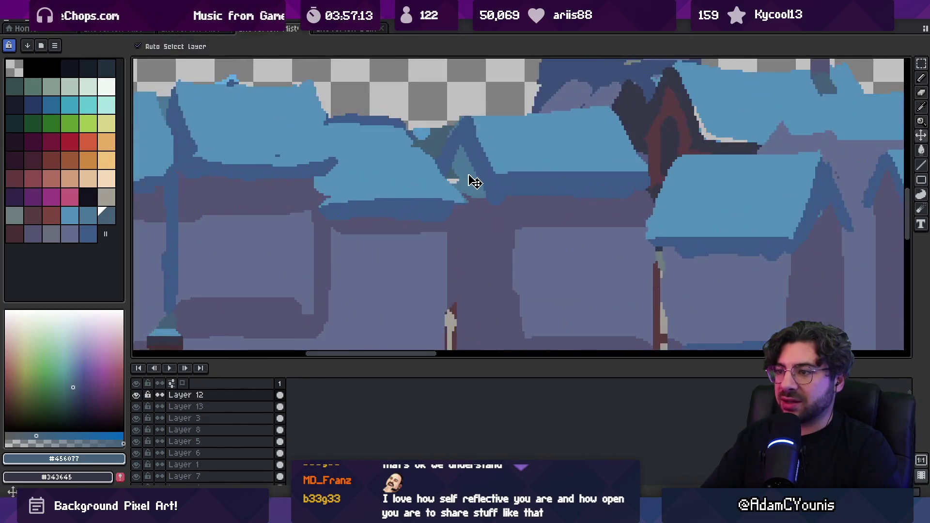
{"action": "left_click", "coordinate": [452, 182], "text": "alt"}
{"action": "key", "text": "b"}
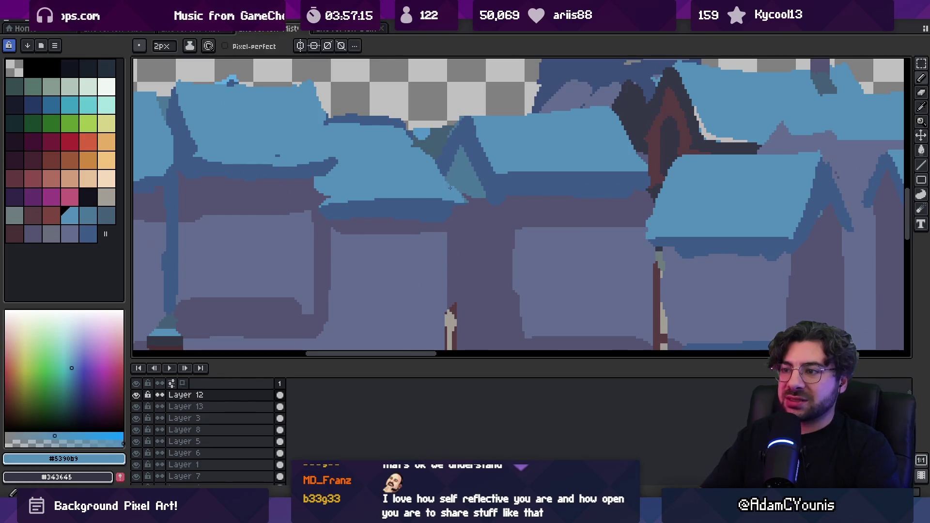
{"action": "scroll", "coordinate": [486, 166], "scroll_direction": "down", "scroll_amount": 1}
- Pick the dark blue-grey roof shadow #445F75 as the working colour
{"action": "left_click", "coordinate": [452, 141], "text": "alt"}
{"action": "key", "text": "ctrl"}
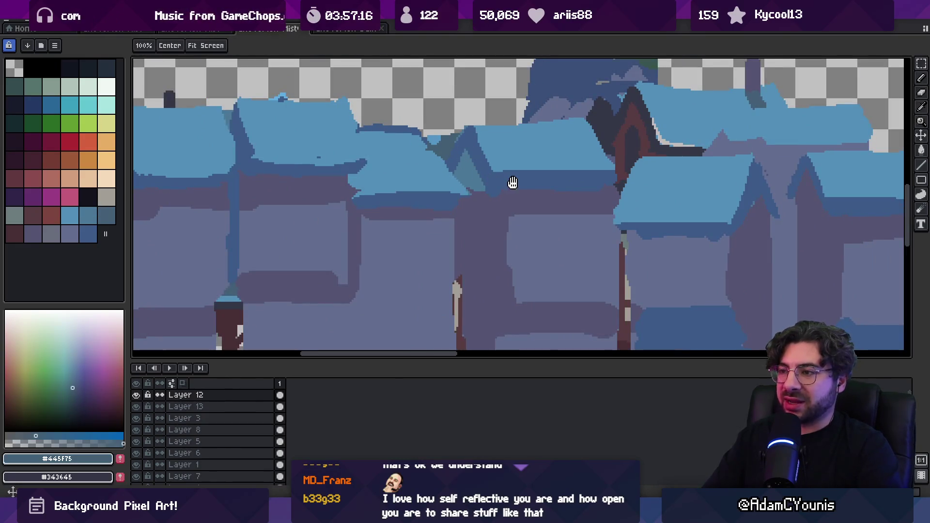
{"action": "left_click_drag", "start_coordinate": [515, 186], "coordinate": [509, 188]}
{"action": "scroll", "coordinate": [497, 161], "scroll_direction": "down", "scroll_amount": 4}
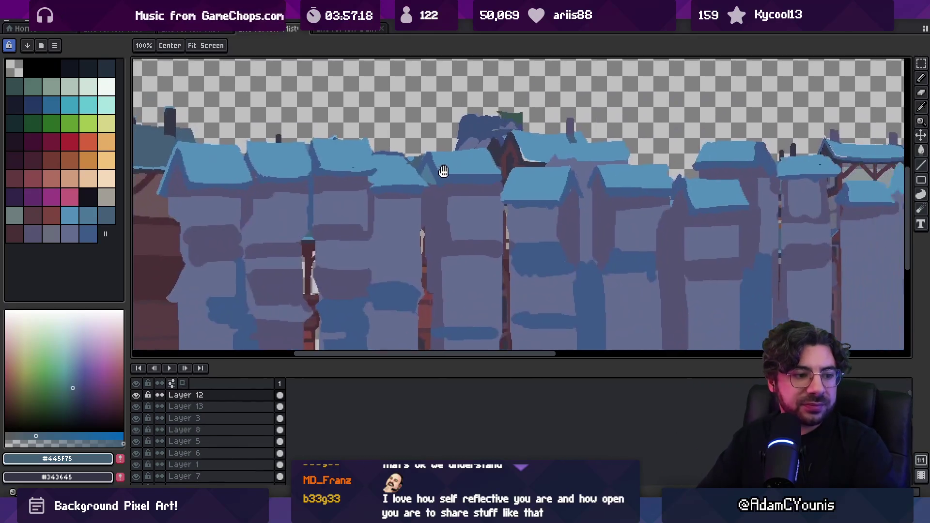
{"action": "scroll", "coordinate": [526, 165], "scroll_direction": "up", "scroll_amount": 1}
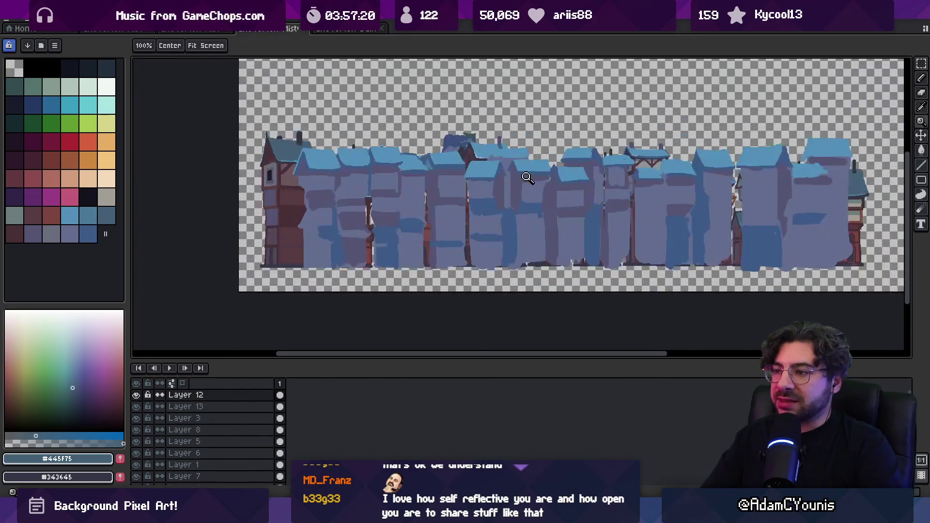
- Paint #445F75 over the light roof edge with the 7px brush
{"action": "scroll", "coordinate": [557, 173], "scroll_direction": "up", "scroll_amount": 4}
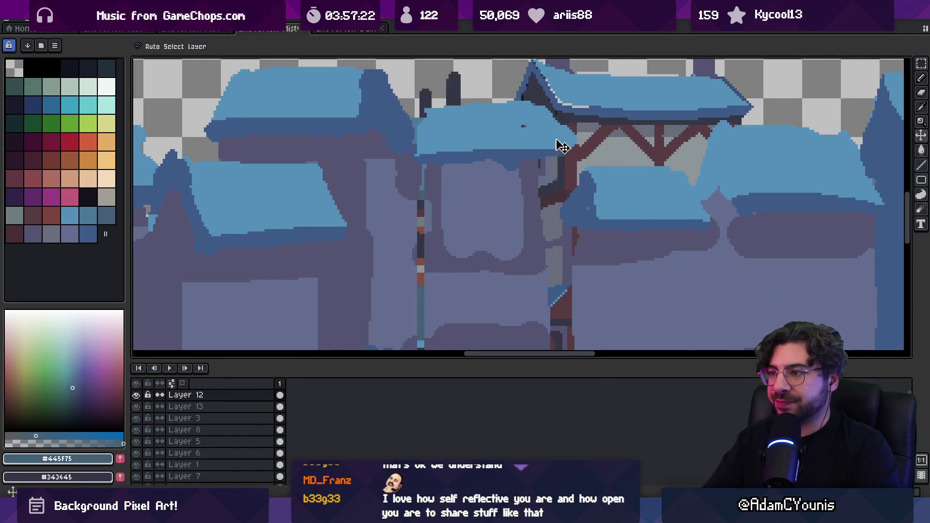
{"action": "key", "text": "b"}
{"action": "mouse_move", "coordinate": [557, 116]}
{"action": "left_mouse_down"}
{"action": "mouse_move", "coordinate": [557, 140]}
{"action": "mouse_move", "coordinate": [575, 134]}
{"action": "left_mouse_up"}
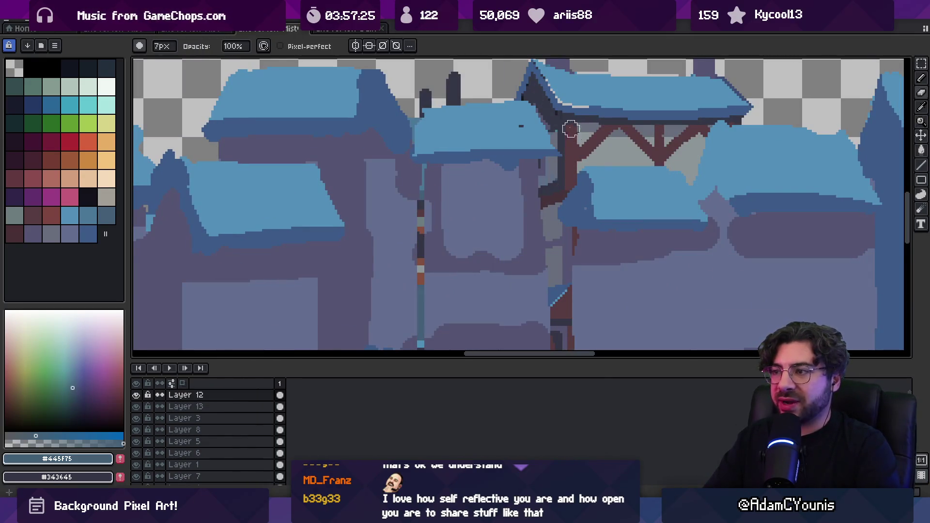
- Draw a #3D5B88 line along the roof's left edge, then resample the wall purple-grey
{"action": "left_click", "coordinate": [525, 127], "text": "alt"}
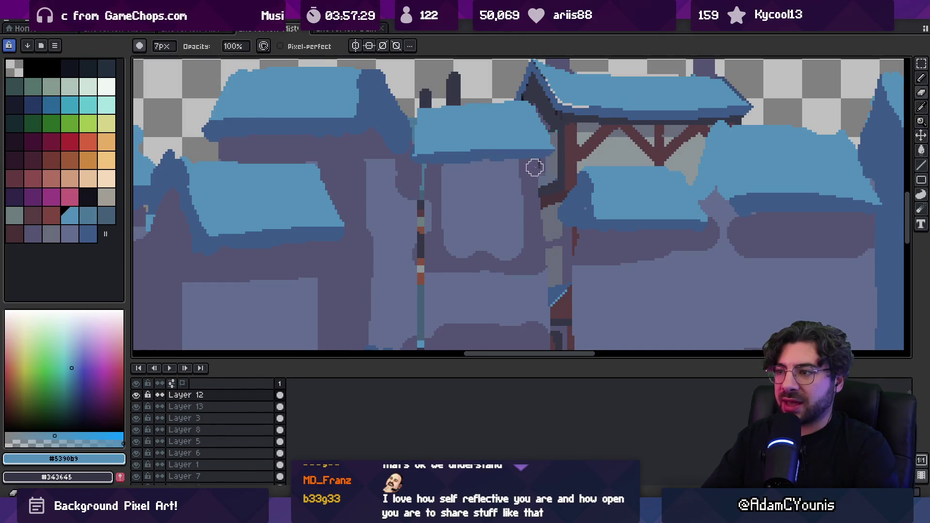
{"action": "left_click", "coordinate": [499, 154], "text": "alt"}
{"action": "left_click_drag", "start_coordinate": [421, 113], "coordinate": [430, 152]}
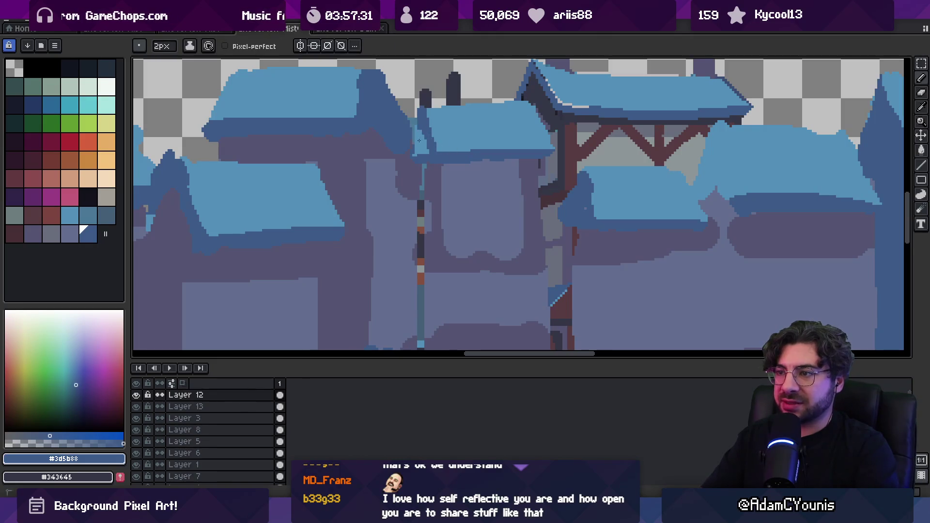
{"action": "left_click", "coordinate": [448, 118], "text": "alt"}
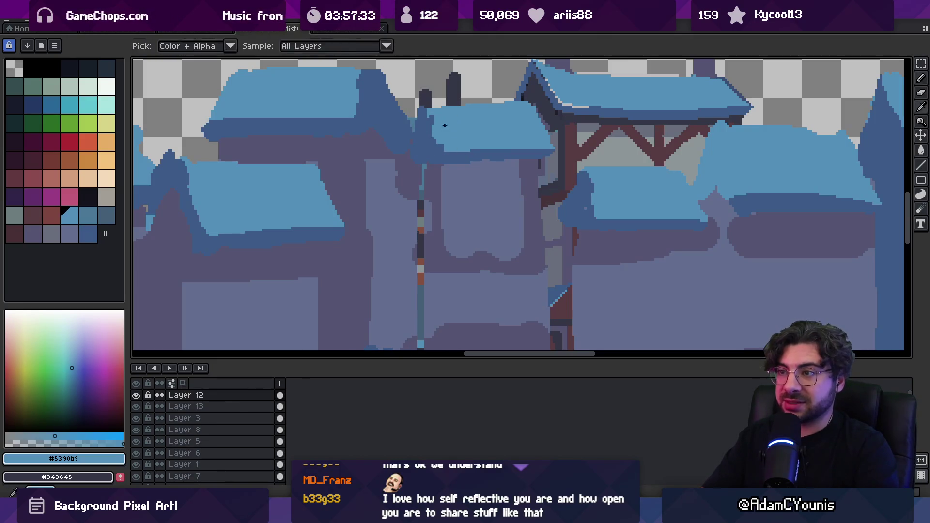
{"action": "scroll", "coordinate": [482, 150], "scroll_direction": "down", "scroll_amount": 5}
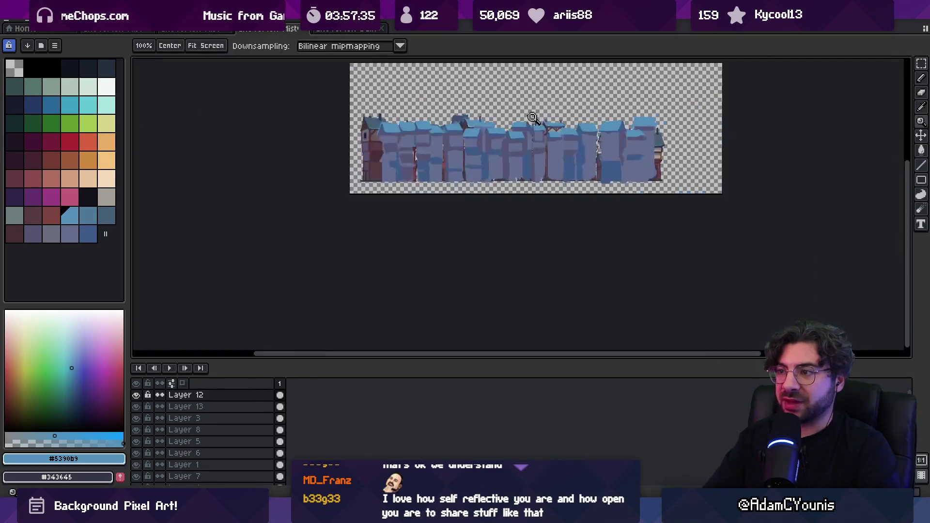
{"action": "scroll", "coordinate": [564, 79], "scroll_direction": "up", "scroll_amount": 5}
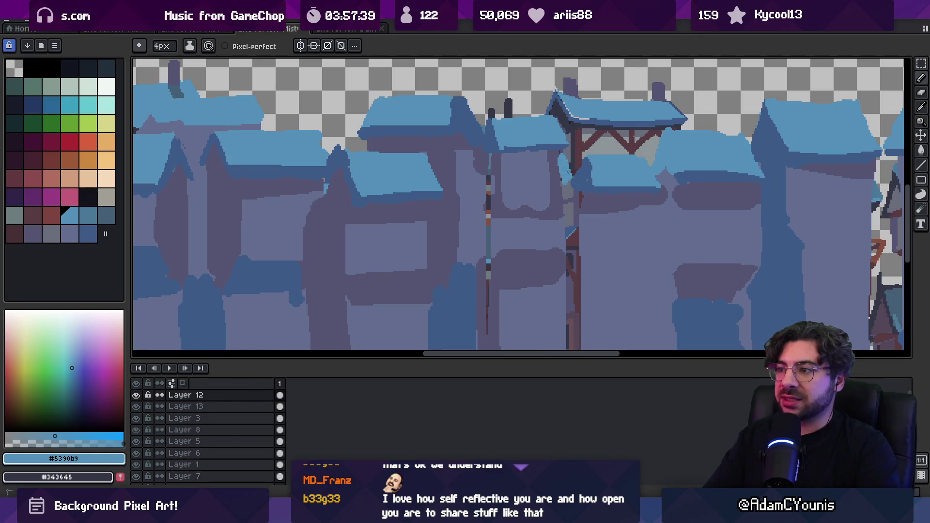
{"action": "left_click", "coordinate": [572, 180], "text": "alt"}
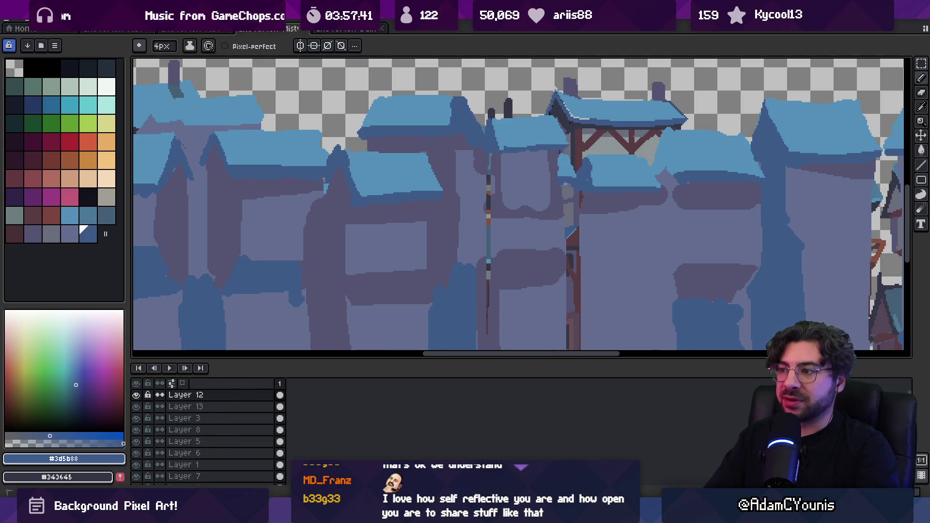
{"action": "left_click", "coordinate": [557, 155], "text": "alt"}
{"action": "scroll", "coordinate": [550, 151], "scroll_direction": "down", "scroll_amount": 5}
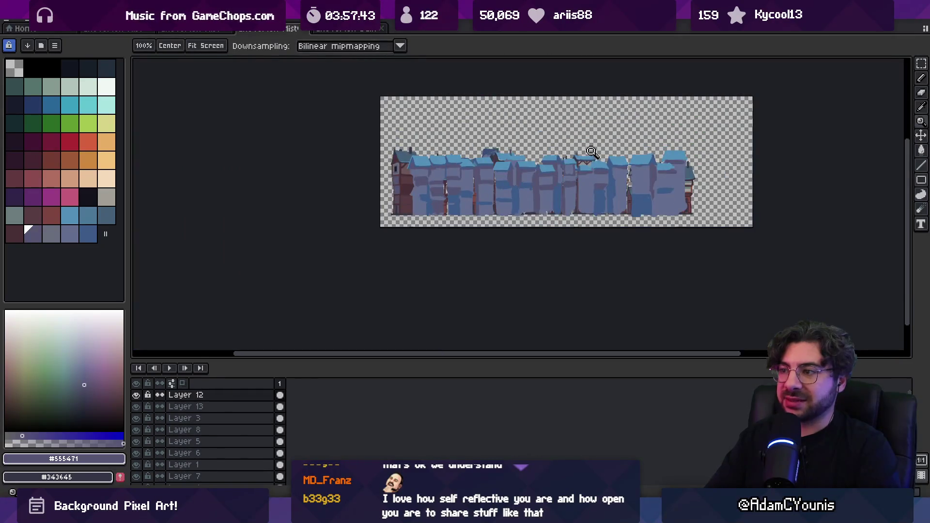
- Cover the window box's dark inset with light roof blue #5390b9
{"action": "scroll", "coordinate": [512, 168], "scroll_direction": "up", "scroll_amount": 5}
{"action": "left_click", "coordinate": [519, 129], "text": "alt"}
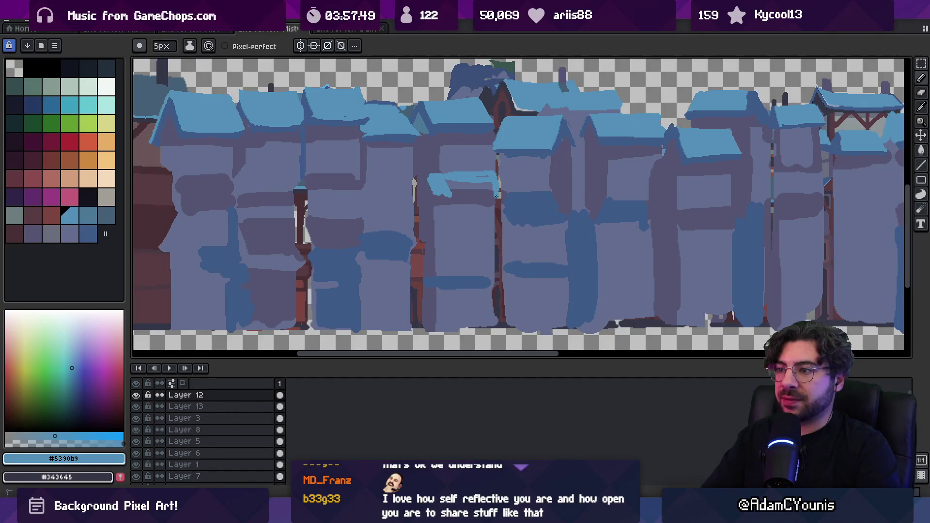
{"action": "left_click_drag", "start_coordinate": [491, 190], "coordinate": [474, 181]}
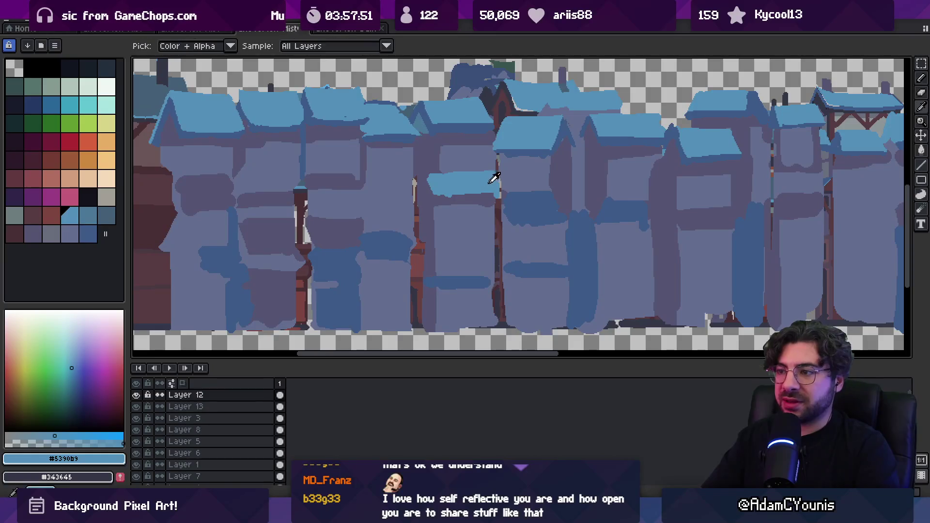
{"action": "left_click", "coordinate": [520, 148], "text": "alt"}
- Sample the light and dark roof blues and bring the left houses into view
{"action": "key", "text": "b"}
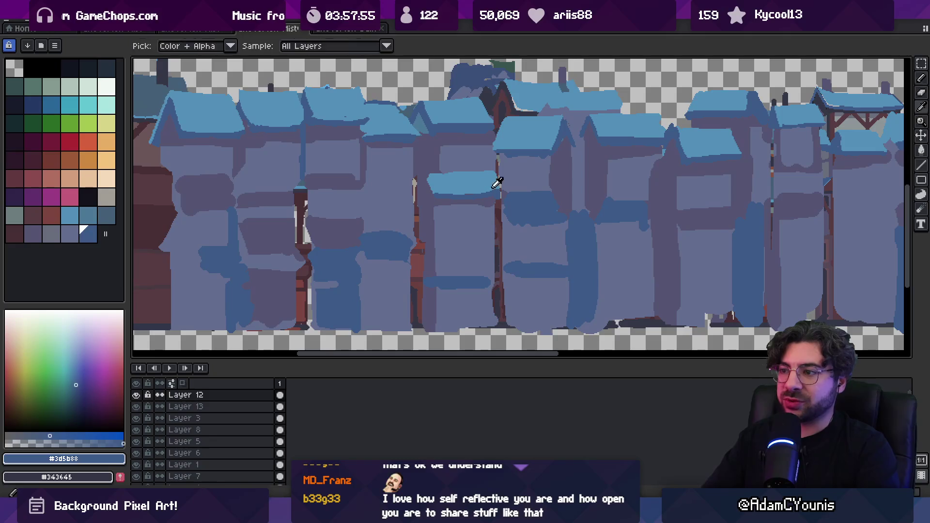
{"action": "left_click", "coordinate": [497, 183], "text": "alt"}
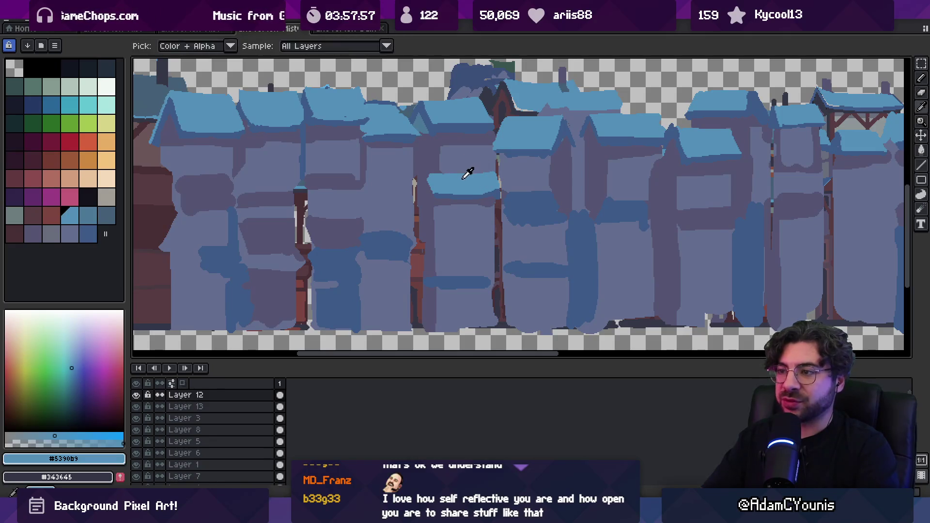
{"action": "left_click", "coordinate": [438, 184], "text": "alt"}
{"action": "key", "text": "b"}
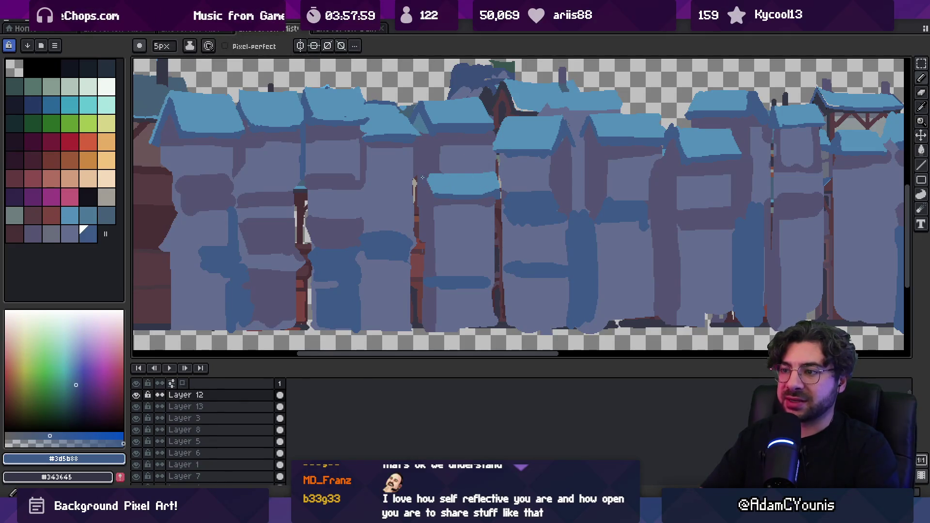
{"action": "left_click", "coordinate": [428, 182], "text": "alt"}
{"action": "left_click", "coordinate": [424, 171], "text": "alt"}
{"action": "key", "text": "z"}
{"action": "scroll", "coordinate": [460, 174], "scroll_direction": "down", "scroll_amount": 3}
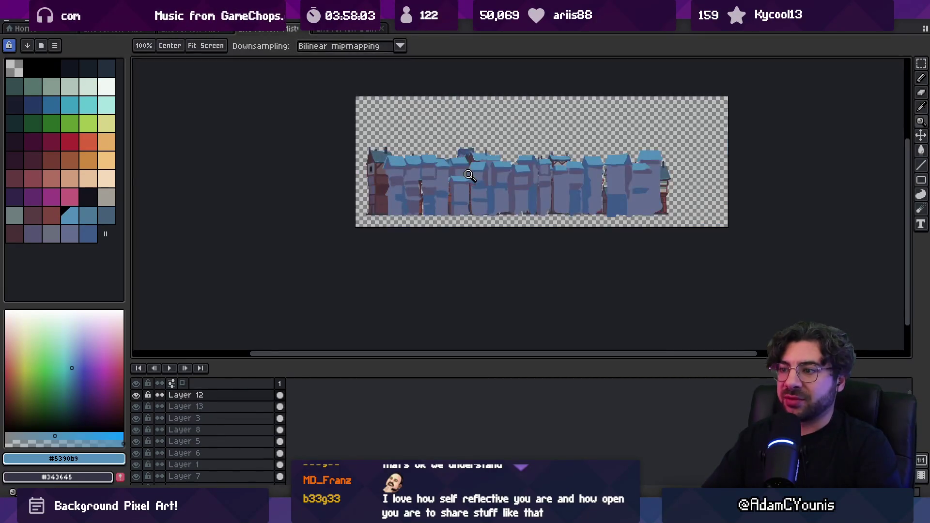
{"action": "scroll", "coordinate": [467, 164], "scroll_direction": "up", "scroll_amount": 4}
{"action": "left_click_drag", "start_coordinate": [610, 193], "coordinate": [505, 195]}
{"action": "key", "text": "b"}
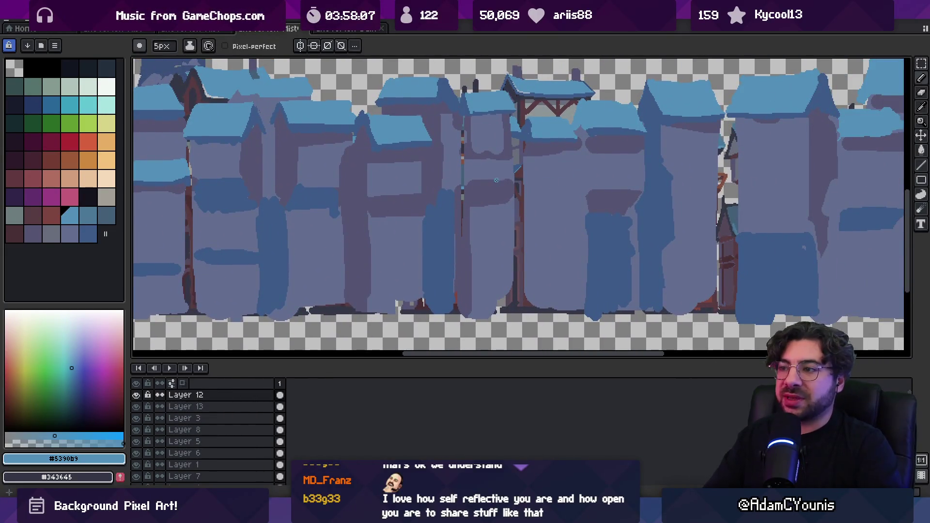
{"action": "left_click_drag", "start_coordinate": [518, 170], "coordinate": [275, 199]}
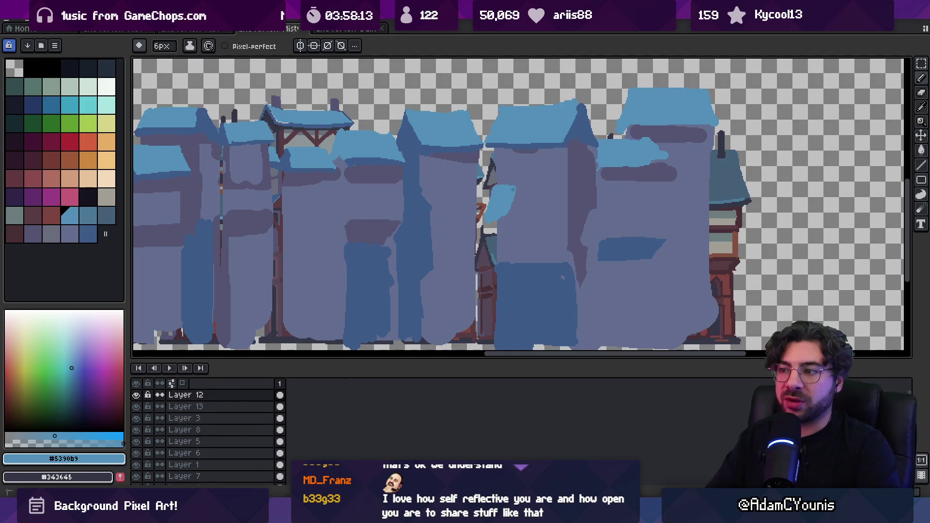
- Shade the awning's bottom edge with dark blue #3d5b88
{"action": "left_click", "coordinate": [525, 226], "text": "alt"}
{"action": "left_click_drag", "start_coordinate": [511, 223], "coordinate": [489, 222]}
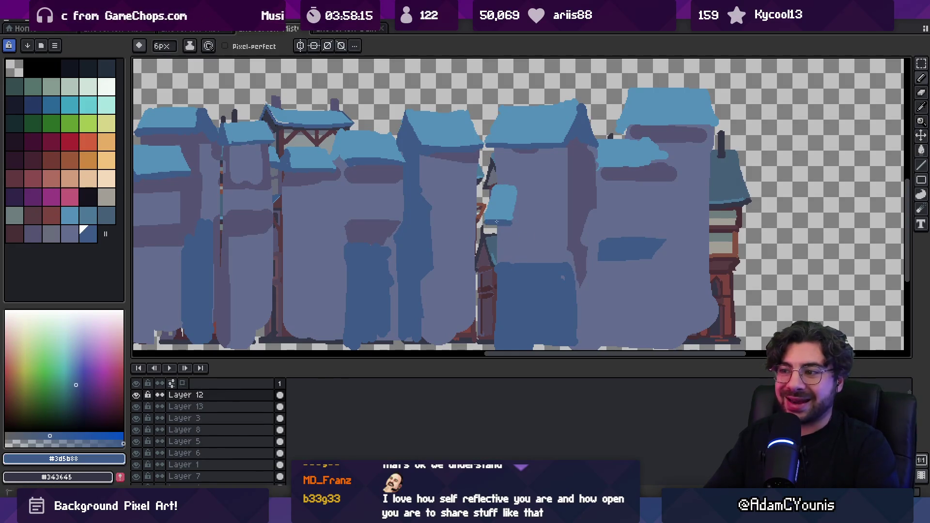
{"action": "scroll", "coordinate": [511, 204], "scroll_direction": "down", "scroll_amount": 5}
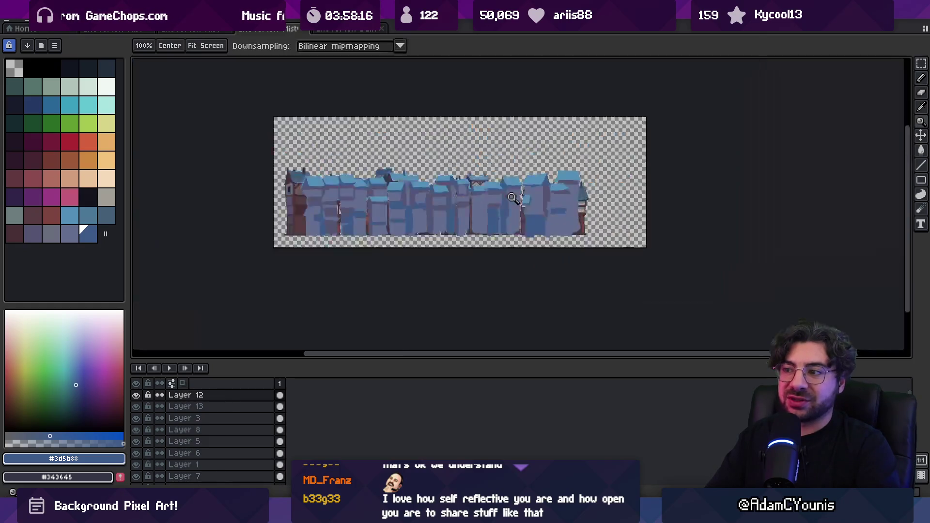
{"action": "scroll", "coordinate": [484, 199], "scroll_direction": "up", "scroll_amount": 3}
{"action": "left_click", "coordinate": [435, 204]}
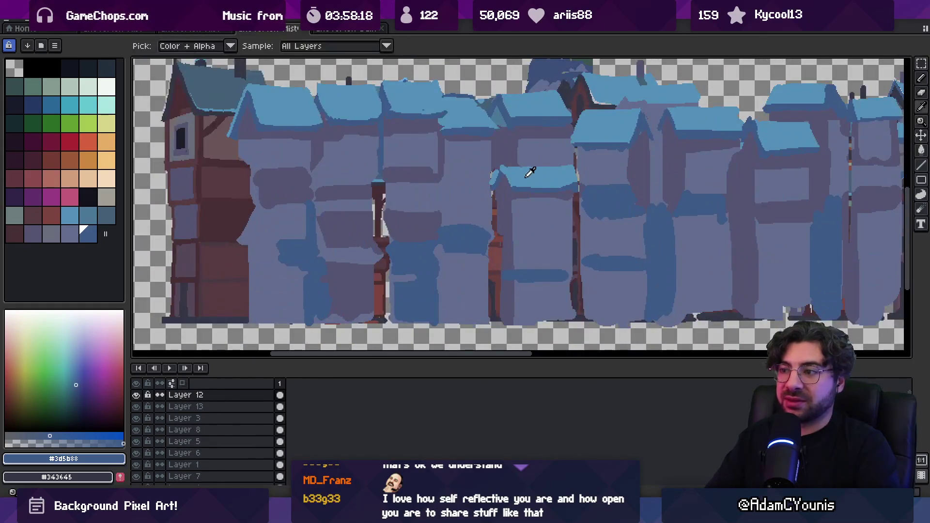
- Paint the light-blue awning on the left house's wall and shade its left edge dark blue
{"action": "left_click", "coordinate": [529, 170], "text": "alt"}
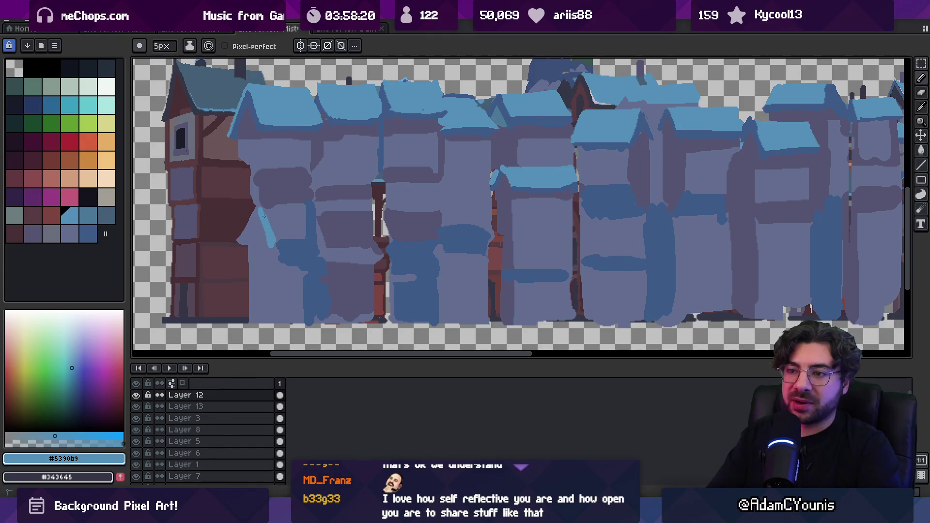
{"action": "left_click_drag", "start_coordinate": [276, 229], "coordinate": [278, 211]}
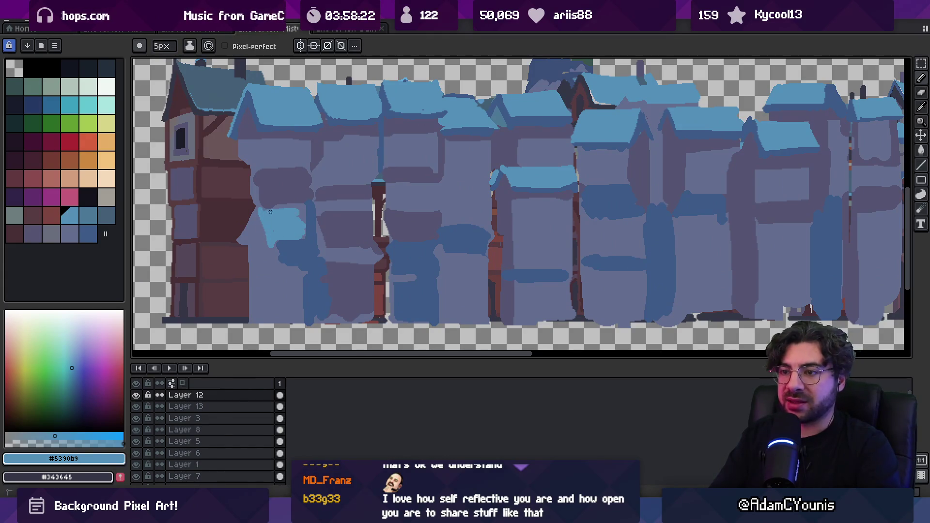
{"action": "left_click", "coordinate": [307, 229], "text": "alt"}
{"action": "mouse_move", "coordinate": [242, 244]}
{"action": "left_mouse_down"}
{"action": "mouse_move", "coordinate": [254, 211]}
{"action": "mouse_move", "coordinate": [239, 239]}
{"action": "left_mouse_up"}
{"action": "left_click", "coordinate": [261, 226], "text": "alt"}
{"action": "key", "text": "ctrl+z"}
{"action": "key", "text": "z"}
{"action": "scroll", "coordinate": [291, 176], "scroll_direction": "down", "scroll_amount": 3}
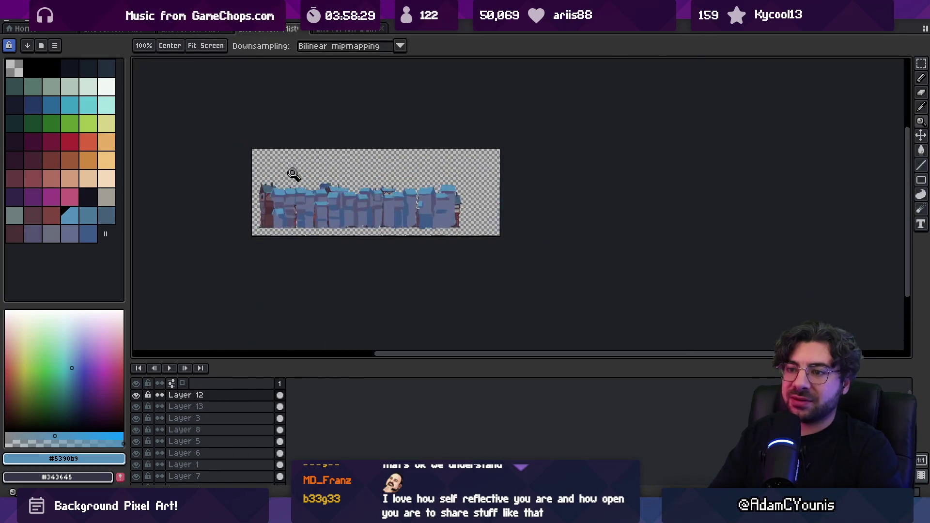
- Zoom in on the awning and repaint its left edge and bottom in light blue
{"action": "left_click", "coordinate": [339, 213]}
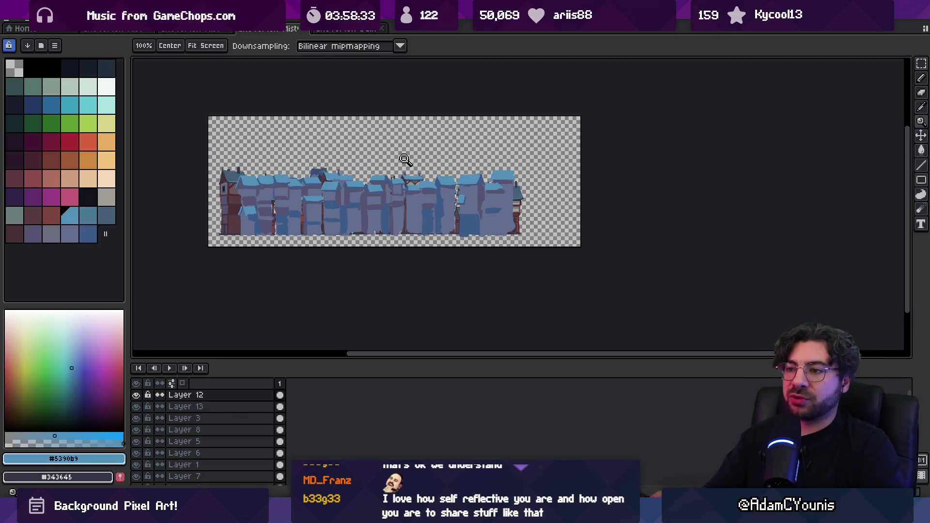
{"action": "left_click", "coordinate": [392, 185]}
{"action": "left_click", "coordinate": [434, 187]}
{"action": "key", "text": "b"}
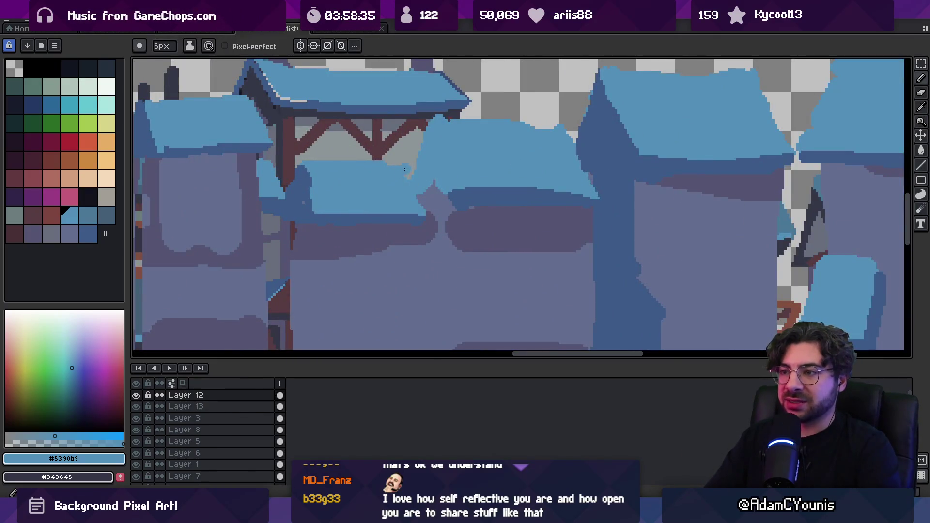
{"action": "scroll", "coordinate": [393, 170], "scroll_direction": "down", "scroll_amount": 2}
{"action": "left_click", "coordinate": [343, 188], "text": "alt"}
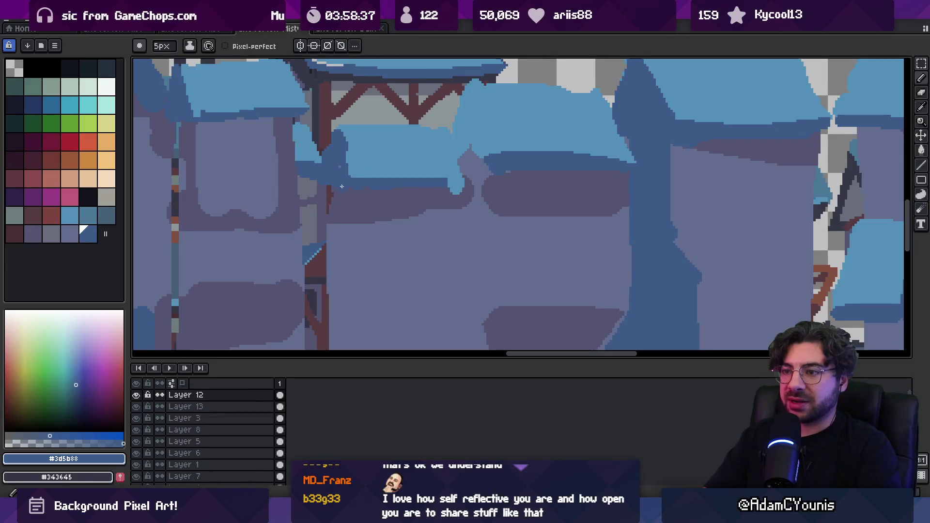
{"action": "left_click", "coordinate": [339, 146], "text": "alt"}
{"action": "mouse_move", "coordinate": [341, 130]}
{"action": "left_mouse_down"}
{"action": "mouse_move", "coordinate": [364, 194]}
{"action": "mouse_move", "coordinate": [448, 187]}
{"action": "left_mouse_up"}
{"action": "left_click", "coordinate": [344, 203], "text": "alt"}
- Fill the awning's bottom and right notch light blue, then add dark #3d5b88 edge lines
{"action": "left_click", "coordinate": [409, 170], "text": "alt"}
{"action": "mouse_move", "coordinate": [364, 196]}
{"action": "left_mouse_down"}
{"action": "mouse_move", "coordinate": [460, 192]}
{"action": "mouse_move", "coordinate": [465, 164]}
{"action": "left_mouse_up"}
{"action": "key", "text": "minus"}
{"action": "key", "text": "minus"}
{"action": "key", "text": "minus"}
{"action": "left_click", "coordinate": [465, 164], "text": "alt"}
{"action": "mouse_move", "coordinate": [463, 92]}
{"action": "left_mouse_down"}
{"action": "mouse_move", "coordinate": [478, 127]}
{"action": "mouse_move", "coordinate": [455, 154]}
{"action": "mouse_move", "coordinate": [458, 146]}
{"action": "left_mouse_up"}
{"action": "key", "text": "plus"}
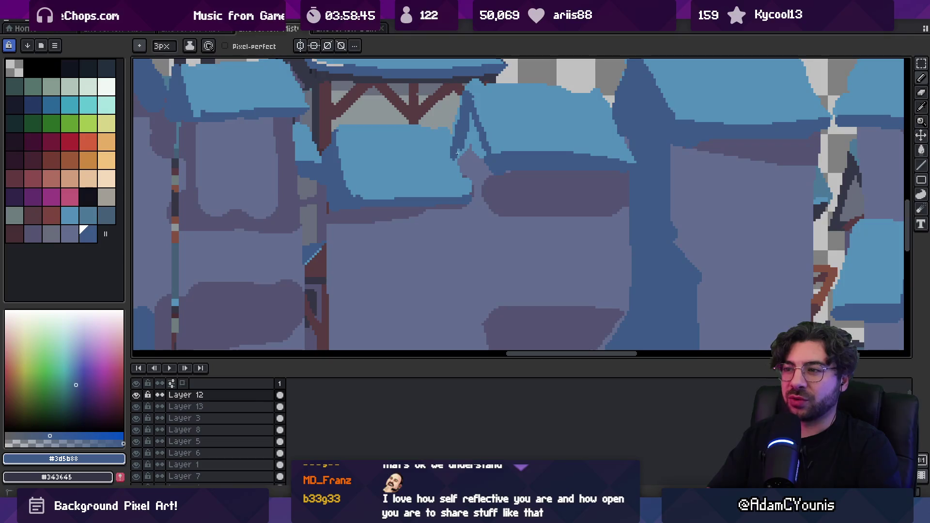
{"action": "left_click_drag", "start_coordinate": [473, 99], "coordinate": [482, 154]}
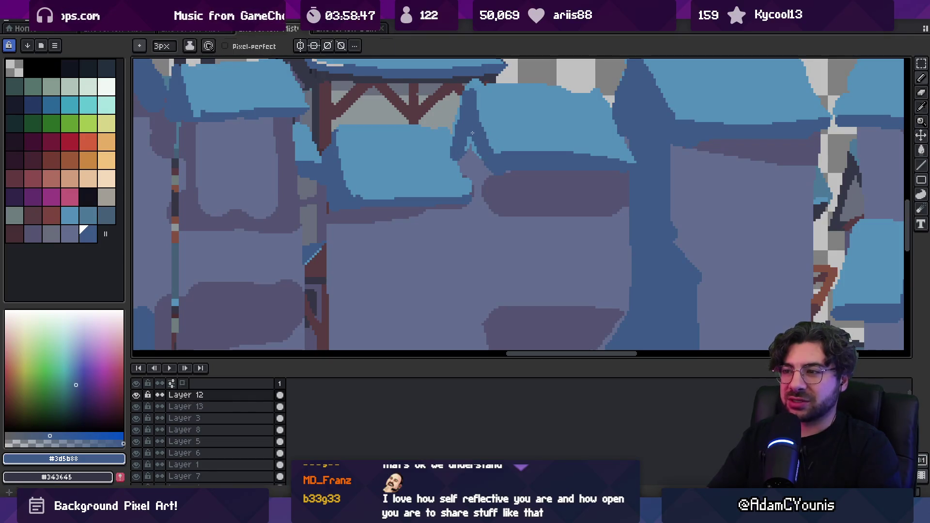
- Paint grey-purple #555471 support posts below the awning on Layer 13
{"action": "left_click", "coordinate": [492, 180], "text": "ctrl"}
{"action": "left_click", "coordinate": [492, 180], "text": "alt"}
{"action": "key", "text": "plus"}
{"action": "key", "text": "plus"}
{"action": "left_click_drag", "start_coordinate": [477, 155], "coordinate": [477, 191]}
{"action": "left_click_drag", "start_coordinate": [463, 156], "coordinate": [466, 237]}
{"action": "left_click_drag", "start_coordinate": [478, 191], "coordinate": [478, 226]}
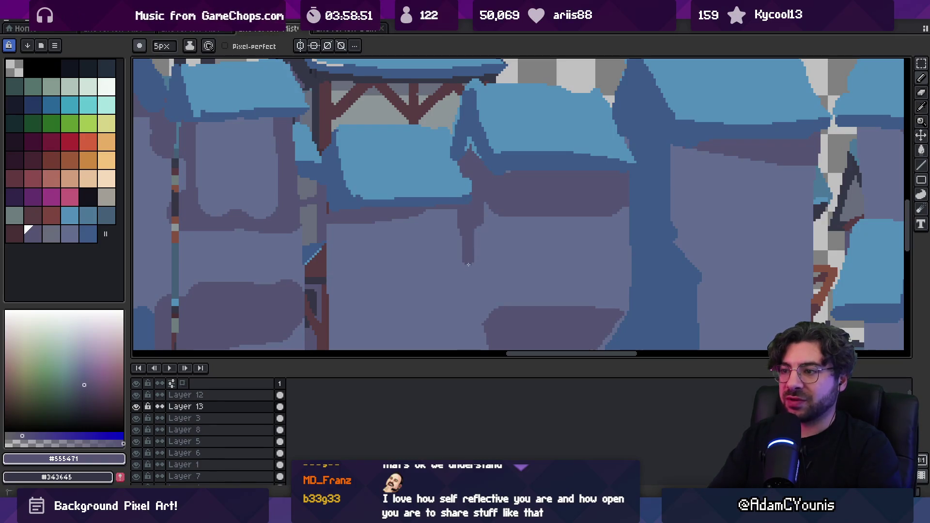
{"action": "left_click_drag", "start_coordinate": [468, 258], "coordinate": [467, 269]}
- Return to Layer 12 with a larger brush and sample the dark and light awning blues
{"action": "left_click", "coordinate": [479, 148], "text": "ctrl"}
{"action": "key", "text": "plus"}
{"action": "key", "text": "plus"}
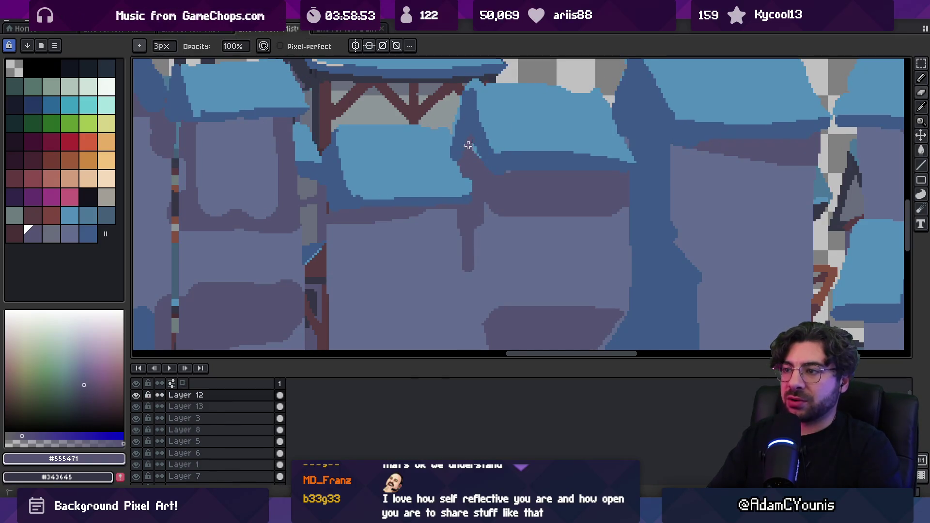
{"action": "left_click", "coordinate": [462, 130], "text": "alt"}
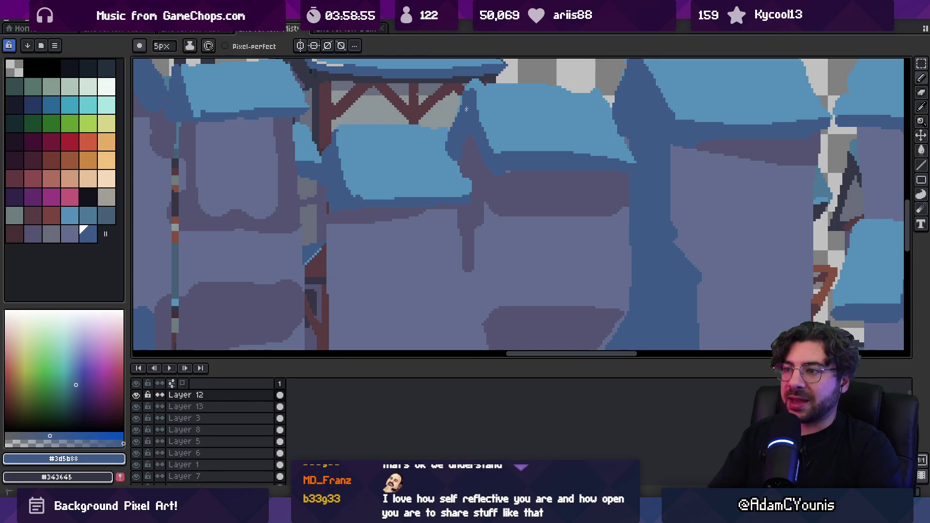
{"action": "left_click", "coordinate": [442, 145], "text": "alt"}
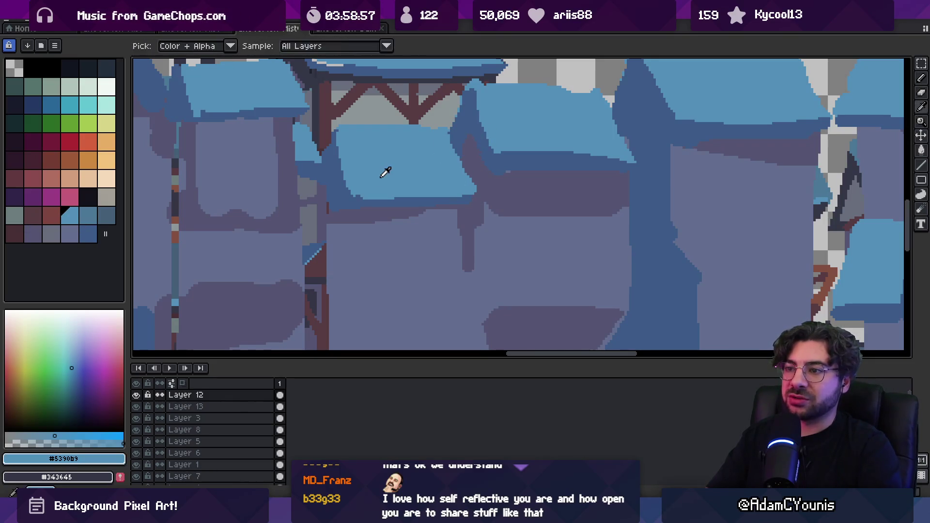
- Zoom in on the middle houses and make Layer 12 active for painting
{"action": "key", "text": "z"}
{"action": "scroll", "coordinate": [438, 175], "scroll_direction": "down", "scroll_amount": 5}
{"action": "scroll", "coordinate": [439, 174], "scroll_direction": "up", "scroll_amount": 6}
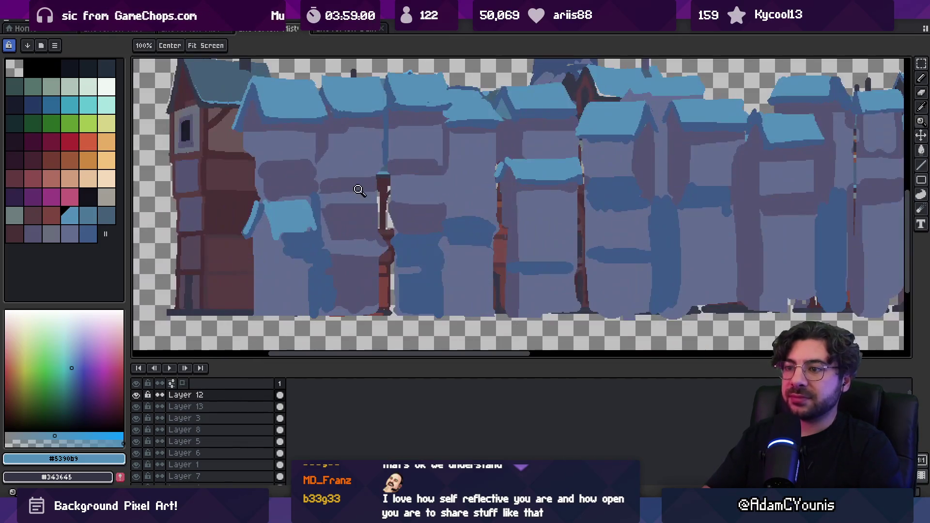
{"action": "left_click", "coordinate": [317, 236], "text": "alt"}
{"action": "key", "text": "b"}
{"action": "scroll", "coordinate": [409, 213], "scroll_direction": "up", "scroll_amount": 2}
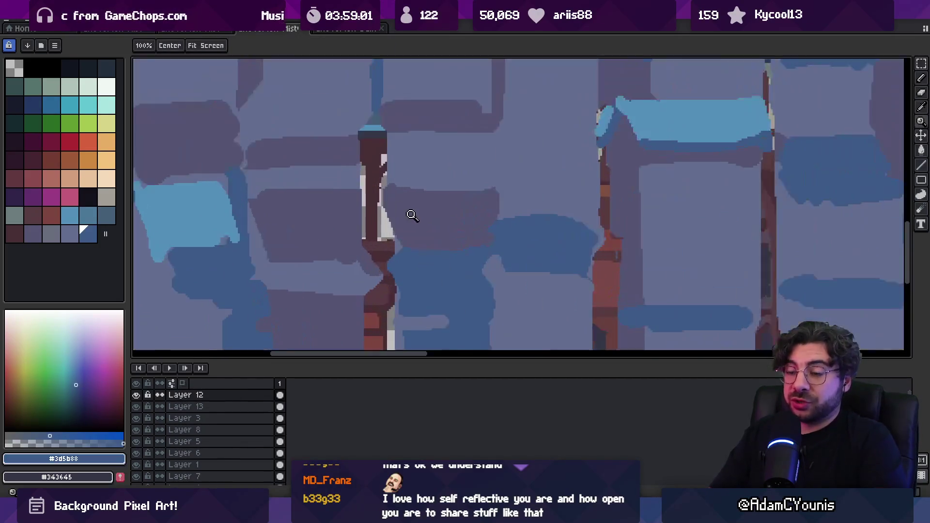
{"action": "key", "text": "alt+Down"}
{"action": "left_click", "coordinate": [217, 211], "text": "alt"}
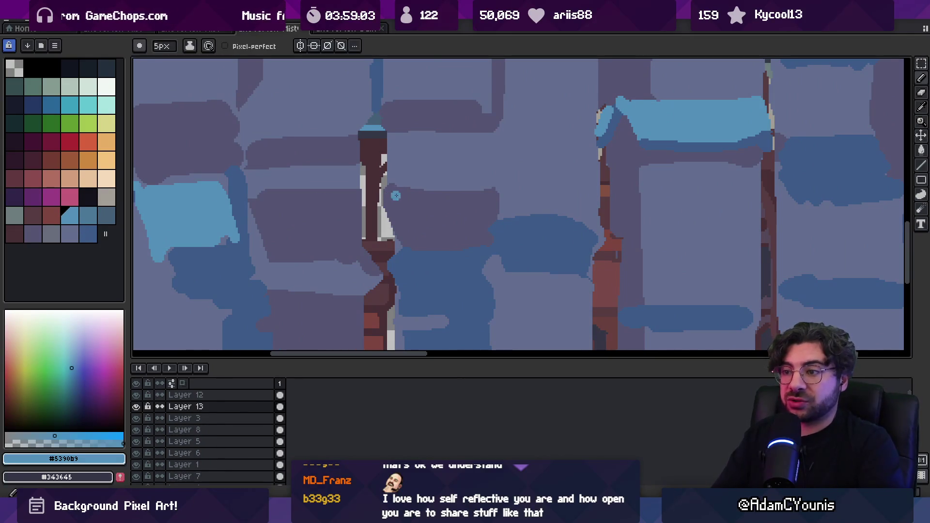
{"action": "key", "text": "v"}
{"action": "left_click", "coordinate": [210, 221]}
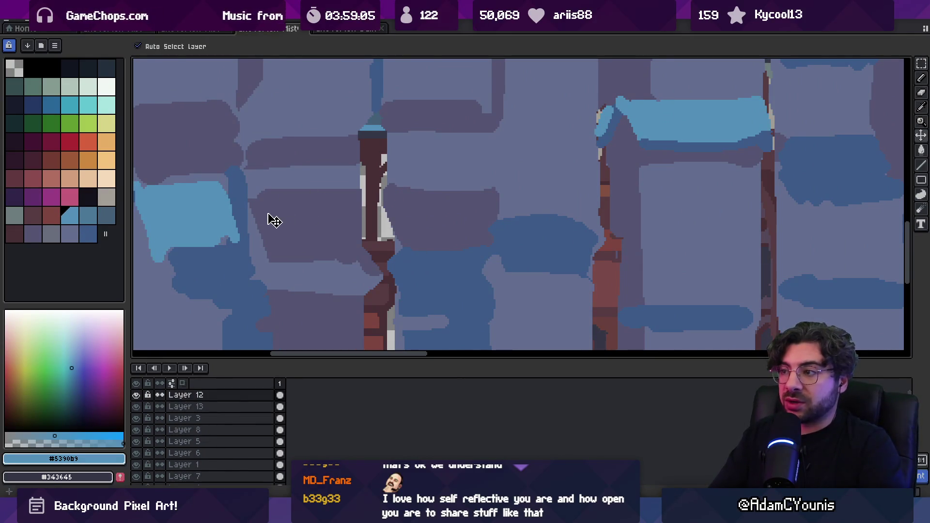
{"action": "key", "text": "b"}
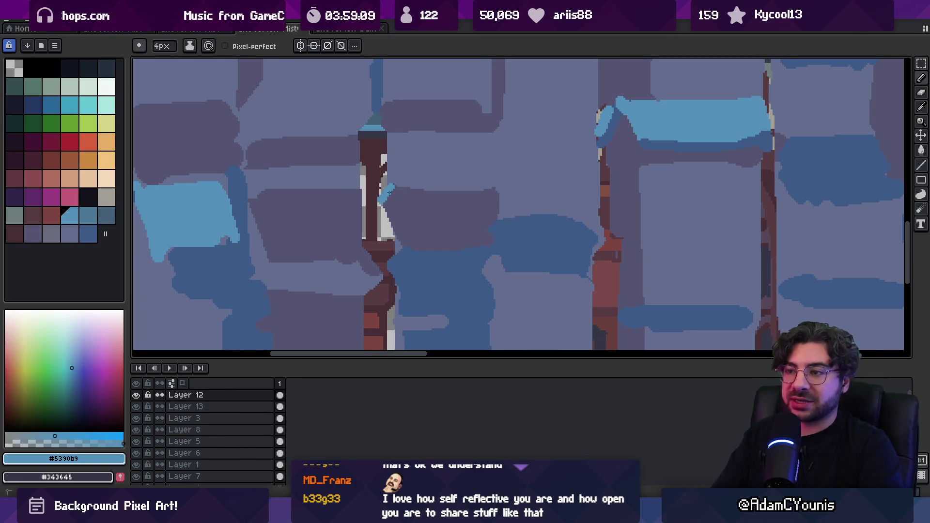
- Paint a light-blue snowy ledge with a dark blue underside and trimmed right tip
{"action": "left_click", "coordinate": [511, 202], "text": "shift"}
{"action": "mouse_move", "coordinate": [395, 186]}
{"action": "left_mouse_down"}
{"action": "mouse_move", "coordinate": [390, 196]}
{"action": "mouse_move", "coordinate": [482, 207]}
{"action": "left_mouse_up"}
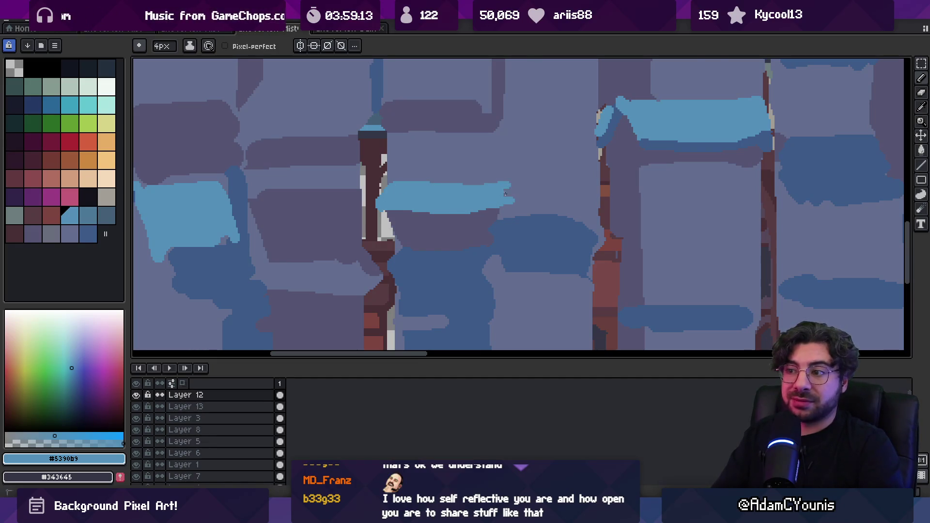
{"action": "left_click", "coordinate": [518, 230], "text": "alt"}
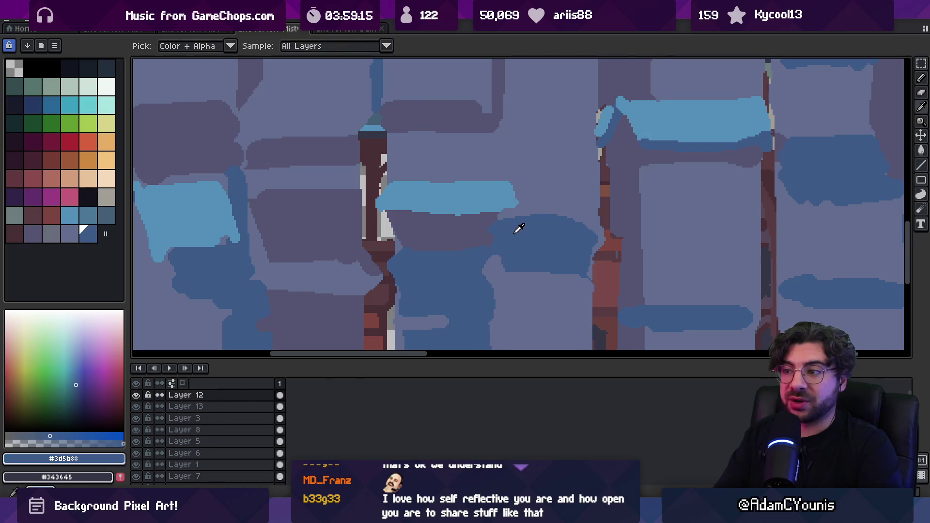
{"action": "left_click_drag", "start_coordinate": [392, 211], "coordinate": [384, 219]}
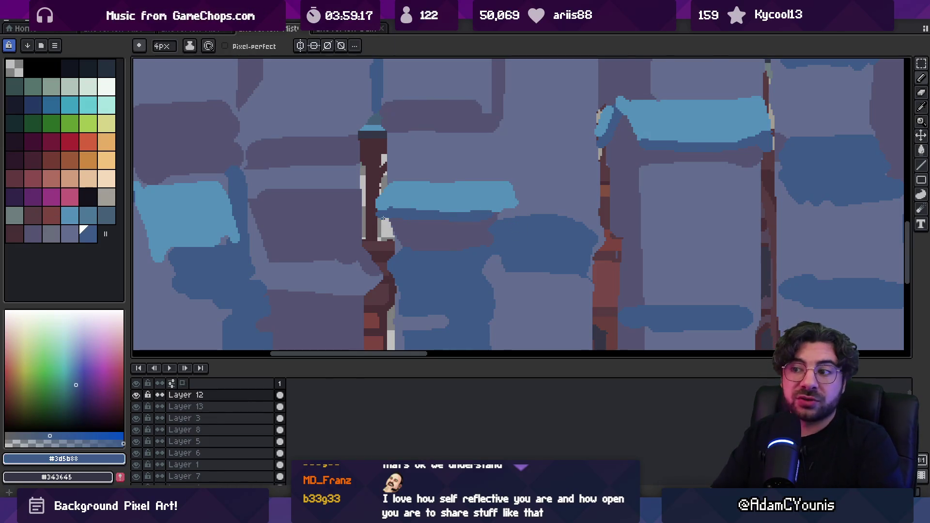
{"action": "key", "text": "e"}
{"action": "left_click_drag", "start_coordinate": [516, 197], "coordinate": [510, 209]}
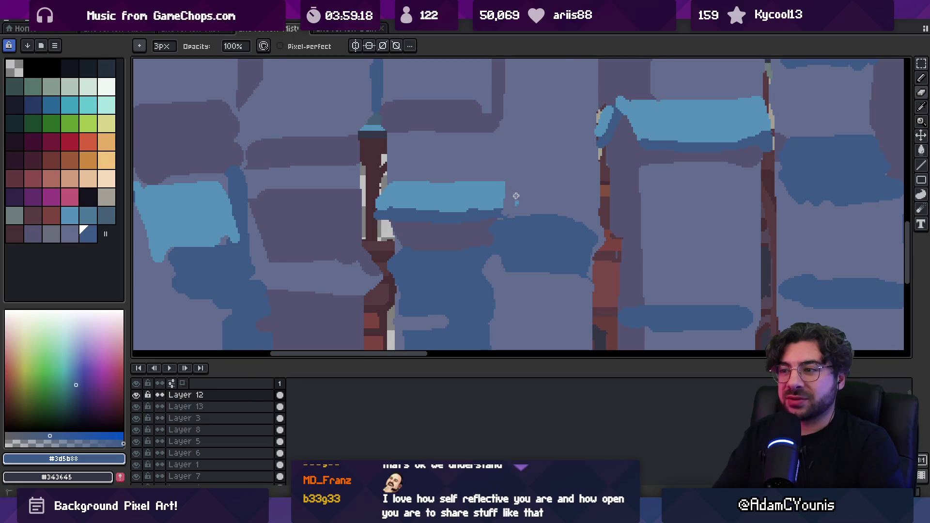
{"action": "scroll", "coordinate": [512, 203], "scroll_direction": "down", "scroll_amount": 4}
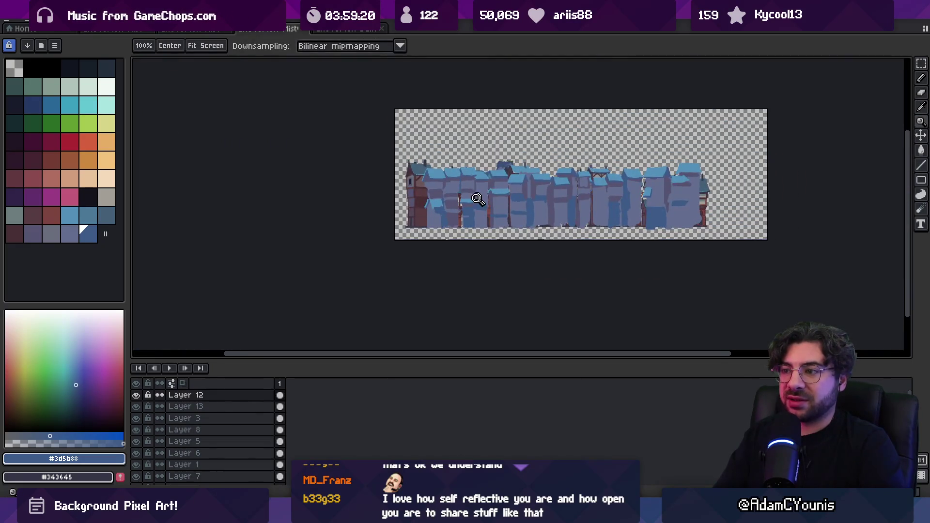
- Sample the grey-purple wall colour, make Layer 12 active and pick the dark awning blue
{"action": "scroll", "coordinate": [481, 197], "scroll_direction": "up", "scroll_amount": 3}
{"action": "key", "text": "alt+Down"}
{"action": "left_click", "coordinate": [452, 158], "text": "alt"}
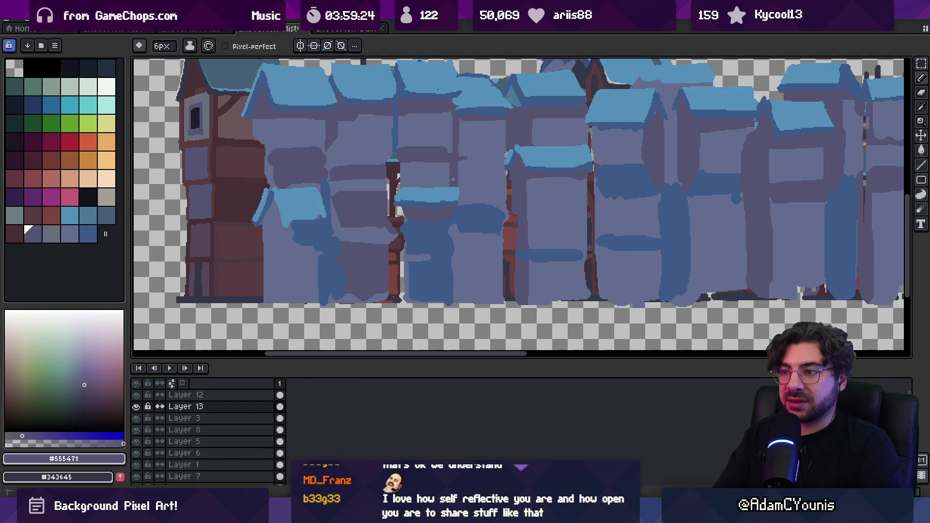
{"action": "key", "text": "ctrl"}
{"action": "key", "text": "ctrl"}
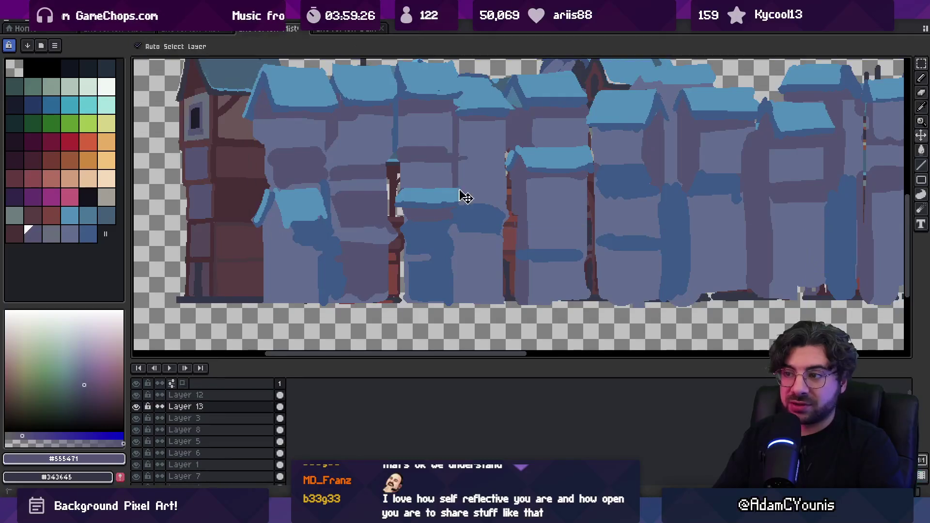
{"action": "left_click", "coordinate": [455, 203], "text": "ctrl"}
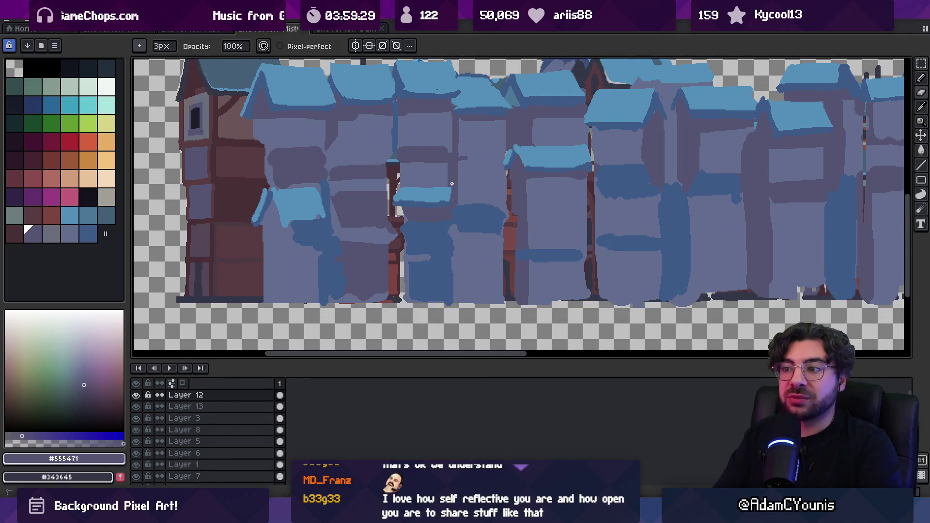
{"action": "left_click", "coordinate": [448, 197], "text": "alt"}
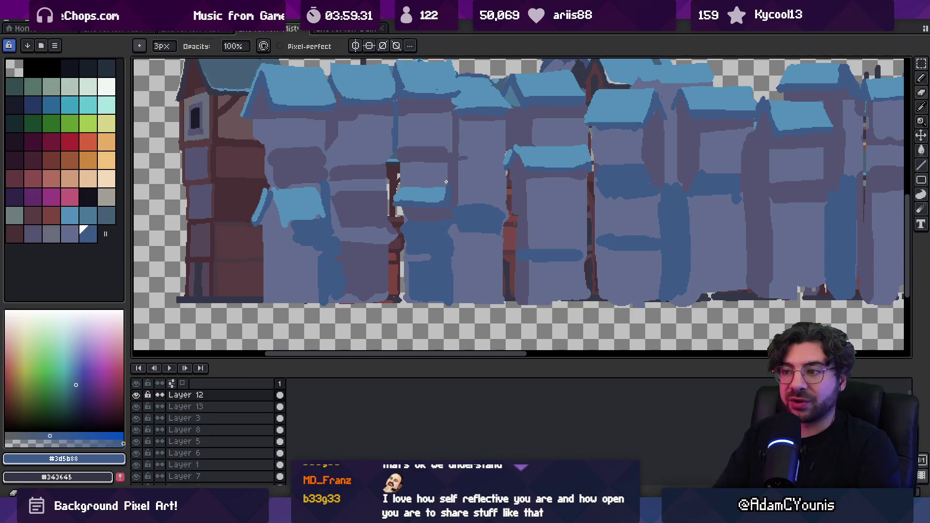
{"action": "scroll", "coordinate": [414, 187], "scroll_direction": "up", "scroll_amount": 2}
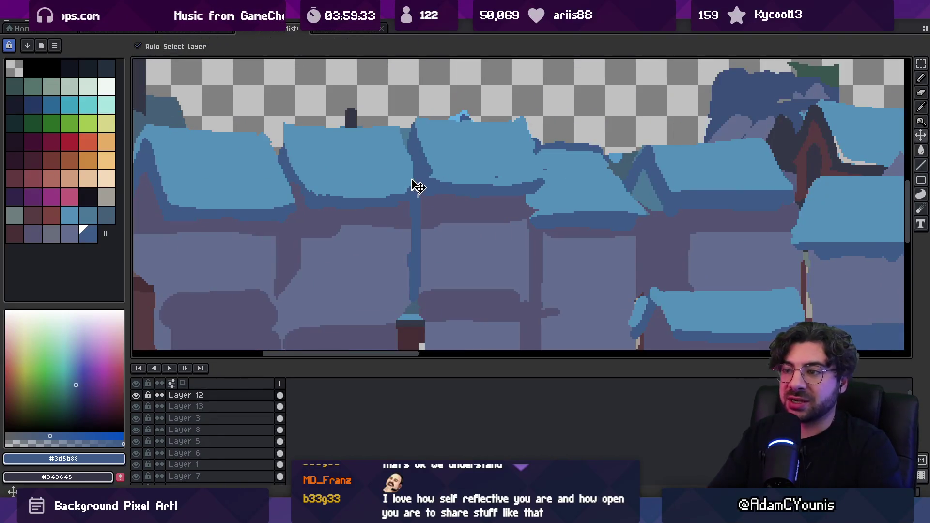
- Make Layer 13 active and sample the dark grey-purple and dark outline blue
{"action": "left_click", "coordinate": [416, 202], "text": "ctrl"}
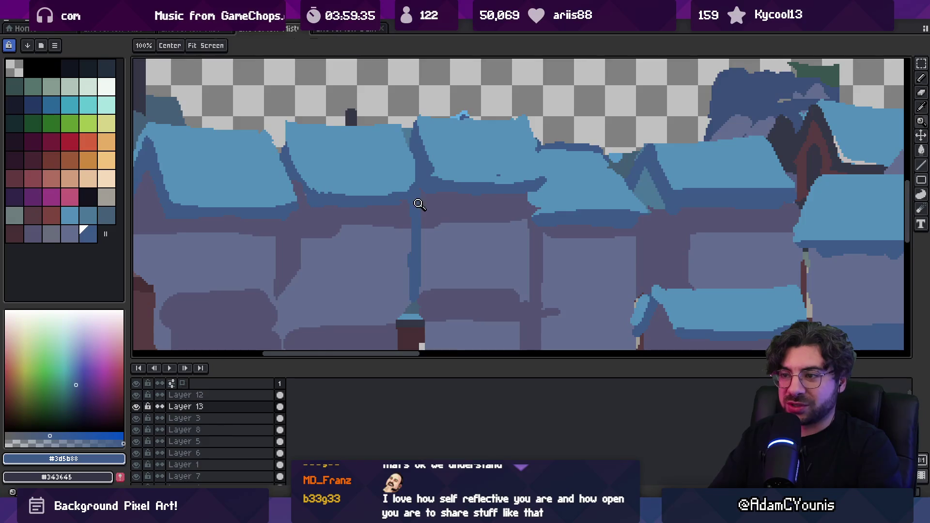
{"action": "scroll", "coordinate": [421, 206], "scroll_direction": "down", "scroll_amount": 3}
{"action": "scroll", "coordinate": [436, 201], "scroll_direction": "up", "scroll_amount": 4}
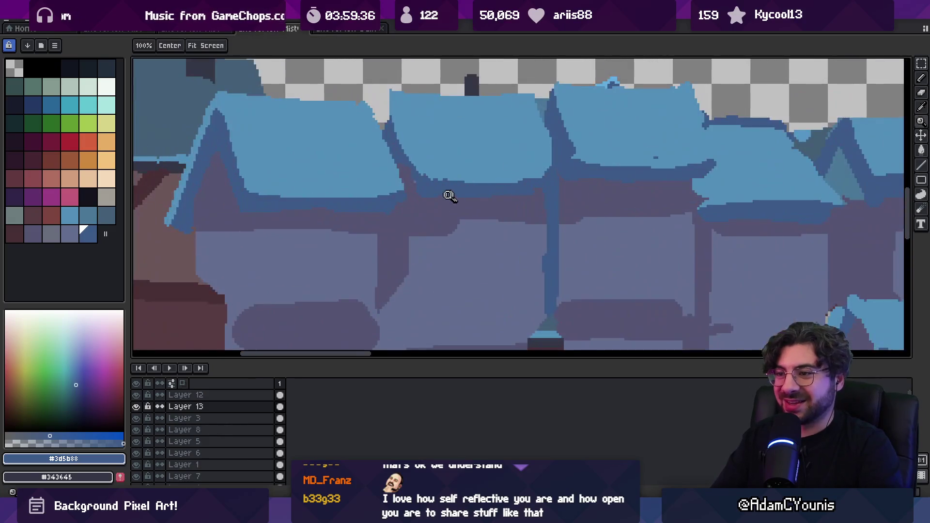
{"action": "left_click", "coordinate": [421, 200], "text": "alt"}
{"action": "left_click", "coordinate": [407, 161], "text": "alt"}
{"action": "left_click", "coordinate": [401, 164], "text": "ctrl"}
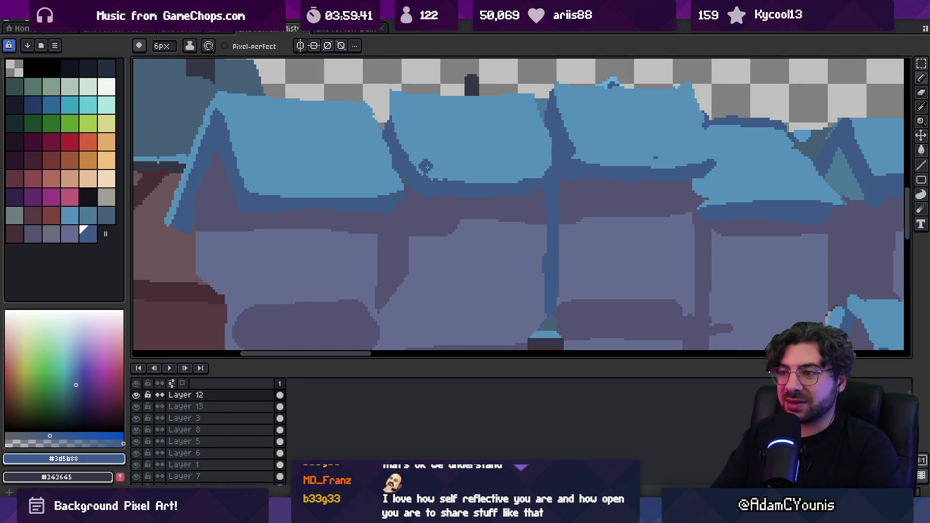
- Erase roof pixels beside the chimney so it extends down into the roof
{"action": "left_click", "coordinate": [430, 154], "text": "alt"}
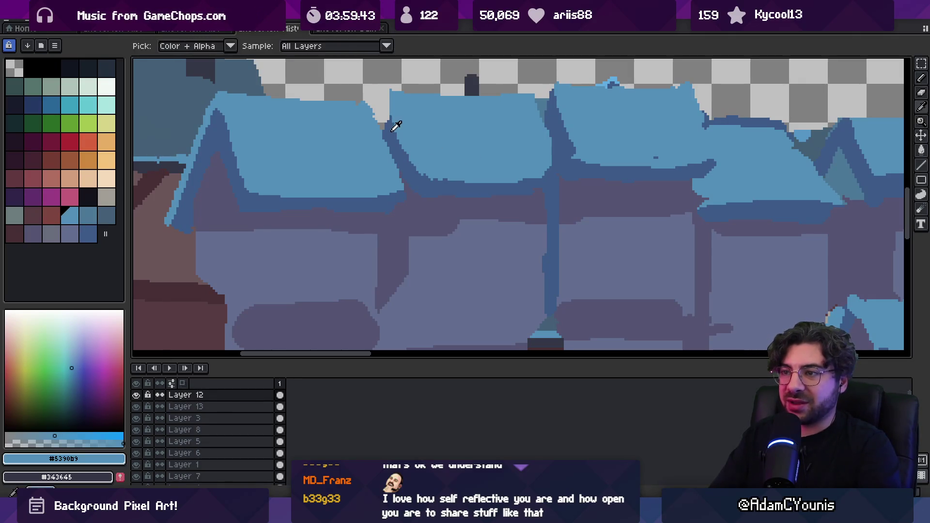
{"action": "left_click", "coordinate": [393, 129], "text": "alt"}
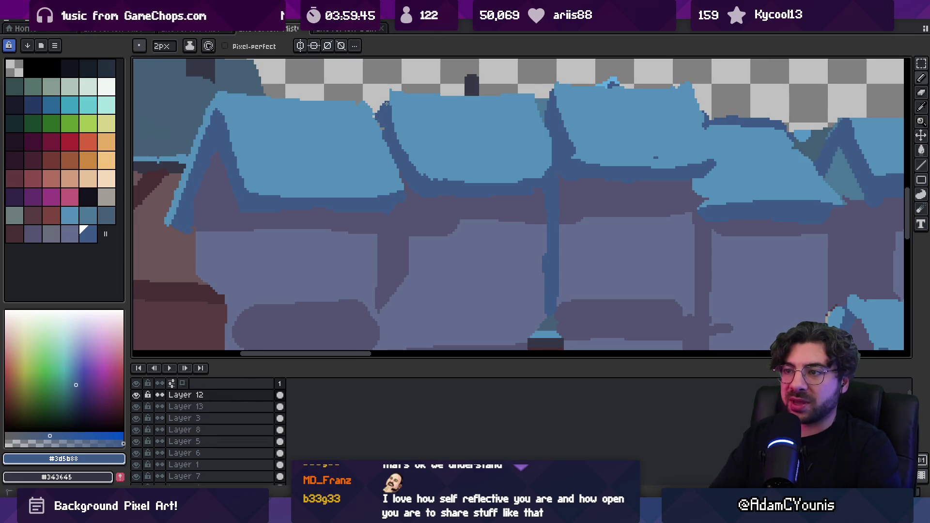
{"action": "left_click", "coordinate": [401, 136], "text": "alt"}
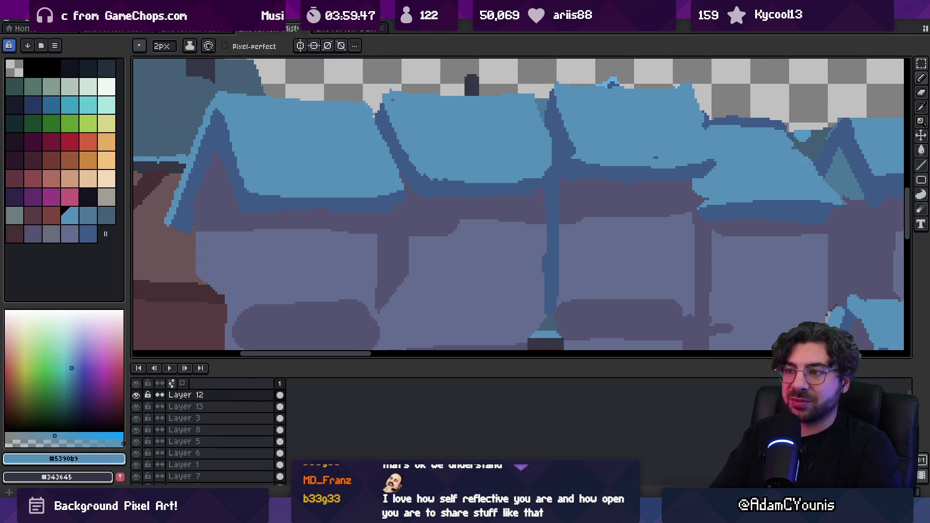
{"action": "key", "text": "e"}
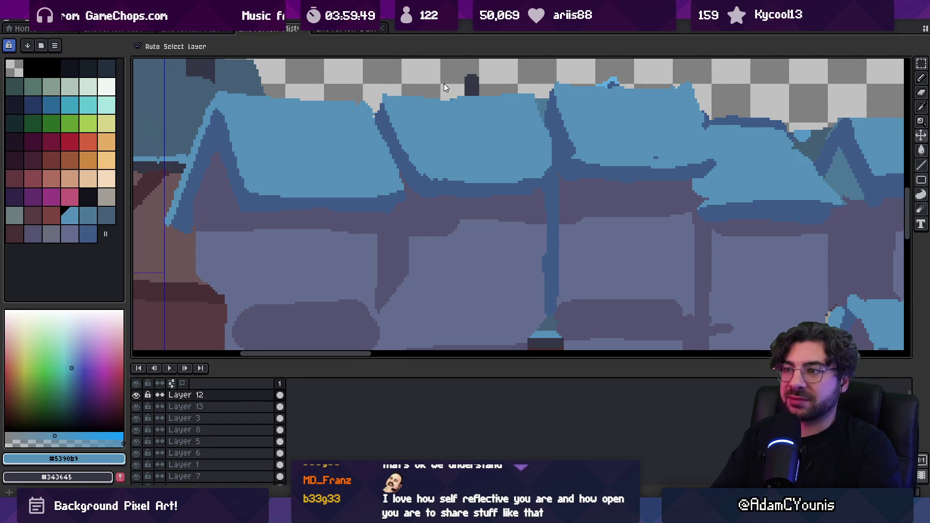
{"action": "left_click_drag", "start_coordinate": [482, 92], "coordinate": [460, 94]}
- Hide Layers 1, 7, 4 and 9
{"action": "scroll", "coordinate": [524, 90], "scroll_direction": "down", "scroll_amount": 5}
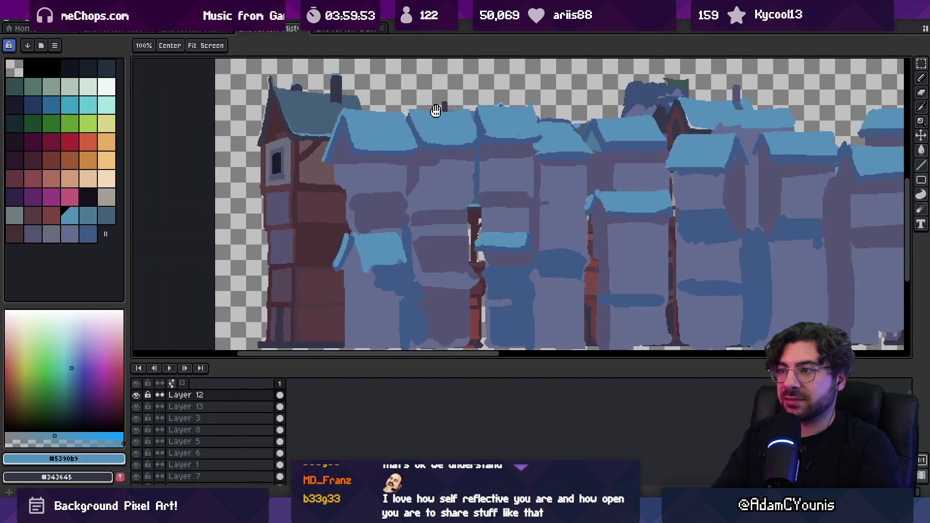
{"action": "scroll", "coordinate": [205, 442], "scroll_direction": "down", "scroll_amount": 3}
{"action": "left_click_drag", "start_coordinate": [136, 398], "coordinate": [136, 467]}
{"action": "scroll", "coordinate": [191, 460], "scroll_direction": "up", "scroll_amount": 3}
- Hide Layers 10, 11 and 2 and sample the dark grey-purple from a building
{"action": "left_click", "coordinate": [138, 407]}
{"action": "scroll", "coordinate": [390, 238], "scroll_direction": "up", "scroll_amount": 5}
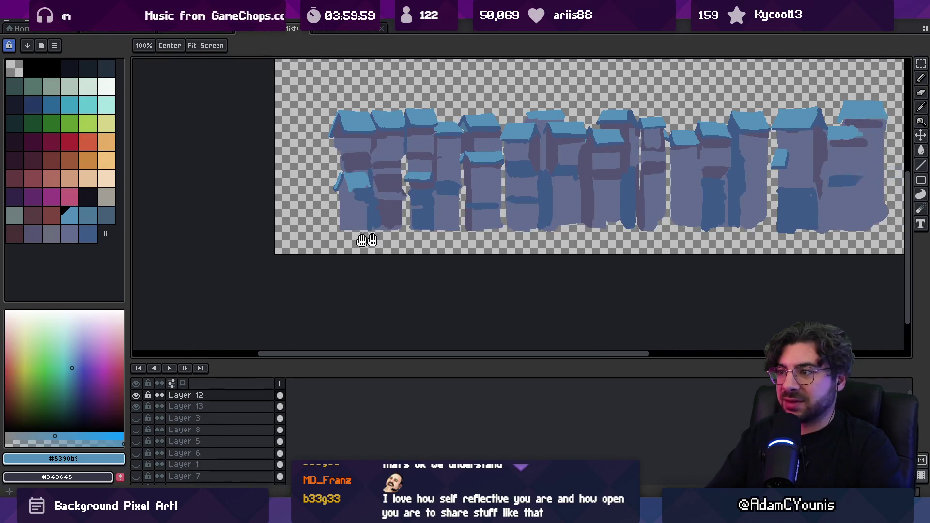
{"action": "key", "text": "m"}
{"action": "key", "text": "o"}
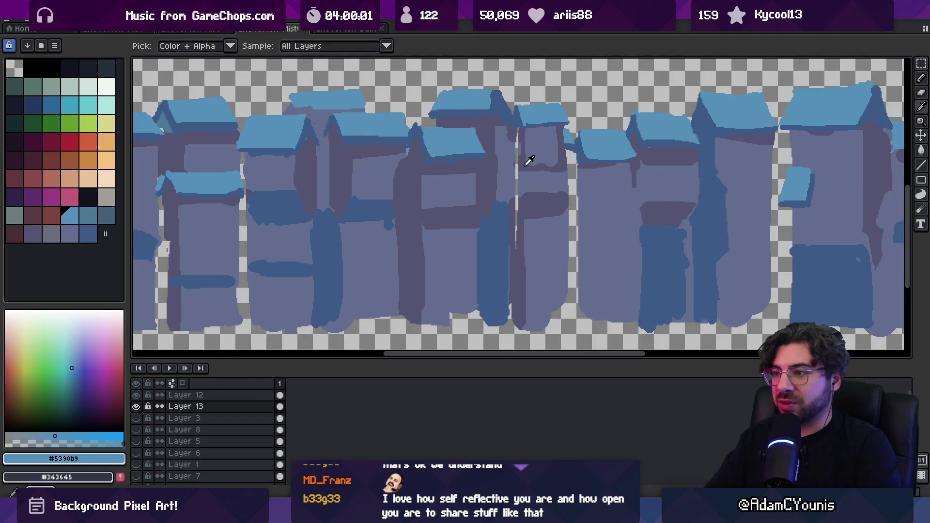
{"action": "left_click", "coordinate": [529, 159]}
{"action": "key", "text": "m"}
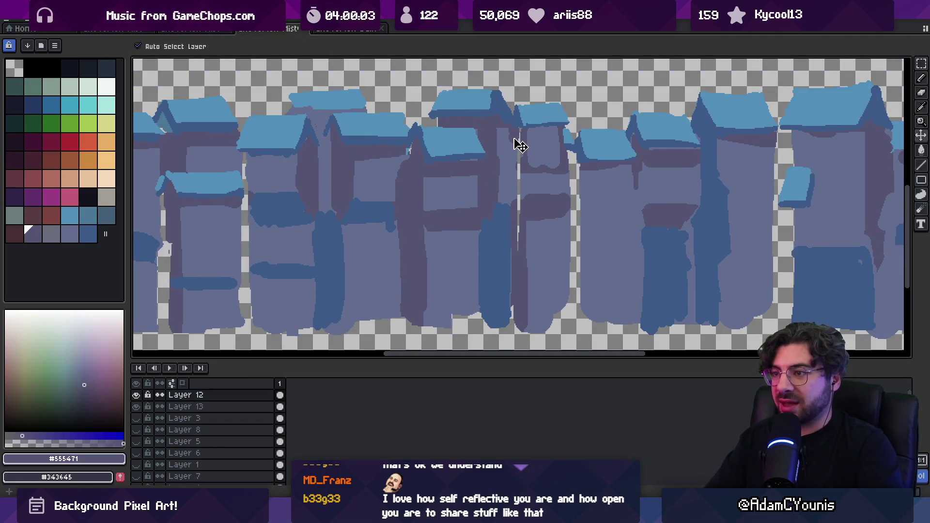
- Paint over the light strip between two buildings in dark grey-purple #555471
{"action": "key", "text": "b"}
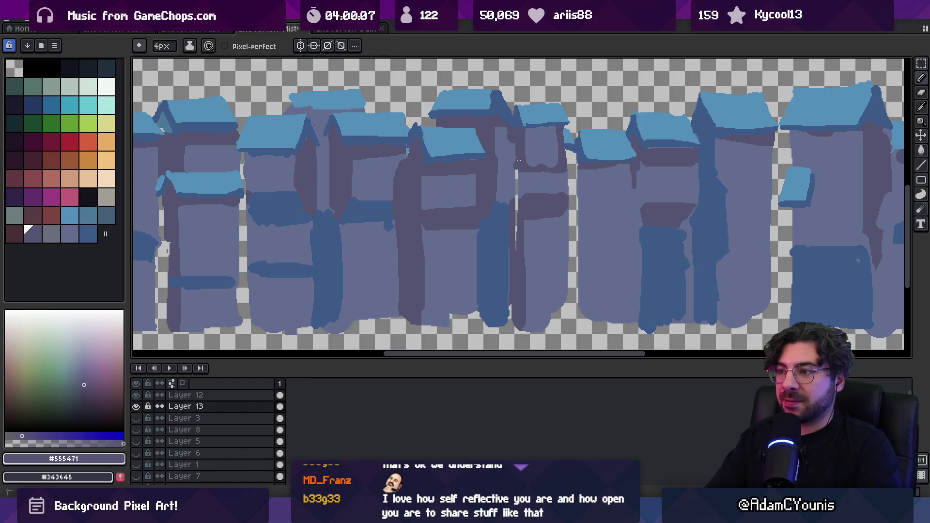
{"action": "left_click", "coordinate": [512, 179], "text": "alt"}
{"action": "left_click", "coordinate": [525, 207], "text": "alt"}
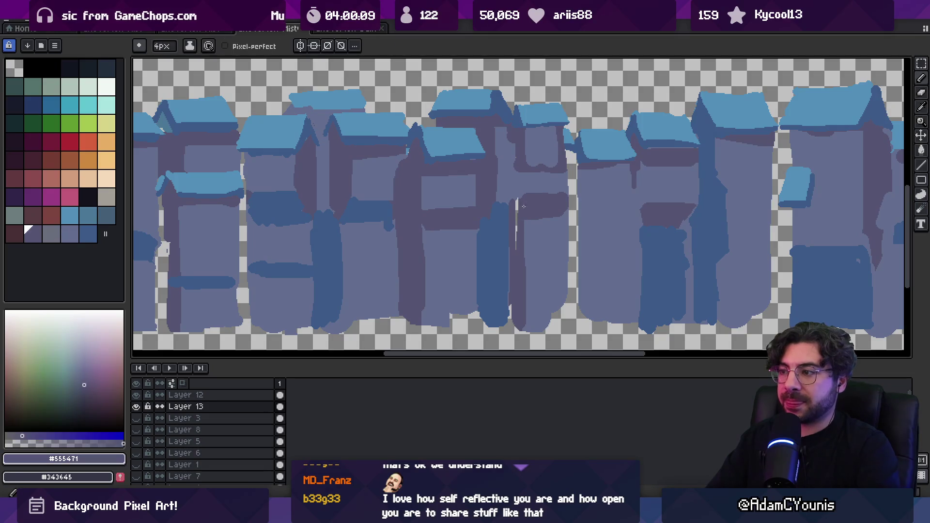
{"action": "left_click_drag", "start_coordinate": [519, 171], "coordinate": [516, 208]}
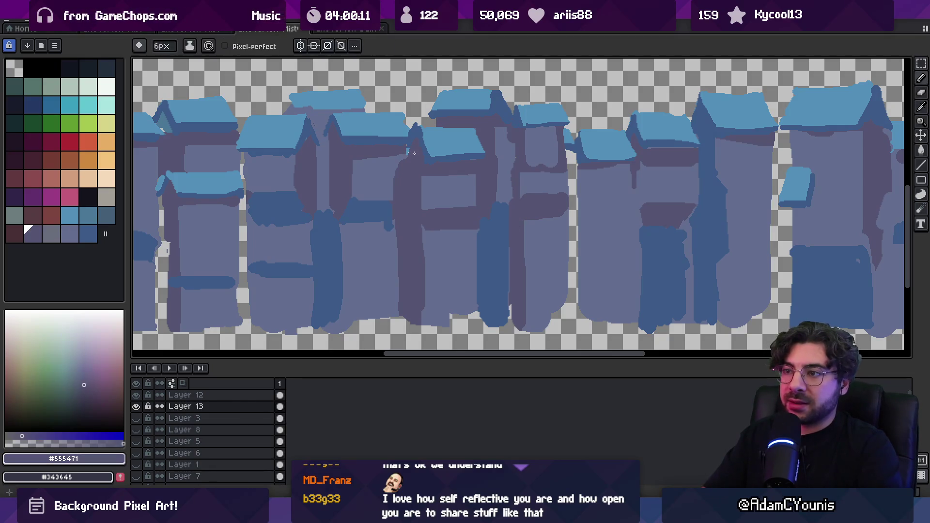
{"action": "scroll", "coordinate": [417, 153], "scroll_direction": "up", "scroll_amount": 3}
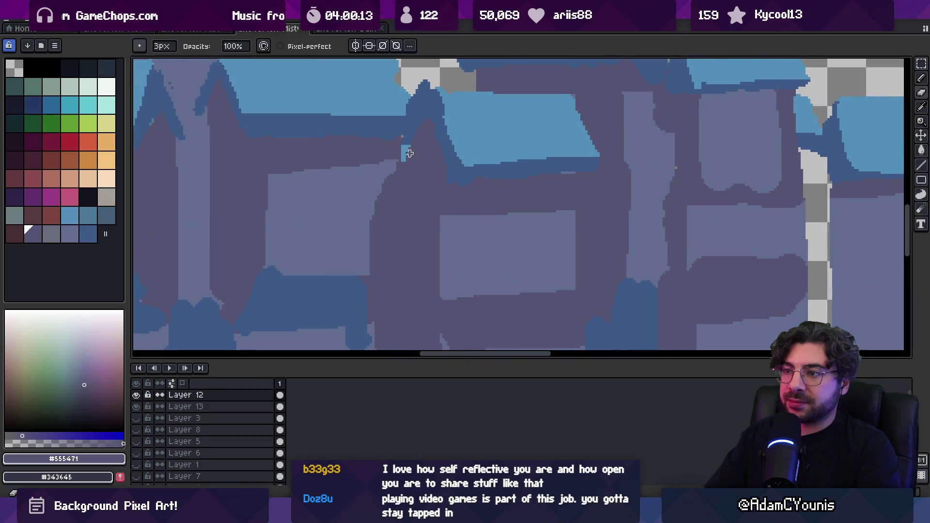
- Repaint the awning's top edge in light blue
{"action": "scroll", "coordinate": [432, 152], "scroll_direction": "down", "scroll_amount": 5}
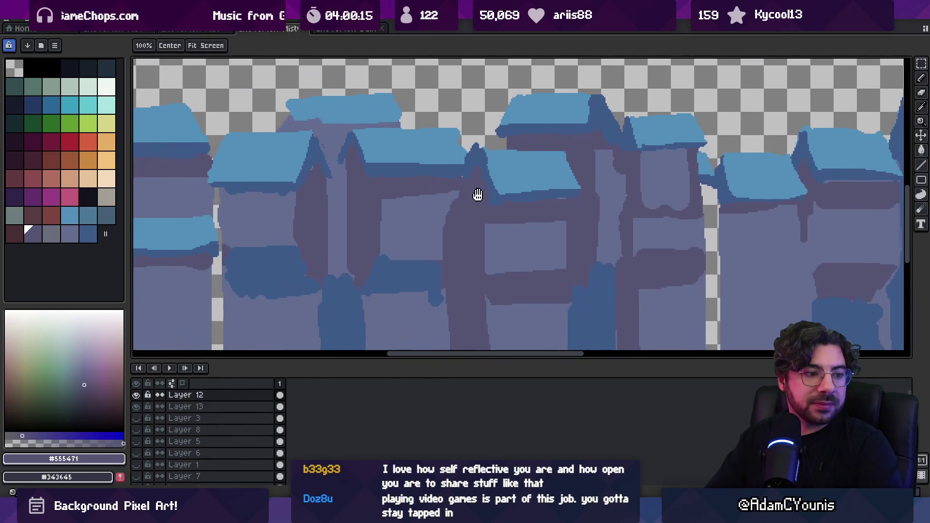
{"action": "scroll", "coordinate": [490, 180], "scroll_direction": "down", "scroll_amount": 4}
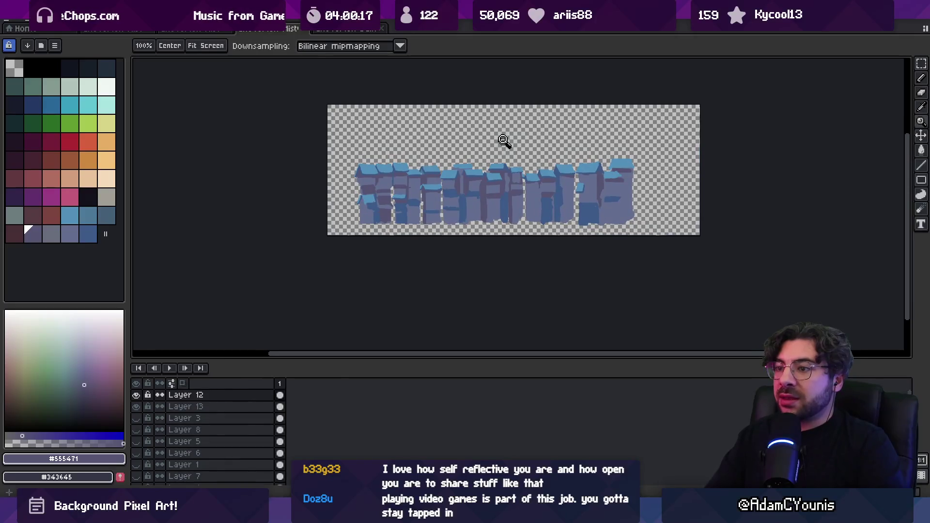
{"action": "scroll", "coordinate": [435, 164], "scroll_direction": "up", "scroll_amount": 5}
{"action": "left_click", "coordinate": [314, 261], "text": "alt"}
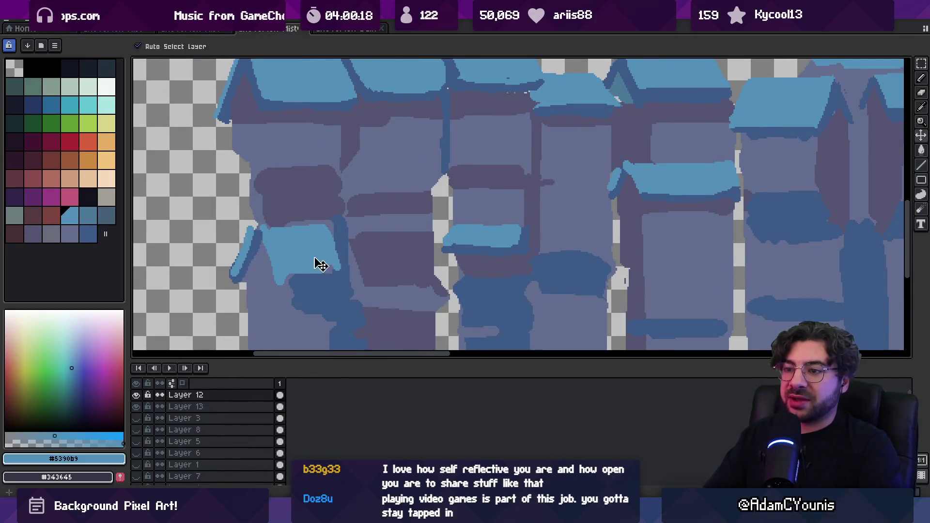
{"action": "left_click", "coordinate": [256, 230], "text": "alt"}
{"action": "key", "text": "e"}
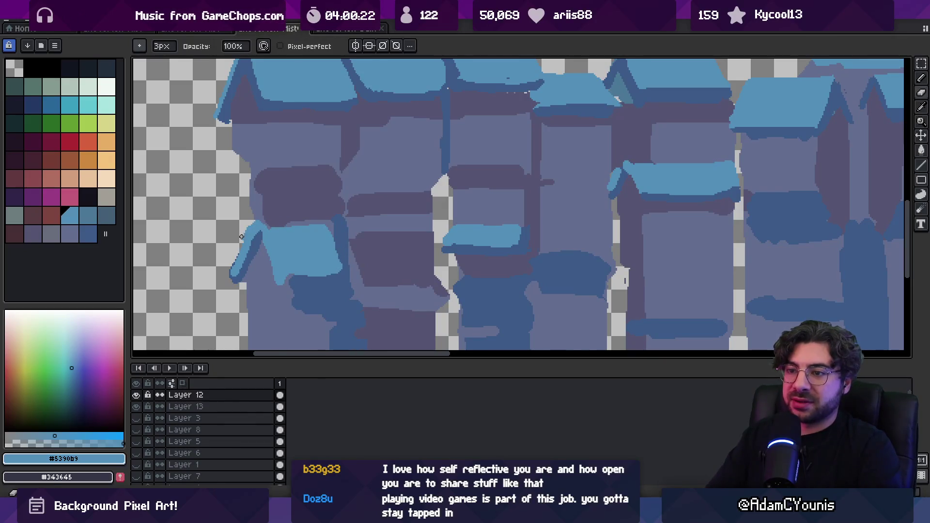
{"action": "left_click", "coordinate": [267, 241], "text": "alt"}
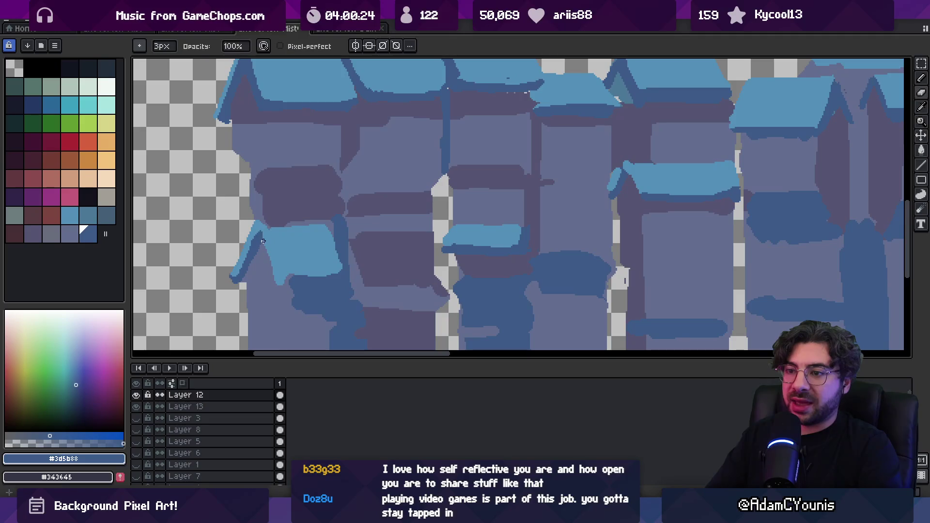
{"action": "key", "text": "b"}
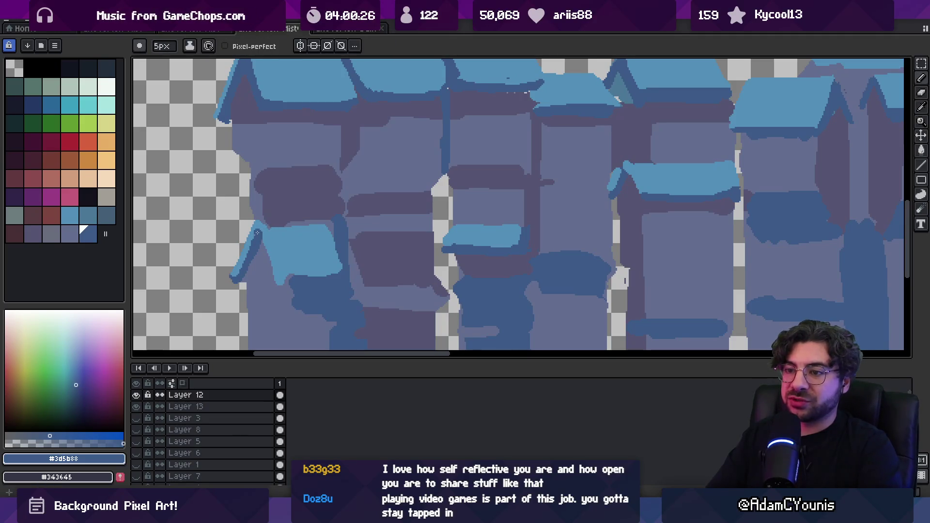
{"action": "left_click", "coordinate": [261, 233], "text": "alt"}
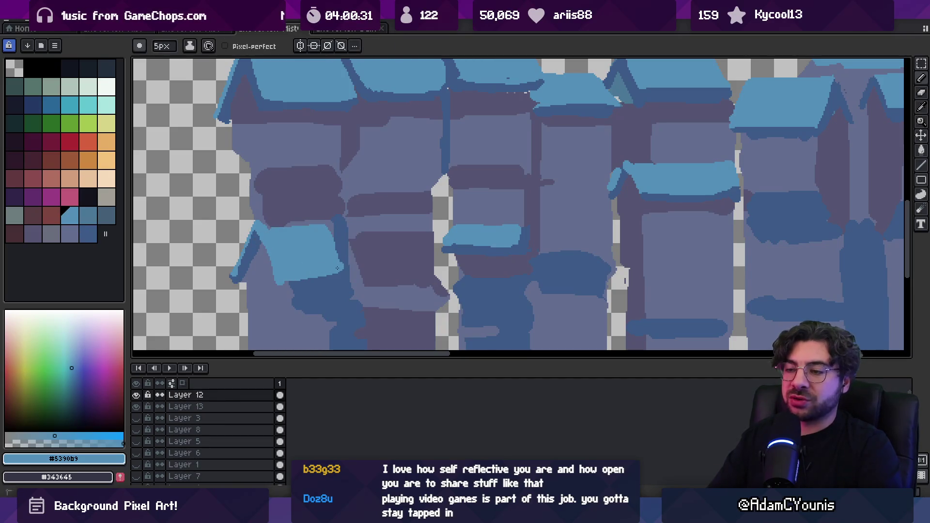
{"action": "left_click_drag", "start_coordinate": [262, 223], "coordinate": [292, 229]}
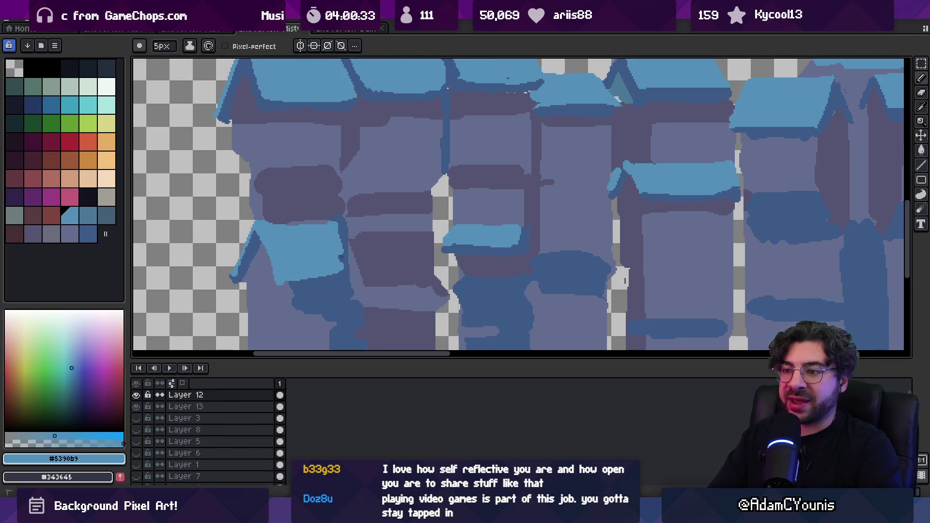
- Sample the dark outline blue and the light awning blues around the awnings
{"action": "left_click", "coordinate": [285, 286], "text": "alt"}
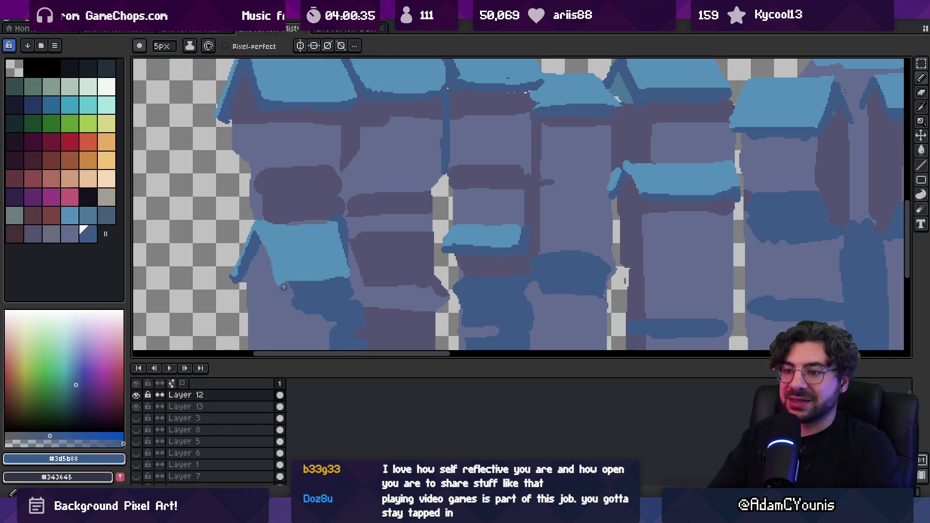
{"action": "scroll", "coordinate": [333, 245], "scroll_direction": "down", "scroll_amount": 2}
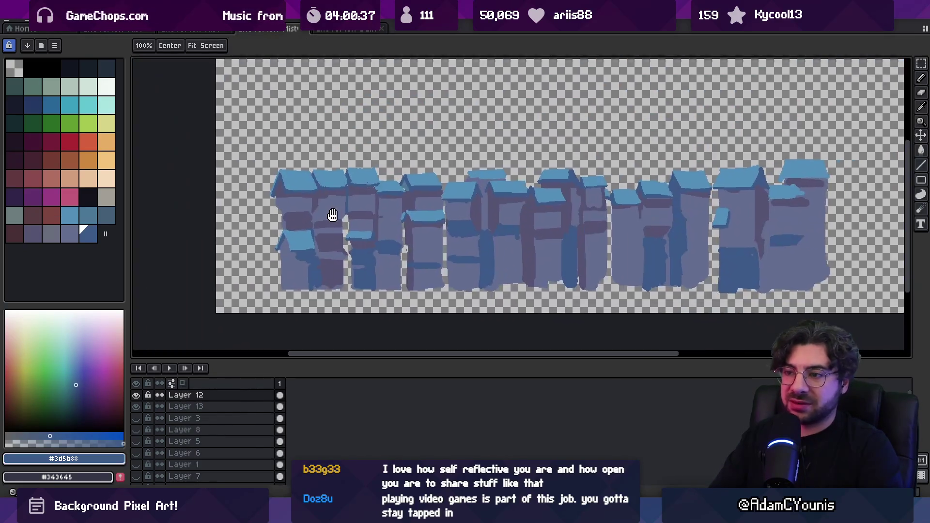
{"action": "scroll", "coordinate": [386, 204], "scroll_direction": "up", "scroll_amount": 1}
{"action": "left_click", "coordinate": [325, 221], "text": "alt"}
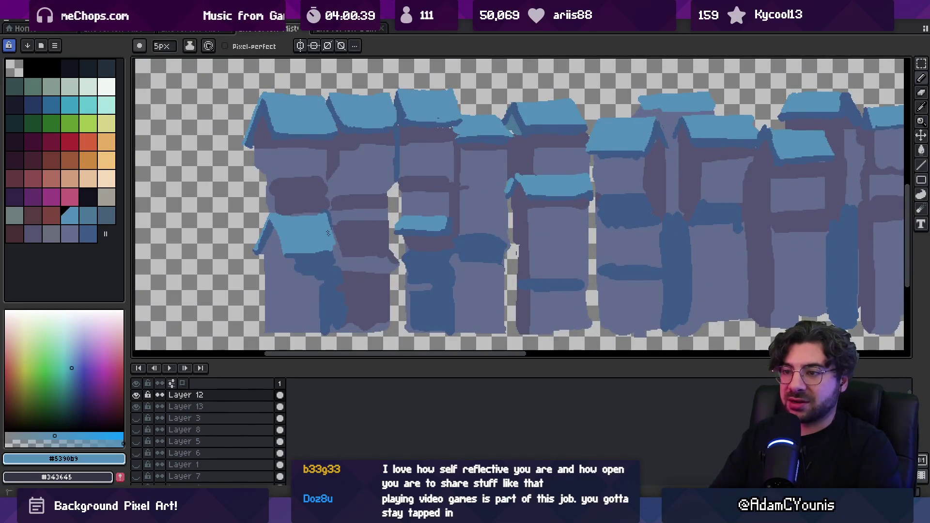
{"action": "left_click", "coordinate": [287, 253], "text": "alt"}
{"action": "left_click", "coordinate": [312, 234], "text": "alt"}
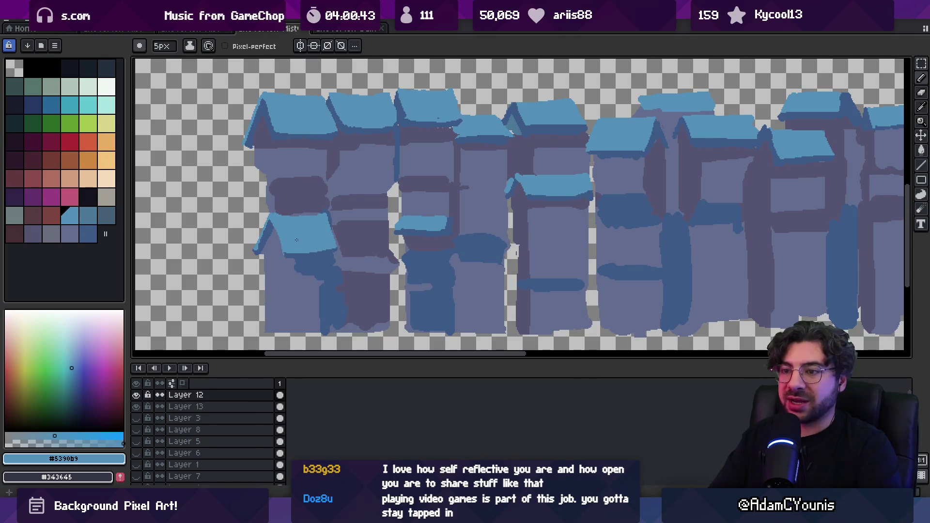
{"action": "key", "text": "z"}
{"action": "scroll", "coordinate": [290, 240], "scroll_direction": "down", "scroll_amount": 3}
{"action": "scroll", "coordinate": [452, 216], "scroll_direction": "up", "scroll_amount": 4}
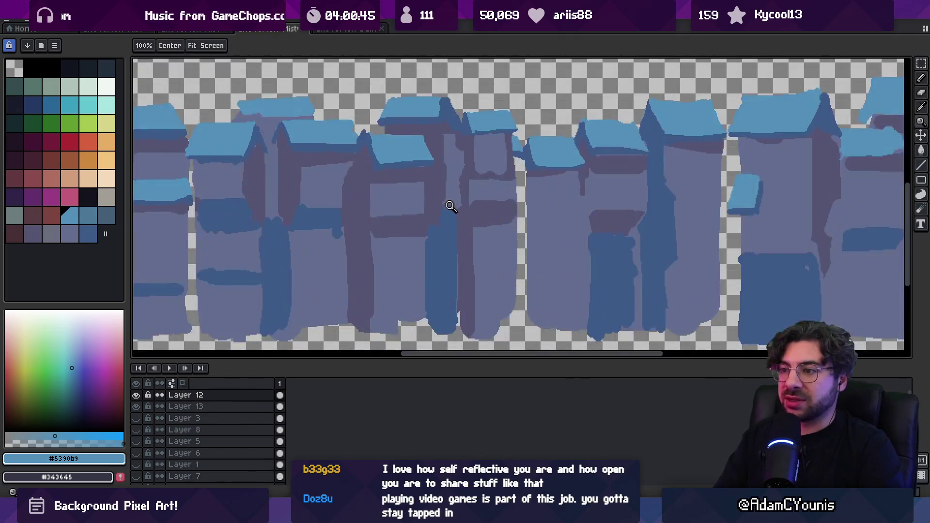
- Add a small blue bump on the rooftop, then select Layer 13 by clicking its walls
{"action": "key", "text": "b"}
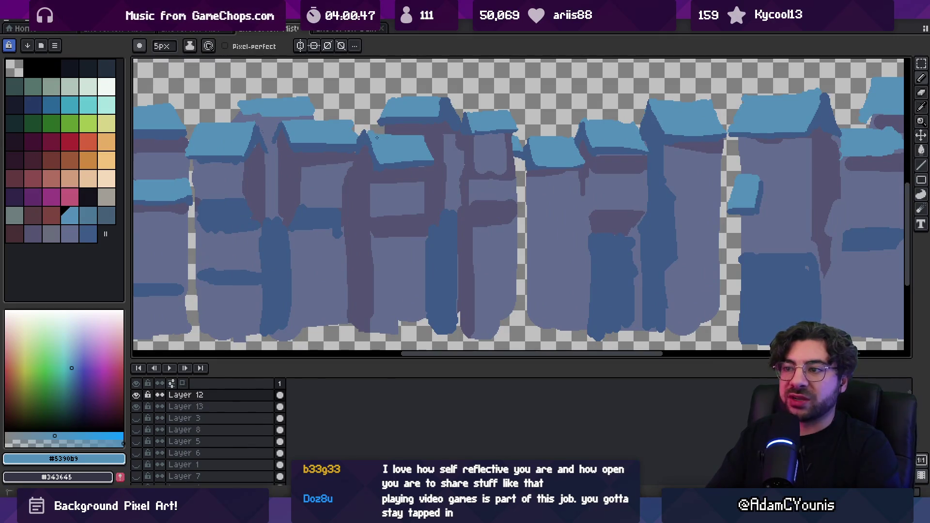
{"action": "key", "text": "e"}
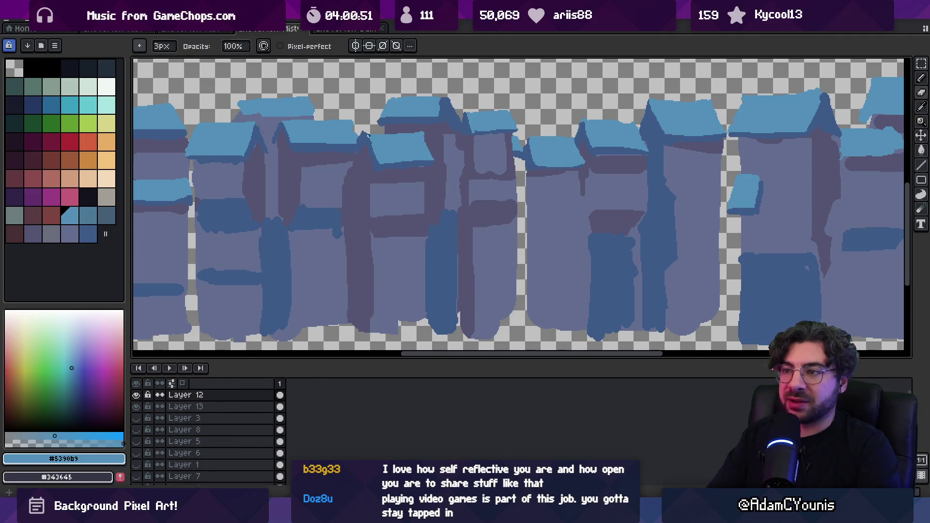
{"action": "key", "text": "b"}
{"action": "scroll", "coordinate": [373, 131], "scroll_direction": "up", "scroll_amount": 2}
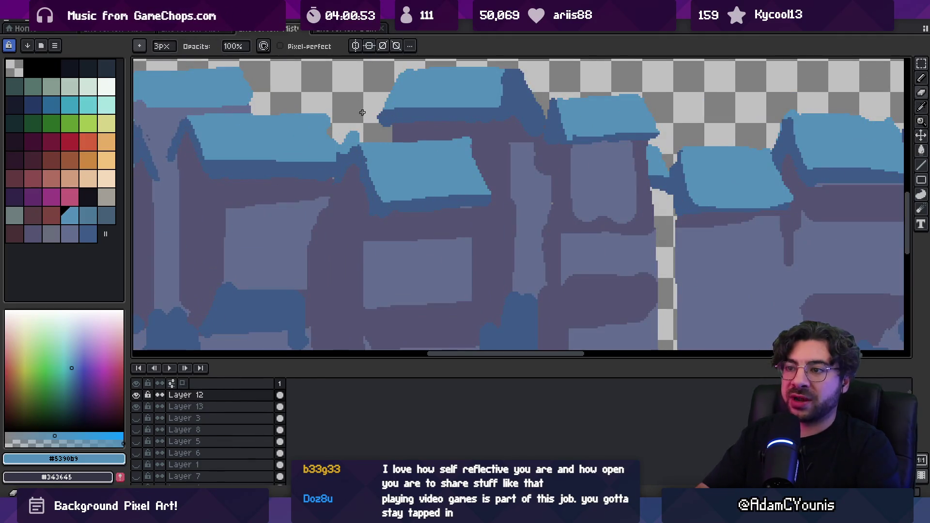
{"action": "left_click_drag", "start_coordinate": [357, 117], "coordinate": [355, 127]}
{"action": "key", "text": "e"}
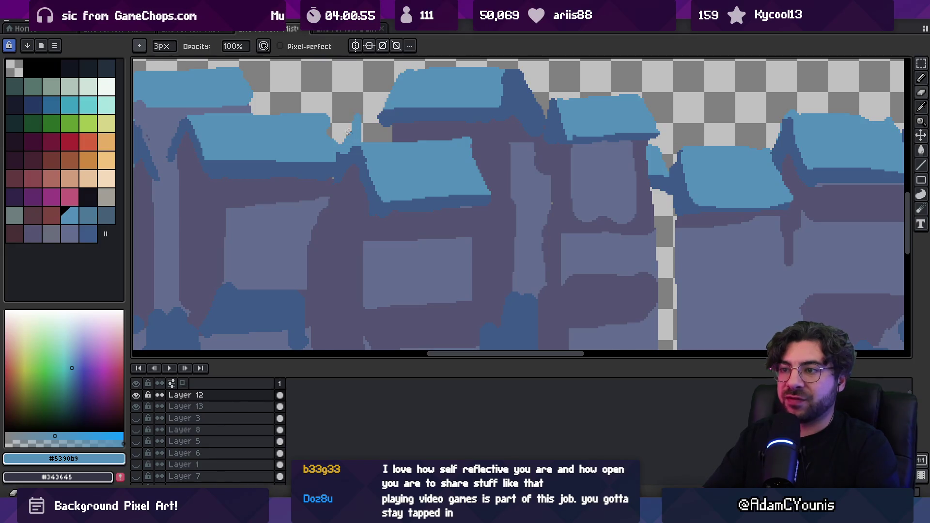
{"action": "scroll", "coordinate": [365, 119], "scroll_direction": "down", "scroll_amount": 3}
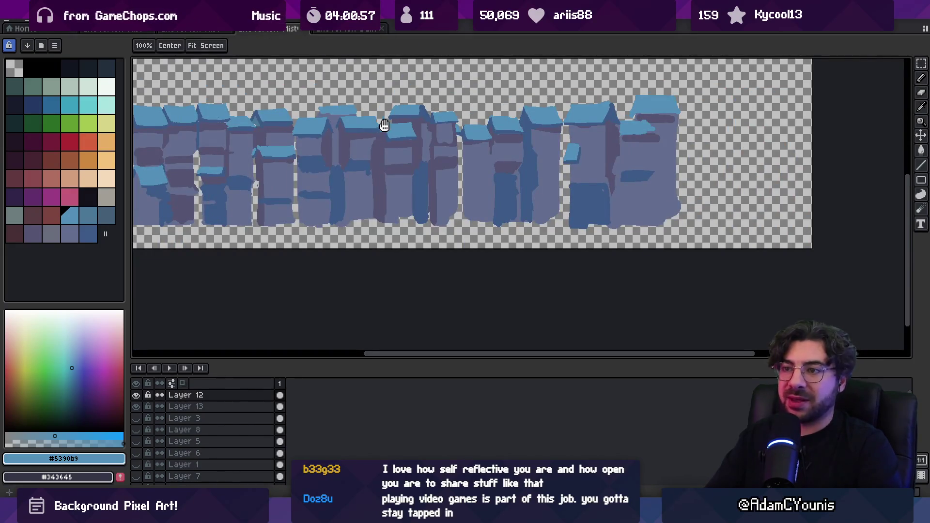
{"action": "scroll", "coordinate": [366, 176], "scroll_direction": "up", "scroll_amount": 2}
{"action": "key", "text": "v"}
{"action": "left_click", "coordinate": [399, 170]}
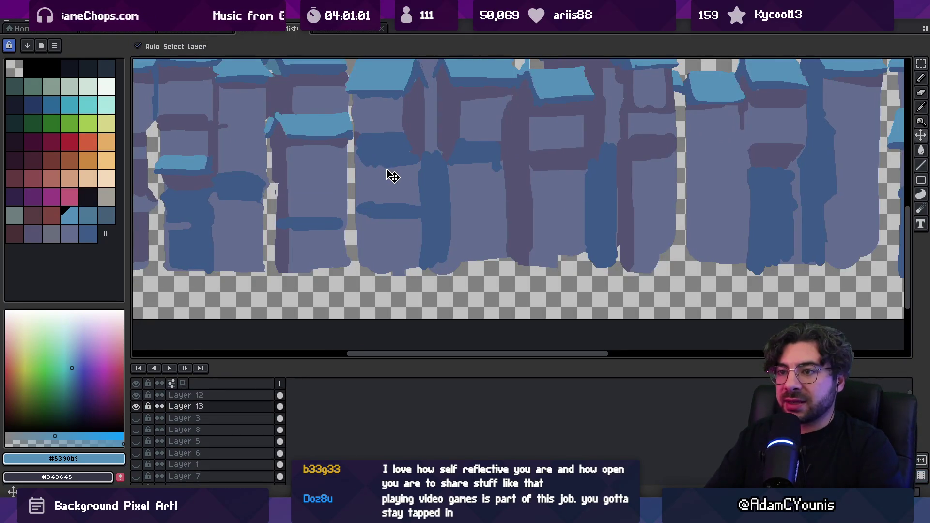
- Extend the dark grey-purple #555471 band across the building wall
{"action": "scroll", "coordinate": [313, 193], "scroll_direction": "up", "scroll_amount": 3}
{"action": "key", "text": "b"}
{"action": "scroll", "coordinate": [339, 188], "scroll_direction": "down", "scroll_amount": 3}
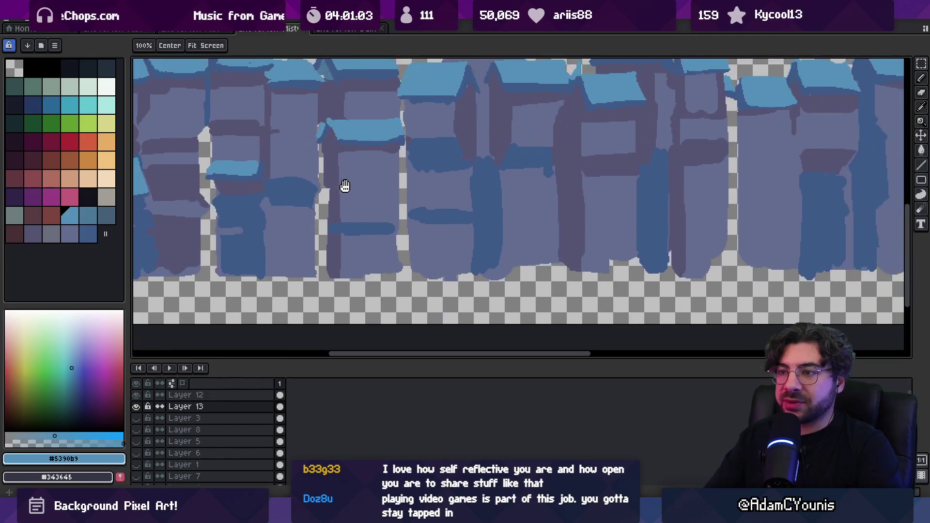
{"action": "scroll", "coordinate": [338, 183], "scroll_direction": "up", "scroll_amount": 1}
{"action": "left_click", "coordinate": [332, 192], "text": "alt"}
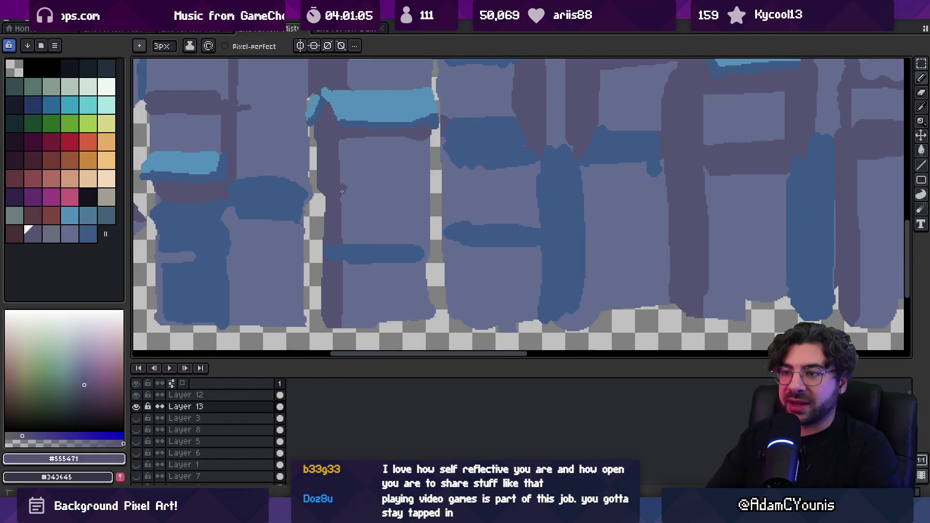
{"action": "mouse_move", "coordinate": [363, 191]}
{"action": "left_mouse_down"}
{"action": "mouse_move", "coordinate": [414, 190]}
{"action": "mouse_move", "coordinate": [375, 190]}
{"action": "left_mouse_up"}
- Close the wall-edge gap in #626d90, shade the shelf edge #3d5b88, and touch up its bottom
{"action": "left_click", "coordinate": [432, 142], "text": "alt"}
{"action": "left_click_drag", "start_coordinate": [433, 167], "coordinate": [429, 232]}
{"action": "key", "text": "b"}
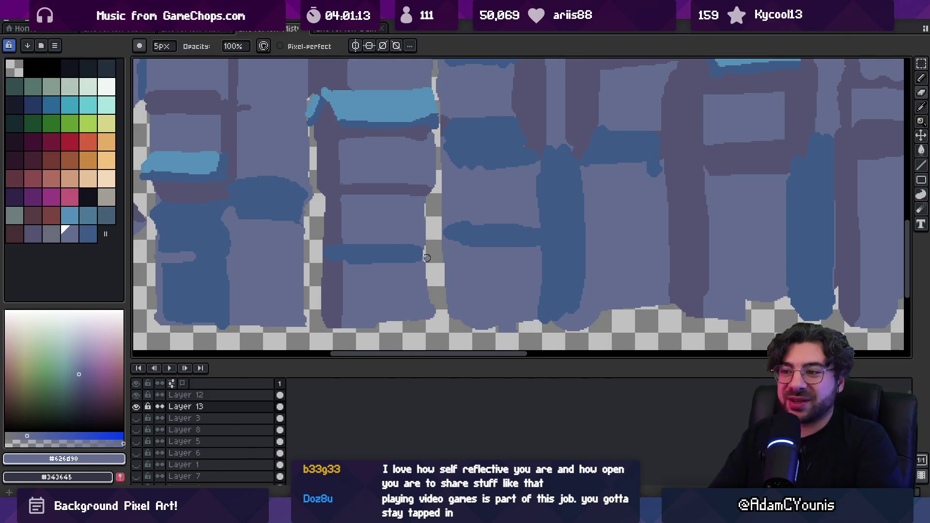
{"action": "left_click", "coordinate": [425, 248], "text": "alt"}
{"action": "left_click_drag", "start_coordinate": [427, 252], "coordinate": [428, 264]}
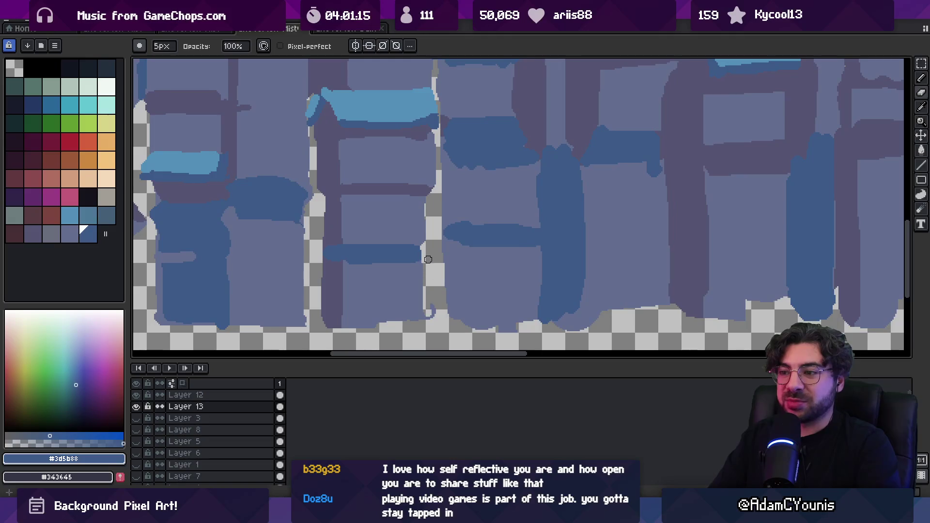
{"action": "left_click", "coordinate": [412, 313], "text": "alt"}
{"action": "left_click_drag", "start_coordinate": [387, 322], "coordinate": [412, 326]}
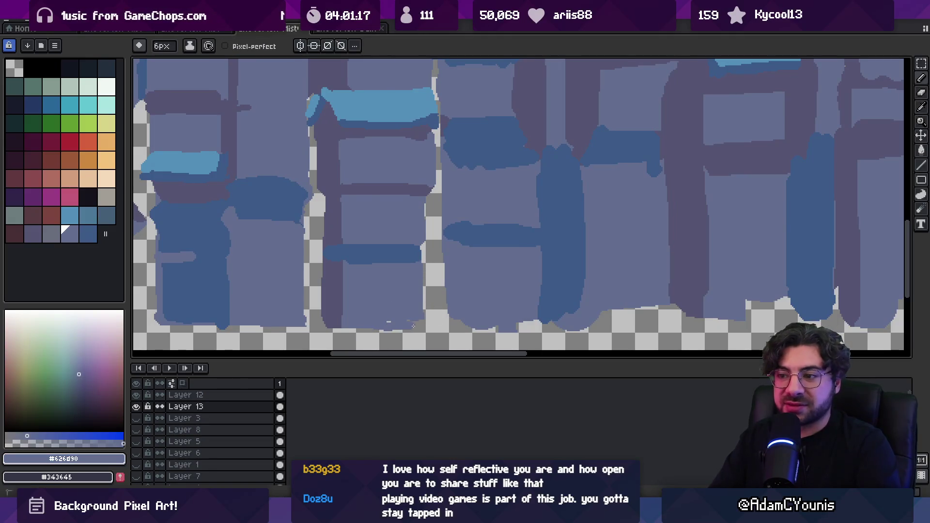
- Fill the transparent gap beside the building with #555471 and edge it in dark blue
{"action": "scroll", "coordinate": [422, 293], "scroll_direction": "down", "scroll_amount": 2}
{"action": "scroll", "coordinate": [436, 239], "scroll_direction": "up", "scroll_amount": 3}
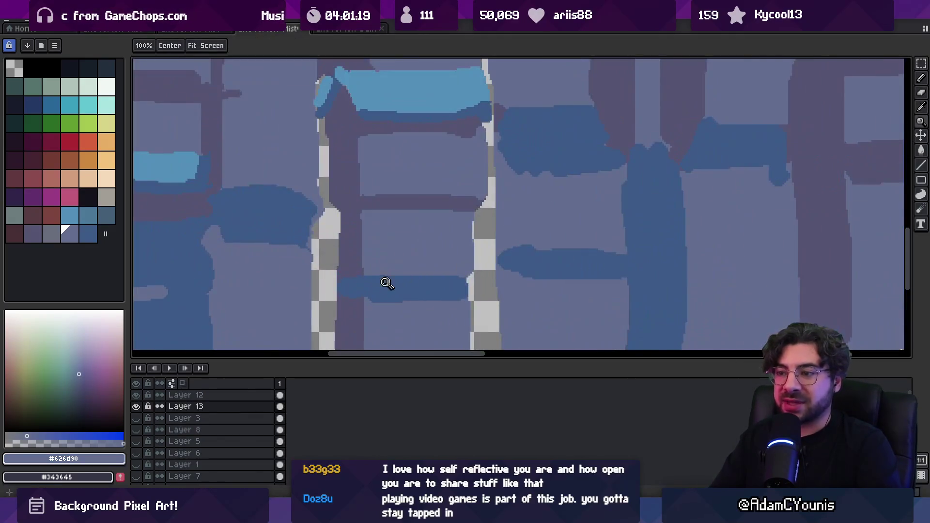
{"action": "left_click", "coordinate": [349, 269], "text": "alt"}
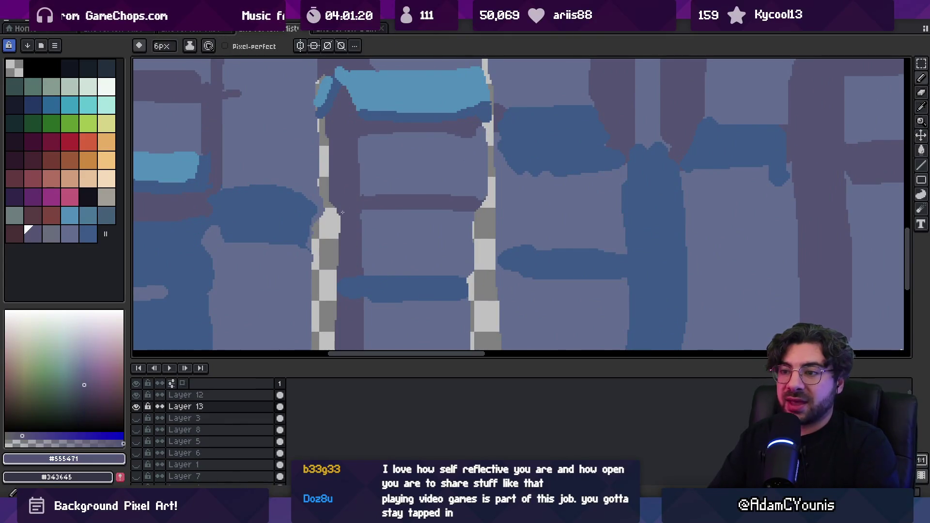
{"action": "left_click_drag", "start_coordinate": [338, 210], "coordinate": [338, 262]}
{"action": "left_click", "coordinate": [352, 280], "text": "alt"}
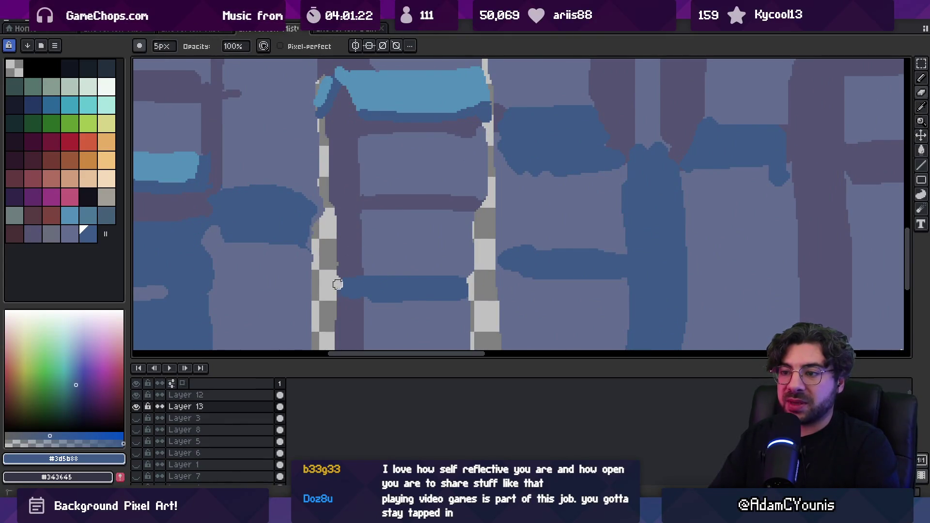
{"action": "scroll", "coordinate": [337, 282], "scroll_direction": "down", "scroll_amount": 1}
{"action": "left_click_drag", "start_coordinate": [338, 208], "coordinate": [338, 278]}
- Select the roof Layer 12 and sample the light roof blue #5390b9
{"action": "scroll", "coordinate": [397, 259], "scroll_direction": "down", "scroll_amount": 2}
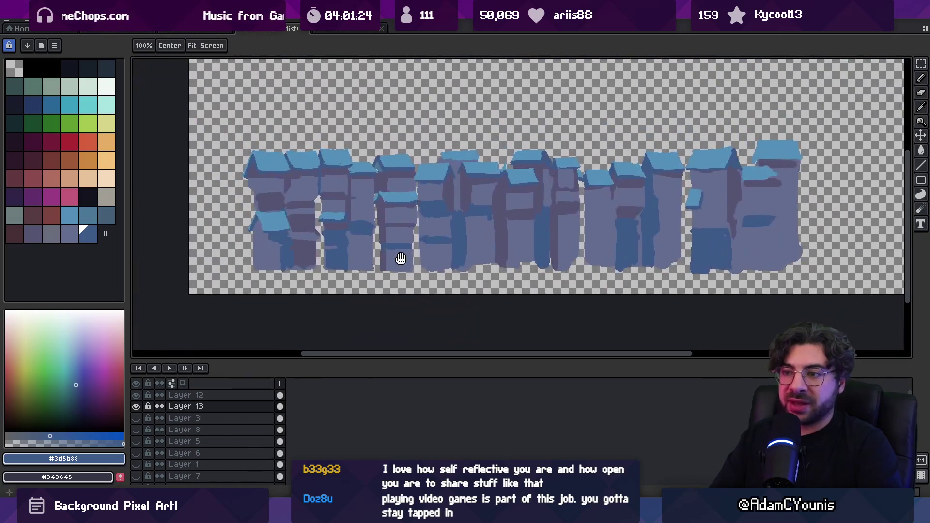
{"action": "scroll", "coordinate": [450, 203], "scroll_direction": "up", "scroll_amount": 1}
{"action": "scroll", "coordinate": [450, 202], "scroll_direction": "down", "scroll_amount": 1}
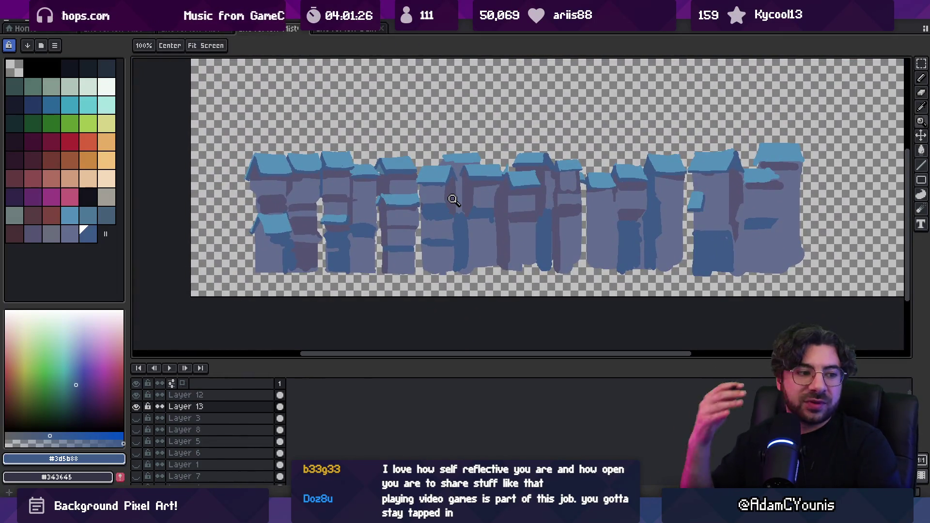
{"action": "scroll", "coordinate": [387, 155], "scroll_direction": "up", "scroll_amount": 4}
{"action": "key", "text": "m"}
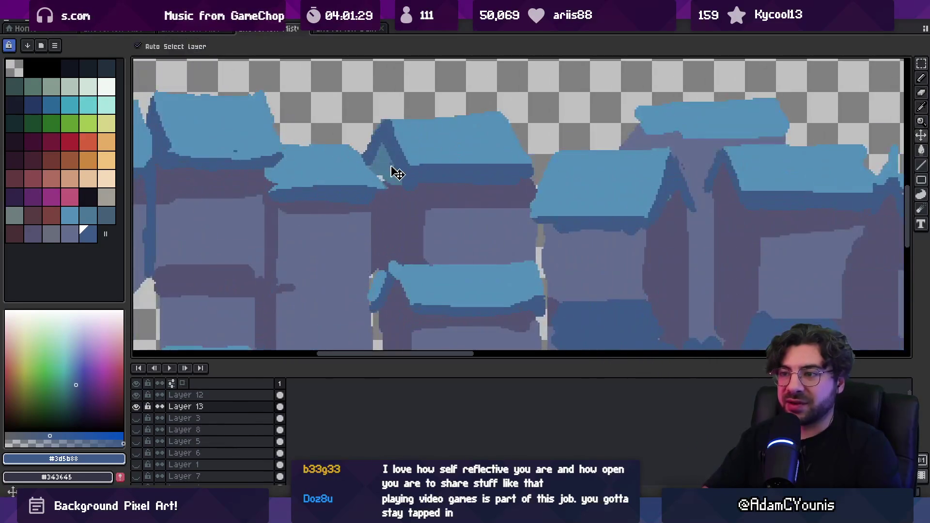
{"action": "left_click", "coordinate": [397, 173], "text": "alt"}
{"action": "key", "text": "b"}
{"action": "left_click", "coordinate": [373, 177], "text": "alt"}
- Paint more light-blue snow on the roof and extend its lower edge in light blue
{"action": "left_click_drag", "start_coordinate": [373, 183], "coordinate": [357, 146]}
{"action": "left_click", "coordinate": [348, 149], "text": "alt"}
{"action": "left_click", "coordinate": [349, 146]}
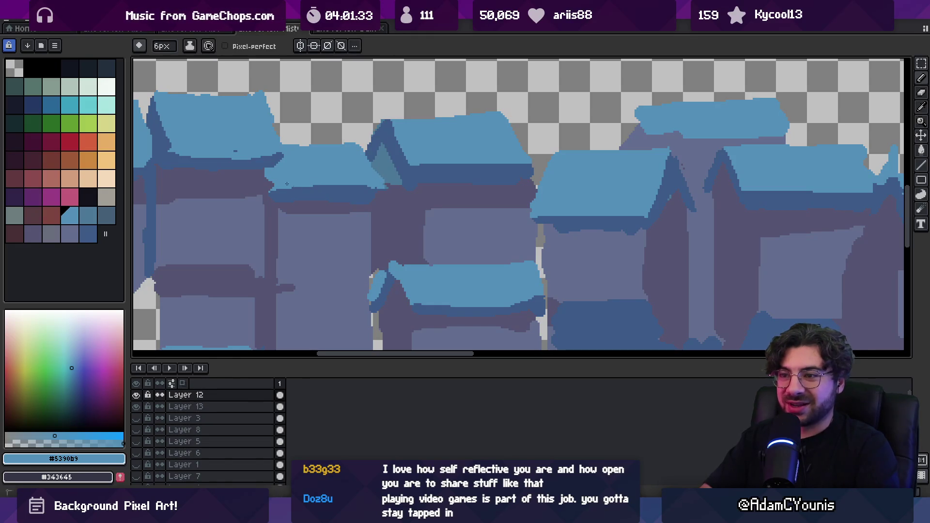
{"action": "left_click_drag", "start_coordinate": [282, 183], "coordinate": [364, 183]}
- Zoom in on the roofs and pick up the dark blue roof-edge shading colour #3d5b88
{"action": "scroll", "coordinate": [366, 180], "scroll_direction": "down", "scroll_amount": 3}
{"action": "scroll", "coordinate": [380, 160], "scroll_direction": "up", "scroll_amount": 5}
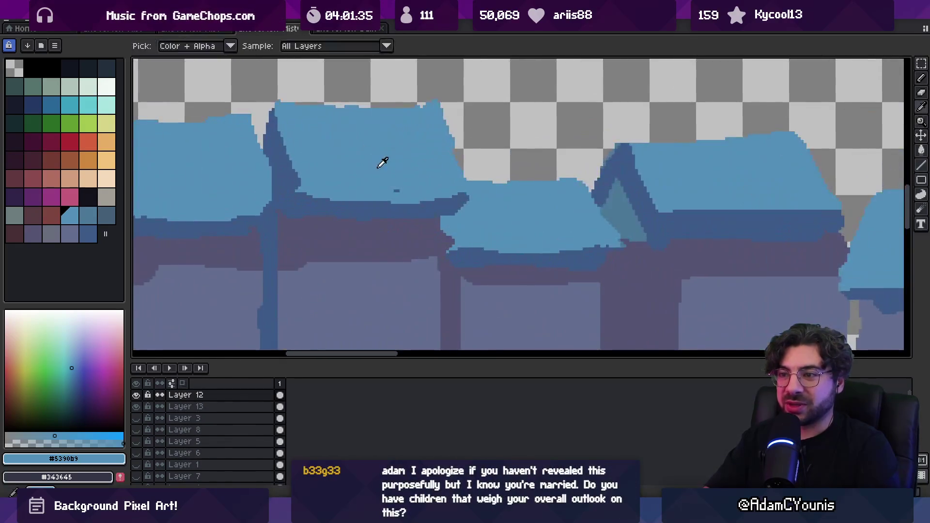
{"action": "scroll", "coordinate": [409, 195], "scroll_direction": "down", "scroll_amount": 4}
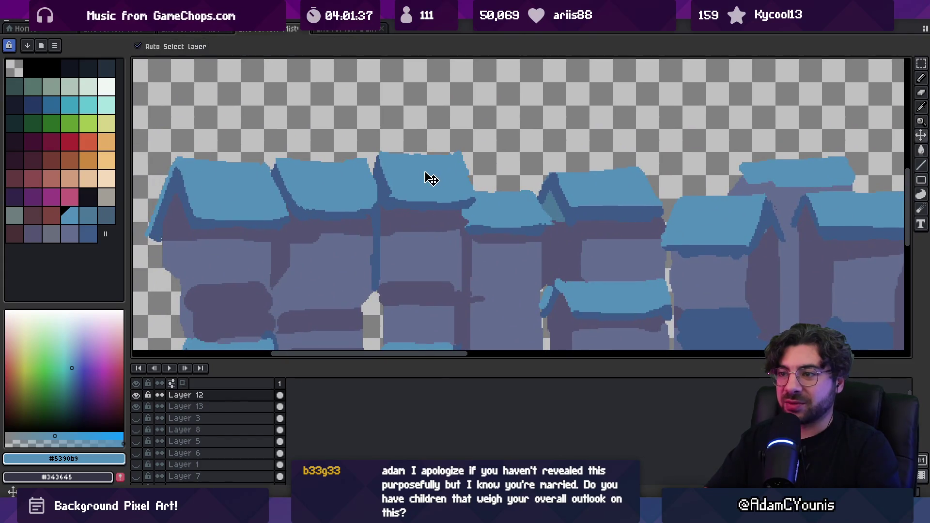
{"action": "left_click", "coordinate": [342, 208], "text": "alt"}
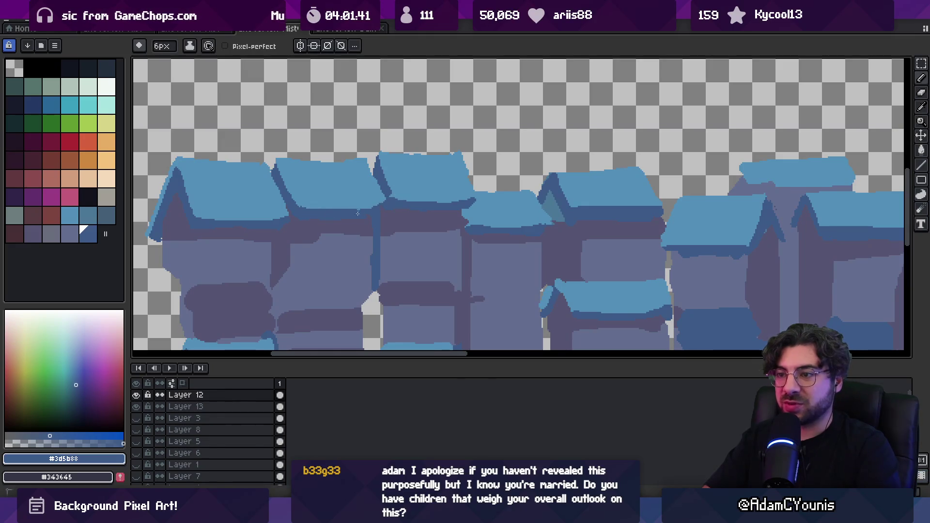
{"action": "left_click", "coordinate": [394, 190], "text": "alt"}
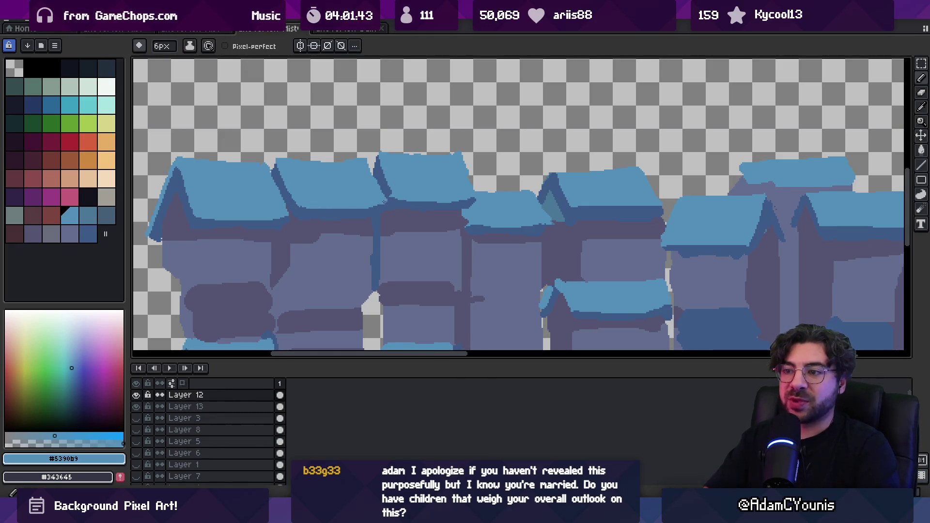
{"action": "key", "text": "z"}
{"action": "scroll", "coordinate": [376, 187], "scroll_direction": "down", "scroll_amount": 3}
{"action": "scroll", "coordinate": [363, 189], "scroll_direction": "up", "scroll_amount": 5}
{"action": "left_click", "coordinate": [317, 166], "text": "alt"}
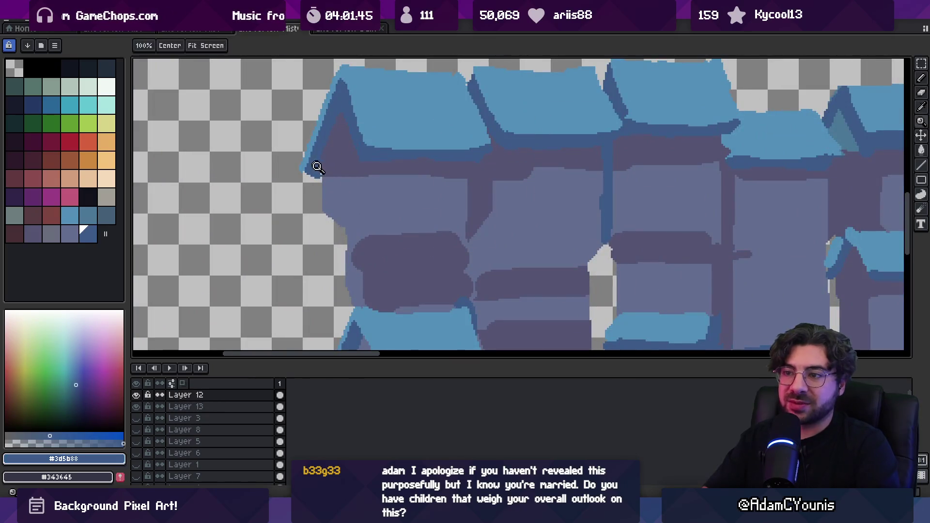
{"action": "key", "text": "b"}
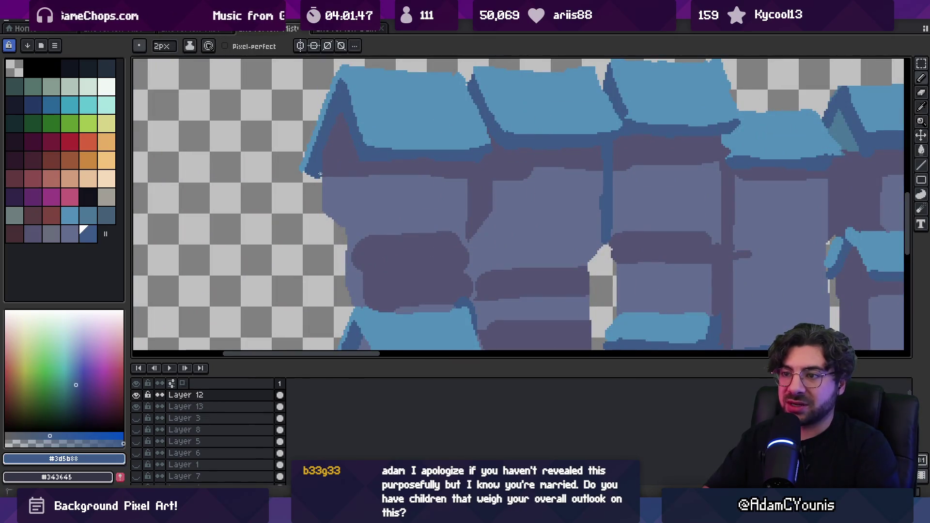
- Zoom out, pick the wall purple-grey #555471, and make Layer 13 the active painting layer
{"action": "key", "text": "z"}
{"action": "scroll", "coordinate": [358, 155], "scroll_direction": "down", "scroll_amount": 5}
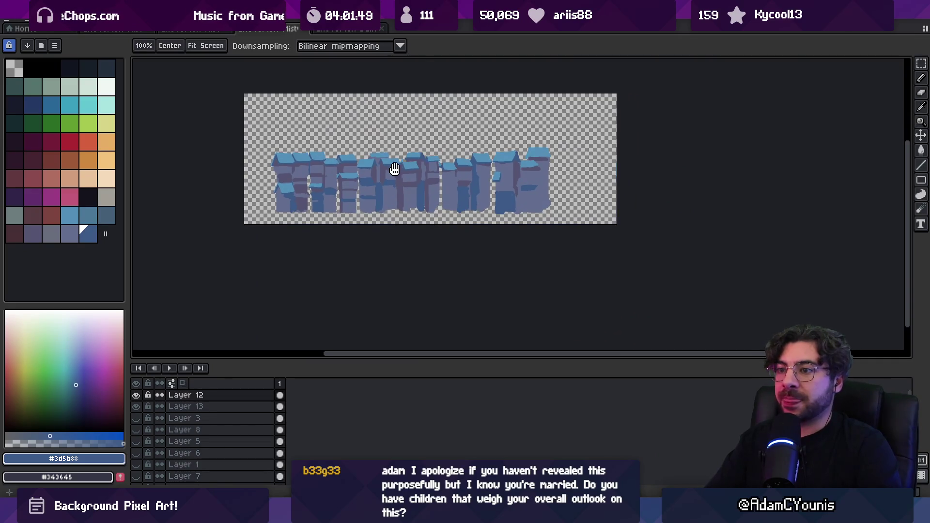
{"action": "scroll", "coordinate": [484, 179], "scroll_direction": "up", "scroll_amount": 2}
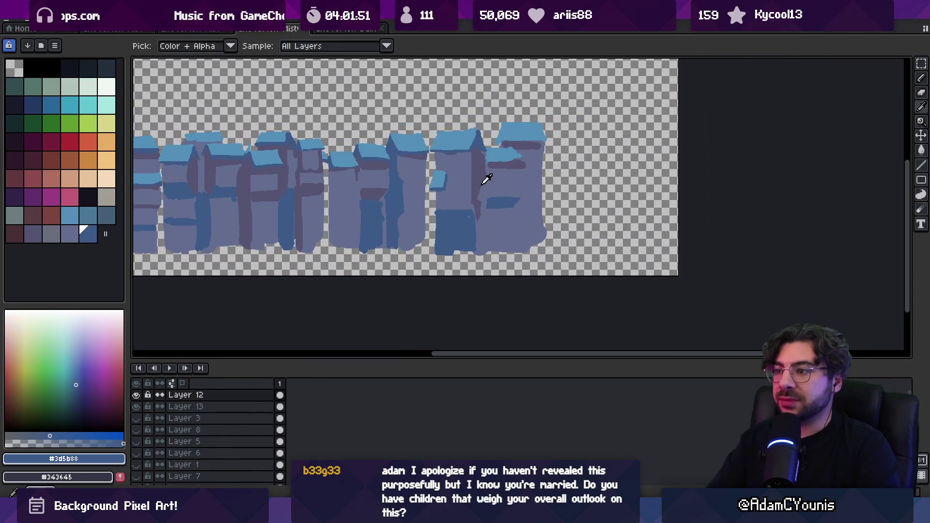
{"action": "left_click", "coordinate": [504, 178], "text": "alt"}
{"action": "key", "text": "v"}
{"action": "left_click", "coordinate": [514, 168]}
{"action": "key", "text": "b"}
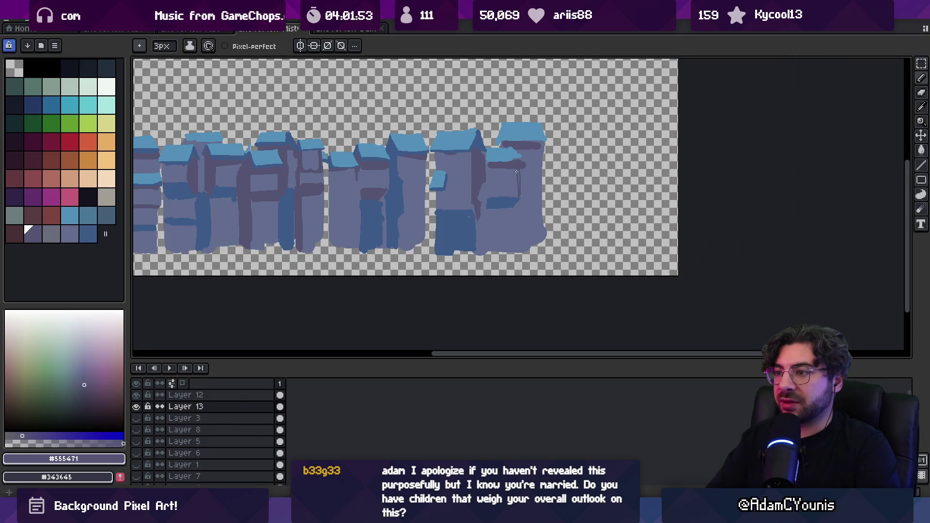
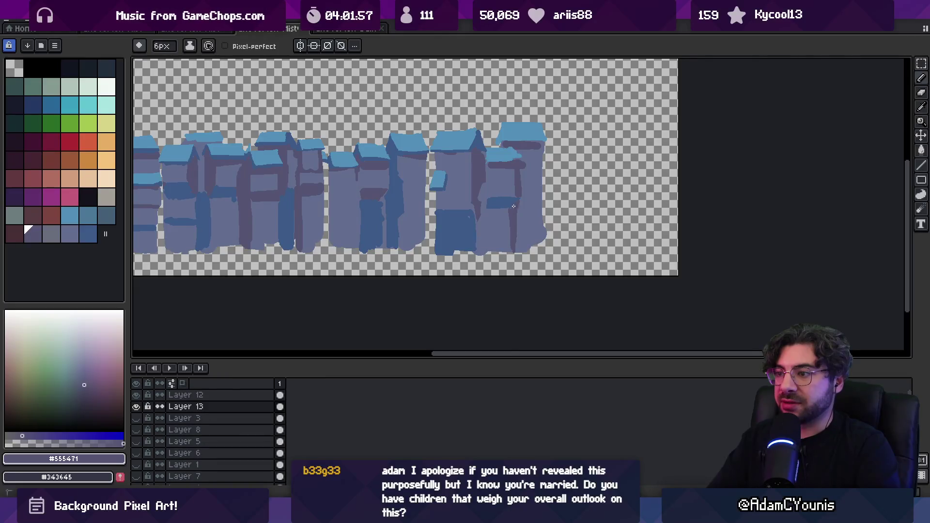
- On Layer 13, sample the buildings' dark blue and lighter purple, and dab purple at the base
{"action": "left_click", "coordinate": [469, 220], "text": "alt"}
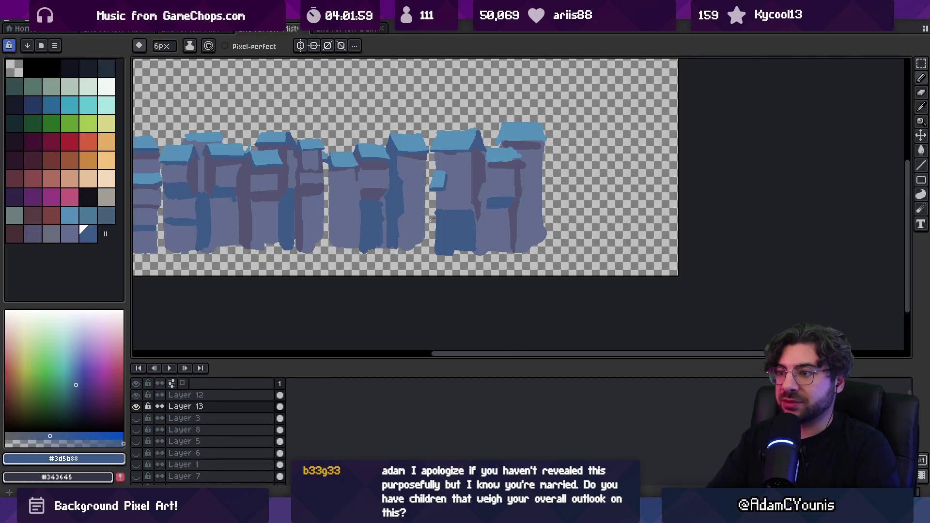
{"action": "key", "text": "e"}
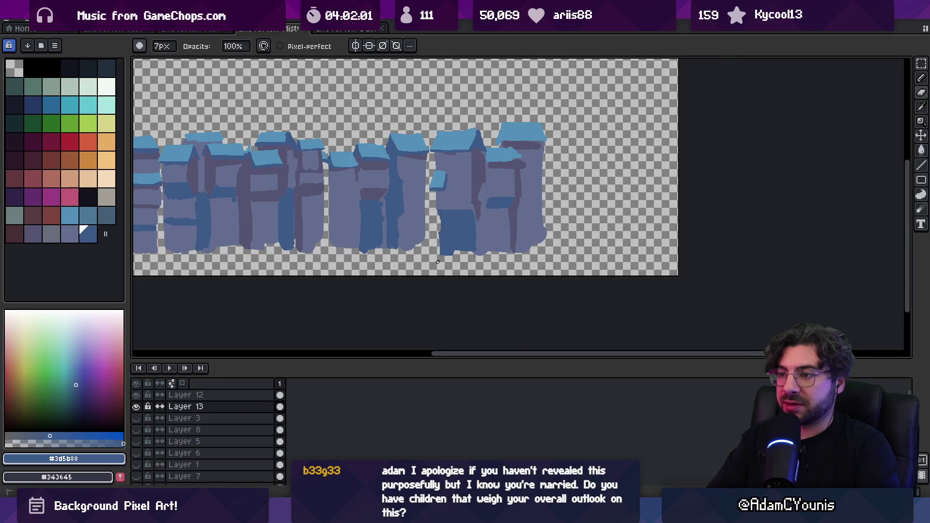
{"action": "key", "text": "b"}
{"action": "scroll", "coordinate": [426, 243], "scroll_direction": "down", "scroll_amount": 1}
{"action": "scroll", "coordinate": [433, 239], "scroll_direction": "up", "scroll_amount": 1}
{"action": "left_click", "coordinate": [433, 240], "text": "alt"}
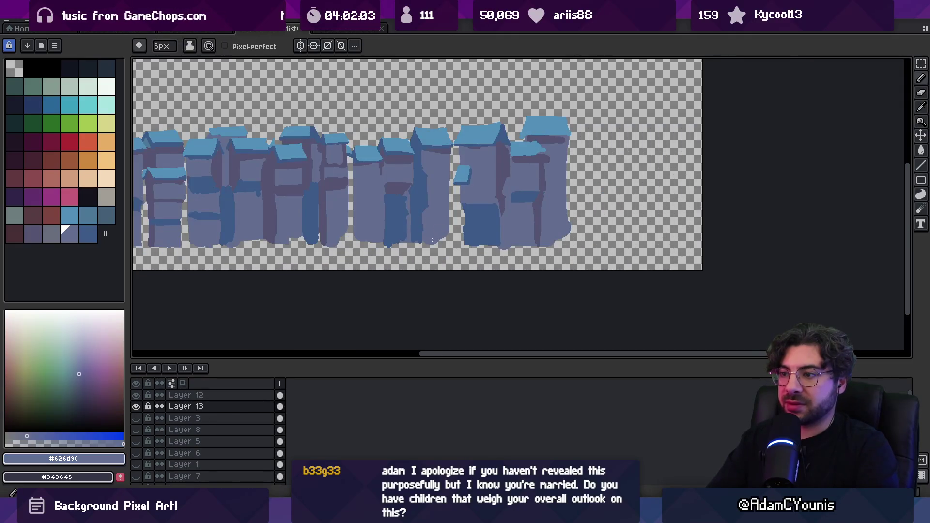
{"action": "key", "text": "space"}
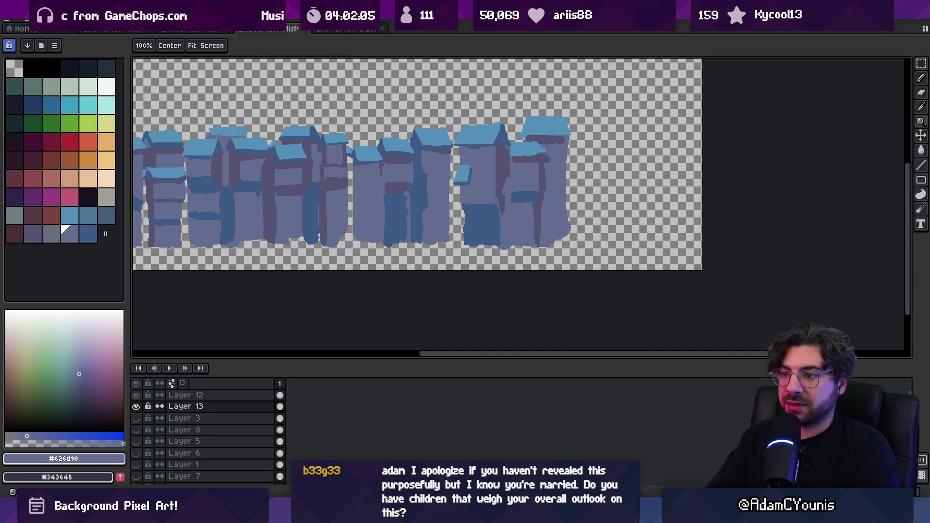
{"action": "scroll", "coordinate": [443, 242], "scroll_direction": "down", "scroll_amount": 2}
{"action": "scroll", "coordinate": [419, 241], "scroll_direction": "up", "scroll_amount": 1}
{"action": "scroll", "coordinate": [419, 241], "scroll_direction": "up", "scroll_amount": 3}
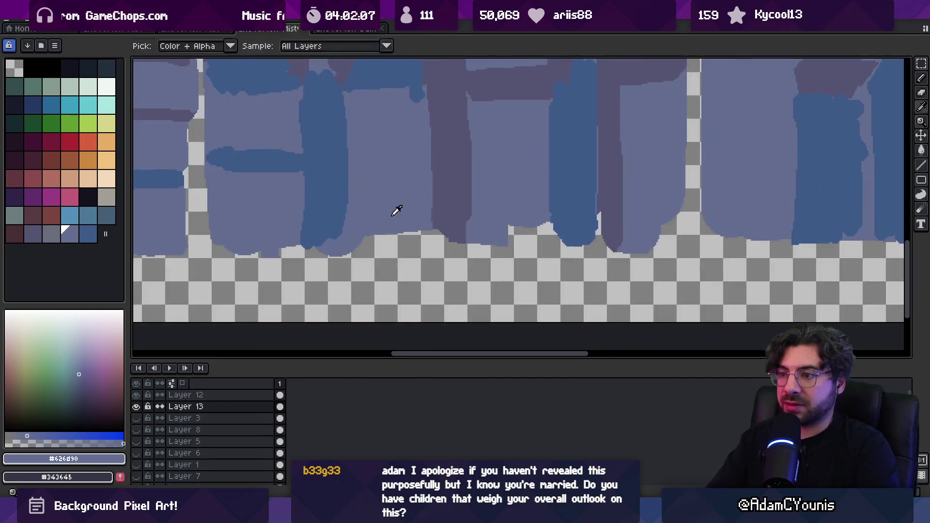
{"action": "left_click_drag", "start_coordinate": [370, 238], "coordinate": [369, 237]}
- Extend the dark purple column down to the base and trim the dark blue column's edges
{"action": "left_click", "coordinate": [438, 221], "text": "alt"}
{"action": "left_click_drag", "start_coordinate": [435, 218], "coordinate": [442, 241]}
{"action": "left_click", "coordinate": [420, 120], "text": "alt"}
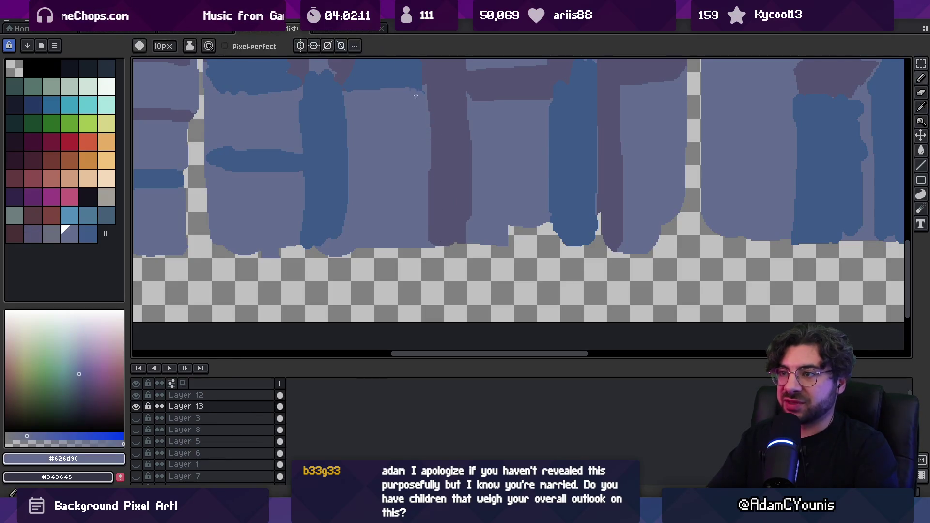
{"action": "key", "text": "space"}
{"action": "scroll", "coordinate": [421, 121], "scroll_direction": "down", "scroll_amount": 1}
{"action": "scroll", "coordinate": [378, 183], "scroll_direction": "up", "scroll_amount": 1}
{"action": "left_click_drag", "start_coordinate": [460, 160], "coordinate": [460, 225]}
{"action": "mouse_move", "coordinate": [416, 99]}
{"action": "left_mouse_down"}
{"action": "mouse_move", "coordinate": [415, 215]}
{"action": "mouse_move", "coordinate": [455, 245]}
{"action": "left_mouse_up"}
- Paint light purple along the buildings' bottom edge
{"action": "left_click", "coordinate": [417, 198], "text": "alt"}
{"action": "scroll", "coordinate": [479, 218], "scroll_direction": "down", "scroll_amount": 2}
{"action": "scroll", "coordinate": [479, 218], "scroll_direction": "up", "scroll_amount": 2}
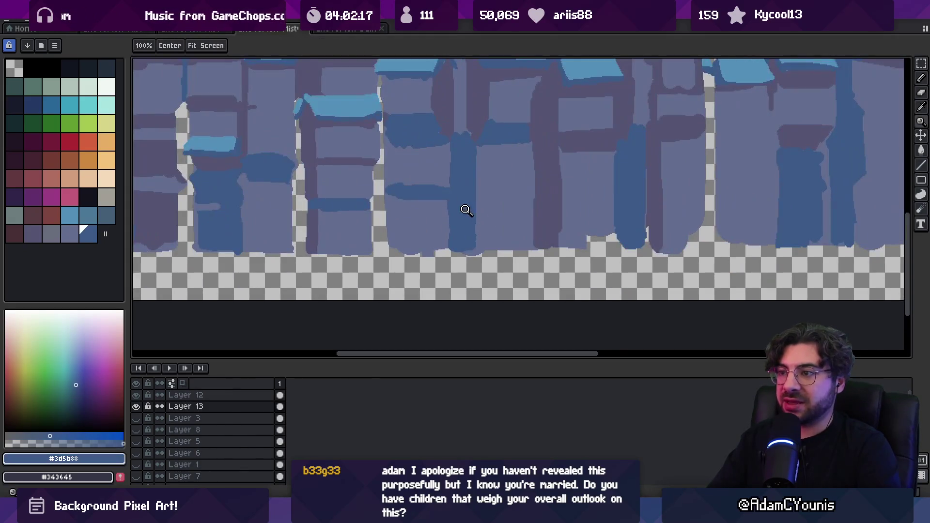
{"action": "left_click", "coordinate": [433, 236], "text": "alt"}
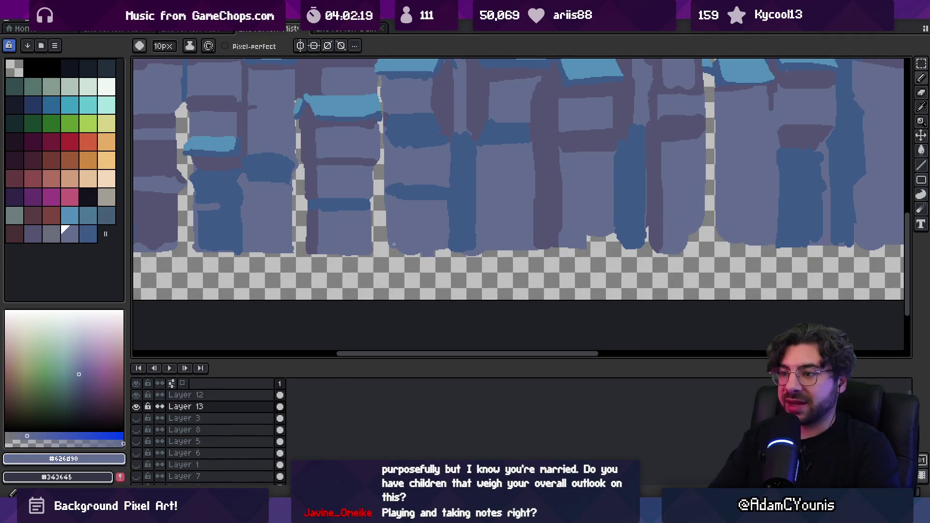
{"action": "left_click", "coordinate": [454, 250], "text": "alt"}
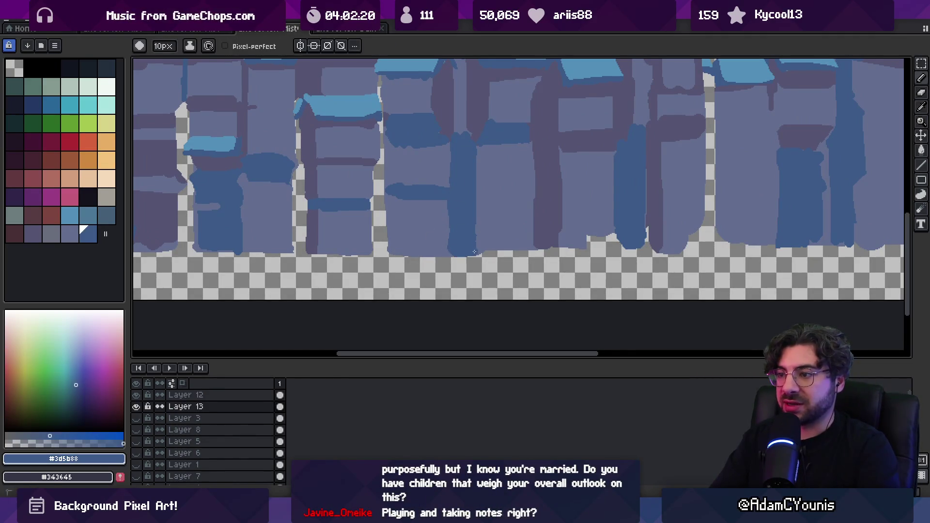
{"action": "scroll", "coordinate": [473, 238], "scroll_direction": "down", "scroll_amount": 2}
{"action": "scroll", "coordinate": [490, 233], "scroll_direction": "up", "scroll_amount": 3}
{"action": "left_click", "coordinate": [513, 234], "text": "alt"}
{"action": "mouse_move", "coordinate": [479, 262]}
{"action": "left_mouse_down"}
{"action": "mouse_move", "coordinate": [555, 257]}
{"action": "mouse_move", "coordinate": [521, 244]}
{"action": "left_mouse_up"}
- Fill the light gaps at the column bases with purple and dark blue
{"action": "left_click", "coordinate": [584, 194], "text": "alt"}
{"action": "mouse_move", "coordinate": [562, 209]}
{"action": "left_mouse_down"}
{"action": "mouse_move", "coordinate": [598, 255]}
{"action": "mouse_move", "coordinate": [621, 261]}
{"action": "left_mouse_up"}
{"action": "left_click", "coordinate": [616, 214], "text": "alt"}
{"action": "left_click", "coordinate": [588, 228], "text": "alt"}
{"action": "key", "text": "z"}
{"action": "scroll", "coordinate": [571, 218], "scroll_direction": "down", "scroll_amount": 4}
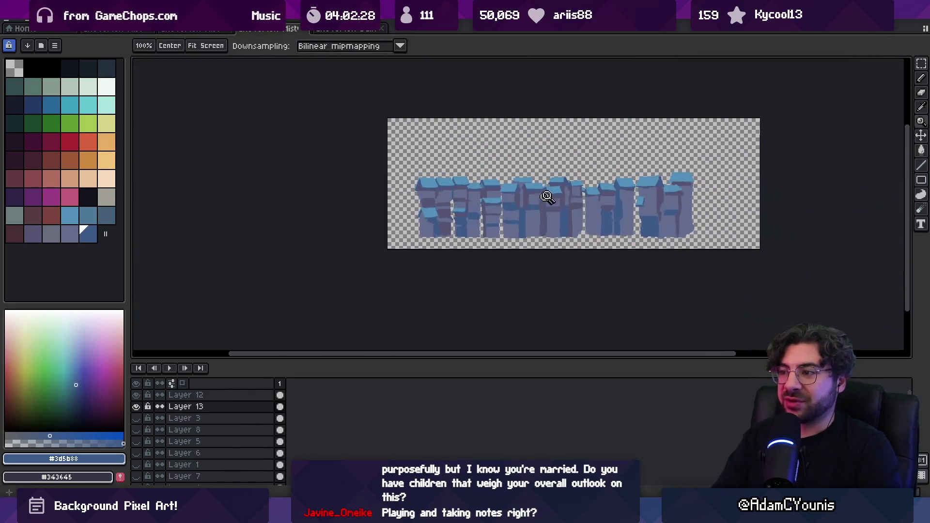
- Paint darker #555471 purple shading down a building edge
{"action": "scroll", "coordinate": [544, 222], "scroll_direction": "up", "scroll_amount": 3}
{"action": "key", "text": "b"}
{"action": "left_click", "coordinate": [509, 197], "text": "alt"}
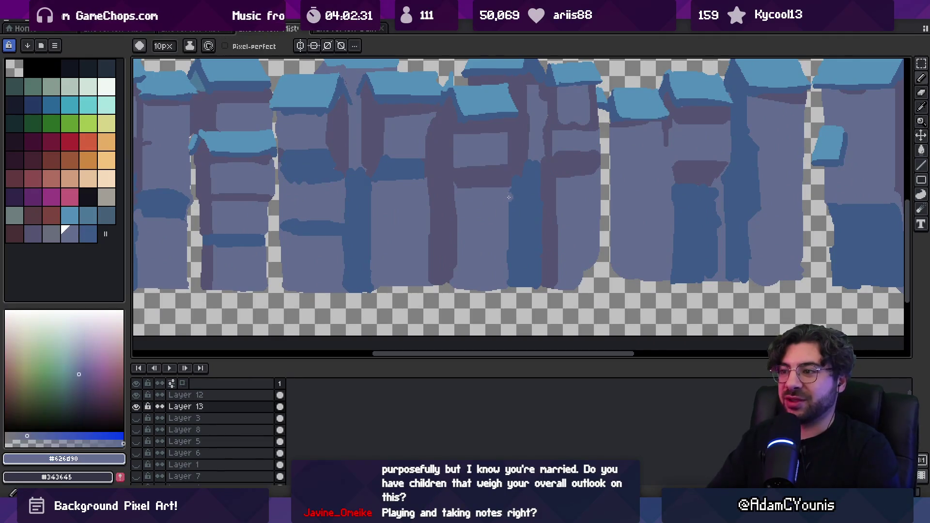
{"action": "left_click", "coordinate": [506, 206], "text": "alt"}
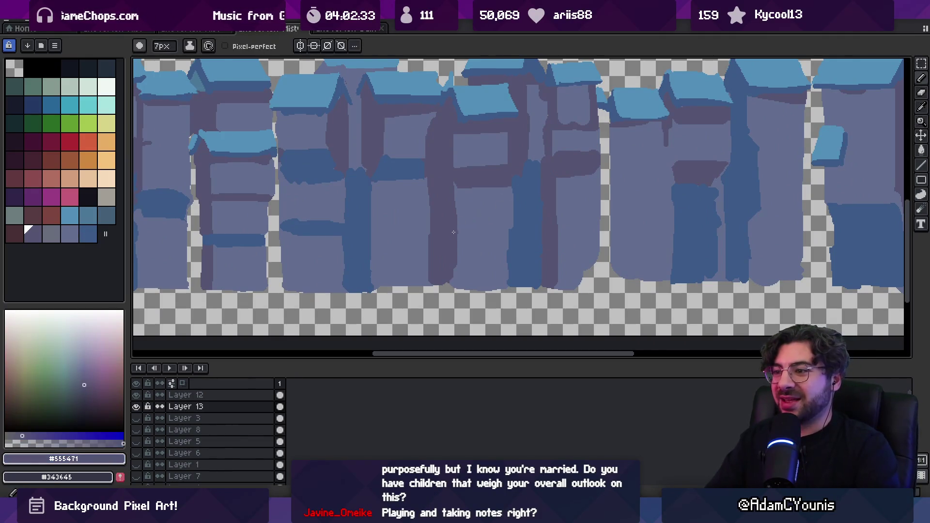
{"action": "key", "text": "z"}
{"action": "scroll", "coordinate": [528, 213], "scroll_direction": "down", "scroll_amount": 3}
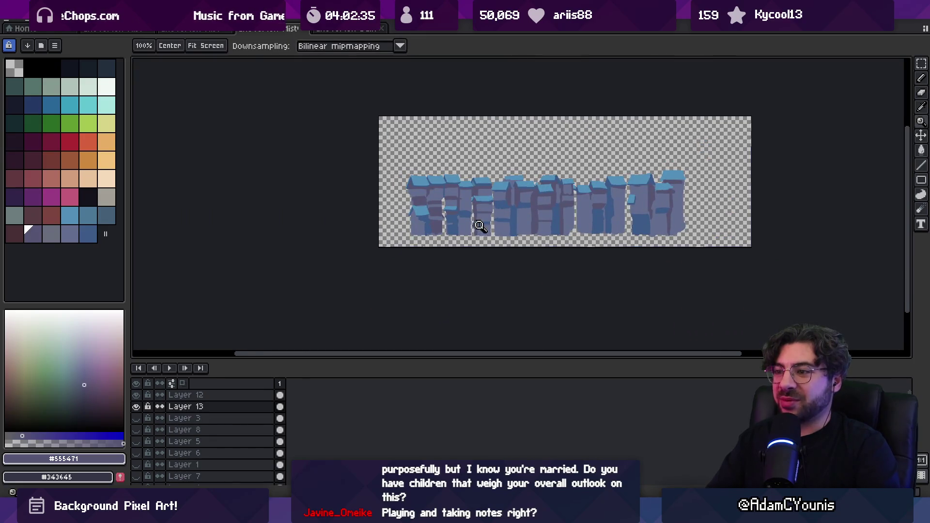
{"action": "scroll", "coordinate": [477, 226], "scroll_direction": "up", "scroll_amount": 3}
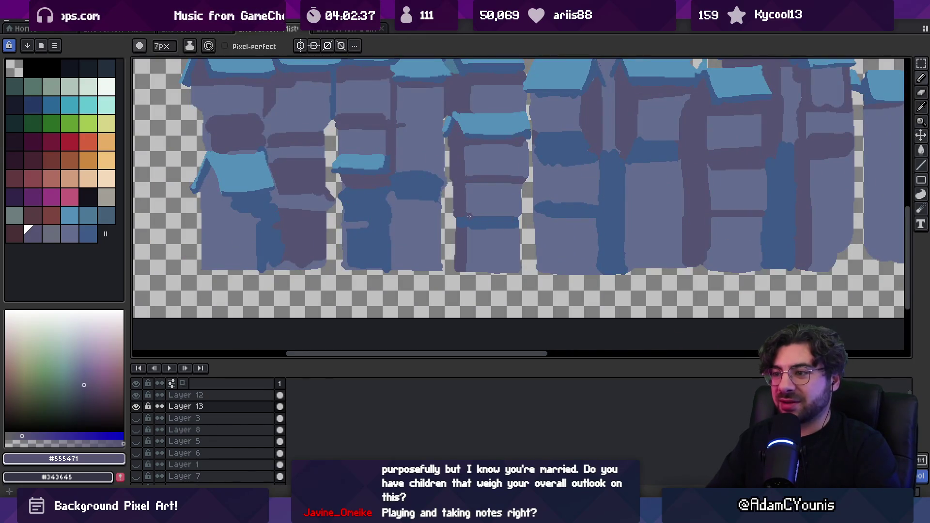
{"action": "scroll", "coordinate": [508, 204], "scroll_direction": "down", "scroll_amount": 3}
{"action": "left_click_drag", "start_coordinate": [508, 204], "coordinate": [509, 192]}
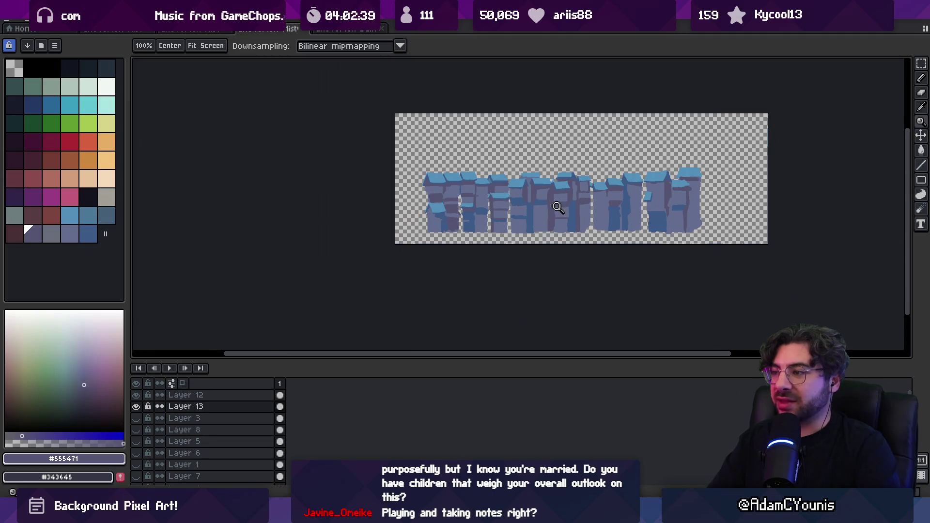
{"action": "scroll", "coordinate": [552, 208], "scroll_direction": "up", "scroll_amount": 3}
{"action": "scroll", "coordinate": [517, 185], "scroll_direction": "up", "scroll_amount": 2}
{"action": "key", "text": "b"}
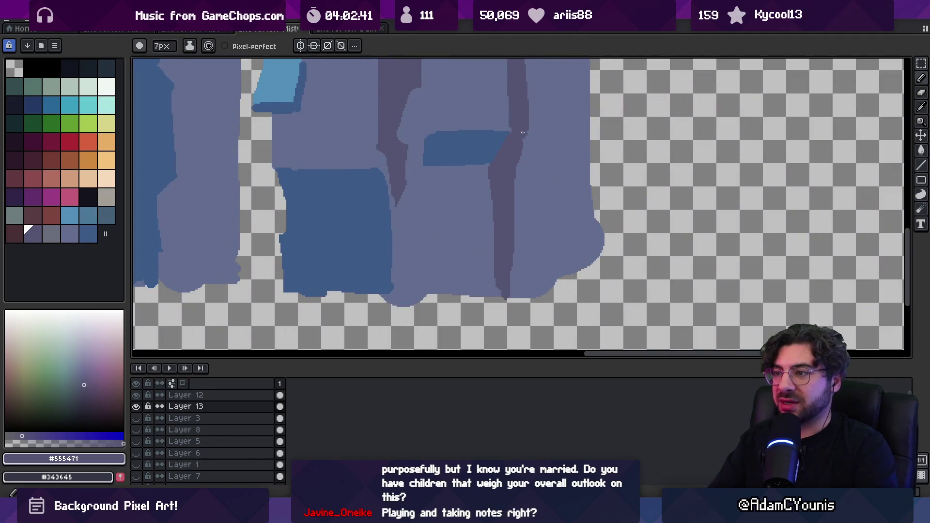
{"action": "mouse_move", "coordinate": [511, 165]}
{"action": "left_mouse_down"}
{"action": "mouse_move", "coordinate": [514, 294]}
{"action": "mouse_move", "coordinate": [494, 293]}
{"action": "left_mouse_up"}
- Erase the bulge on the rightmost building's edge and extend its bottom edge in light purple
{"action": "key", "text": "e"}
{"action": "left_click_drag", "start_coordinate": [604, 266], "coordinate": [595, 189]}
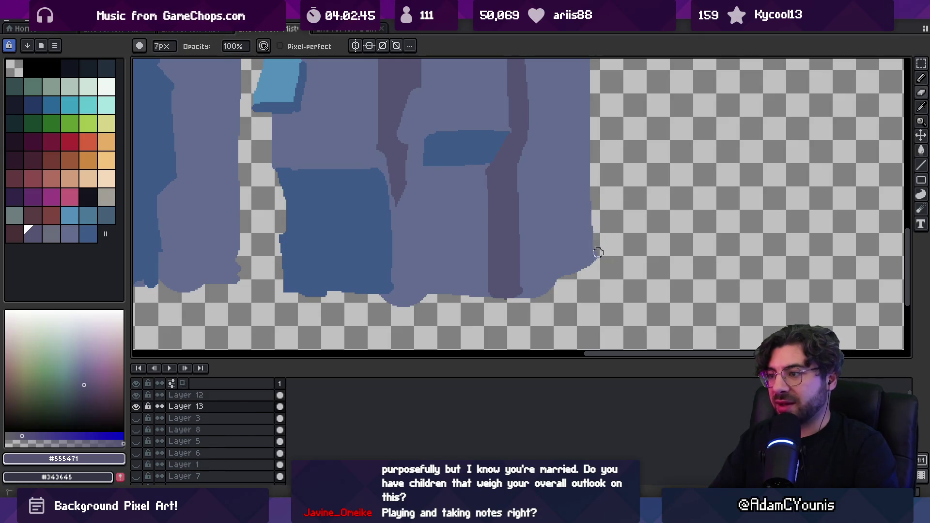
{"action": "key", "text": "b"}
{"action": "left_click", "coordinate": [572, 252], "text": "alt"}
{"action": "mouse_move", "coordinate": [588, 279]}
{"action": "left_mouse_down"}
{"action": "mouse_move", "coordinate": [552, 286]}
{"action": "mouse_move", "coordinate": [578, 289]}
{"action": "left_mouse_up"}
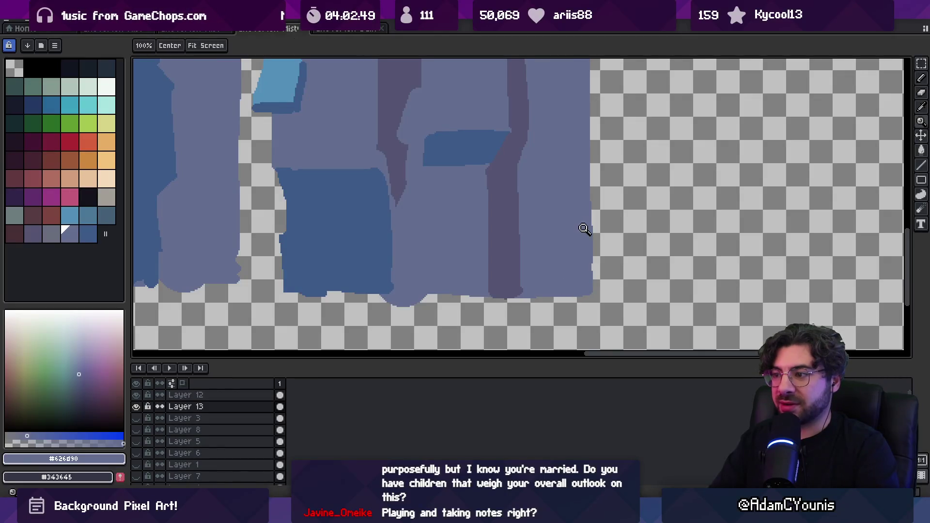
- Paint a dark purple ledge band across a building
{"action": "scroll", "coordinate": [581, 242], "scroll_direction": "down", "scroll_amount": 3}
{"action": "scroll", "coordinate": [579, 238], "scroll_direction": "up", "scroll_amount": 2}
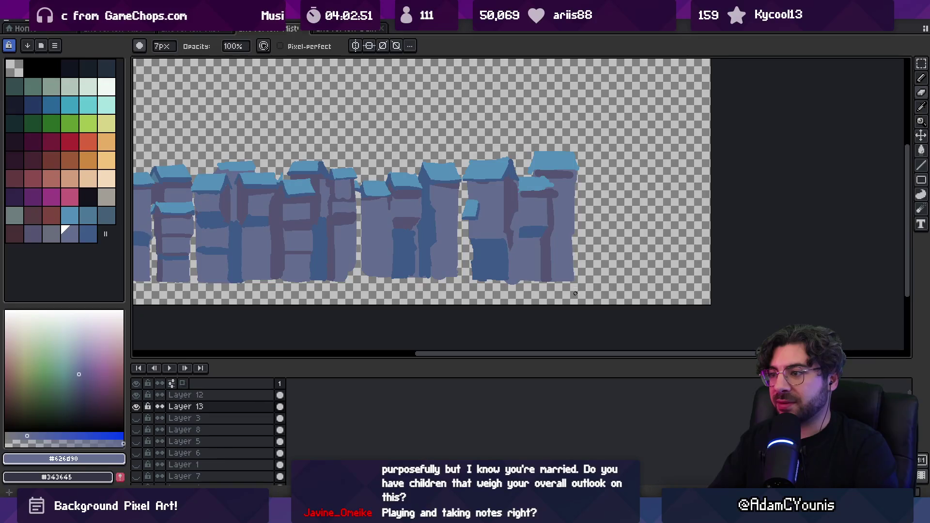
{"action": "scroll", "coordinate": [576, 269], "scroll_direction": "up", "scroll_amount": 2}
{"action": "left_click", "coordinate": [504, 232], "text": "alt"}
{"action": "mouse_move", "coordinate": [511, 196]}
{"action": "left_mouse_down"}
{"action": "mouse_move", "coordinate": [561, 197]}
{"action": "mouse_move", "coordinate": [520, 206]}
{"action": "left_mouse_up"}
- Dab roof blue #5390b9 onto a roof edge
{"action": "key", "text": "z"}
{"action": "scroll", "coordinate": [565, 228], "scroll_direction": "down", "scroll_amount": 3}
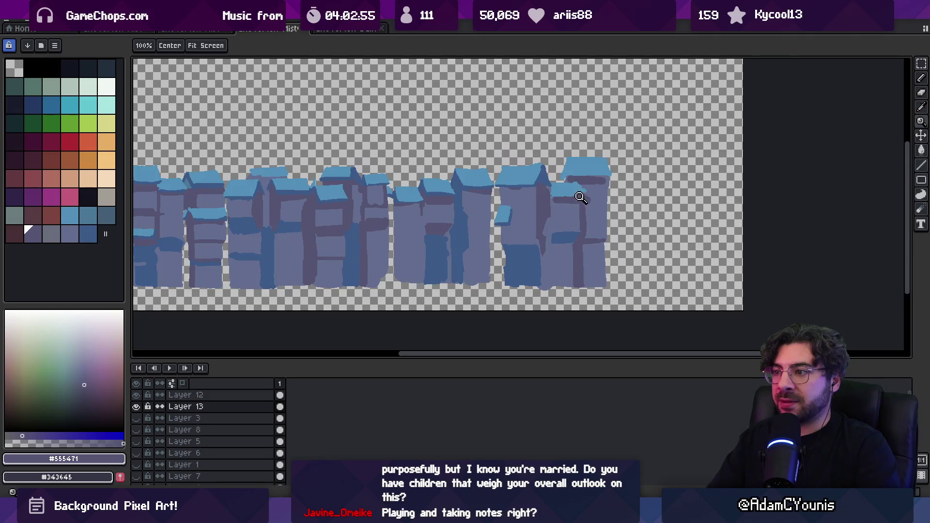
{"action": "scroll", "coordinate": [576, 179], "scroll_direction": "up", "scroll_amount": 3}
{"action": "left_click", "coordinate": [576, 179], "text": "alt"}
{"action": "key", "text": "b"}
{"action": "left_click_drag", "start_coordinate": [593, 193], "coordinate": [591, 184]}
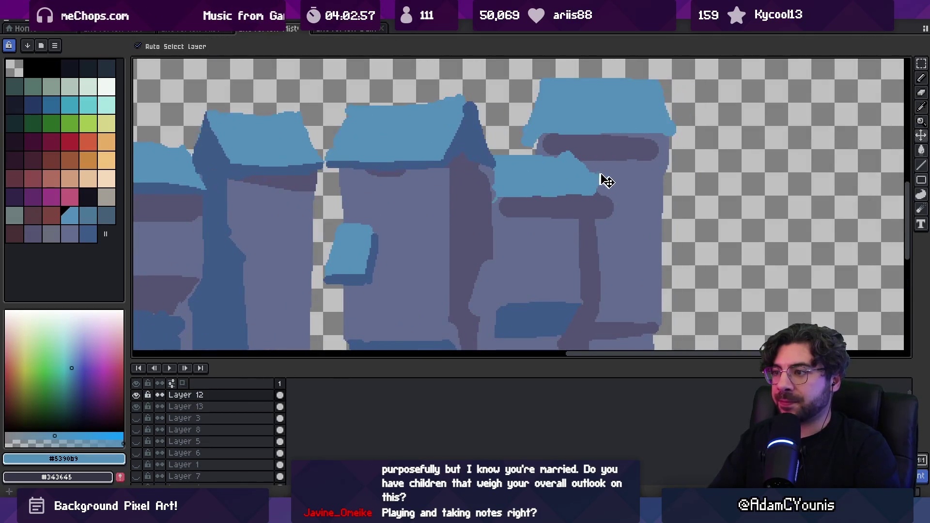
- On Layer 12, extend the small roof up and right and darken its left edge in dark blue
{"action": "left_click", "coordinate": [564, 152], "text": "ctrl"}
{"action": "mouse_move", "coordinate": [536, 150]}
{"action": "left_mouse_down"}
{"action": "mouse_move", "coordinate": [587, 152]}
{"action": "mouse_move", "coordinate": [602, 204]}
{"action": "left_mouse_up"}
{"action": "left_click", "coordinate": [453, 139], "text": "alt"}
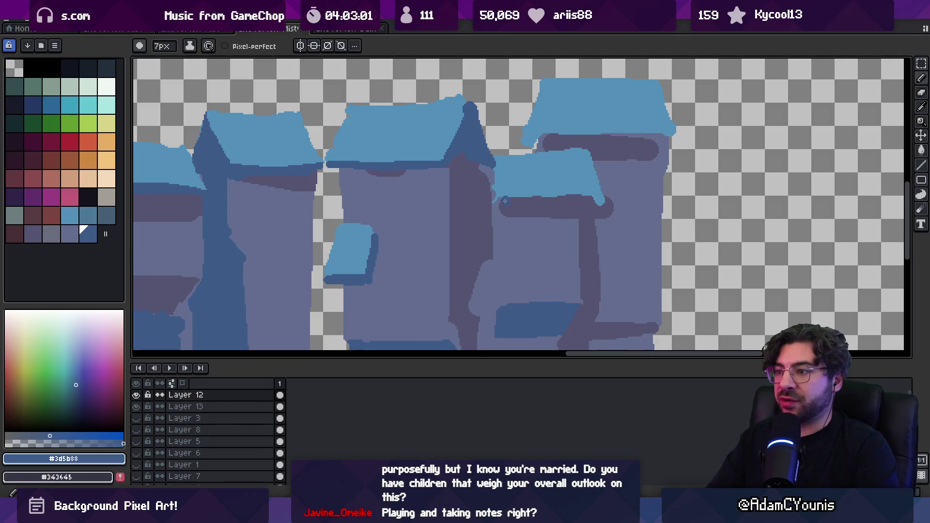
{"action": "mouse_move", "coordinate": [504, 196]}
{"action": "left_mouse_down"}
{"action": "mouse_move", "coordinate": [603, 202]}
{"action": "mouse_move", "coordinate": [506, 196]}
{"action": "mouse_move", "coordinate": [587, 194]}
{"action": "left_mouse_up"}
{"action": "key", "text": "ctrl+z"}
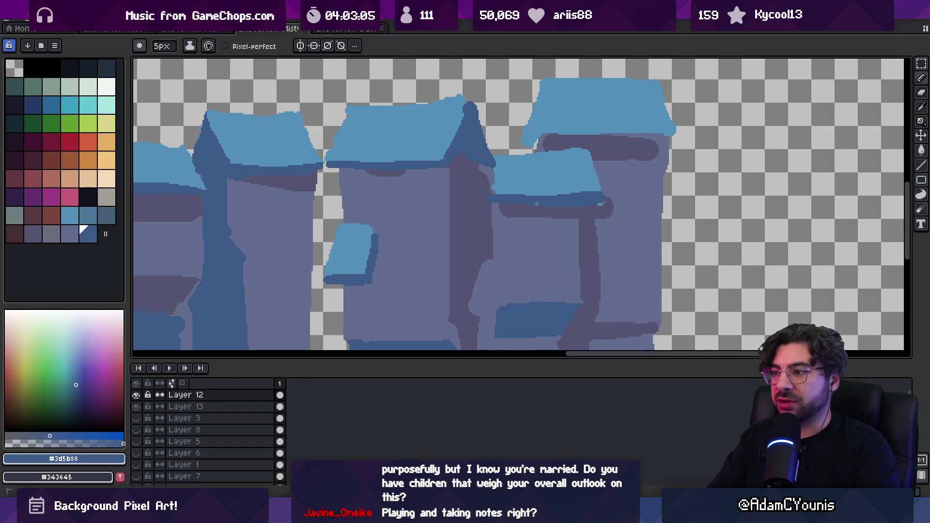
{"action": "left_click_drag", "start_coordinate": [502, 194], "coordinate": [492, 176]}
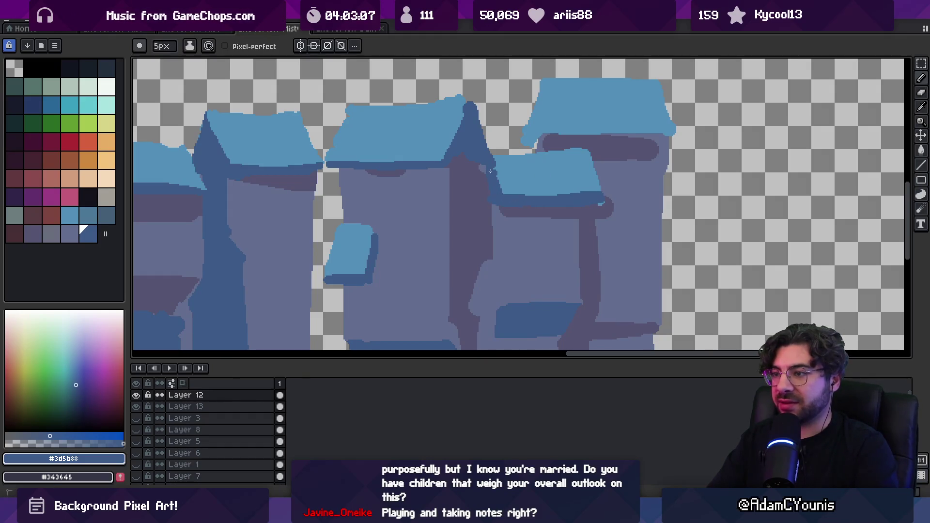
- On Layer 13, lengthen the dark purple shadow under the central roof and beside the small window
{"action": "left_click", "coordinate": [479, 180], "text": "ctrl"}
{"action": "left_click", "coordinate": [479, 179], "text": "alt"}
{"action": "key", "text": "z"}
{"action": "scroll", "coordinate": [492, 175], "scroll_direction": "down", "scroll_amount": 5}
{"action": "scroll", "coordinate": [455, 197], "scroll_direction": "up", "scroll_amount": 6}
{"action": "key", "text": "b"}
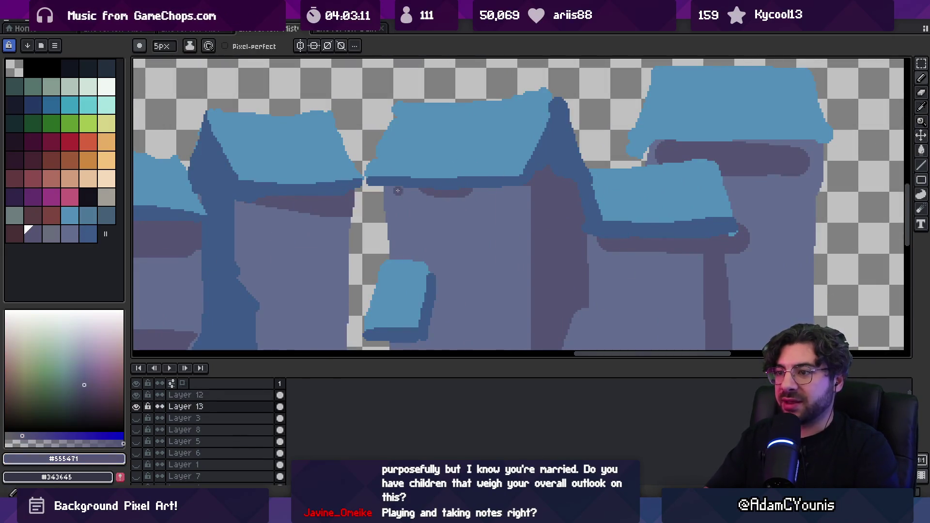
{"action": "mouse_move", "coordinate": [492, 190]}
{"action": "left_mouse_down"}
{"action": "mouse_move", "coordinate": [394, 190]}
{"action": "mouse_move", "coordinate": [474, 194]}
{"action": "left_mouse_up"}
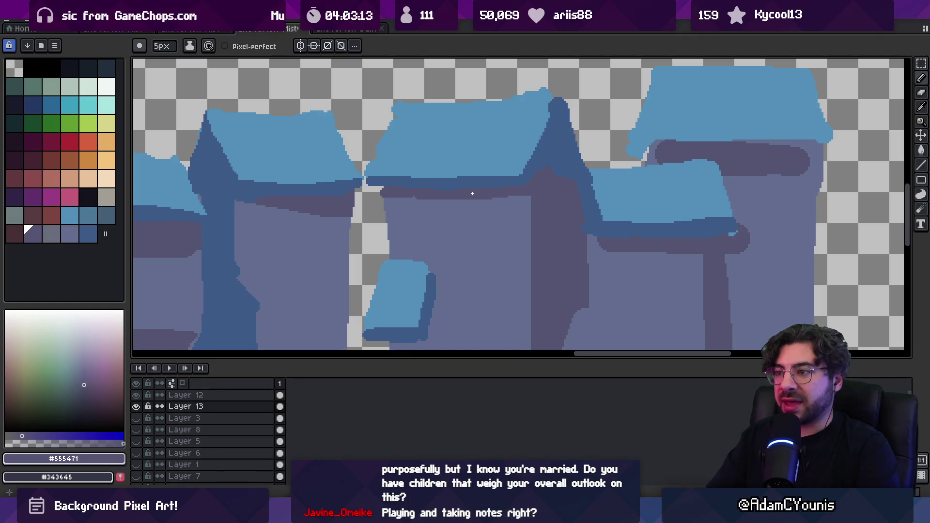
{"action": "mouse_move", "coordinate": [388, 196]}
{"action": "left_mouse_down"}
{"action": "mouse_move", "coordinate": [492, 200]}
{"action": "mouse_move", "coordinate": [498, 115]}
{"action": "left_mouse_up"}
{"action": "mouse_move", "coordinate": [441, 230]}
{"action": "left_mouse_down"}
{"action": "mouse_move", "coordinate": [436, 281]}
{"action": "mouse_move", "coordinate": [424, 286]}
{"action": "left_mouse_up"}
{"action": "left_click_drag", "start_coordinate": [421, 246], "coordinate": [408, 269]}
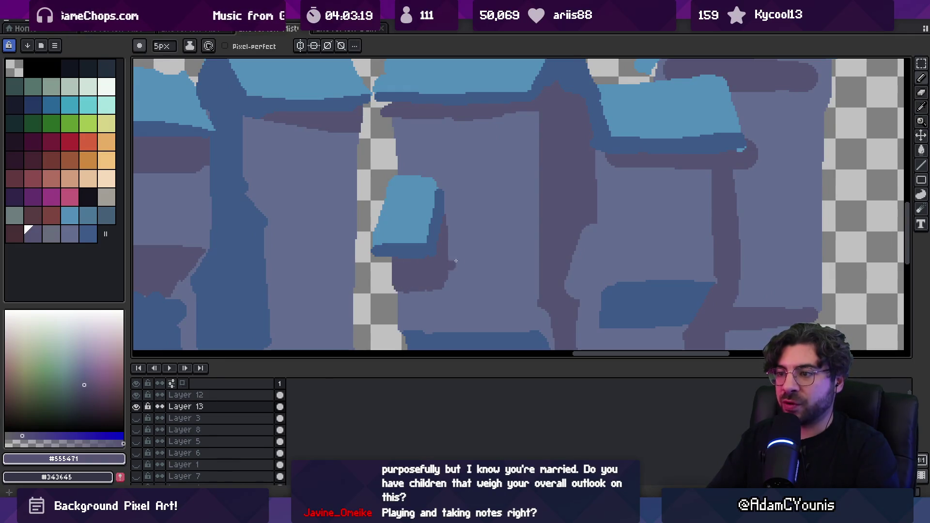
- Back on Layer 12, sample the awning's dark and light blues and alternate between round brush and pencil
{"action": "scroll", "coordinate": [481, 189], "scroll_direction": "down", "scroll_amount": 3}
{"action": "scroll", "coordinate": [455, 227], "scroll_direction": "up", "scroll_amount": 3}
{"action": "left_click", "coordinate": [466, 224], "text": "alt"}
{"action": "key", "text": "i"}
{"action": "scroll", "coordinate": [494, 199], "scroll_direction": "down", "scroll_amount": 3}
{"action": "scroll", "coordinate": [509, 189], "scroll_direction": "up", "scroll_amount": 3}
{"action": "key", "text": "b"}
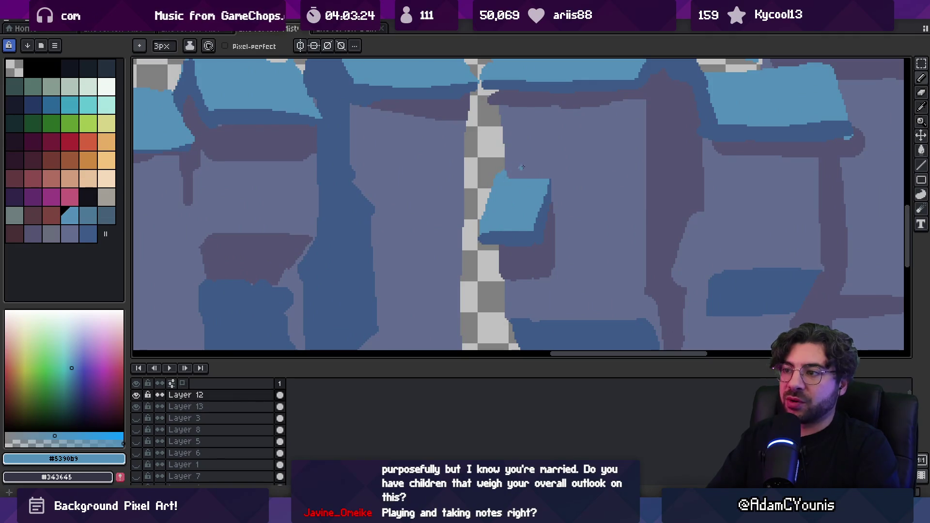
{"action": "scroll", "coordinate": [519, 167], "scroll_direction": "down", "scroll_amount": 5}
{"action": "scroll", "coordinate": [533, 160], "scroll_direction": "up", "scroll_amount": 5}
{"action": "left_click", "coordinate": [556, 181], "text": "alt"}
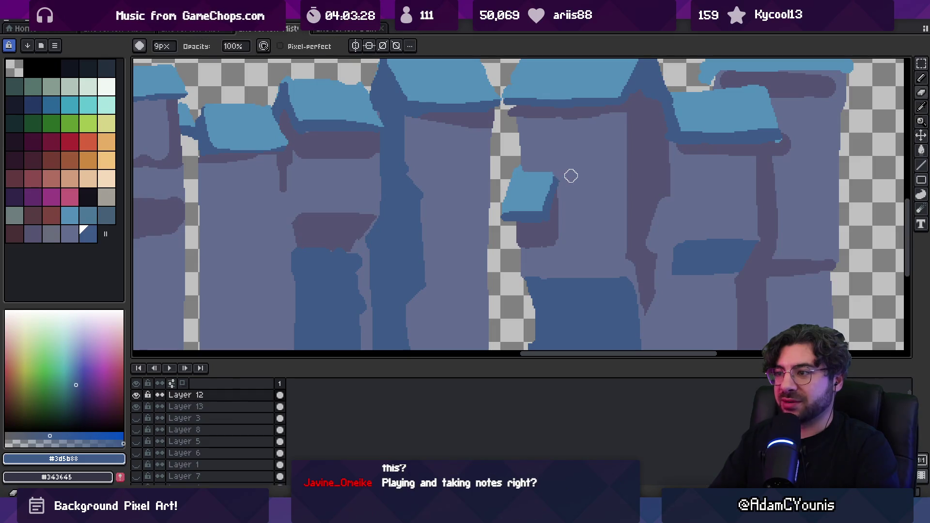
{"action": "scroll", "coordinate": [567, 180], "scroll_direction": "down", "scroll_amount": 5}
{"action": "scroll", "coordinate": [557, 174], "scroll_direction": "up", "scroll_amount": 6}
{"action": "key", "text": "b"}
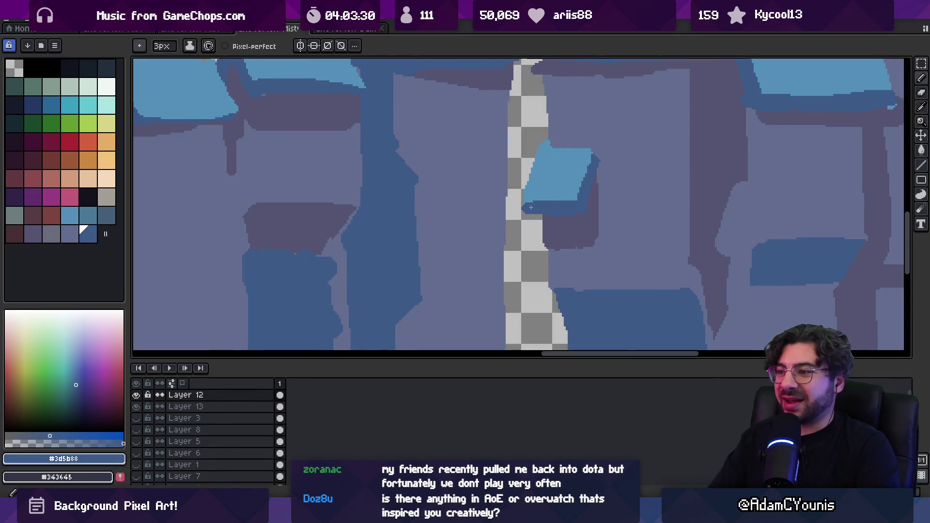
{"action": "left_click", "coordinate": [541, 191], "text": "alt"}
{"action": "key", "text": "b"}
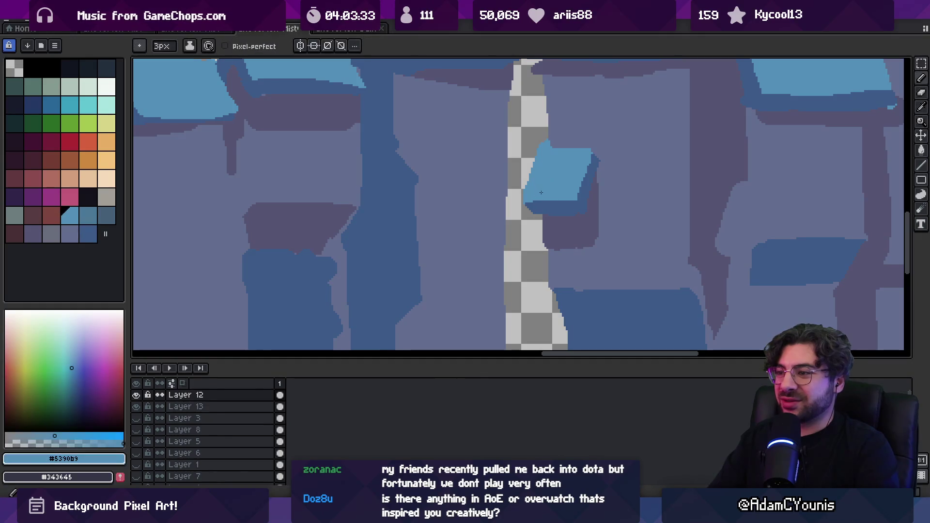
{"action": "key", "text": "b"}
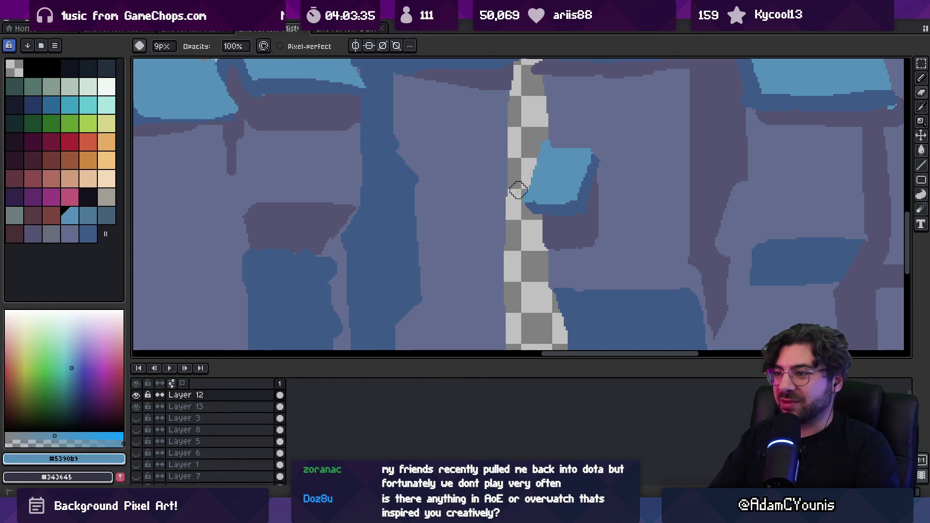
{"action": "scroll", "coordinate": [514, 198], "scroll_direction": "down", "scroll_amount": 3}
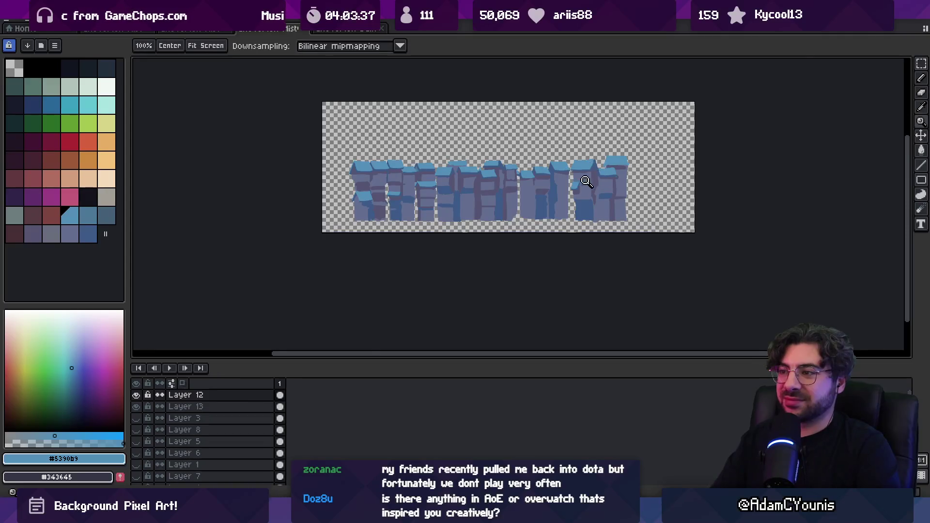
- Paint a second light-blue awning and outline its bottom and right edges in dark blue
{"action": "scroll", "coordinate": [528, 187], "scroll_direction": "up", "scroll_amount": 3}
{"action": "key", "text": "b"}
{"action": "mouse_move", "coordinate": [560, 189]}
{"action": "left_mouse_down"}
{"action": "mouse_move", "coordinate": [546, 222]}
{"action": "mouse_move", "coordinate": [568, 213]}
{"action": "mouse_move", "coordinate": [585, 187]}
{"action": "mouse_move", "coordinate": [618, 178]}
{"action": "mouse_move", "coordinate": [594, 193]}
{"action": "left_mouse_up"}
{"action": "key", "text": "plus"}
{"action": "left_click", "coordinate": [543, 229], "text": "alt"}
{"action": "mouse_move", "coordinate": [546, 229]}
{"action": "left_mouse_down"}
{"action": "mouse_move", "coordinate": [614, 215]}
{"action": "mouse_move", "coordinate": [625, 184]}
{"action": "left_mouse_up"}
- On Layer 13, draw dark shadow lines under the awning and down its right side
{"action": "left_click", "coordinate": [613, 188], "text": "alt"}
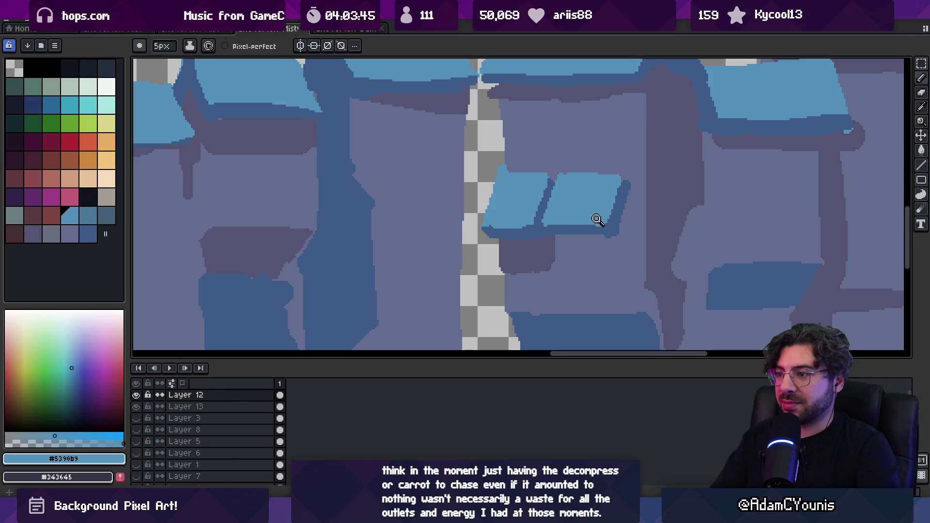
{"action": "left_click", "coordinate": [577, 260], "text": "alt"}
{"action": "left_click", "coordinate": [548, 264], "text": "ctrl"}
{"action": "mouse_move", "coordinate": [561, 236]}
{"action": "left_mouse_down"}
{"action": "mouse_move", "coordinate": [564, 270]}
{"action": "mouse_move", "coordinate": [611, 267]}
{"action": "left_mouse_up"}
{"action": "left_click_drag", "start_coordinate": [627, 196], "coordinate": [624, 263]}
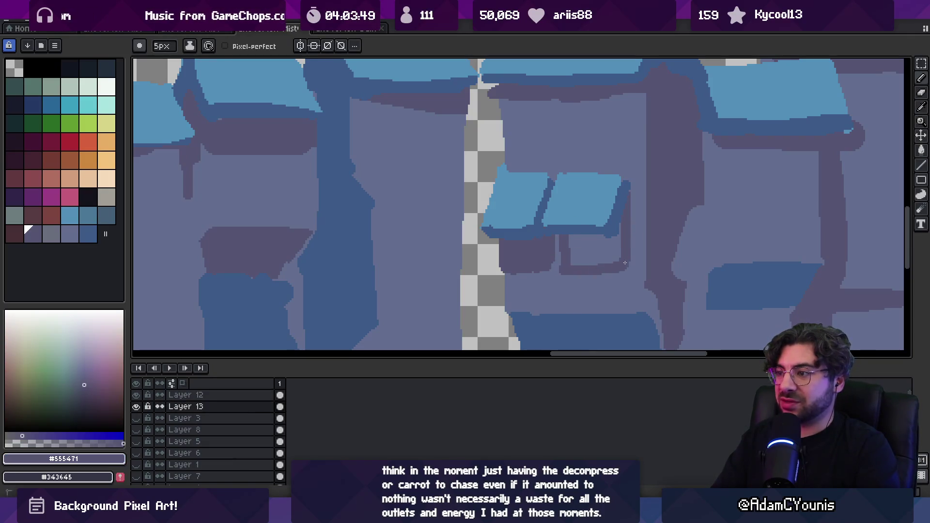
- Check the building strip and resample the wall and roof colours on Layer 12
{"action": "key", "text": "z"}
{"action": "scroll", "coordinate": [600, 233], "scroll_direction": "down", "scroll_amount": 4}
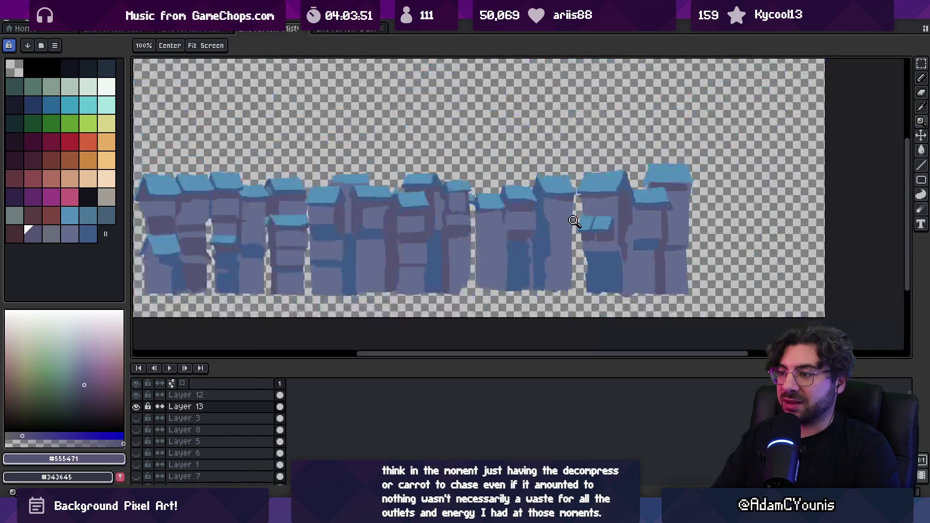
{"action": "scroll", "coordinate": [623, 230], "scroll_direction": "up", "scroll_amount": 1}
{"action": "key", "text": "b"}
{"action": "left_click", "coordinate": [610, 239], "text": "alt"}
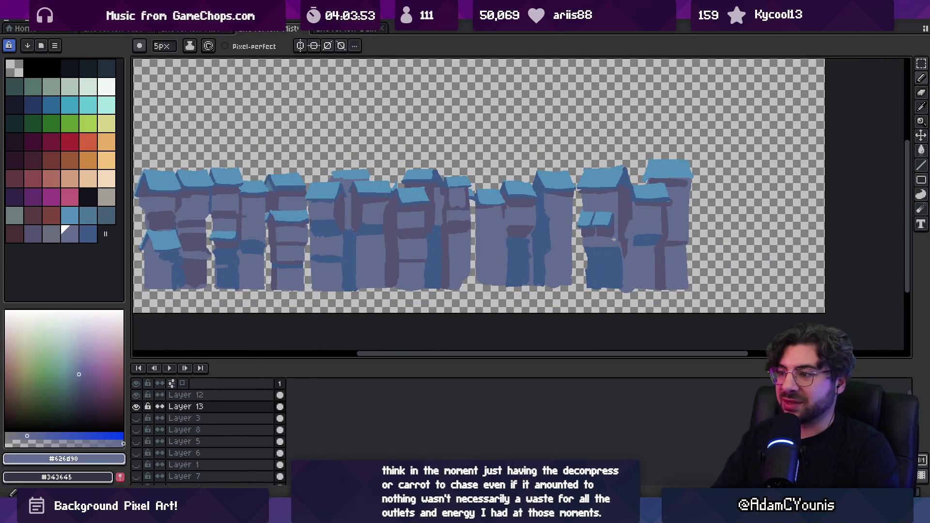
{"action": "key", "text": "z"}
{"action": "scroll", "coordinate": [602, 218], "scroll_direction": "up", "scroll_amount": 3}
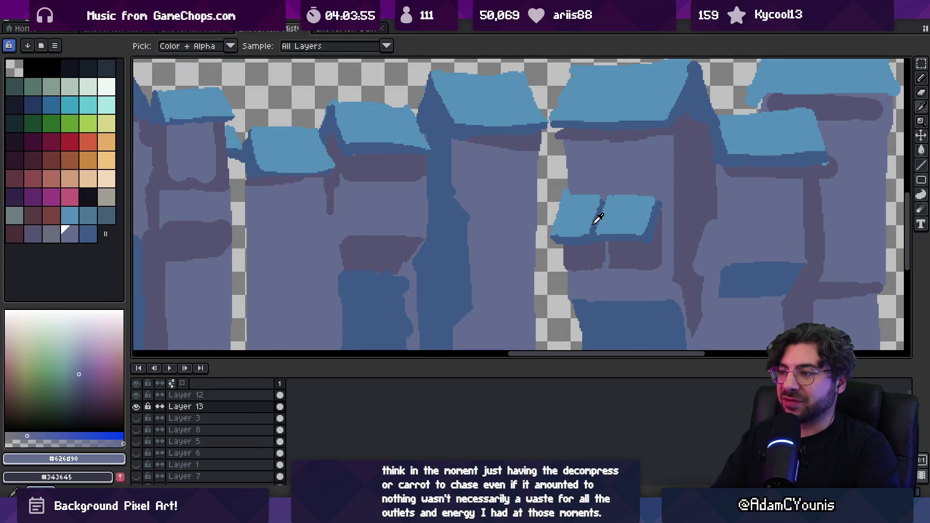
{"action": "left_click", "coordinate": [599, 228], "text": "alt"}
{"action": "left_click", "coordinate": [599, 232], "text": "ctrl"}
- Try a dark crease line on the small roof, then undo it
{"action": "scroll", "coordinate": [600, 218], "scroll_direction": "down", "scroll_amount": 4}
{"action": "scroll", "coordinate": [513, 222], "scroll_direction": "up", "scroll_amount": 3}
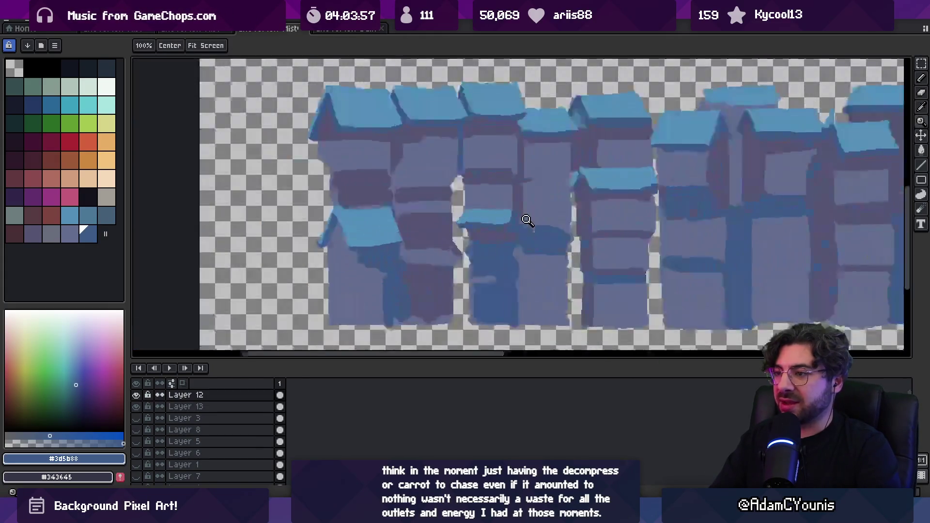
{"action": "key", "text": "b"}
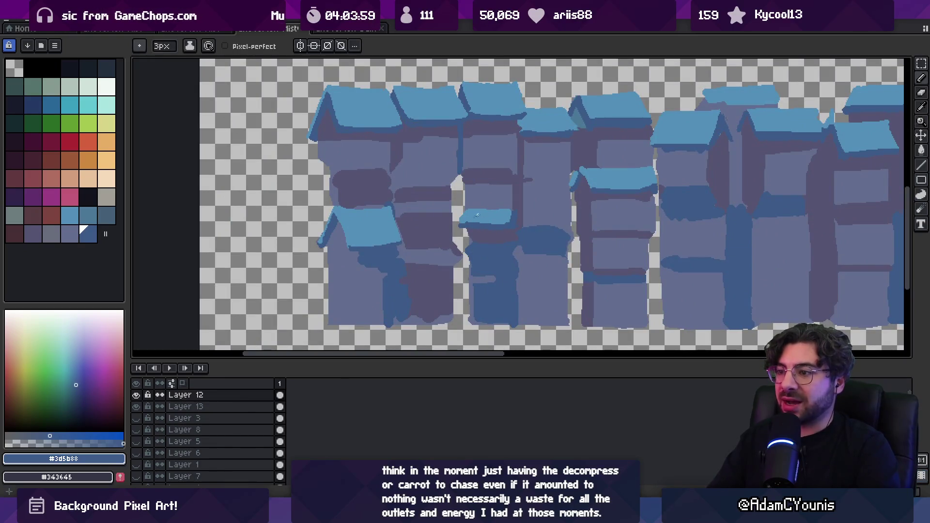
{"action": "left_click_drag", "start_coordinate": [479, 221], "coordinate": [483, 212]}
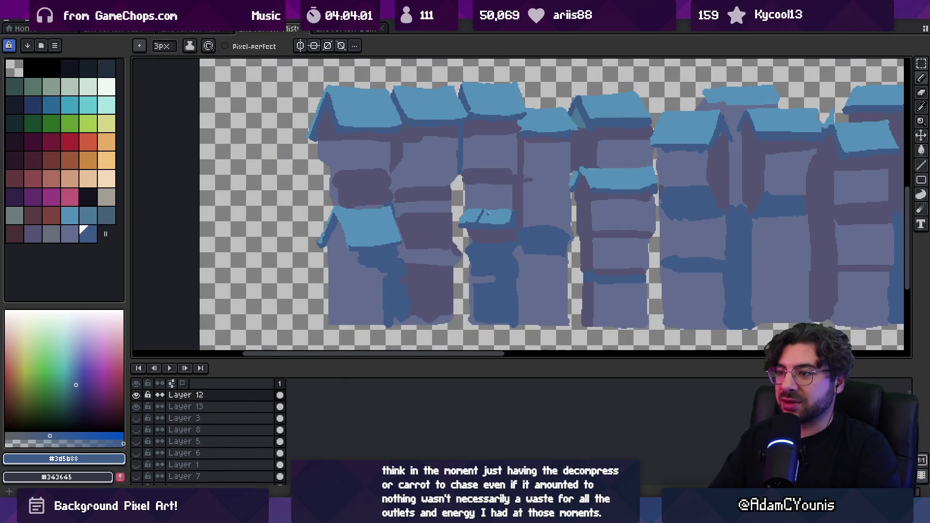
{"action": "key", "text": "ctrl+z"}
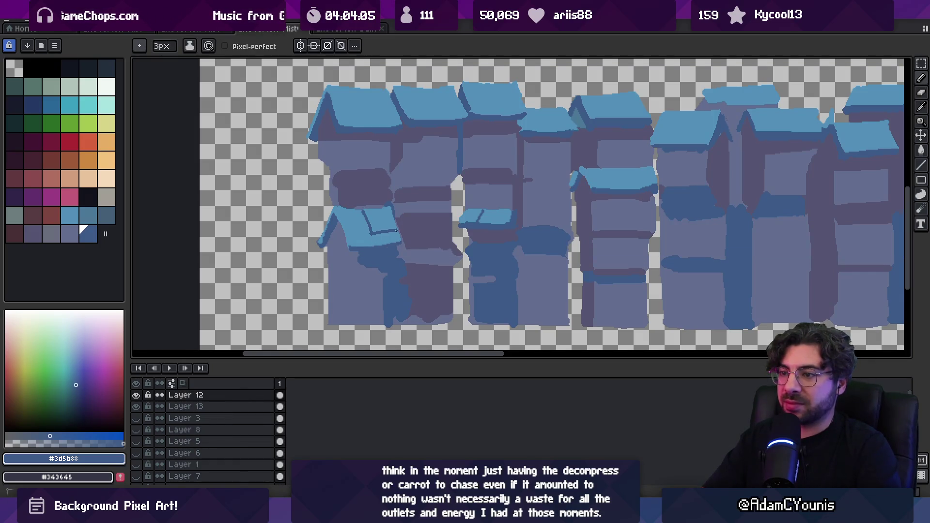
- Review the whole row of houses and save the sprite
{"action": "key", "text": "z"}
{"action": "scroll", "coordinate": [426, 222], "scroll_direction": "down", "scroll_amount": 5}
{"action": "scroll", "coordinate": [533, 221], "scroll_direction": "up", "scroll_amount": 2}
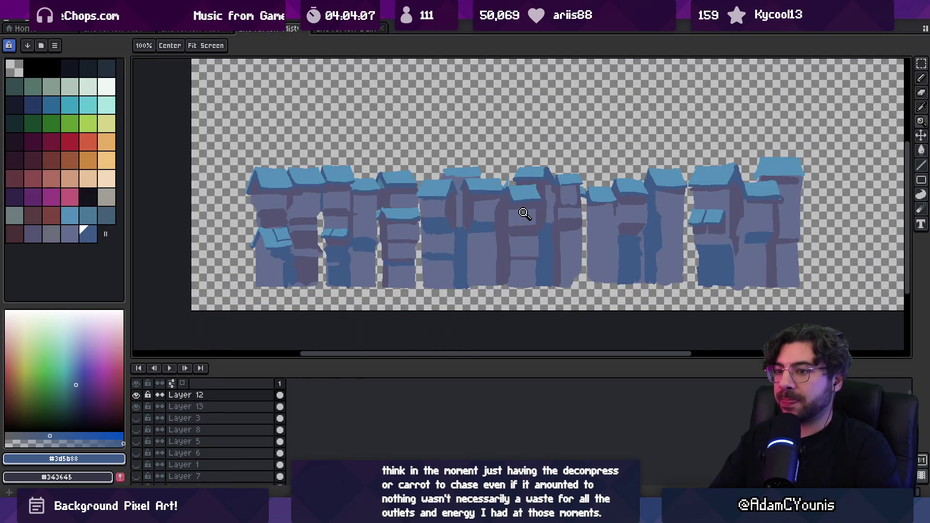
{"action": "key", "text": "ctrl+s"}
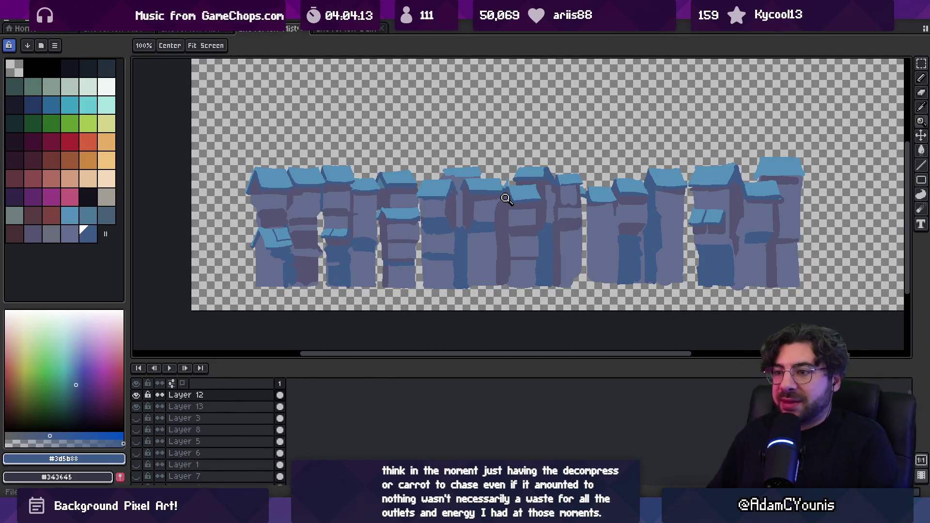
- Darken the roof's left edge with 6px strokes and erase the stray blue there
{"action": "scroll", "coordinate": [359, 207], "scroll_direction": "up", "scroll_amount": 4}
{"action": "key", "text": "m"}
{"action": "key", "text": "b"}
{"action": "left_click_drag", "start_coordinate": [461, 251], "coordinate": [478, 217]}
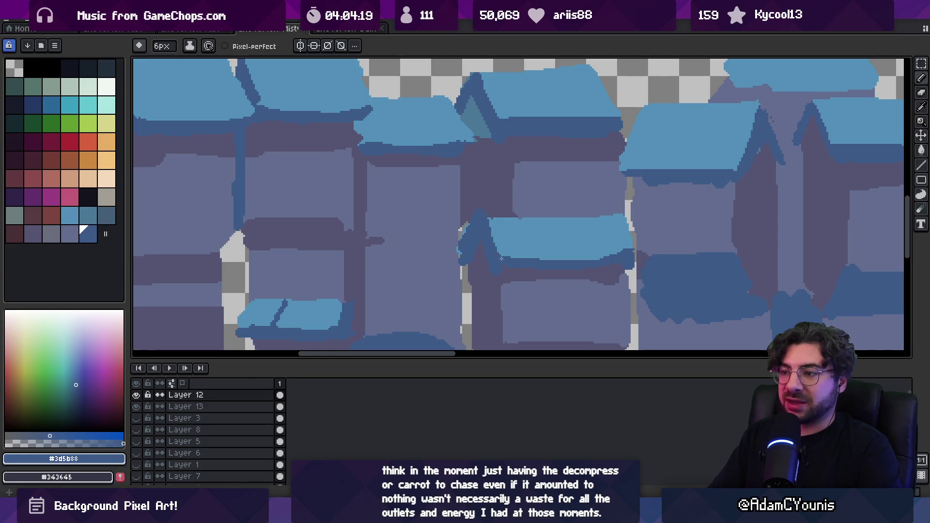
{"action": "left_click", "coordinate": [493, 224], "text": "alt"}
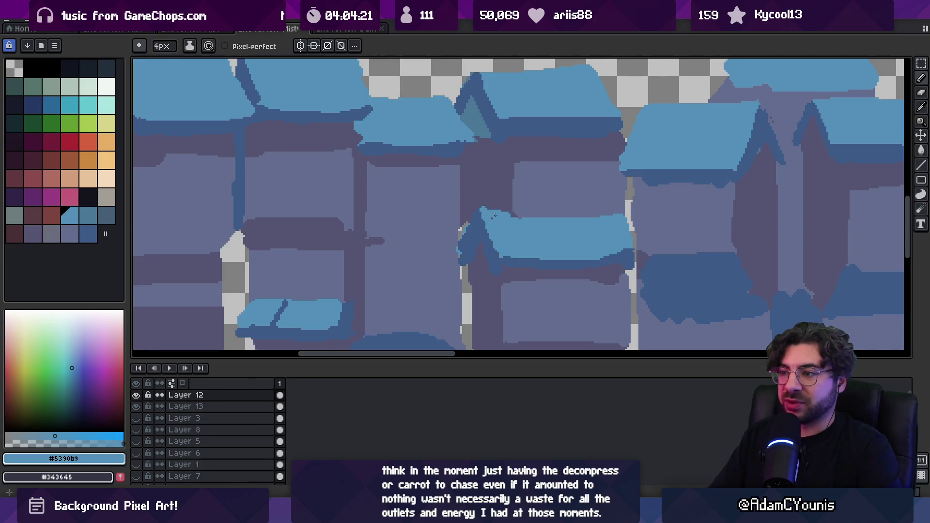
{"action": "key", "text": "ctrl"}
{"action": "key", "text": "e"}
{"action": "left_click_drag", "start_coordinate": [461, 226], "coordinate": [461, 264]}
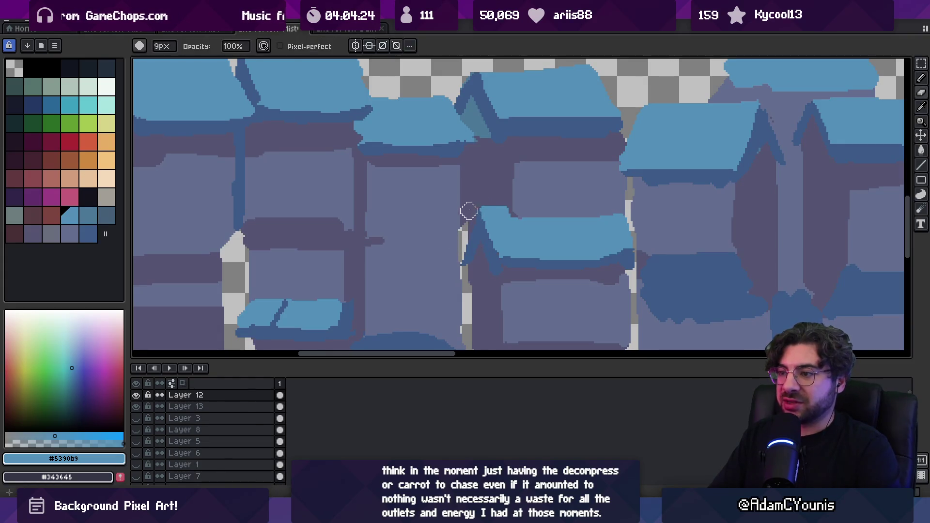
- Draw a dark horizontal ledge line across the building's lower wall
{"action": "left_click", "coordinate": [470, 213], "text": "ctrl"}
{"action": "left_click", "coordinate": [471, 214], "text": "alt"}
{"action": "key", "text": "b"}
{"action": "left_click", "coordinate": [454, 219], "text": "alt"}
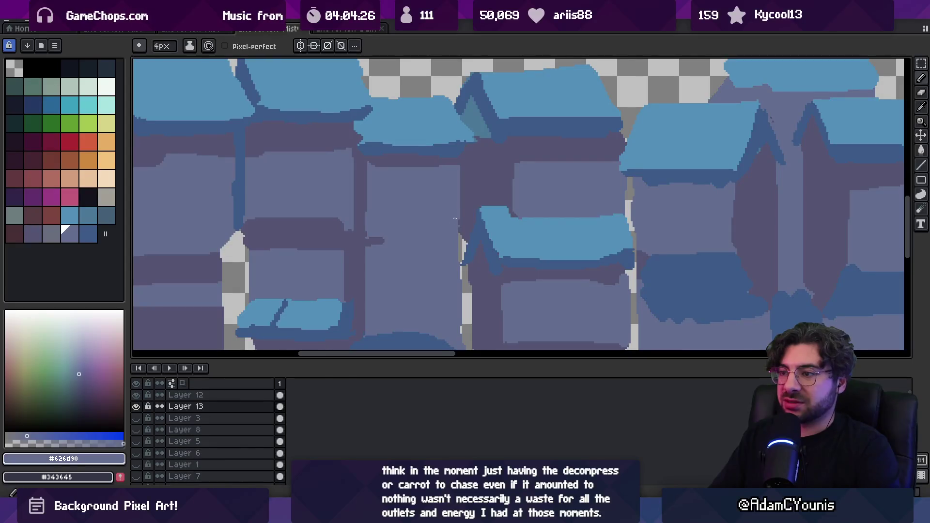
{"action": "scroll", "coordinate": [457, 225], "scroll_direction": "down", "scroll_amount": 4}
{"action": "scroll", "coordinate": [455, 218], "scroll_direction": "up", "scroll_amount": 4}
{"action": "left_click", "coordinate": [434, 214], "text": "alt"}
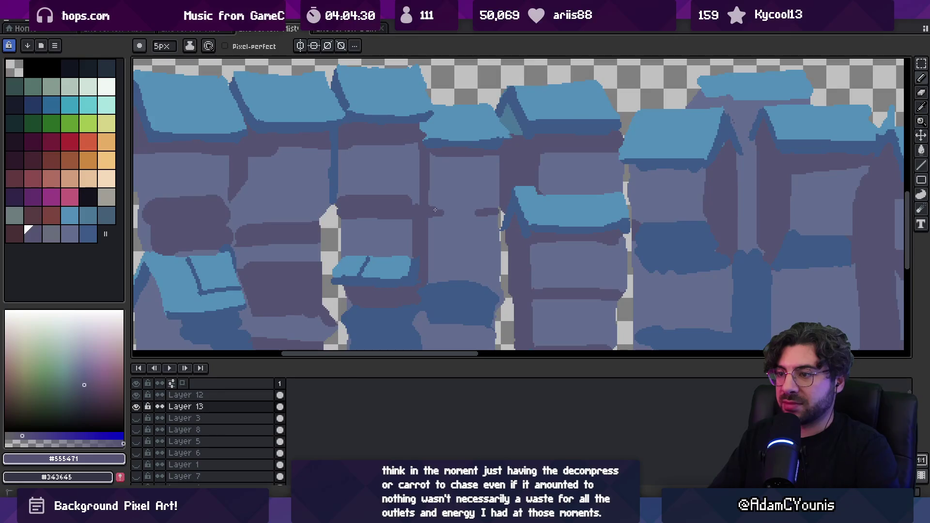
{"action": "key", "text": "e"}
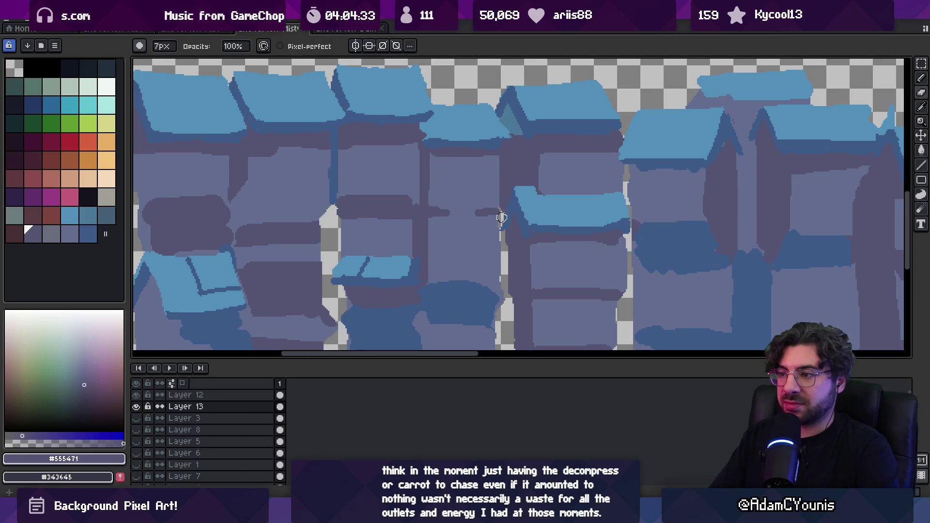
{"action": "left_click", "coordinate": [490, 230], "text": "alt"}
{"action": "key", "text": "b"}
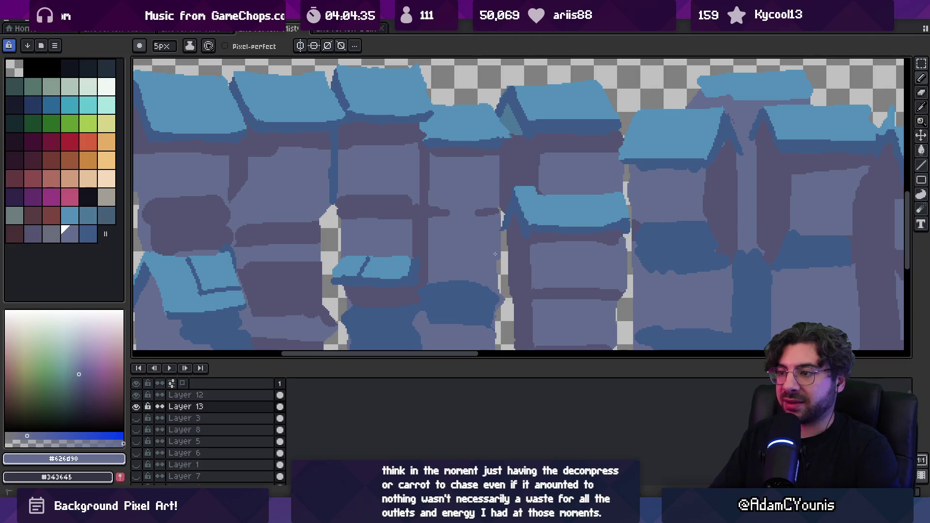
{"action": "left_click", "coordinate": [489, 211], "text": "alt"}
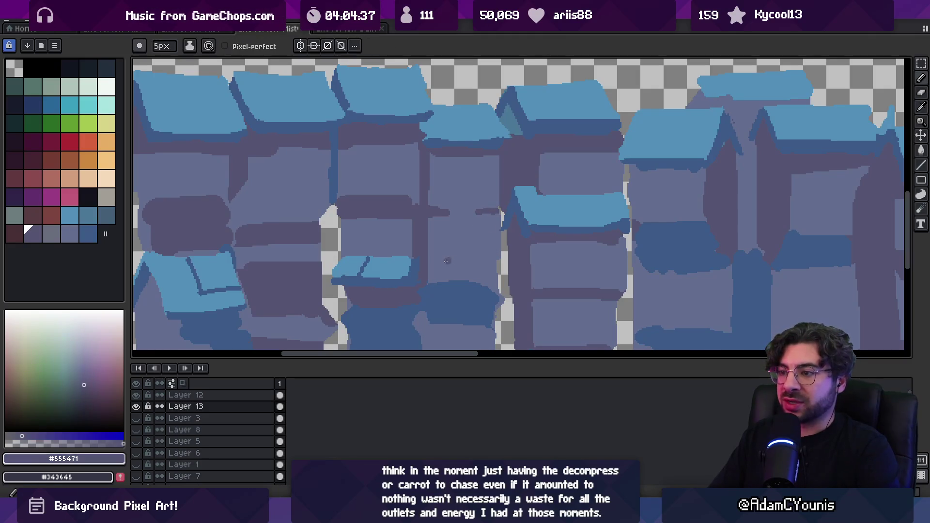
{"action": "left_click_drag", "start_coordinate": [435, 262], "coordinate": [495, 262]}
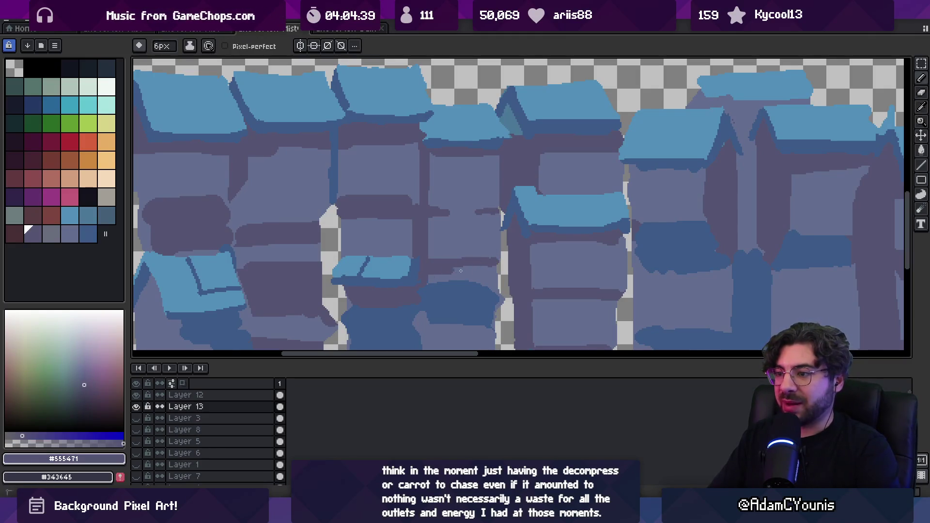
- Add a short dark shadow stroke on the wall
{"action": "scroll", "coordinate": [493, 268], "scroll_direction": "down", "scroll_amount": 4}
{"action": "scroll", "coordinate": [498, 243], "scroll_direction": "up", "scroll_amount": 5}
{"action": "left_click", "coordinate": [489, 215], "text": "alt"}
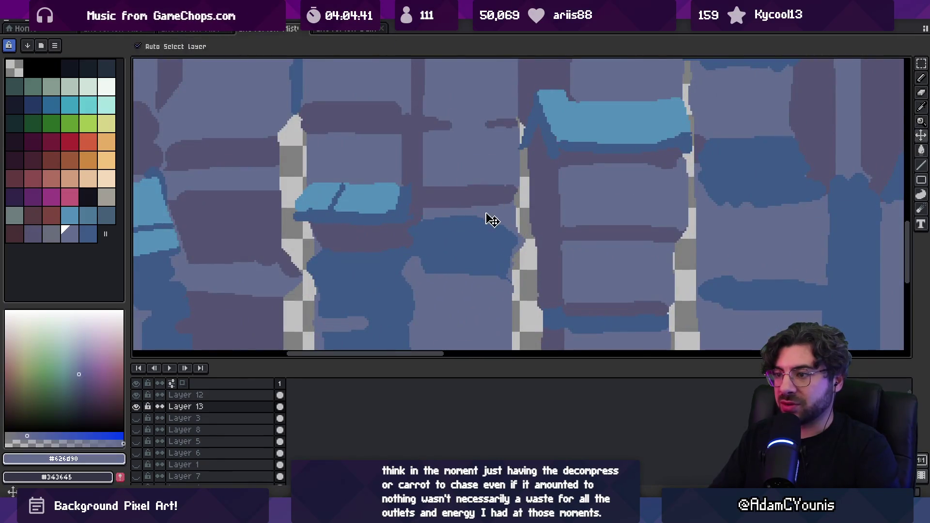
{"action": "key", "text": "b"}
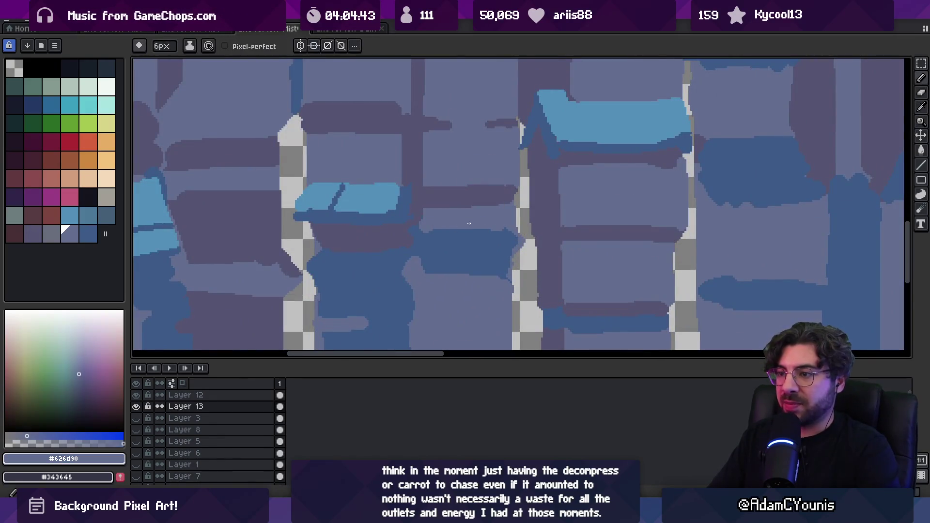
{"action": "key", "text": "z"}
{"action": "scroll", "coordinate": [464, 223], "scroll_direction": "down", "scroll_amount": 4}
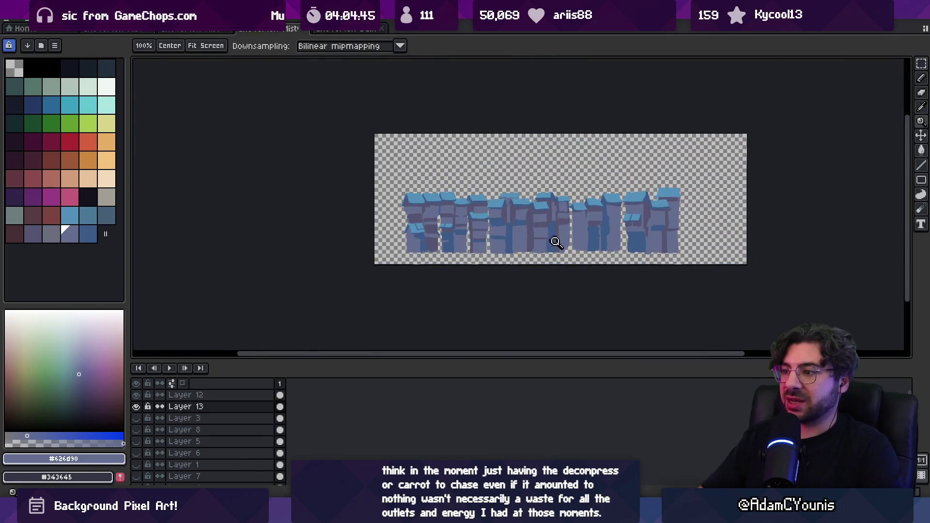
{"action": "scroll", "coordinate": [556, 239], "scroll_direction": "up", "scroll_amount": 4}
{"action": "key", "text": "b"}
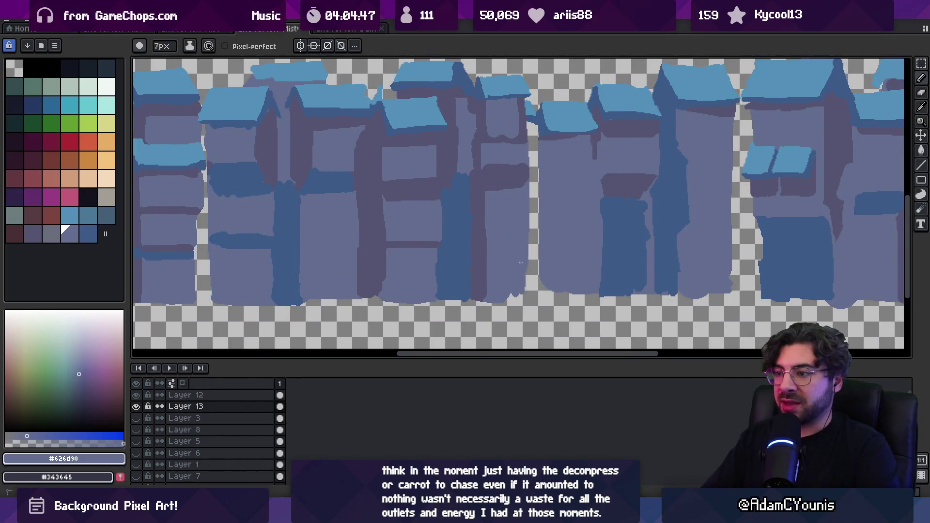
{"action": "left_click", "coordinate": [484, 239], "text": "alt"}
{"action": "left_click_drag", "start_coordinate": [519, 242], "coordinate": [526, 244]}
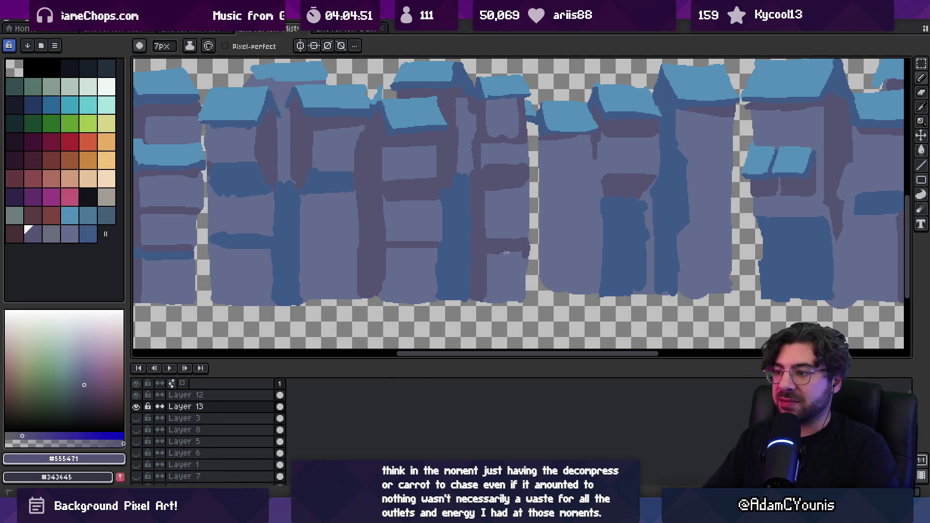
- Erase the stray pixels along the buildings' bottom edge
{"action": "key", "text": "e"}
{"action": "left_click", "coordinate": [512, 259], "text": "alt"}
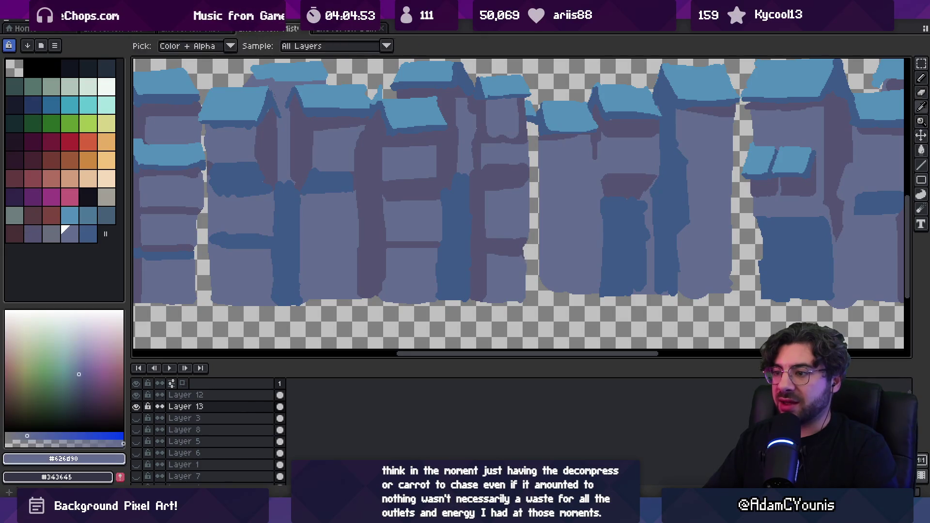
{"action": "key", "text": "b"}
{"action": "key", "text": "e"}
{"action": "left_click_drag", "start_coordinate": [512, 304], "coordinate": [469, 300]}
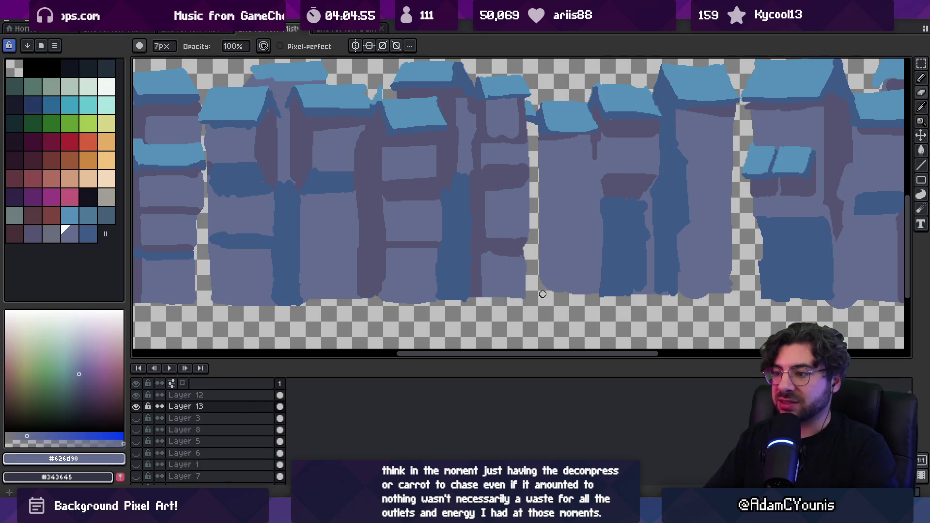
{"action": "scroll", "coordinate": [533, 285], "scroll_direction": "down", "scroll_amount": 3}
{"action": "scroll", "coordinate": [536, 262], "scroll_direction": "up", "scroll_amount": 5}
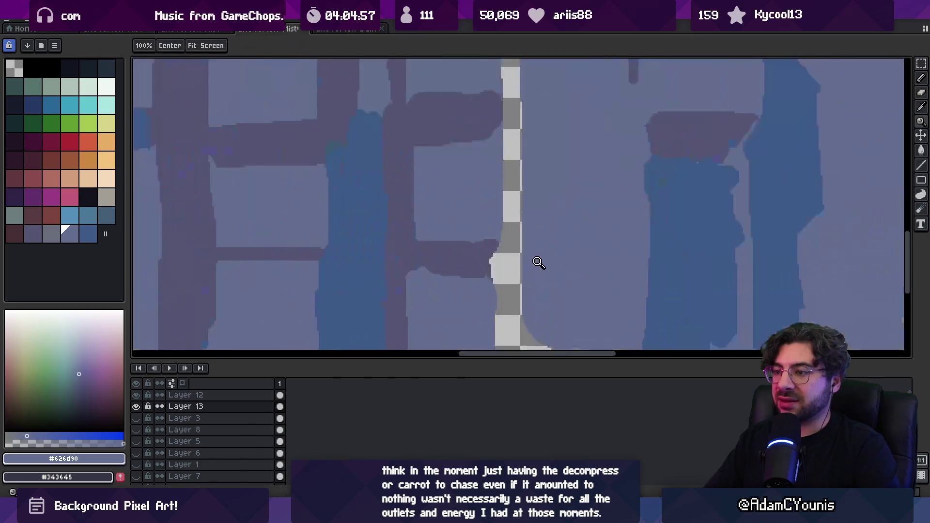
- Draw a dark #555471 stroke across a building, then pick #626d90 and the roof's dark blue
{"action": "left_click", "coordinate": [489, 254], "text": "alt"}
{"action": "key", "text": "b"}
{"action": "mouse_move", "coordinate": [523, 194]}
{"action": "left_mouse_down"}
{"action": "mouse_move", "coordinate": [577, 193]}
{"action": "mouse_move", "coordinate": [586, 204]}
{"action": "mouse_move", "coordinate": [522, 203]}
{"action": "left_mouse_up"}
{"action": "key", "text": "space"}
{"action": "mouse_move", "coordinate": [612, 198]}
{"action": "left_mouse_down"}
{"action": "mouse_move", "coordinate": [493, 234]}
{"action": "mouse_move", "coordinate": [490, 290]}
{"action": "left_mouse_up"}
{"action": "scroll", "coordinate": [503, 236], "scroll_direction": "down", "scroll_amount": 2}
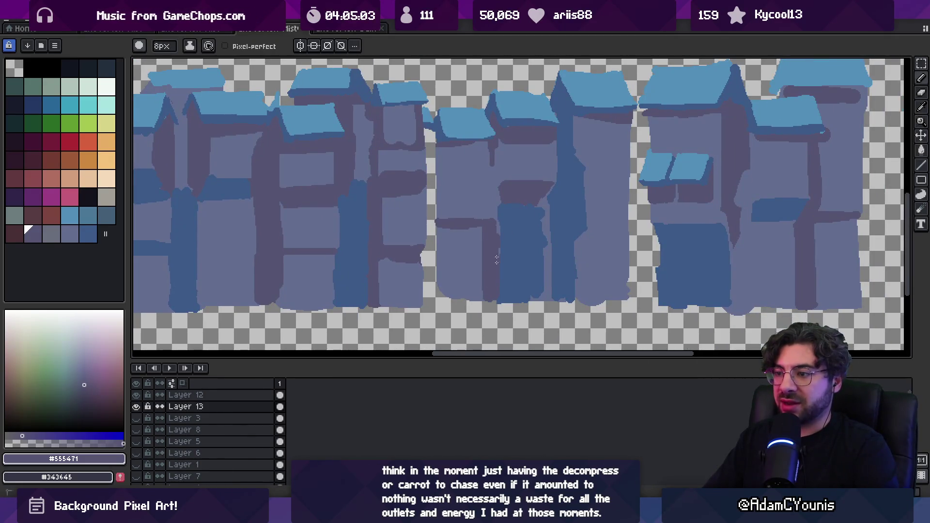
{"action": "left_click", "coordinate": [464, 290], "text": "alt"}
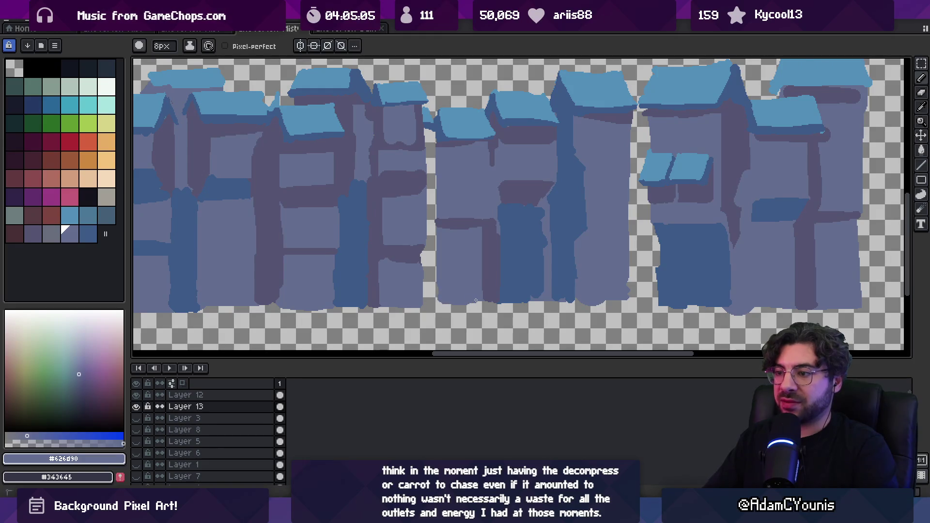
{"action": "key", "text": "alt"}
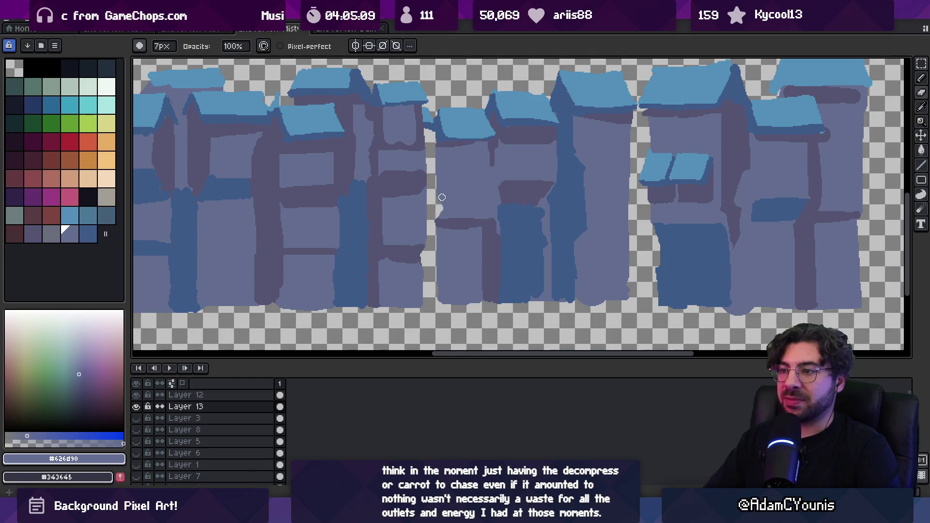
{"action": "left_click", "coordinate": [437, 128], "text": "alt"}
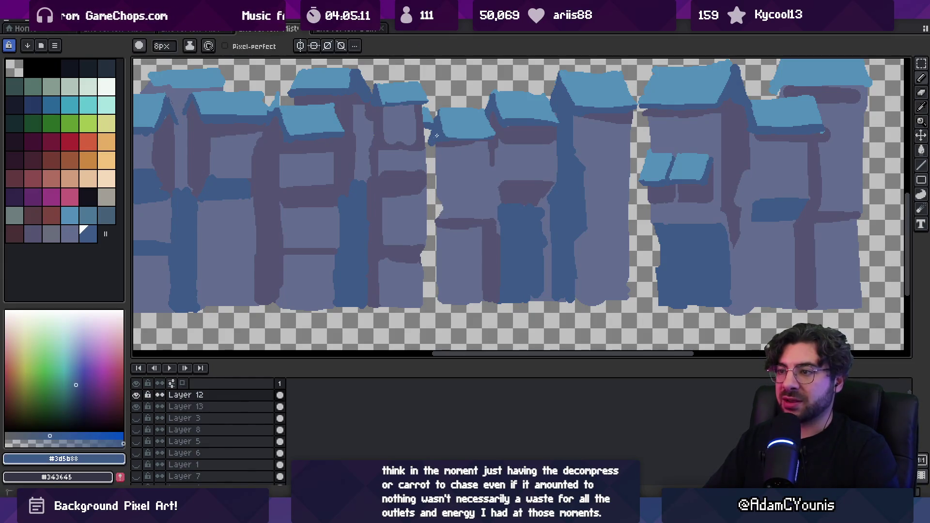
- Paint a dark blue vertical stroke down a building, undo it, and re-pick #626d90 and #3d5b88
{"action": "key", "text": "alt"}
{"action": "scroll", "coordinate": [465, 164], "scroll_direction": "down", "scroll_amount": 3}
{"action": "scroll", "coordinate": [475, 170], "scroll_direction": "up", "scroll_amount": 4}
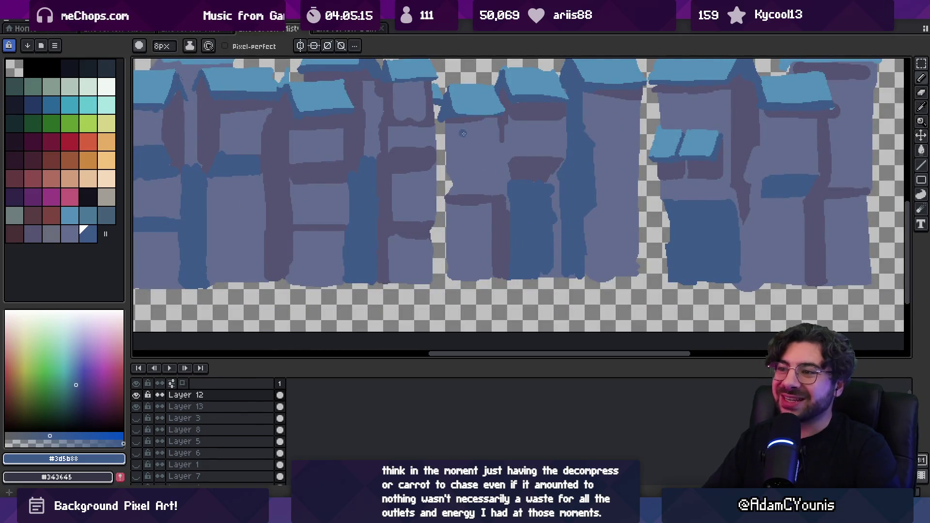
{"action": "left_click_drag", "start_coordinate": [462, 126], "coordinate": [463, 171]}
{"action": "key", "text": "ctrl+z"}
{"action": "key", "text": "ctrl+z"}
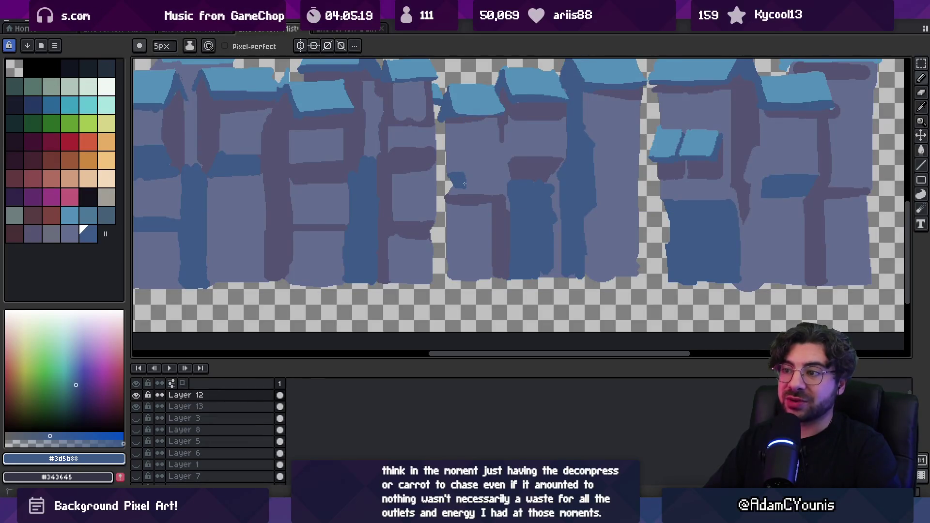
{"action": "left_click", "coordinate": [475, 184], "text": "alt"}
{"action": "left_click", "coordinate": [455, 188], "text": "alt"}
- Zoom in on the middle building and paint light wall-colour strokes across it
{"action": "key", "text": "z"}
{"action": "left_click", "coordinate": [513, 184]}
{"action": "key", "text": "b"}
{"action": "left_click", "coordinate": [509, 239], "text": "alt"}
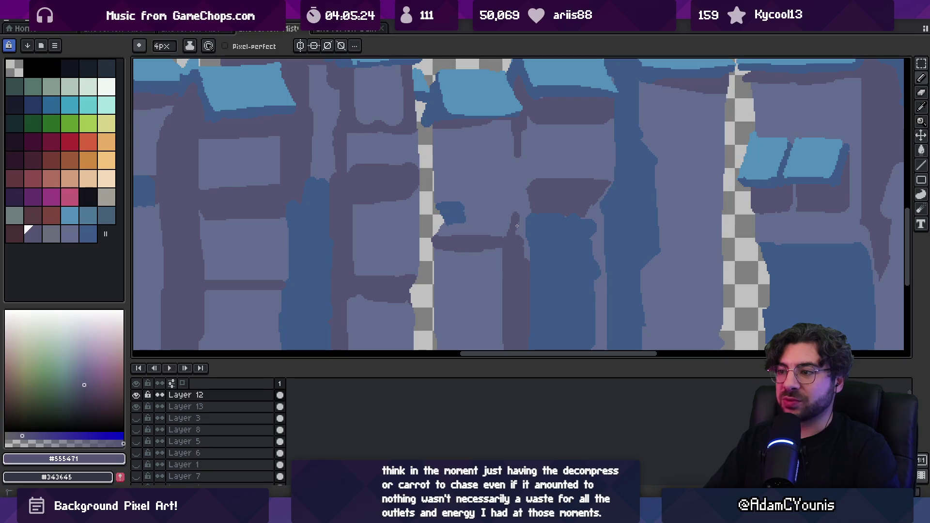
{"action": "left_click", "coordinate": [514, 203], "text": "alt"}
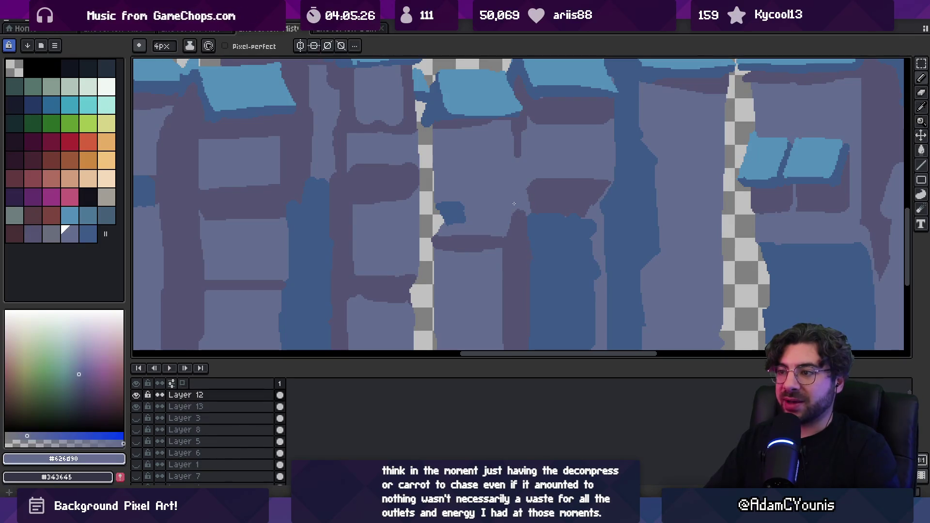
{"action": "left_click", "coordinate": [518, 213], "text": "alt"}
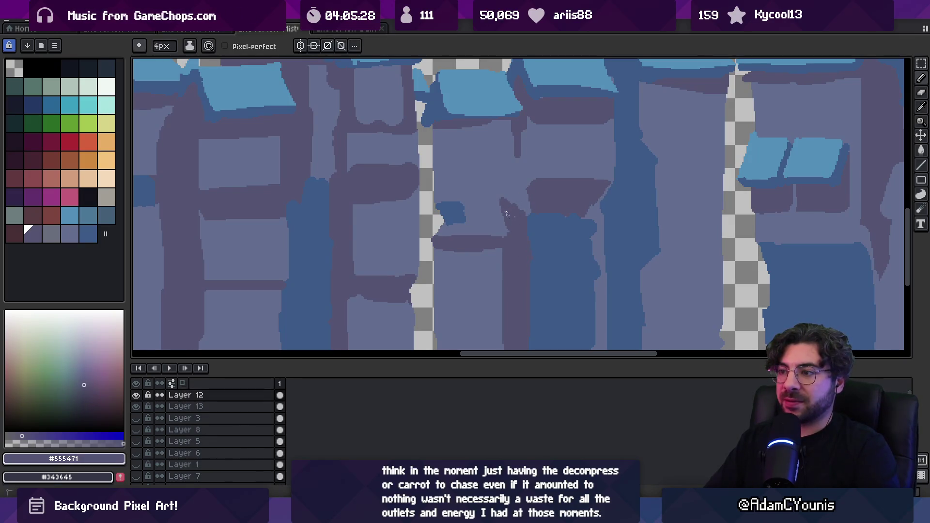
{"action": "left_click", "coordinate": [509, 198], "text": "alt"}
{"action": "mouse_move", "coordinate": [502, 198]}
{"action": "left_mouse_down"}
{"action": "mouse_move", "coordinate": [514, 217]}
{"action": "mouse_move", "coordinate": [526, 202]}
{"action": "left_mouse_up"}
{"action": "left_click", "coordinate": [523, 209], "text": "alt"}
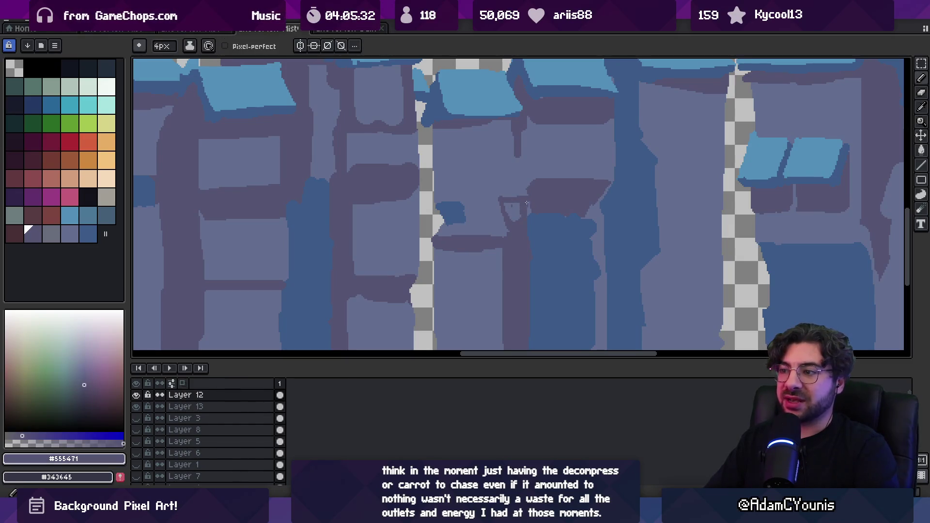
{"action": "left_click", "coordinate": [518, 203], "text": "alt"}
- Paint a dark #555471 vertical line up the middle building
{"action": "key", "text": "z"}
{"action": "scroll", "coordinate": [533, 205], "scroll_direction": "down", "scroll_amount": 5}
{"action": "scroll", "coordinate": [530, 198], "scroll_direction": "up", "scroll_amount": 3}
{"action": "scroll", "coordinate": [528, 192], "scroll_direction": "up", "scroll_amount": 2}
{"action": "left_click", "coordinate": [527, 175], "text": "alt"}
{"action": "left_click_drag", "start_coordinate": [522, 177], "coordinate": [521, 99]}
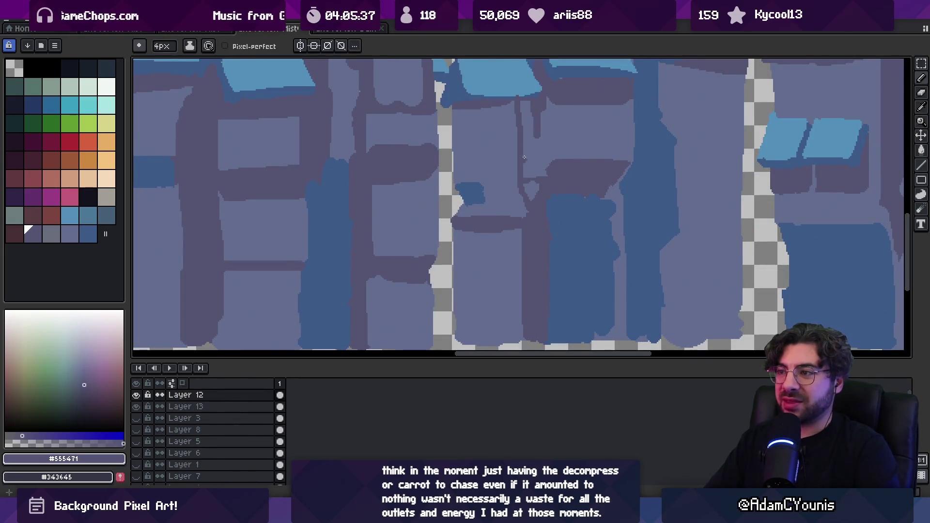
{"action": "scroll", "coordinate": [511, 148], "scroll_direction": "down", "scroll_amount": 4}
{"action": "scroll", "coordinate": [513, 150], "scroll_direction": "up", "scroll_amount": 4}
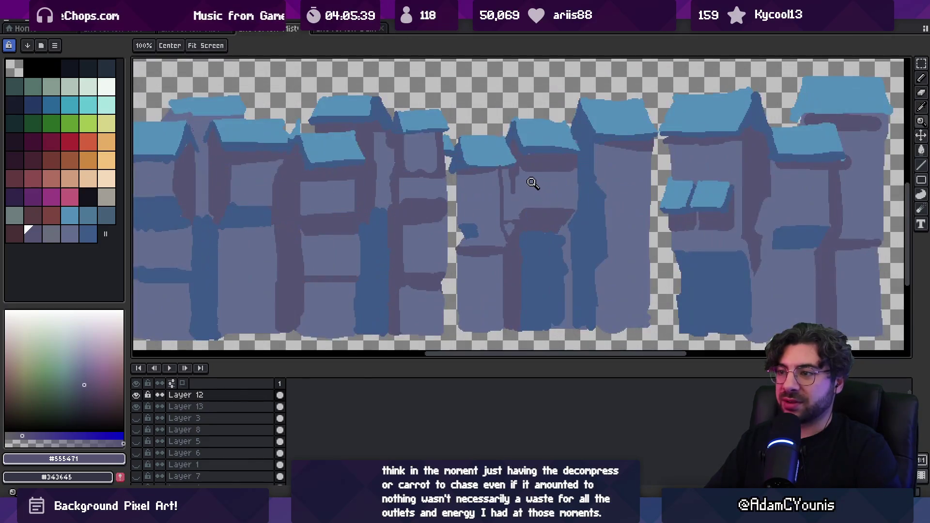
- Draw a dark #555471 vertical line down the lower-left wall of the middle building
{"action": "key", "text": "v"}
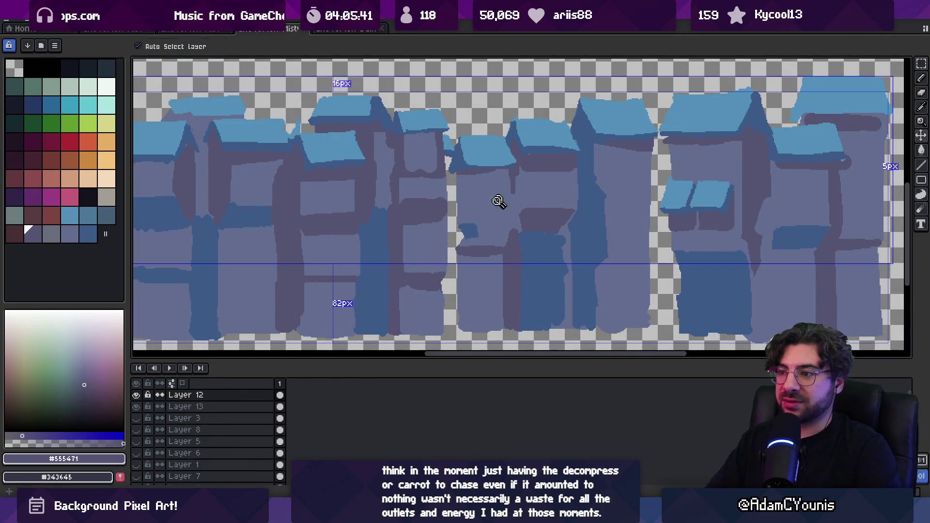
{"action": "key", "text": "z"}
{"action": "left_click", "coordinate": [485, 219], "text": "alt"}
{"action": "key", "text": "alt"}
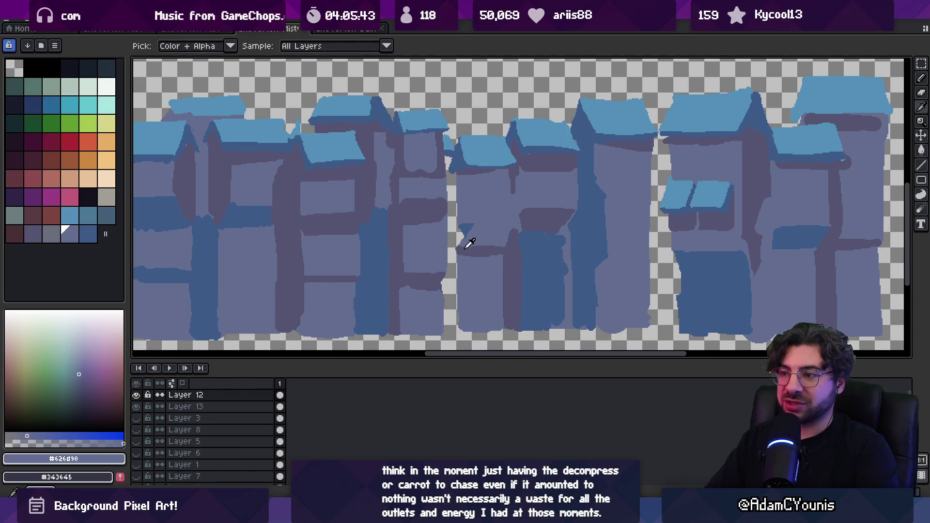
{"action": "left_click", "coordinate": [466, 242], "text": "alt"}
{"action": "left_click", "coordinate": [466, 257], "text": "alt"}
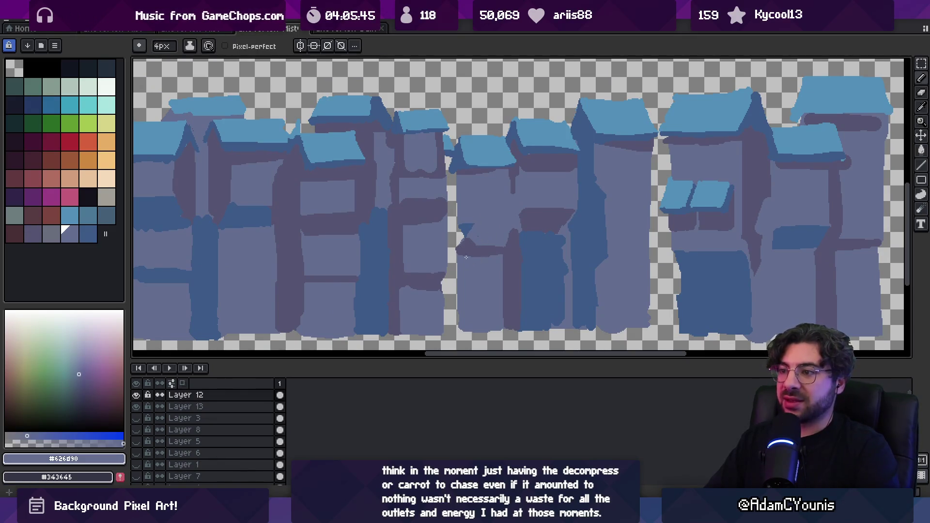
{"action": "left_click", "coordinate": [474, 245], "text": "alt"}
{"action": "left_click_drag", "start_coordinate": [476, 250], "coordinate": [477, 310]}
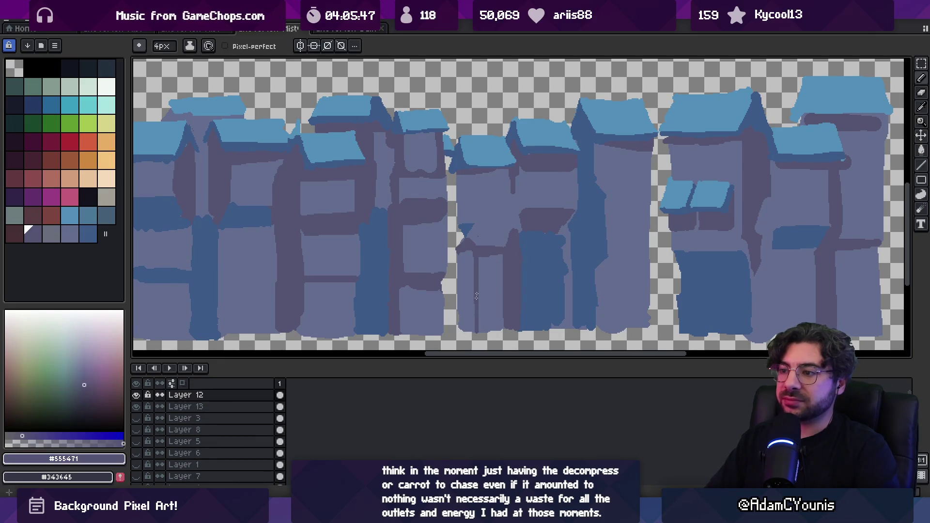
{"action": "key", "text": "z"}
{"action": "scroll", "coordinate": [489, 260], "scroll_direction": "down", "scroll_amount": 5}
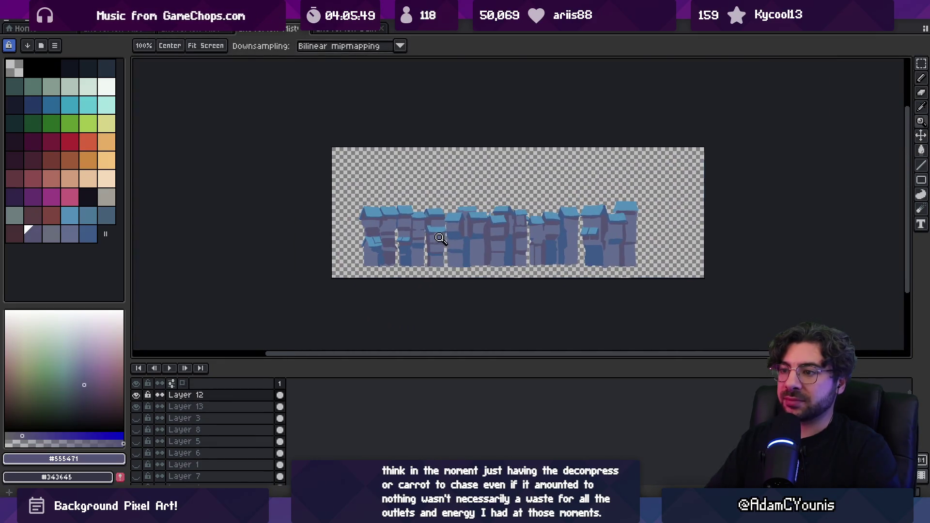
- Sample the roof blues #3d5b88 and #5390b9 and nudge Layer 12's roof art slightly down-right
{"action": "scroll", "coordinate": [458, 219], "scroll_direction": "up", "scroll_amount": 5}
{"action": "scroll", "coordinate": [446, 210], "scroll_direction": "down", "scroll_amount": 5}
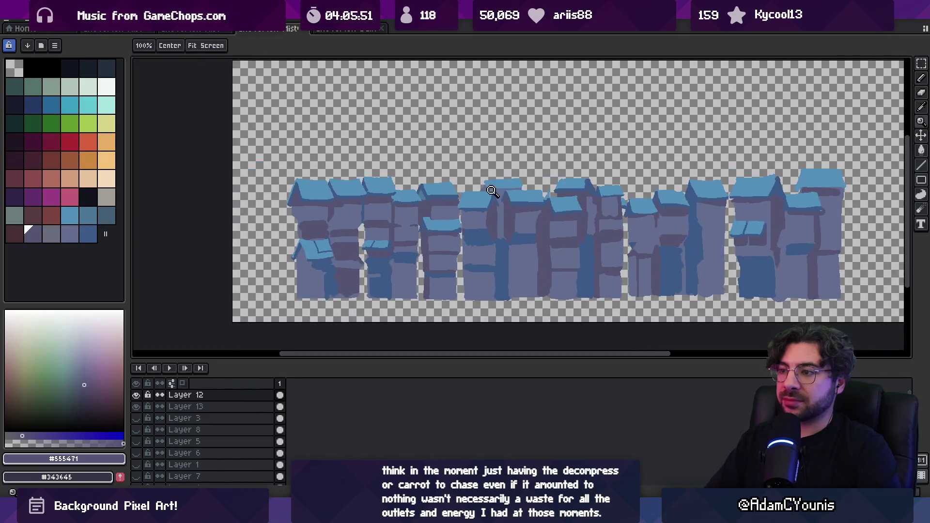
{"action": "scroll", "coordinate": [484, 203], "scroll_direction": "up", "scroll_amount": 5}
{"action": "key", "text": "v"}
{"action": "key", "text": "b"}
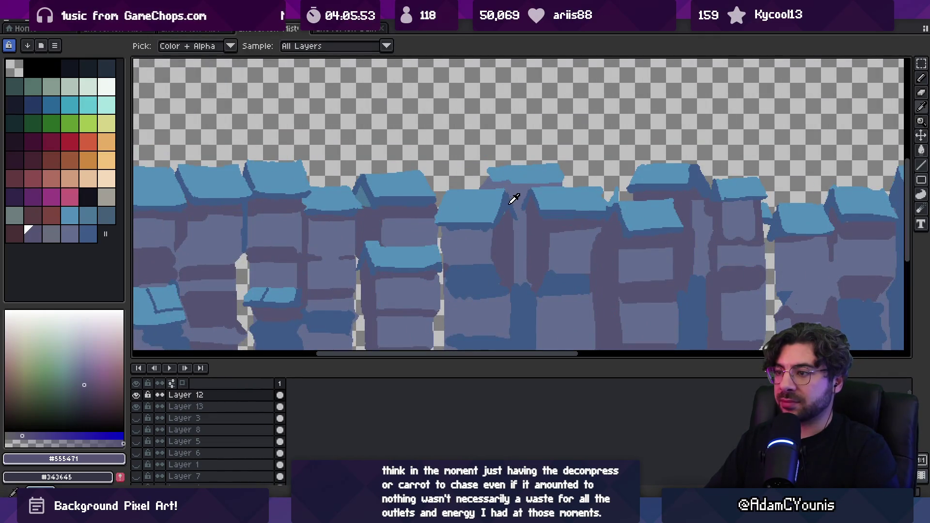
{"action": "left_click", "coordinate": [512, 196], "text": "alt"}
{"action": "left_click", "coordinate": [492, 186], "text": "ctrl"}
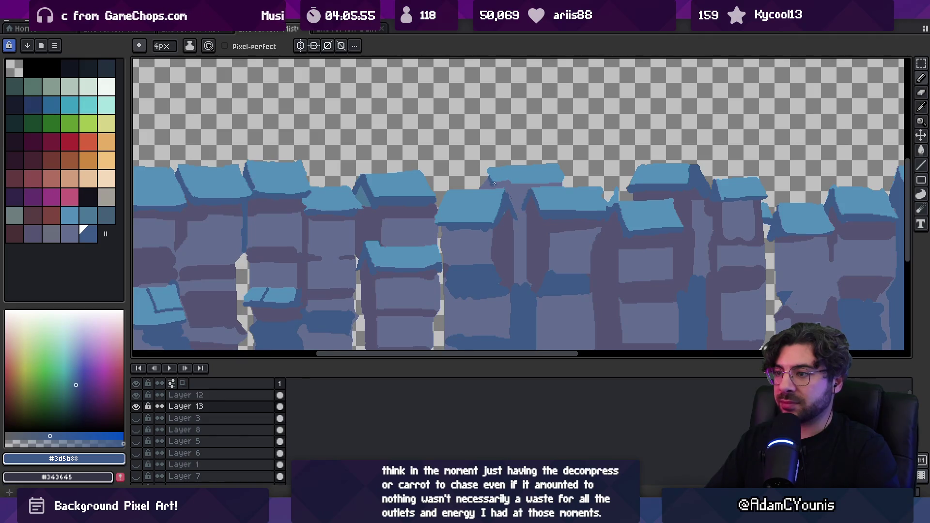
{"action": "left_click", "coordinate": [504, 181], "text": "ctrl"}
{"action": "left_click", "coordinate": [504, 181], "text": "alt"}
{"action": "left_click_drag", "start_coordinate": [520, 184], "coordinate": [516, 184]}
{"action": "key", "text": "b"}
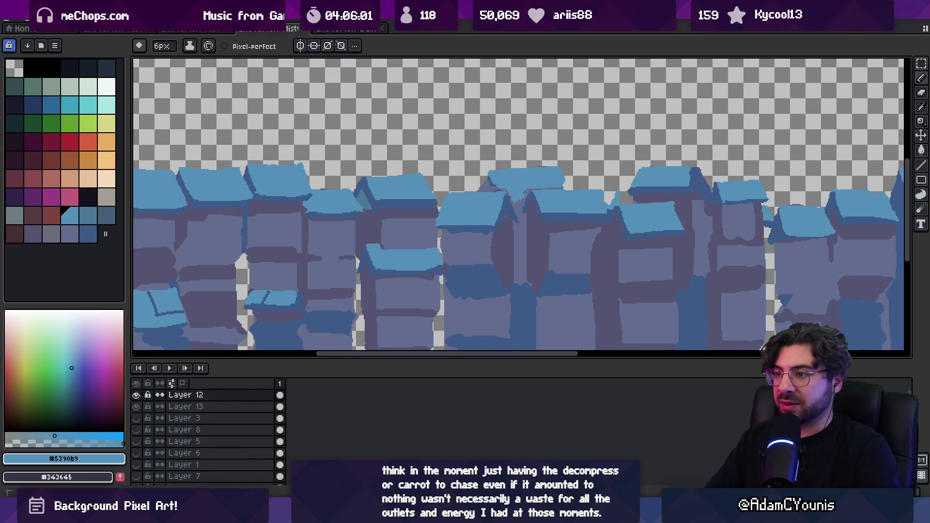
- On Layer 13, shade the roof's left edge in dark blue #3d5b88
{"action": "scroll", "coordinate": [506, 189], "scroll_direction": "up", "scroll_amount": 1}
{"action": "left_click", "coordinate": [485, 191], "text": "ctrl"}
{"action": "left_click", "coordinate": [485, 191], "text": "alt"}
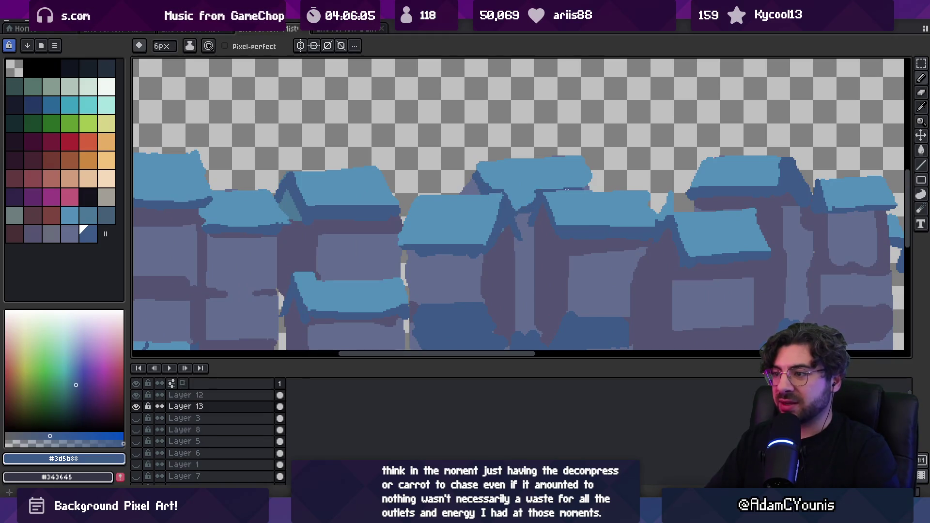
{"action": "left_click", "coordinate": [584, 163], "text": "alt"}
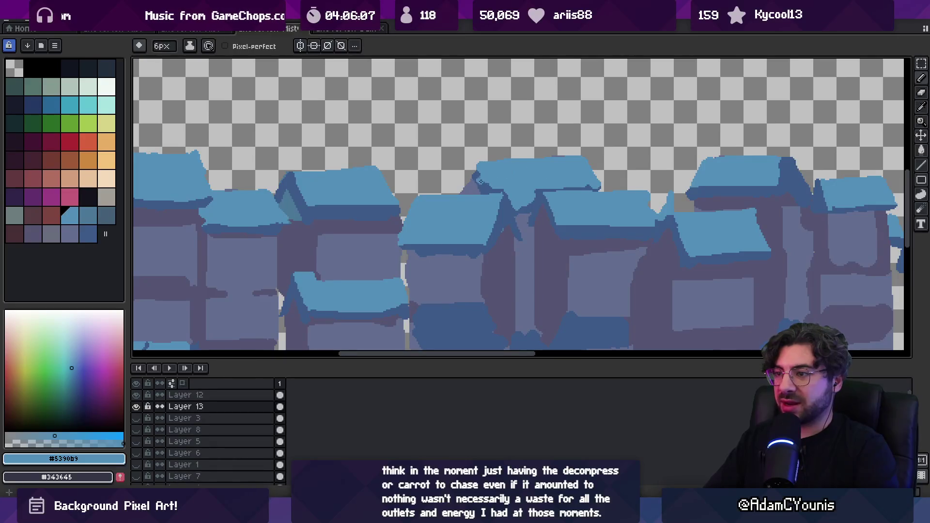
{"action": "left_click", "coordinate": [472, 186], "text": "alt"}
{"action": "left_click_drag", "start_coordinate": [474, 171], "coordinate": [465, 188]}
{"action": "scroll", "coordinate": [477, 181], "scroll_direction": "down", "scroll_amount": 5}
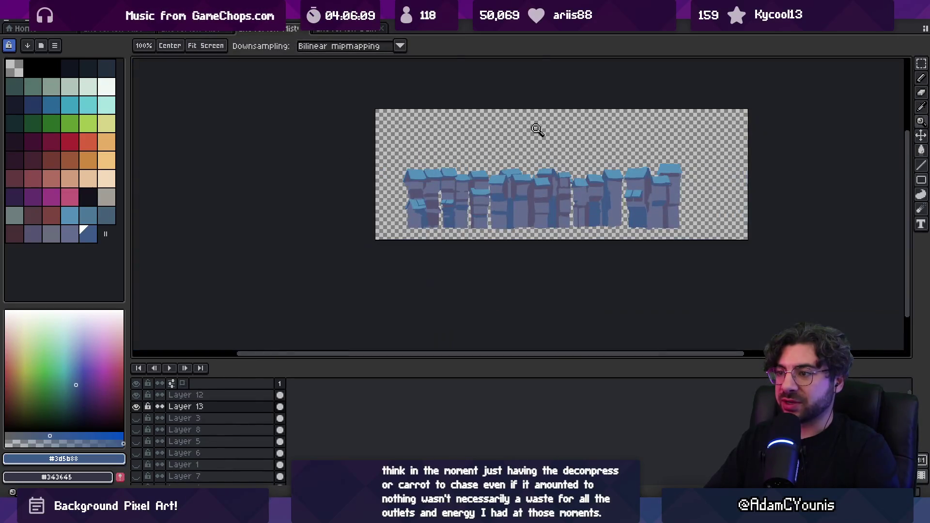
{"action": "scroll", "coordinate": [546, 139], "scroll_direction": "up", "scroll_amount": 5}
- Nudge Layer 12's roof one pixel to the left
{"action": "left_click", "coordinate": [499, 177], "text": "alt"}
{"action": "left_click", "coordinate": [498, 180]}
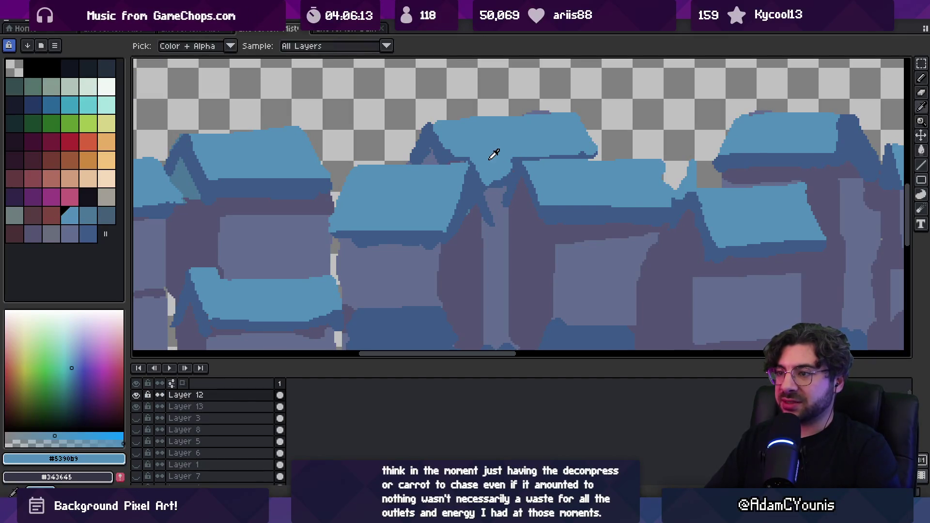
{"action": "key", "text": "Left"}
{"action": "key", "text": "b"}
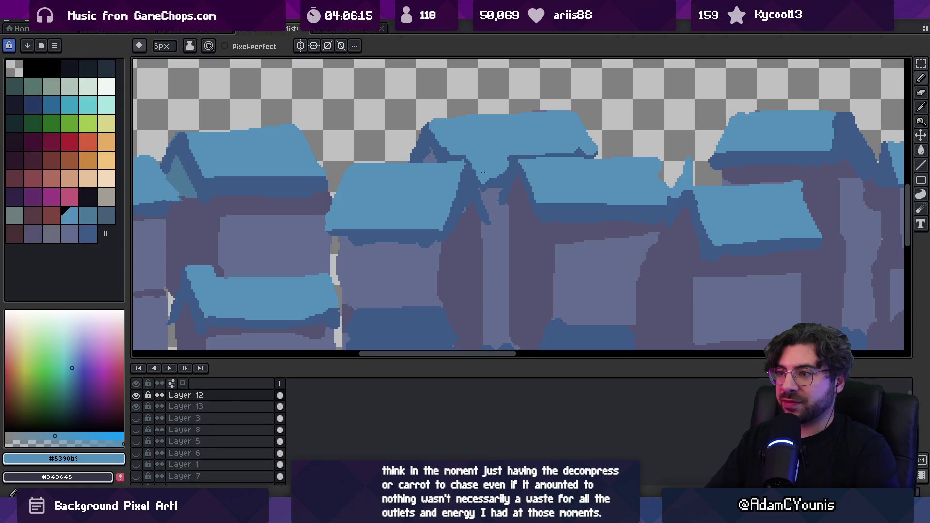
{"action": "key", "text": "e"}
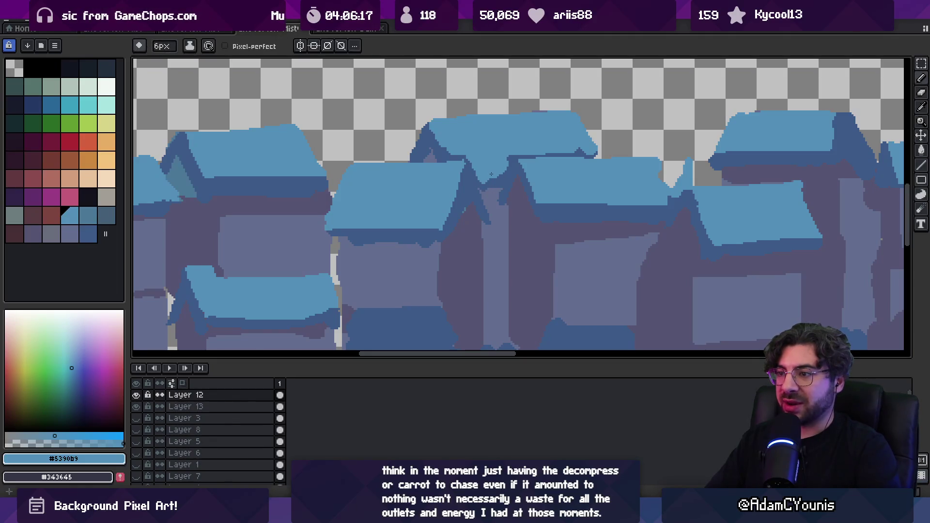
{"action": "key", "text": "v"}
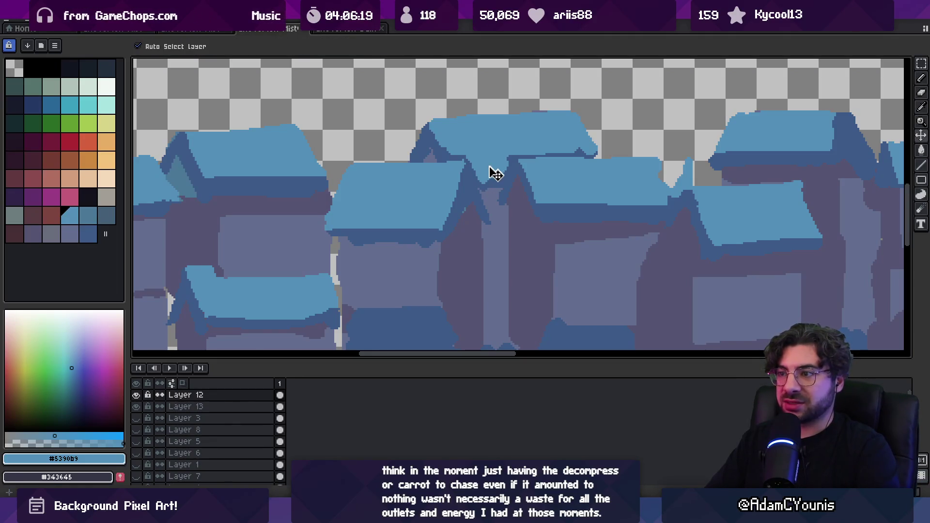
{"action": "key", "text": "e"}
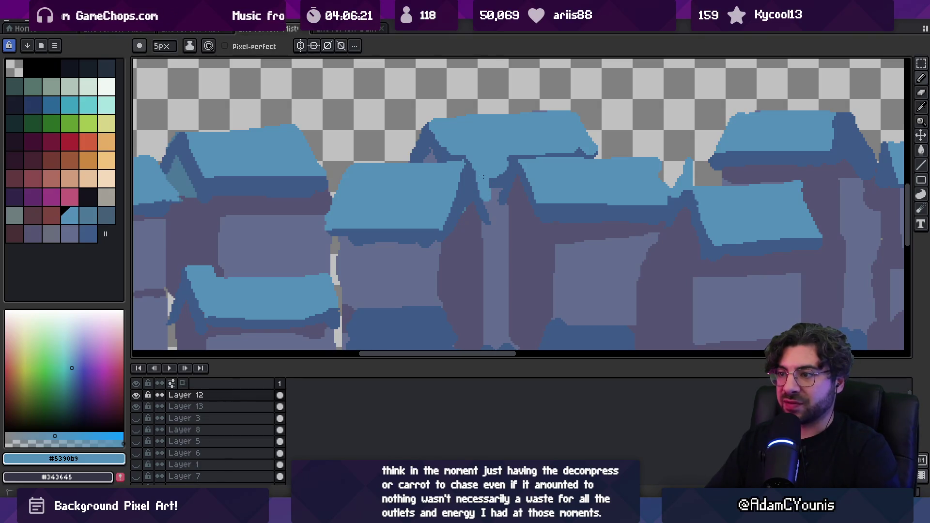
- Extend the dark blue roof edge further to the right
{"action": "left_click", "coordinate": [484, 205], "text": "alt"}
{"action": "left_click", "coordinate": [585, 141], "text": "alt"}
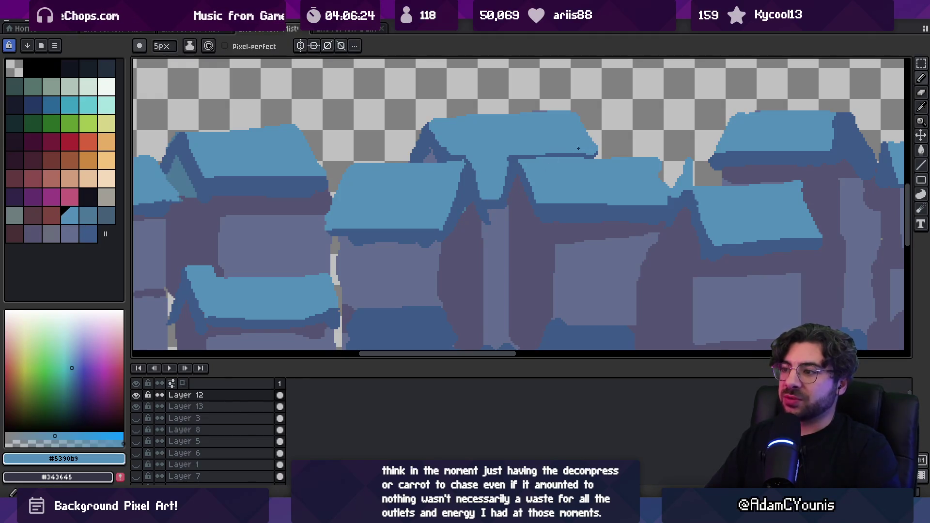
{"action": "left_click", "coordinate": [595, 153], "text": "alt"}
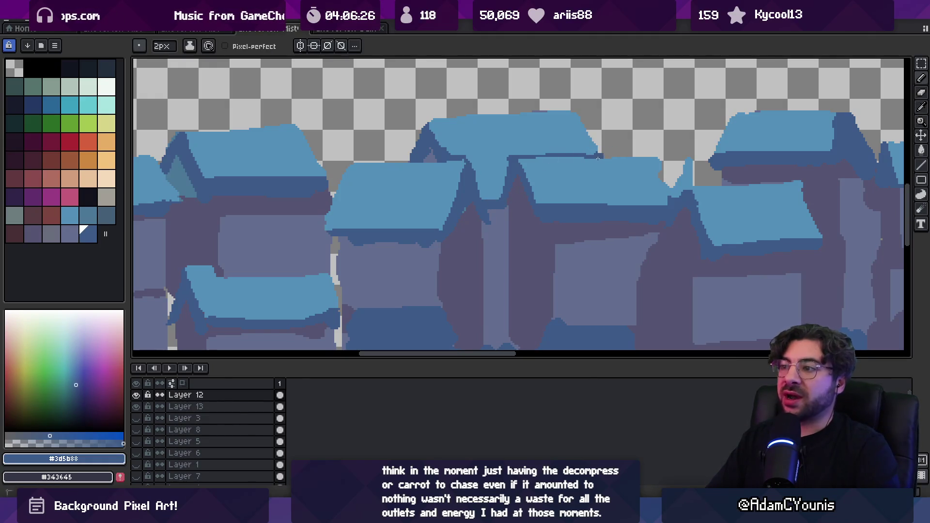
{"action": "left_click_drag", "start_coordinate": [598, 156], "coordinate": [607, 156]}
{"action": "left_click", "coordinate": [589, 149], "text": "alt"}
{"action": "scroll", "coordinate": [597, 150], "scroll_direction": "down", "scroll_amount": 2}
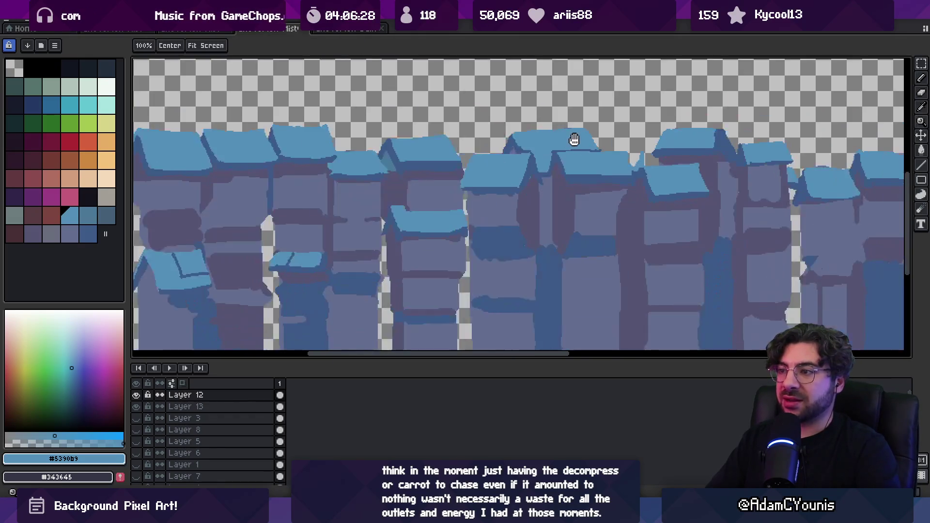
{"action": "scroll", "coordinate": [485, 151], "scroll_direction": "up", "scroll_amount": 3}
- Draw a 3px dark blue left roof edge and shade the triangle inside with #626d90
{"action": "left_click", "coordinate": [424, 155], "text": "alt"}
{"action": "key", "text": "plus"}
{"action": "left_click_drag", "start_coordinate": [431, 141], "coordinate": [455, 176]}
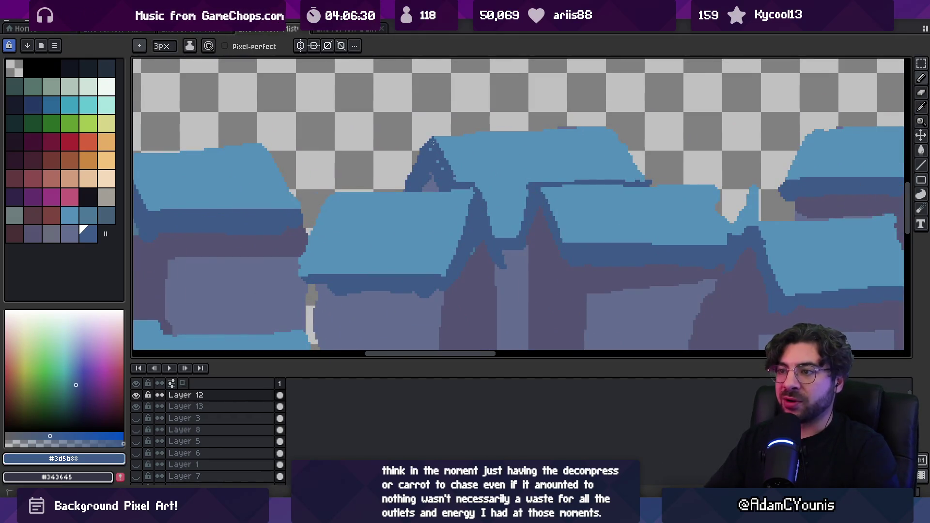
{"action": "left_click_drag", "start_coordinate": [423, 141], "coordinate": [403, 189]}
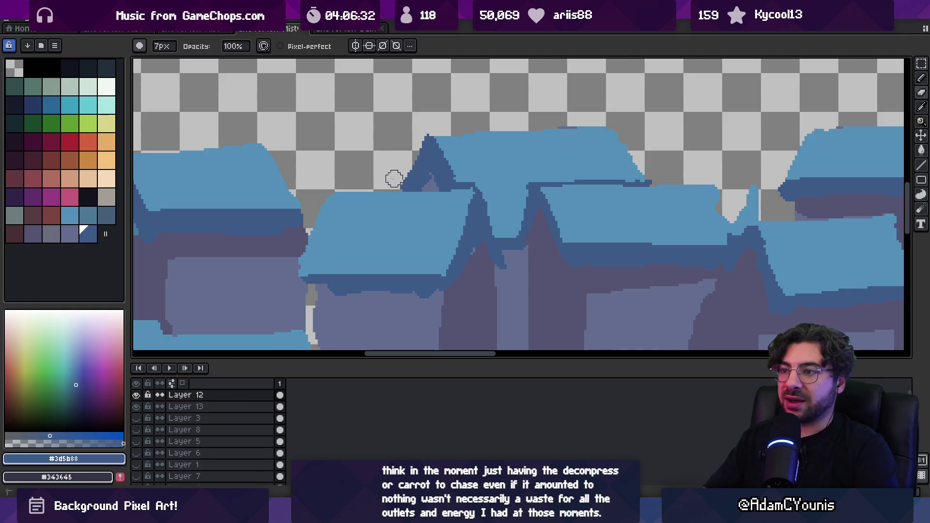
{"action": "key", "text": "alt"}
{"action": "left_click", "coordinate": [434, 174], "text": "alt"}
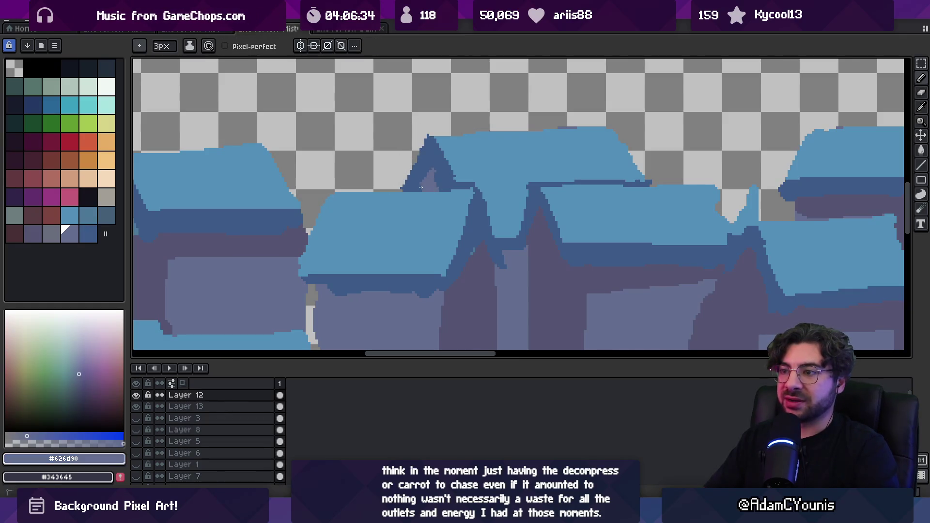
{"action": "left_click_drag", "start_coordinate": [445, 192], "coordinate": [428, 173]}
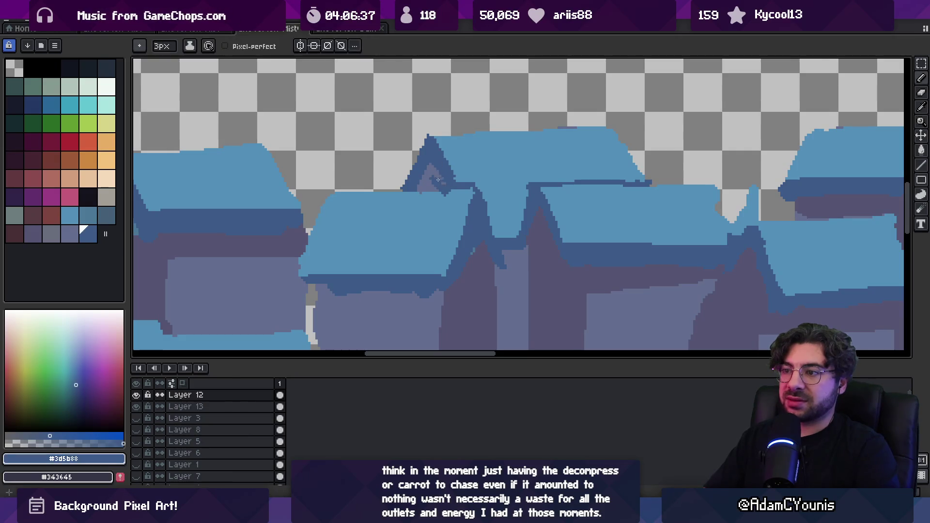
{"action": "left_click", "coordinate": [449, 195], "text": "alt"}
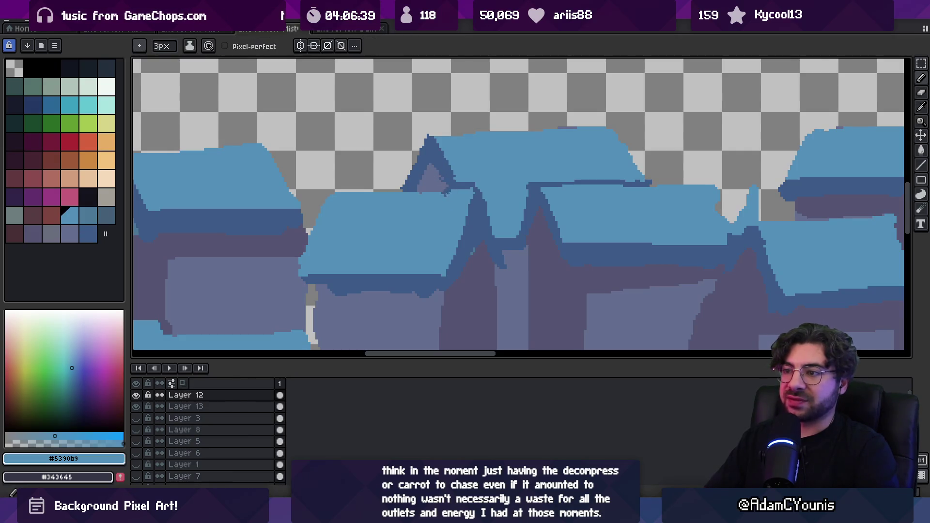
- Zoom out to check the whole street, then pan over to the next roofs
{"action": "key", "text": "z"}
{"action": "left_click", "coordinate": [433, 176], "text": "alt"}
{"action": "scroll", "coordinate": [436, 169], "scroll_direction": "down", "scroll_amount": 5}
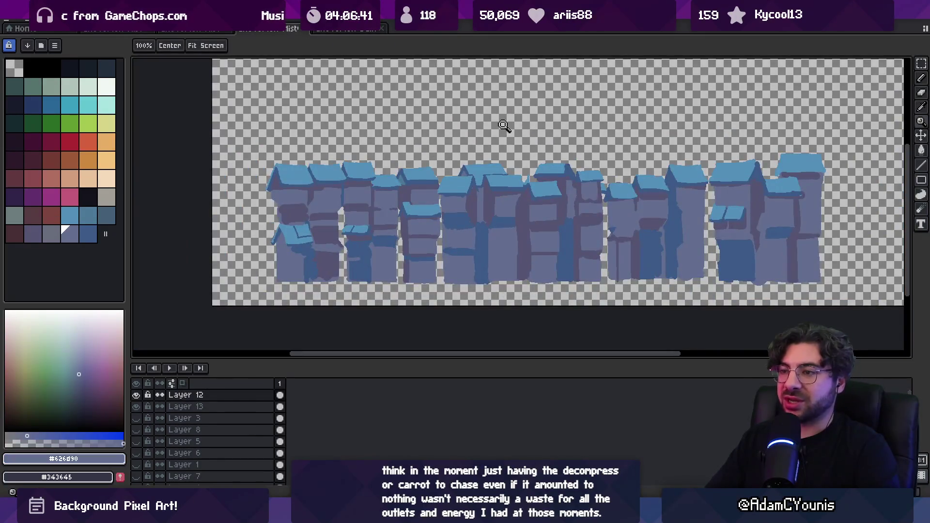
{"action": "scroll", "coordinate": [348, 166], "scroll_direction": "up", "scroll_amount": 5}
{"action": "left_click", "coordinate": [368, 166], "text": "alt"}
{"action": "key", "text": "b"}
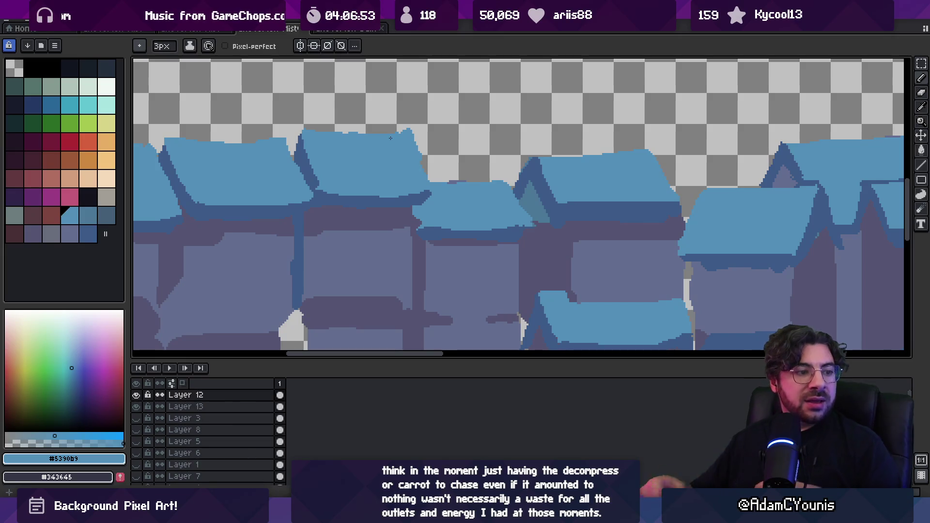
{"action": "key", "text": "e"}
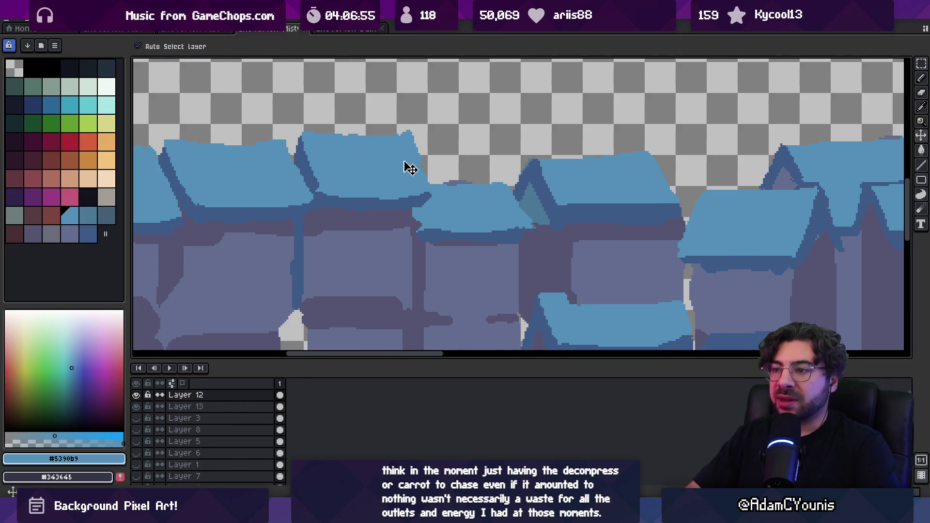
{"action": "key", "text": "b"}
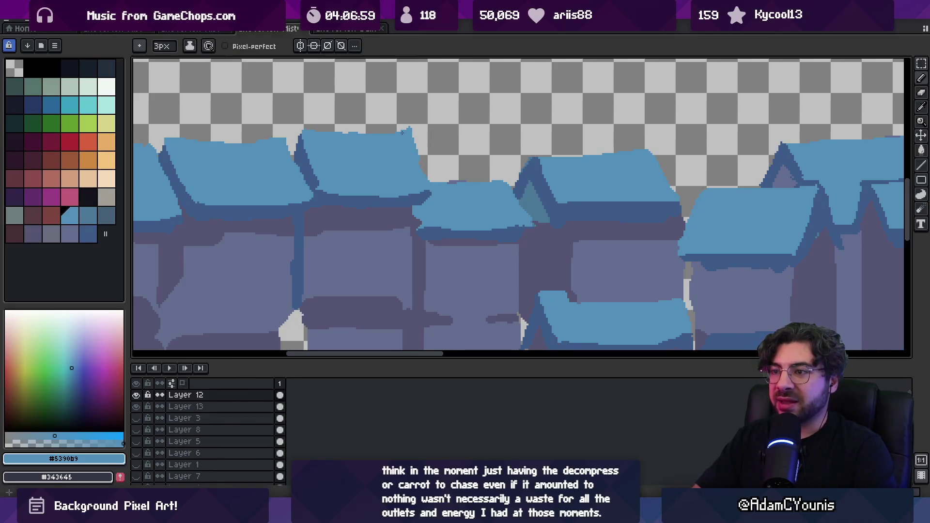
{"action": "mouse_move", "coordinate": [411, 130]}
{"action": "left_mouse_down"}
{"action": "mouse_move", "coordinate": [417, 166]}
{"action": "mouse_move", "coordinate": [437, 166]}
{"action": "left_mouse_up"}
{"action": "left_click", "coordinate": [437, 166], "text": "alt"}
{"action": "left_click", "coordinate": [436, 166], "text": "alt"}
- Cycle through the pencil, eraser and eyedropper, then zoom out to see more of the image
{"action": "key", "text": "z"}
{"action": "scroll", "coordinate": [444, 126], "scroll_direction": "down", "scroll_amount": 4}
{"action": "scroll", "coordinate": [350, 131], "scroll_direction": "up", "scroll_amount": 4}
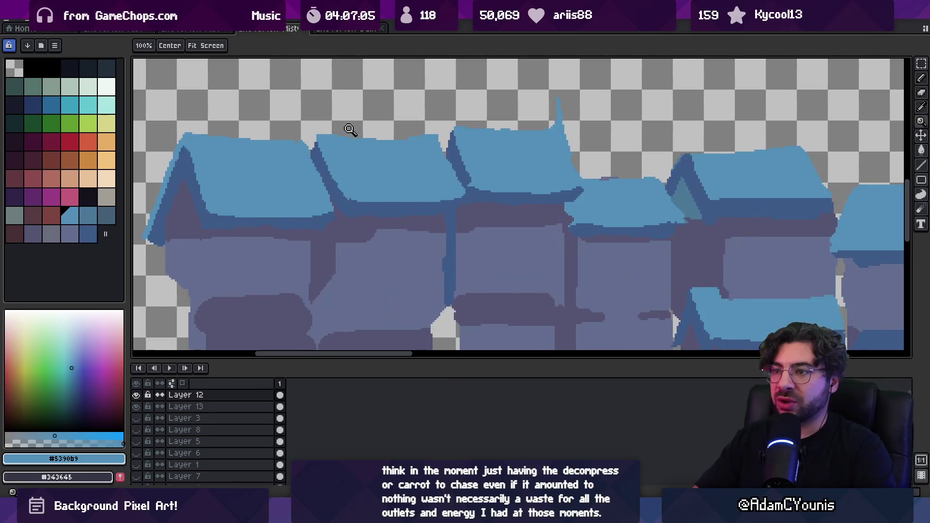
{"action": "key", "text": "b"}
{"action": "key", "text": "e"}
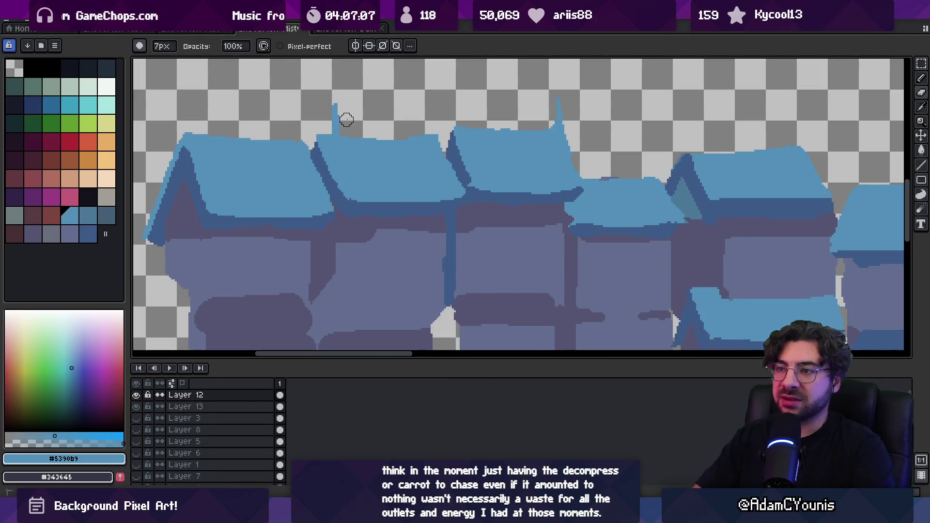
{"action": "key", "text": "i"}
{"action": "key", "text": "b"}
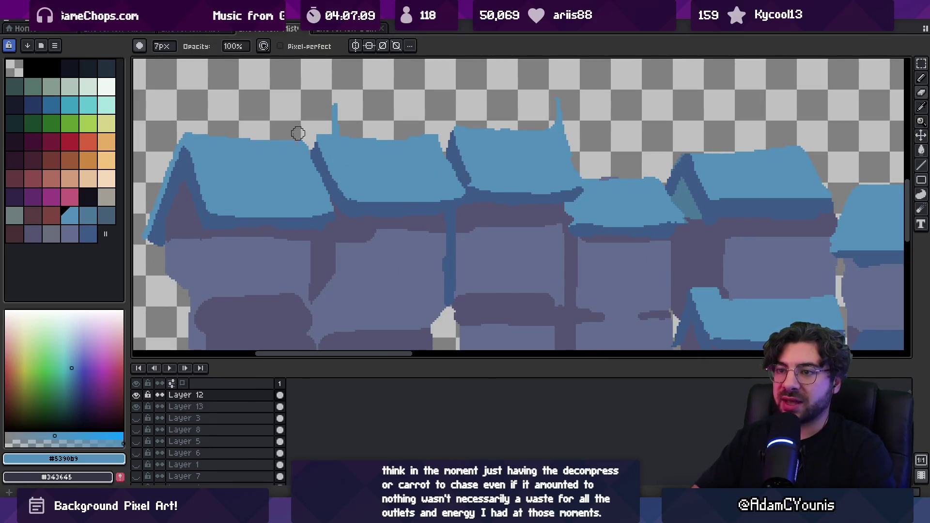
{"action": "key", "text": "space"}
{"action": "scroll", "coordinate": [349, 141], "scroll_direction": "down", "scroll_amount": 3}
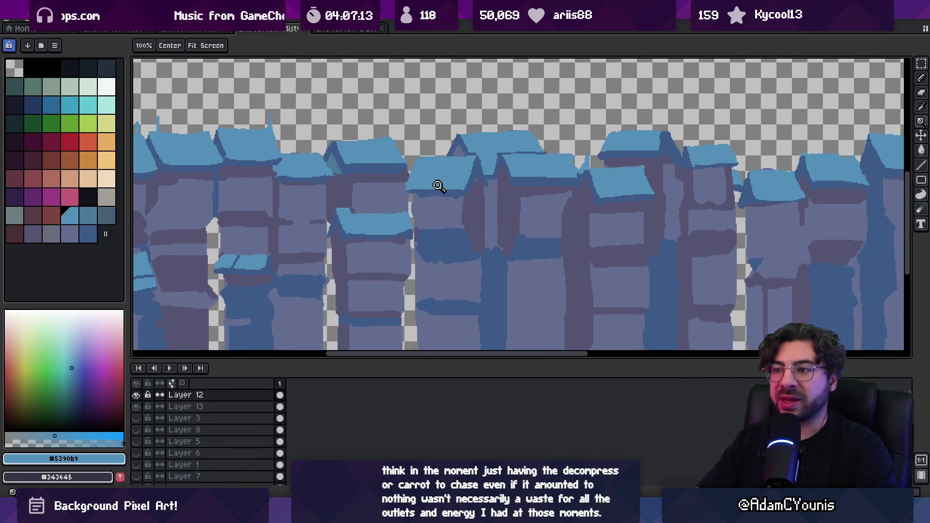
- Sample the dark and light roof blues, zoom around, then make Layer 13 the working layer
{"action": "scroll", "coordinate": [452, 191], "scroll_direction": "up", "scroll_amount": 3}
{"action": "left_click", "coordinate": [382, 185], "text": "alt"}
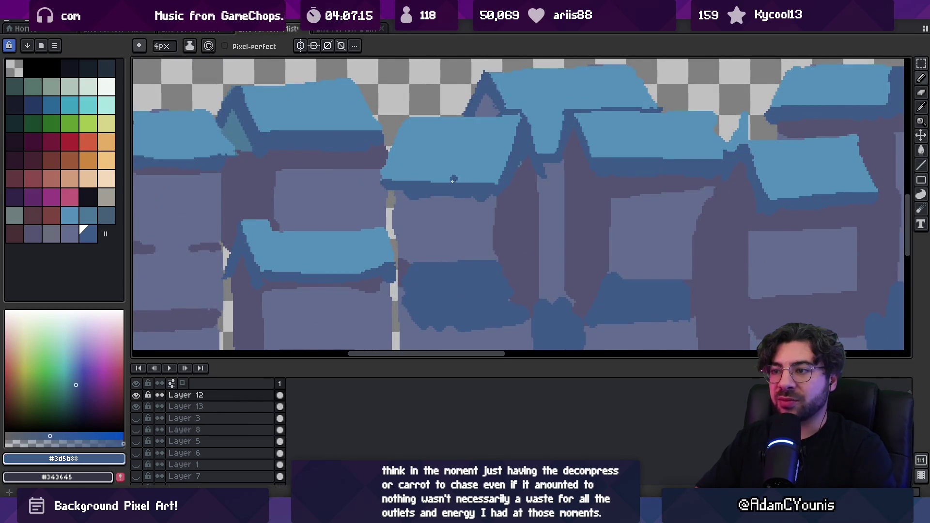
{"action": "left_click", "coordinate": [471, 177], "text": "alt"}
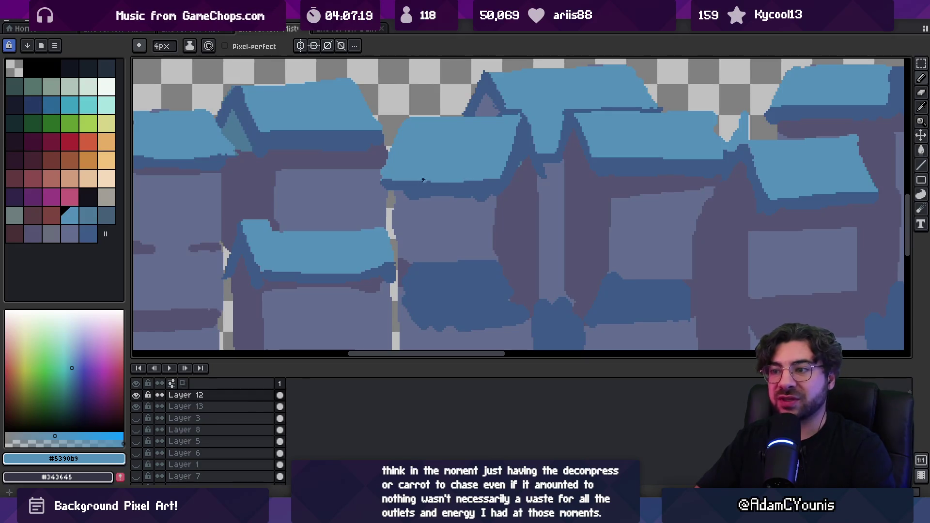
{"action": "key", "text": "ctrl"}
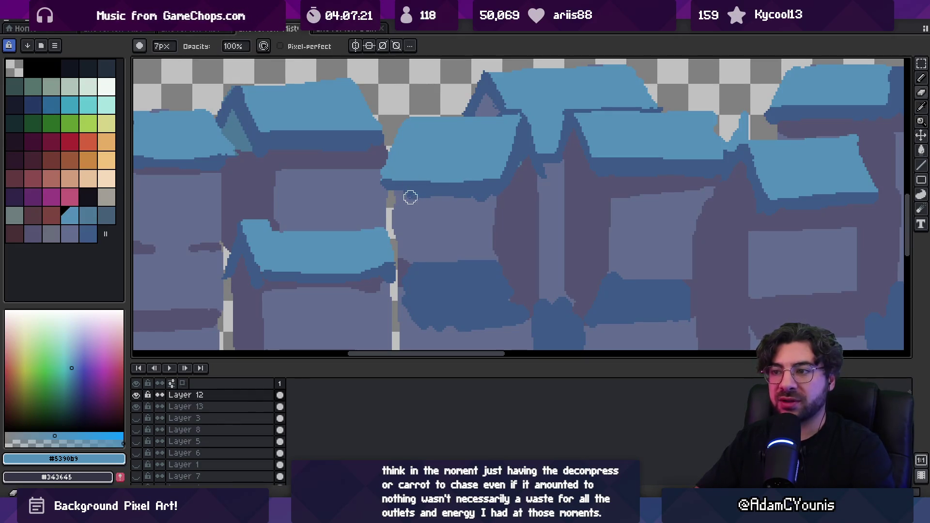
{"action": "left_click", "coordinate": [391, 191], "text": "alt"}
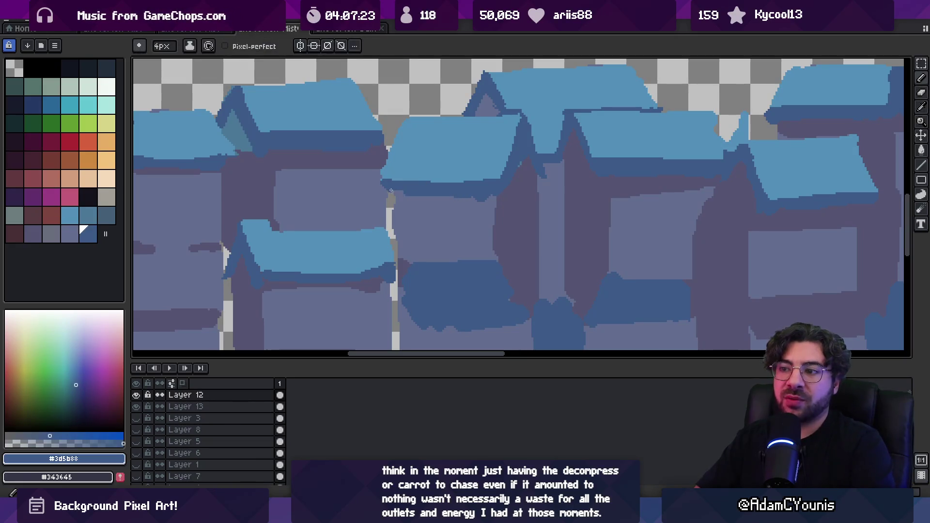
{"action": "scroll", "coordinate": [426, 187], "scroll_direction": "down", "scroll_amount": 3}
{"action": "scroll", "coordinate": [450, 176], "scroll_direction": "up", "scroll_amount": 3}
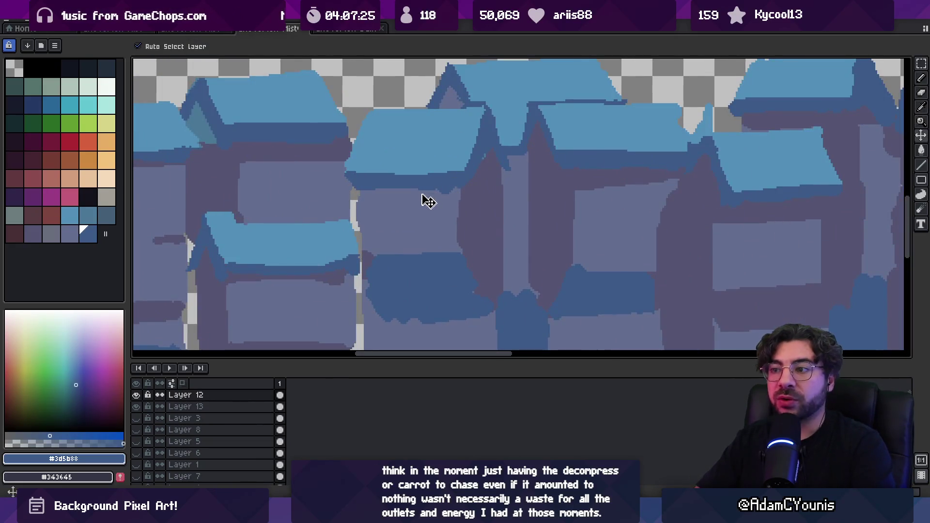
{"action": "scroll", "coordinate": [475, 187], "scroll_direction": "down", "scroll_amount": 3}
{"action": "scroll", "coordinate": [479, 179], "scroll_direction": "up", "scroll_amount": 3}
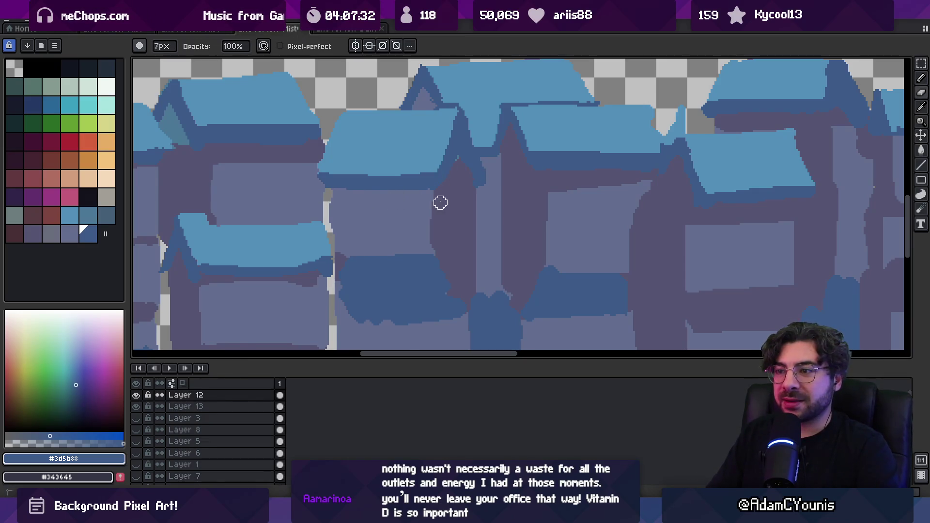
{"action": "scroll", "coordinate": [444, 193], "scroll_direction": "down", "scroll_amount": 2}
{"action": "scroll", "coordinate": [409, 193], "scroll_direction": "up", "scroll_amount": 2}
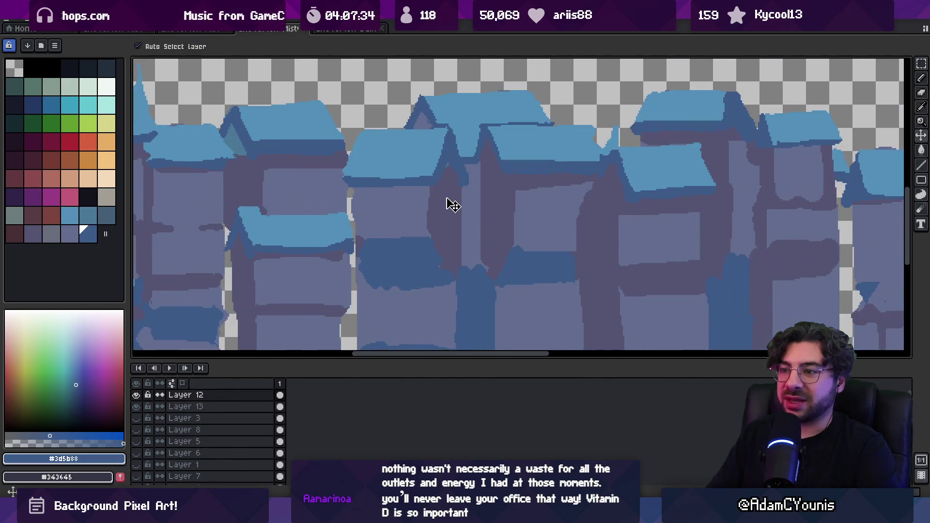
{"action": "left_click", "coordinate": [448, 201], "text": "alt"}
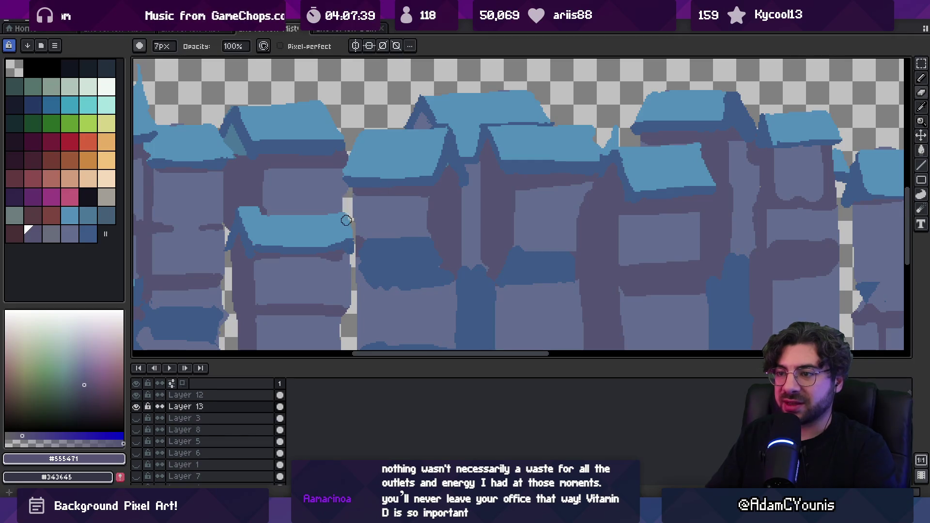
- Zoom in on the rooftops and sample the purple-grey #626d90 and the light roof blue
{"action": "scroll", "coordinate": [368, 198], "scroll_direction": "down", "scroll_amount": 5}
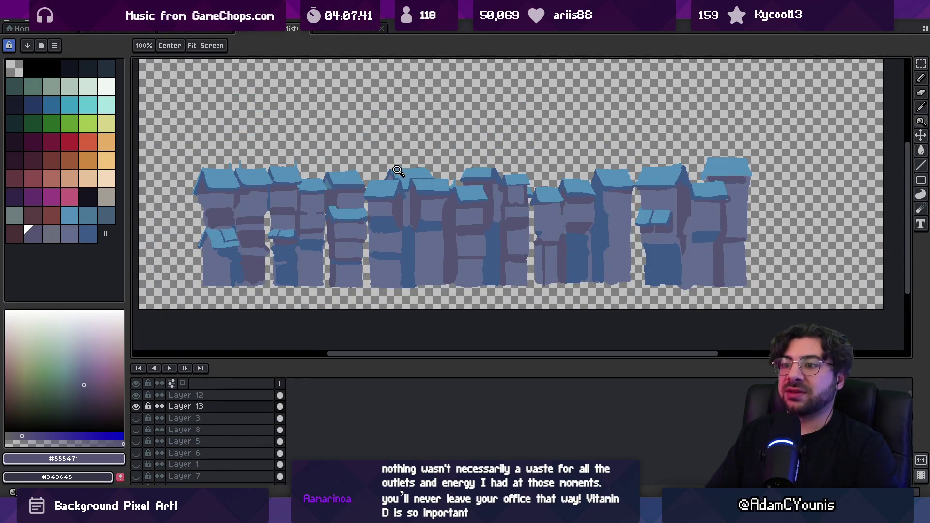
{"action": "scroll", "coordinate": [498, 189], "scroll_direction": "up", "scroll_amount": 5}
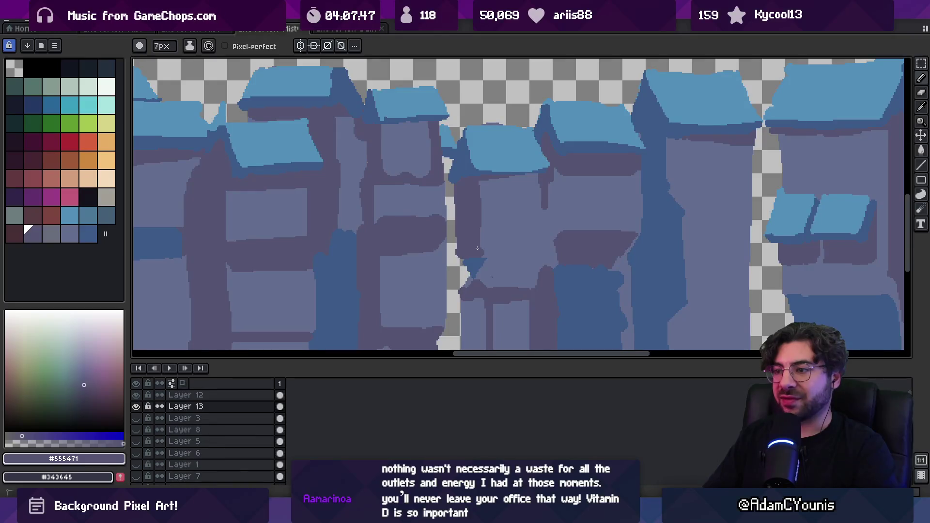
{"action": "left_click", "coordinate": [492, 223], "text": "alt"}
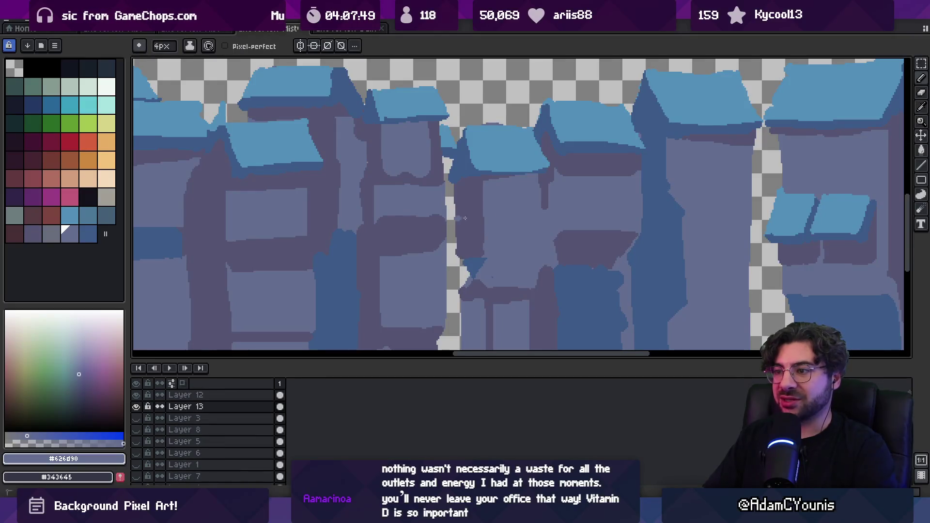
{"action": "scroll", "coordinate": [465, 213], "scroll_direction": "down", "scroll_amount": 5}
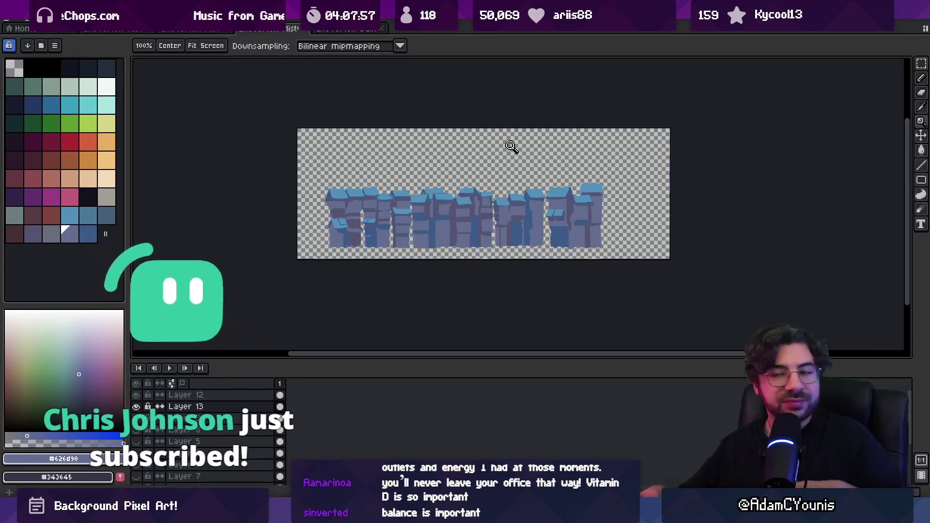
{"action": "left_click", "coordinate": [485, 187]}
{"action": "key", "text": "o"}
{"action": "left_click", "coordinate": [465, 205]}
- Nudge Layer 12's blue silhouettes slightly down-left and zoom out to the full canvas
{"action": "key", "text": "m"}
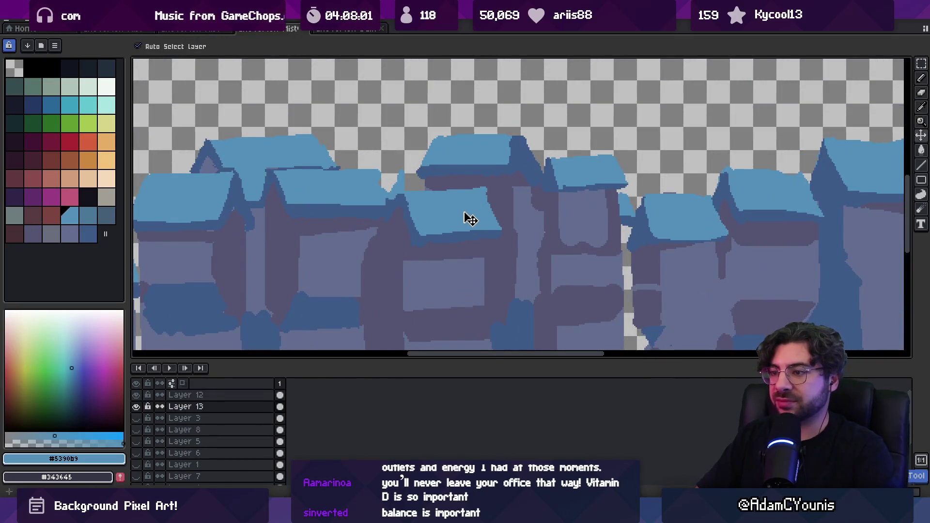
{"action": "left_click_drag", "start_coordinate": [466, 222], "coordinate": [458, 222]}
{"action": "key", "text": "b"}
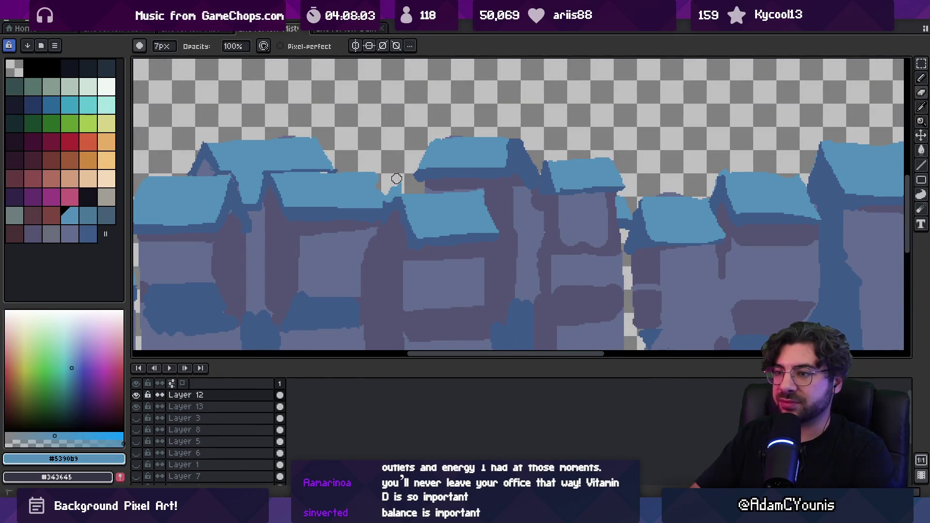
{"action": "key", "text": "z"}
{"action": "scroll", "coordinate": [458, 170], "scroll_direction": "down", "scroll_amount": 4}
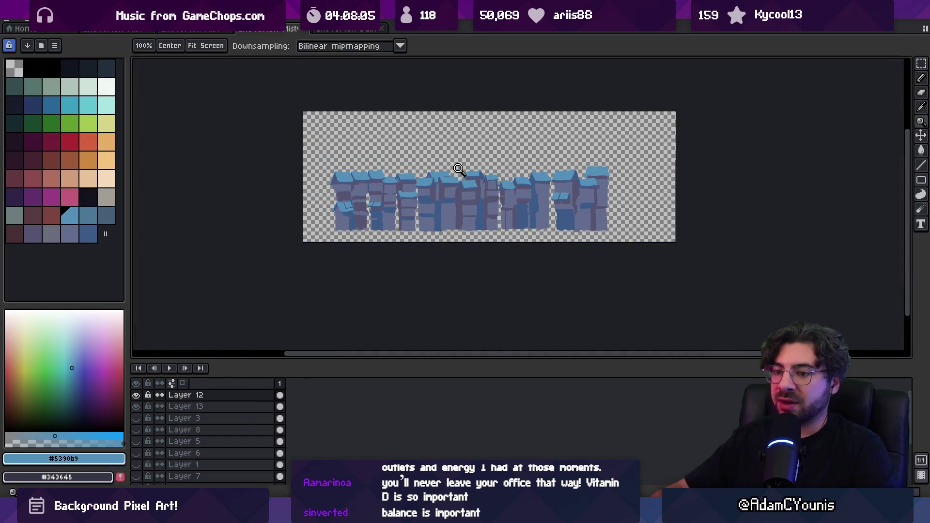
{"action": "double_click", "coordinate": [194, 395]}
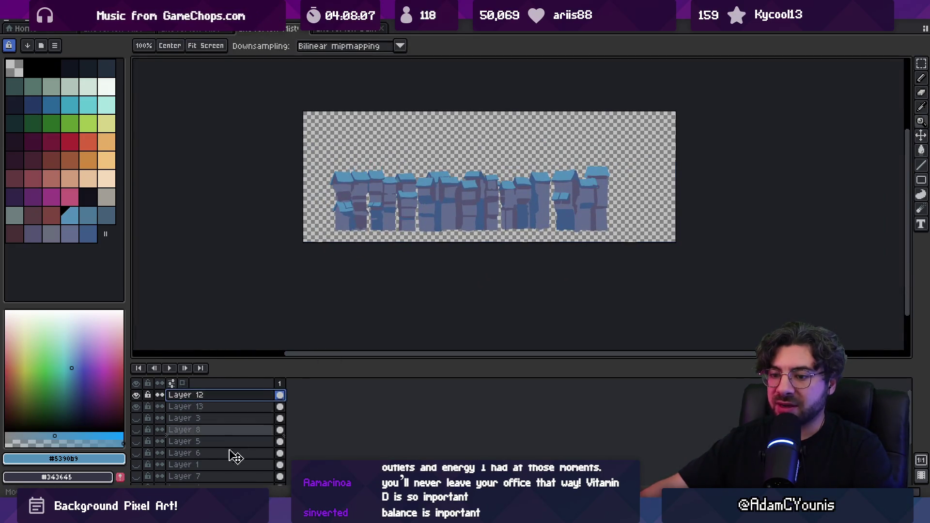
- Show all building layers and move Layer 13 to the bottom, behind the buildings
{"action": "scroll", "coordinate": [234, 448], "scroll_direction": "down", "scroll_amount": 5}
{"action": "mouse_move", "coordinate": [136, 467]}
{"action": "left_mouse_down"}
{"action": "mouse_move", "coordinate": [138, 398]}
{"action": "mouse_move", "coordinate": [140, 421]}
{"action": "left_mouse_up"}
{"action": "scroll", "coordinate": [140, 421], "scroll_direction": "up", "scroll_amount": 5}
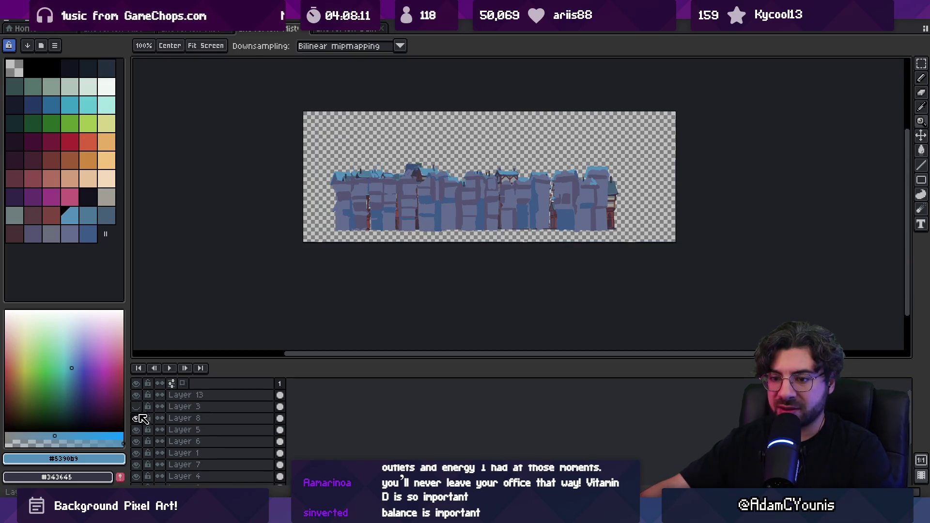
{"action": "left_click", "coordinate": [136, 406]}
{"action": "key", "text": "v"}
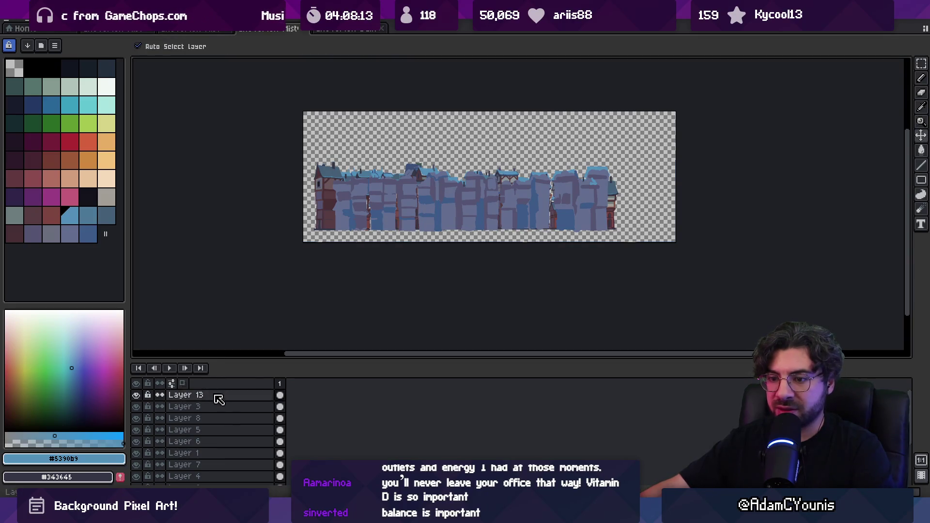
{"action": "left_click_drag", "start_coordinate": [216, 395], "coordinate": [213, 479]}
{"action": "left_click", "coordinate": [415, 222]}
- Select Layer 2 and toggle its visibility to check its buildings
{"action": "scroll", "coordinate": [415, 222], "scroll_direction": "up", "scroll_amount": 3}
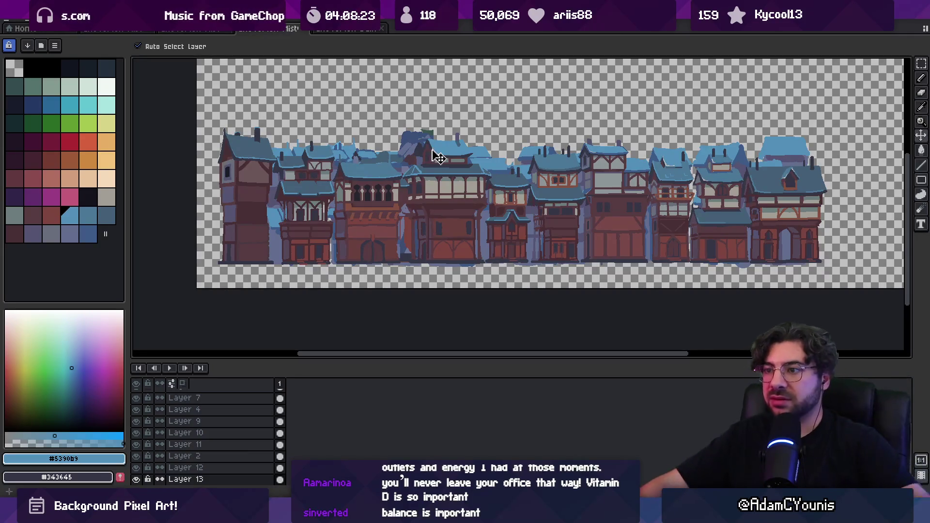
{"action": "left_click", "coordinate": [365, 193]}
{"action": "left_click", "coordinate": [136, 455]}
{"action": "left_click", "coordinate": [136, 456]}
{"action": "left_click", "coordinate": [136, 456]}
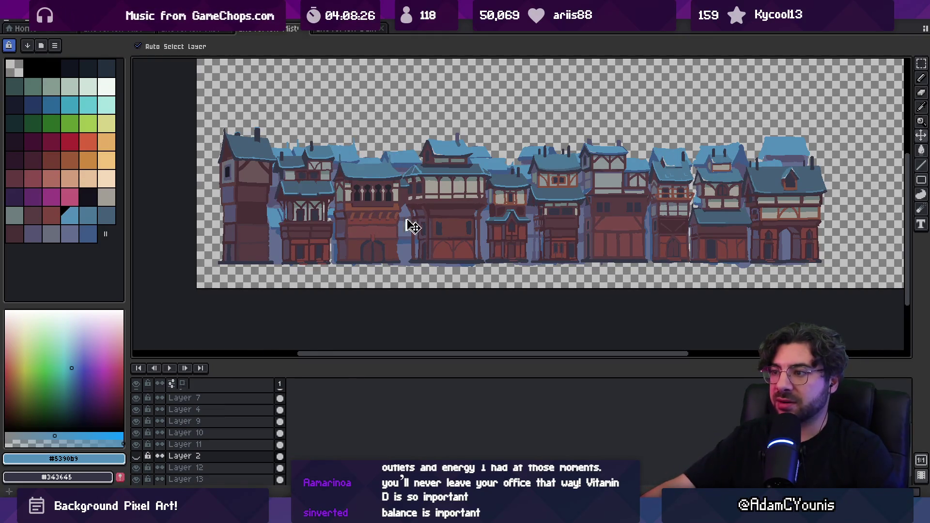
{"action": "scroll", "coordinate": [395, 222], "scroll_direction": "right", "scroll_amount": 2}
{"action": "scroll", "coordinate": [397, 227], "scroll_direction": "down", "scroll_amount": 2}
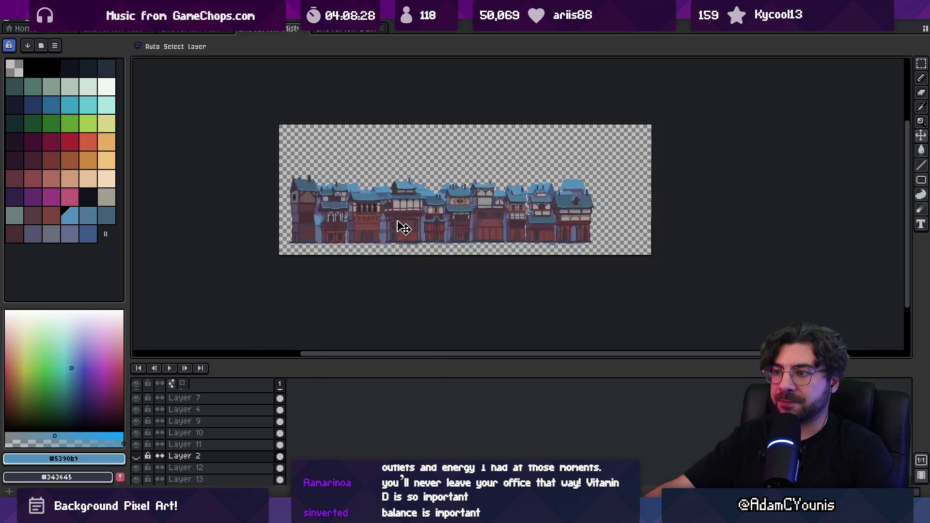
{"action": "scroll", "coordinate": [403, 227], "scroll_direction": "up", "scroll_amount": 2}
{"action": "left_click_drag", "start_coordinate": [403, 228], "coordinate": [407, 234]}
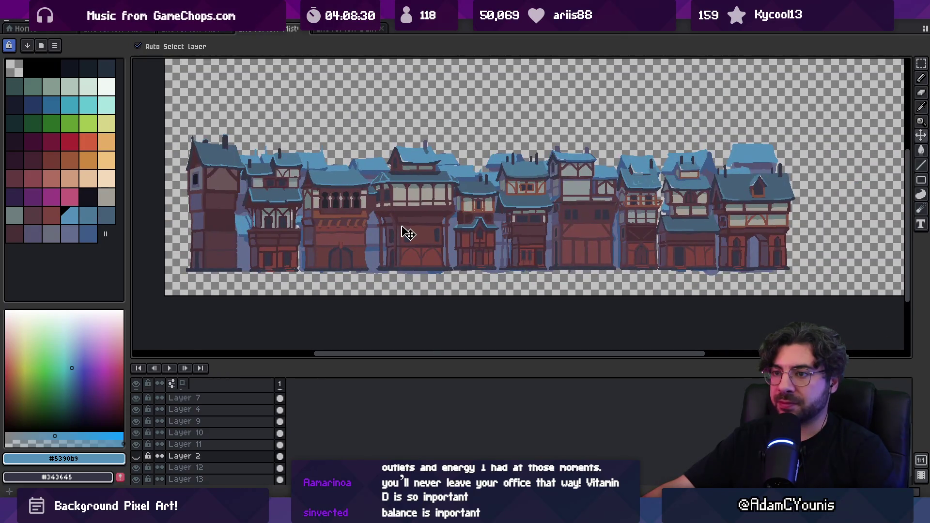
{"action": "left_click", "coordinate": [140, 457]}
{"action": "scroll", "coordinate": [332, 207], "scroll_direction": "down", "scroll_amount": 2}
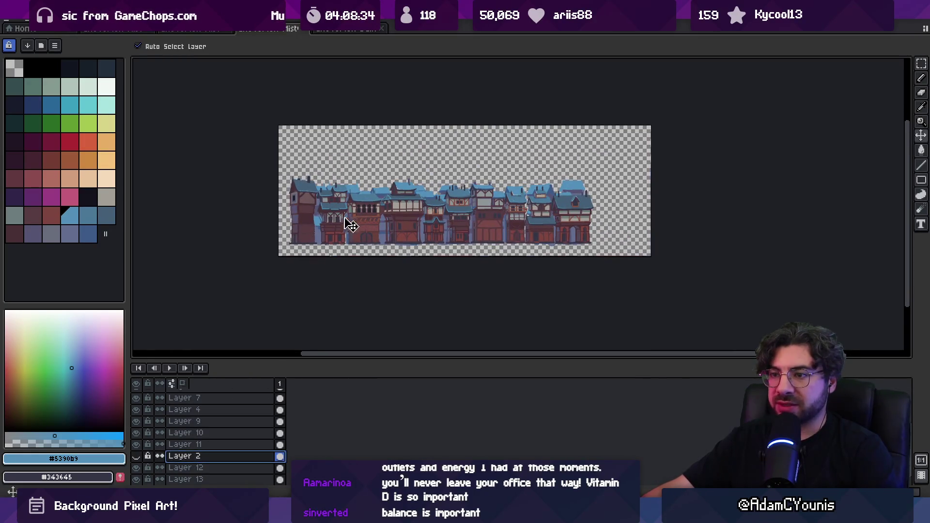
{"action": "key", "text": "m"}
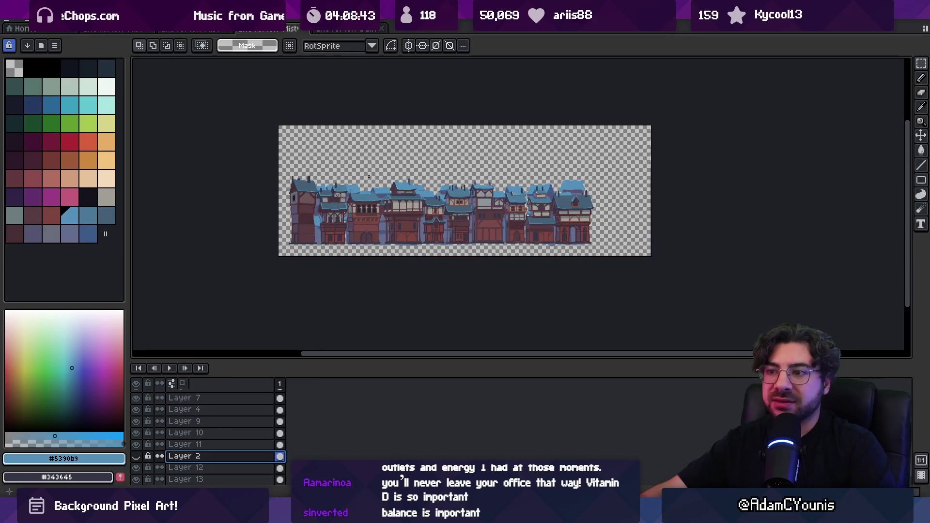
- Reposition each frame's building, shifting frame 10's to the left, and play the frames
{"action": "left_click", "coordinate": [17, 20]}
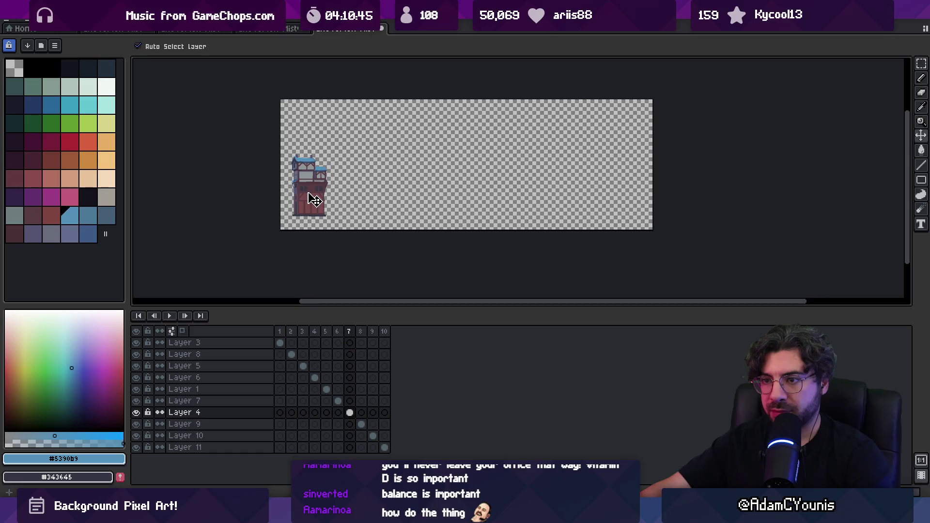
{"action": "mouse_move", "coordinate": [311, 189]}
{"action": "left_mouse_down"}
{"action": "mouse_move", "coordinate": [539, 191]}
{"action": "mouse_move", "coordinate": [445, 177]}
{"action": "mouse_move", "coordinate": [308, 197]}
{"action": "left_mouse_up"}
{"action": "key", "text": "ctrl+Right"}
{"action": "key", "text": "ctrl+Right"}
{"action": "left_click_drag", "start_coordinate": [573, 196], "coordinate": [317, 200]}
{"action": "key", "text": "Return"}
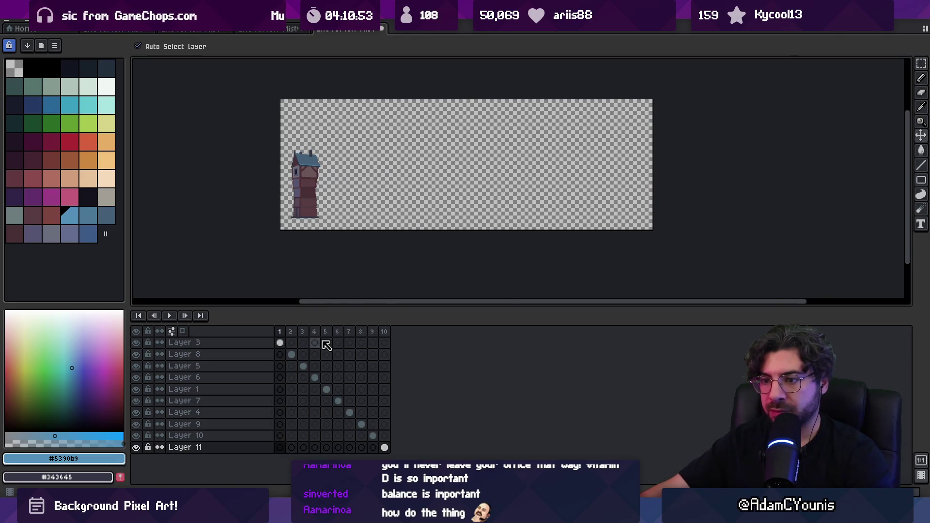
- Flatten all layers into one 'Flattened' layer and preview the frames
{"action": "right_click", "coordinate": [252, 343]}
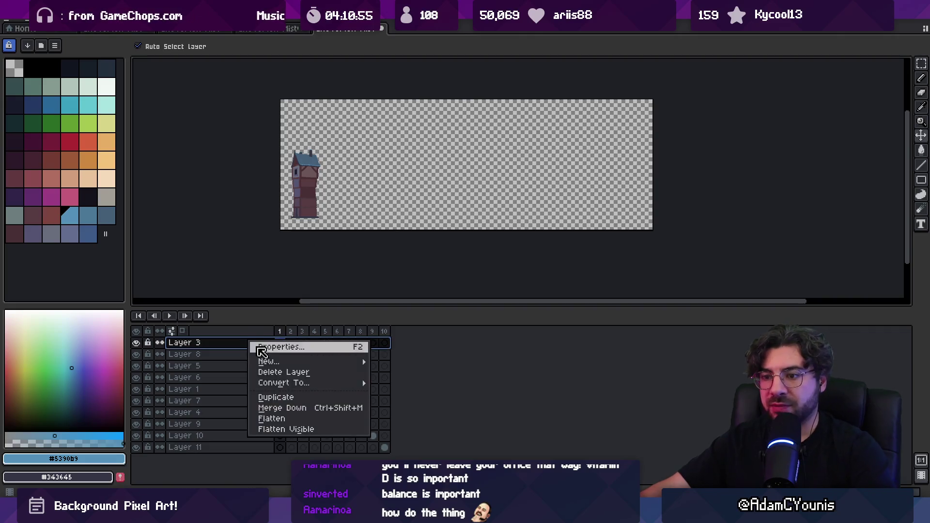
{"action": "left_click", "coordinate": [304, 427]}
{"action": "key", "text": "Return"}
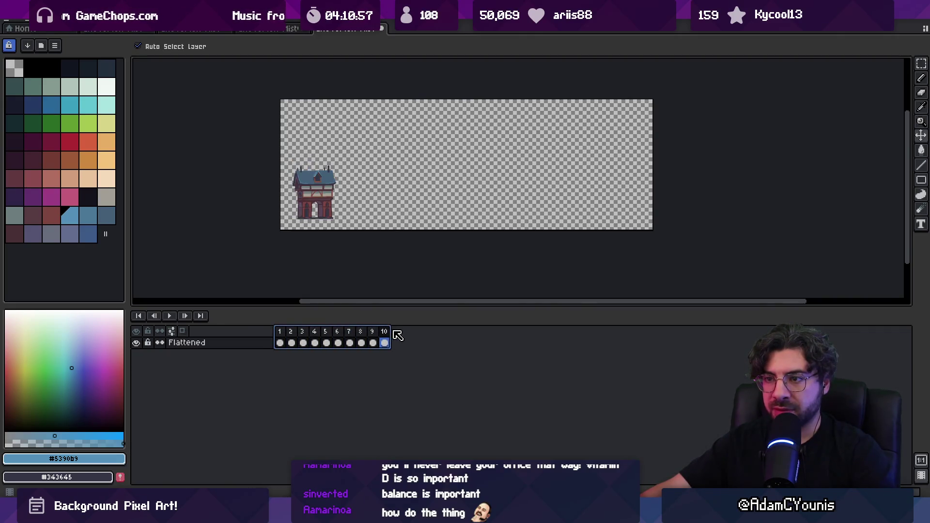
- Narrow the canvas toward the building with Canvas Size and compare frames 1 to 4
{"action": "left_click", "coordinate": [55, 23]}
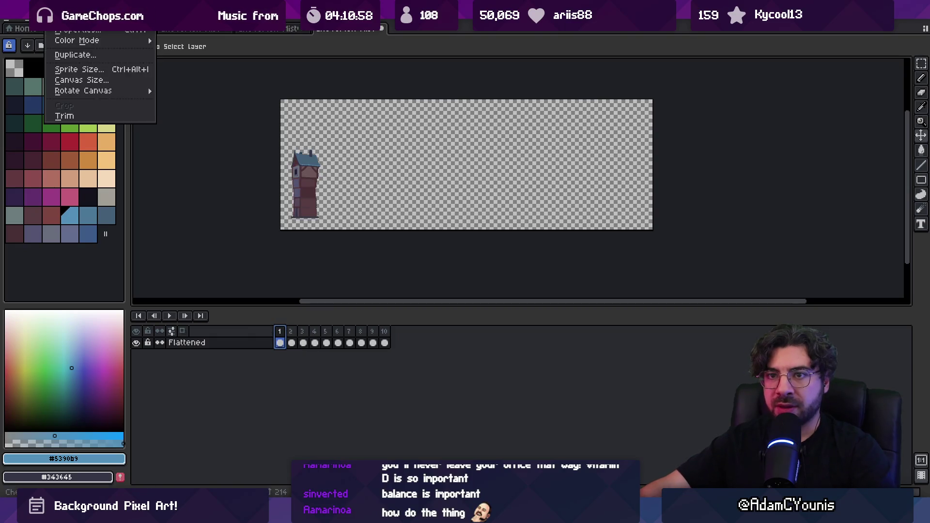
{"action": "left_click", "coordinate": [97, 80]}
{"action": "mouse_move", "coordinate": [656, 163]}
{"action": "left_mouse_down"}
{"action": "mouse_move", "coordinate": [336, 157]}
{"action": "mouse_move", "coordinate": [357, 156]}
{"action": "left_mouse_up"}
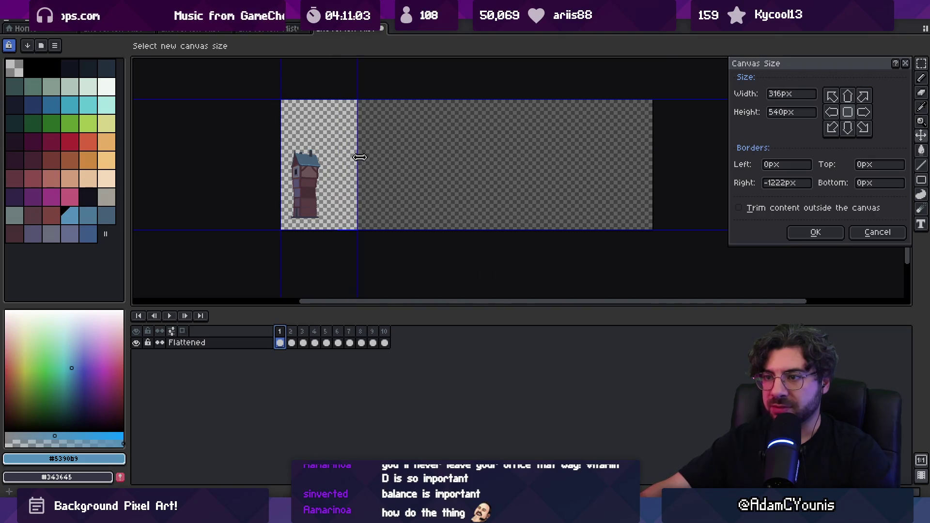
{"action": "left_click", "coordinate": [804, 232]}
{"action": "mouse_move", "coordinate": [285, 337]}
{"action": "left_mouse_down"}
{"action": "mouse_move", "coordinate": [332, 333]}
{"action": "mouse_move", "coordinate": [318, 334]}
{"action": "left_mouse_up"}
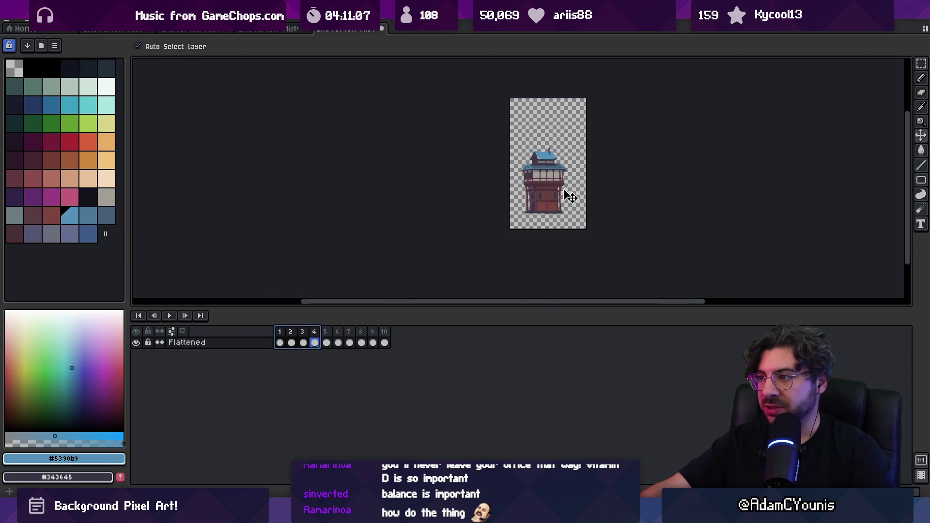
{"action": "scroll", "coordinate": [490, 206], "scroll_direction": "up", "scroll_amount": 2}
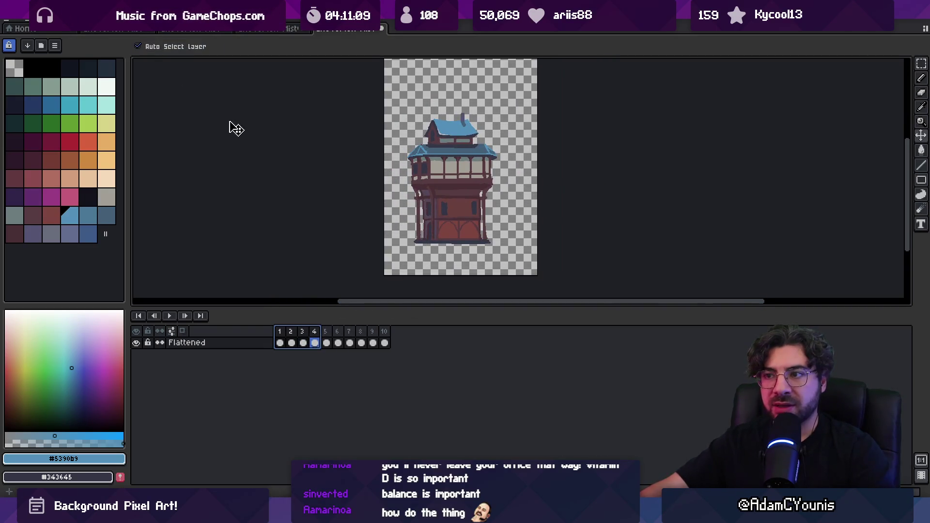
{"action": "scroll", "coordinate": [305, 168], "scroll_direction": "down", "scroll_amount": 2}
- Trim the canvas's right edge and top closer to the building, then select all ten frames
{"action": "left_click", "coordinate": [55, 45]}
{"action": "left_click", "coordinate": [164, 96]}
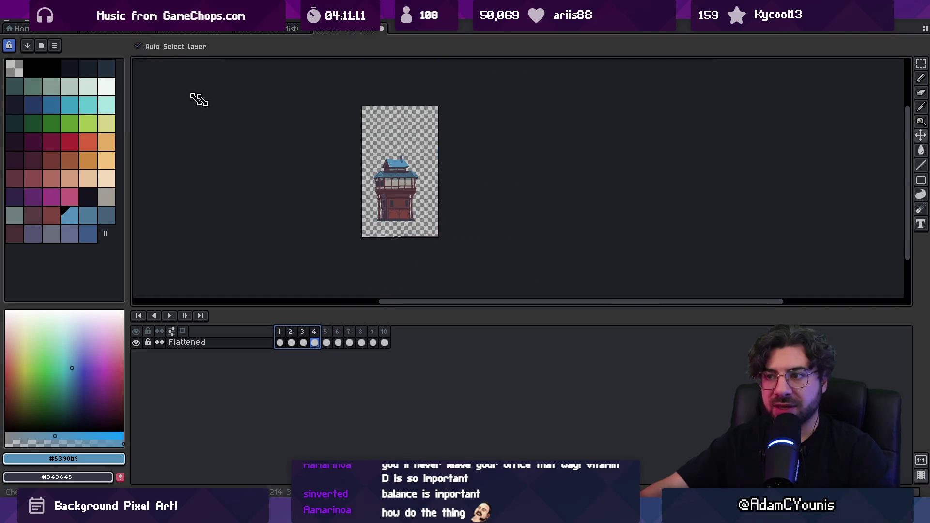
{"action": "left_click_drag", "start_coordinate": [437, 138], "coordinate": [427, 138]}
{"action": "left_click_drag", "start_coordinate": [397, 102], "coordinate": [394, 136]}
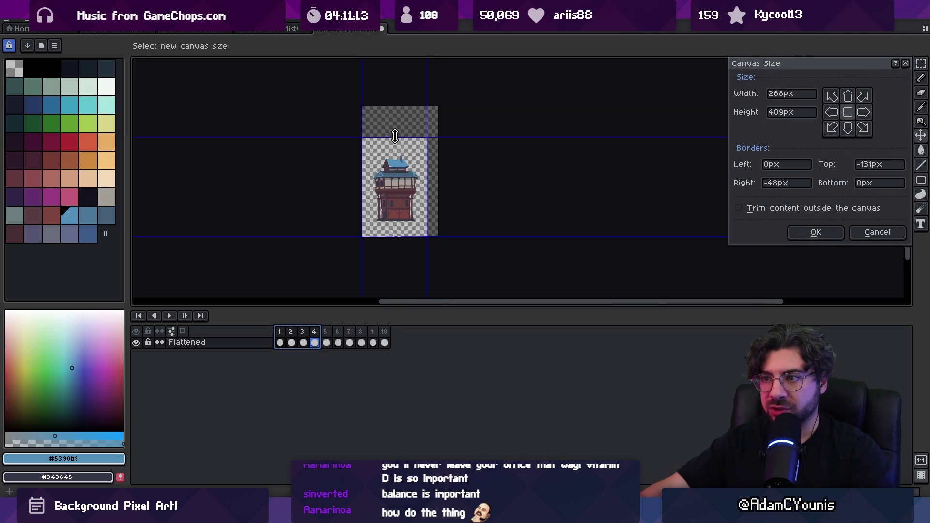
{"action": "left_click", "coordinate": [815, 233]}
{"action": "scroll", "coordinate": [414, 209], "scroll_direction": "up", "scroll_amount": 2}
{"action": "left_click_drag", "start_coordinate": [292, 335], "coordinate": [422, 329]}
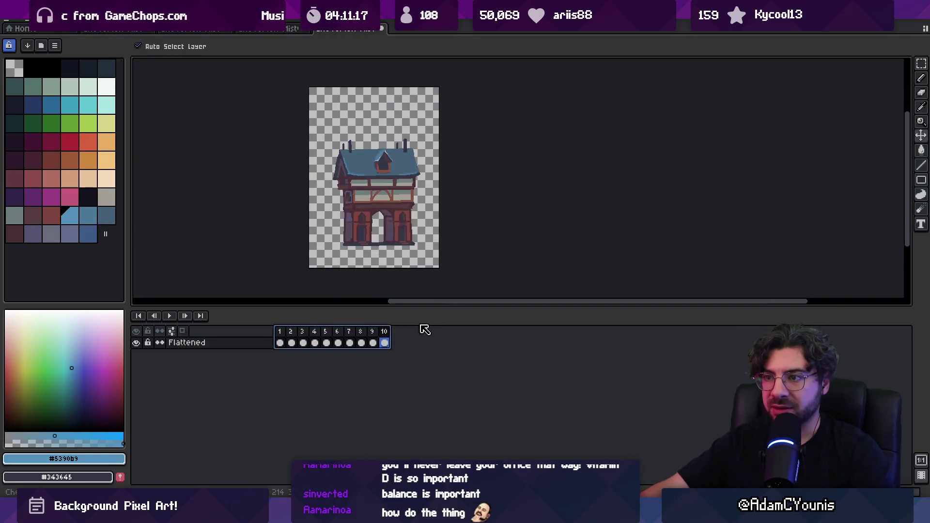
{"action": "scroll", "coordinate": [376, 266], "scroll_direction": "up", "scroll_amount": 3}
- Add a new layer below Flattened and set up the pencil with white
{"action": "key", "text": "ctrl+shift+n"}
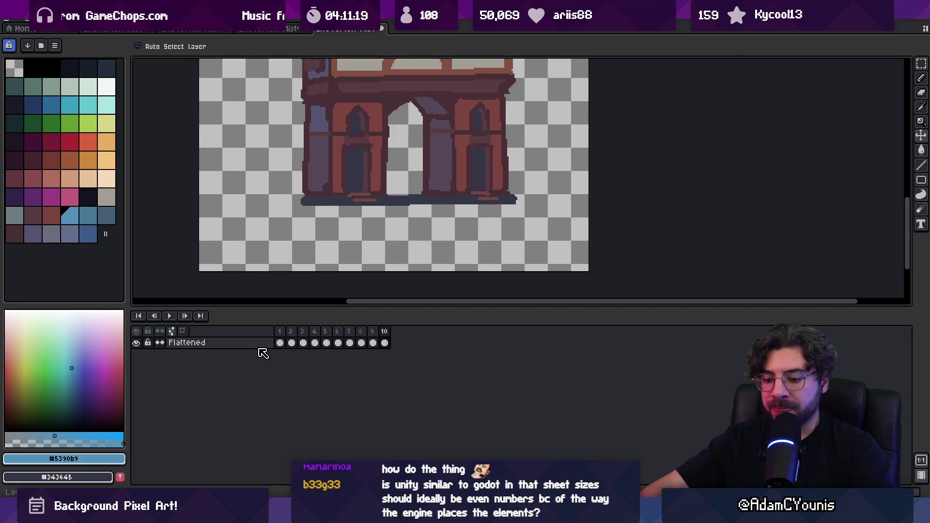
{"action": "left_click_drag", "start_coordinate": [249, 343], "coordinate": [253, 363]}
{"action": "left_click", "coordinate": [108, 91]}
{"action": "key", "text": "b"}
{"action": "scroll", "coordinate": [188, 262], "scroll_direction": "up", "scroll_amount": 2}
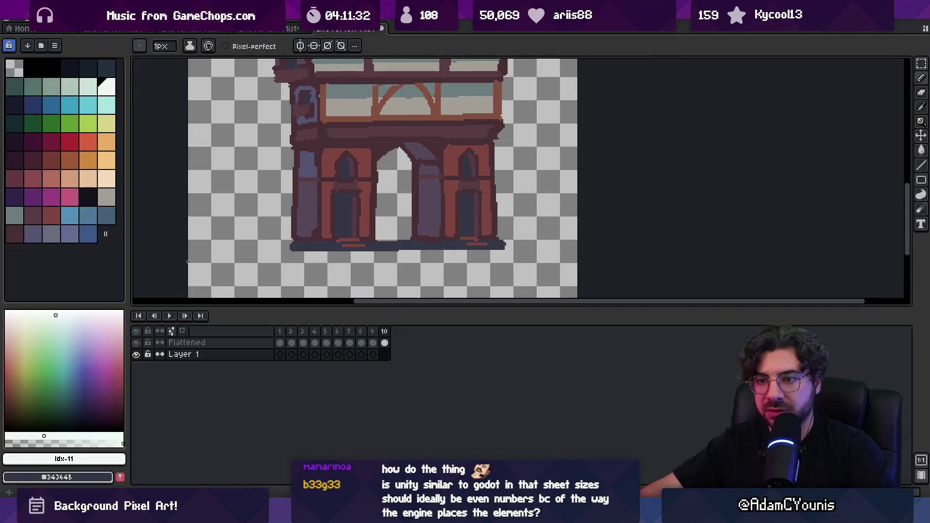
{"action": "scroll", "coordinate": [411, 245], "scroll_direction": "down", "scroll_amount": 2}
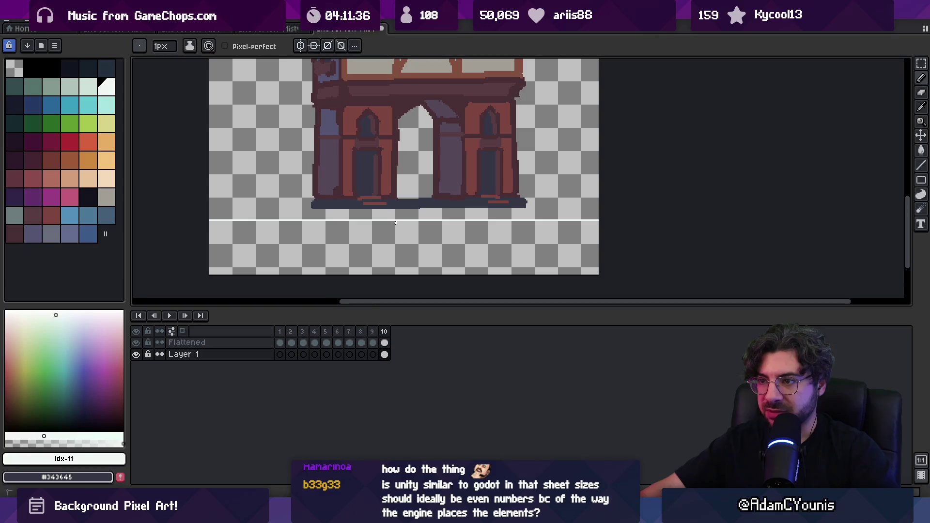
{"action": "scroll", "coordinate": [427, 230], "scroll_direction": "down", "scroll_amount": 1}
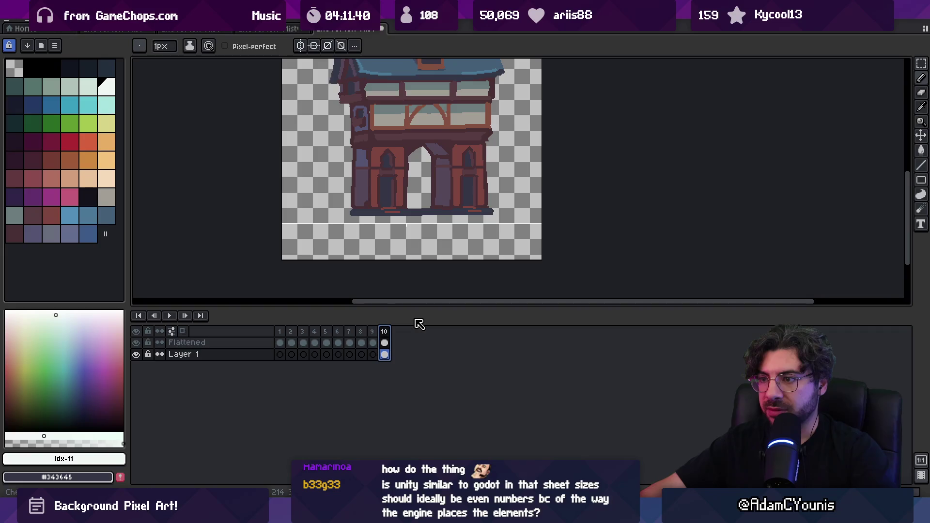
- Move the building in the current frame down onto the white ground line
{"action": "key", "text": "m"}
{"action": "left_click_drag", "start_coordinate": [401, 208], "coordinate": [384, 223]}
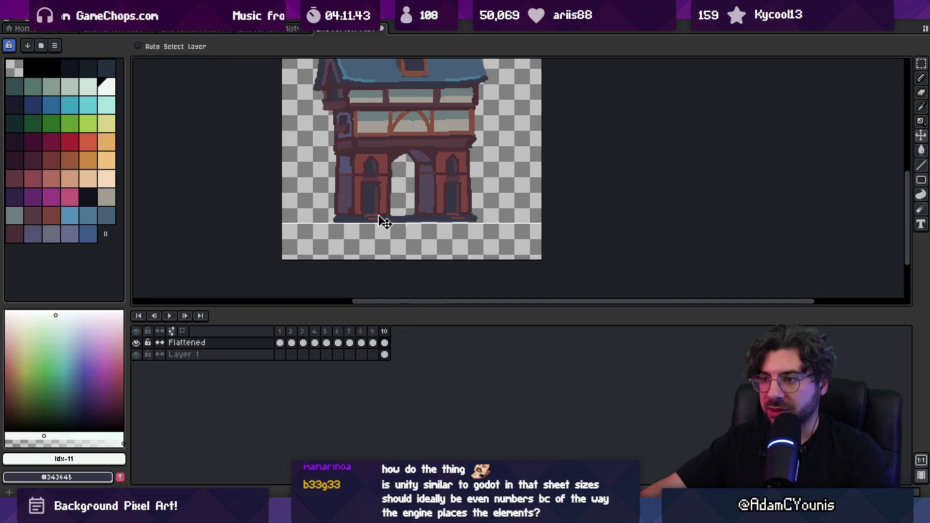
{"action": "scroll", "coordinate": [414, 243], "scroll_direction": "up", "scroll_amount": 1}
- Select Layer 1's cels across all ten frames and link them
{"action": "key", "text": "Left"}
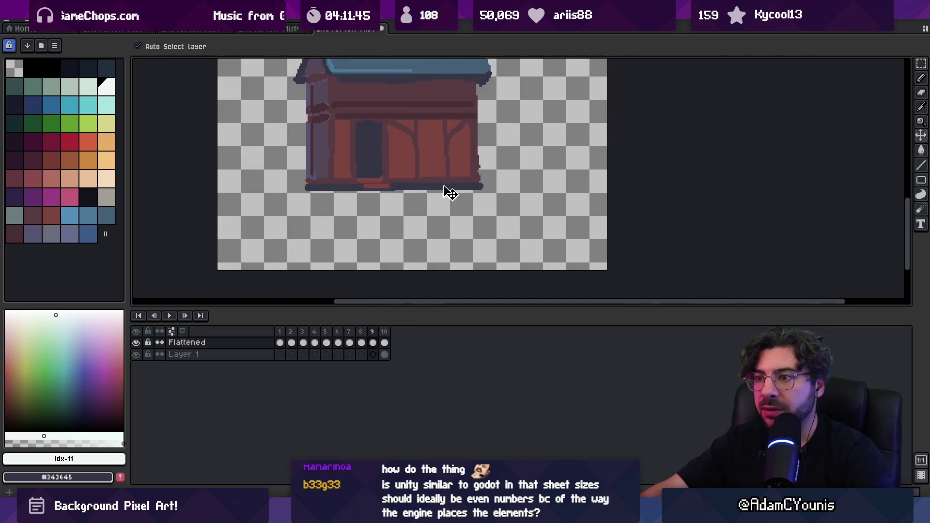
{"action": "left_click", "coordinate": [384, 354]}
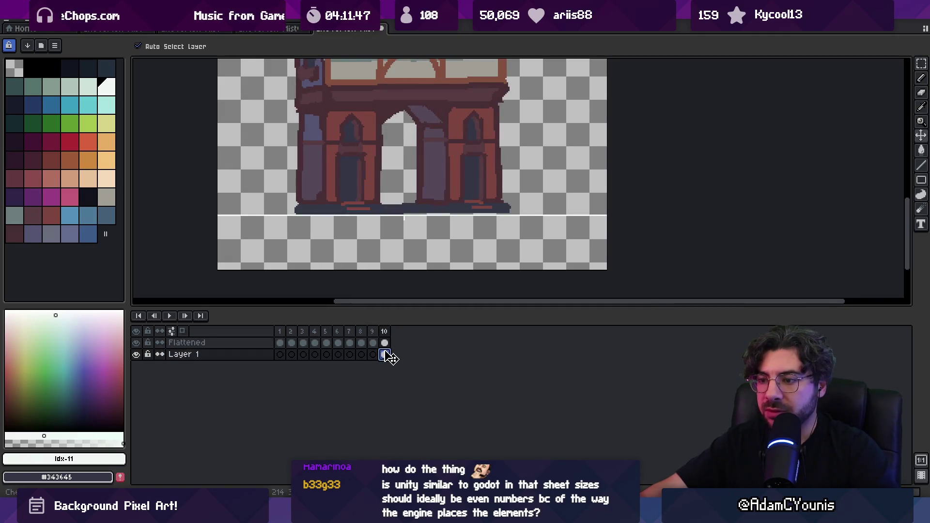
{"action": "left_click", "coordinate": [279, 354]}
{"action": "left_click_drag", "start_coordinate": [384, 355], "coordinate": [279, 354]}
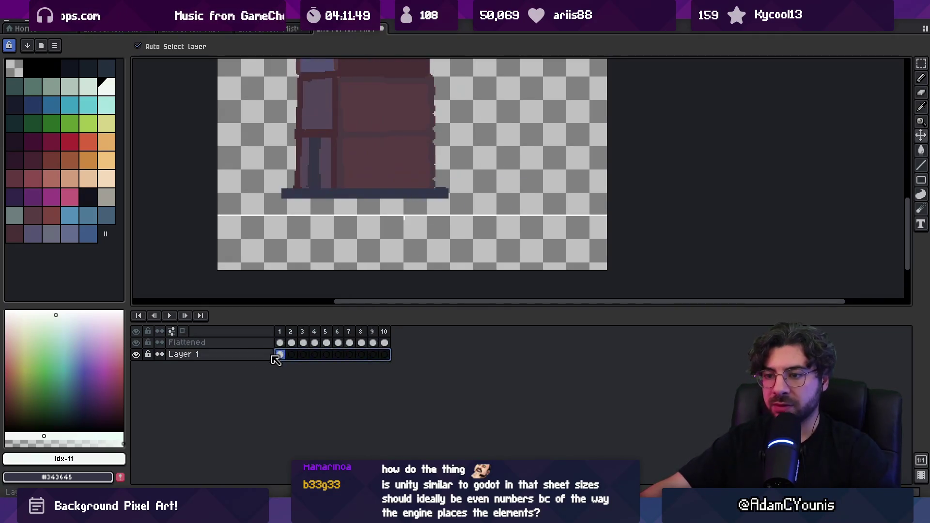
{"action": "right_click", "coordinate": [282, 356]}
{"action": "left_click", "coordinate": [328, 401]}
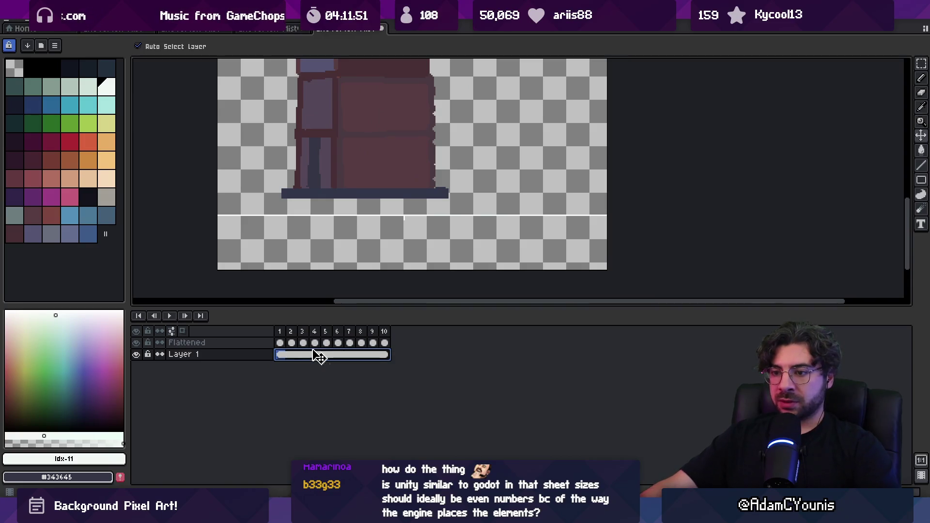
- Shift frame 1's building down and left onto the ground line, checking alignment by playback
{"action": "left_click", "coordinate": [280, 342]}
{"action": "left_click_drag", "start_coordinate": [357, 171], "coordinate": [394, 186]}
{"action": "key", "text": "Return"}
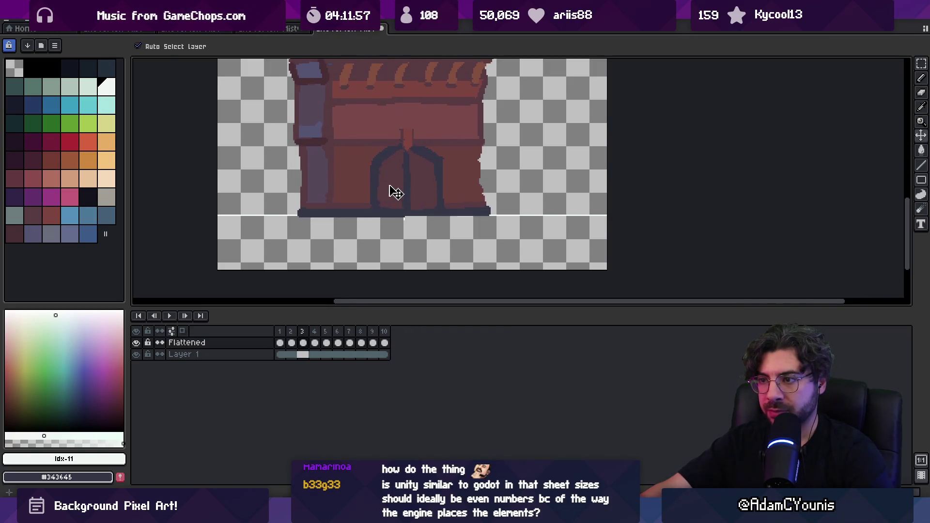
{"action": "left_click_drag", "start_coordinate": [419, 177], "coordinate": [403, 202]}
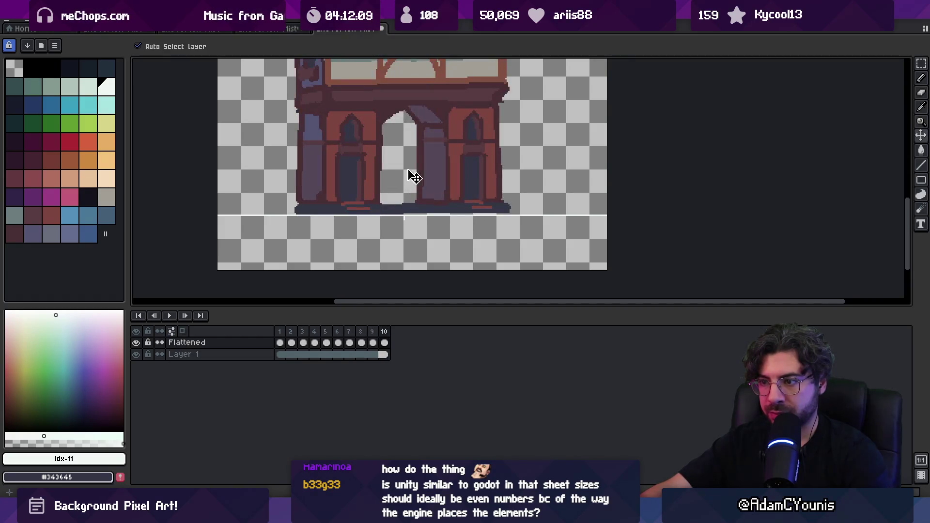
{"action": "scroll", "coordinate": [442, 174], "scroll_direction": "down", "scroll_amount": 5}
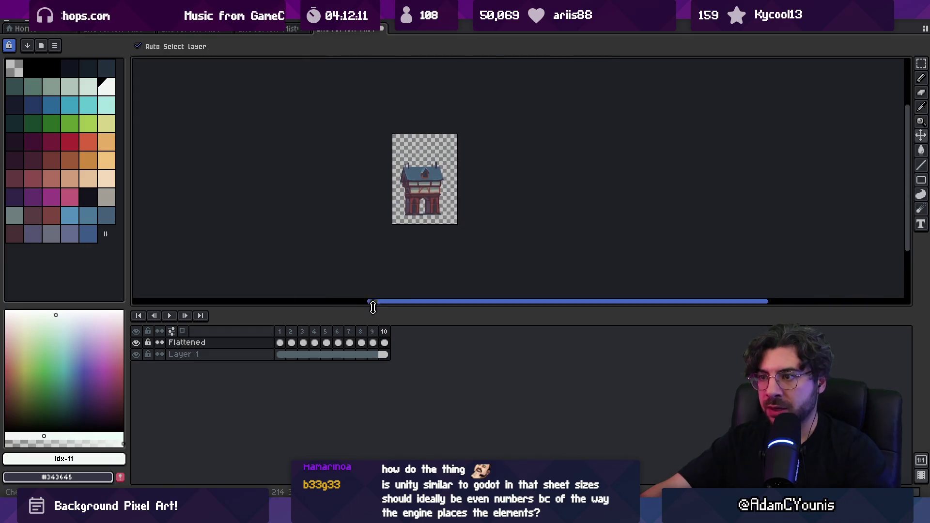
- Marquee-select the area around the buildings and crop the canvas to it
{"action": "left_click_drag", "start_coordinate": [286, 337], "coordinate": [384, 331]}
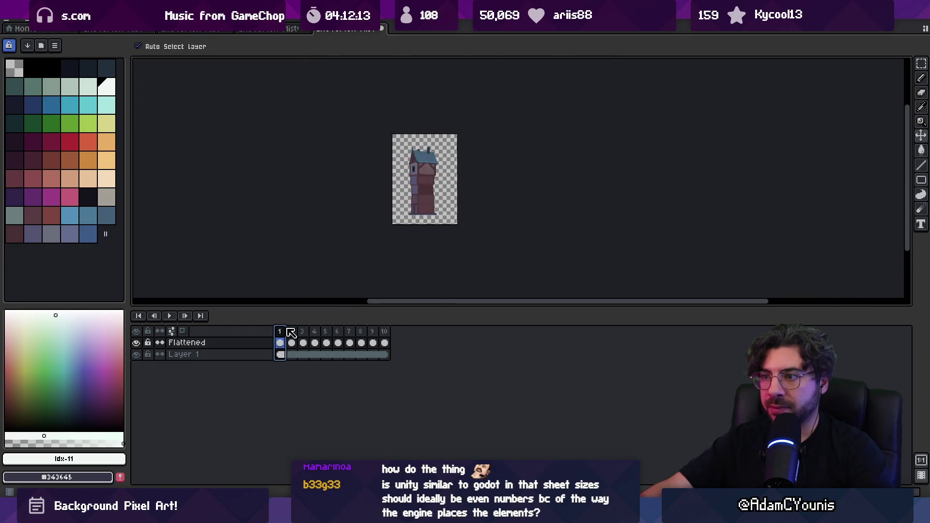
{"action": "scroll", "coordinate": [425, 223], "scroll_direction": "up", "scroll_amount": 1}
{"action": "key", "text": "m"}
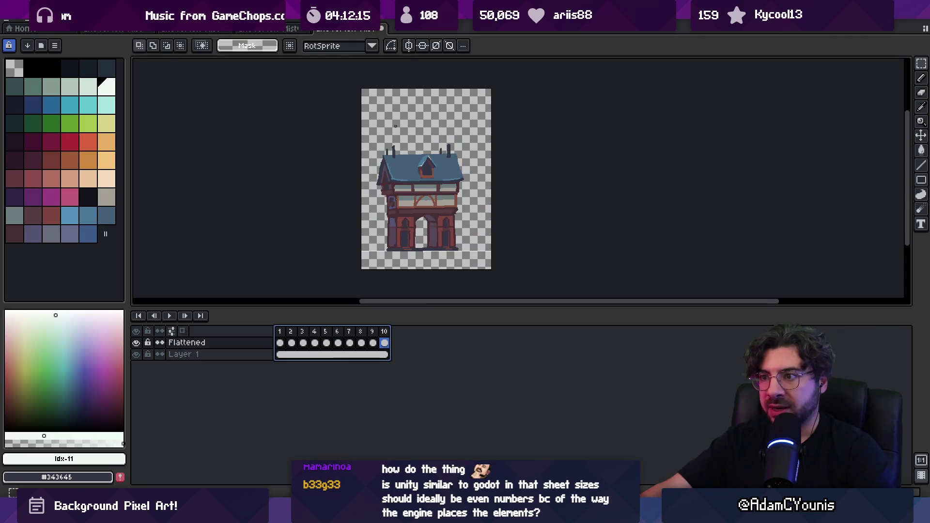
{"action": "mouse_move", "coordinate": [291, 331]}
{"action": "left_mouse_down"}
{"action": "mouse_move", "coordinate": [398, 332]}
{"action": "mouse_move", "coordinate": [287, 333]}
{"action": "mouse_move", "coordinate": [384, 333]}
{"action": "left_mouse_up"}
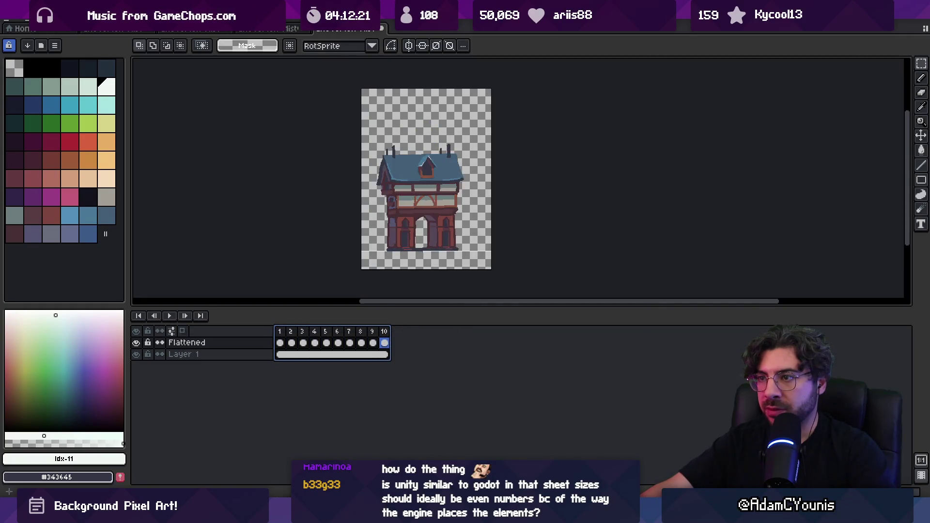
{"action": "mouse_move", "coordinate": [364, 107]}
{"action": "left_mouse_down"}
{"action": "mouse_move", "coordinate": [432, 182]}
{"action": "mouse_move", "coordinate": [477, 261]}
{"action": "left_mouse_up"}
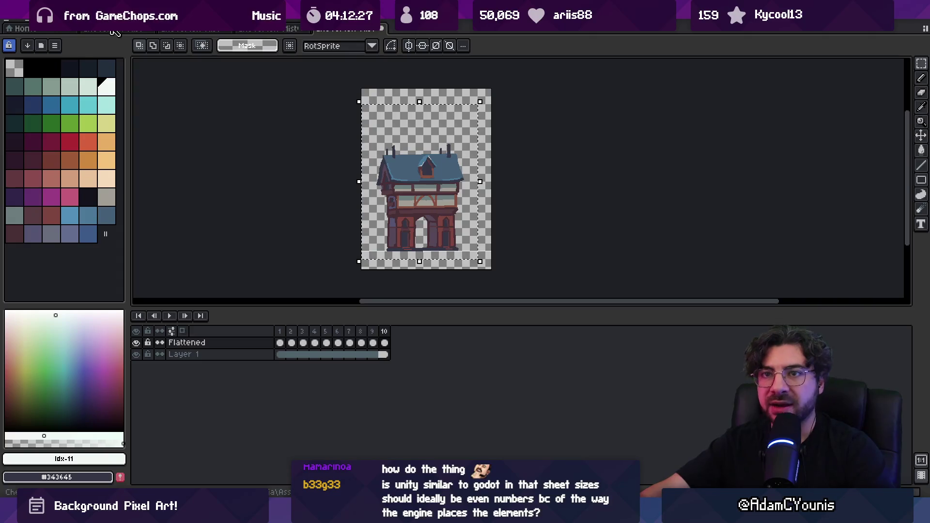
{"action": "left_click", "coordinate": [54, 21]}
{"action": "left_click", "coordinate": [120, 111]}
- Review all frames, then crop again to a tighter selection around frame 10's building
{"action": "left_click_drag", "start_coordinate": [280, 331], "coordinate": [392, 329]}
{"action": "key", "text": "Return"}
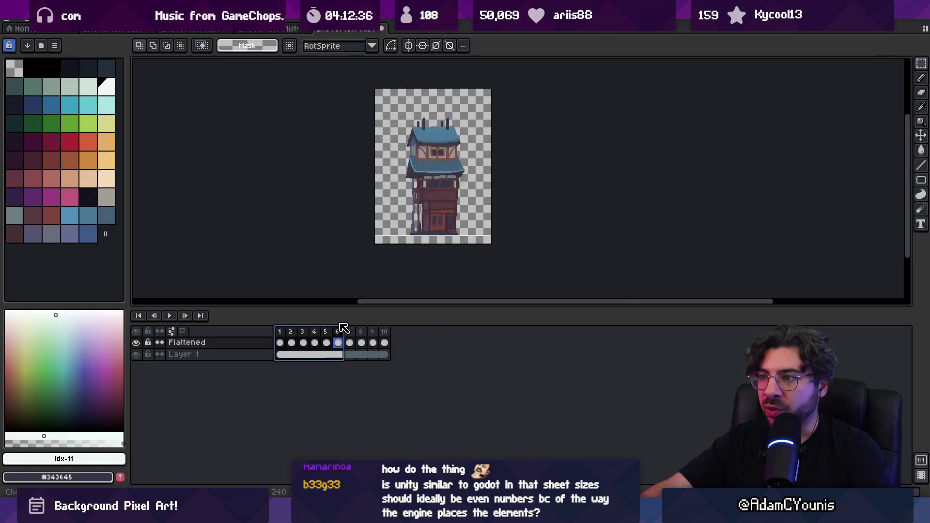
{"action": "mouse_move", "coordinate": [275, 327]}
{"action": "left_mouse_down"}
{"action": "mouse_move", "coordinate": [385, 332]}
{"action": "mouse_move", "coordinate": [245, 333]}
{"action": "left_mouse_up"}
{"action": "left_click", "coordinate": [384, 331]}
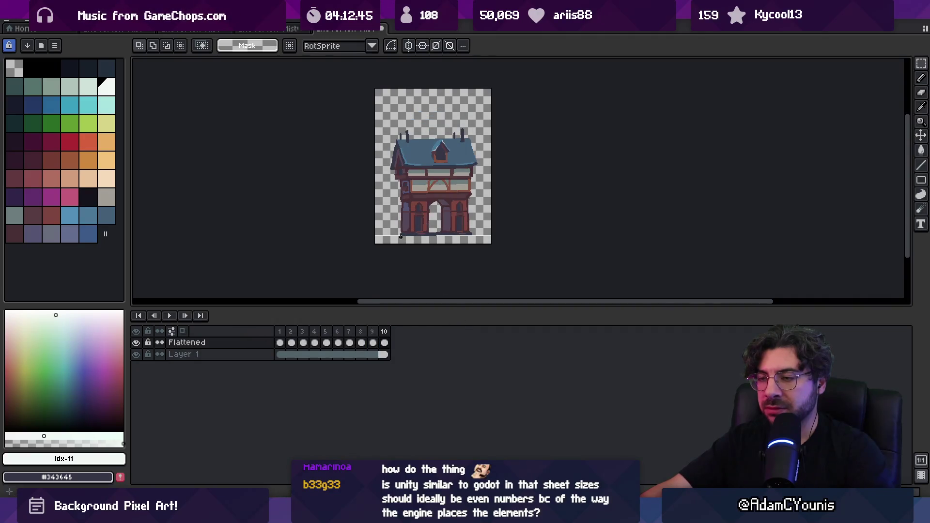
{"action": "left_click_drag", "start_coordinate": [382, 89], "coordinate": [481, 242]}
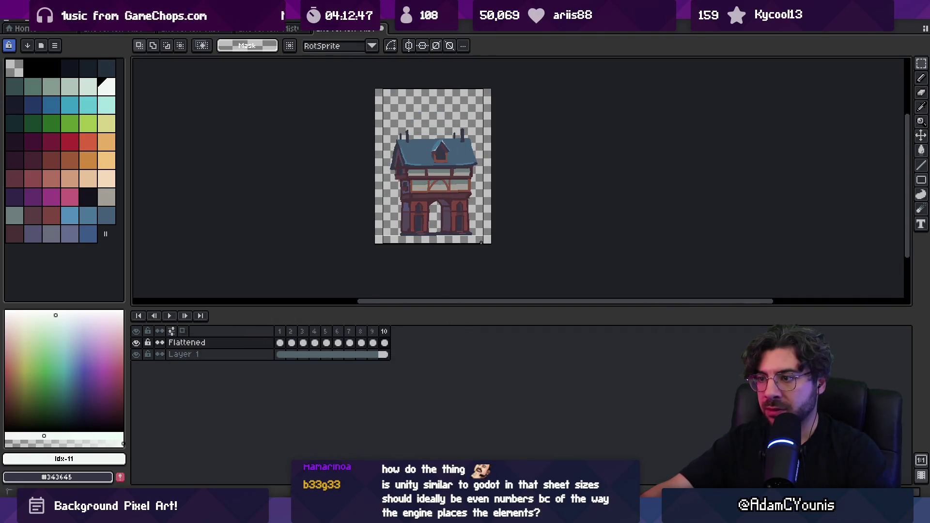
{"action": "key", "text": "alt+s"}
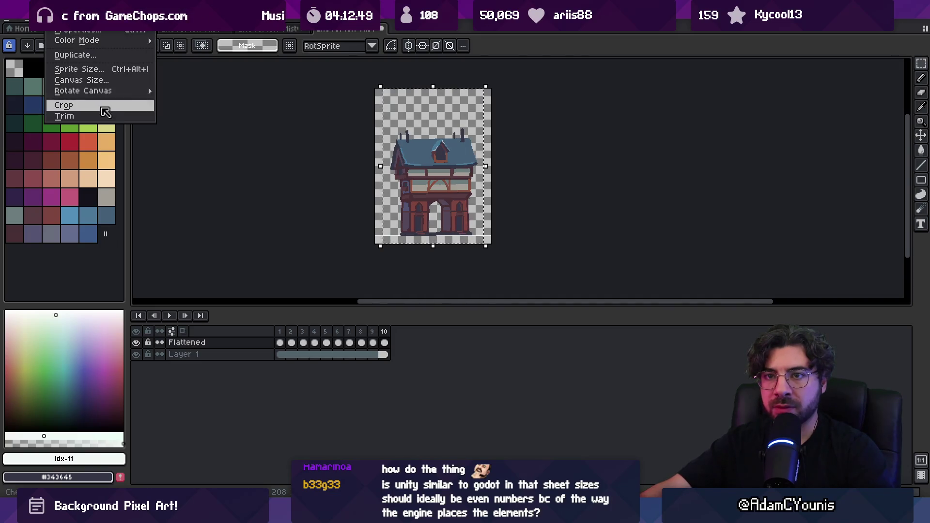
{"action": "left_click", "coordinate": [68, 104]}
- Check the other frames fit, clear the selection and hide Layer 1
{"action": "mouse_move", "coordinate": [290, 341]}
{"action": "left_mouse_down"}
{"action": "mouse_move", "coordinate": [285, 334]}
{"action": "mouse_move", "coordinate": [433, 330]}
{"action": "left_mouse_up"}
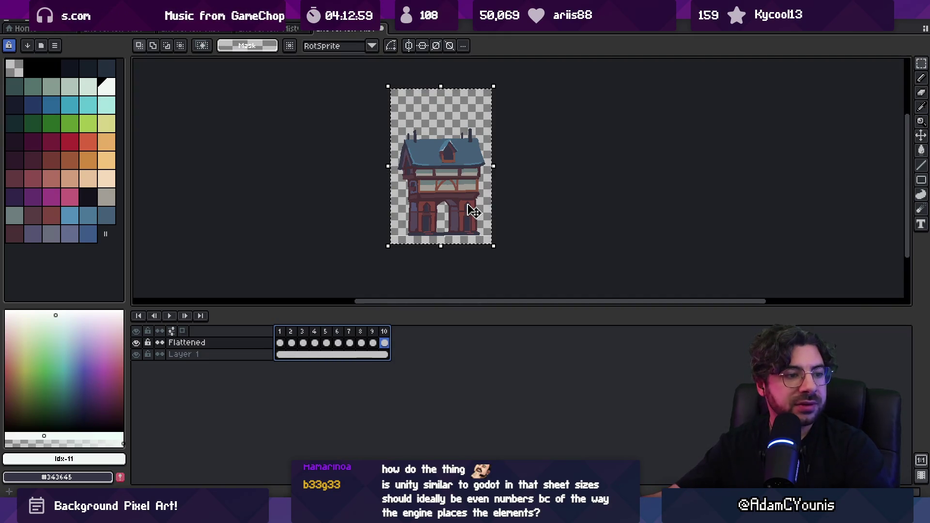
{"action": "left_click", "coordinate": [493, 222]}
{"action": "left_click", "coordinate": [136, 354]}
{"action": "left_click_drag", "start_coordinate": [478, 221], "coordinate": [450, 227]}
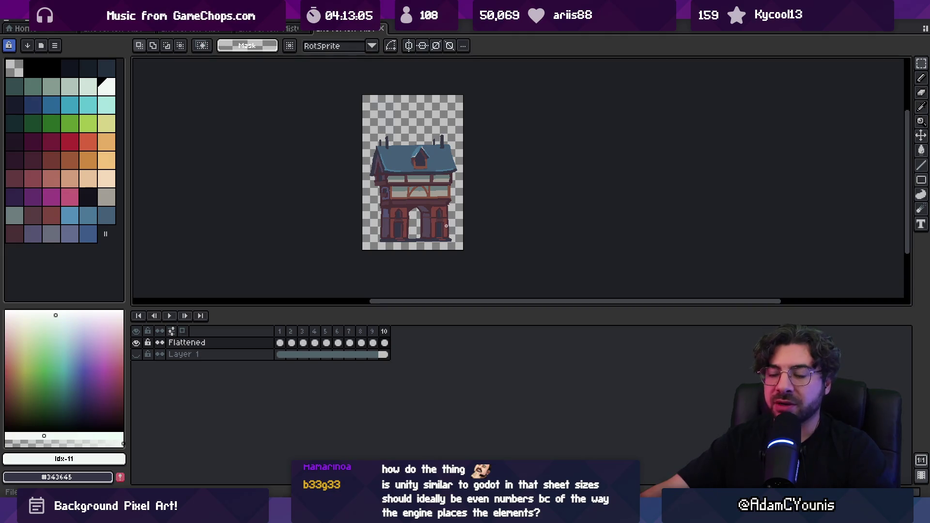
- Look over the Export Sprite Sheet constraint choices, then cancel
{"action": "key", "text": "ctrl+alt+shift+s"}
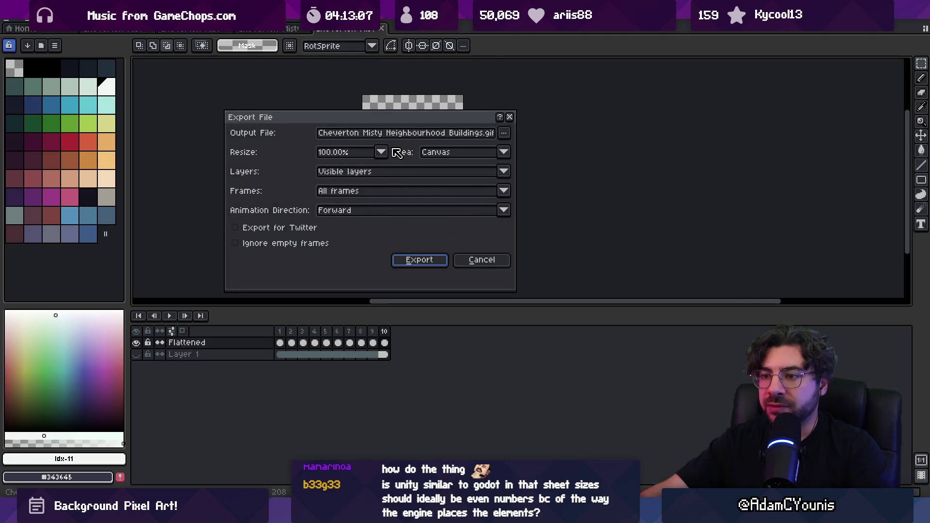
{"action": "key", "text": "Escape"}
{"action": "key", "text": "ctrl+e"}
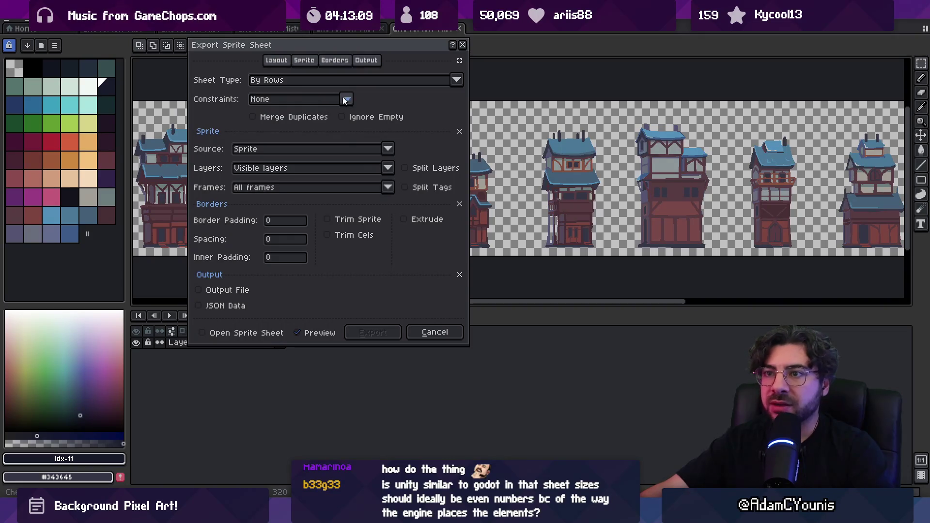
{"action": "left_click", "coordinate": [342, 100]}
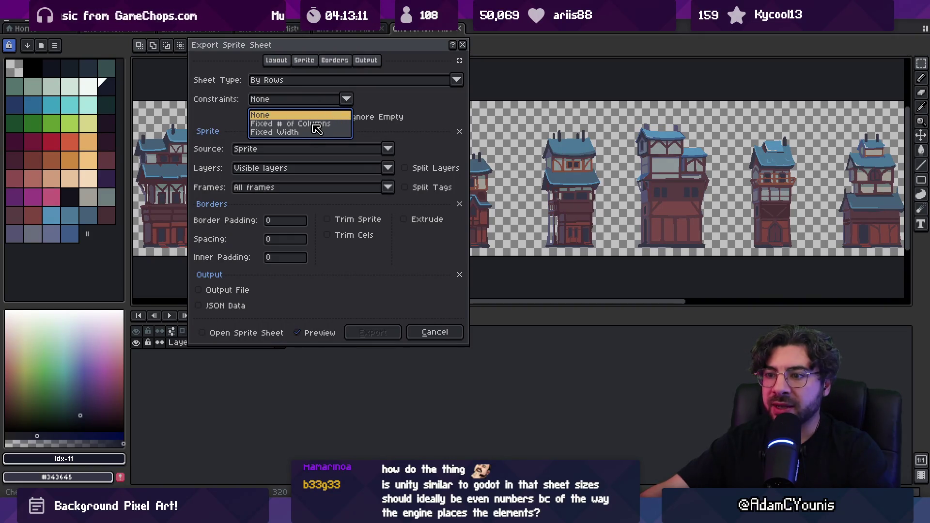
{"action": "key", "text": "Escape"}
{"action": "key", "text": "Escape"}
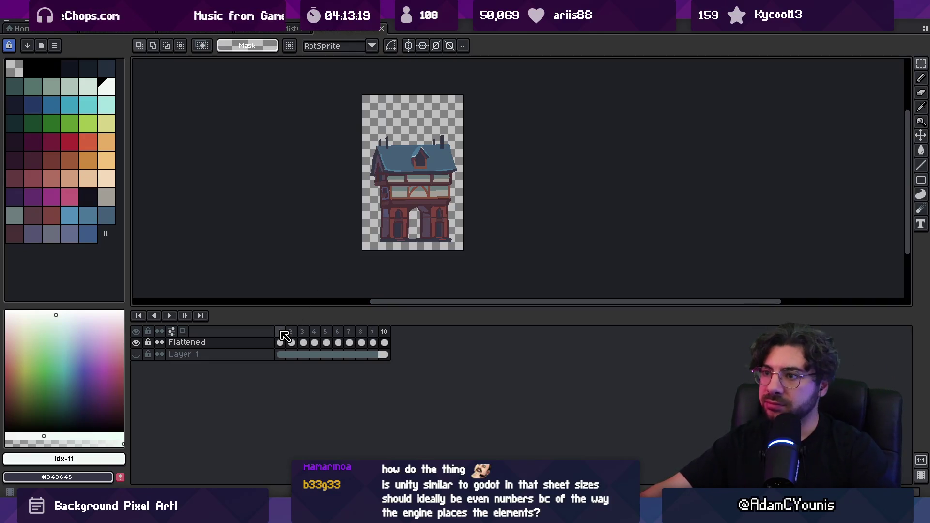
- Open Export As, browse the output location choices, then cancel the export
{"action": "key", "text": "ctrl+alt+shift+s"}
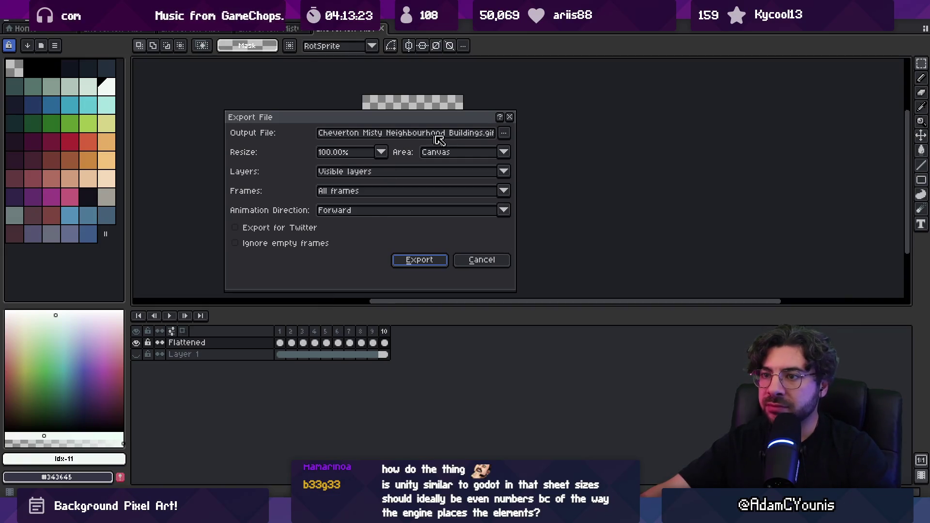
{"action": "left_click", "coordinate": [505, 134]}
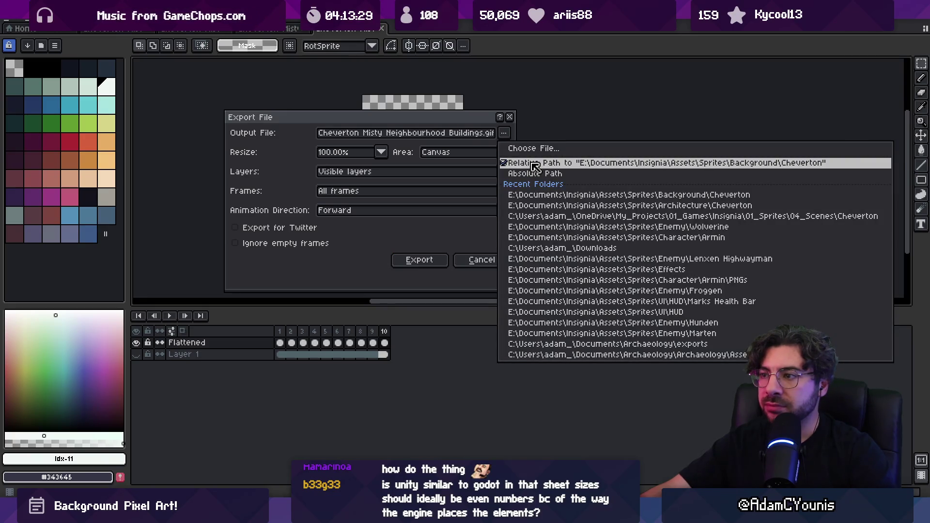
{"action": "left_click", "coordinate": [466, 260]}
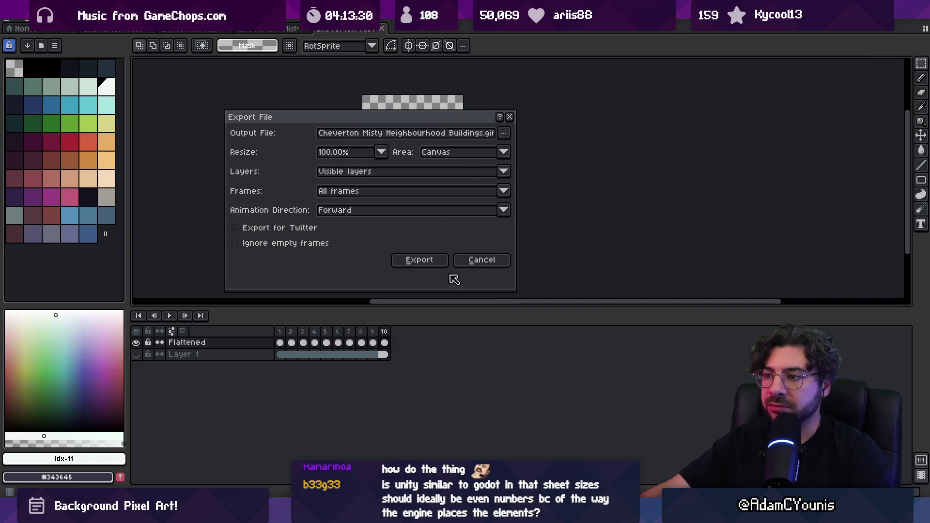
{"action": "left_click", "coordinate": [420, 259]}
{"action": "scroll", "coordinate": [440, 194], "scroll_direction": "up", "scroll_amount": 1}
- Add a new tag named 'tower' on frame 1
{"action": "right_click", "coordinate": [281, 333]}
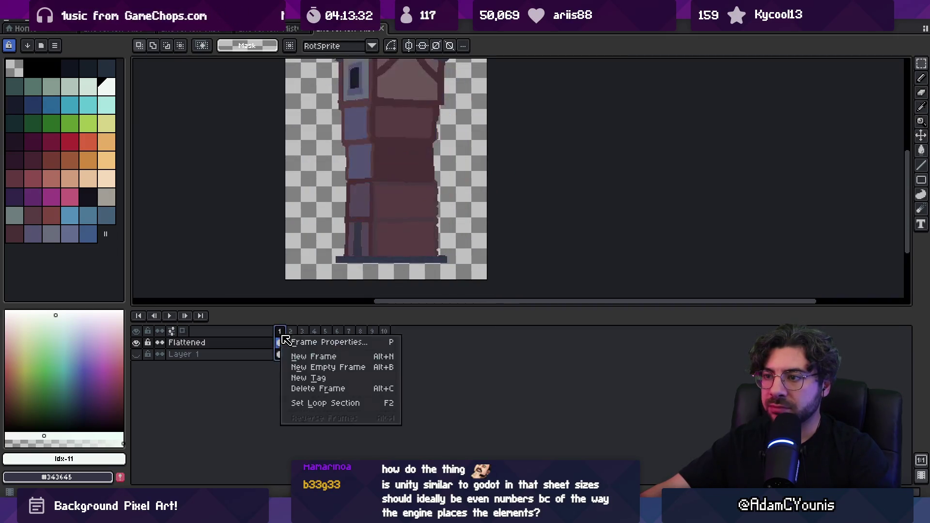
{"action": "left_click", "coordinate": [342, 250]}
{"action": "scroll", "coordinate": [365, 249], "scroll_direction": "down", "scroll_amount": 1}
{"action": "scroll", "coordinate": [358, 271], "scroll_direction": "up", "scroll_amount": 1}
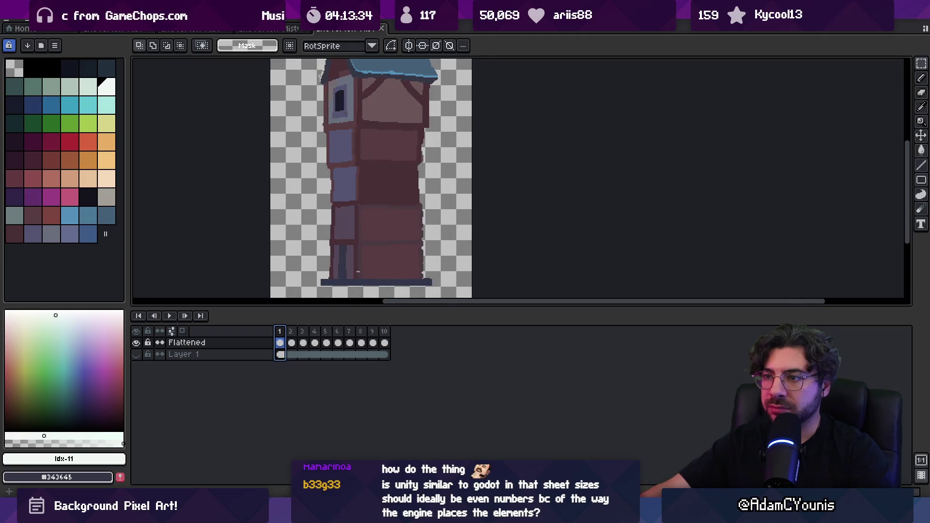
{"action": "right_click", "coordinate": [280, 333]}
{"action": "left_click", "coordinate": [324, 374]}
{"action": "type", "text": "tower"}
{"action": "key", "text": "Return"}
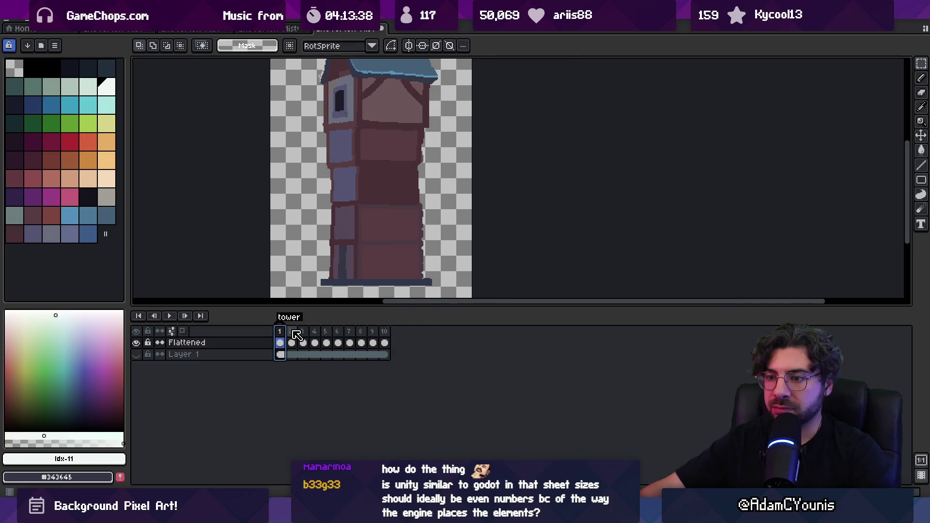
- Enlarge the timeline area and tag frame 2 as 'stack'
{"action": "left_click", "coordinate": [293, 334]}
{"action": "scroll", "coordinate": [364, 239], "scroll_direction": "down", "scroll_amount": 2}
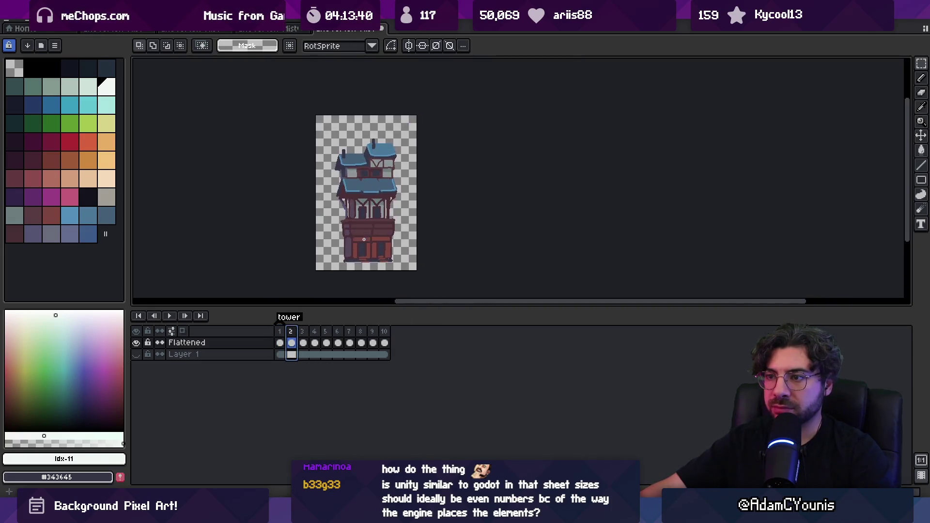
{"action": "scroll", "coordinate": [364, 239], "scroll_direction": "up", "scroll_amount": 1}
{"action": "left_click_drag", "start_coordinate": [411, 306], "coordinate": [414, 378]}
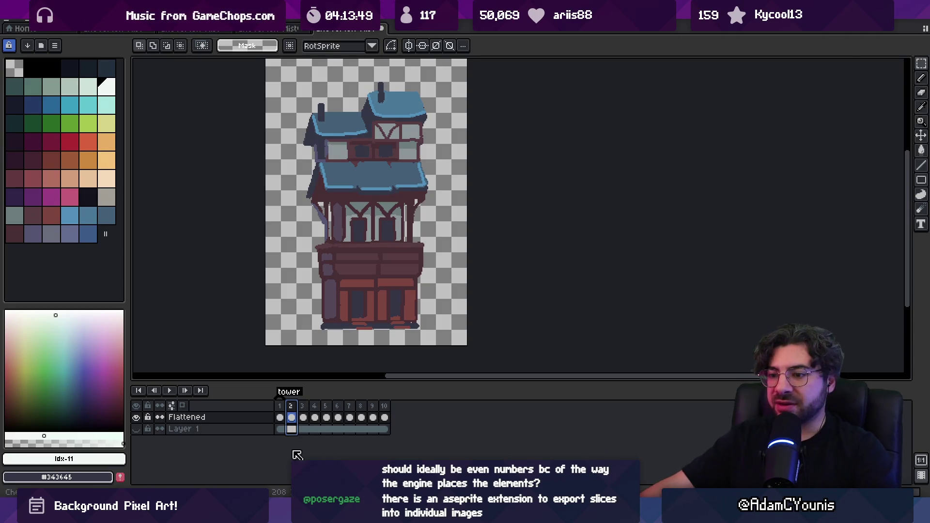
{"action": "right_click", "coordinate": [291, 417]}
{"action": "left_click", "coordinate": [315, 450]}
{"action": "type", "text": "tack"}
{"action": "key", "text": "Return"}
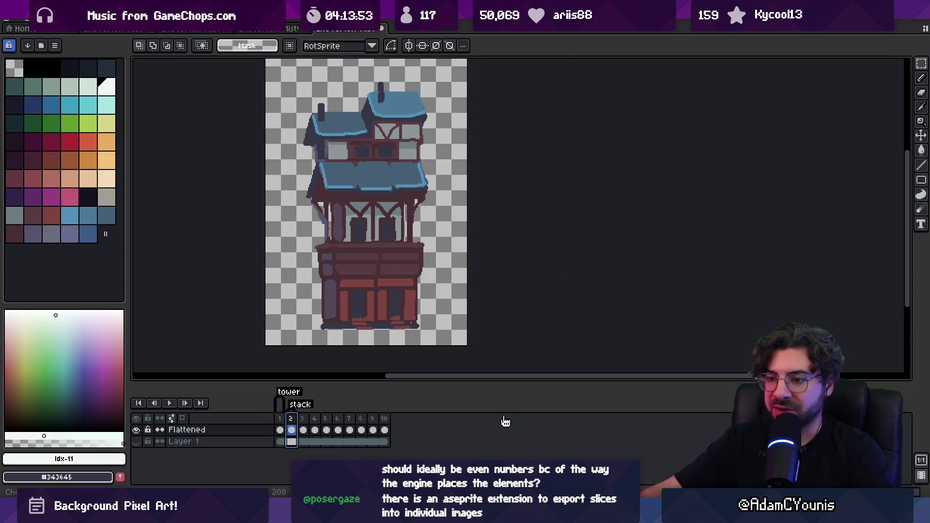
{"action": "right_click", "coordinate": [312, 420]}
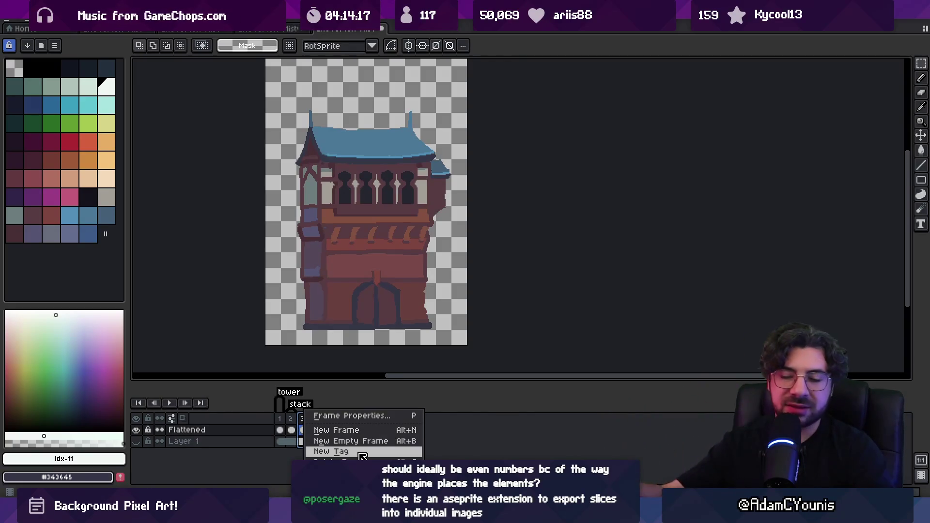
- Tag frame 3 as 'arabica' and frame 4 as 'australiana'
{"action": "left_click", "coordinate": [362, 452]}
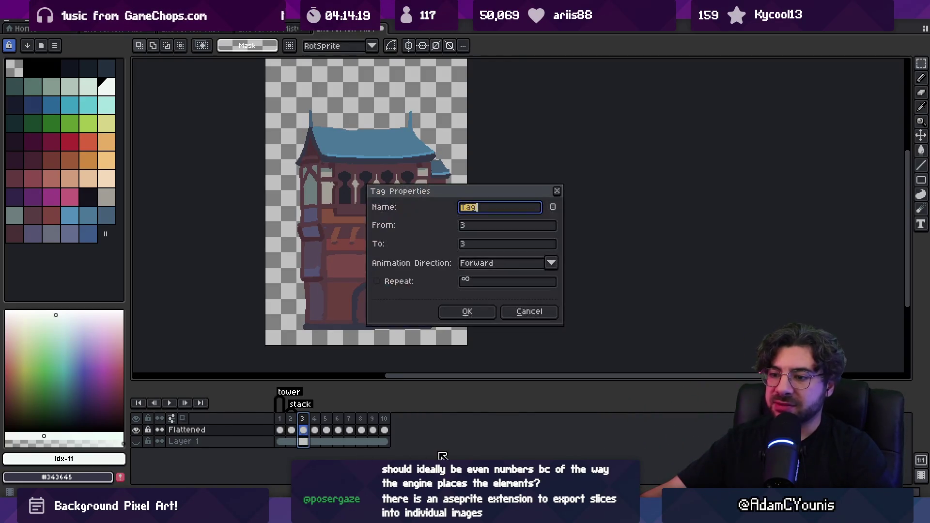
{"action": "key", "text": "Escape"}
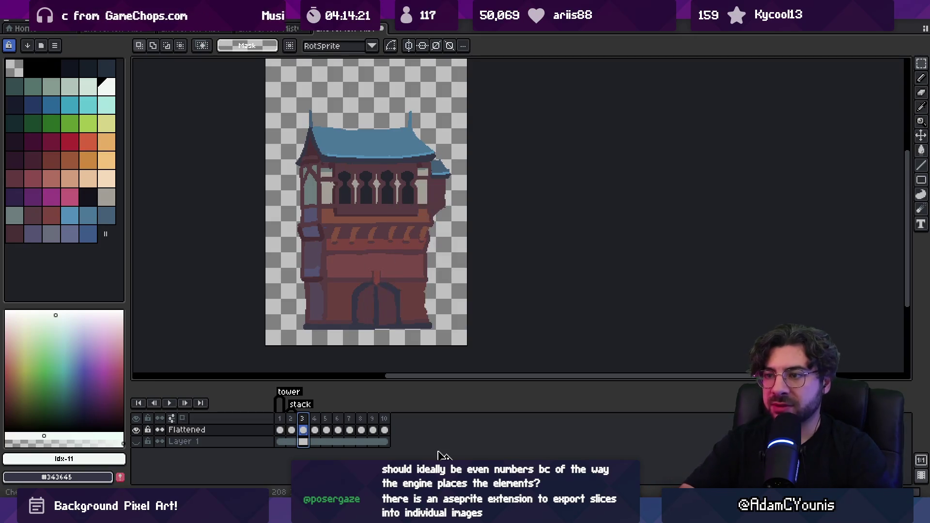
{"action": "right_click", "coordinate": [302, 418]}
{"action": "left_click", "coordinate": [339, 451]}
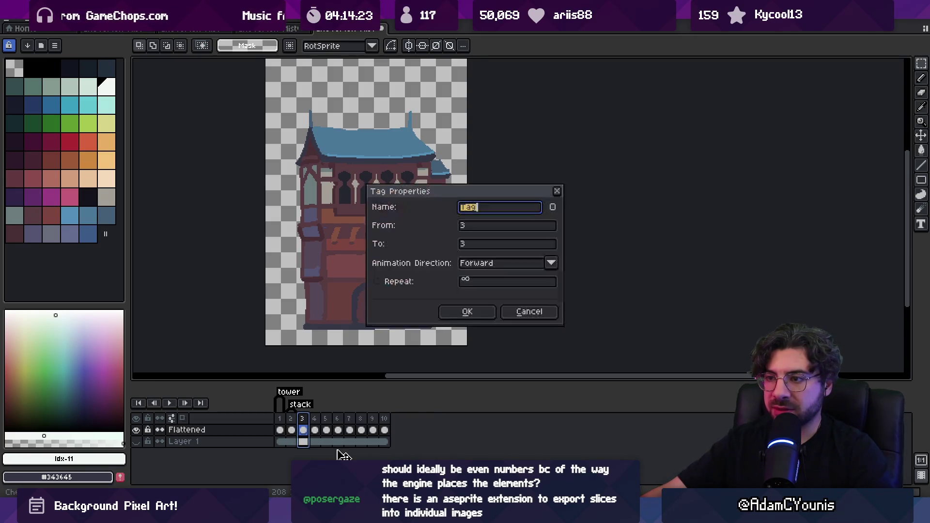
{"action": "type", "text": "srabia"}
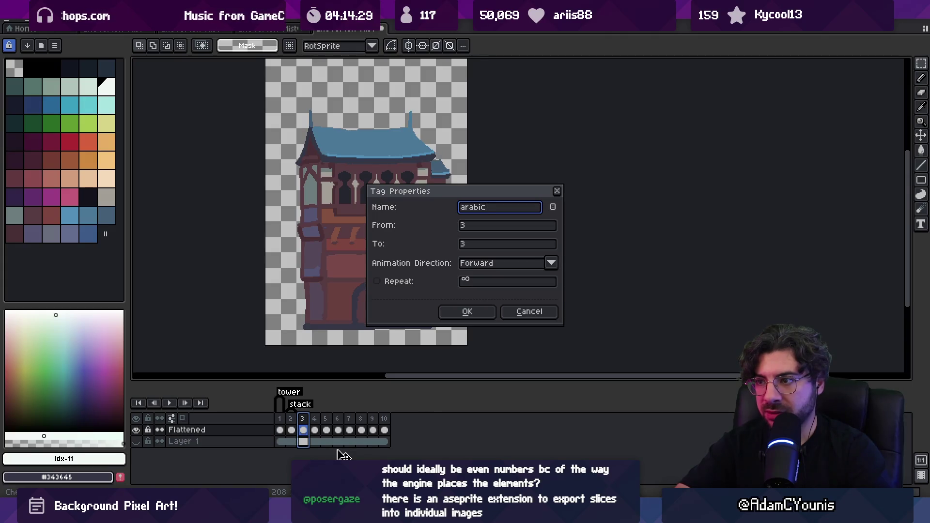
{"action": "key", "text": "Return"}
{"action": "left_click", "coordinate": [314, 430]}
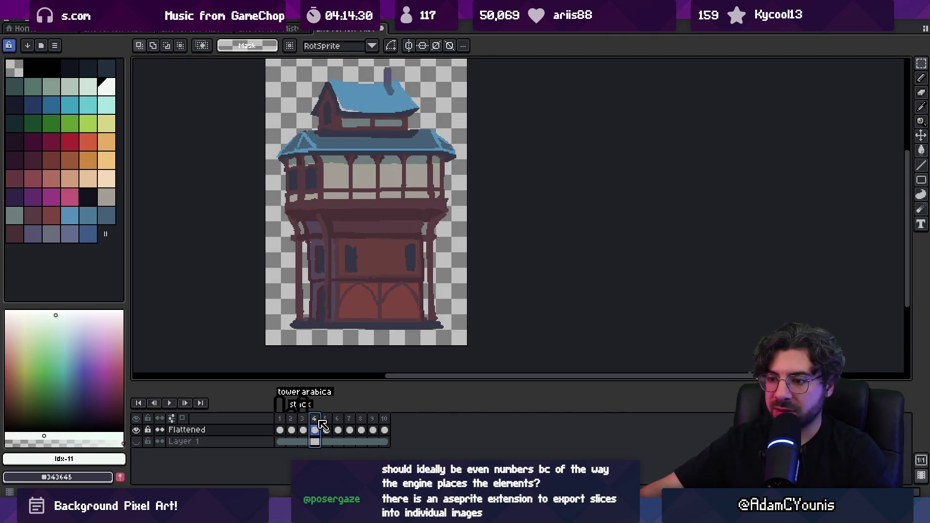
{"action": "scroll", "coordinate": [319, 428], "scroll_direction": "up", "scroll_amount": 2}
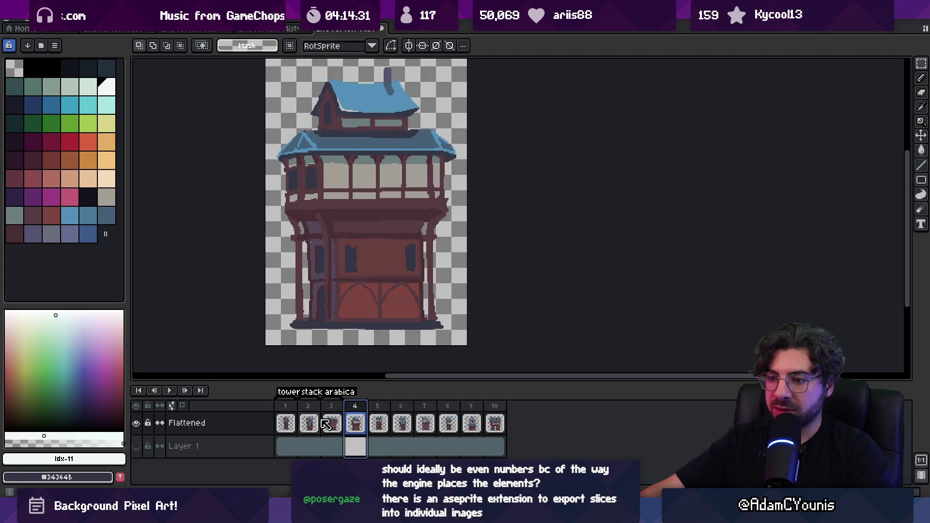
{"action": "right_click", "coordinate": [366, 409]}
{"action": "left_click", "coordinate": [417, 452]}
{"action": "type", "text": "australia"}
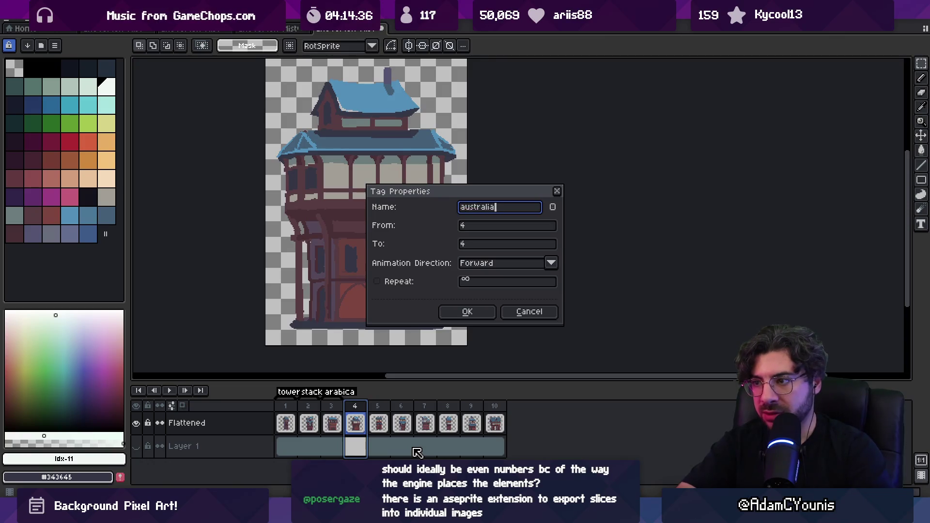
{"action": "type", "text": "na"}
{"action": "key", "text": "Return"}
- Tag frame 5 as 'tallshort' and frame 6 as 'overhang'
{"action": "right_click", "coordinate": [376, 412]}
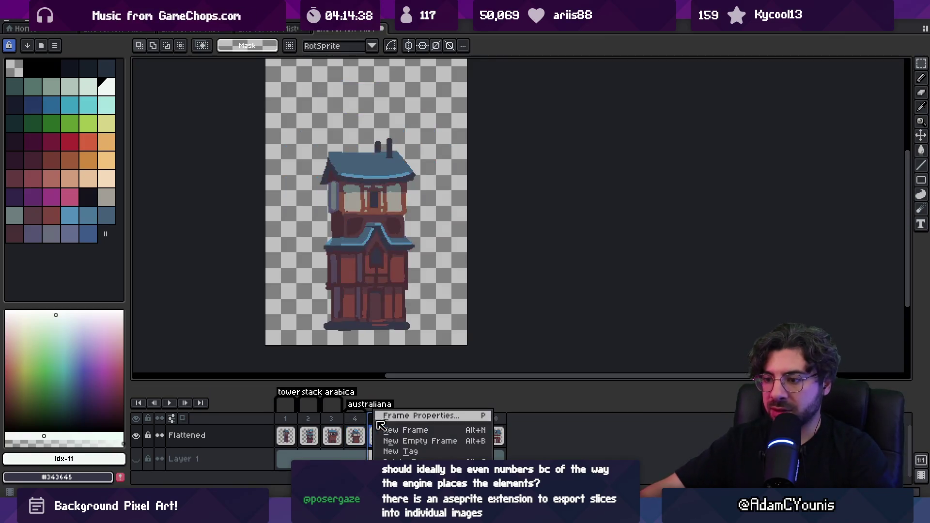
{"action": "left_click", "coordinate": [430, 453]}
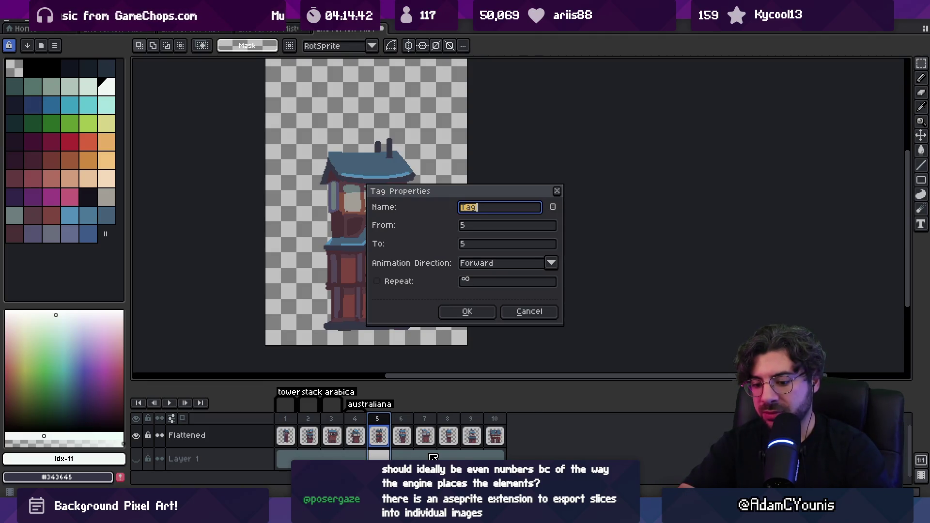
{"action": "key", "text": "BackSpace"}
{"action": "key", "text": "BackSpace"}
{"action": "key", "text": "BackSpace"}
{"action": "type", "text": "tall"}
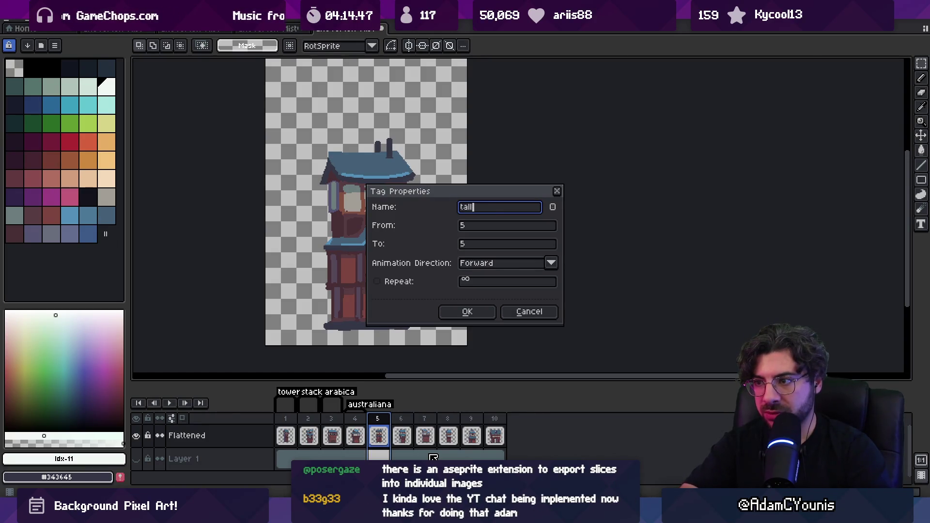
{"action": "key", "text": "Return"}
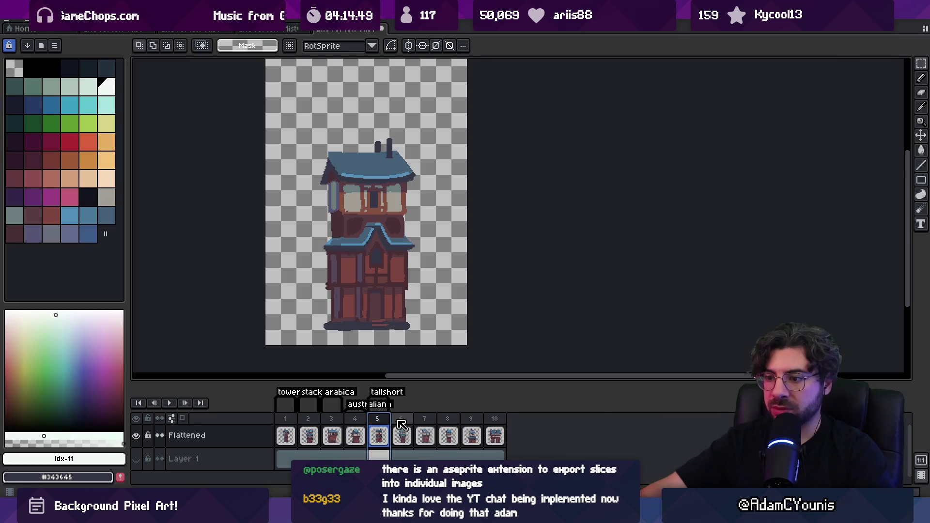
{"action": "left_click", "coordinate": [402, 421]}
{"action": "right_click", "coordinate": [404, 423]}
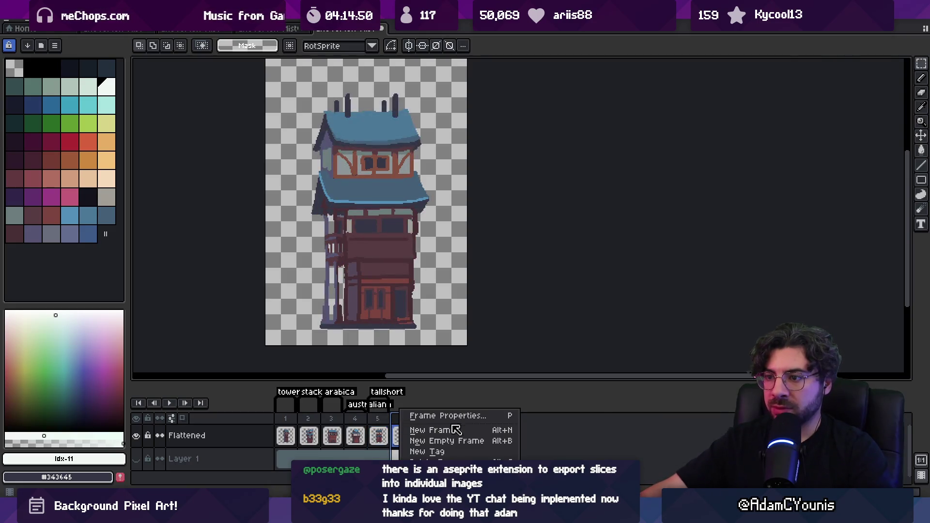
{"action": "left_click", "coordinate": [456, 452]}
{"action": "type", "text": "overhang"}
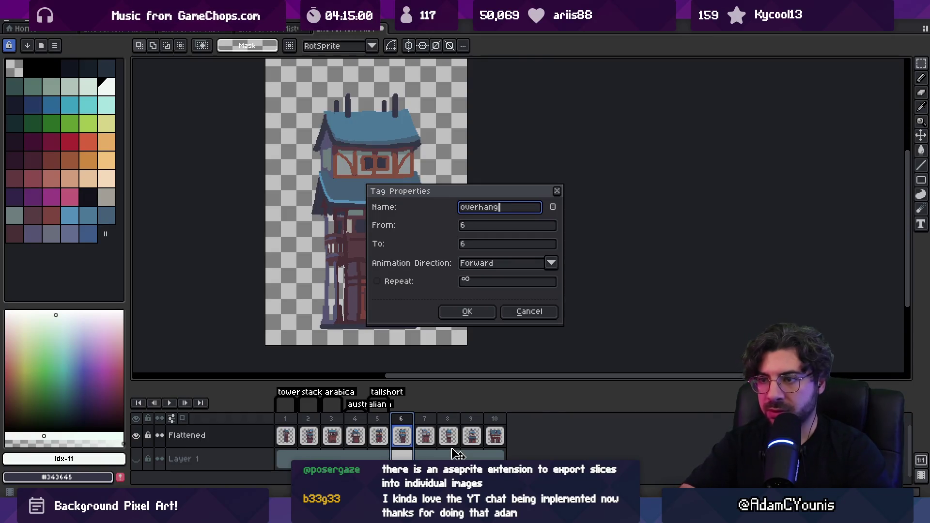
{"action": "key", "text": "Return"}
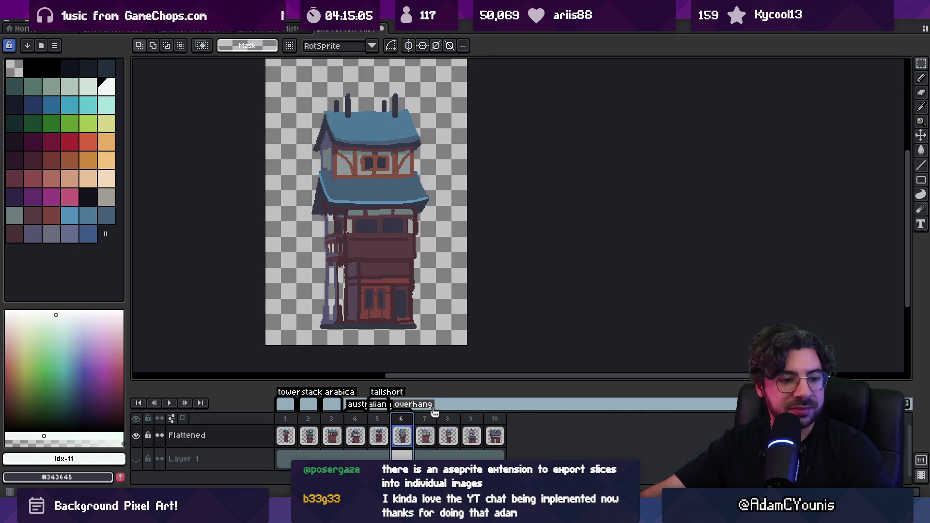
- Tag frame 7 as 'baulk' and frame 8 as 'skinny'
{"action": "left_click", "coordinate": [424, 418]}
{"action": "right_click", "coordinate": [426, 418]}
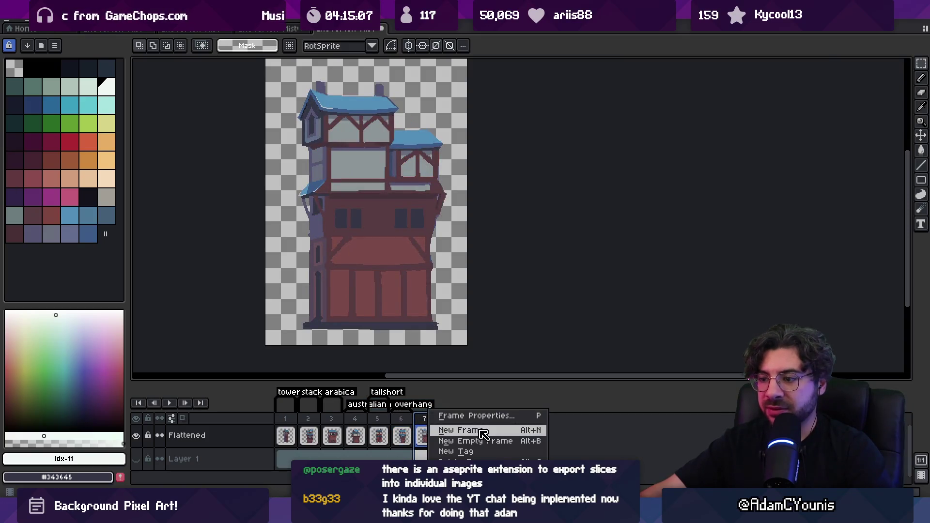
{"action": "left_click", "coordinate": [485, 452]}
{"action": "type", "text": "baulk"}
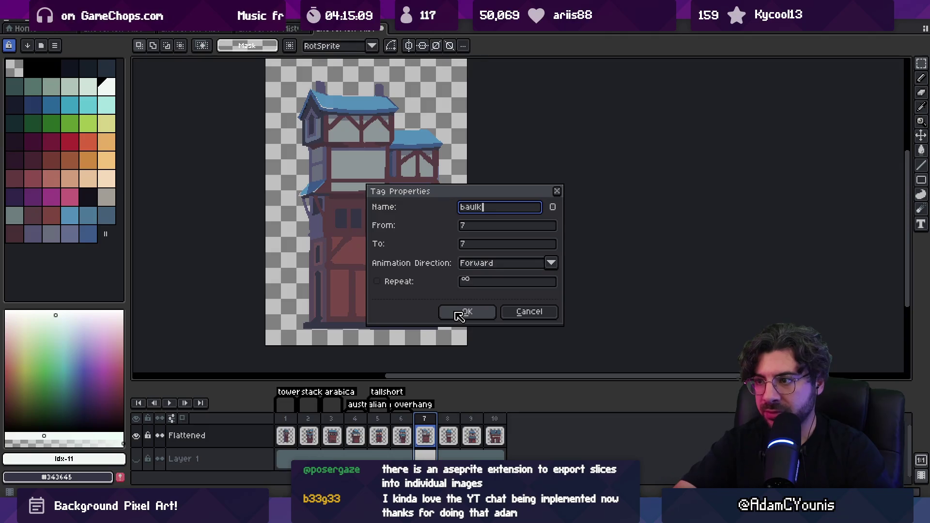
{"action": "left_click", "coordinate": [460, 313]}
{"action": "left_click", "coordinate": [453, 423]}
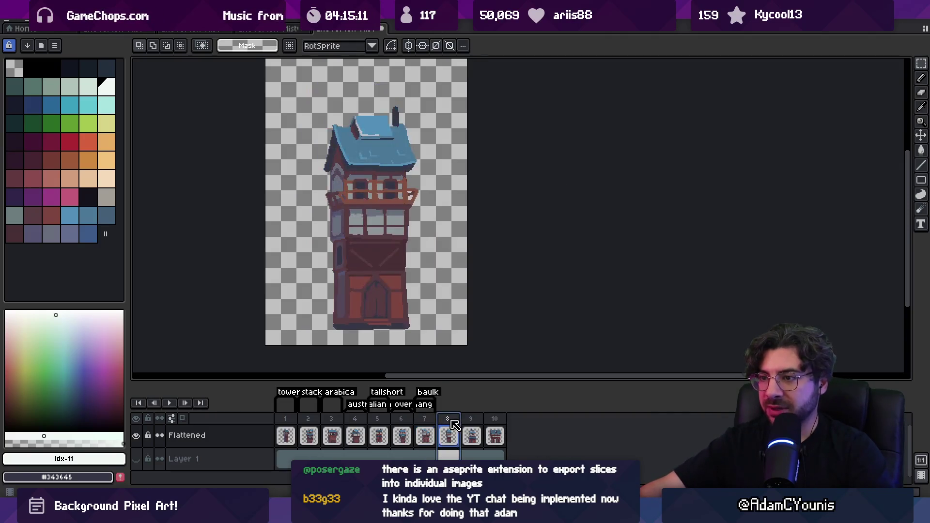
{"action": "right_click", "coordinate": [455, 424]}
{"action": "left_click", "coordinate": [484, 454]}
{"action": "type", "text": "sk"}
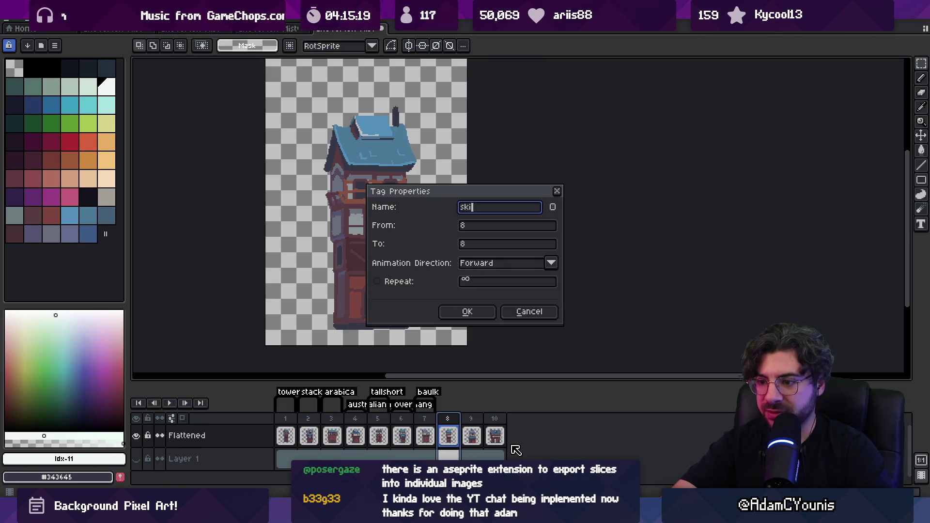
{"action": "type", "text": "nny"}
{"action": "key", "text": "Return"}
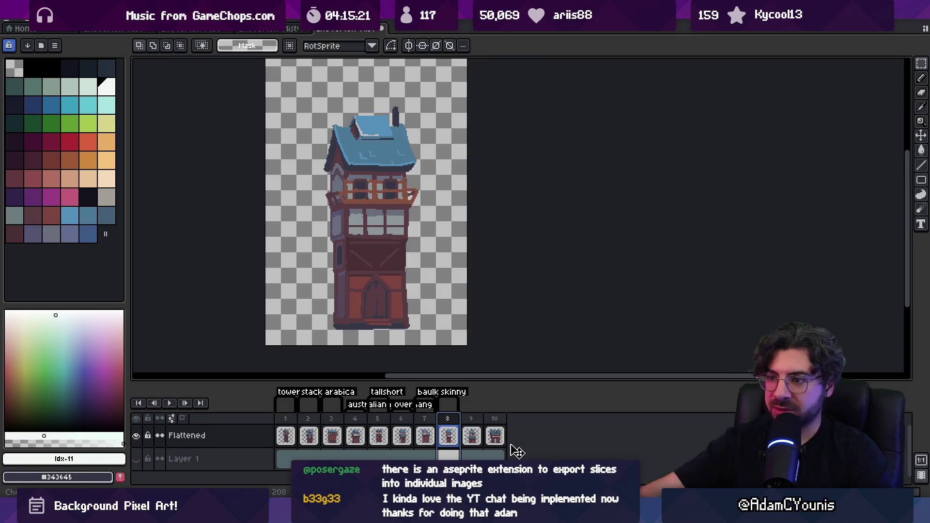
{"action": "double_click", "coordinate": [448, 434]}
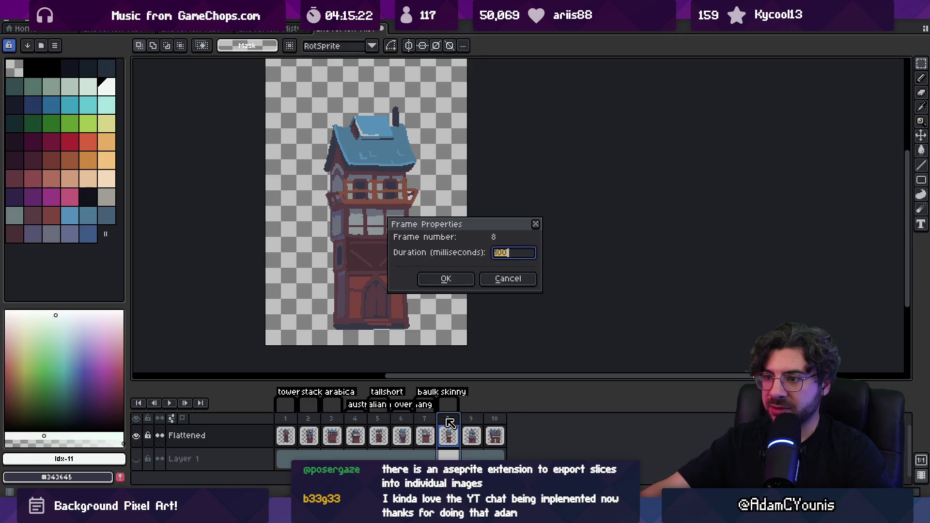
{"action": "left_click", "coordinate": [502, 284]}
- Tag frame 9 as 'terror' and frame 10 as 'triumph'
{"action": "left_click", "coordinate": [471, 419]}
{"action": "right_click", "coordinate": [470, 418]}
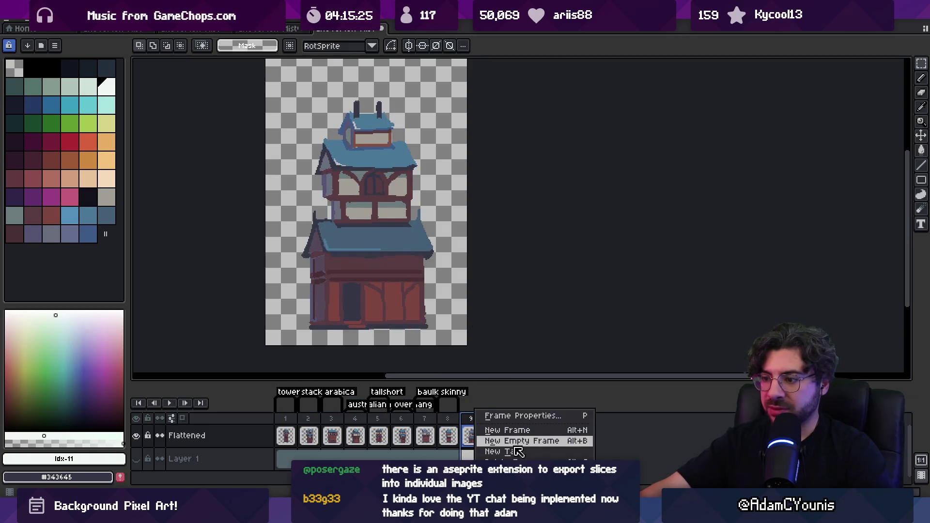
{"action": "left_click", "coordinate": [532, 452]}
{"action": "type", "text": "terror"}
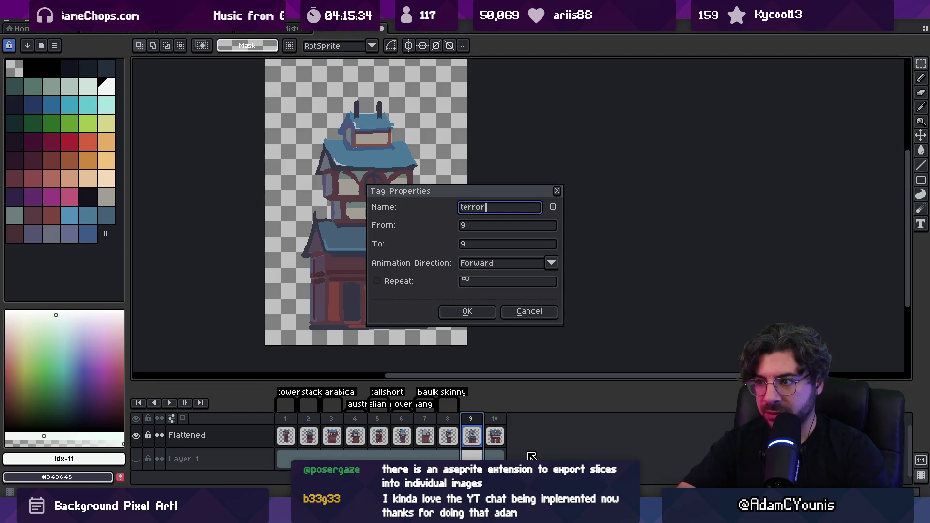
{"action": "key", "text": "Return"}
{"action": "left_click", "coordinate": [494, 435]}
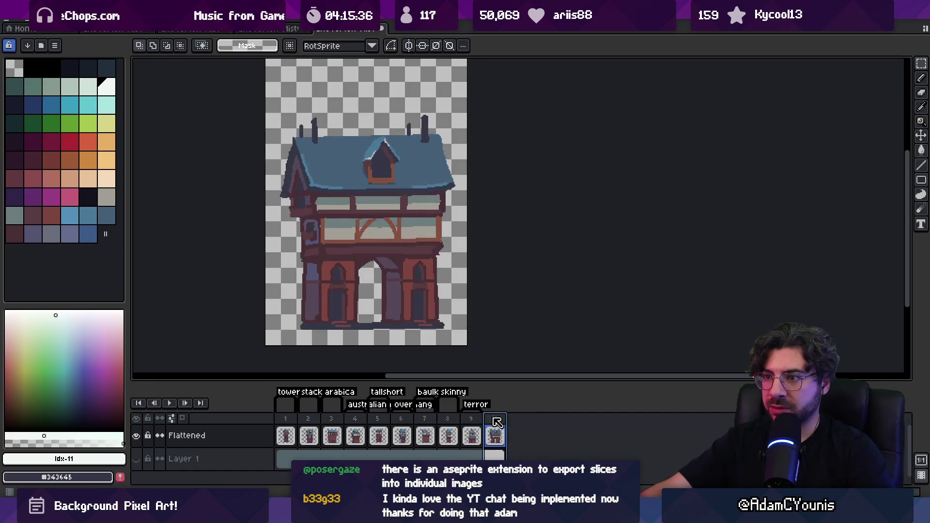
{"action": "right_click", "coordinate": [494, 415]}
{"action": "left_click", "coordinate": [539, 452]}
{"action": "type", "text": "triumph"}
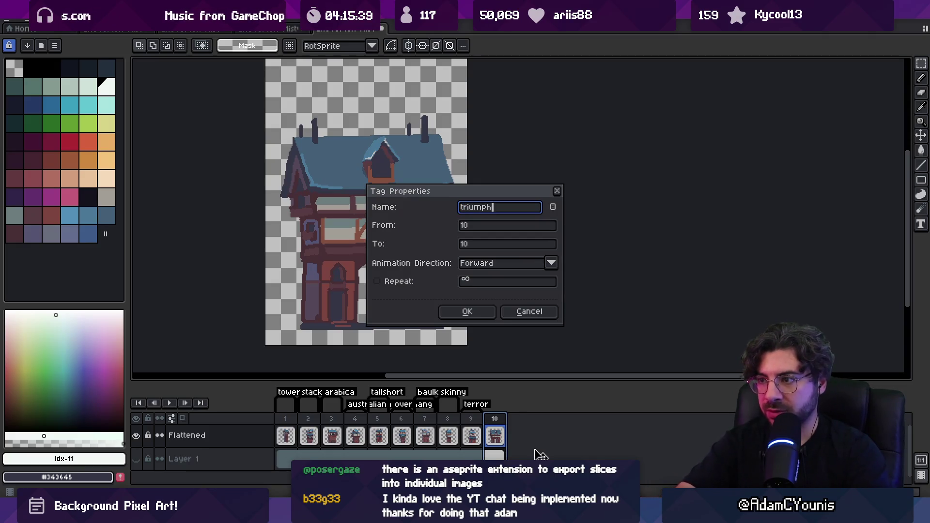
{"action": "key", "text": "Return"}
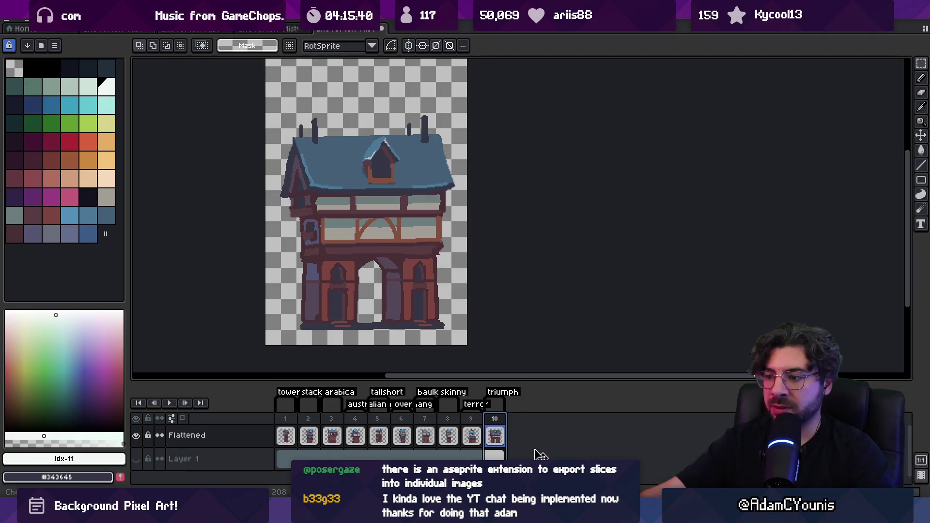
- Select all ten frames and export each tag as a separate sprite, overwriting previous files
{"action": "left_click", "coordinate": [475, 421]}
{"action": "left_click_drag", "start_coordinate": [474, 421], "coordinate": [305, 422]}
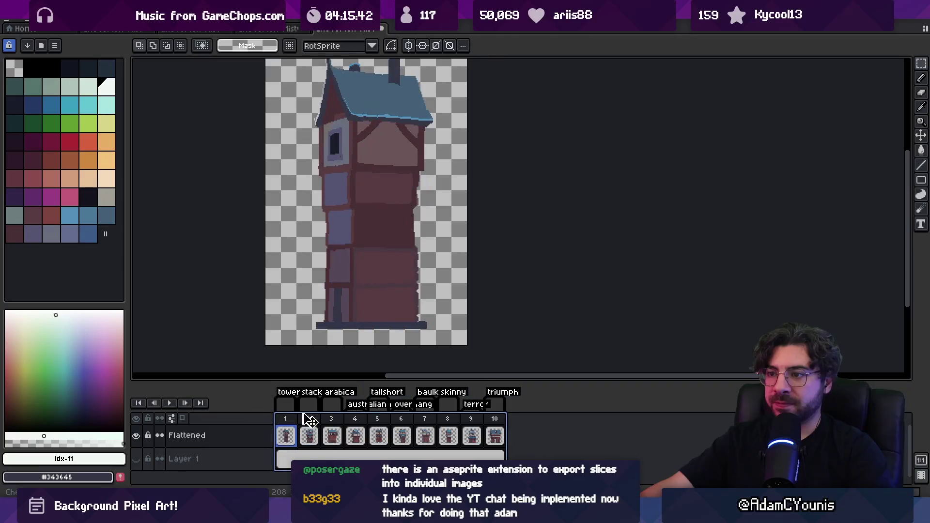
{"action": "key", "text": "ctrl+shift+x"}
{"action": "key", "text": "Return"}
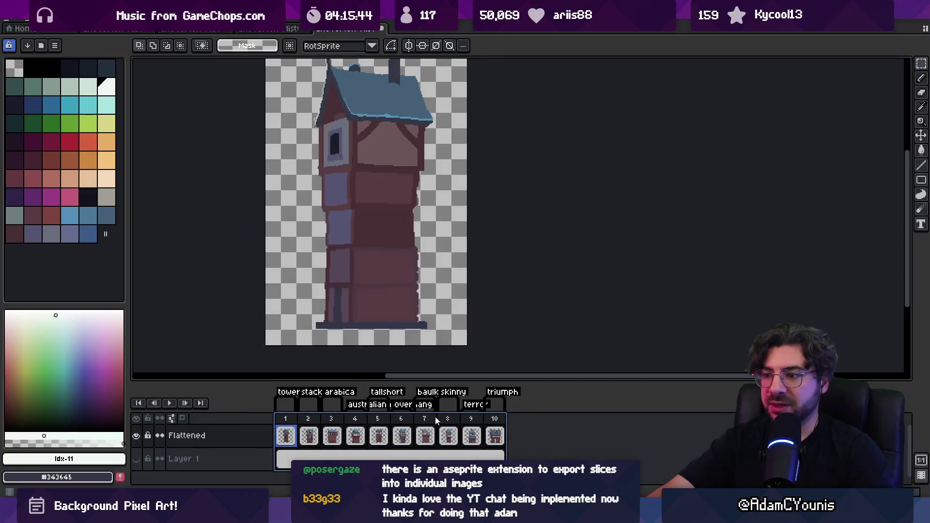
{"action": "key", "text": "alt+Tab"}
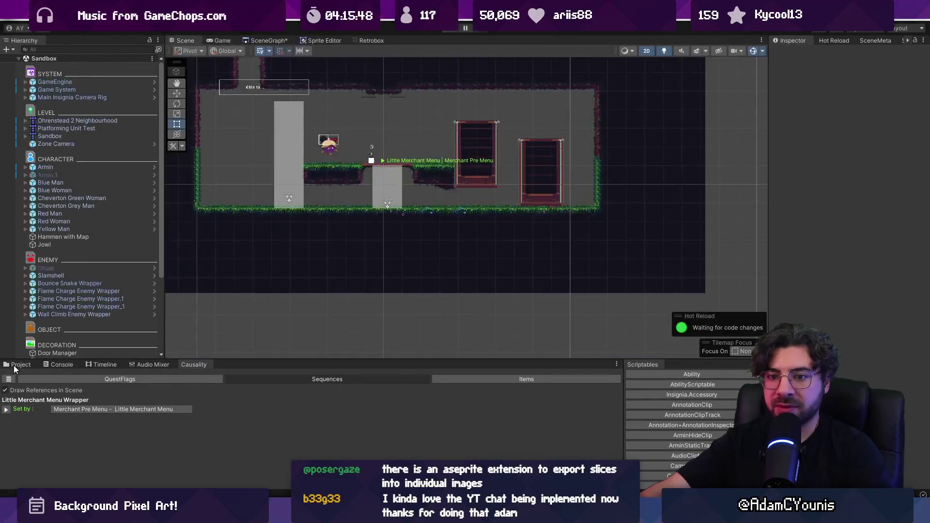
- Set the ten exported building sprites' Sprite Mode to Single and apply the import settings
{"action": "left_click", "coordinate": [14, 364]}
{"action": "left_click", "coordinate": [443, 374]}
{"action": "type", "text": "triump"}
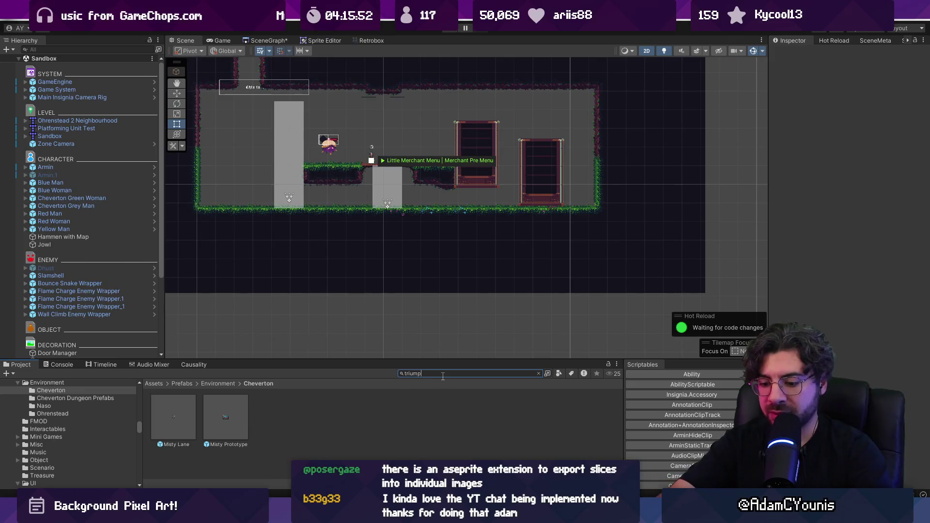
{"action": "type", "text": "h"}
{"action": "left_click", "coordinate": [173, 421]}
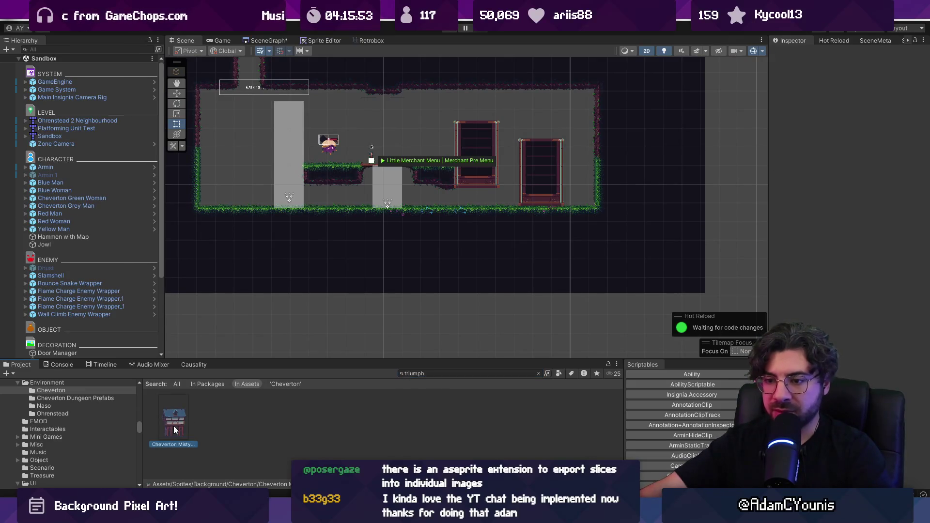
{"action": "left_click_drag", "start_coordinate": [421, 360], "coordinate": [417, 151]}
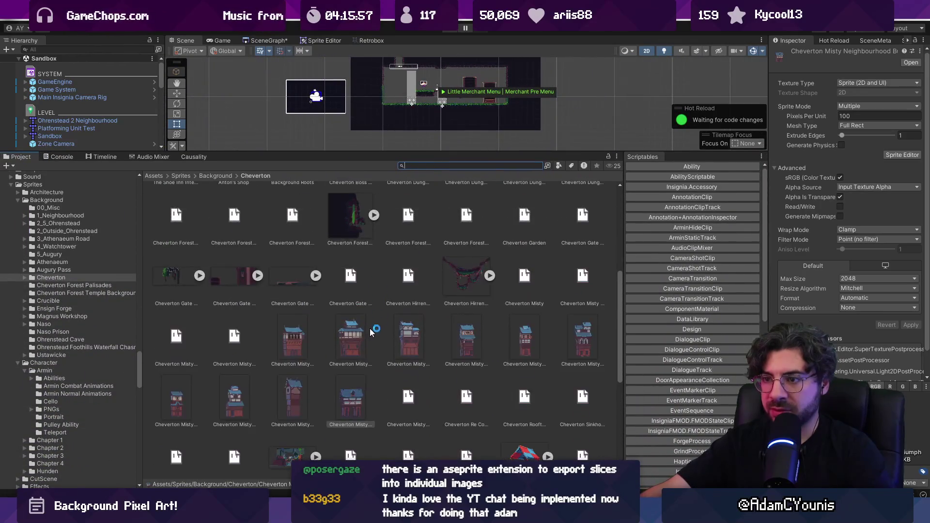
{"action": "left_click", "coordinate": [294, 345], "text": "shift"}
{"action": "left_click", "coordinate": [877, 105]}
{"action": "left_click", "coordinate": [867, 113]}
{"action": "scroll", "coordinate": [890, 352], "scroll_direction": "down", "scroll_amount": 2}
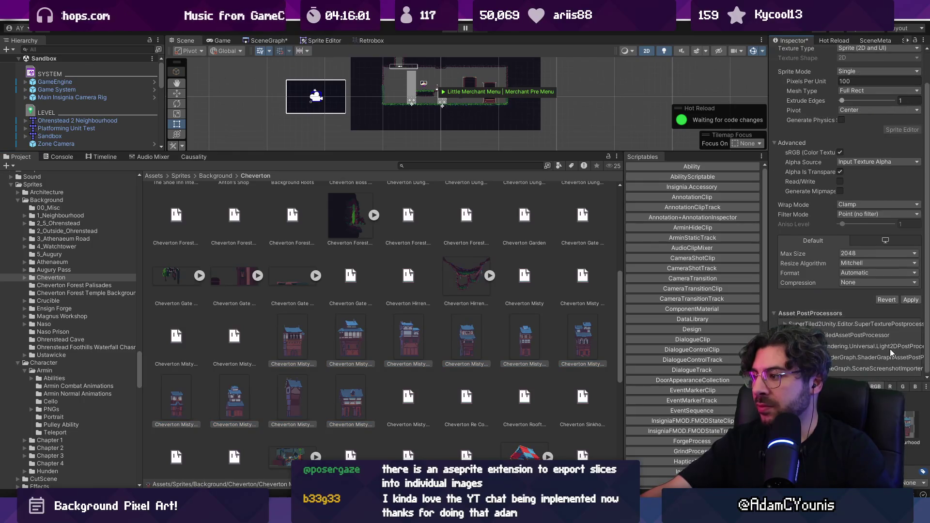
{"action": "left_click", "coordinate": [909, 300]}
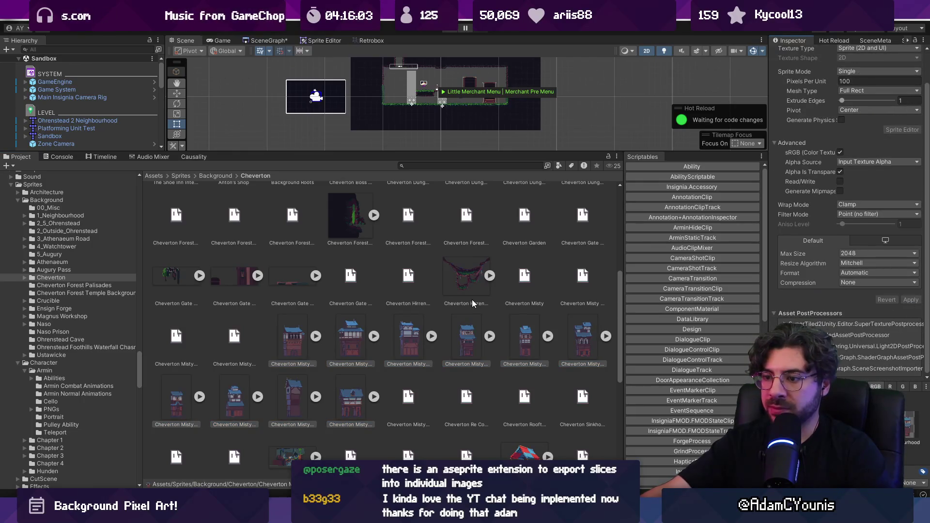
- Create a new folder inside the Cheverton background sprites folder
{"action": "left_click_drag", "start_coordinate": [415, 154], "coordinate": [416, 178]}
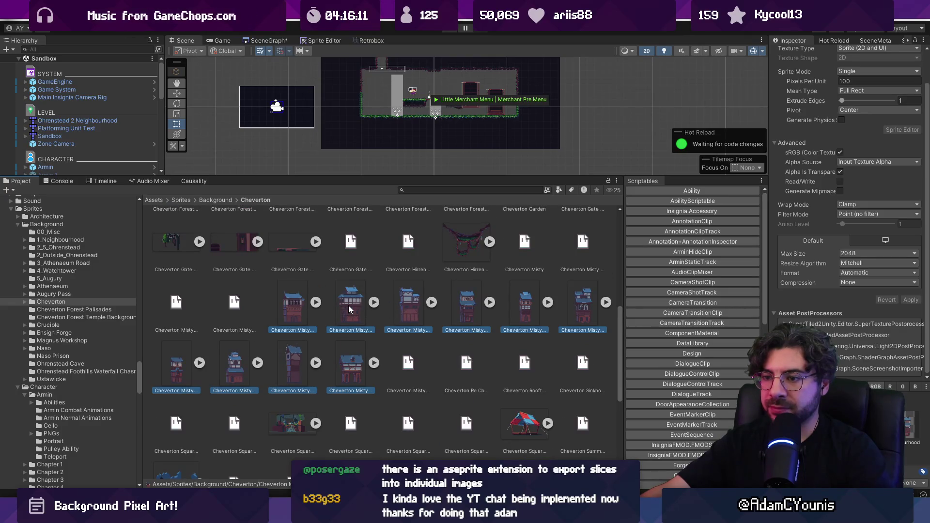
{"action": "right_click", "coordinate": [349, 309]}
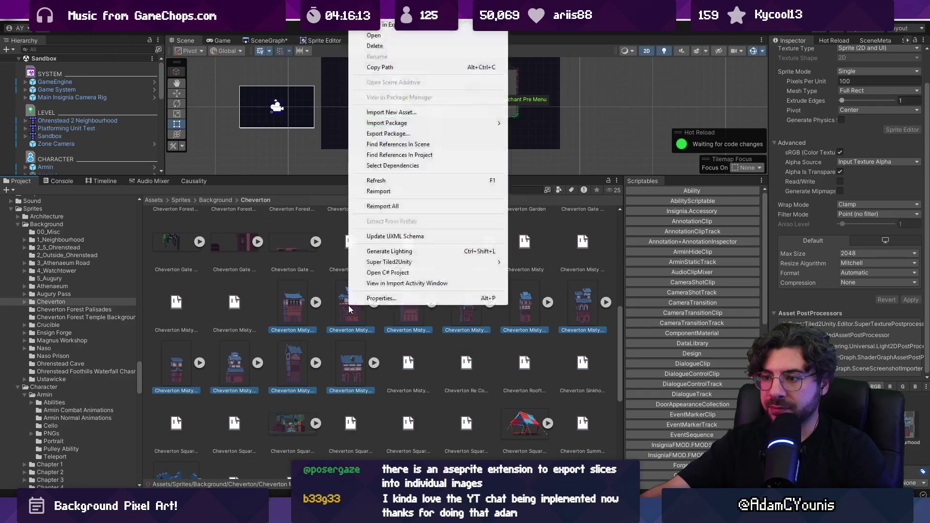
{"action": "mouse_move", "coordinate": [367, 14]}
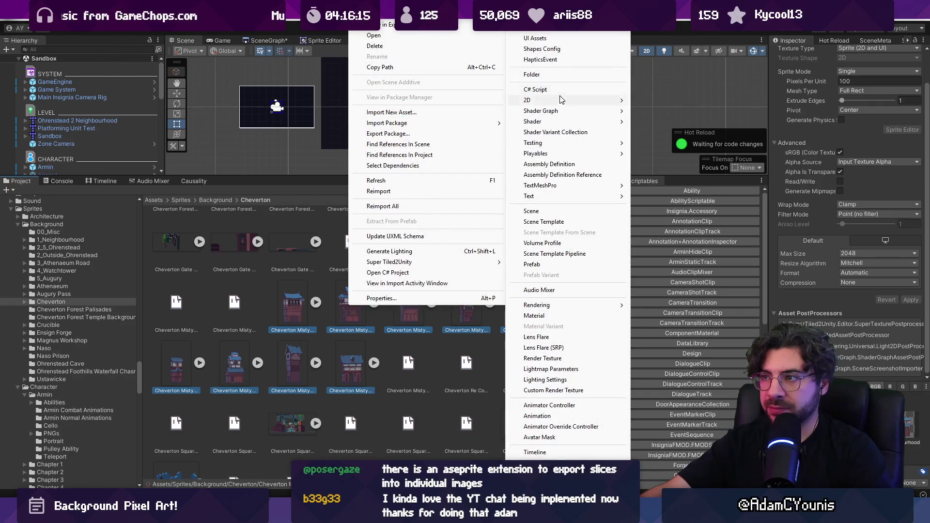
{"action": "left_click", "coordinate": [562, 77]}
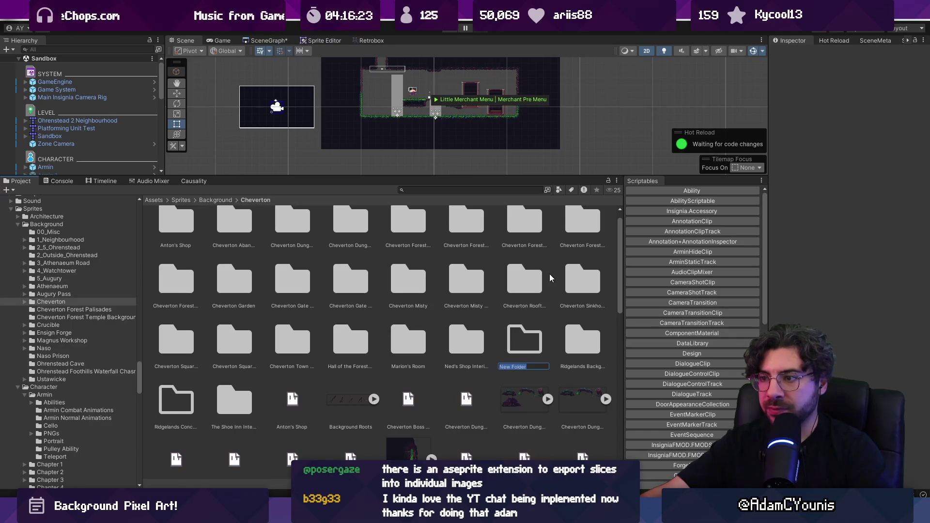
- Select the arabica-through-triumph sprites and the Misty Neighbourhood Buildings sheet, and drag them into Cheverton Misty
{"action": "key", "text": "Escape"}
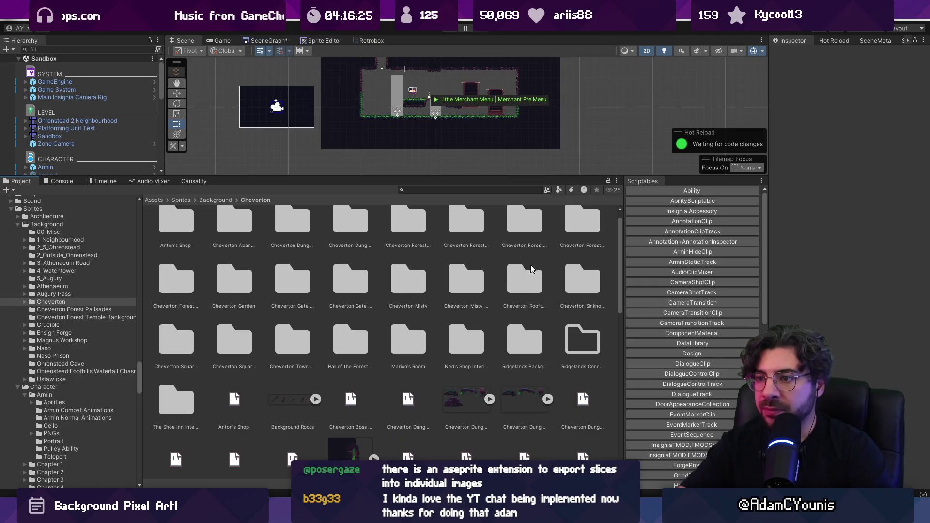
{"action": "scroll", "coordinate": [459, 251], "scroll_direction": "down", "scroll_amount": 5}
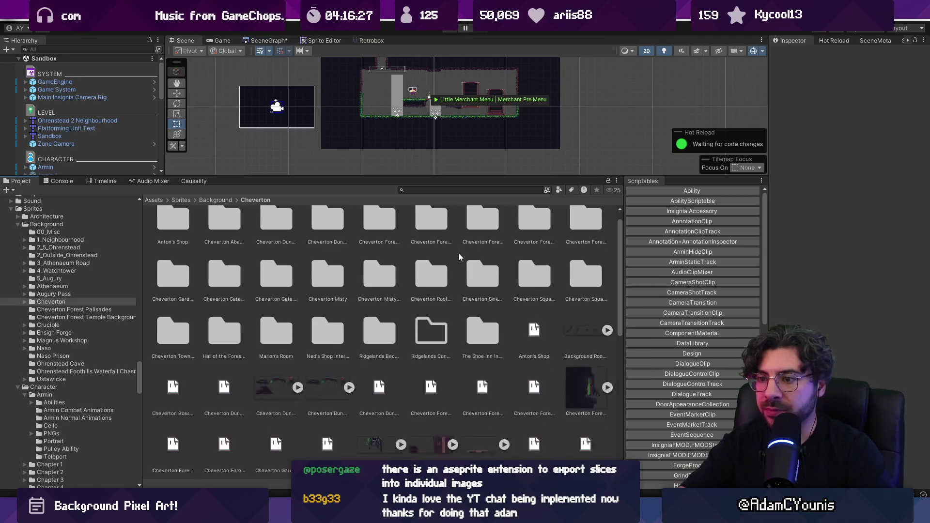
{"action": "scroll", "coordinate": [249, 300], "scroll_direction": "down", "scroll_amount": 10}
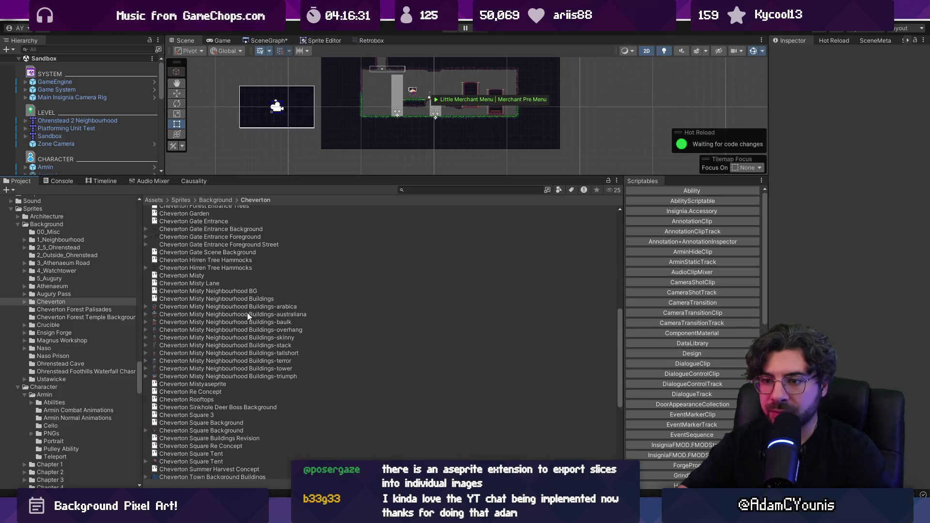
{"action": "left_click", "coordinate": [247, 309]}
{"action": "left_click", "coordinate": [247, 377], "text": "shift"}
{"action": "scroll", "coordinate": [222, 335], "scroll_direction": "up", "scroll_amount": 5}
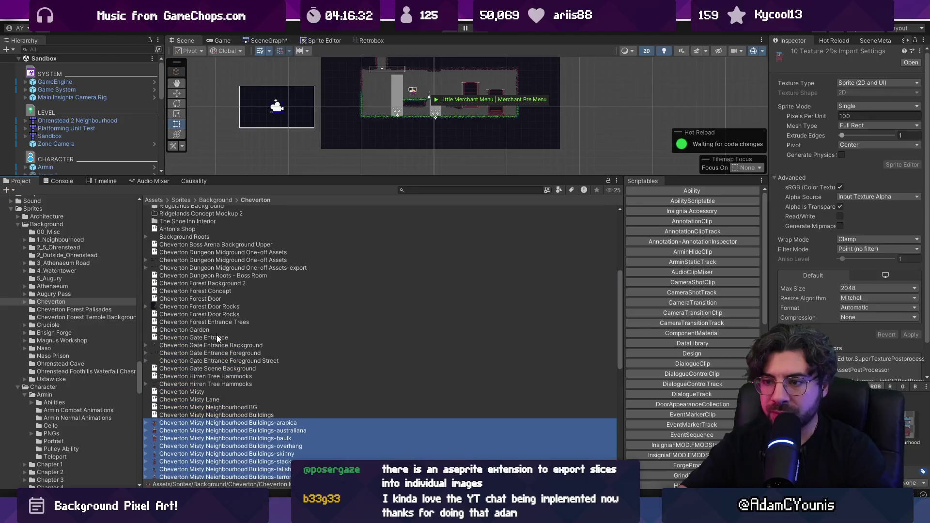
{"action": "left_click", "coordinate": [216, 416], "text": "ctrl"}
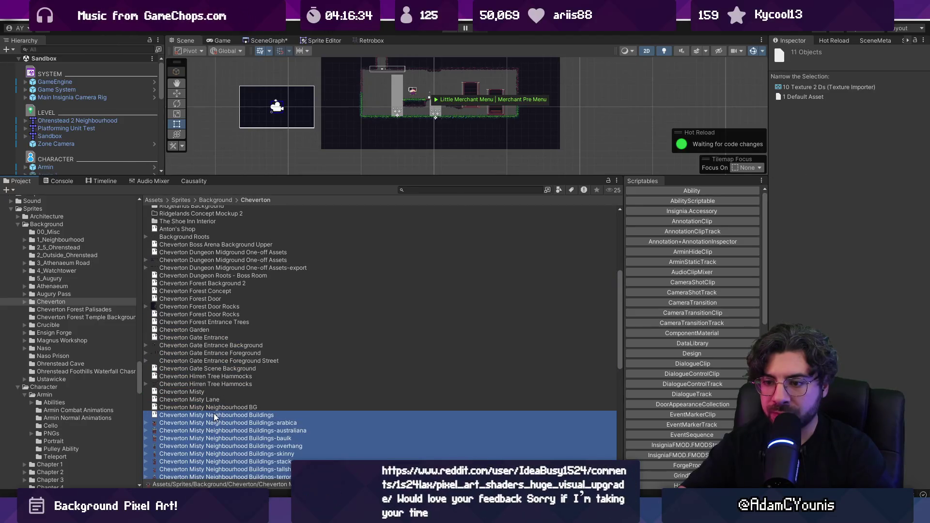
{"action": "mouse_move", "coordinate": [235, 332]}
{"action": "left_mouse_down"}
{"action": "mouse_move", "coordinate": [224, 208]}
{"action": "mouse_move", "coordinate": [223, 246]}
{"action": "left_mouse_up"}
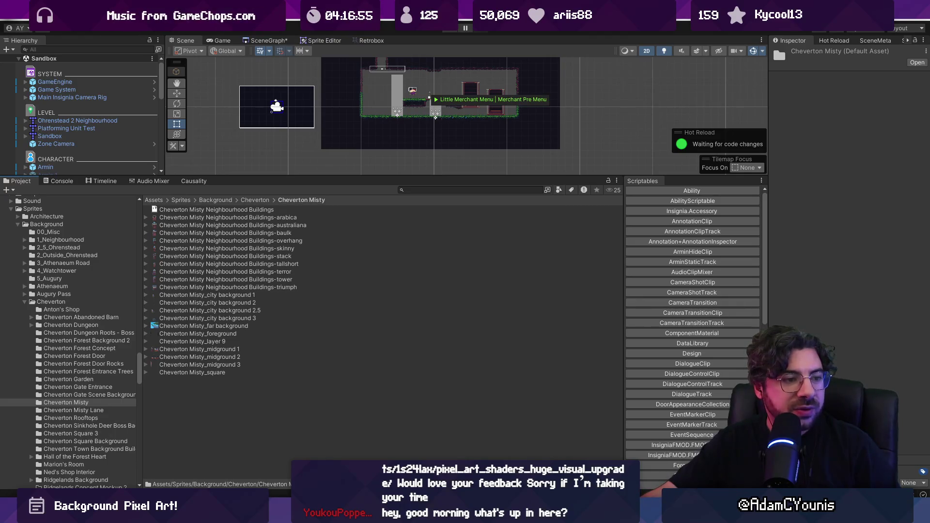
{"action": "key", "text": "alt+Tab"}
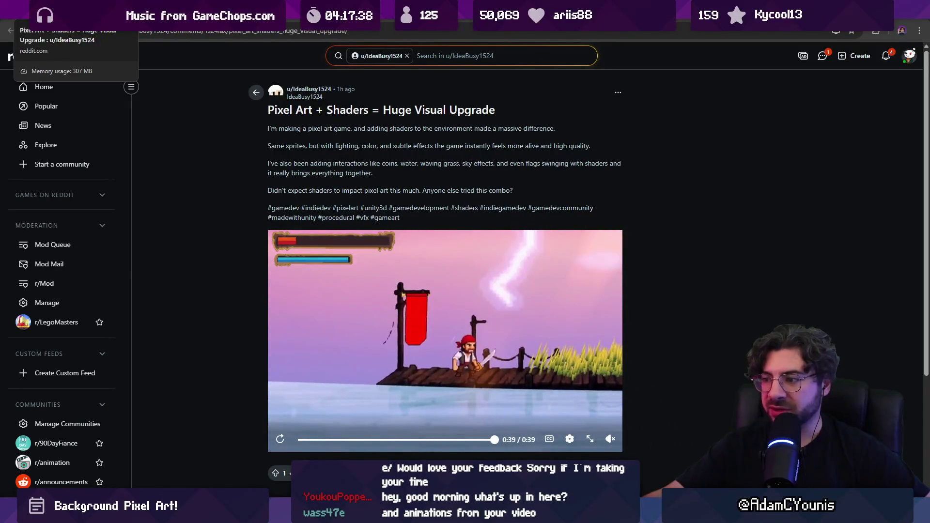
- Rewind the post's video to 0:09, play it, and pause at 0:19
{"action": "scroll", "coordinate": [380, 300], "scroll_direction": "down", "scroll_amount": 2}
{"action": "scroll", "coordinate": [379, 295], "scroll_direction": "up", "scroll_amount": 2}
{"action": "left_click", "coordinate": [346, 440]}
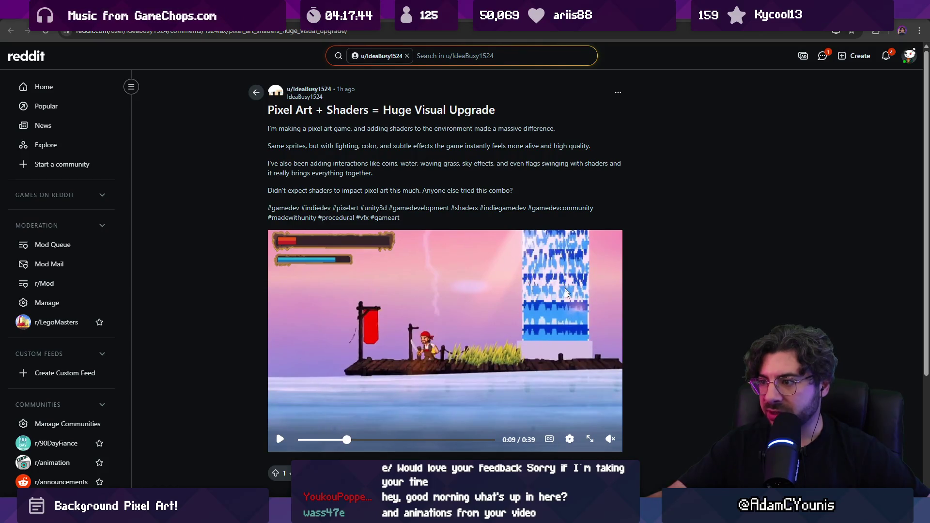
{"action": "left_click", "coordinate": [279, 443]}
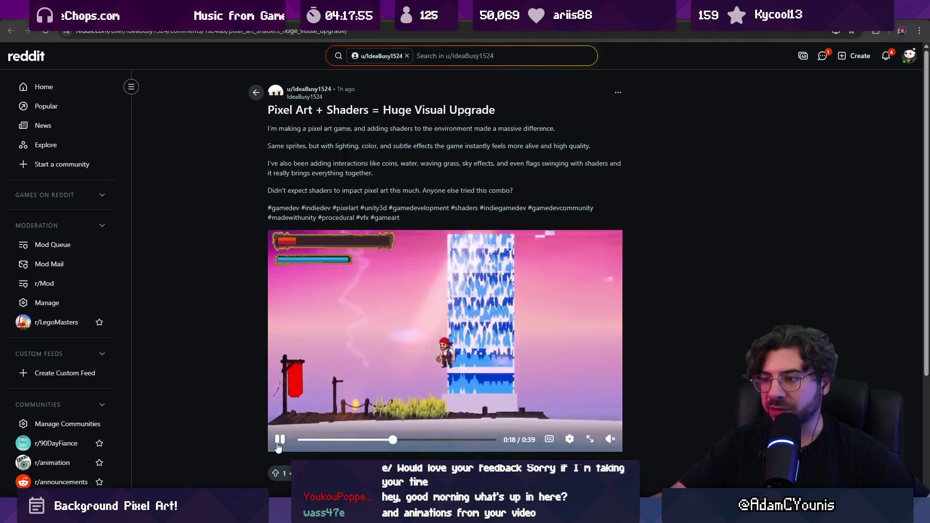
{"action": "left_click", "coordinate": [278, 445]}
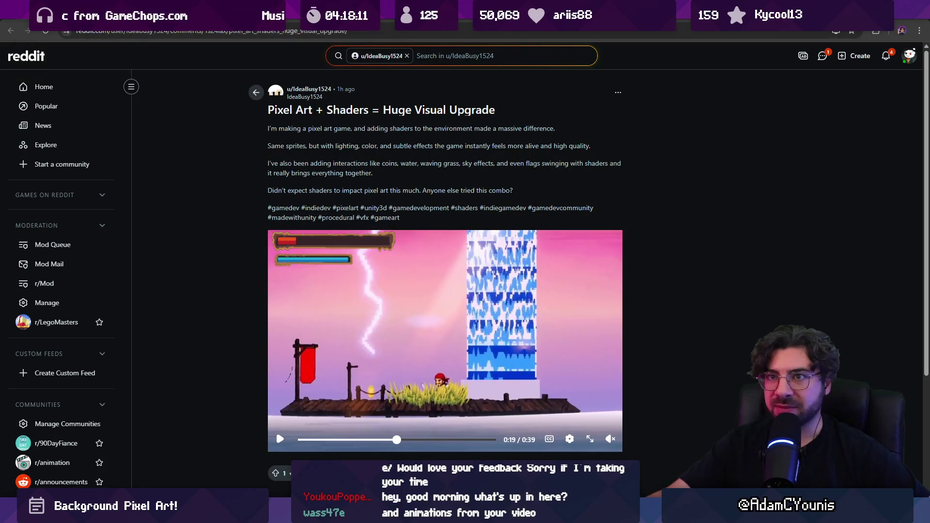
{"action": "key", "text": "alt+Tab"}
- Enlarge the Scene view and bring the Misty level into view
{"action": "left_click_drag", "start_coordinate": [457, 178], "coordinate": [455, 333]}
{"action": "left_click", "coordinate": [269, 40]}
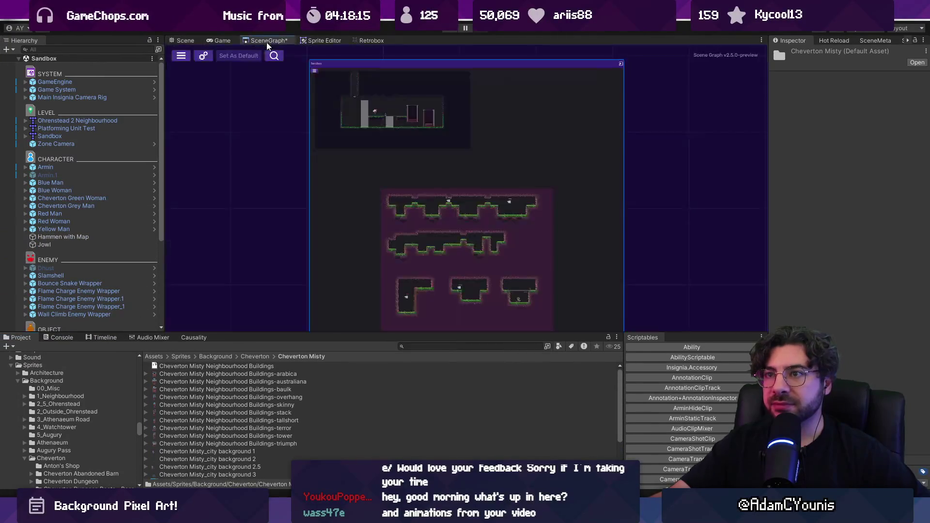
{"action": "scroll", "coordinate": [465, 96], "scroll_direction": "down", "scroll_amount": 3}
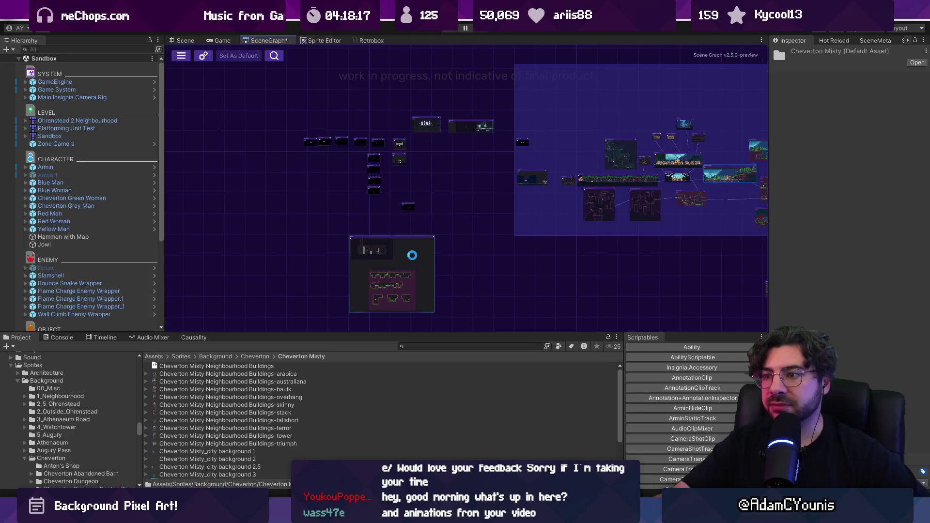
{"action": "double_click", "coordinate": [419, 252]}
{"action": "scroll", "coordinate": [329, 236], "scroll_direction": "down", "scroll_amount": 5}
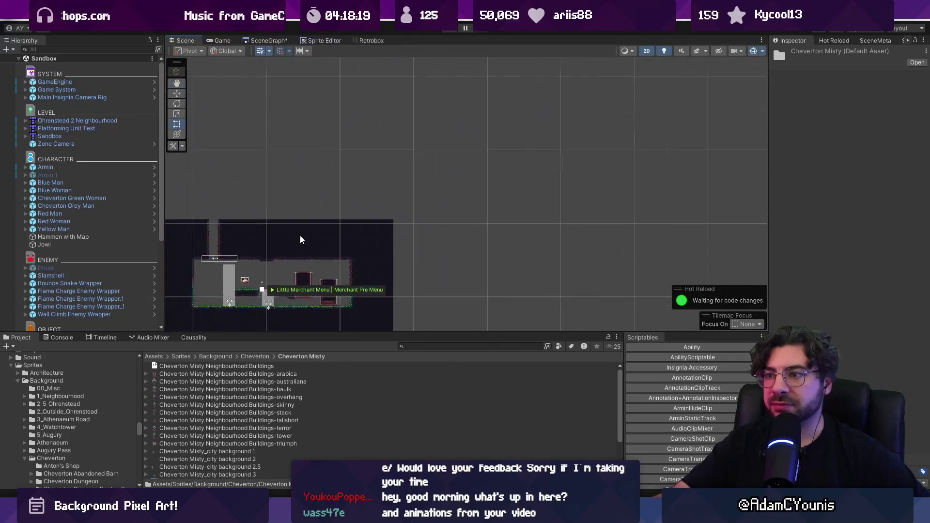
{"action": "scroll", "coordinate": [503, 252], "scroll_direction": "up", "scroll_amount": 10}
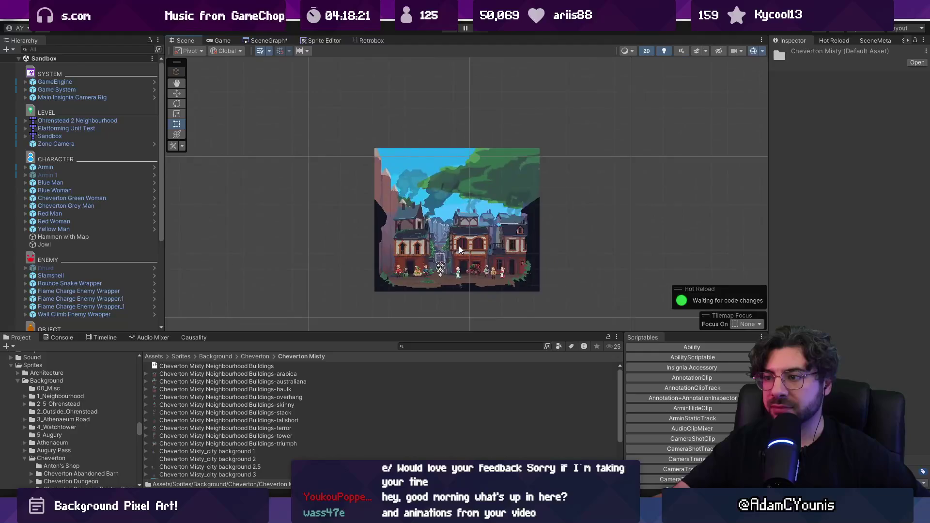
- Disable the Misty Prototype background and enable Misty Lane so its houses show
{"action": "left_click", "coordinate": [475, 232]}
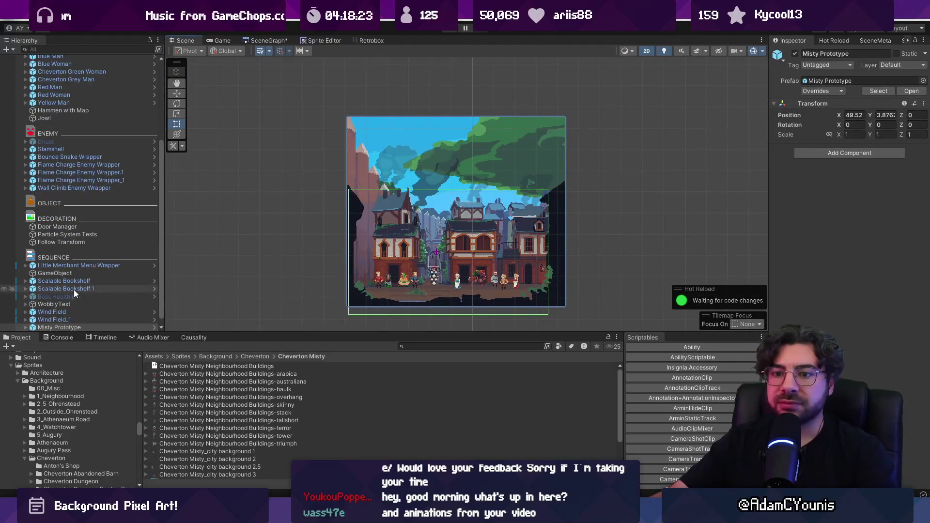
{"action": "left_click", "coordinate": [794, 53]}
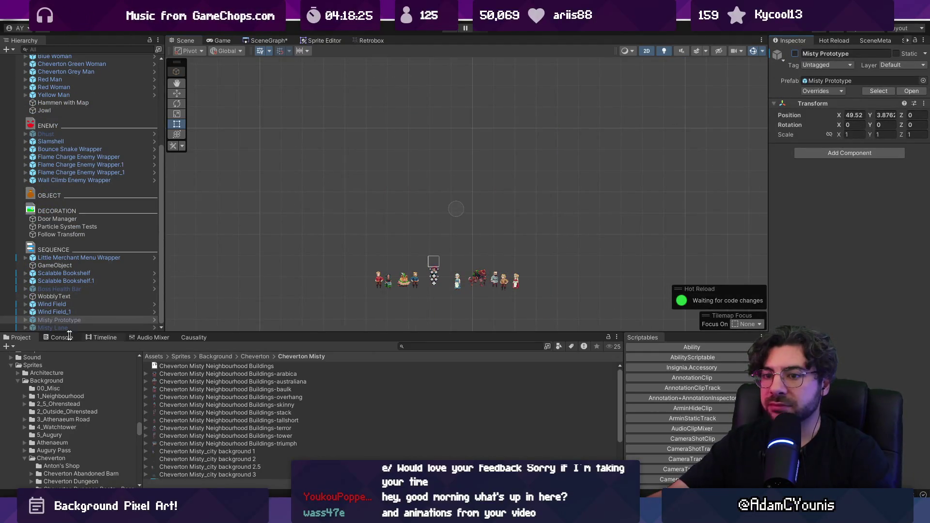
{"action": "left_click", "coordinate": [41, 328]}
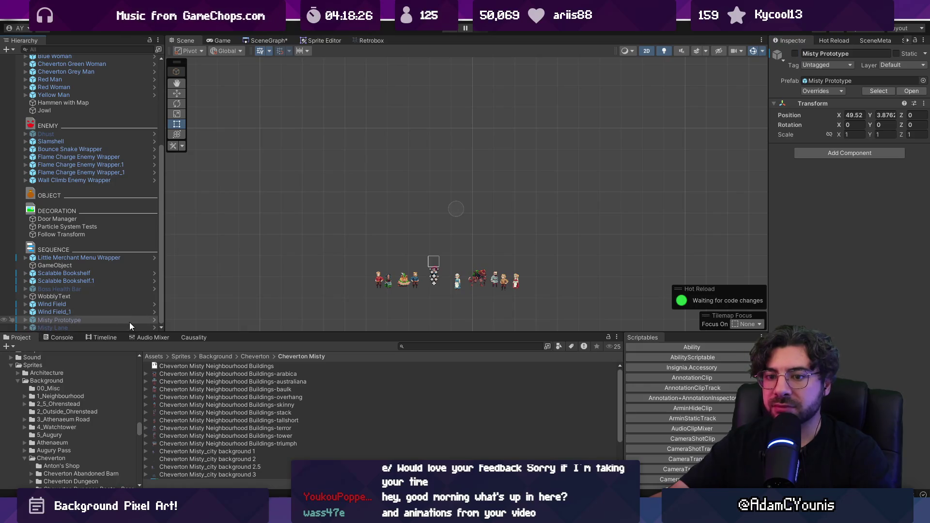
{"action": "left_click", "coordinate": [794, 54]}
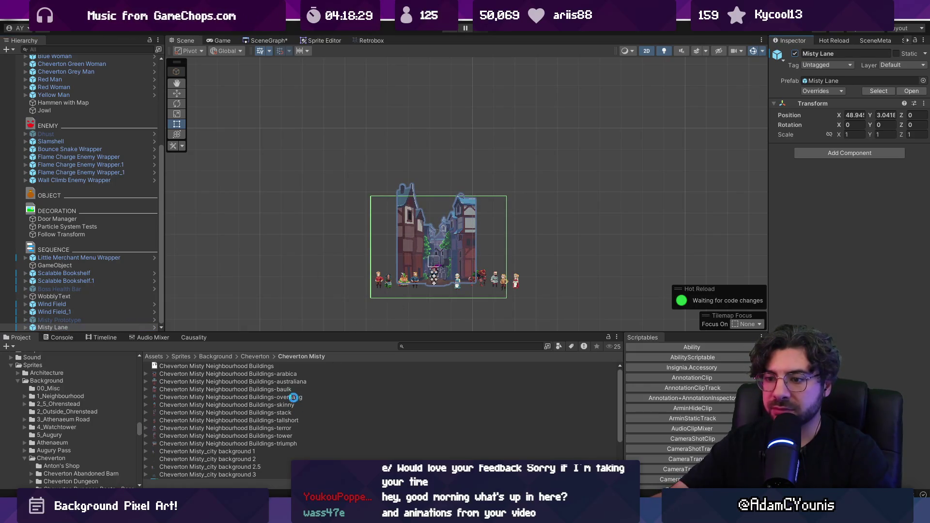
- Drag a Cheverton Misty building sprite into the scene, right of the house cluster
{"action": "left_click", "coordinate": [279, 376]}
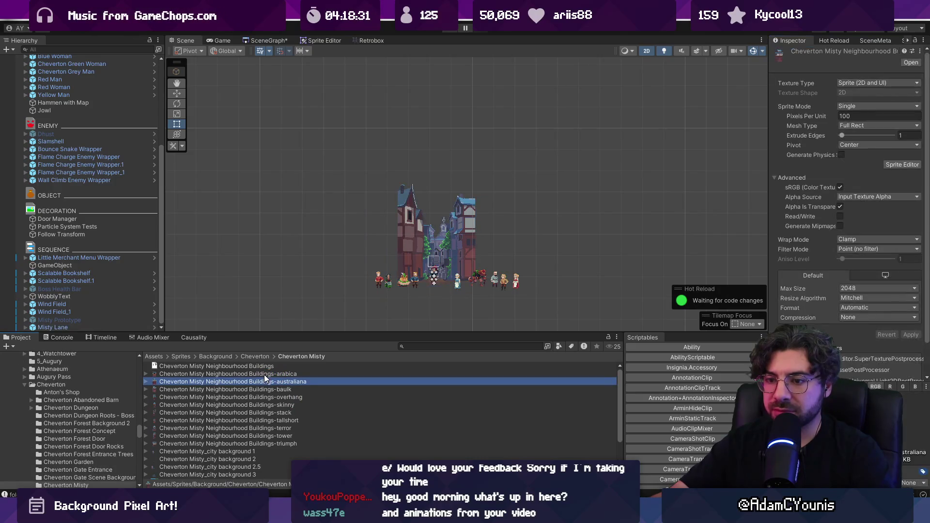
{"action": "mouse_move", "coordinate": [264, 374]}
{"action": "left_mouse_down"}
{"action": "mouse_move", "coordinate": [354, 245]}
{"action": "mouse_move", "coordinate": [352, 262]}
{"action": "mouse_move", "coordinate": [374, 238]}
{"action": "mouse_move", "coordinate": [507, 236]}
{"action": "mouse_move", "coordinate": [515, 240]}
{"action": "mouse_move", "coordinate": [497, 240]}
{"action": "mouse_move", "coordinate": [533, 247]}
{"action": "mouse_move", "coordinate": [520, 253]}
{"action": "left_mouse_up"}
{"action": "scroll", "coordinate": [485, 256], "scroll_direction": "up", "scroll_amount": 2}
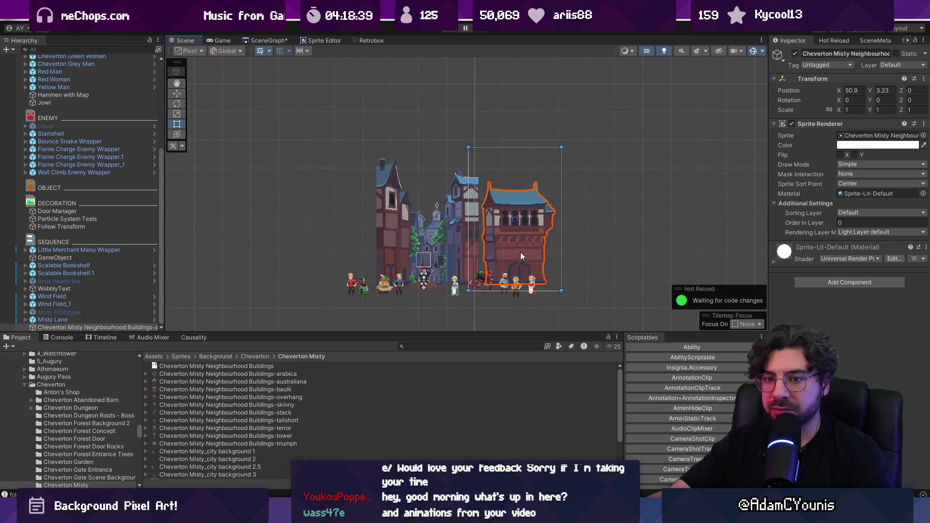
- Put the right-hand building on the Middleground1 sorting layer, nudging it slightly left
{"action": "left_click", "coordinate": [25, 321]}
{"action": "key", "text": "Up"}
{"action": "key", "text": "Up"}
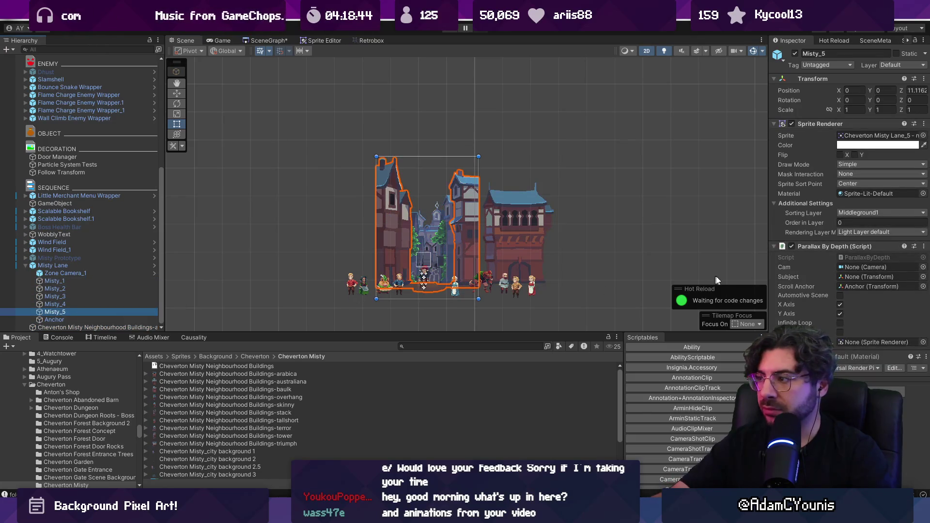
{"action": "left_click", "coordinate": [530, 256]}
{"action": "left_click", "coordinate": [880, 213]}
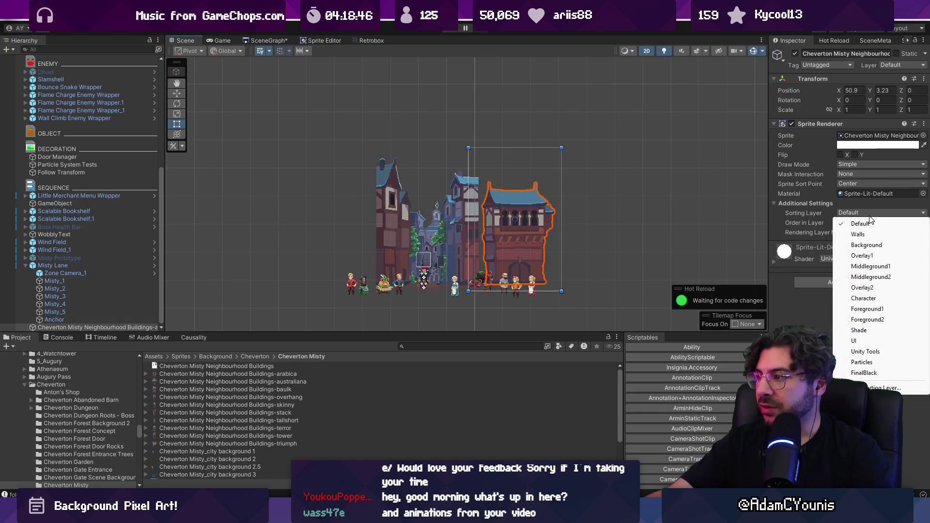
{"action": "left_click", "coordinate": [875, 266]}
{"action": "left_click_drag", "start_coordinate": [530, 241], "coordinate": [526, 242]}
- Push the building back in depth to about Z 11.13
{"action": "key", "text": "2"}
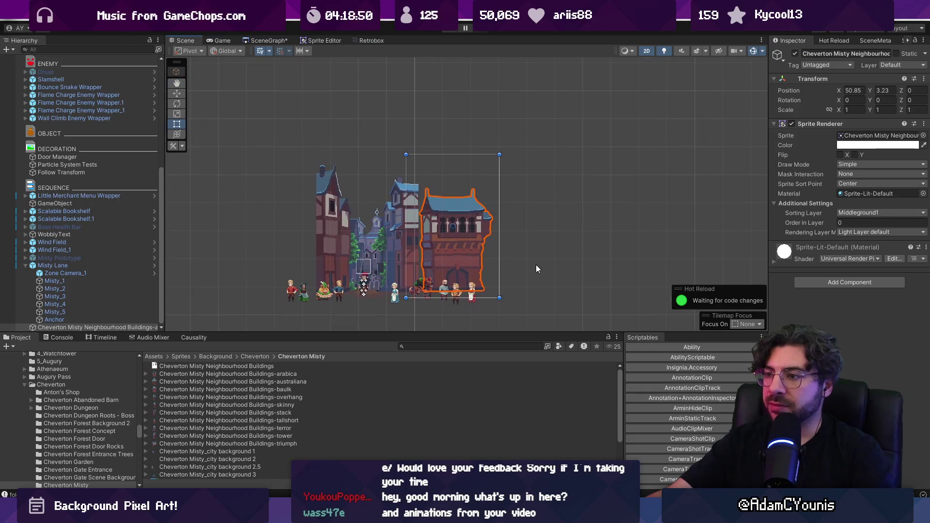
{"action": "key", "text": "2"}
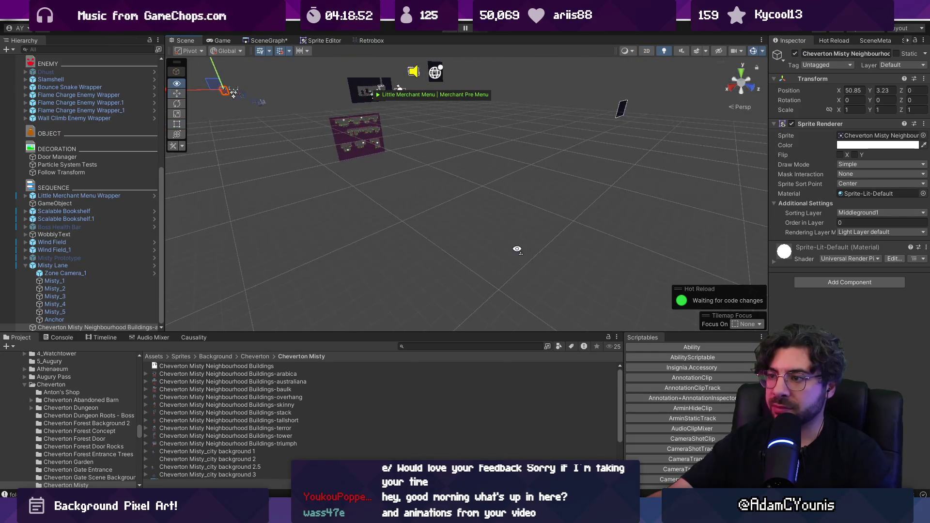
{"action": "mouse_move", "coordinate": [447, 265]}
{"action": "left_mouse_down"}
{"action": "mouse_move", "coordinate": [638, 267]}
{"action": "mouse_move", "coordinate": [575, 249]}
{"action": "mouse_move", "coordinate": [430, 266]}
{"action": "left_mouse_up"}
{"action": "mouse_move", "coordinate": [353, 241]}
{"action": "left_mouse_down"}
{"action": "mouse_move", "coordinate": [605, 170]}
{"action": "mouse_move", "coordinate": [447, 209]}
{"action": "mouse_move", "coordinate": [356, 254]}
{"action": "left_mouse_up"}
{"action": "key", "text": "f"}
{"action": "left_click_drag", "start_coordinate": [408, 234], "coordinate": [461, 248]}
- Add a Parallax By Depth component to the building, then return to the 2D view
{"action": "left_click", "coordinate": [829, 285]}
{"action": "type", "text": "parallax"}
{"action": "key", "text": "Return"}
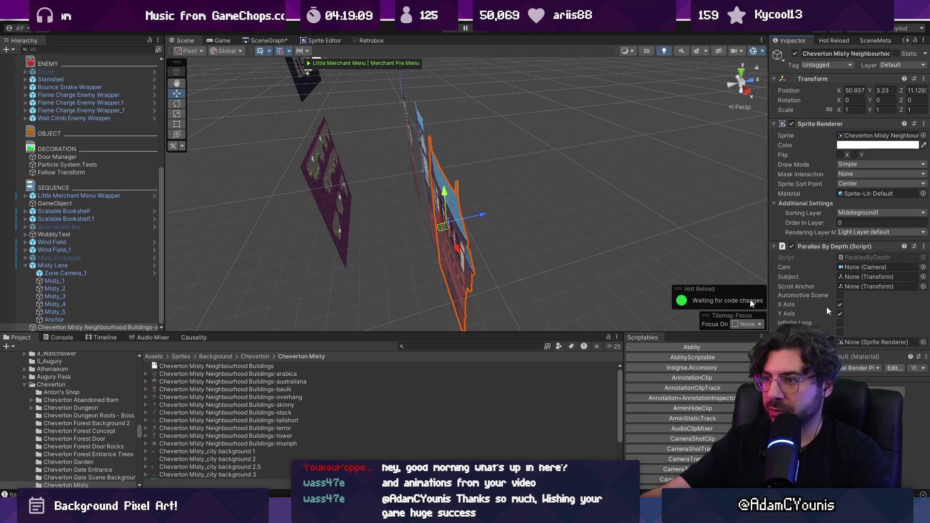
{"action": "key", "text": "2"}
{"action": "key", "text": "t"}
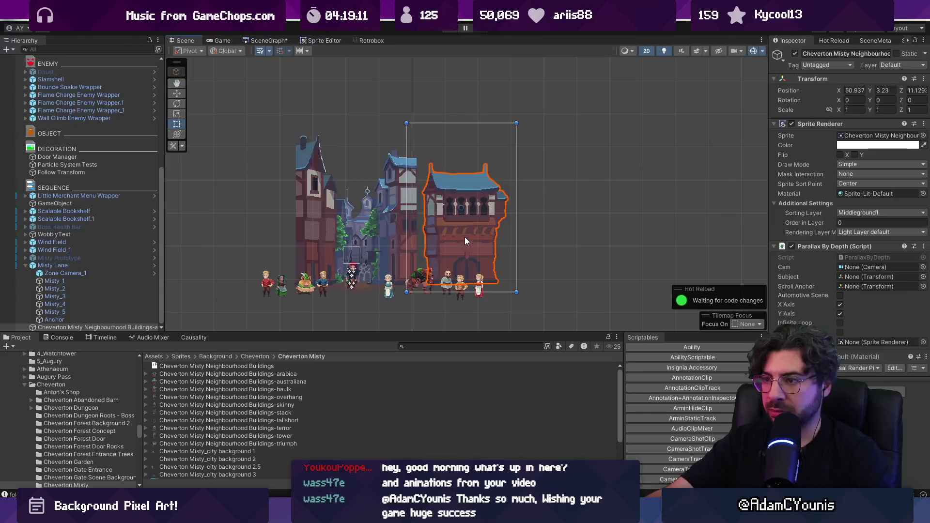
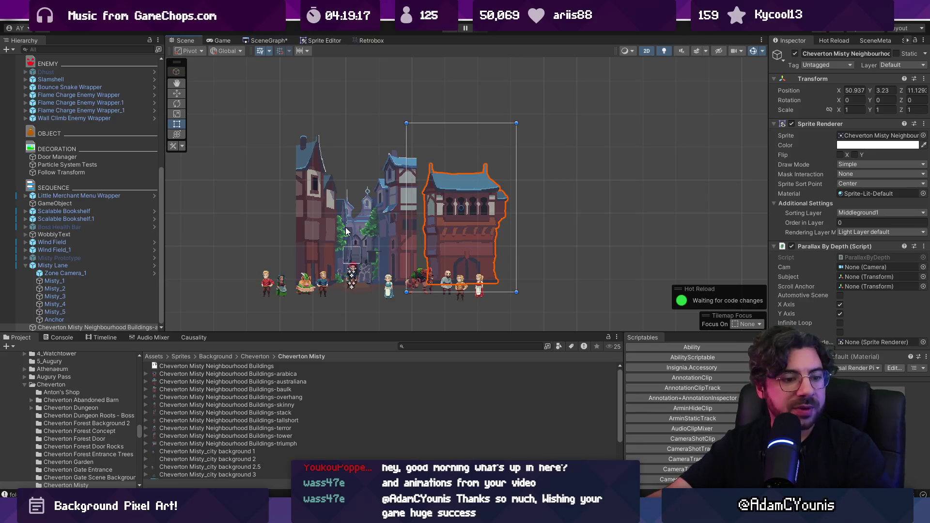
- Duplicate the Cheverton Misty building and slide the copy just right of the original
{"action": "left_click_drag", "start_coordinate": [420, 241], "coordinate": [378, 239]}
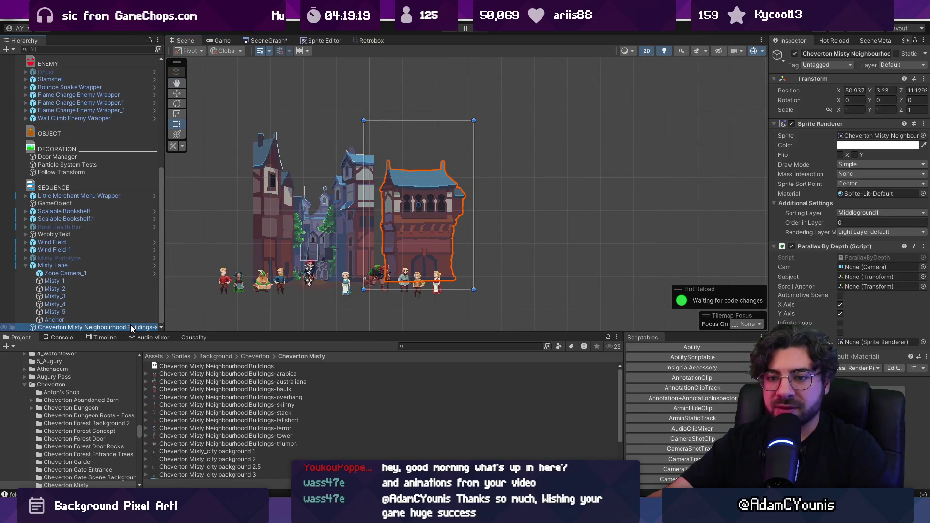
{"action": "key", "text": "ctrl+d"}
{"action": "key", "text": "w"}
{"action": "left_click_drag", "start_coordinate": [457, 209], "coordinate": [532, 209]}
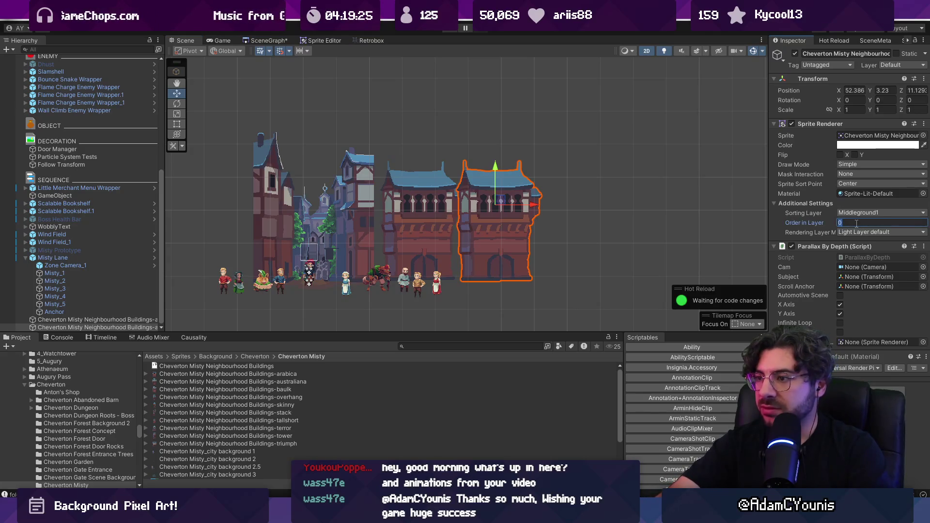
{"action": "type", "text": "-1"}
{"action": "left_click_drag", "start_coordinate": [529, 209], "coordinate": [528, 209]}
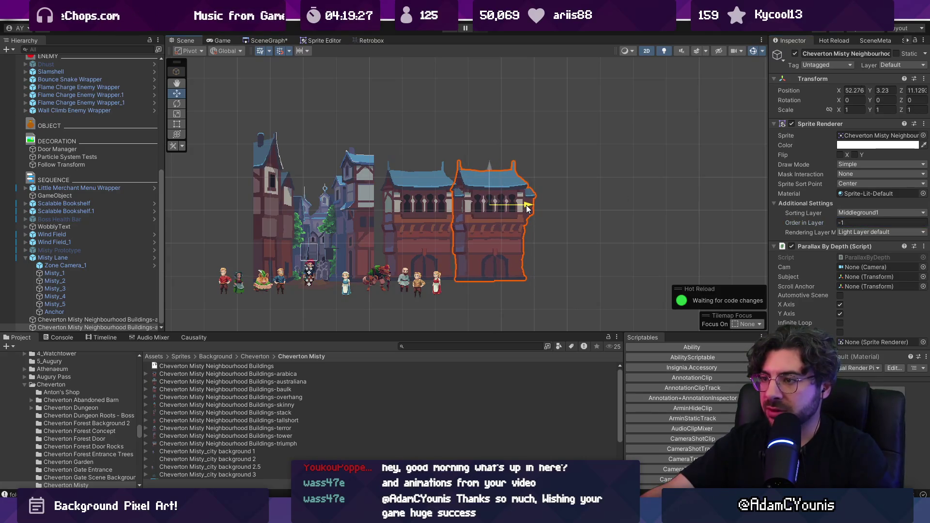
- Switch the copy to a different building sprite and move it further right along the row
{"action": "left_click", "coordinate": [923, 136]}
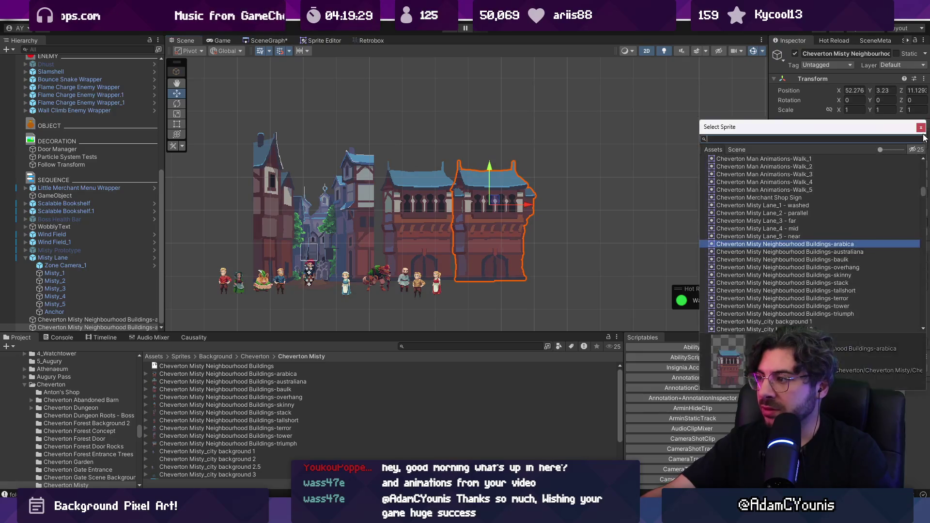
{"action": "key", "text": "Down"}
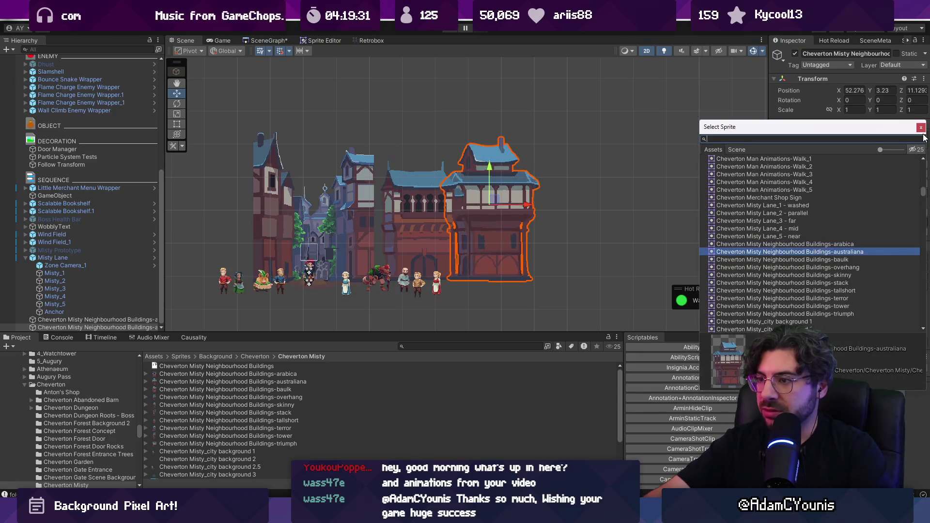
{"action": "key", "text": "Down"}
{"action": "key", "text": "Return"}
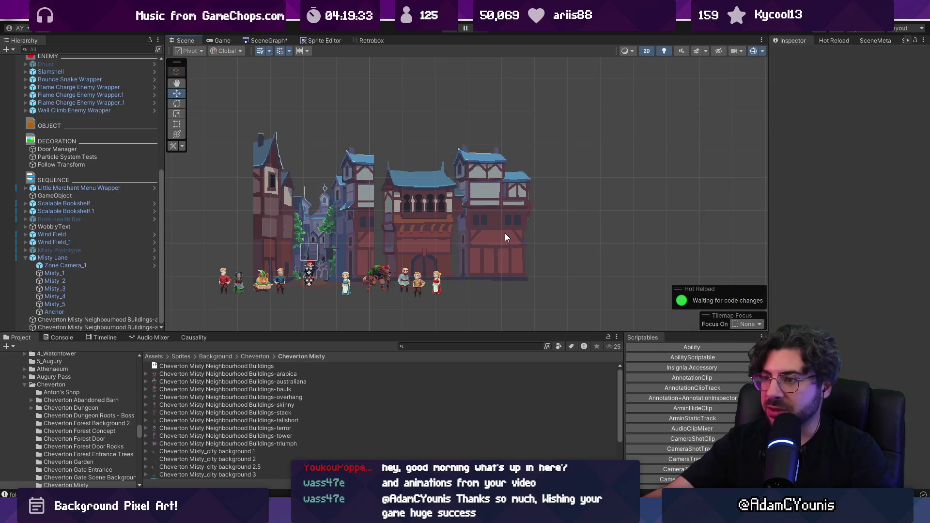
{"action": "left_click_drag", "start_coordinate": [524, 209], "coordinate": [601, 208]}
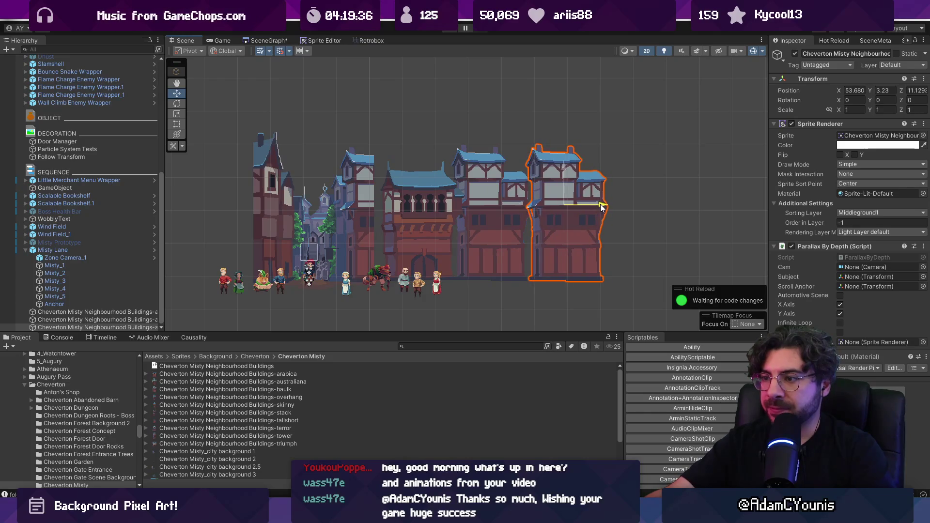
{"action": "left_click", "coordinate": [78, 311]}
- Group the selected buildings under a new empty parent named GameObject_1
{"action": "left_click", "coordinate": [77, 327], "text": "shift"}
{"action": "right_click", "coordinate": [85, 319]}
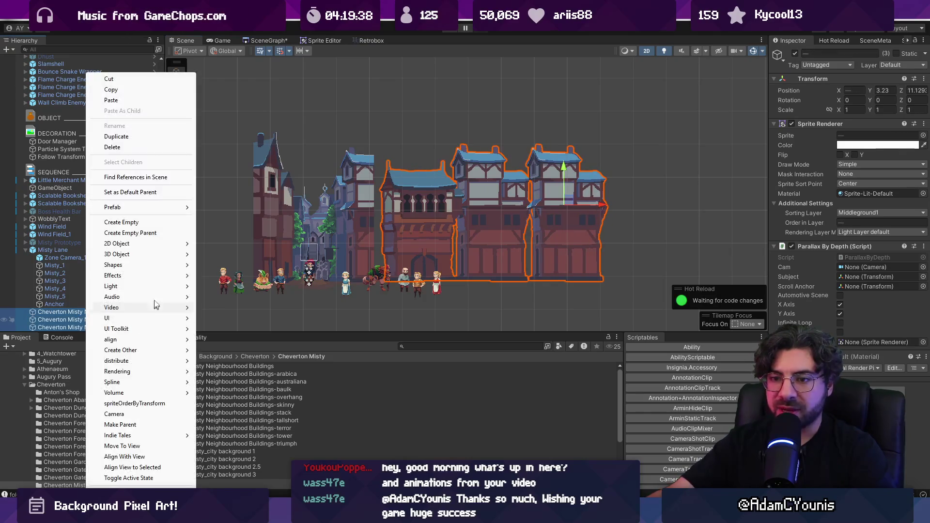
{"action": "left_click", "coordinate": [159, 233]}
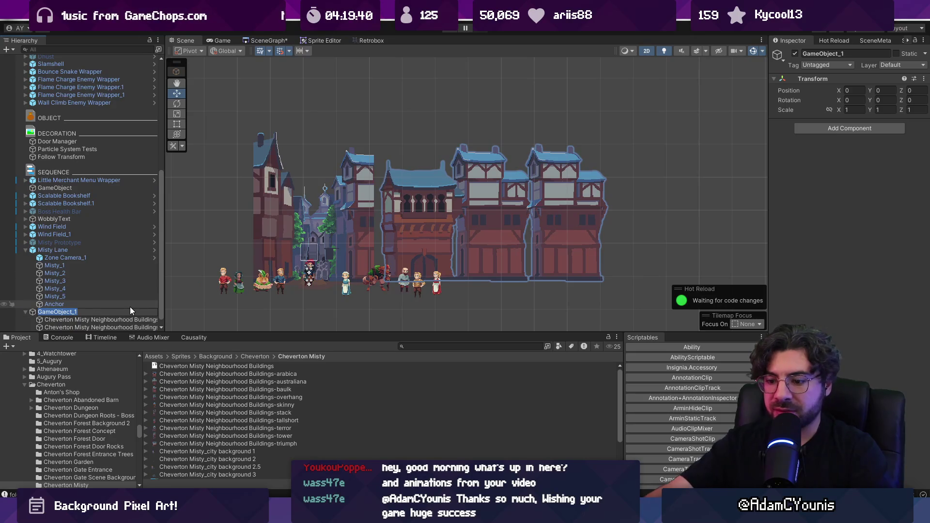
{"action": "key", "text": "Return"}
- Remove the Parallax By Depth script from the child buildings and select GameObject_1
{"action": "left_click", "coordinate": [130, 319]}
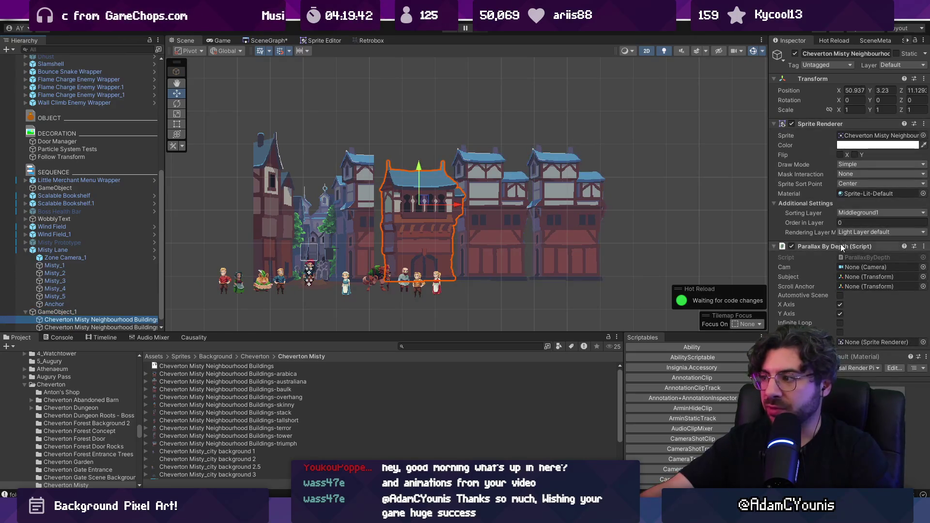
{"action": "left_click", "coordinate": [99, 325]}
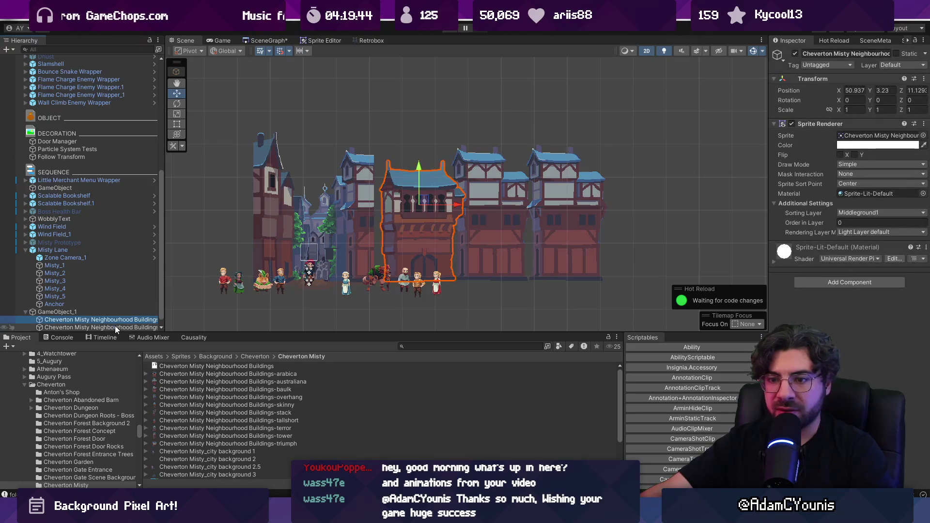
{"action": "left_click", "coordinate": [116, 328]}
{"action": "right_click", "coordinate": [877, 252]}
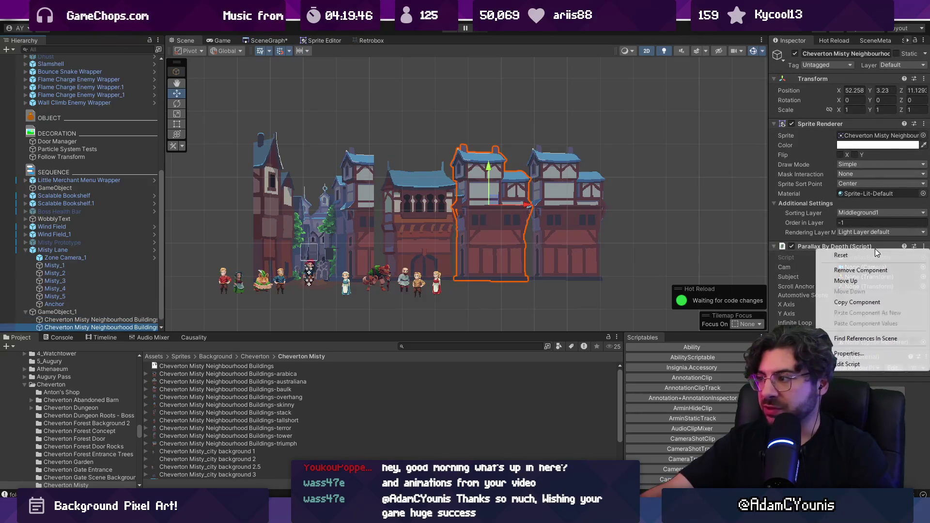
{"action": "left_click", "coordinate": [860, 270]}
{"action": "left_click", "coordinate": [94, 313]}
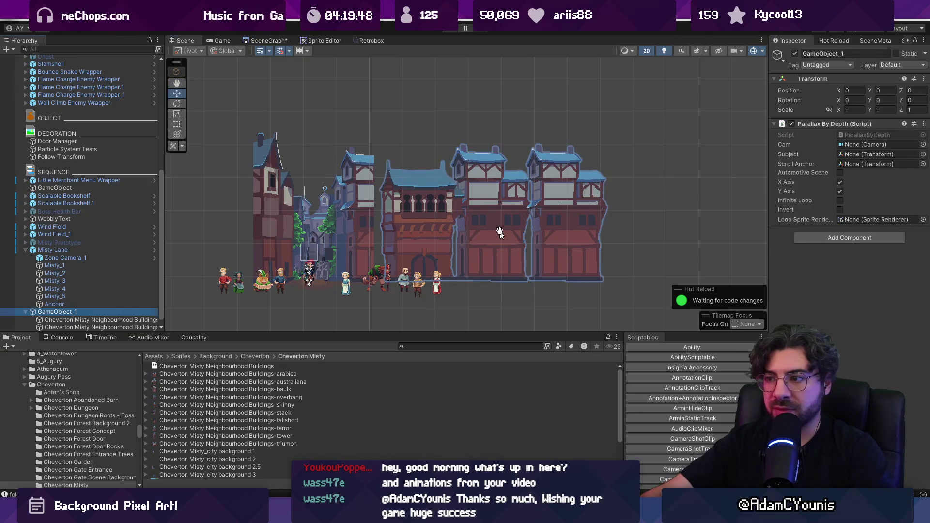
{"action": "key", "text": "2"}
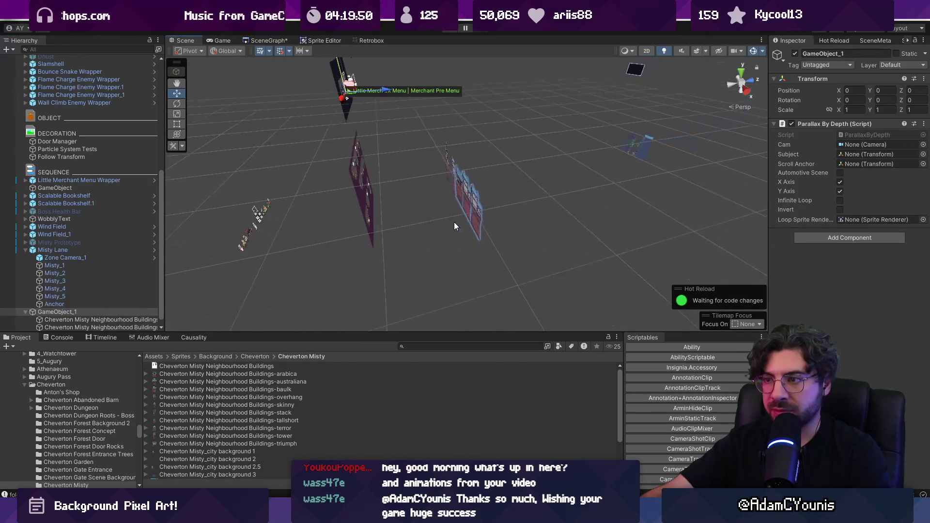
- Frame and orbit the building in 3D perspective, then return to the flat 2D view
{"action": "scroll", "coordinate": [451, 217], "scroll_direction": "up", "scroll_amount": 5}
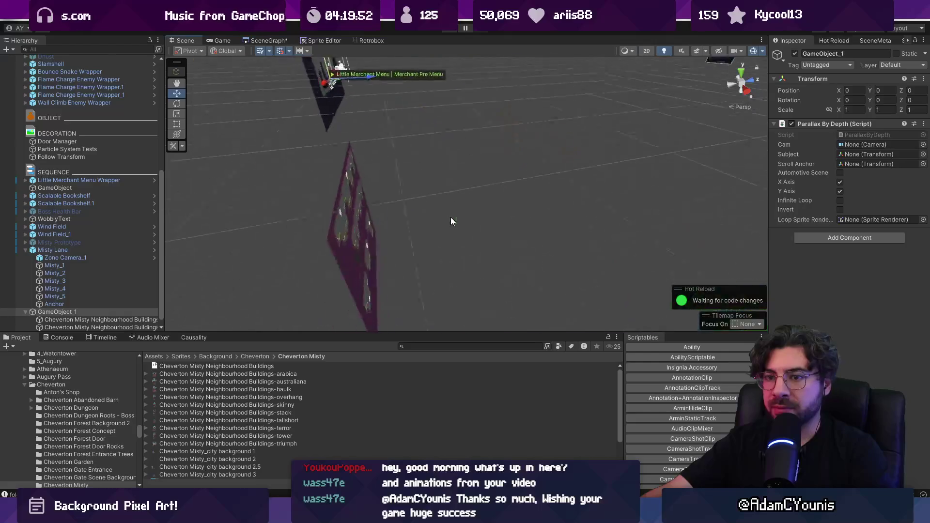
{"action": "scroll", "coordinate": [450, 222], "scroll_direction": "down", "scroll_amount": 3}
{"action": "scroll", "coordinate": [447, 221], "scroll_direction": "up", "scroll_amount": 3}
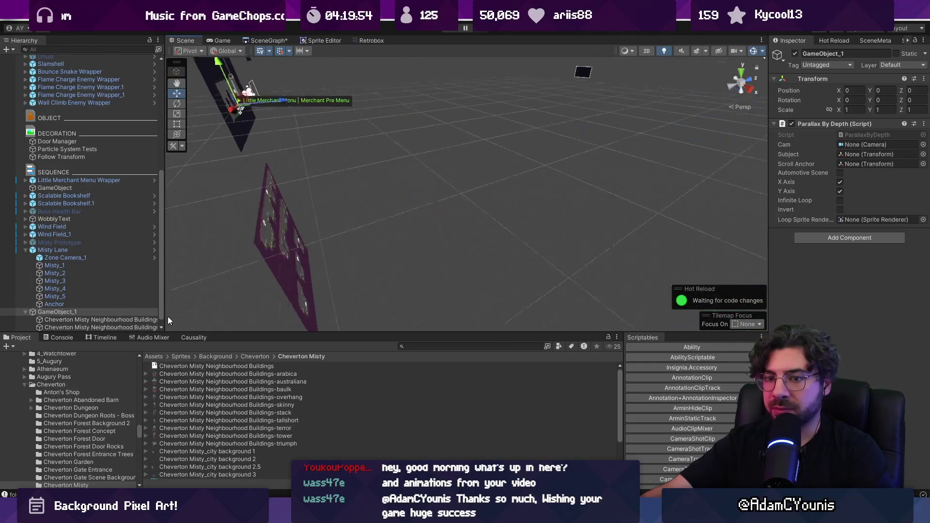
{"action": "double_click", "coordinate": [147, 320]}
{"action": "left_click_drag", "start_coordinate": [397, 228], "coordinate": [414, 235]}
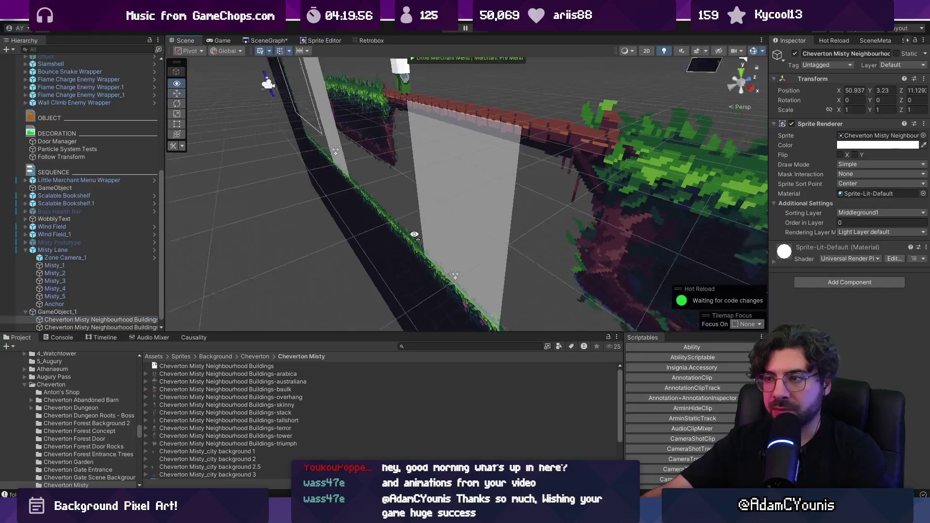
{"action": "key", "text": "2"}
{"action": "scroll", "coordinate": [291, 247], "scroll_direction": "down", "scroll_amount": 5}
- Drag GameObject_1 right to X 48.106, Y 2.9387 and select both child buildings
{"action": "left_click", "coordinate": [112, 311]}
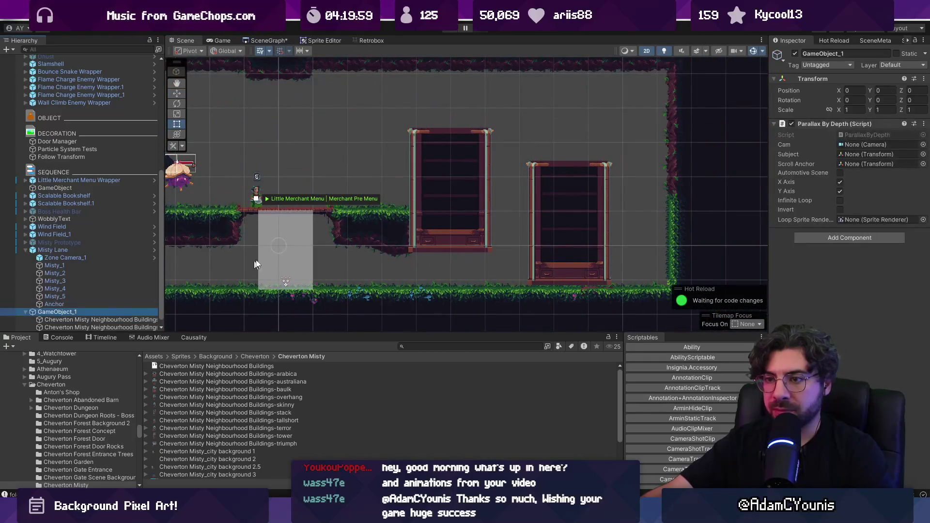
{"action": "scroll", "coordinate": [291, 247], "scroll_direction": "down", "scroll_amount": 5}
{"action": "key", "text": "w"}
{"action": "left_click_drag", "start_coordinate": [334, 233], "coordinate": [570, 222]}
{"action": "left_click", "coordinate": [112, 320]}
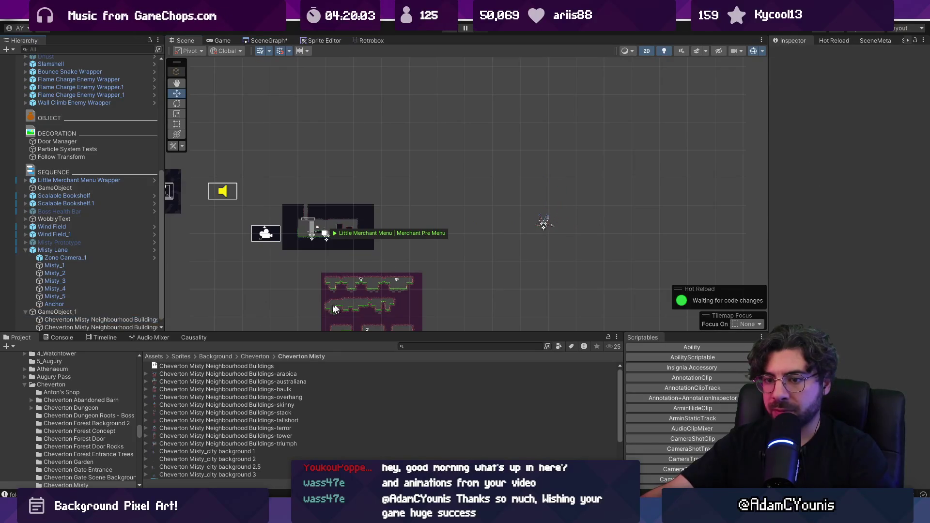
{"action": "left_click", "coordinate": [112, 327], "text": "shift"}
{"action": "left_click", "coordinate": [852, 90]}
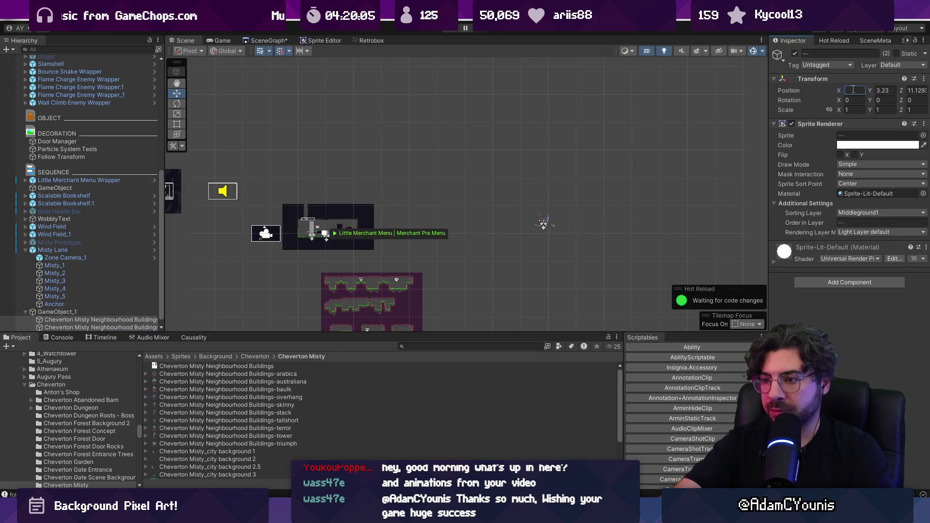
{"action": "type", "text": "0"}
- Set the child buildings' X and Y positions to 0 inside GameObject_1
{"action": "left_click", "coordinate": [881, 90]}
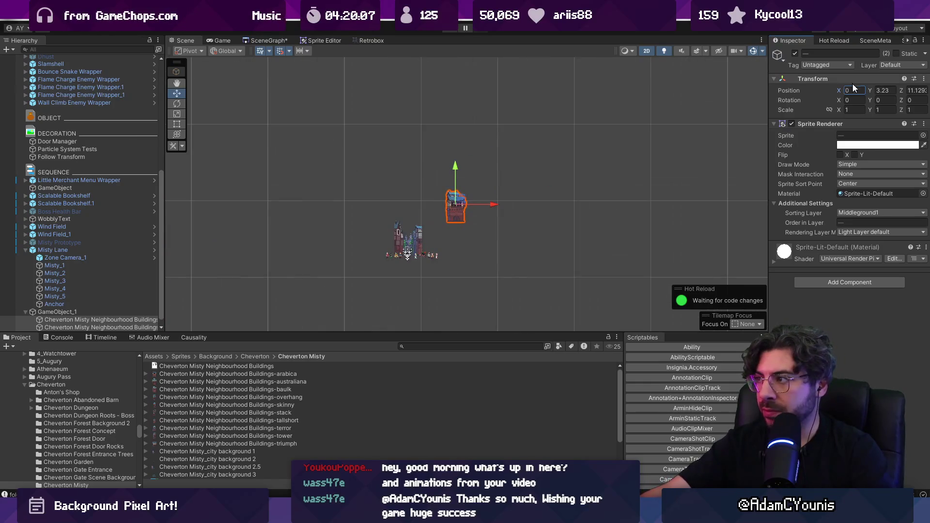
{"action": "type", "text": "0"}
{"action": "scroll", "coordinate": [284, 303], "scroll_direction": "up", "scroll_amount": 5}
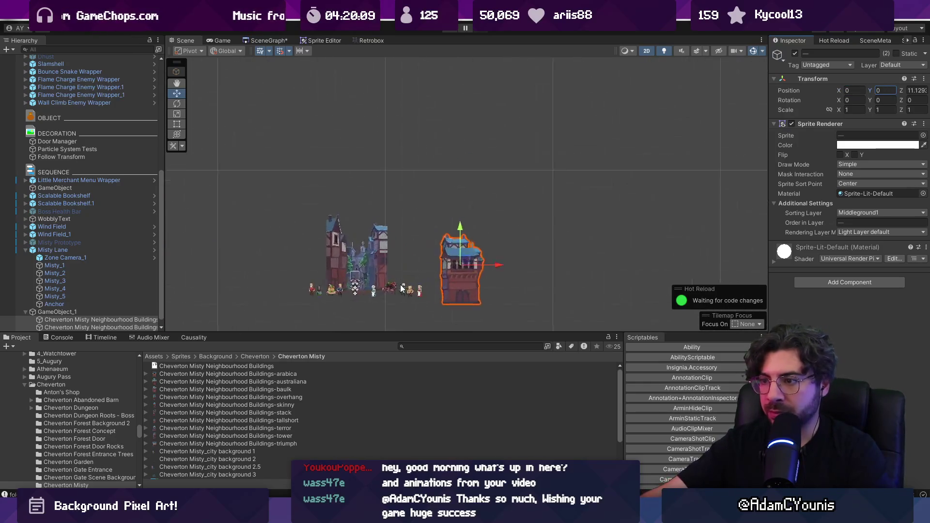
{"action": "left_click", "coordinate": [490, 261]}
{"action": "left_click", "coordinate": [489, 261]}
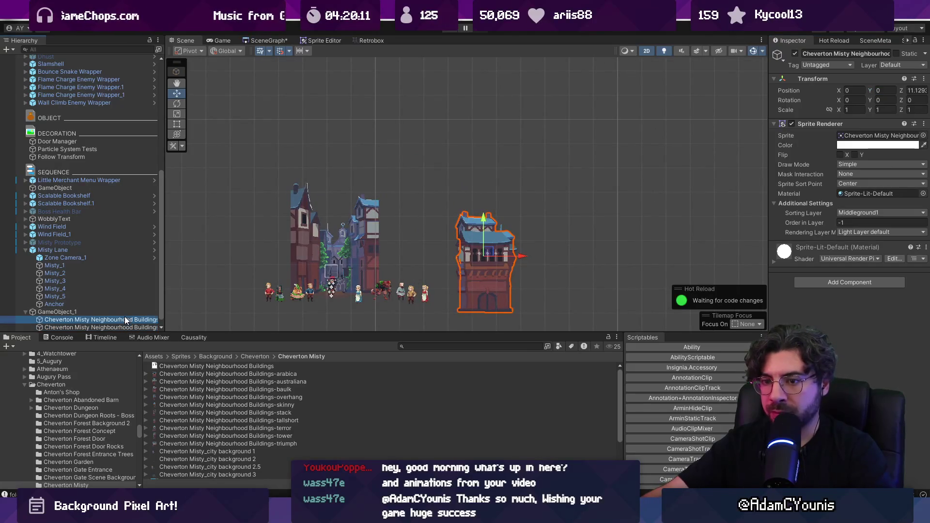
- Move the tower right so it stops overlapping, and slide GameObject_1 left to X 50.923
{"action": "left_click", "coordinate": [146, 328]}
{"action": "left_click_drag", "start_coordinate": [521, 256], "coordinate": [581, 256]}
{"action": "left_click", "coordinate": [577, 257]}
{"action": "left_click_drag", "start_coordinate": [523, 256], "coordinate": [438, 254]}
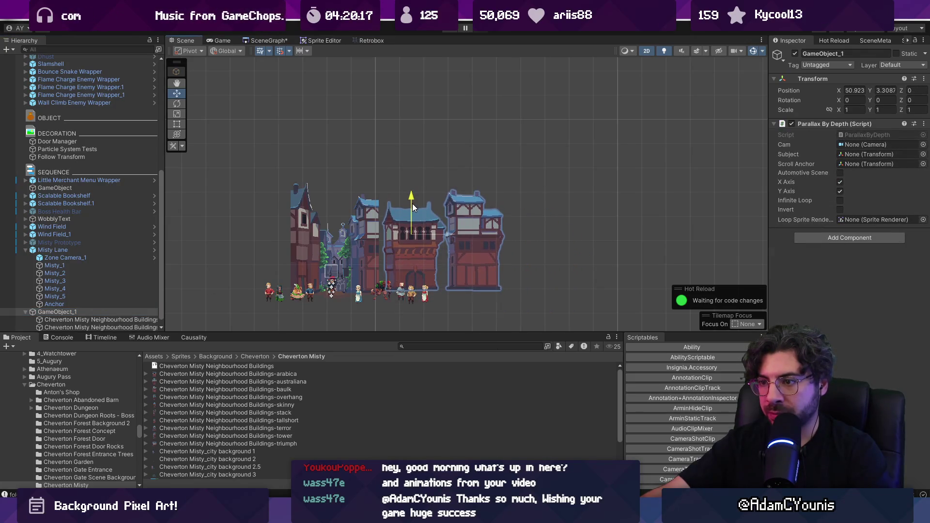
{"action": "left_click", "coordinate": [475, 248]}
- Duplicate the tower, give the copy the overhang sprite, and place it against its neighbour
{"action": "key", "text": "ctrl+d"}
{"action": "left_click_drag", "start_coordinate": [838, 90], "coordinate": [928, 145]}
{"action": "left_click", "coordinate": [923, 136]}
{"action": "key", "text": "Down"}
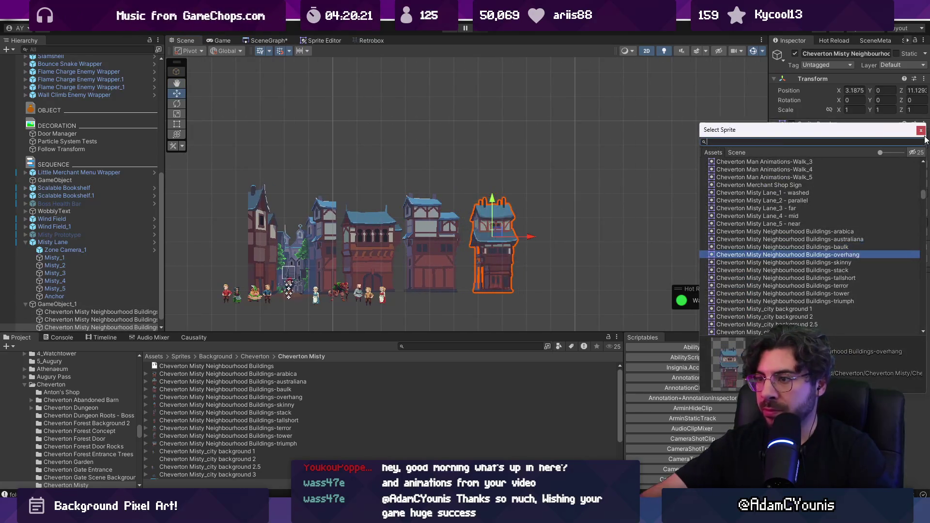
{"action": "left_click", "coordinate": [921, 129]}
{"action": "left_click_drag", "start_coordinate": [528, 236], "coordinate": [513, 236]}
{"action": "left_click", "coordinate": [438, 247], "text": "ctrl"}
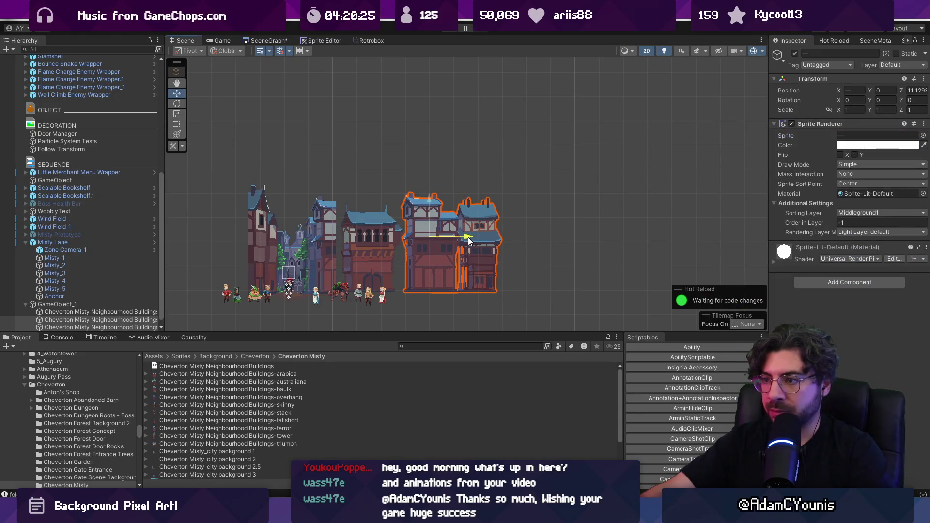
{"action": "left_click", "coordinate": [459, 236]}
- Add another copy at the row's right end using the terror building sprite
{"action": "key", "text": "ctrl+d"}
{"action": "left_click_drag", "start_coordinate": [523, 237], "coordinate": [544, 229]}
{"action": "left_click", "coordinate": [924, 137]}
{"action": "key", "text": "Down"}
{"action": "key", "text": "Down"}
{"action": "key", "text": "Down"}
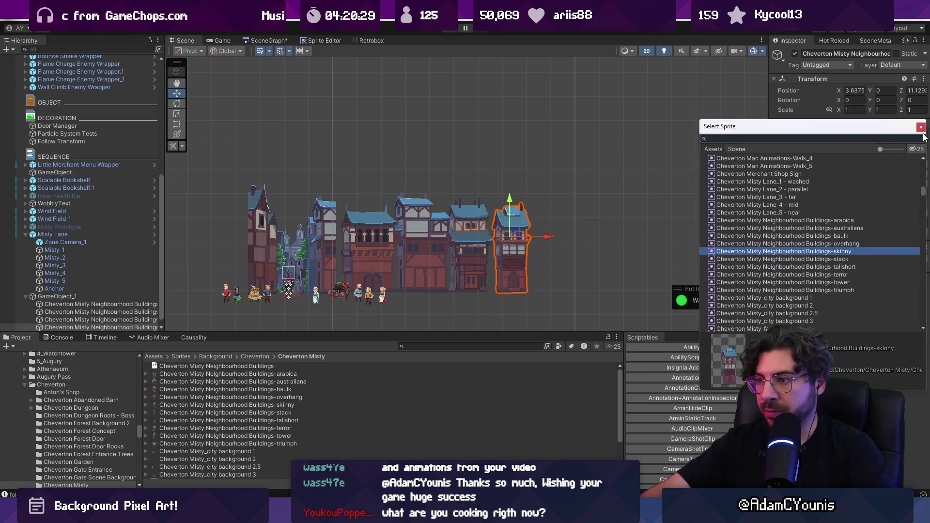
{"action": "key", "text": "Return"}
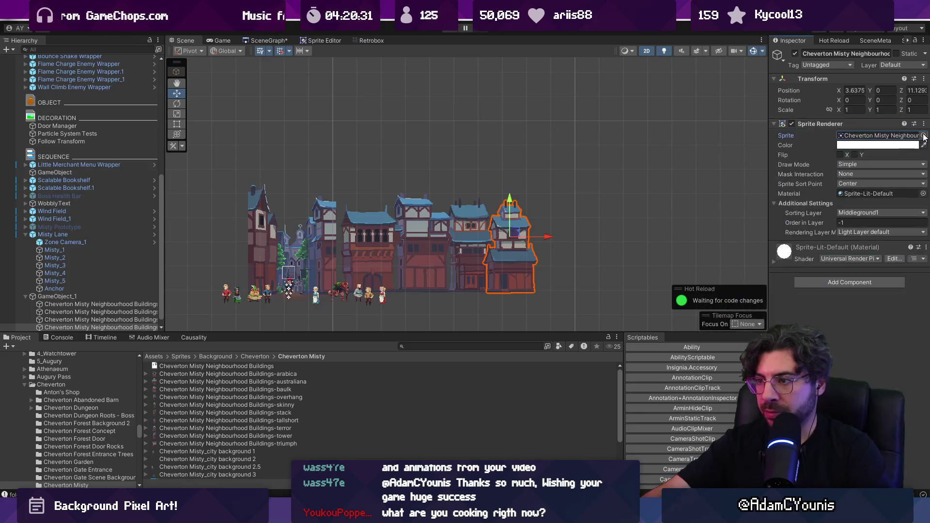
{"action": "mouse_move", "coordinate": [543, 242]}
{"action": "left_mouse_down"}
{"action": "mouse_move", "coordinate": [598, 234]}
{"action": "mouse_move", "coordinate": [545, 234]}
{"action": "mouse_move", "coordinate": [590, 237]}
{"action": "left_mouse_up"}
- Change a building to the triumph sprite and move it to the row's left end at X -3.988
{"action": "left_click", "coordinate": [923, 135]}
{"action": "key", "text": "Down"}
{"action": "key", "text": "Down"}
{"action": "key", "text": "Return"}
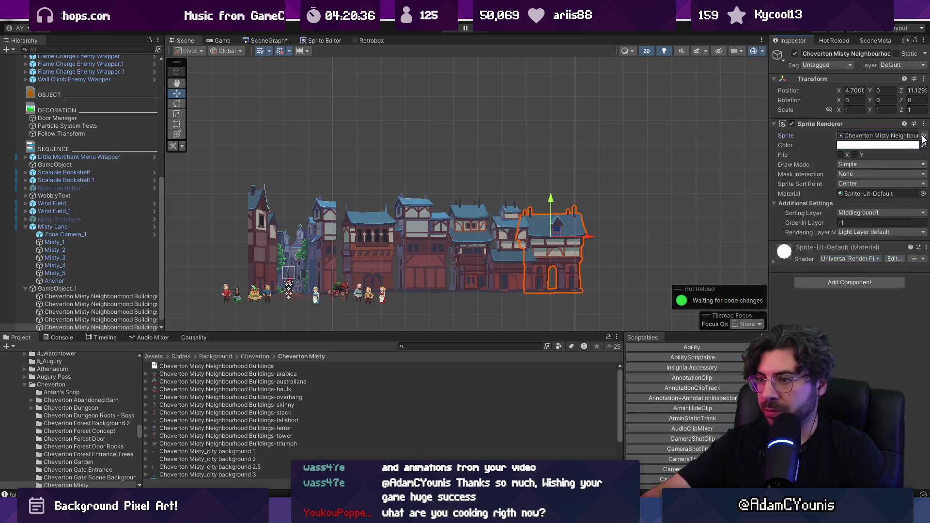
{"action": "mouse_move", "coordinate": [590, 237]}
{"action": "left_mouse_down"}
{"action": "mouse_move", "coordinate": [665, 232]}
{"action": "mouse_move", "coordinate": [253, 246]}
{"action": "left_mouse_up"}
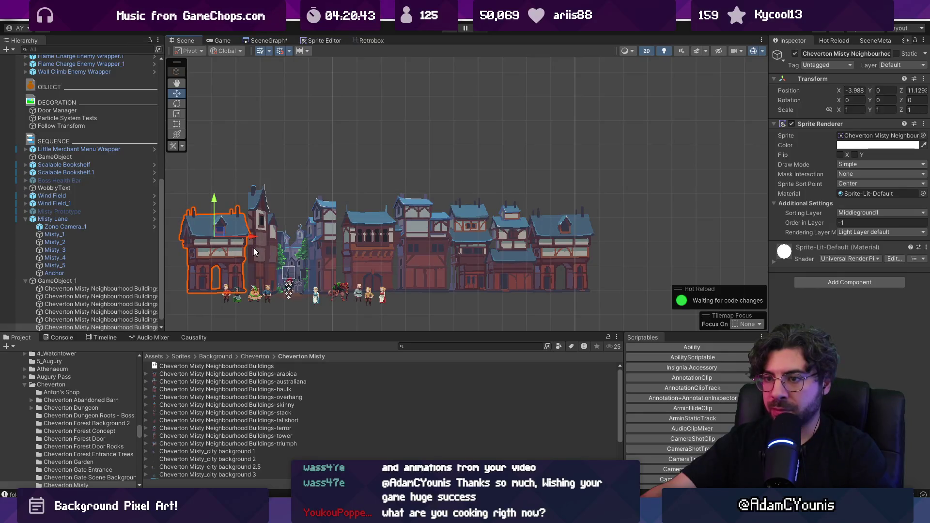
- Mirror the selected building horizontally and hide the Misty_5 layer
{"action": "left_click", "coordinate": [838, 154]}
{"action": "left_click_drag", "start_coordinate": [251, 238], "coordinate": [364, 237]}
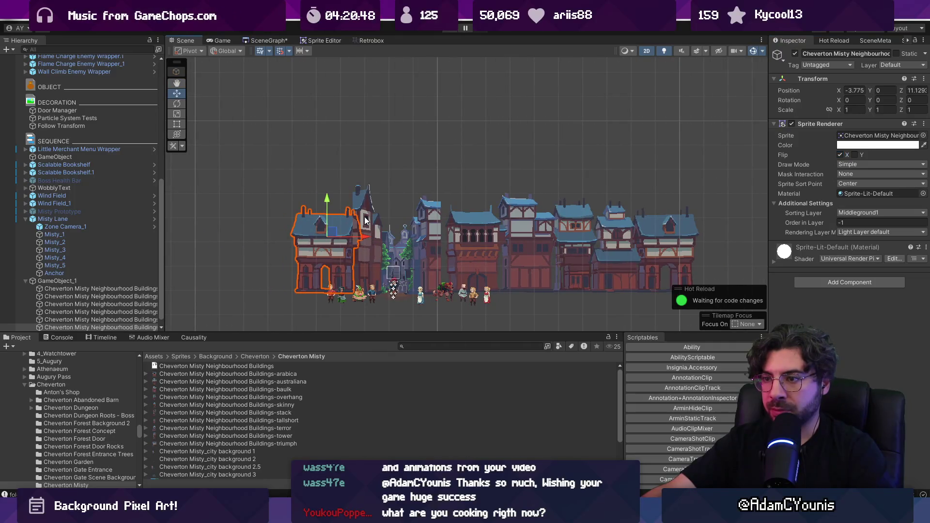
{"action": "left_click", "coordinate": [366, 213]}
{"action": "left_click", "coordinate": [366, 196]}
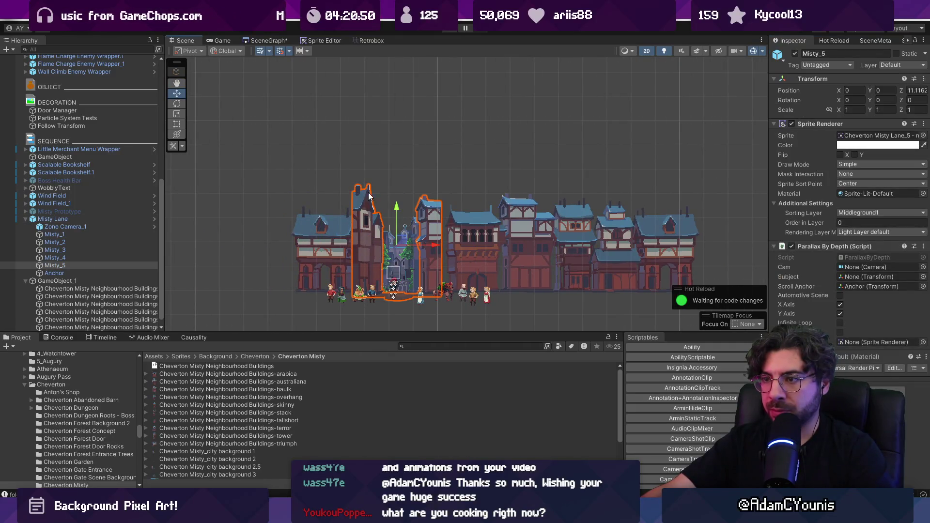
{"action": "left_click", "coordinate": [796, 54]}
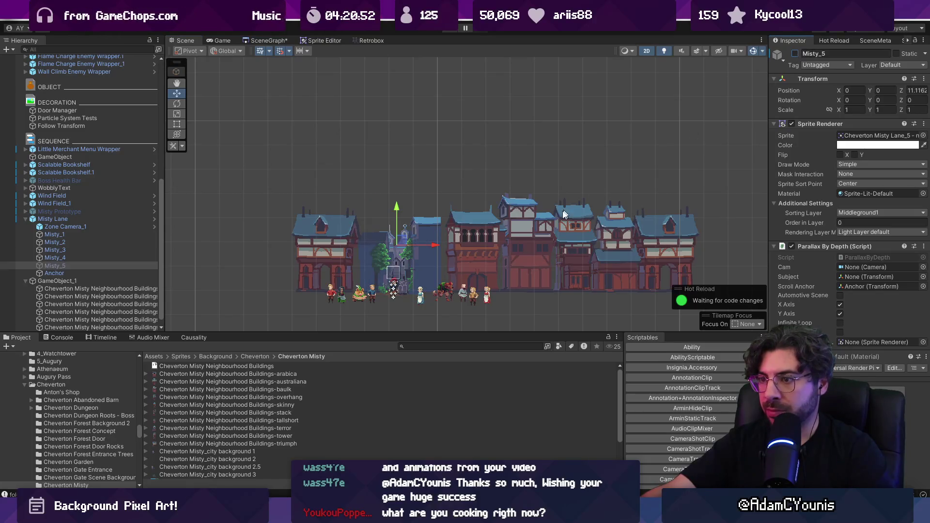
- Nudge the flipped building right and shift the five other buildings left
{"action": "left_click", "coordinate": [324, 251]}
{"action": "left_click_drag", "start_coordinate": [362, 239], "coordinate": [390, 239]}
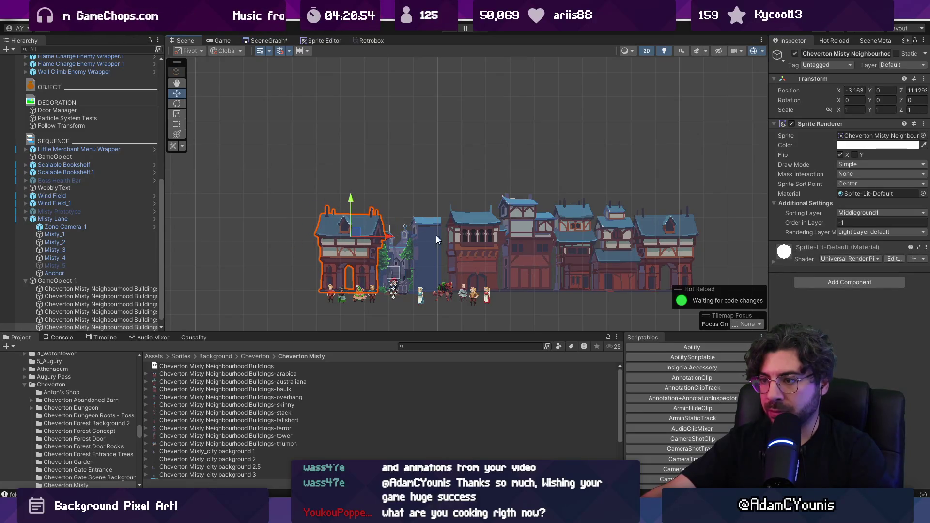
{"action": "left_click", "coordinate": [472, 237]}
{"action": "left_click", "coordinate": [528, 241], "text": "shift"}
{"action": "left_click", "coordinate": [571, 244], "text": "shift"}
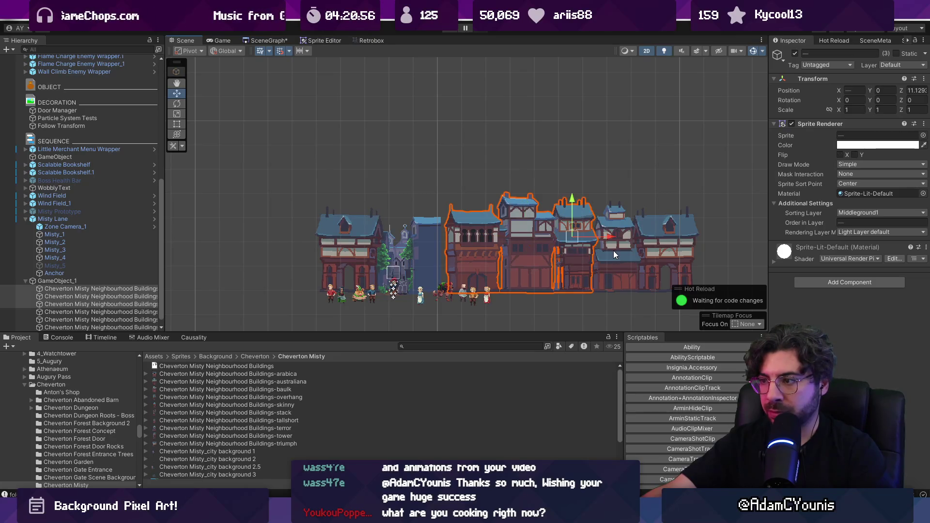
{"action": "left_click", "coordinate": [620, 248], "text": "shift"}
{"action": "left_click", "coordinate": [666, 240], "text": "shift"}
{"action": "left_click_drag", "start_coordinate": [701, 239], "coordinate": [666, 238]}
- Push the leftmost building out to X -5.438 and set its sprite to Buildings-stack
{"action": "left_click", "coordinate": [348, 245]}
{"action": "left_click_drag", "start_coordinate": [383, 238], "coordinate": [325, 237]}
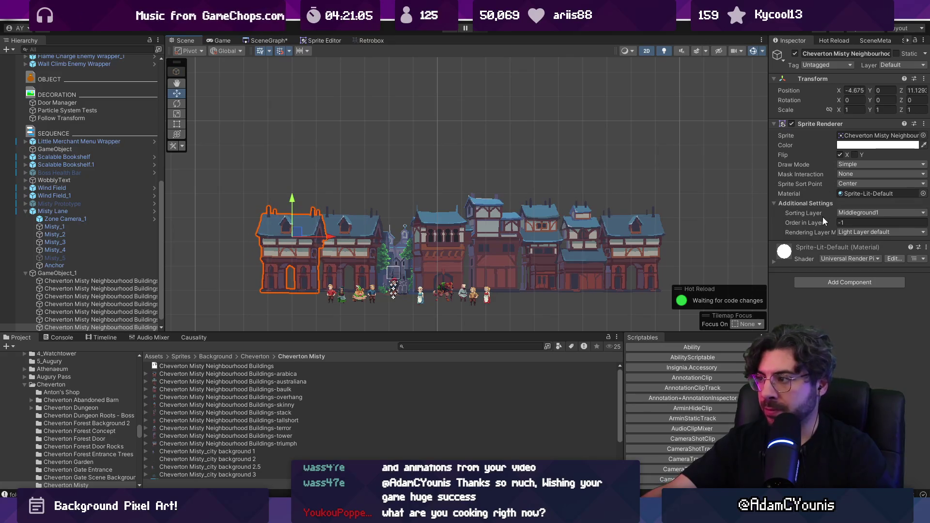
{"action": "left_click", "coordinate": [922, 136]}
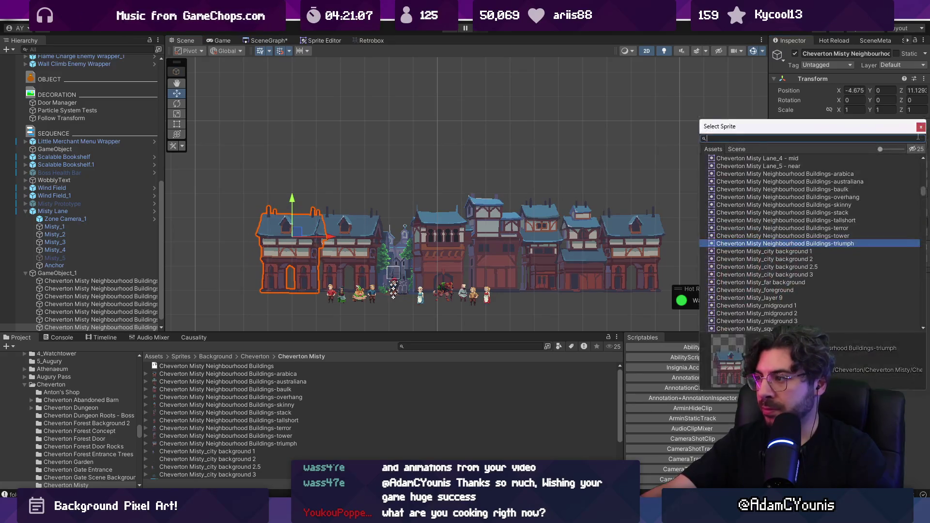
{"action": "key", "text": "Up"}
{"action": "key", "text": "Up"}
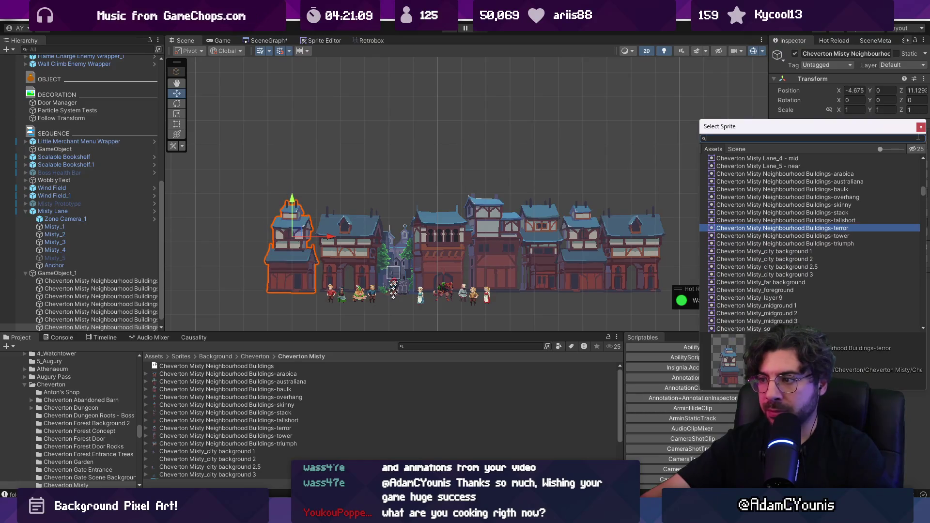
{"action": "key", "text": "Return"}
{"action": "left_click_drag", "start_coordinate": [339, 229], "coordinate": [299, 236]}
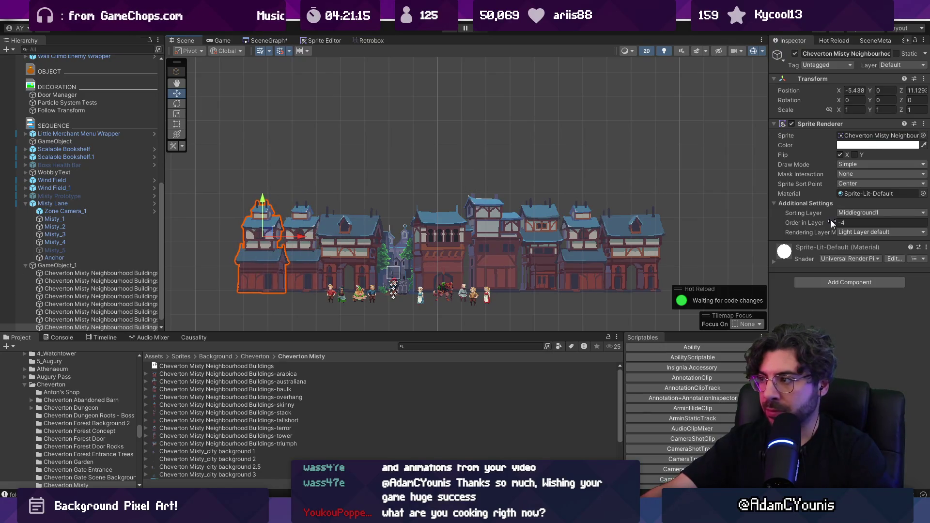
{"action": "left_click", "coordinate": [923, 135]}
{"action": "key", "text": "Up"}
{"action": "key", "text": "Up"}
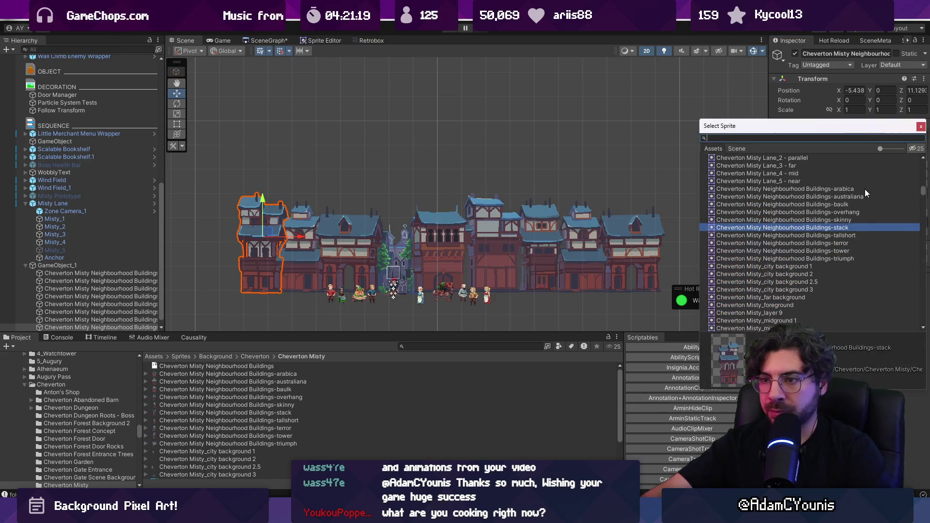
{"action": "key", "text": "Return"}
{"action": "left_click", "coordinate": [426, 187]}
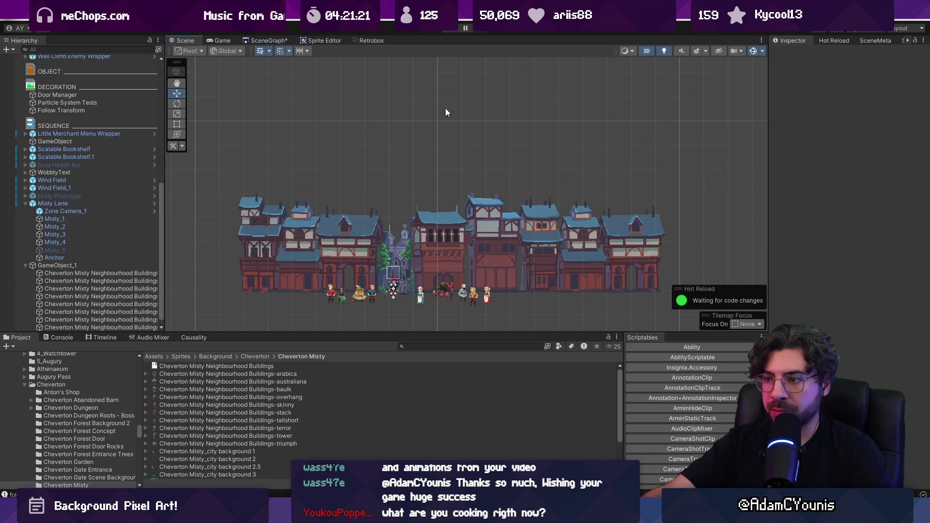
- Play-test the town, running the player left and right, then stop the game
{"action": "left_click", "coordinate": [451, 31]}
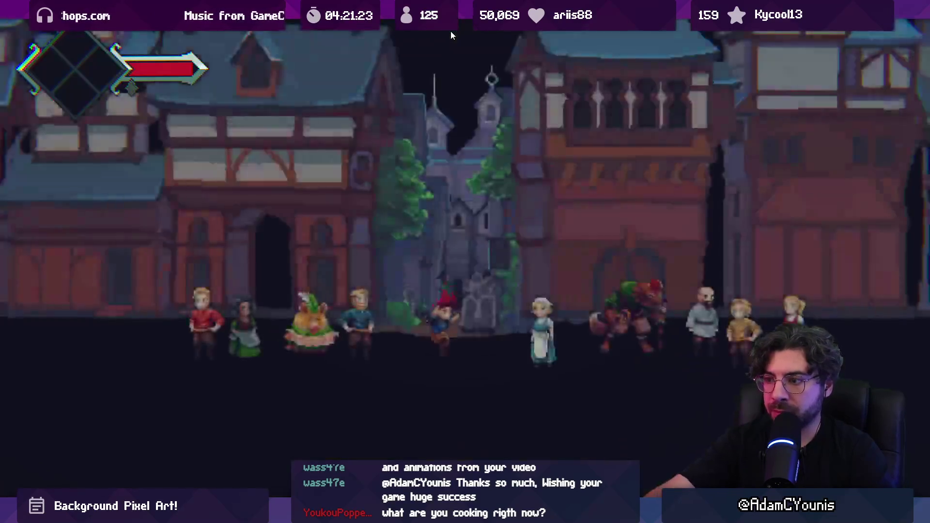
{"action": "key", "text": "Left"}
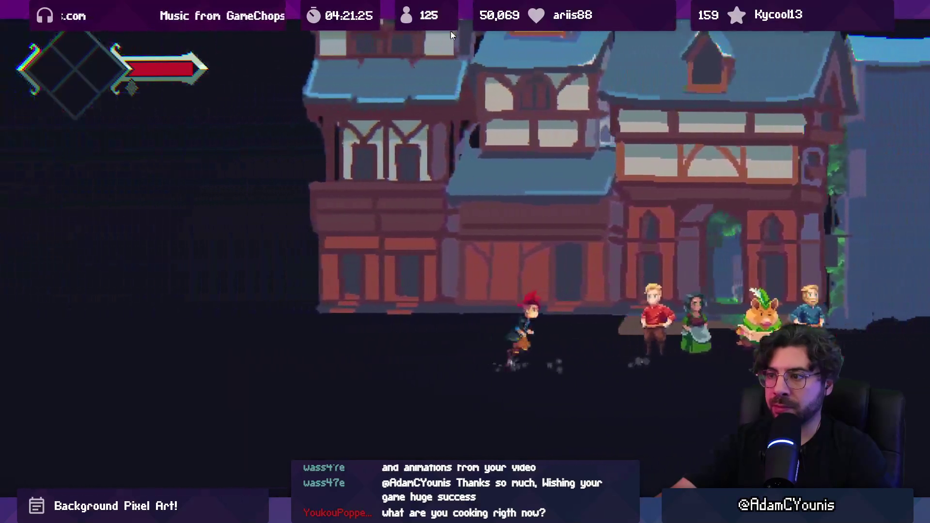
{"action": "key", "text": "Right"}
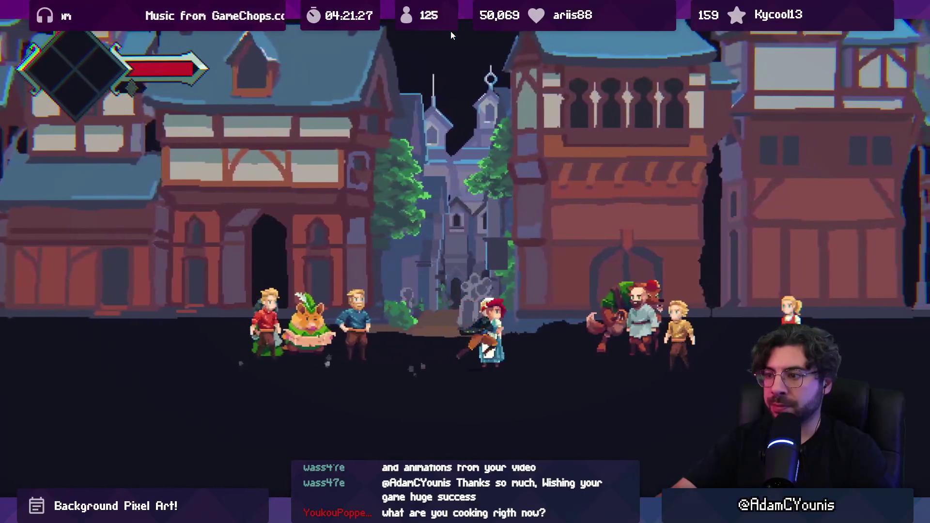
{"action": "left_click", "coordinate": [451, 31]}
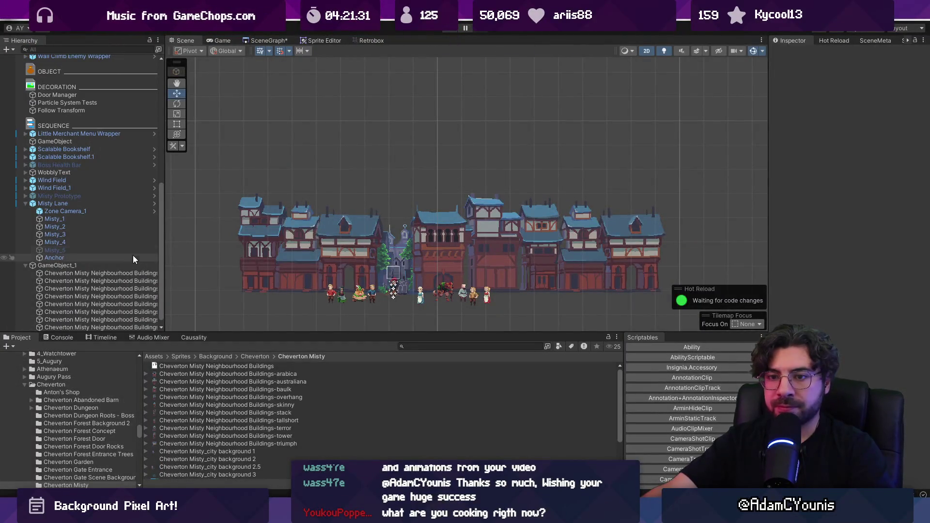
- Set Position Y to 0.48 for all nine neighbourhood buildings
{"action": "left_click", "coordinate": [133, 265]}
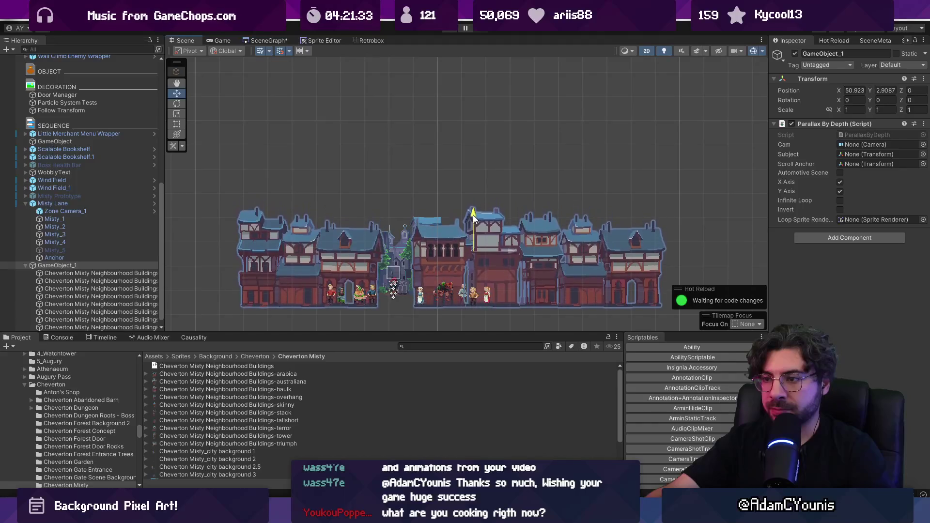
{"action": "left_click", "coordinate": [45, 274]}
{"action": "left_click", "coordinate": [82, 327], "text": "shift"}
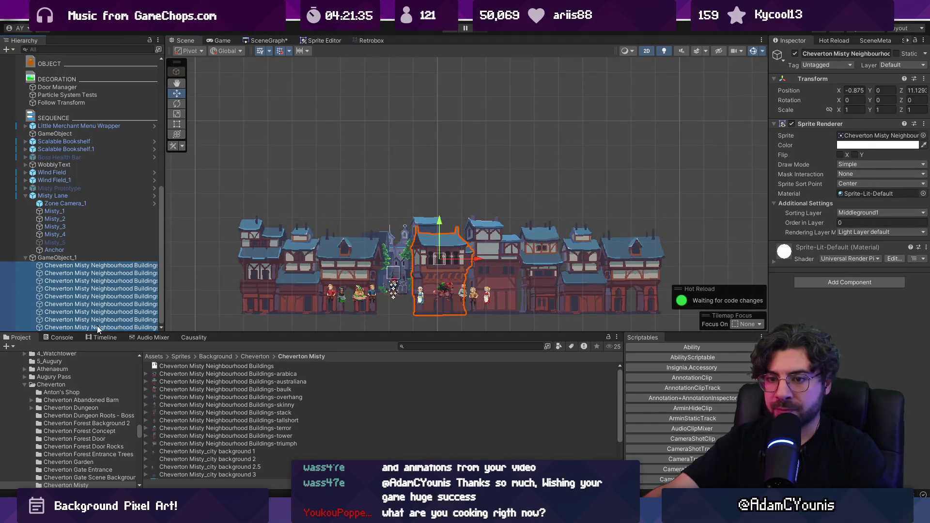
{"action": "mouse_move", "coordinate": [878, 86]}
{"action": "left_mouse_down"}
{"action": "mouse_move", "coordinate": [868, 86]}
{"action": "mouse_move", "coordinate": [880, 90]}
{"action": "left_mouse_up"}
{"action": "type", "text": ".8"}
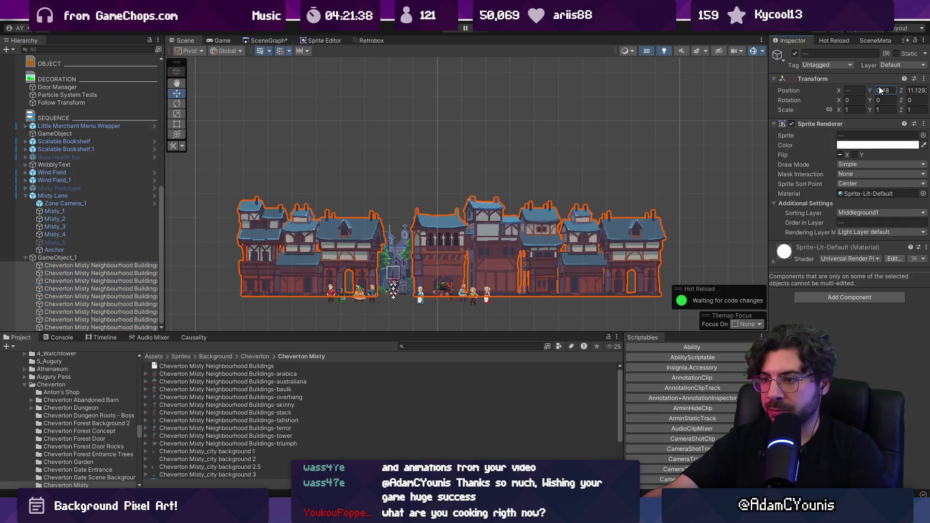
- Play-test again to check the raised buildings, then stop the game
{"action": "left_click", "coordinate": [447, 30]}
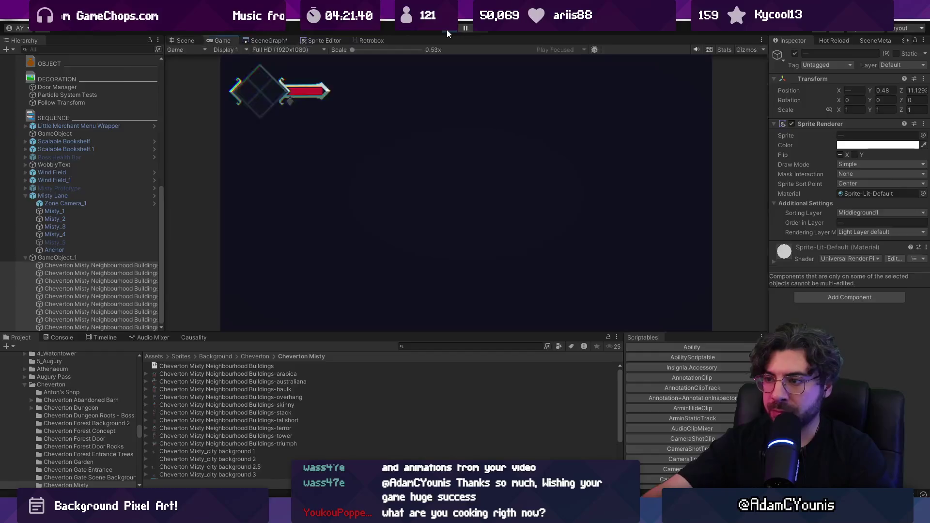
{"action": "key", "text": "Right"}
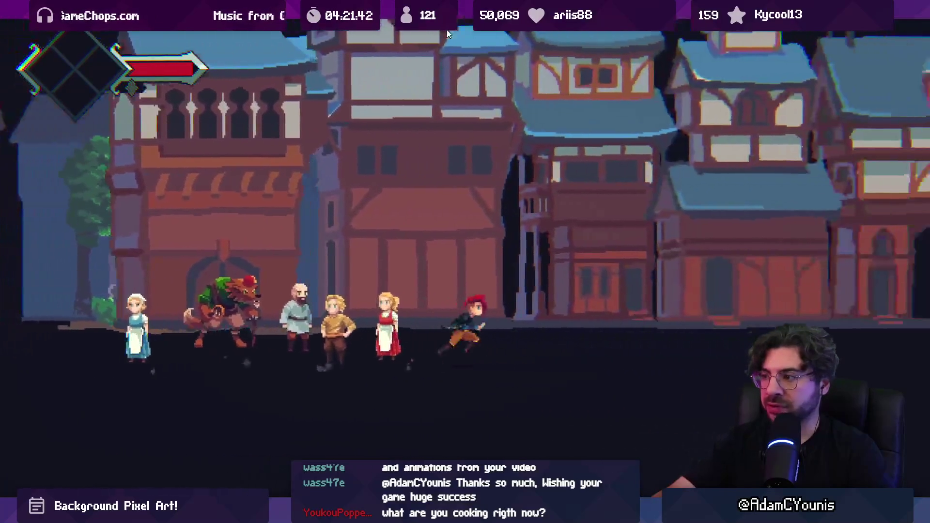
{"action": "key", "text": "Left"}
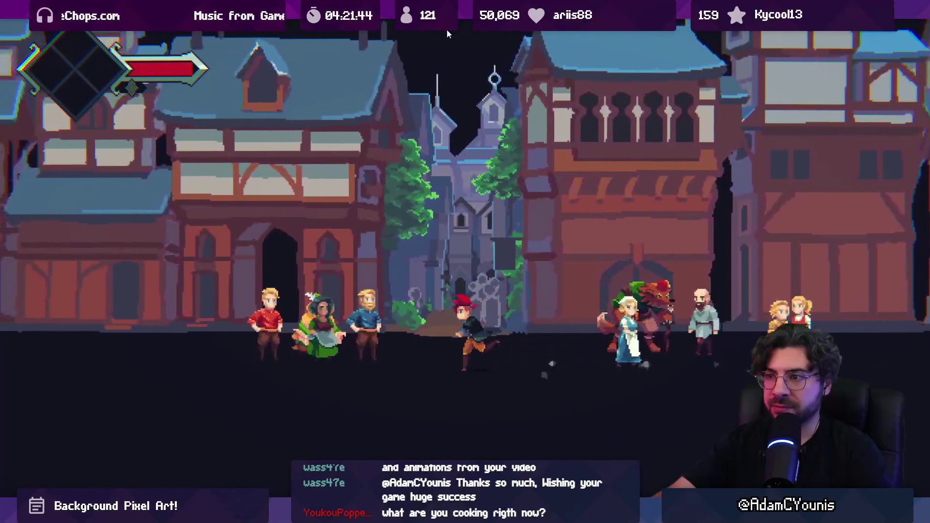
{"action": "key", "text": "Right"}
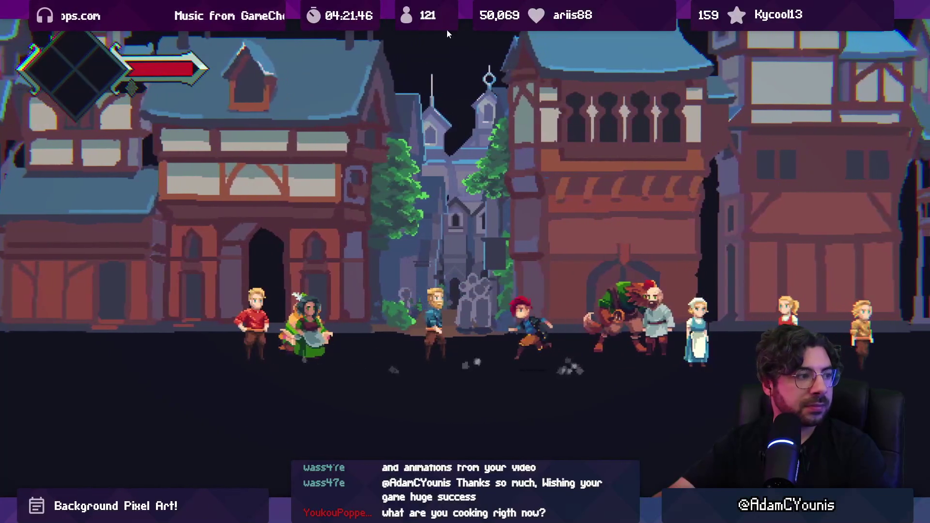
{"action": "key", "text": "Left"}
{"action": "key", "text": "shift+space"}
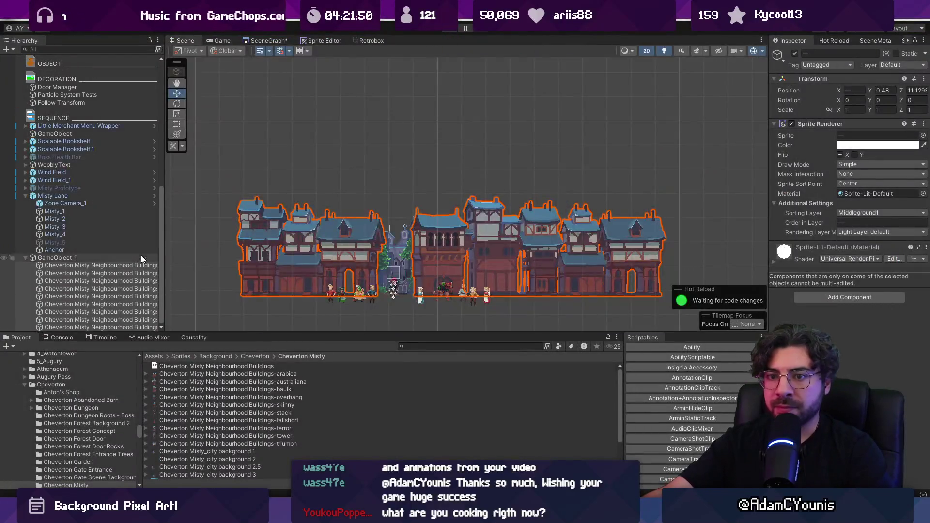
{"action": "key", "text": "ctrl+p"}
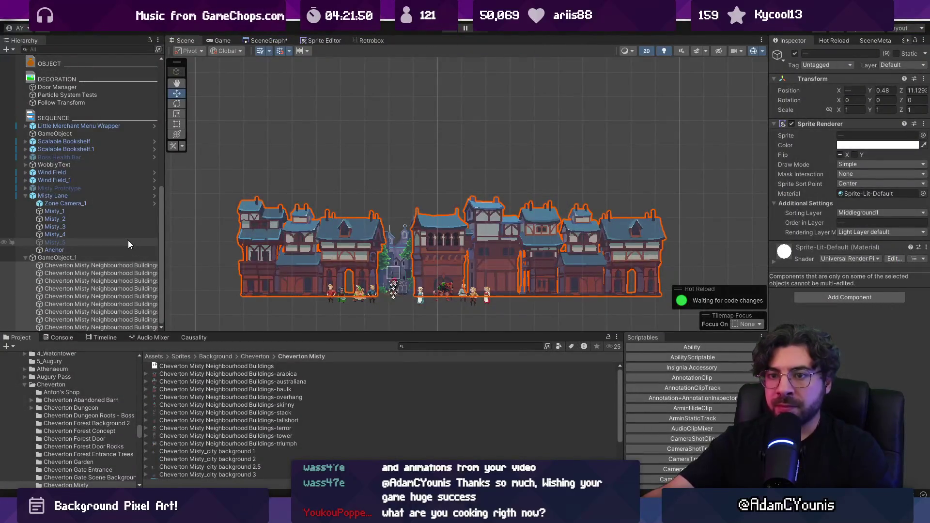
- Enlarge the project panel and turn the Misty Prototype background back on
{"action": "left_click", "coordinate": [97, 188]}
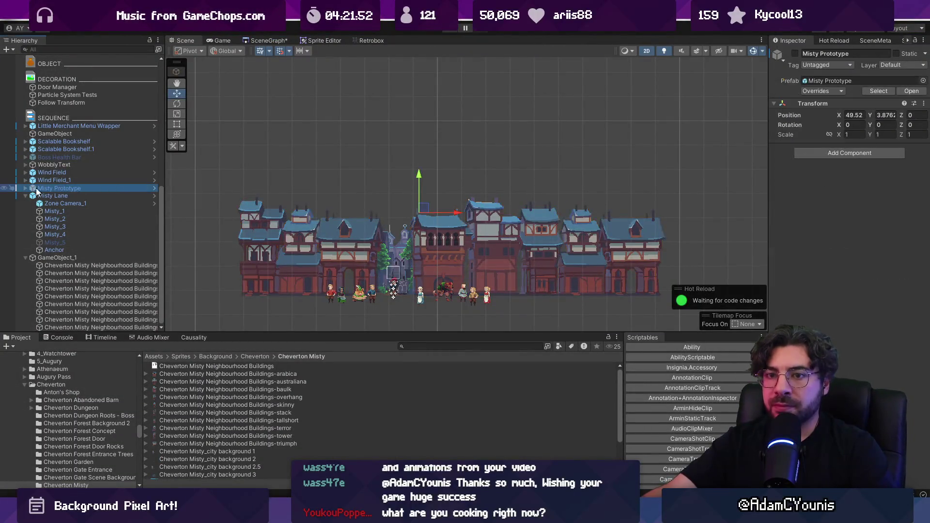
{"action": "left_click", "coordinate": [26, 188]}
{"action": "left_click", "coordinate": [26, 188]}
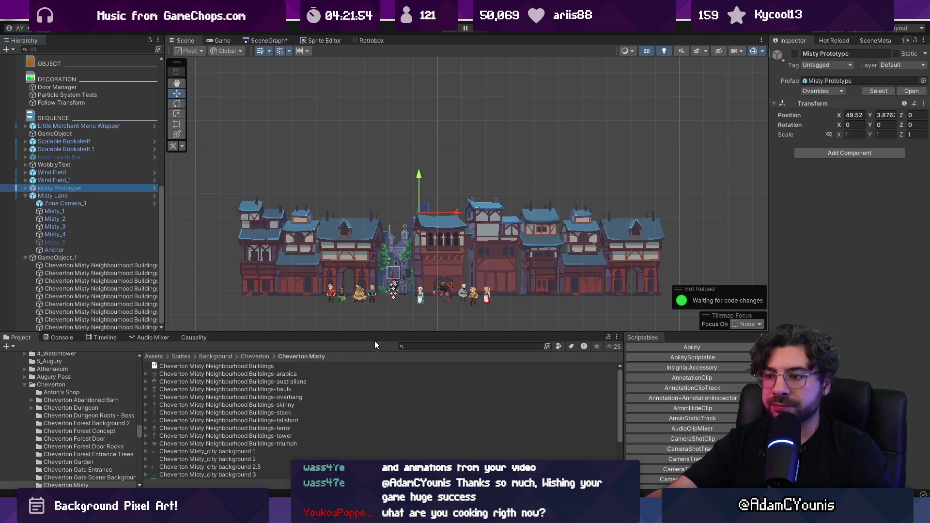
{"action": "mouse_move", "coordinate": [381, 332]}
{"action": "left_mouse_down"}
{"action": "mouse_move", "coordinate": [384, 287]}
{"action": "mouse_move", "coordinate": [383, 354]}
{"action": "left_mouse_up"}
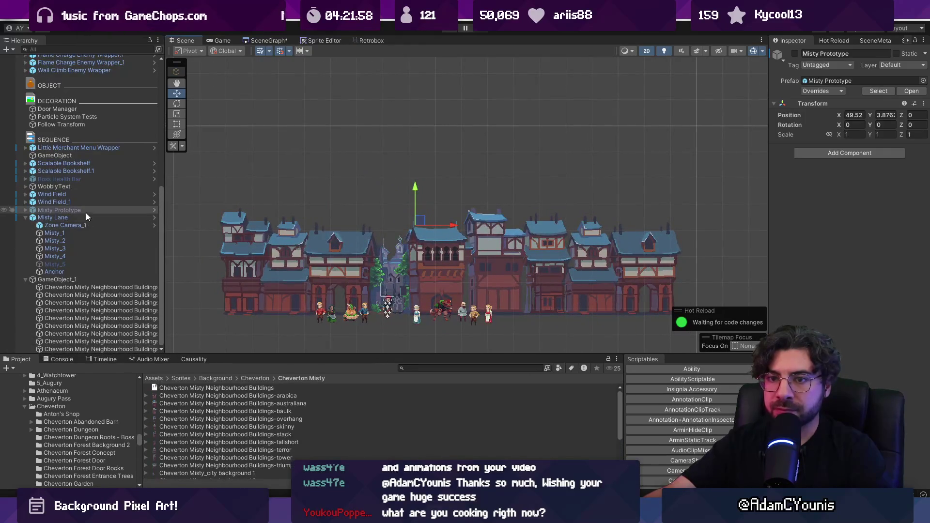
{"action": "left_click", "coordinate": [25, 210]}
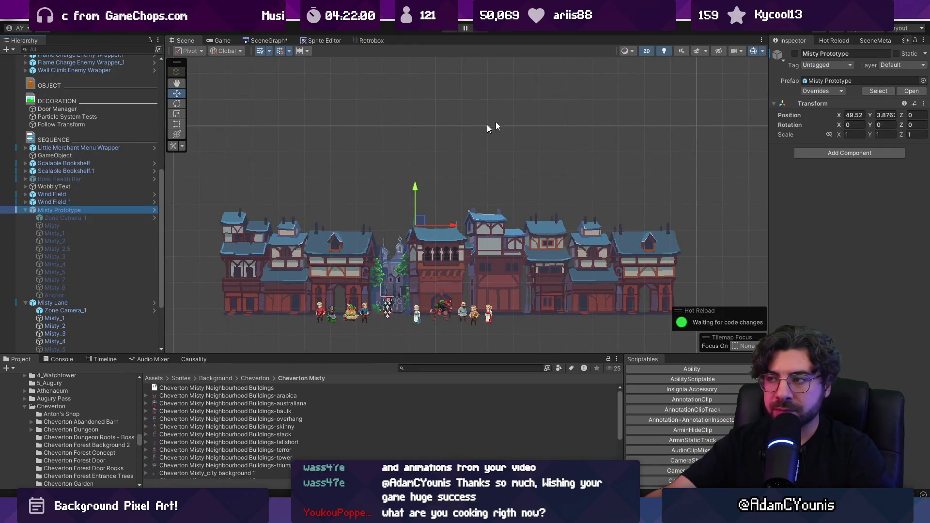
{"action": "left_click", "coordinate": [795, 54]}
- Inspect the Misty layers, then hide Misty_1 through Misty_4 together
{"action": "left_click", "coordinate": [94, 223]}
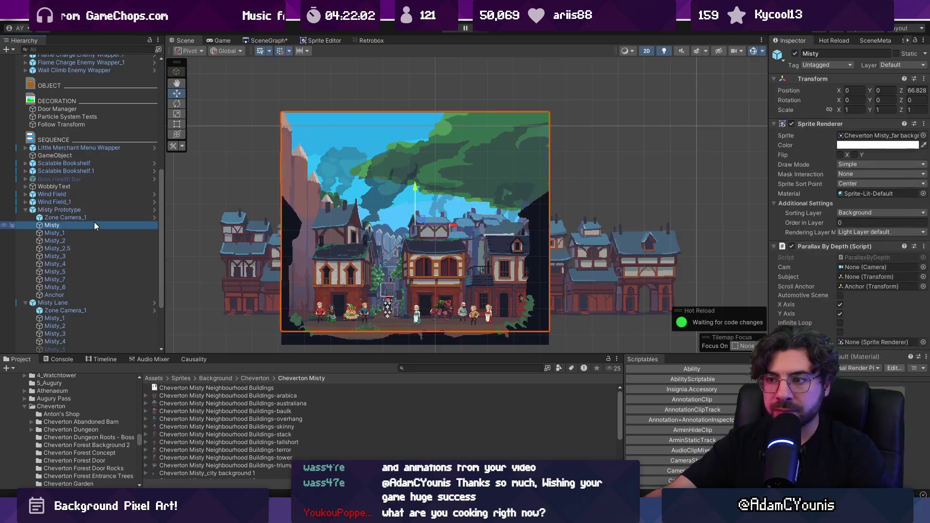
{"action": "left_click", "coordinate": [419, 195]}
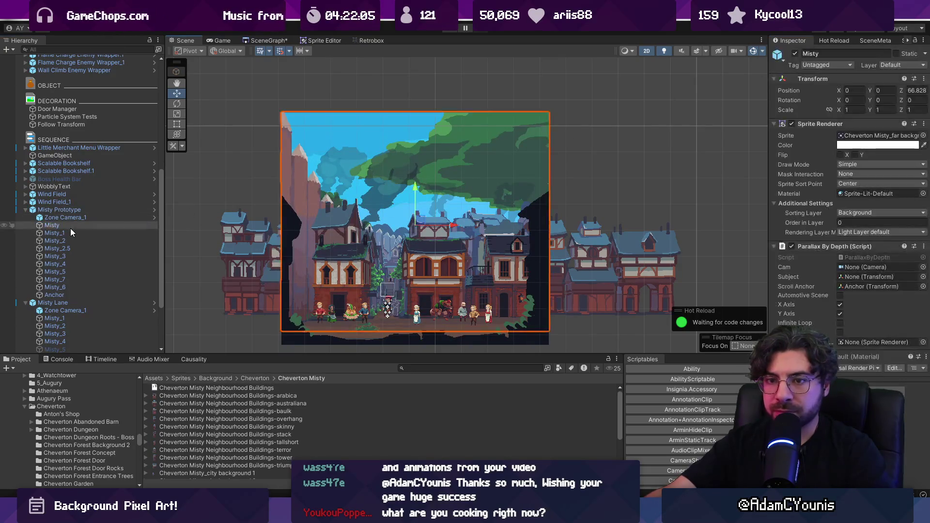
{"action": "left_click", "coordinate": [78, 287]}
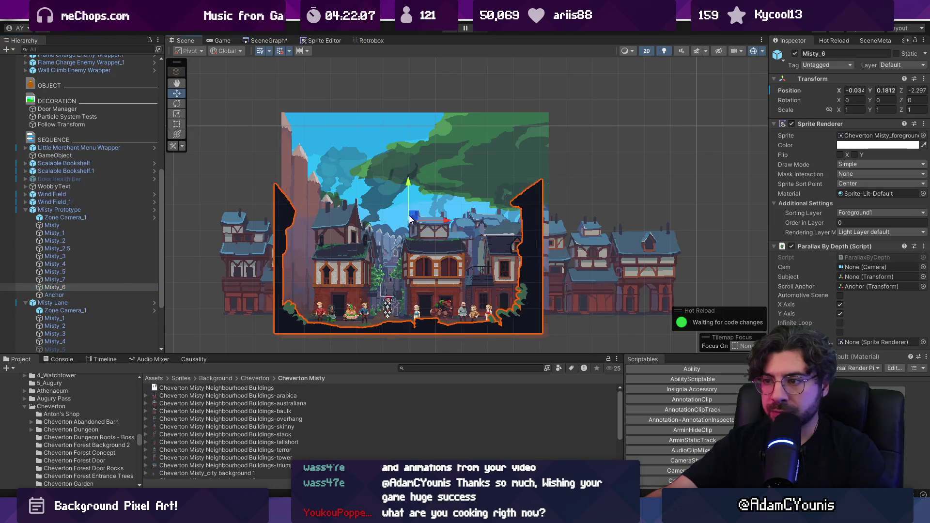
{"action": "left_click", "coordinate": [86, 278]}
{"action": "left_click", "coordinate": [90, 272]}
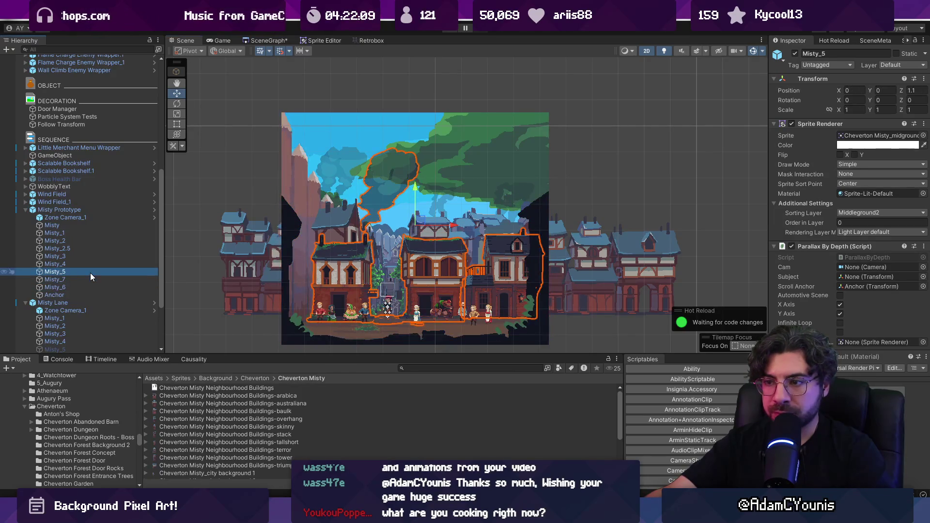
{"action": "left_click", "coordinate": [93, 261]}
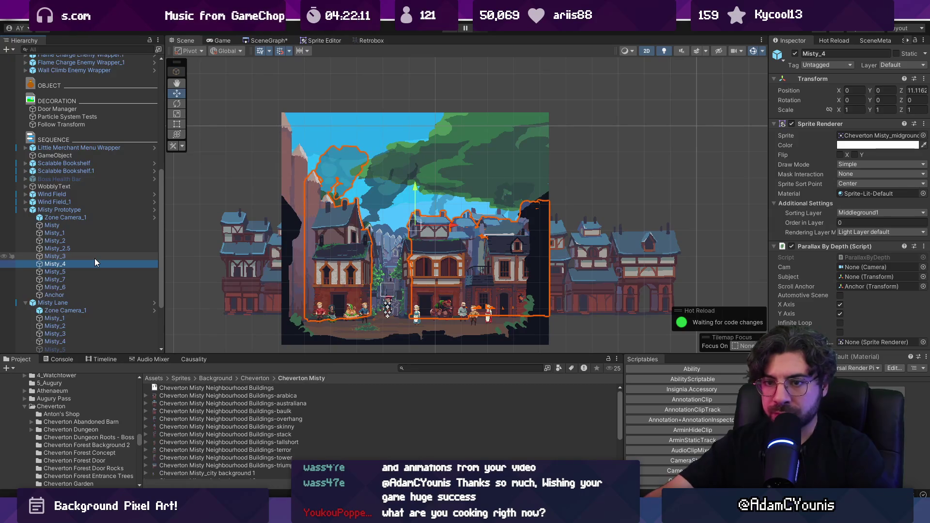
{"action": "left_click", "coordinate": [83, 233], "text": "shift"}
{"action": "left_click", "coordinate": [795, 55]}
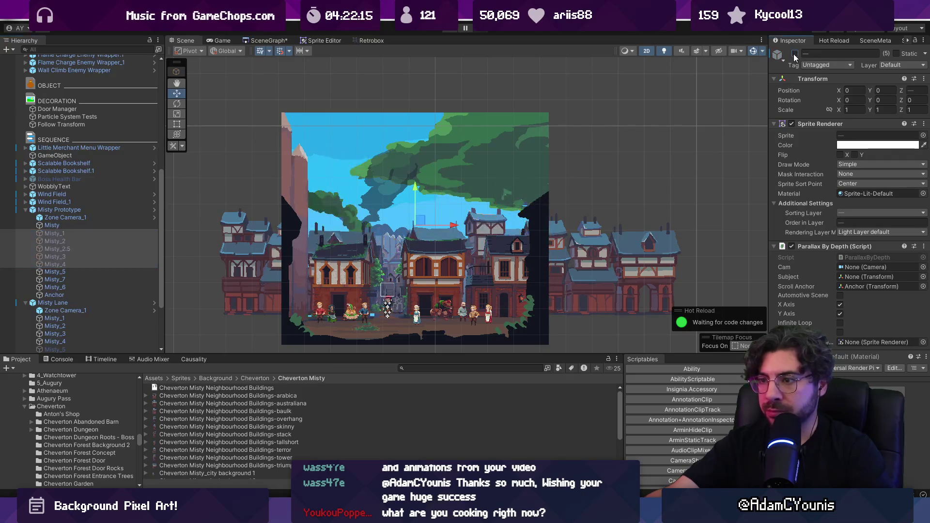
- Check Zone Camera_1 and Misty_1, then run the game in a maximized view
{"action": "left_click", "coordinate": [89, 217]}
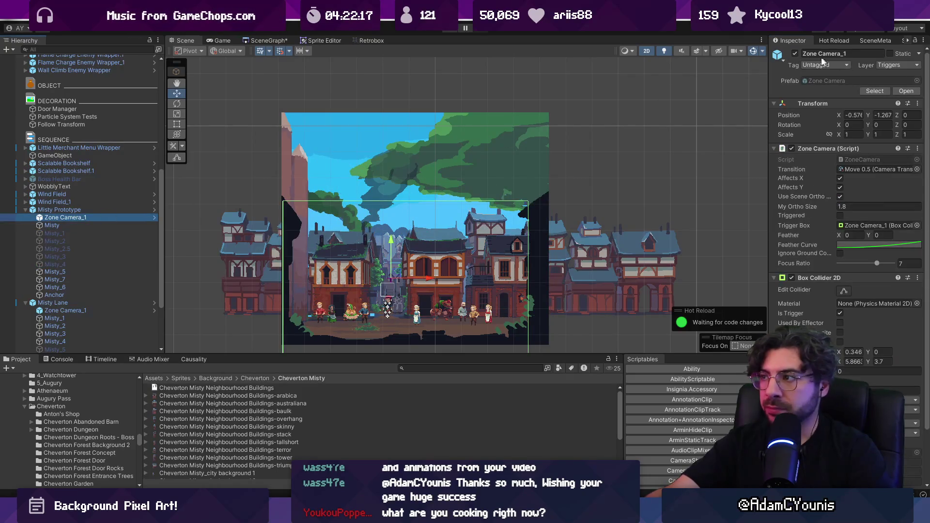
{"action": "left_click", "coordinate": [104, 232]}
{"action": "key", "text": "ctrl+p"}
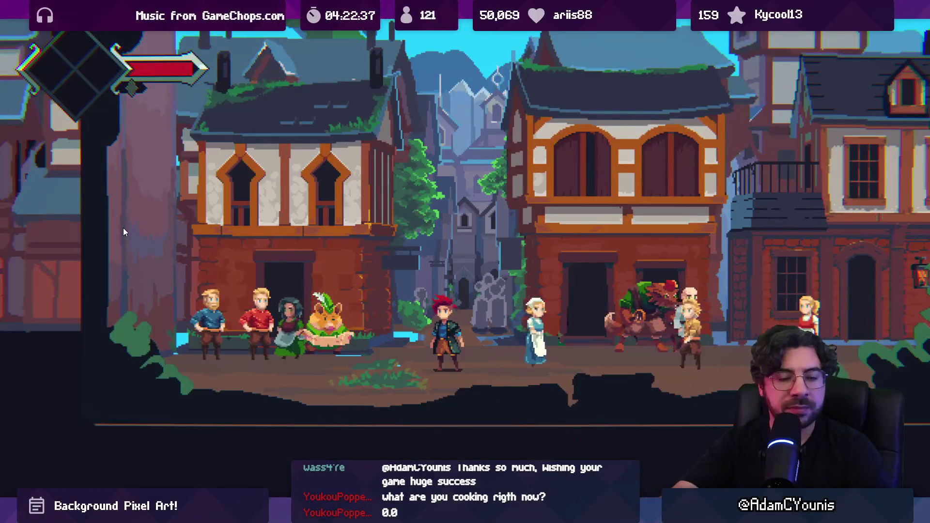
- Stop the game and collapse the Misty Prototype group, briefly toggling it off and on
{"action": "key", "text": "shift+space"}
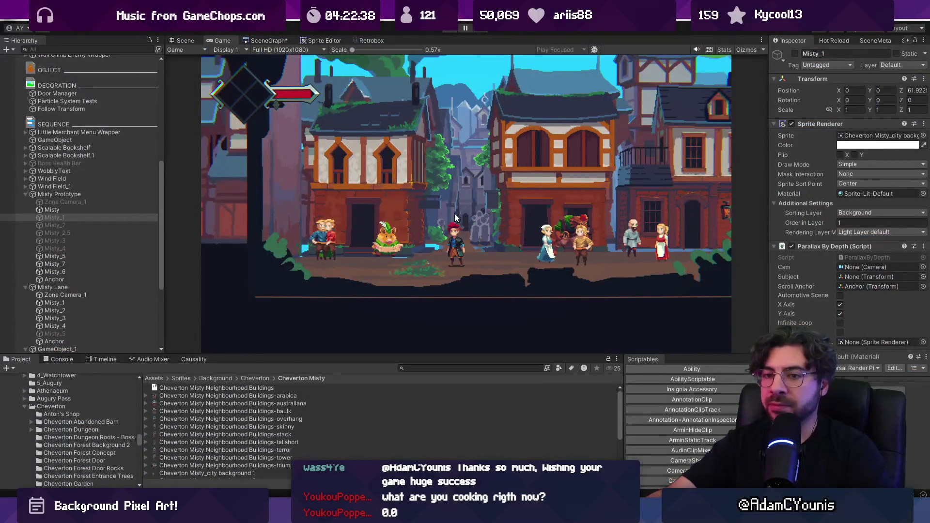
{"action": "key", "text": "ctrl+p"}
{"action": "left_click", "coordinate": [130, 233]}
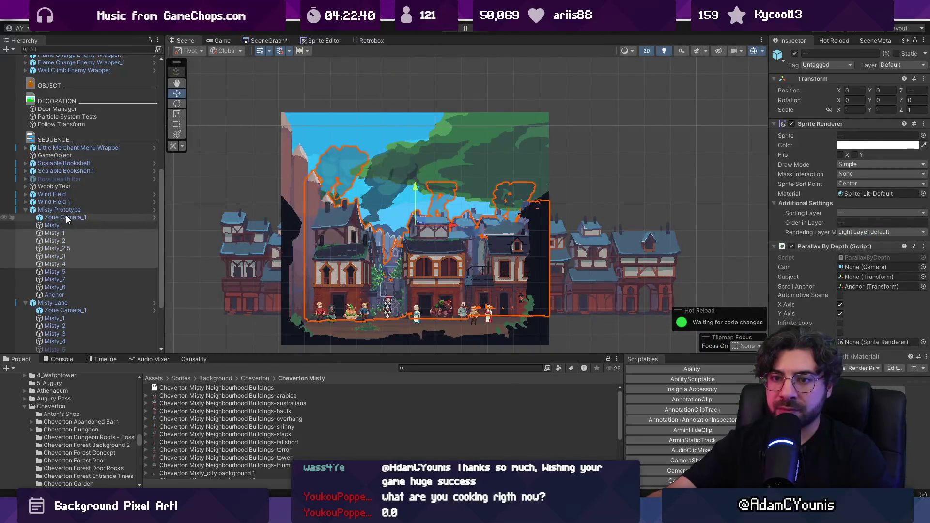
{"action": "left_click", "coordinate": [36, 210]}
{"action": "key", "text": "Left"}
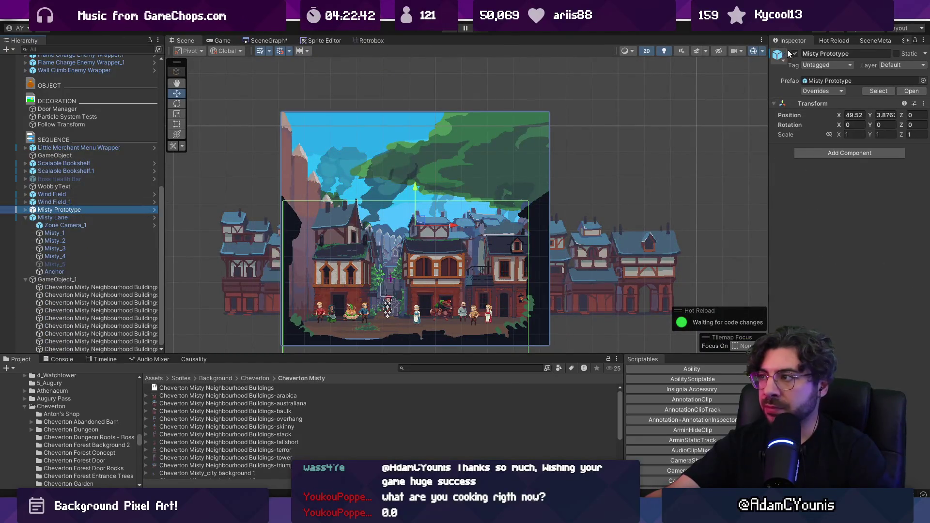
{"action": "left_click", "coordinate": [794, 55]}
{"action": "left_click", "coordinate": [794, 54]}
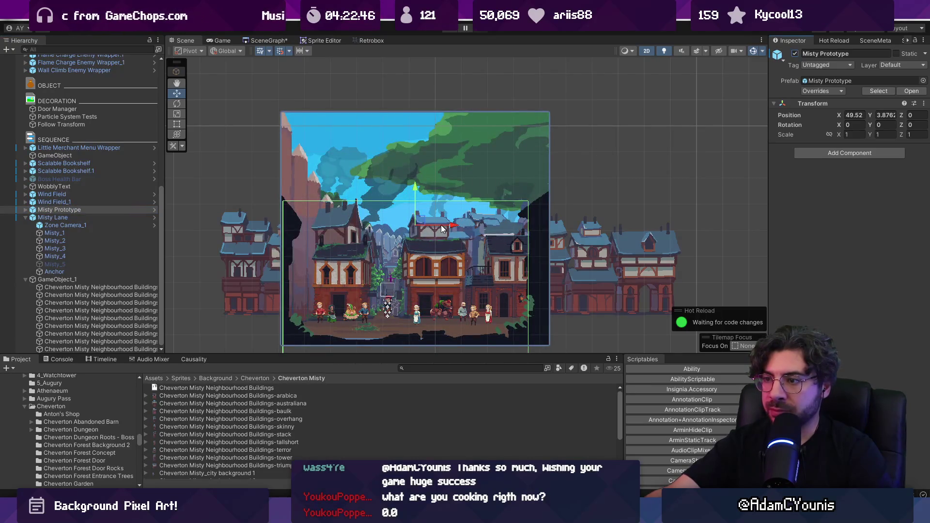
- Hide the Misty_4 layer and preview the scene in Play mode
{"action": "left_click", "coordinate": [440, 224]}
{"action": "left_click", "coordinate": [795, 54]}
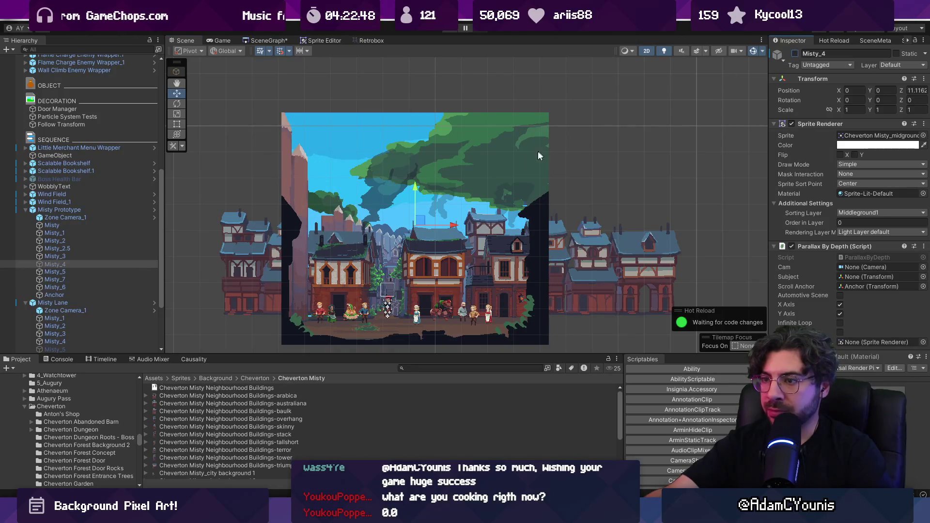
{"action": "left_click", "coordinate": [448, 30]}
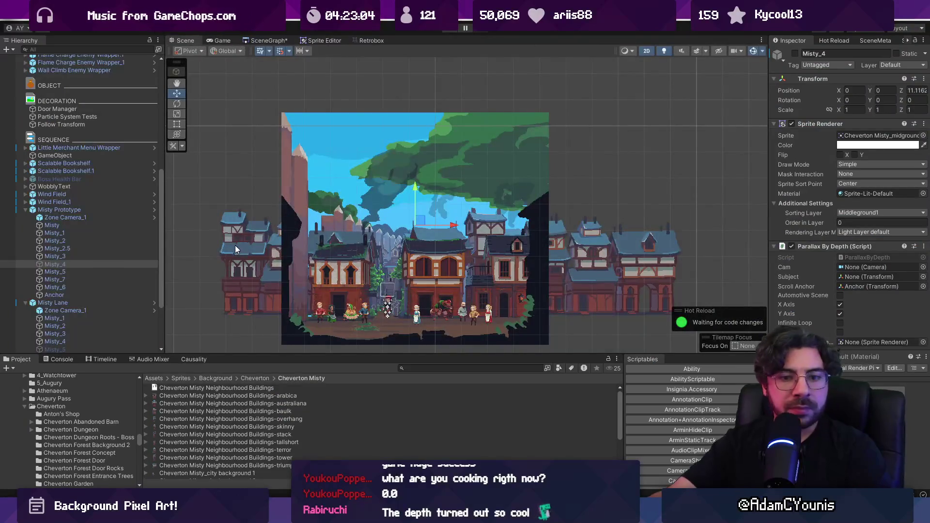
- Disable the whole Misty Prototype group
{"action": "left_click", "coordinate": [95, 210]}
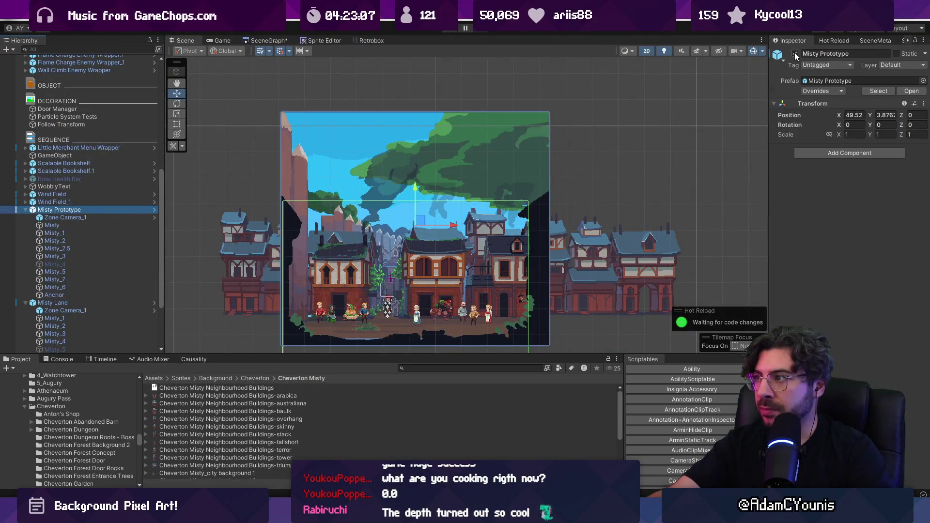
{"action": "left_click", "coordinate": [795, 54]}
{"action": "scroll", "coordinate": [435, 275], "scroll_direction": "up", "scroll_amount": 3}
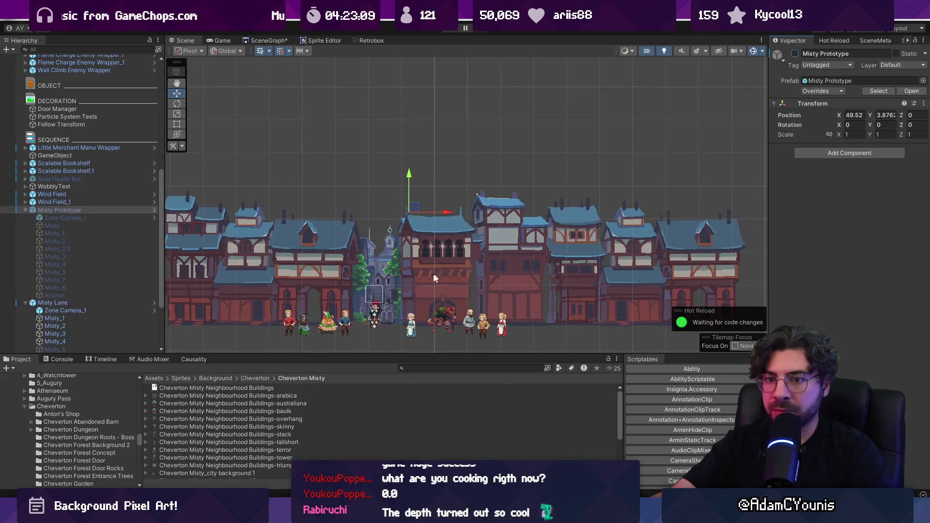
- Frame the GameObject_1 building row and drag the leftmost building further left
{"action": "left_click", "coordinate": [25, 209]}
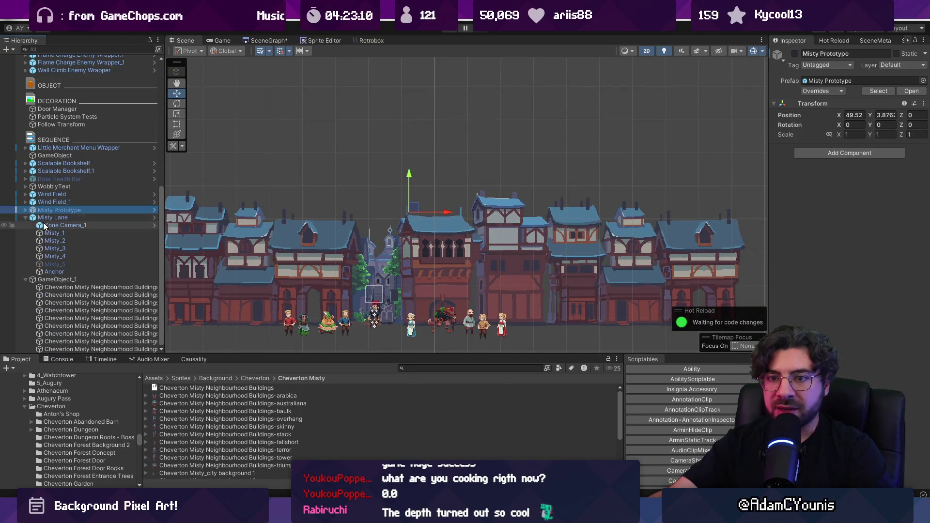
{"action": "left_click", "coordinate": [56, 280]}
{"action": "key", "text": "f"}
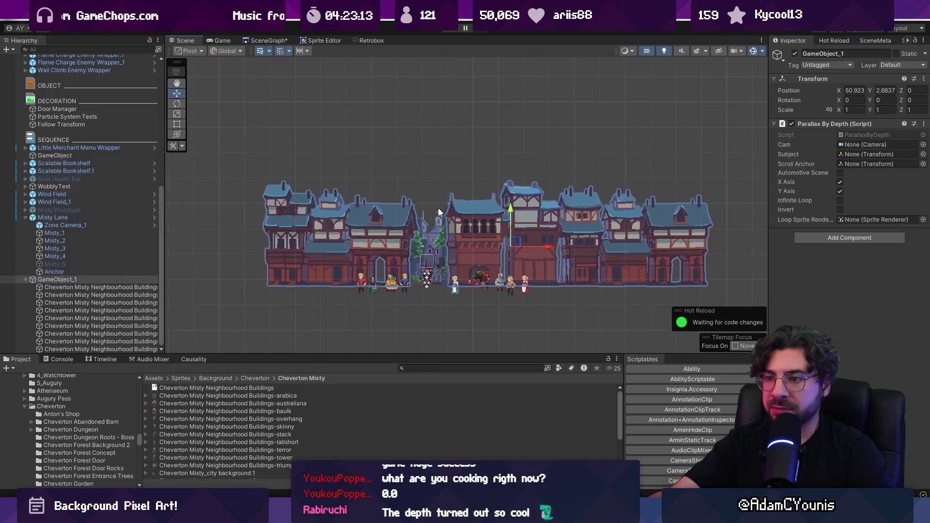
{"action": "left_click", "coordinate": [285, 236]}
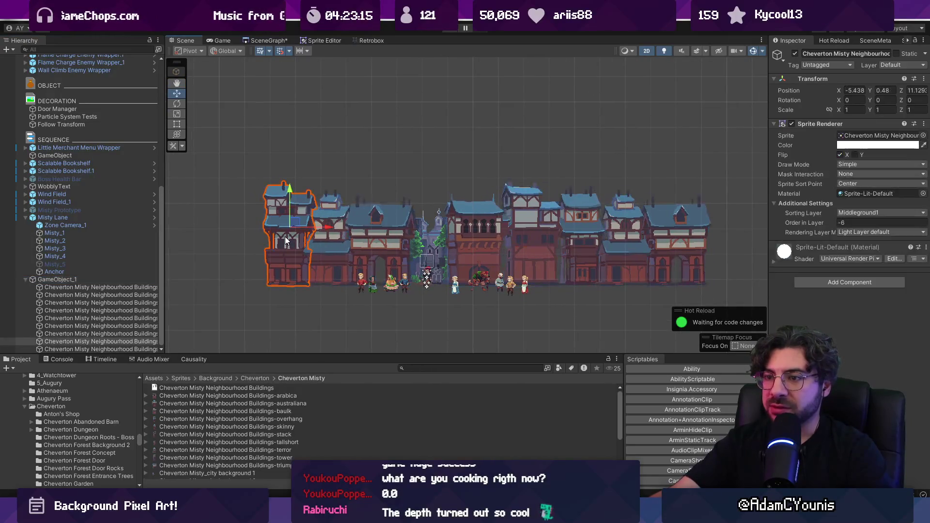
{"action": "mouse_move", "coordinate": [328, 226]}
{"action": "left_mouse_down"}
{"action": "mouse_move", "coordinate": [277, 229]}
{"action": "mouse_move", "coordinate": [288, 230]}
{"action": "left_mouse_up"}
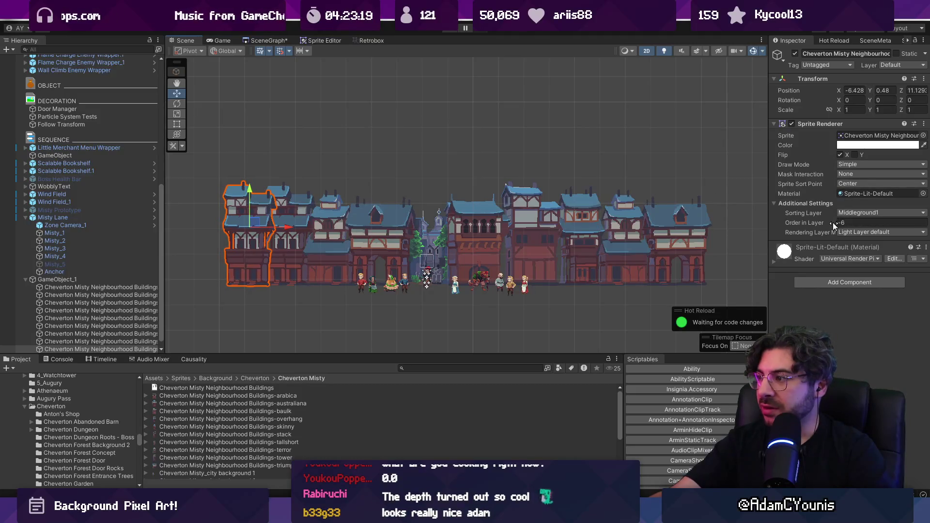
- Try other sprites on that building, settle on the tower sprite, and nudge it slightly right
{"action": "left_click", "coordinate": [923, 136]}
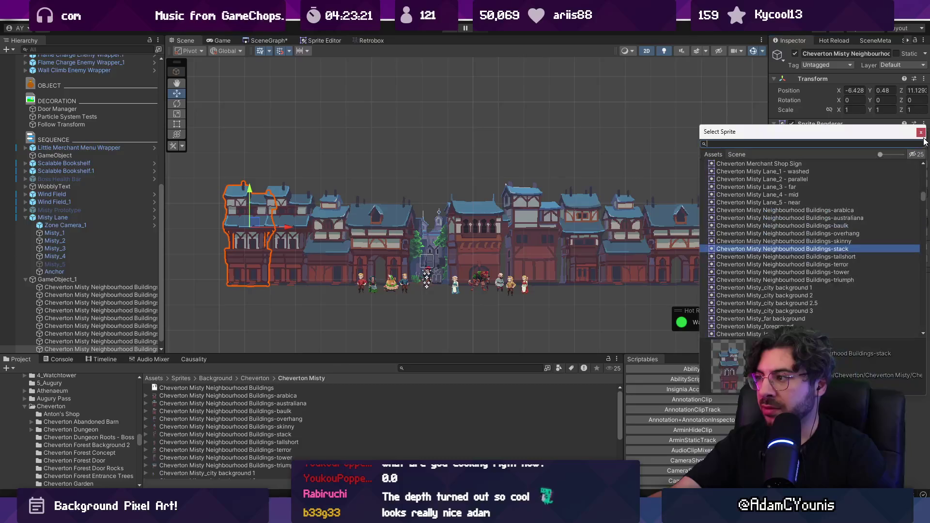
{"action": "key", "text": "Up"}
{"action": "key", "text": "Up"}
{"action": "key", "text": "Up"}
{"action": "key", "text": "Down"}
{"action": "key", "text": "Down"}
{"action": "key", "text": "Down"}
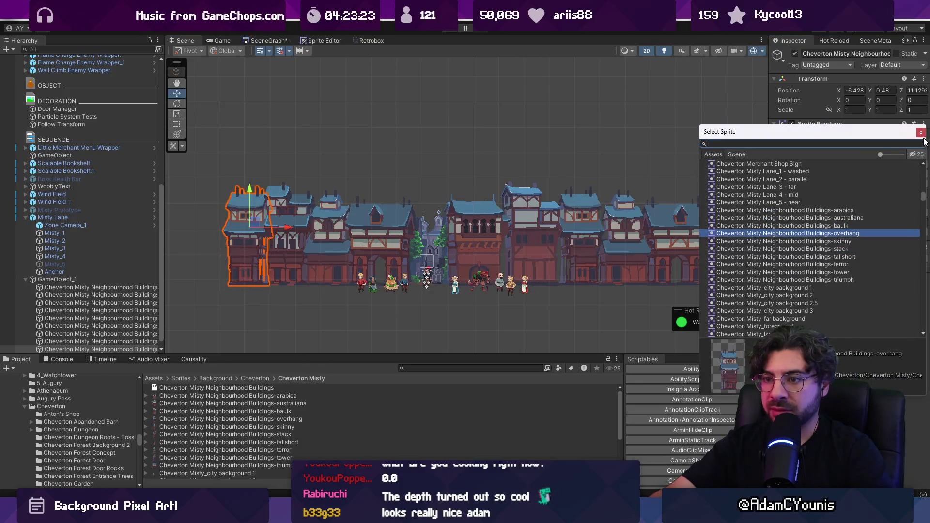
{"action": "key", "text": "Down"}
{"action": "key", "text": "Down"}
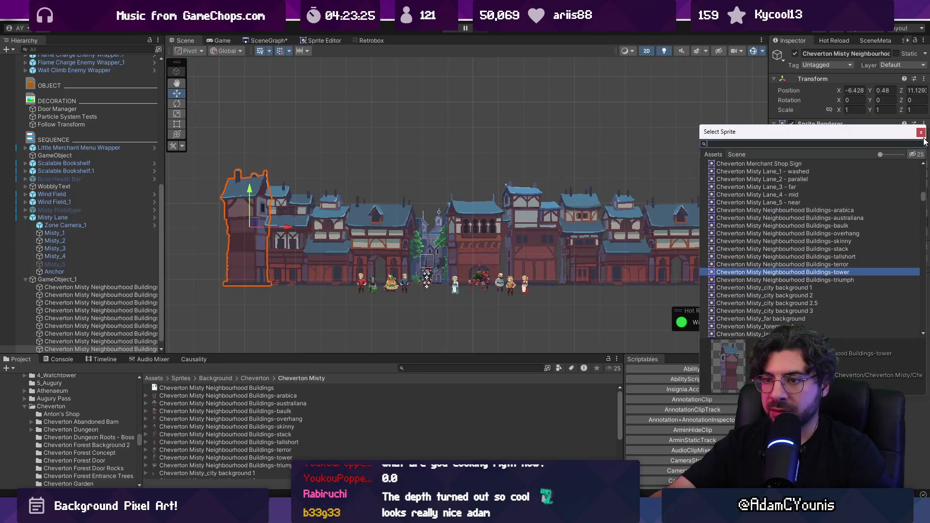
{"action": "key", "text": "Return"}
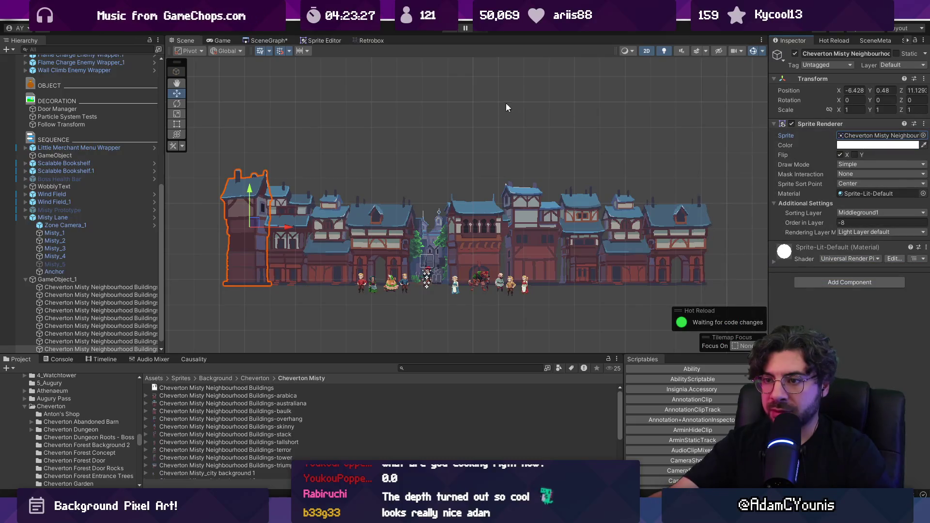
{"action": "mouse_move", "coordinate": [286, 226]}
{"action": "left_mouse_down"}
{"action": "mouse_move", "coordinate": [333, 223]}
{"action": "mouse_move", "coordinate": [281, 222]}
{"action": "mouse_move", "coordinate": [295, 226]}
{"action": "left_mouse_up"}
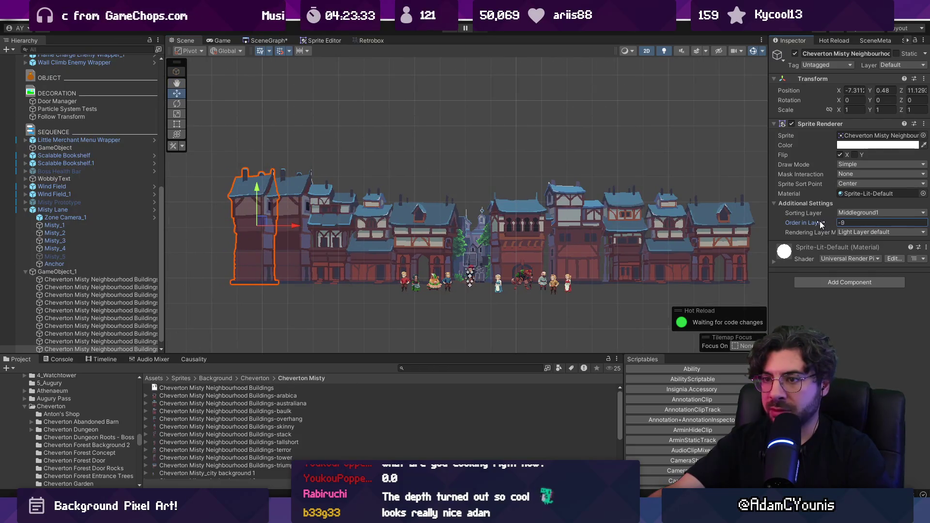
- Swap the building to the stack sprite and shift it slightly left
{"action": "left_click", "coordinate": [923, 135]}
{"action": "key", "text": "Up"}
{"action": "key", "text": "Up"}
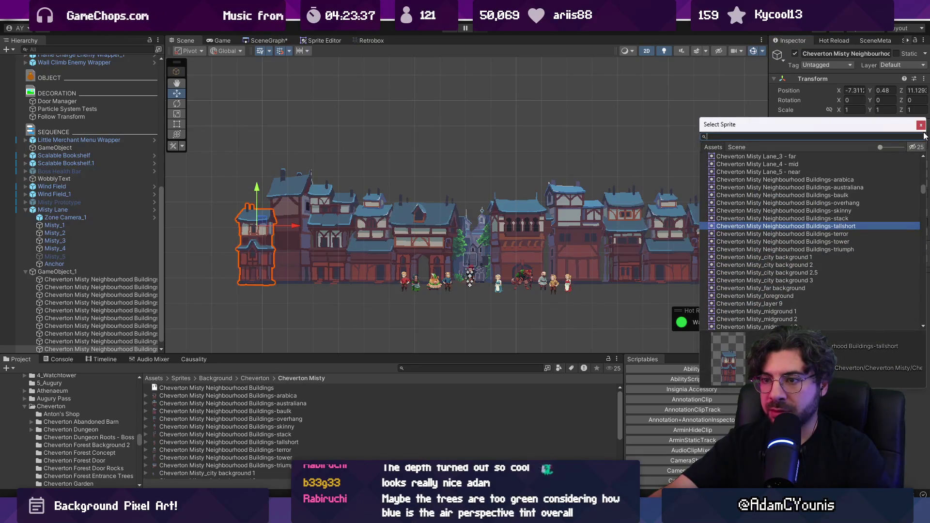
{"action": "key", "text": "Up"}
{"action": "key", "text": "Return"}
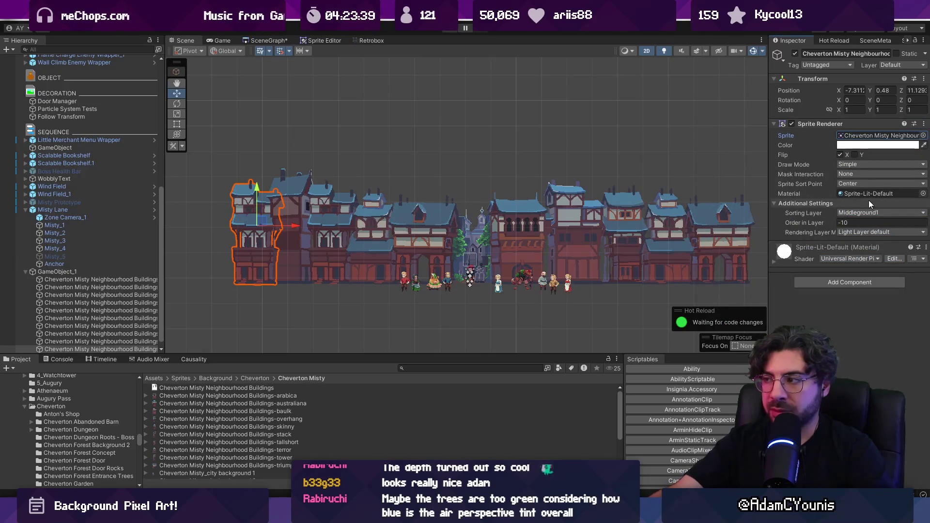
{"action": "left_click_drag", "start_coordinate": [297, 225], "coordinate": [292, 227]}
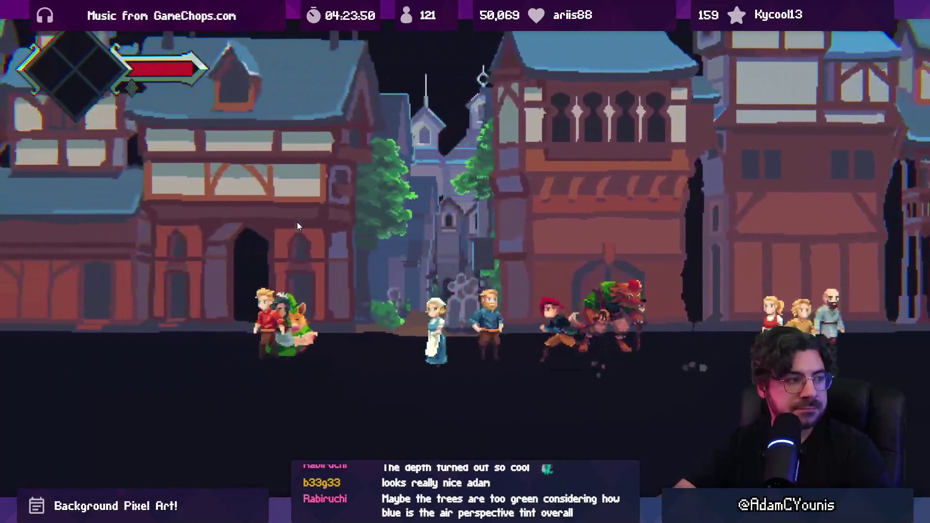
- Exit the full-screen game, stop Play mode, and select the Misty_5 layer
{"action": "key", "text": "Escape"}
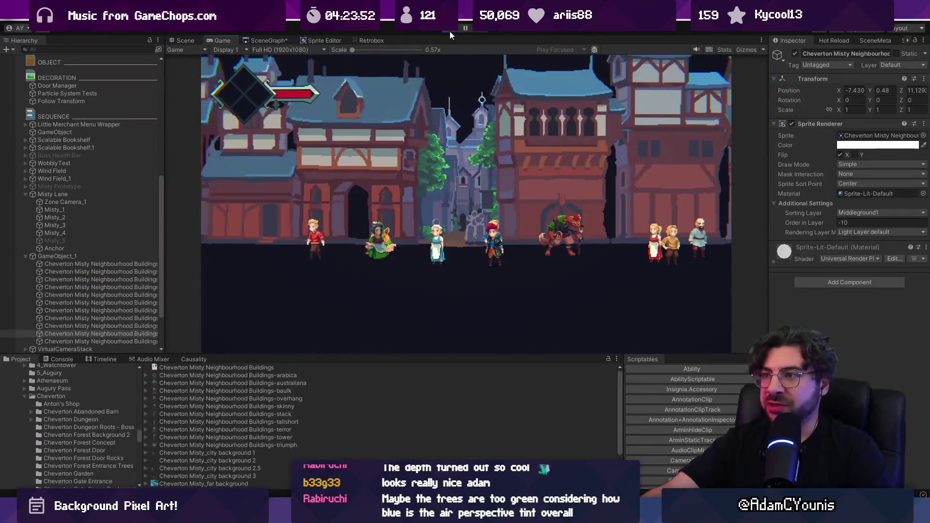
{"action": "key", "text": "ctrl+p"}
{"action": "scroll", "coordinate": [458, 167], "scroll_direction": "up", "scroll_amount": 3}
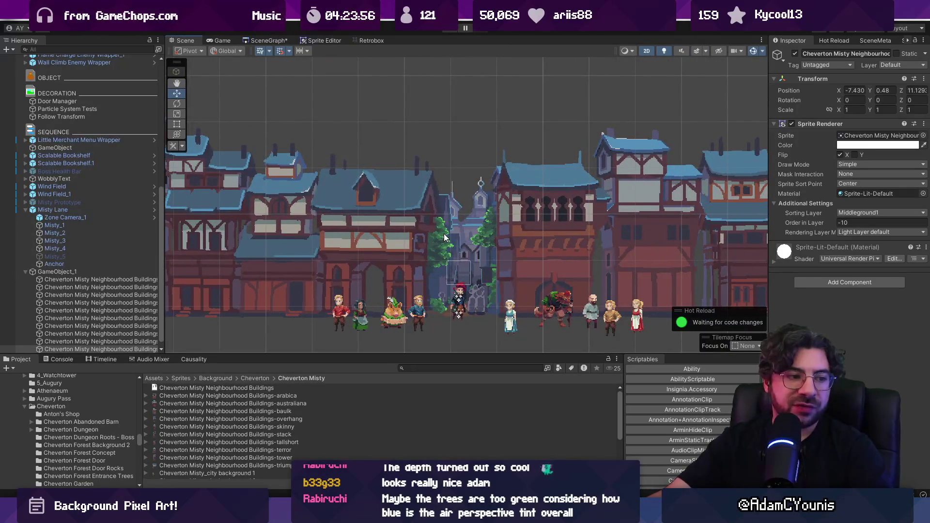
{"action": "scroll", "coordinate": [115, 257], "scroll_direction": "up", "scroll_amount": 3}
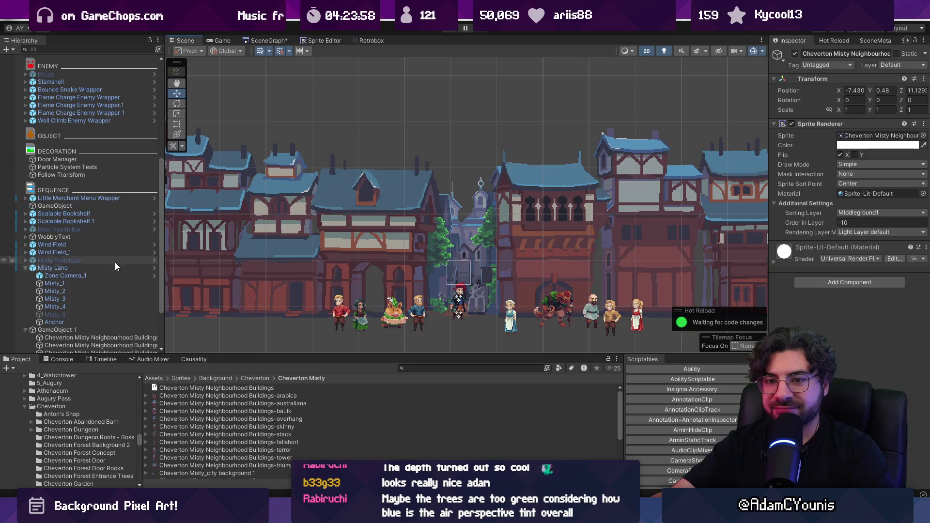
{"action": "left_click", "coordinate": [67, 312]}
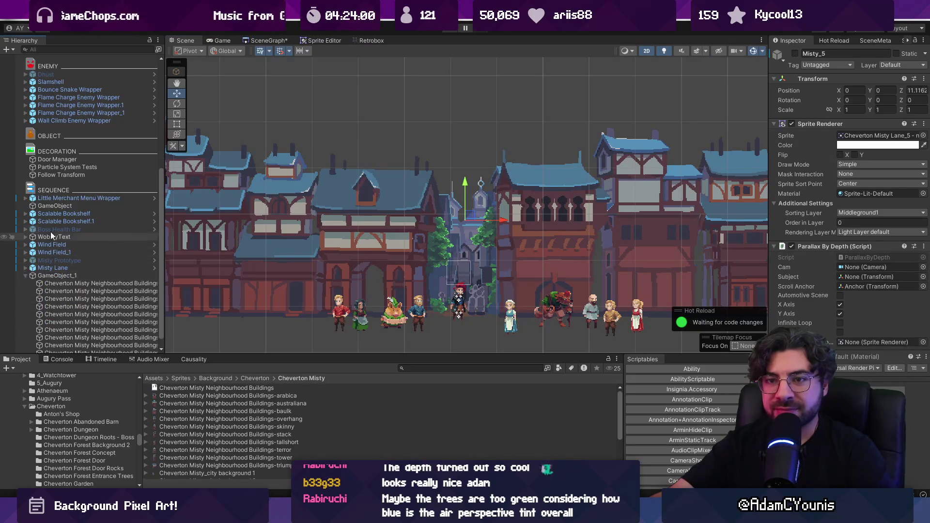
- Collapse the Misty Lane and GameObject_1 groups and frame the Ohrenstead 2 Neighbourhood level
{"action": "left_click", "coordinate": [26, 268]}
{"action": "left_click", "coordinate": [28, 265]}
{"action": "left_click", "coordinate": [26, 264]}
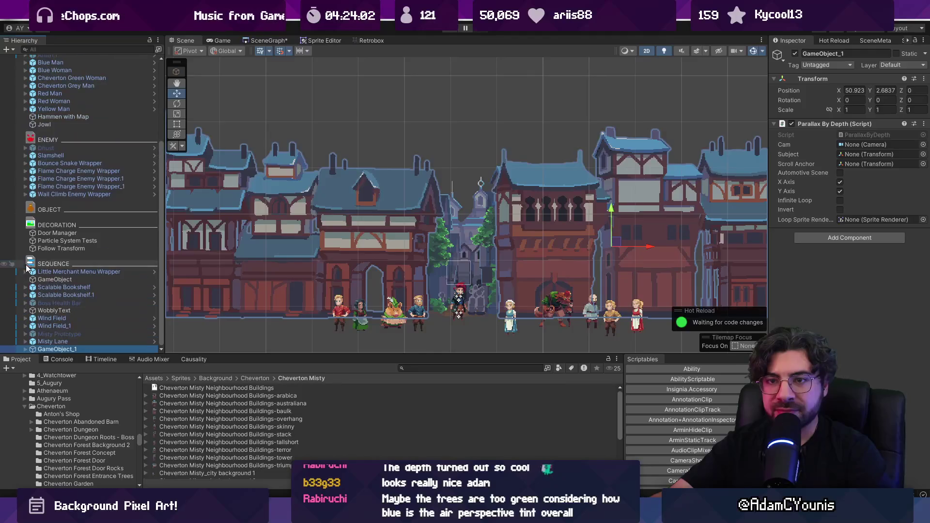
{"action": "scroll", "coordinate": [72, 160], "scroll_direction": "up", "scroll_amount": 10}
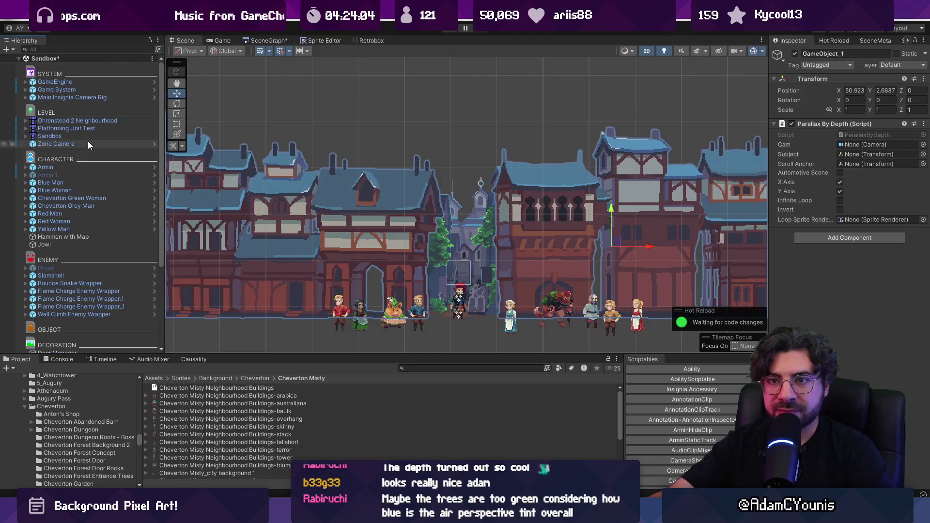
{"action": "double_click", "coordinate": [91, 121]}
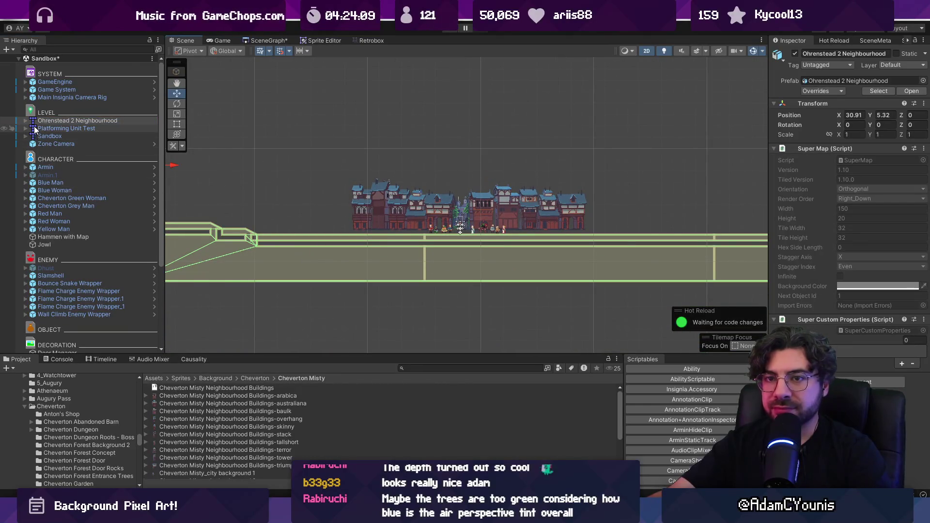
- Expand Ohrenstead 2 Neighbourhood > Grid > ground, select the ground tilemap, then play and walk left
{"action": "left_click", "coordinate": [25, 120]}
{"action": "left_click", "coordinate": [32, 127]}
{"action": "left_click", "coordinate": [40, 136]}
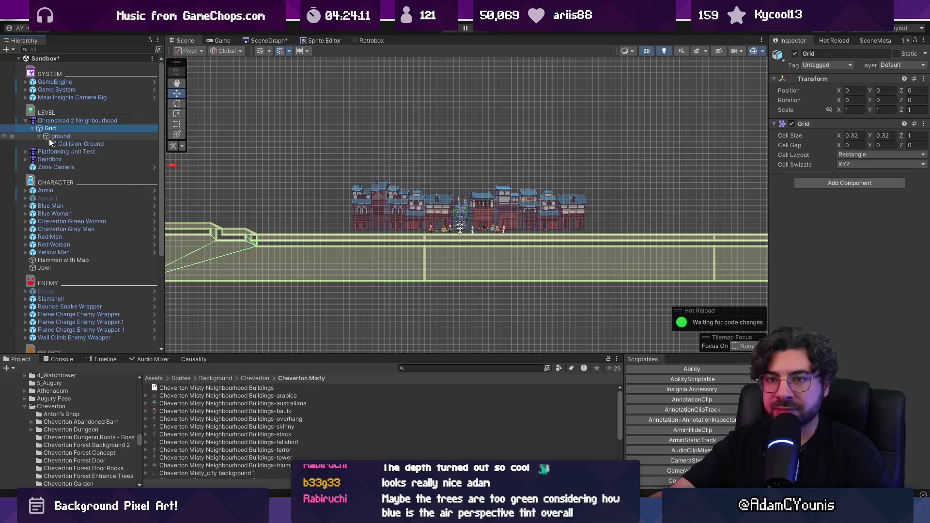
{"action": "left_click", "coordinate": [66, 144]}
{"action": "left_click", "coordinate": [59, 136]}
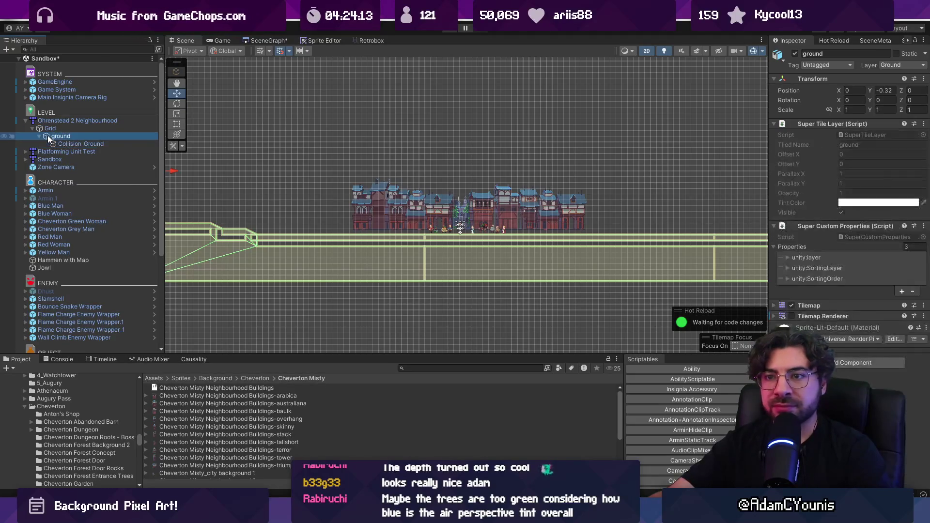
{"action": "key", "text": "ctrl+p"}
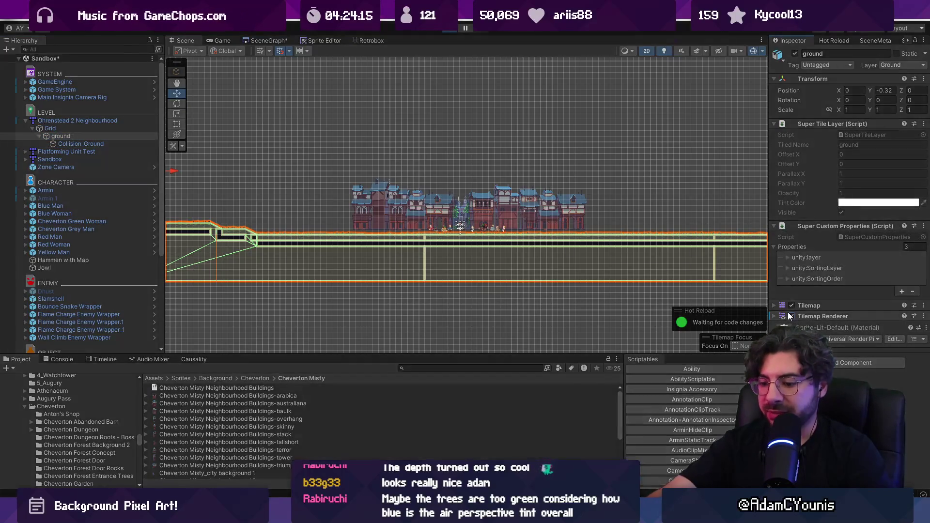
{"action": "key", "text": "Left"}
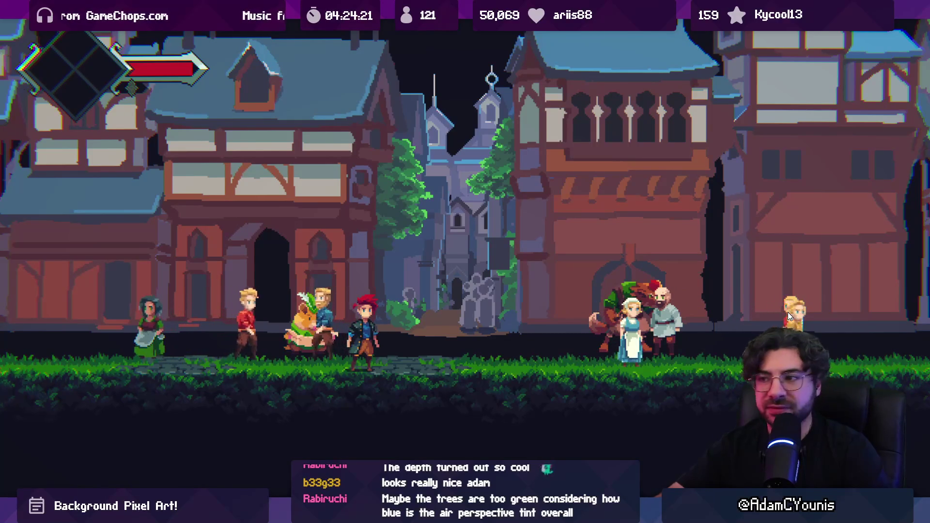
- Leave full screen, stop Play mode, clear the selection, and switch to Fork's local changes
{"action": "key", "text": "F11"}
{"action": "key", "text": "ctrl+p"}
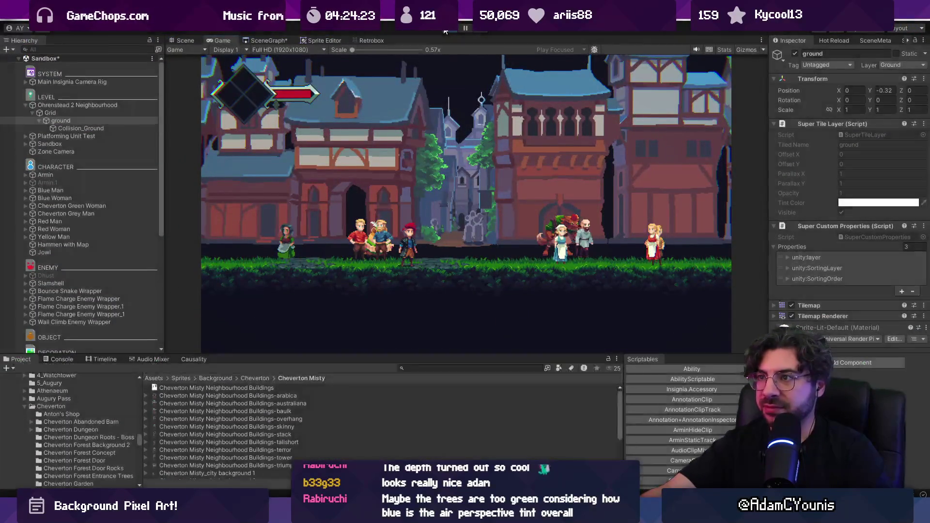
{"action": "scroll", "coordinate": [430, 286], "scroll_direction": "up", "scroll_amount": 2}
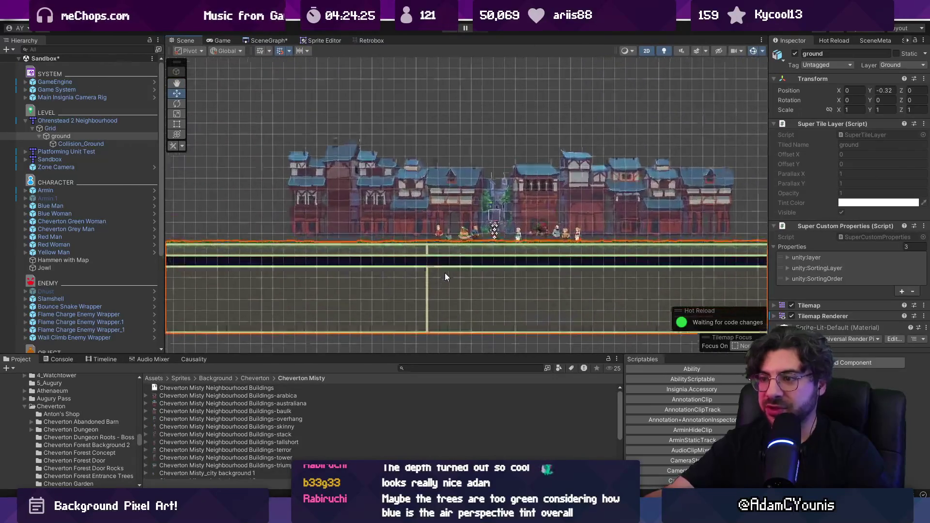
{"action": "left_click", "coordinate": [469, 137]}
{"action": "scroll", "coordinate": [486, 269], "scroll_direction": "up", "scroll_amount": 1}
{"action": "left_click", "coordinate": [487, 268]}
{"action": "left_click", "coordinate": [491, 125]}
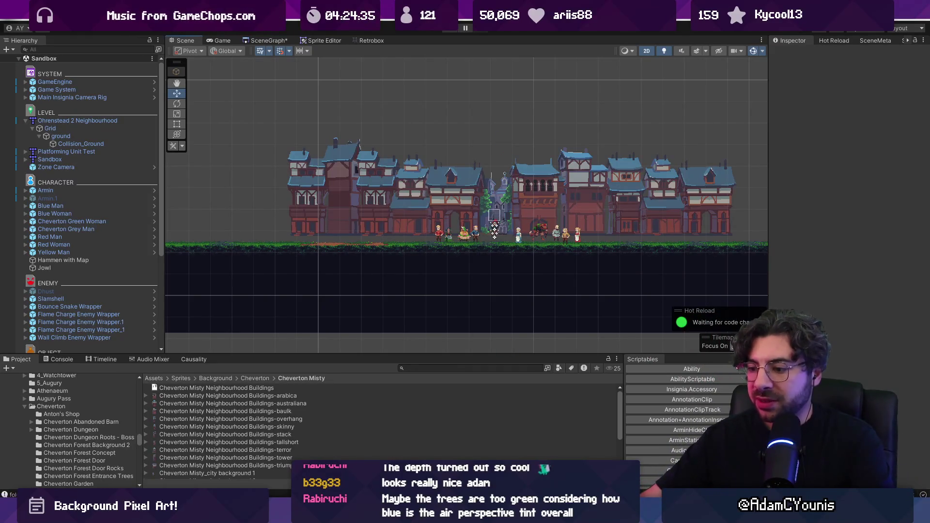
{"action": "key", "text": "alt+Tab"}
{"action": "scroll", "coordinate": [462, 152], "scroll_direction": "down", "scroll_amount": 15}
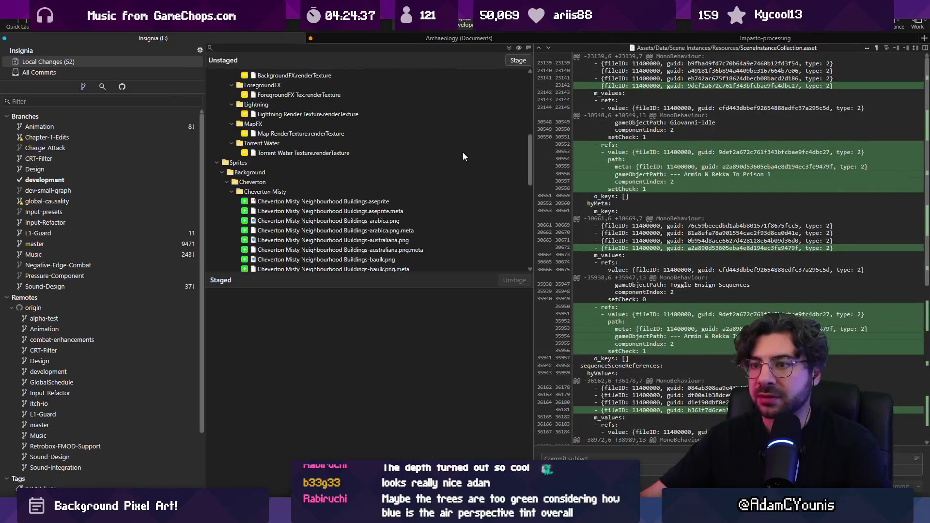
- Stage all changes and commit them with a message about adding Cheverton building variations
{"action": "left_click", "coordinate": [517, 60]}
{"action": "left_click", "coordinate": [581, 452]}
{"action": "type", "text": "Adds many building variations to Cheverton"}
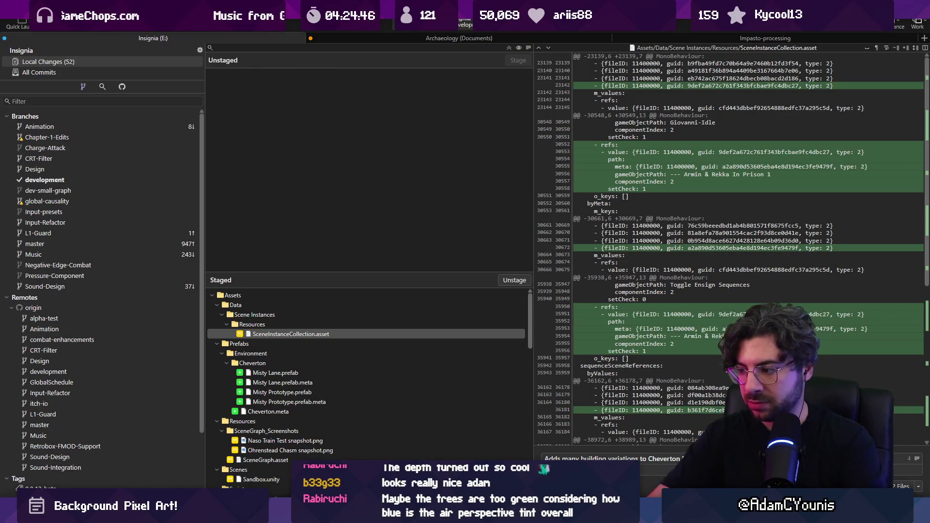
{"action": "type", "text": "s scene"}
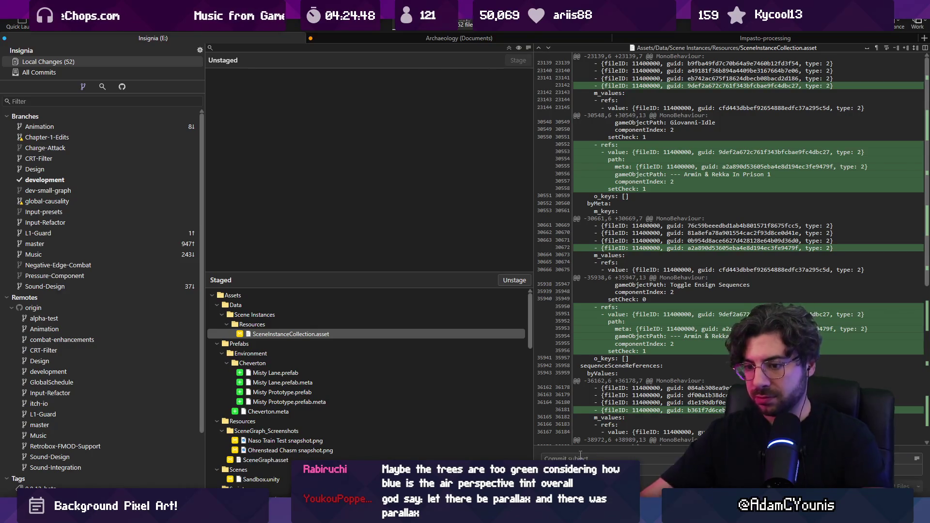
{"action": "key", "text": "ctrl+Return"}
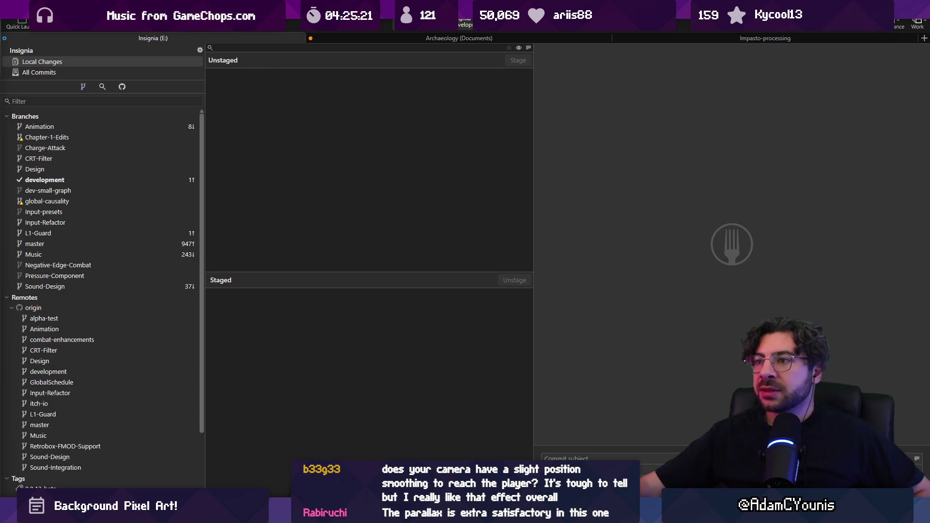
{"action": "key", "text": "alt+Tab"}
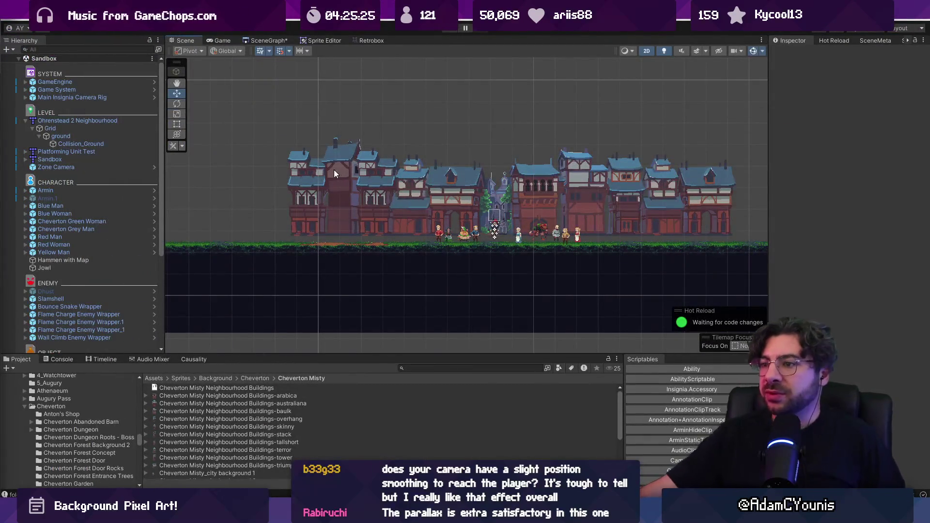
- Select and deselect a building sprite, then bring up the Insignia Story Map in Figma
{"action": "left_click", "coordinate": [310, 190]}
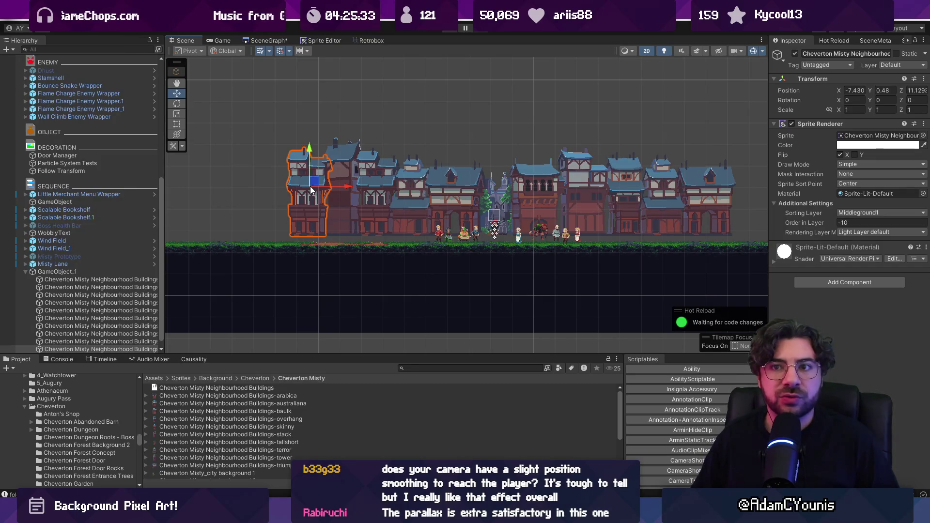
{"action": "left_click", "coordinate": [288, 208]}
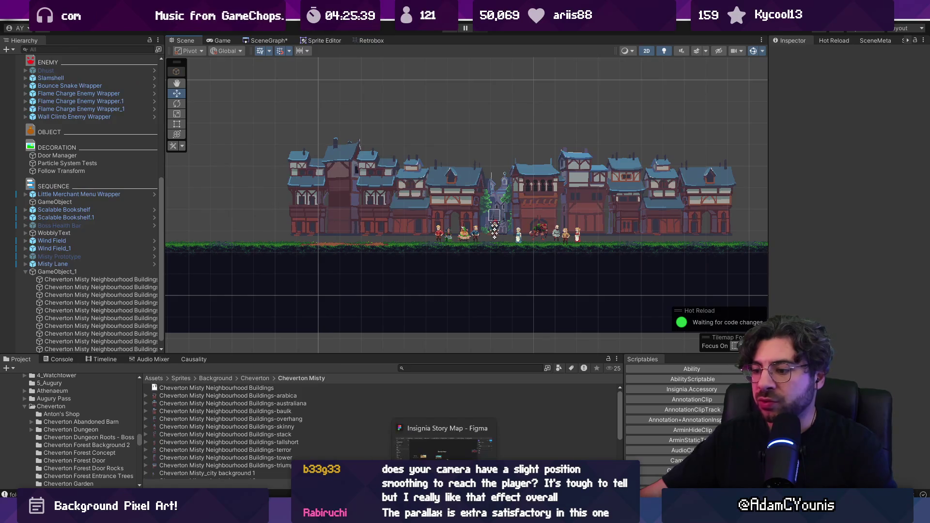
{"action": "left_click", "coordinate": [422, 516]}
{"action": "scroll", "coordinate": [441, 240], "scroll_direction": "down", "scroll_amount": 3}
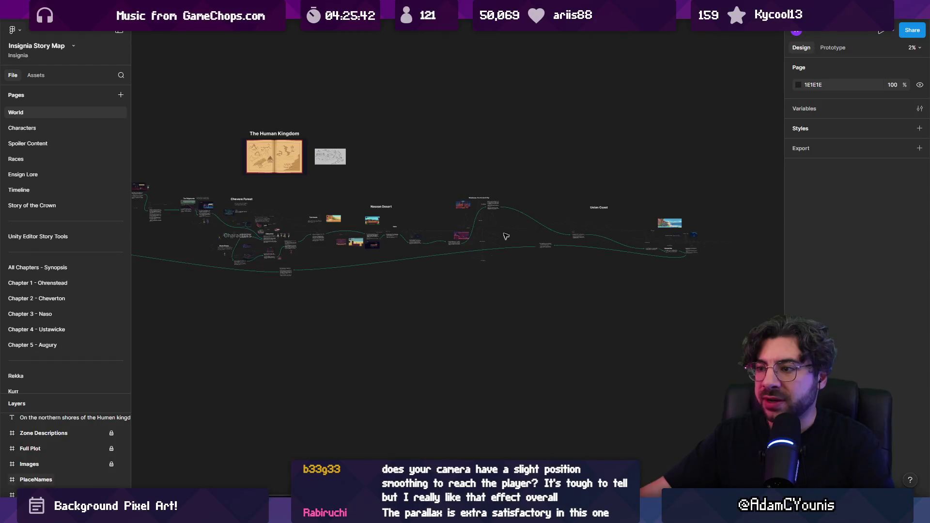
- Hide Figma's UI and pan the story map from Ohren Valley to Ustan Coast, then return to Unity
{"action": "scroll", "coordinate": [506, 236], "scroll_direction": "up", "scroll_amount": 5}
{"action": "scroll", "coordinate": [396, 256], "scroll_direction": "left", "scroll_amount": 5}
{"action": "key", "text": "ctrl+backslash"}
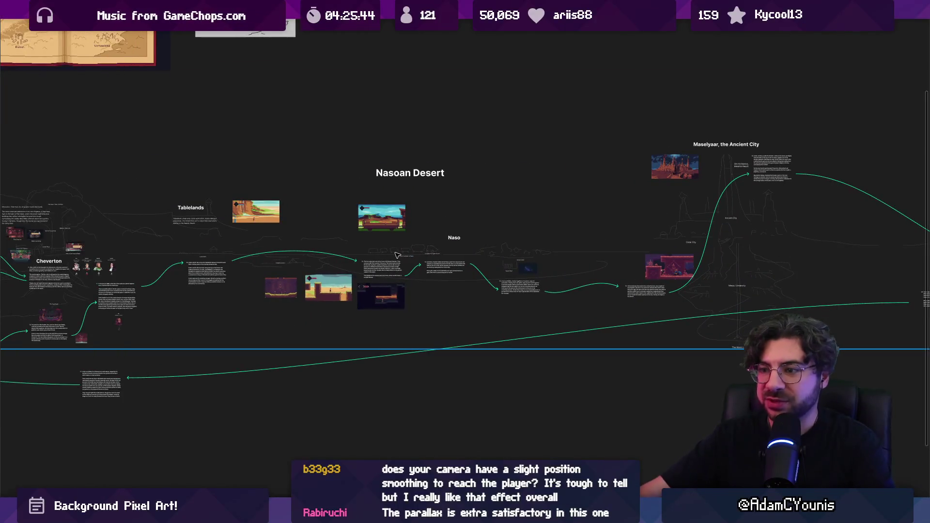
{"action": "scroll", "coordinate": [396, 255], "scroll_direction": "left", "scroll_amount": 15}
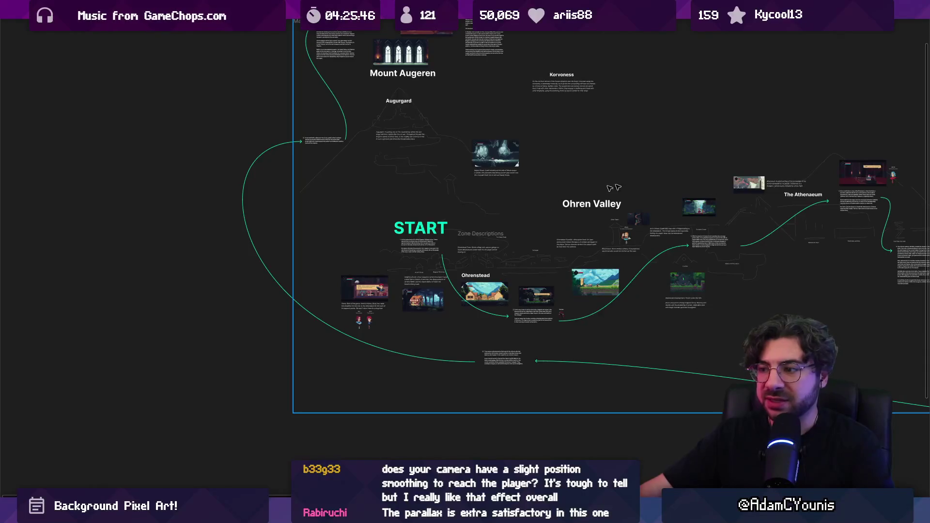
{"action": "scroll", "coordinate": [610, 188], "scroll_direction": "right", "scroll_amount": 15}
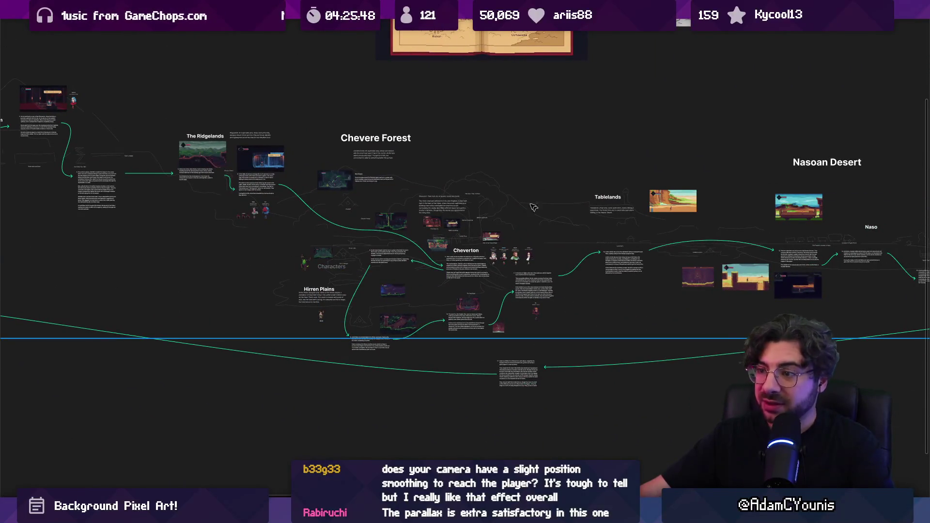
{"action": "scroll", "coordinate": [275, 248], "scroll_direction": "right", "scroll_amount": 8}
{"action": "scroll", "coordinate": [667, 240], "scroll_direction": "right", "scroll_amount": 10}
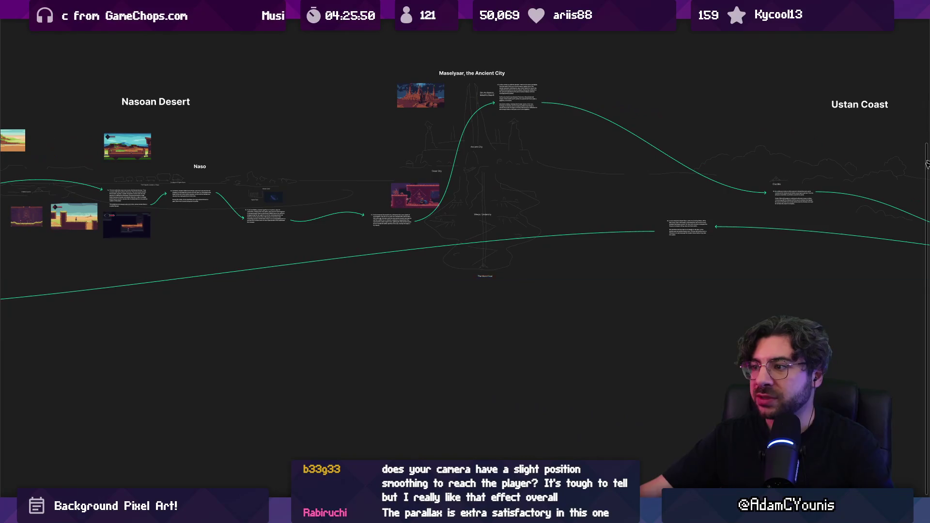
{"action": "scroll", "coordinate": [498, 183], "scroll_direction": "down", "scroll_amount": 10}
{"action": "scroll", "coordinate": [378, 161], "scroll_direction": "up", "scroll_amount": 5}
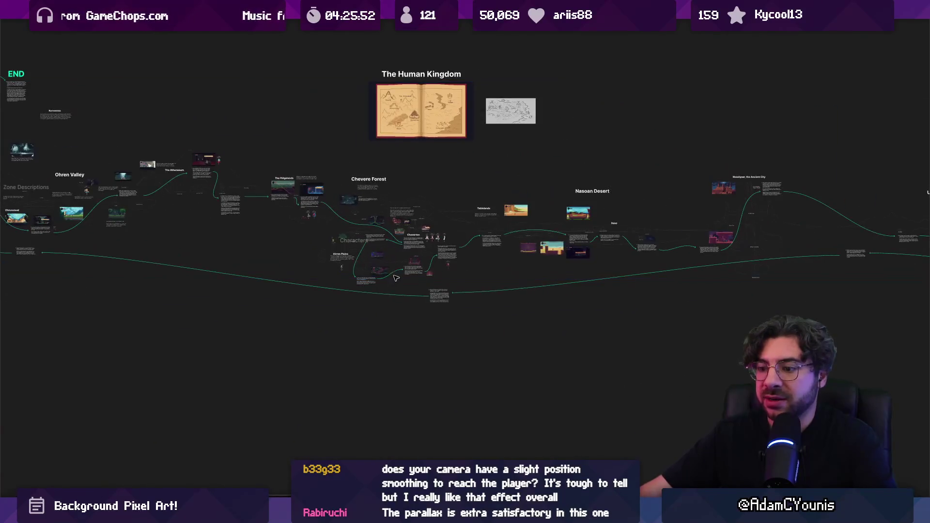
{"action": "scroll", "coordinate": [775, 274], "scroll_direction": "right", "scroll_amount": 10}
{"action": "scroll", "coordinate": [402, 240], "scroll_direction": "up", "scroll_amount": 10}
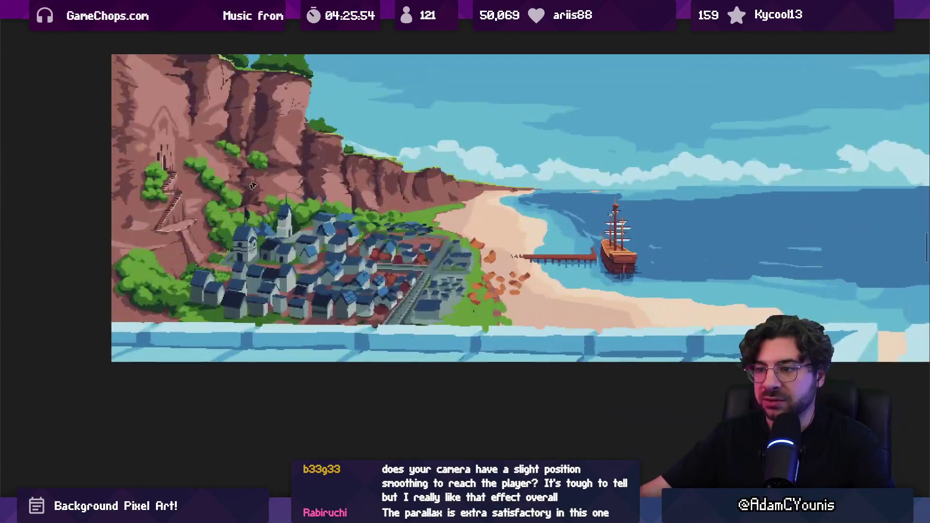
{"action": "scroll", "coordinate": [409, 291], "scroll_direction": "down", "scroll_amount": 15}
{"action": "scroll", "coordinate": [781, 232], "scroll_direction": "left", "scroll_amount": 10}
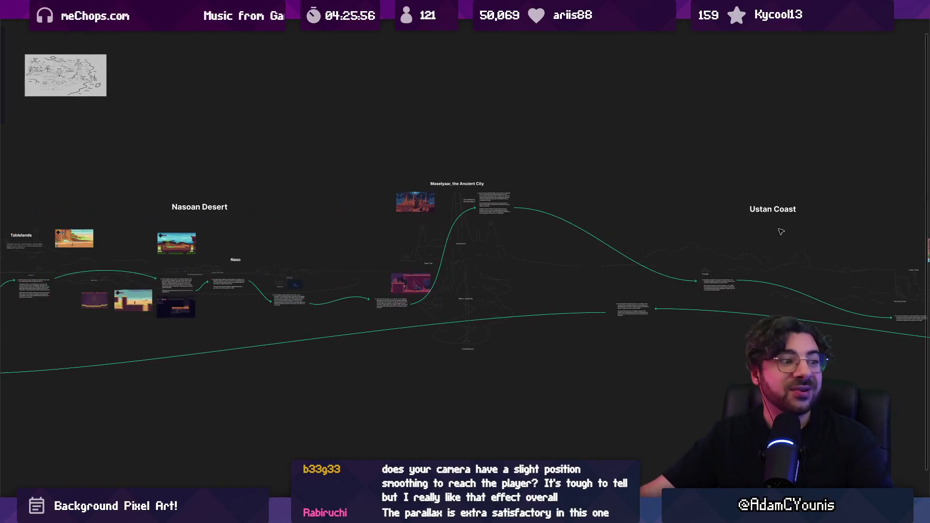
{"action": "key", "text": "alt+Tab"}
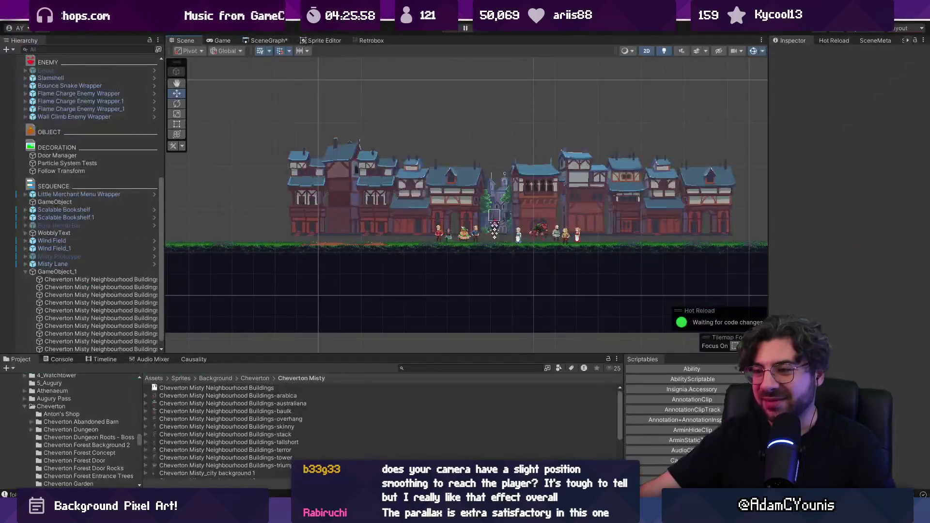
- Open the SceneGraph tab and pan across its grouped clusters of level scenes
{"action": "left_click", "coordinate": [265, 40]}
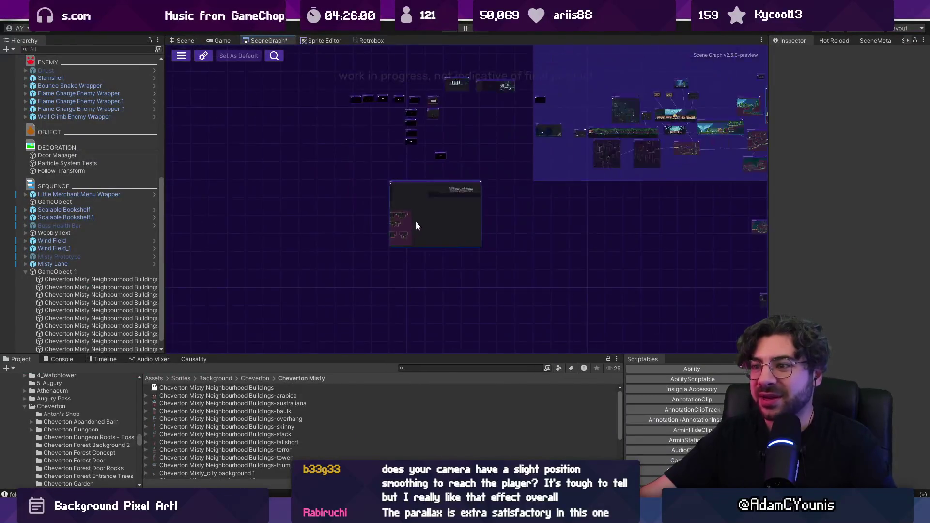
{"action": "left_click_drag", "start_coordinate": [492, 179], "coordinate": [342, 197]}
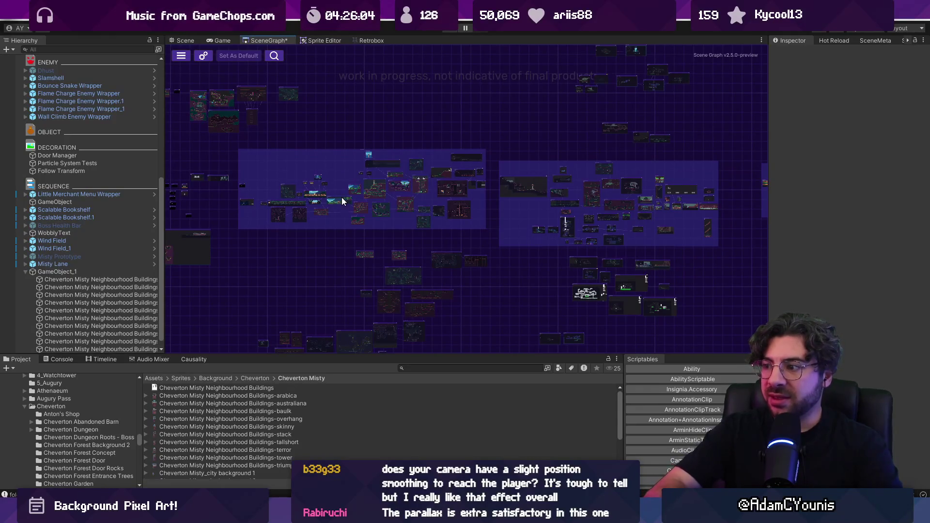
{"action": "mouse_move", "coordinate": [333, 199]}
{"action": "left_mouse_down"}
{"action": "mouse_move", "coordinate": [301, 208]}
{"action": "mouse_move", "coordinate": [199, 201]}
{"action": "left_mouse_up"}
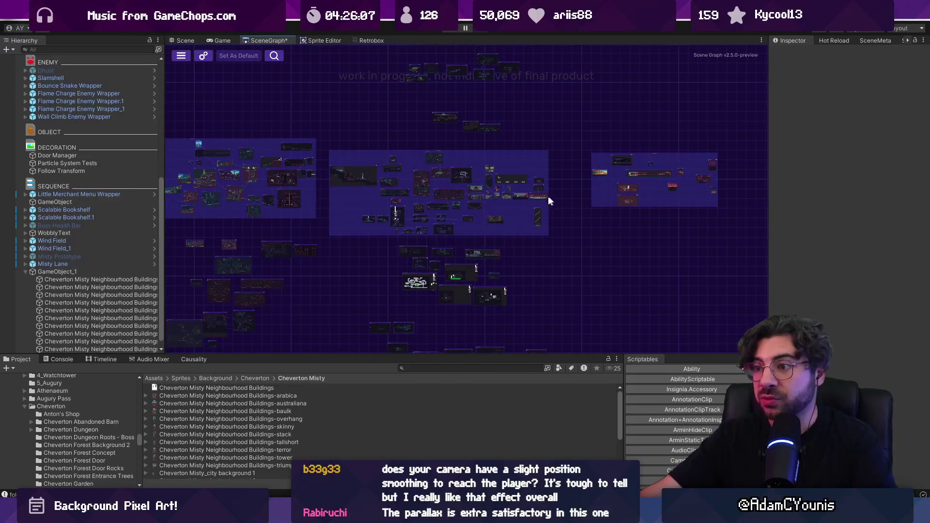
{"action": "left_click_drag", "start_coordinate": [549, 197], "coordinate": [267, 192]}
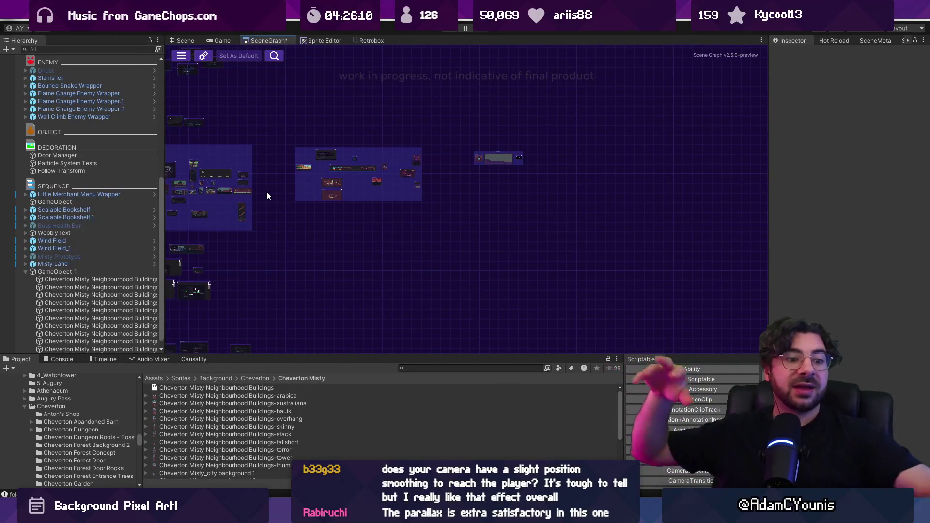